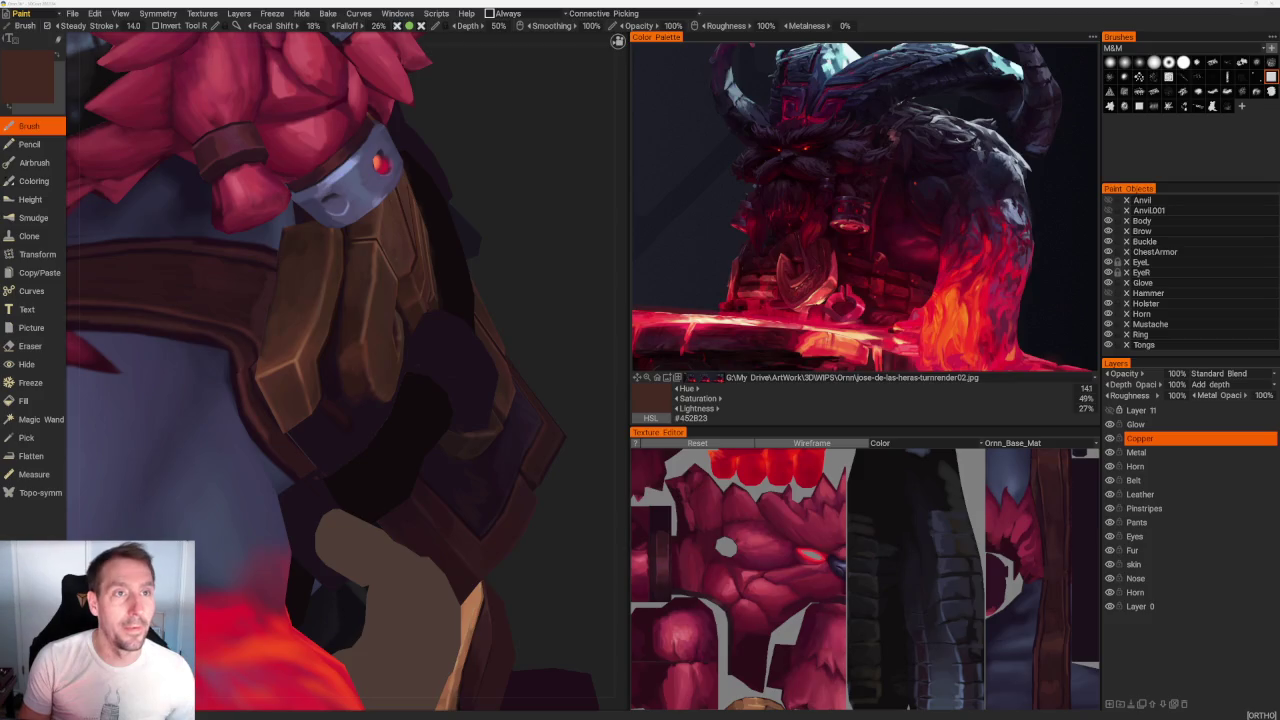
# Step: Switch to the Chrome window showing the Amazon office-chair cylinder clamp page
pyautogui.hotkey('alt', 'Tab')
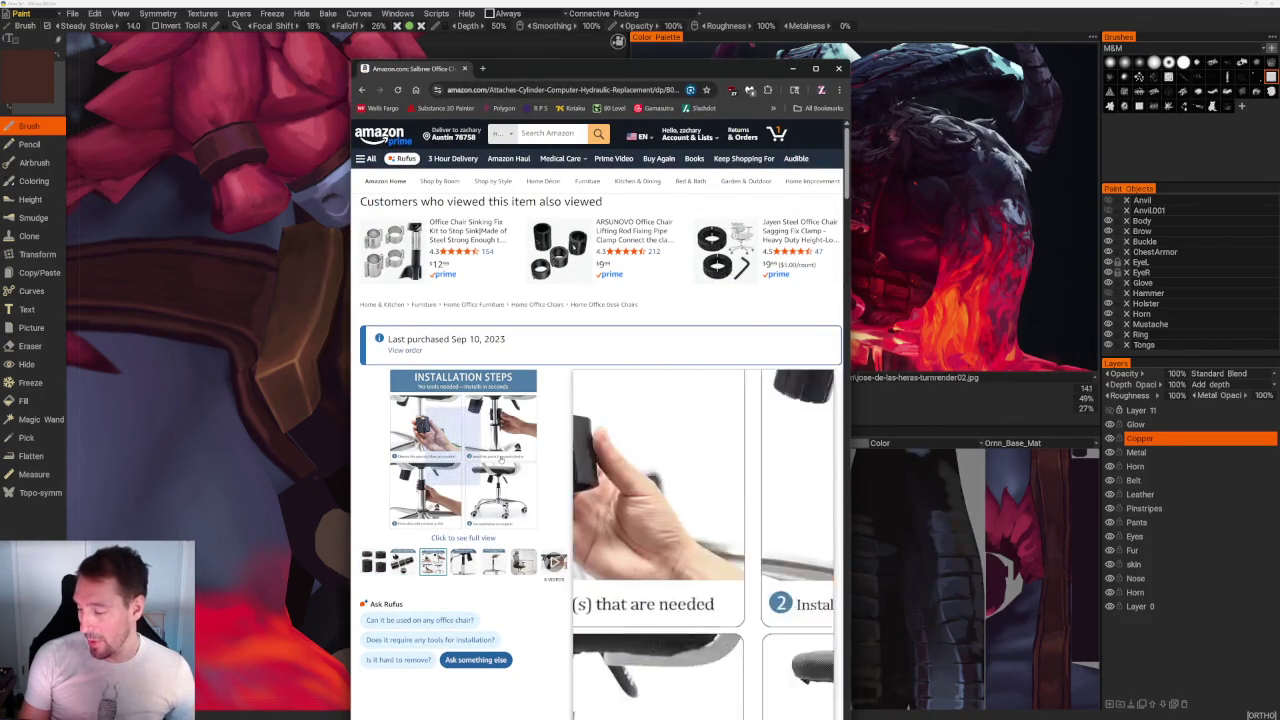
pyautogui.moveTo(463, 561)
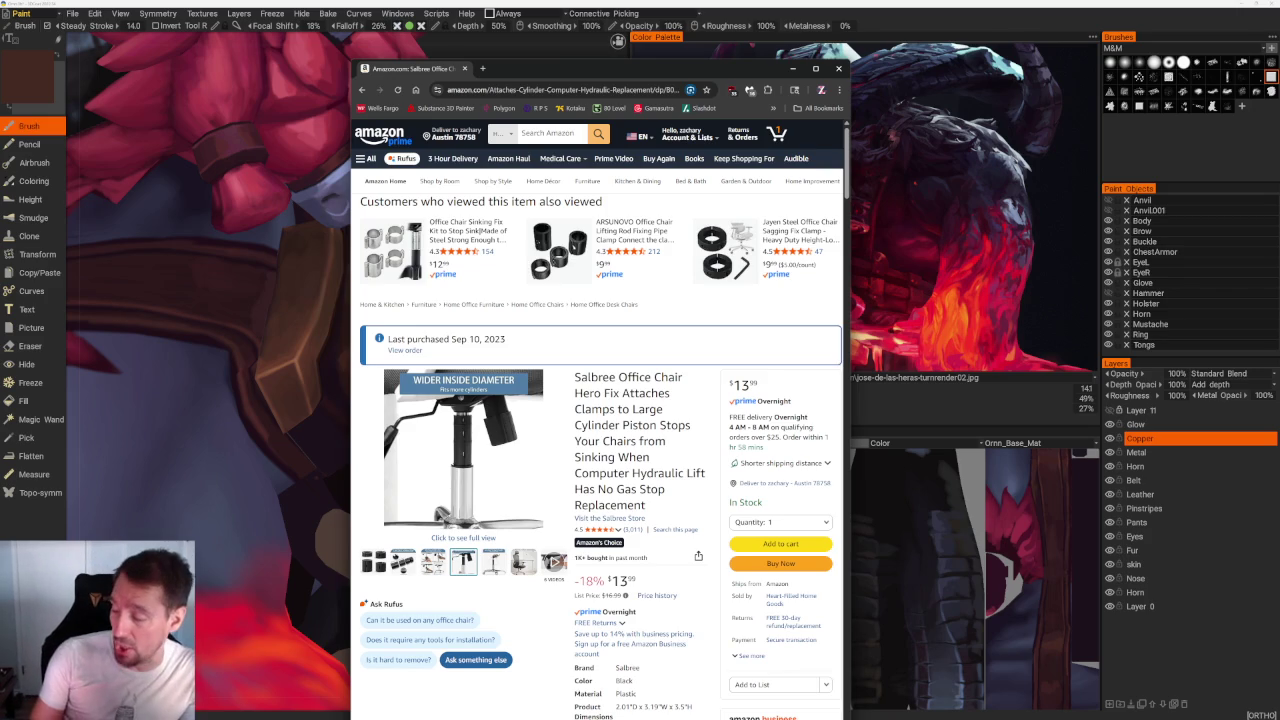
pyautogui.moveTo(553, 562)
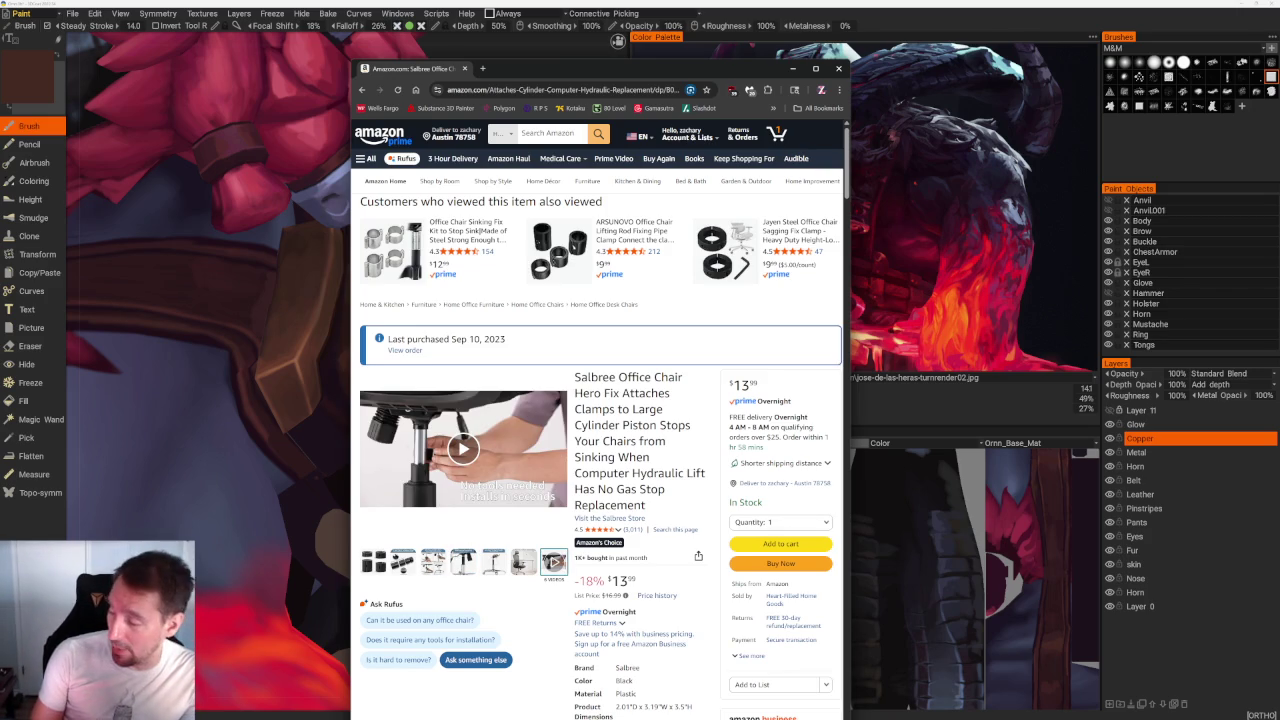
# Step: Scroll down the Amazon product page before returning to 3DCoat
pyautogui.scroll(-2, 600, 420)
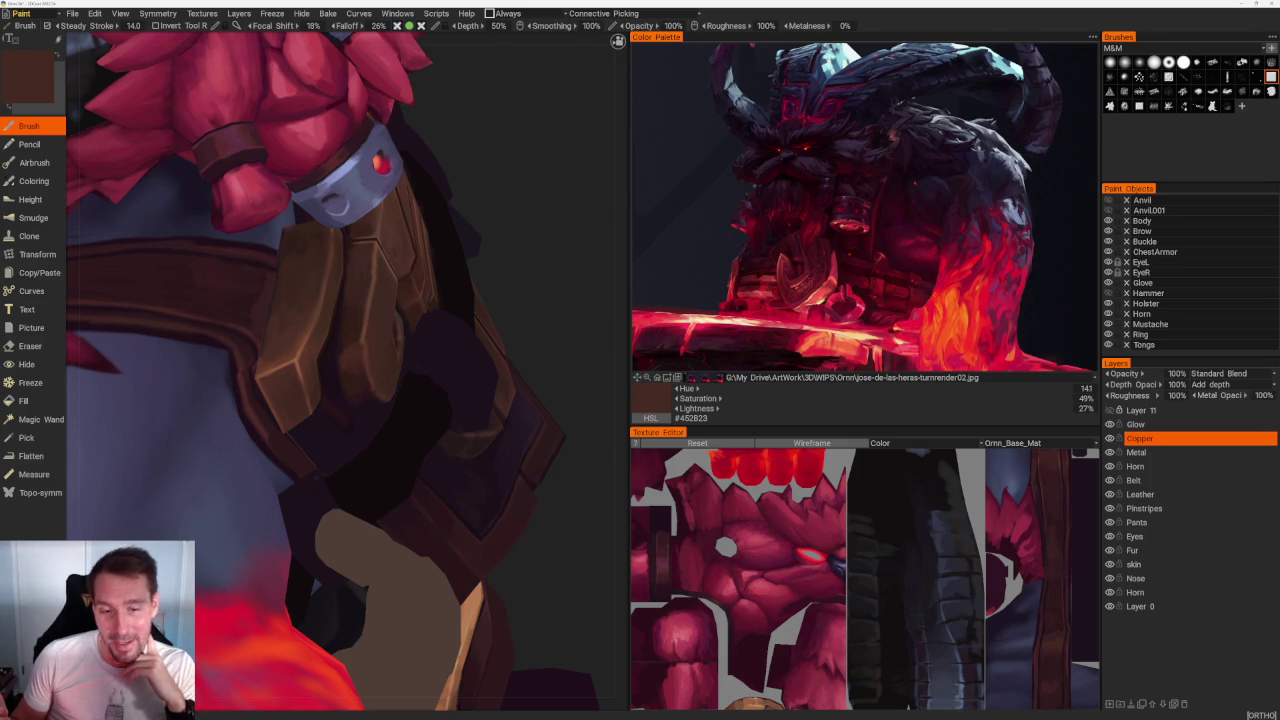
# Step: Zoom out and orbit to a front view of the whole horned character
pyautogui.scroll(-5, 537, 236)
pyautogui.moveTo(563, 254)
pyautogui.mouseDown()
pyautogui.moveTo(420, 163)
pyautogui.moveTo(489, 271)
pyautogui.moveTo(471, 349)
pyautogui.moveTo(400, 380)
pyautogui.mouseUp()
pyautogui.scroll(3, 343, 537)
pyautogui.scroll(2, 346, 564)
pyautogui.moveTo(346, 564); pyautogui.dragTo(384, 593)
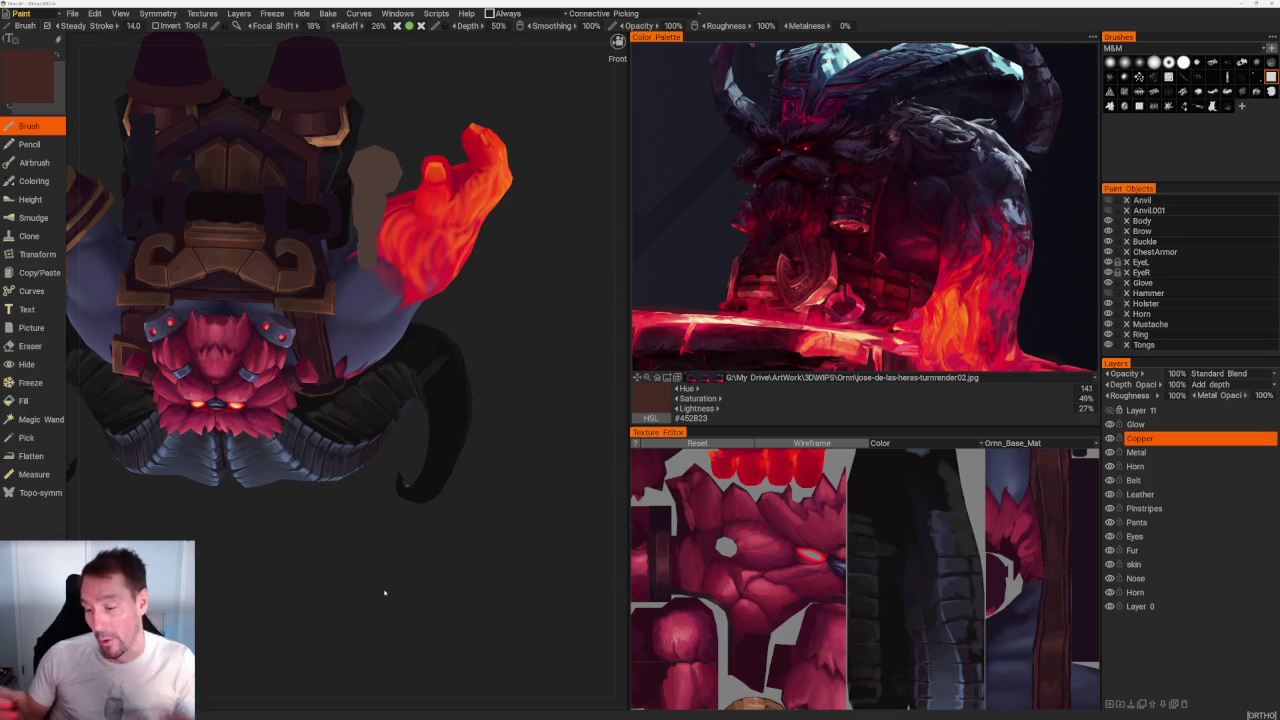
# Step: Orbit to inspect the character from below, then make Leather the active paint layer
pyautogui.moveTo(384, 593)
pyautogui.mouseDown()
pyautogui.moveTo(508, 380)
pyautogui.moveTo(503, 300)
pyautogui.moveTo(535, 331)
pyautogui.mouseUp()
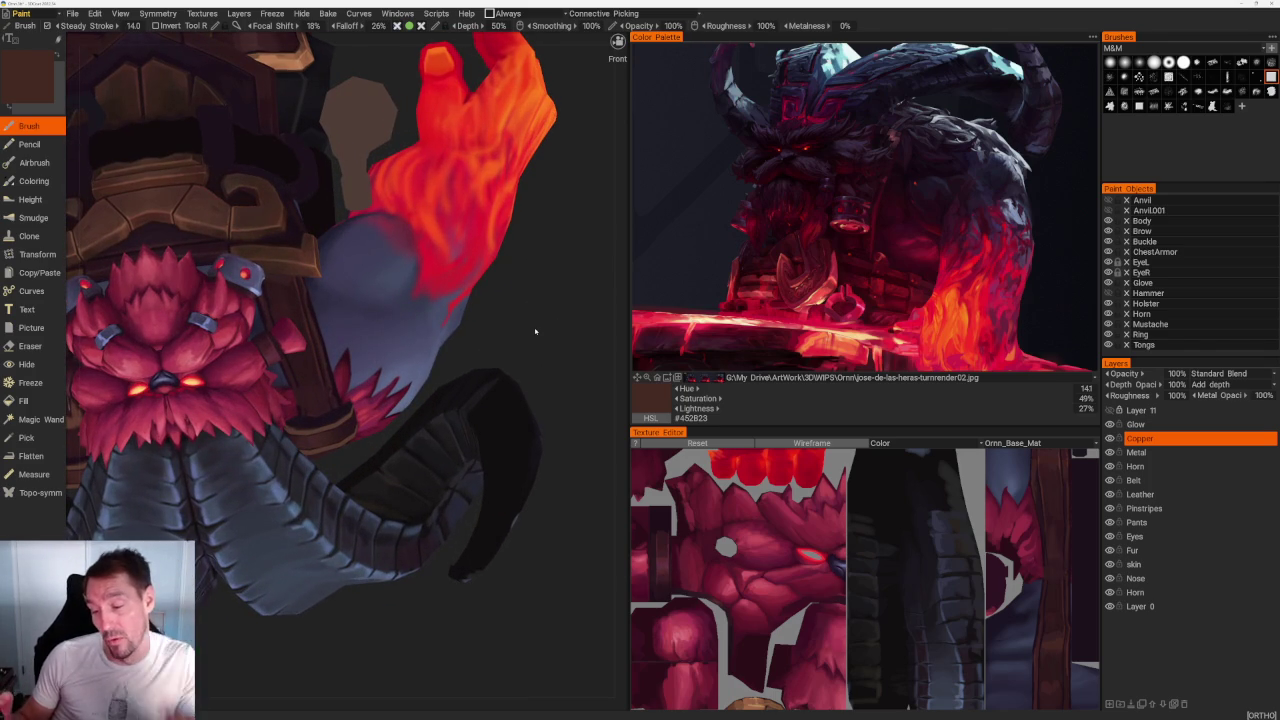
pyautogui.moveTo(535, 331)
pyautogui.mouseDown()
pyautogui.moveTo(563, 343)
pyautogui.moveTo(614, 434)
pyautogui.moveTo(480, 366)
pyautogui.moveTo(506, 222)
pyautogui.moveTo(491, 380)
pyautogui.mouseUp()
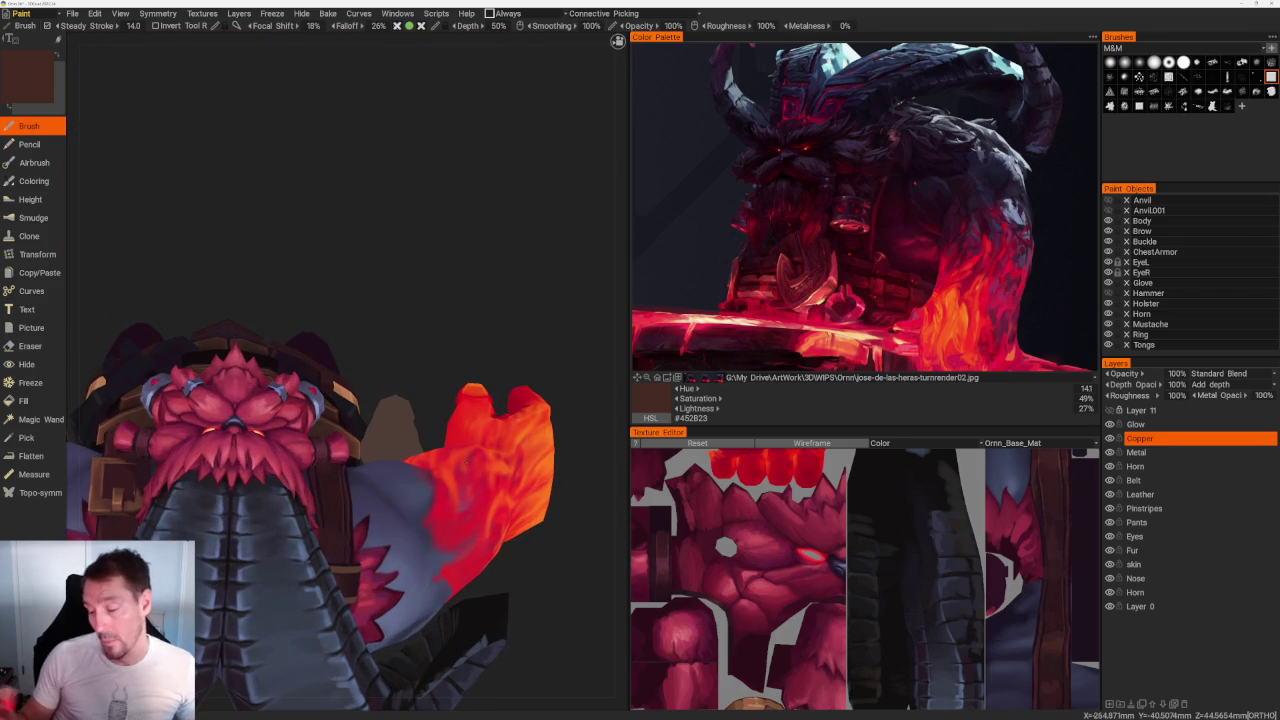
pyautogui.moveTo(403, 291)
pyautogui.mouseDown()
pyautogui.moveTo(471, 294)
pyautogui.moveTo(477, 183)
pyautogui.moveTo(508, 255)
pyautogui.moveTo(520, 240)
pyautogui.mouseUp()
pyautogui.scroll(-3, 517, 232)
pyautogui.scroll(5, 520, 240)
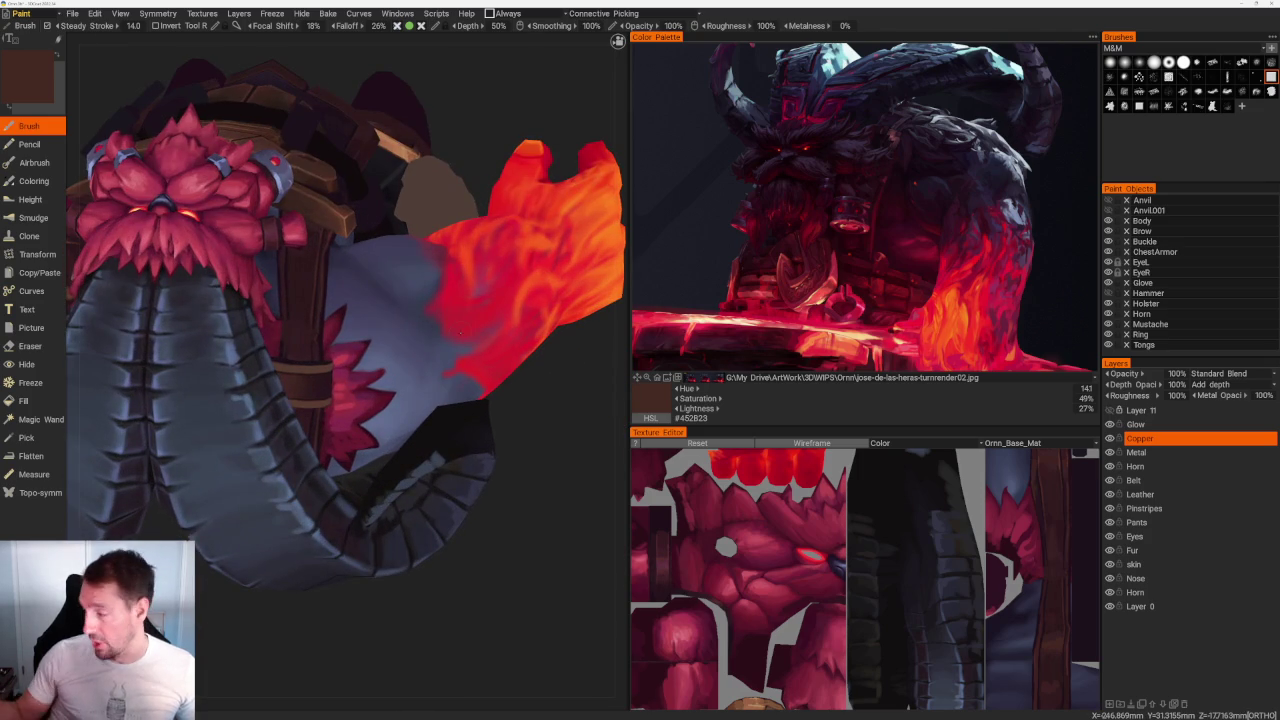
pyautogui.click(1140, 494)
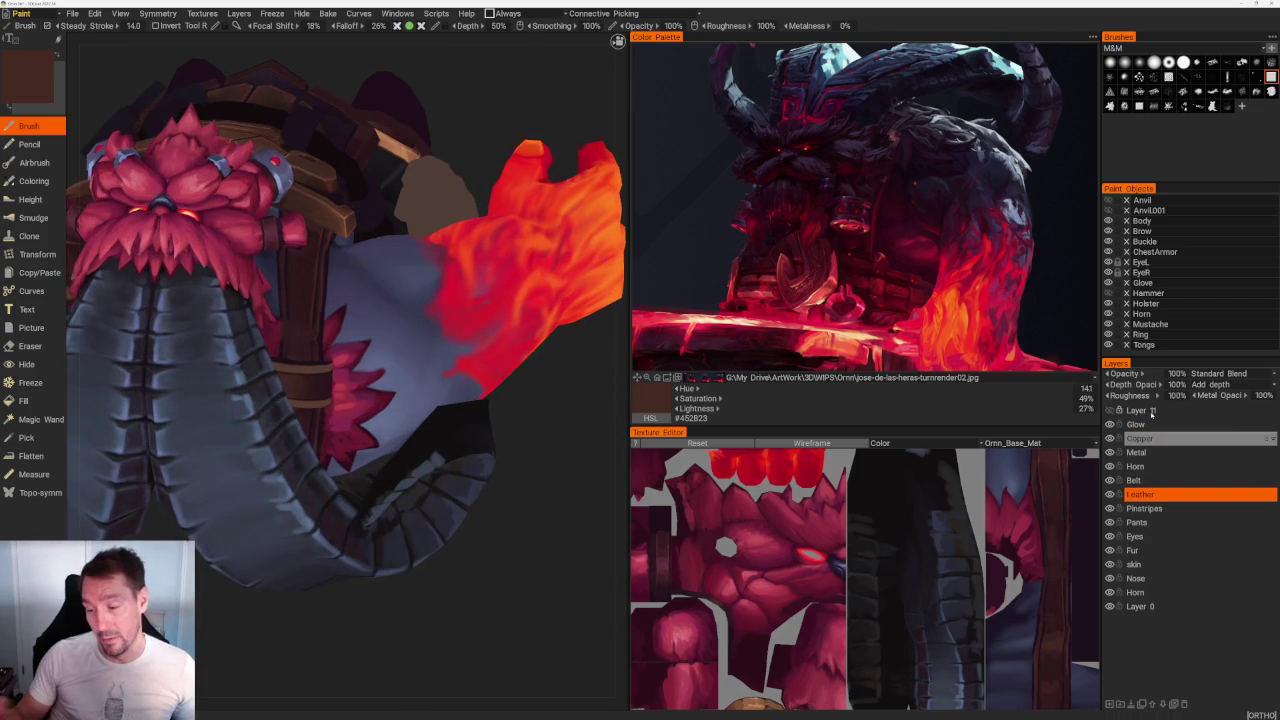
# Step: Zoom in and sample three dark brown tones from the torso strap
pyautogui.scroll(5, 321, 354)
pyautogui.scroll(1, 343, 325)
pyautogui.press('v')
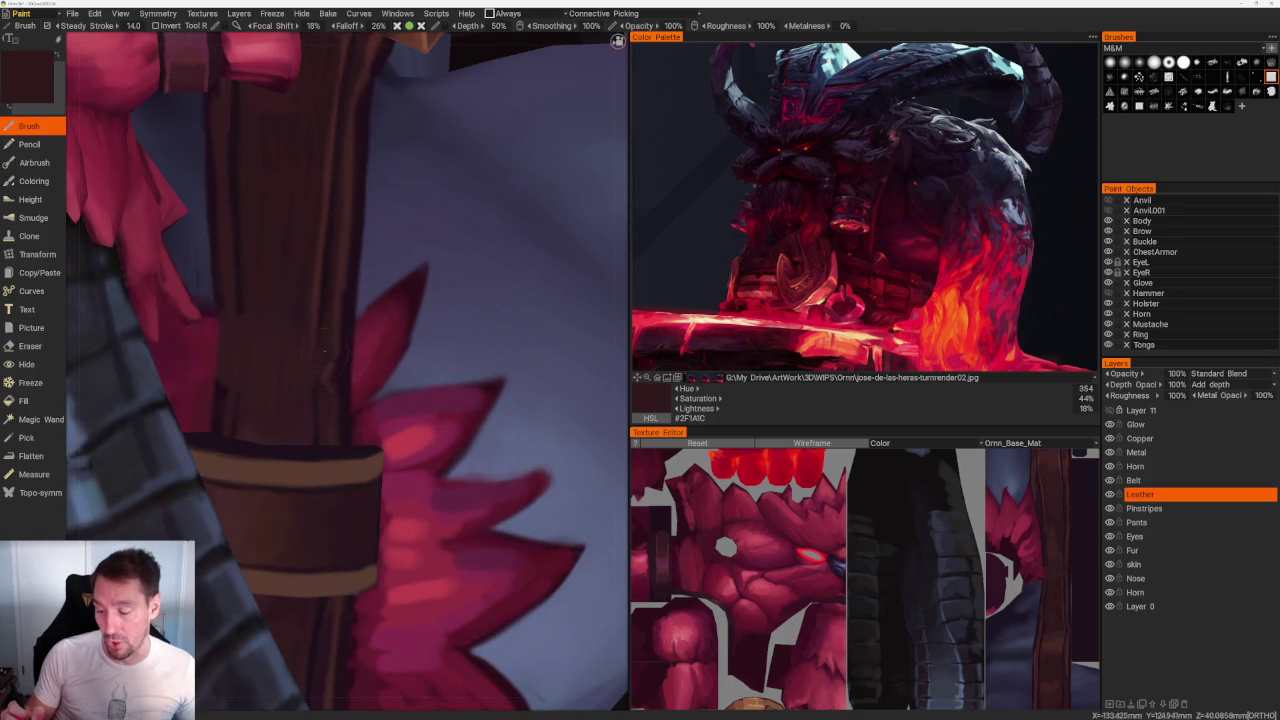
pyautogui.press('v')
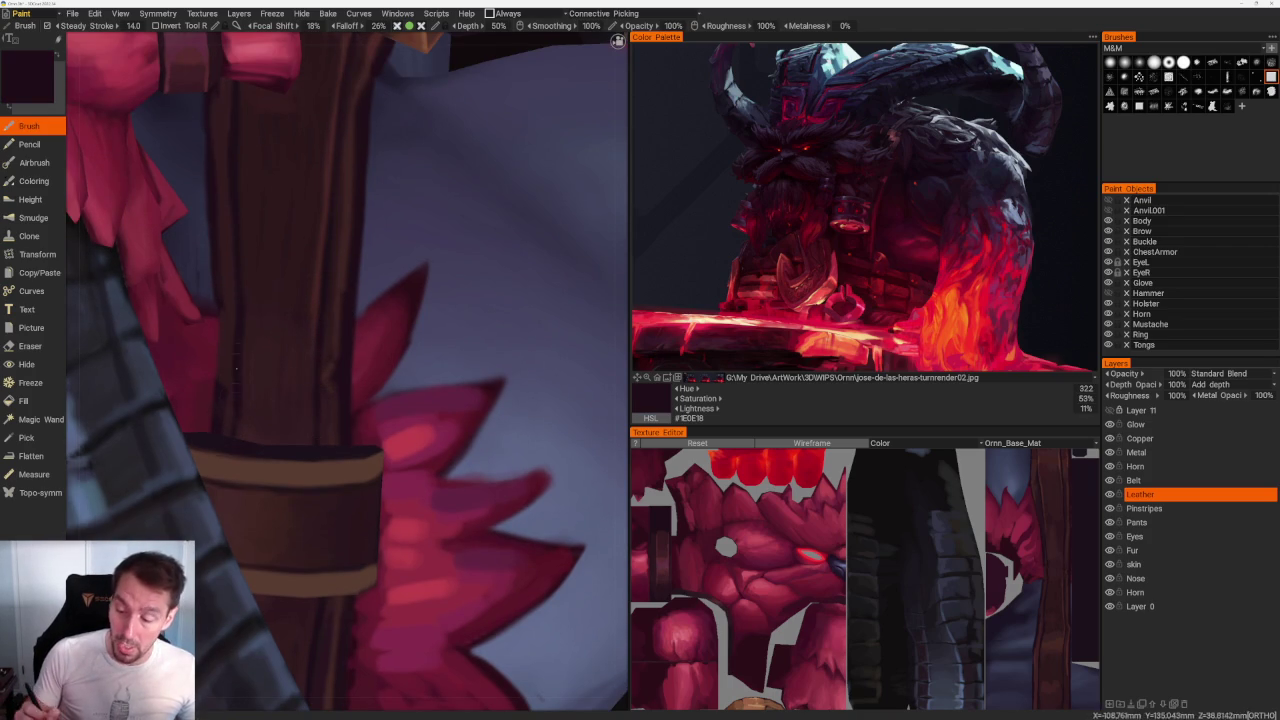
pyautogui.press('v')
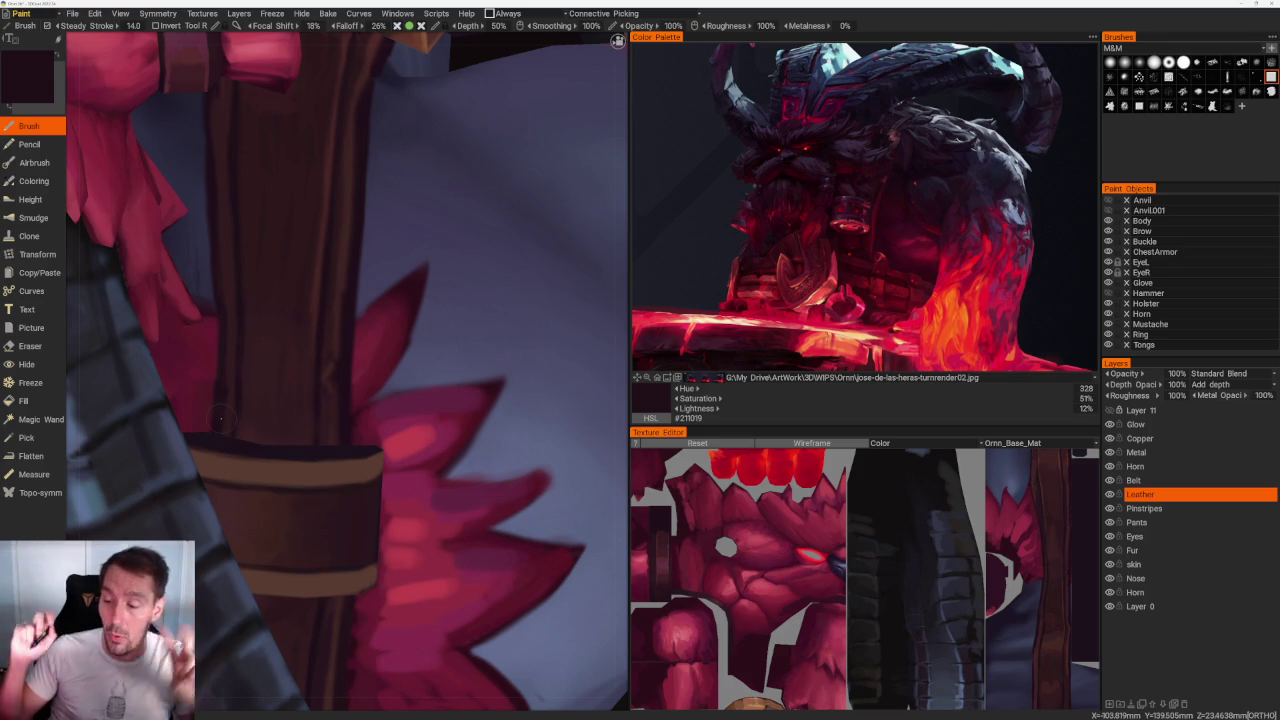
# Step: Pull back and orbit around the beard, horn, belt and torso
pyautogui.scroll(-3, 222, 418)
pyautogui.moveTo(222, 418)
pyautogui.mouseDown(button='middle')
pyautogui.moveTo(493, 168)
pyautogui.moveTo(511, 116)
pyautogui.mouseUp(button='middle')
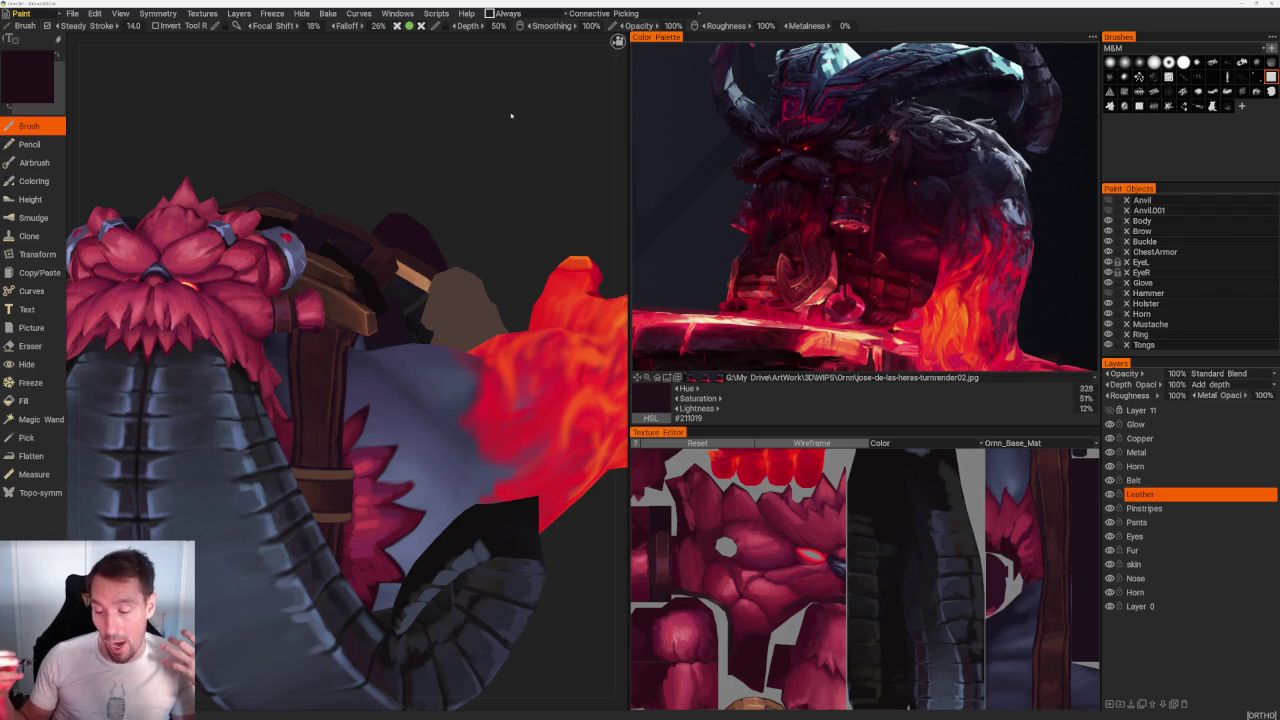
pyautogui.moveTo(511, 116); pyautogui.dragTo(475, 123)
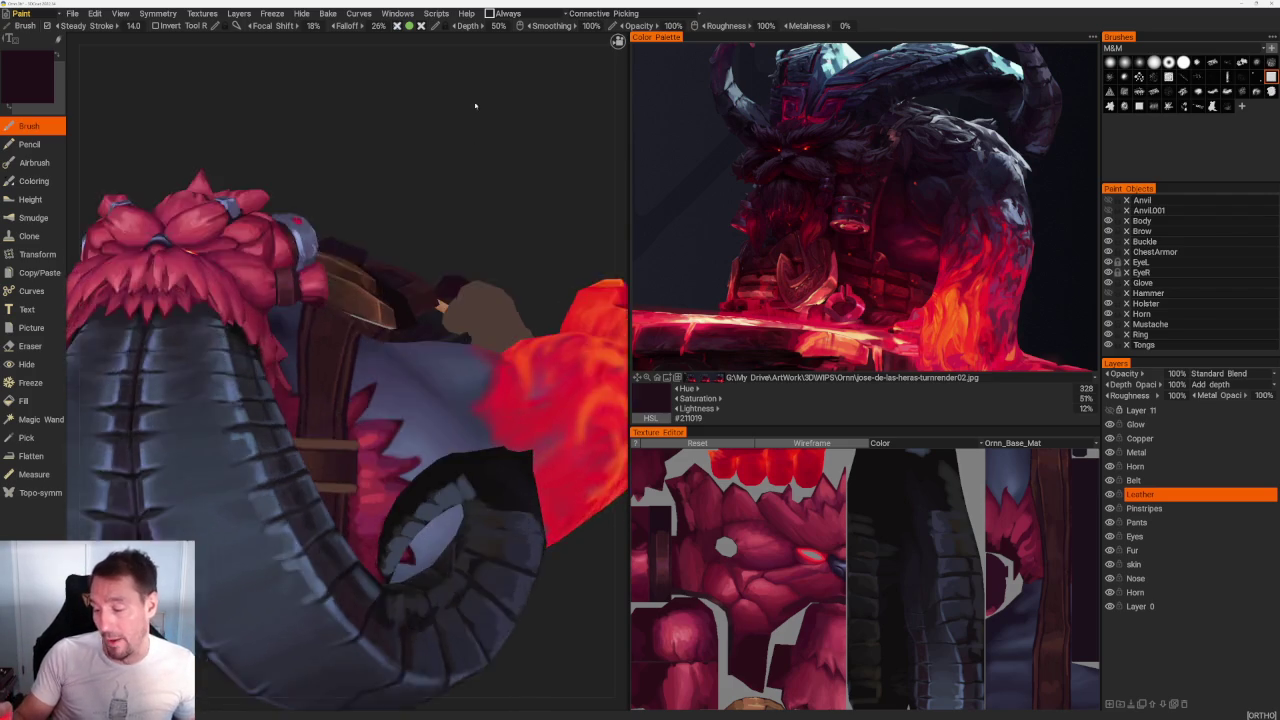
pyautogui.scroll(5, 475, 123)
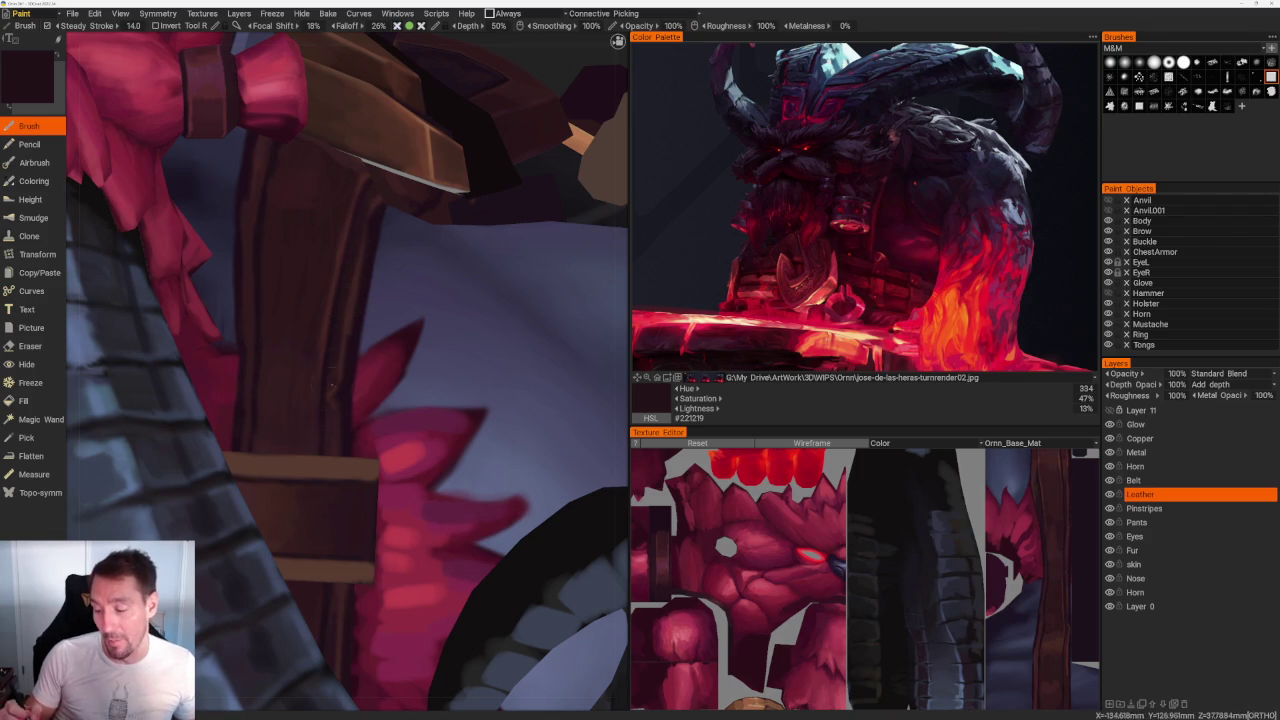
pyautogui.keyDown('alt'); pyautogui.moveTo(332, 377); pyautogui.dragTo(374, 390); pyautogui.keyUp('alt')
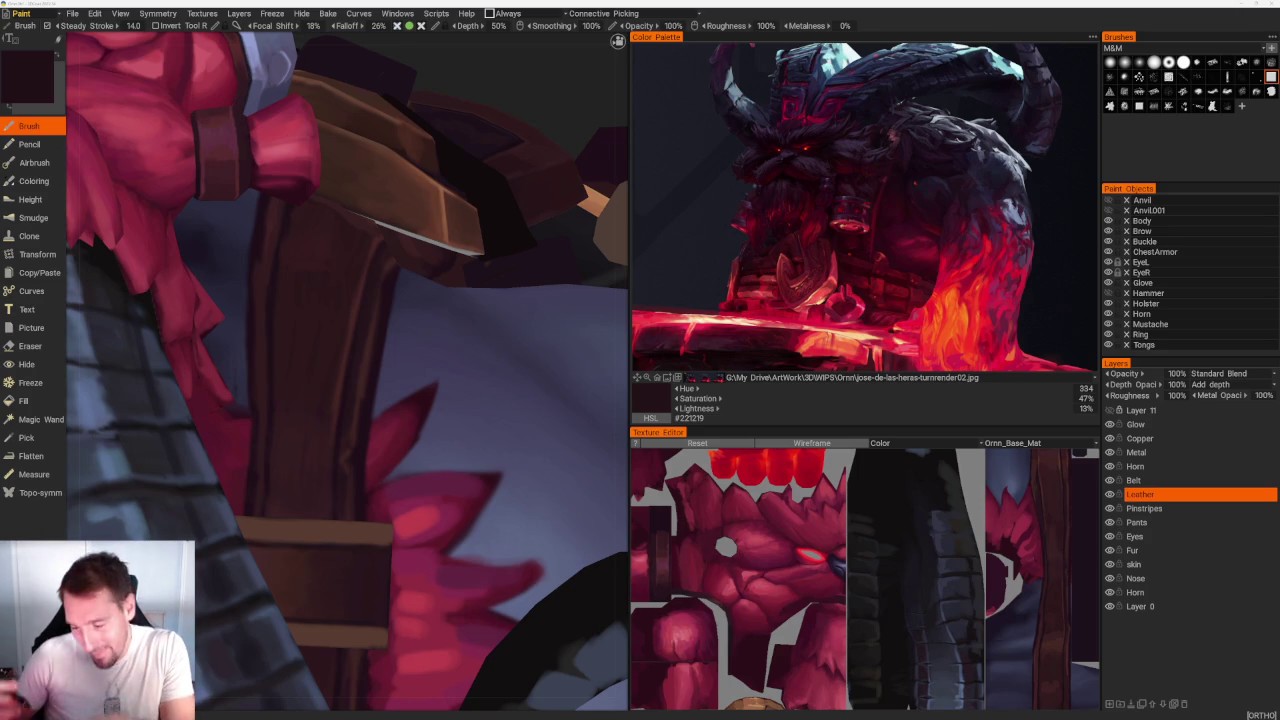
# Step: Sample a brighter red-brown and reframe to a close side view of beard and belt
pyautogui.moveTo(517, 138)
pyautogui.mouseDown(button='middle')
pyautogui.moveTo(496, 203)
pyautogui.moveTo(358, 332)
pyautogui.mouseUp(button='middle')
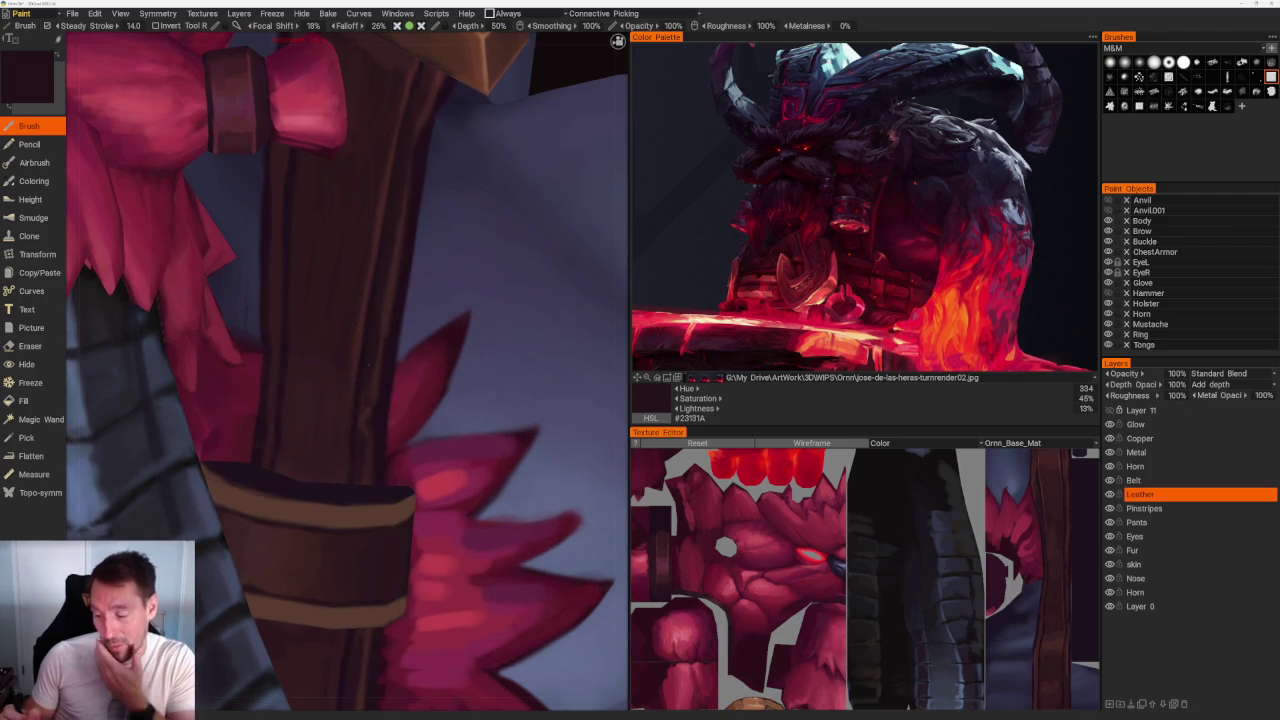
pyautogui.press('v')
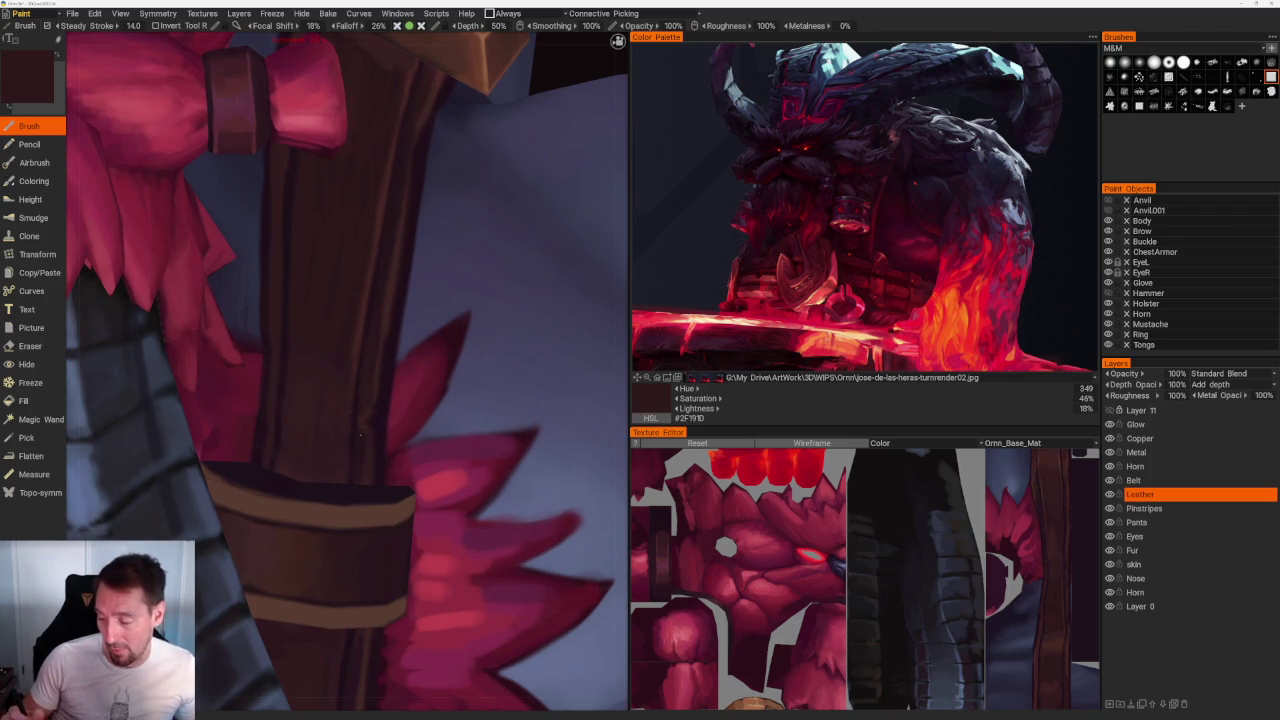
pyautogui.moveTo(268, 427); pyautogui.dragTo(278, 481, button='middle')
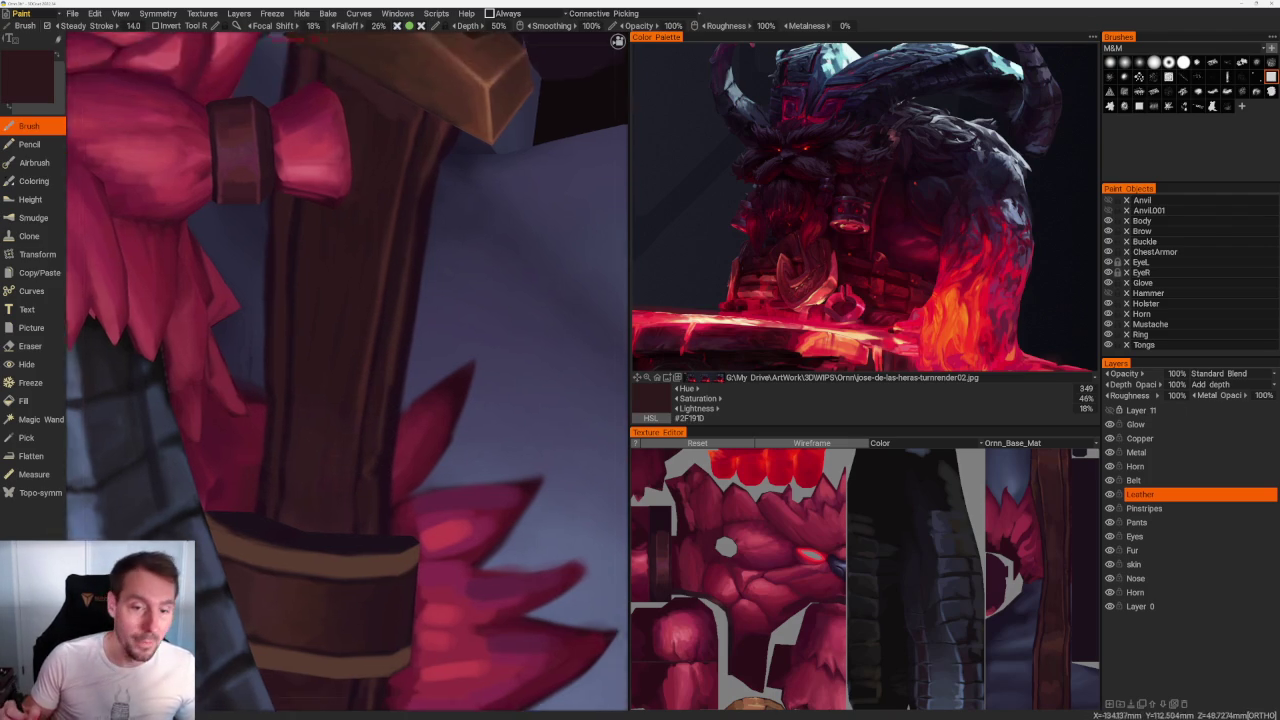
pyautogui.keyDown('alt'); pyautogui.moveTo(278, 481); pyautogui.dragTo(347, 296); pyautogui.keyUp('alt')
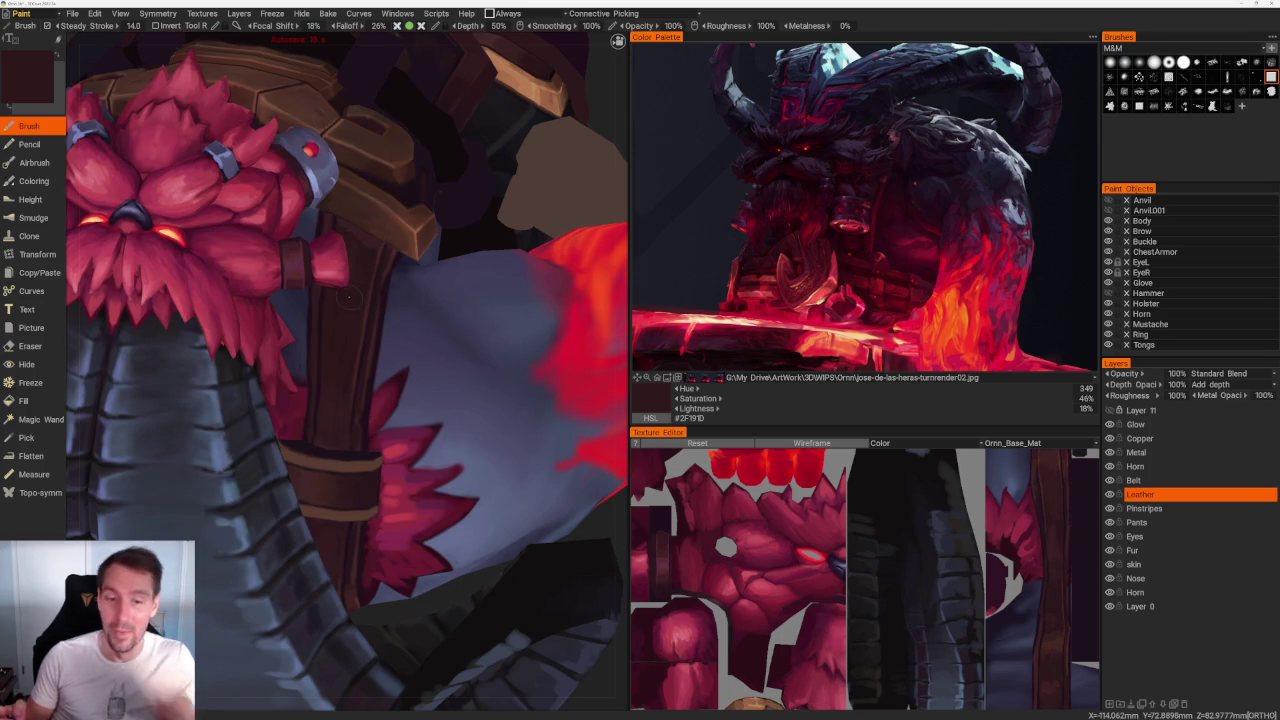
pyautogui.press('Home')
pyautogui.moveTo(457, 223)
pyautogui.keyDown('alt'); pyautogui.mouseDown()
pyautogui.moveTo(506, 401)
pyautogui.moveTo(462, 436)
pyautogui.moveTo(296, 76)
pyautogui.mouseUp(); pyautogui.keyUp('alt')
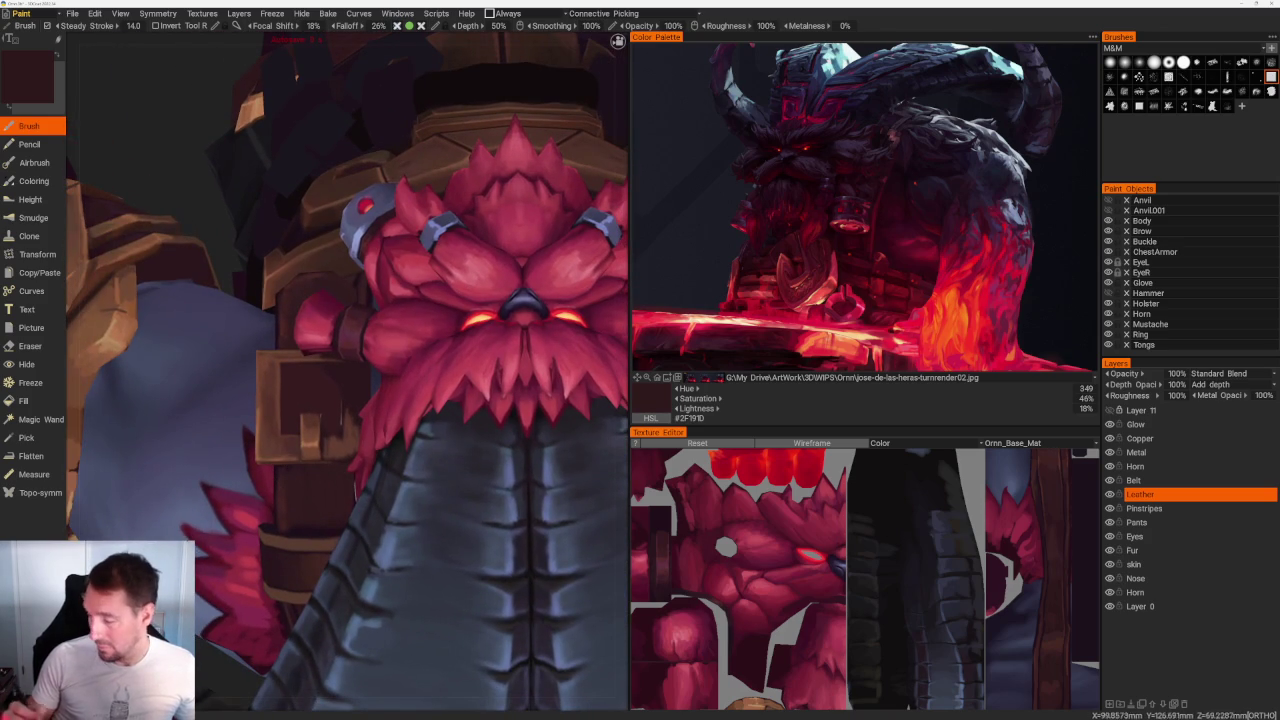
pyautogui.keyDown('alt'); pyautogui.moveTo(296, 76); pyautogui.dragTo(330, 90); pyautogui.keyUp('alt')
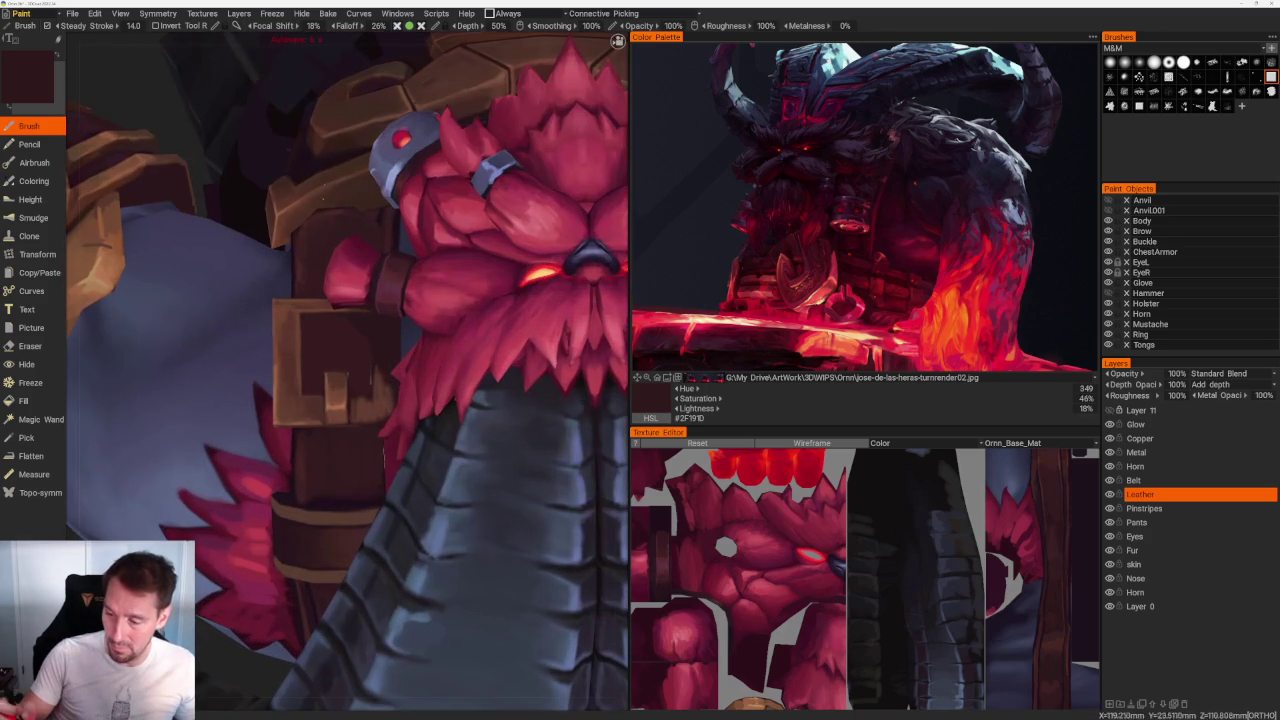
# Step: Turn on the wireframe, sample lighter and darker leather browns, and zoom onto the buckle strap
pyautogui.press('v')
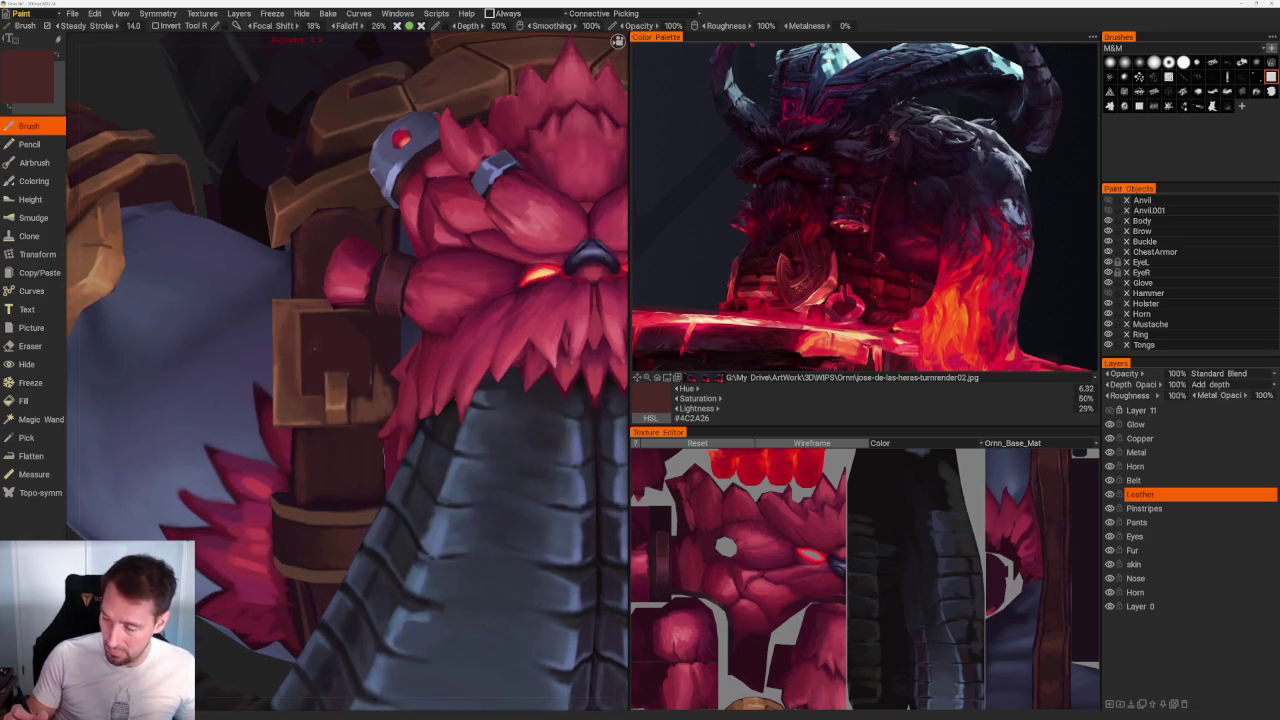
pyautogui.press('w')
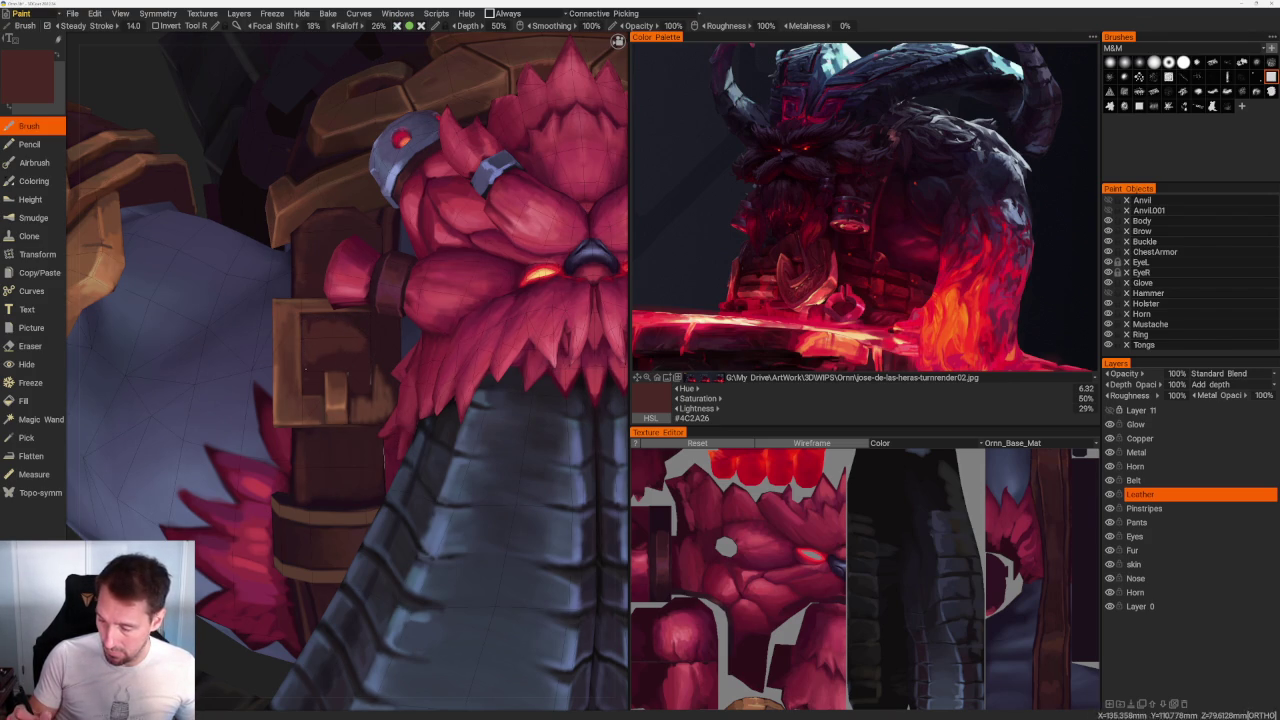
pyautogui.press('v')
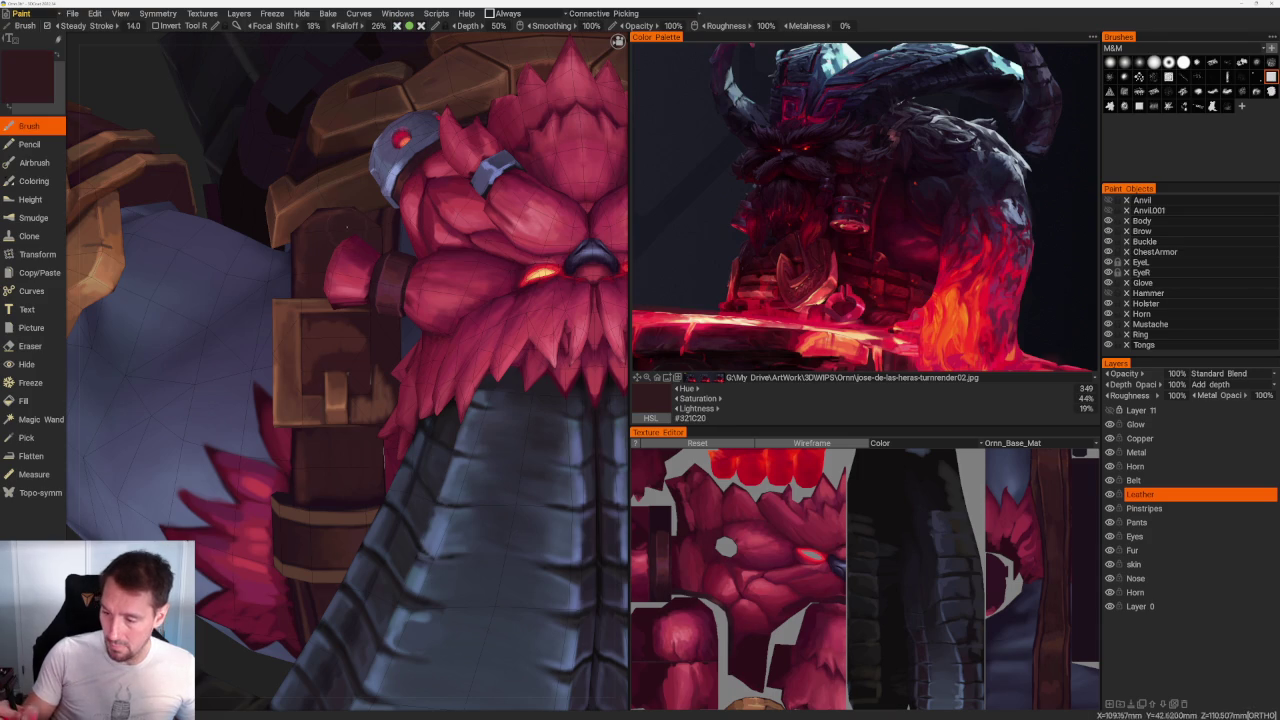
pyautogui.press('v')
pyautogui.scroll(3, 343, 485)
pyautogui.scroll(2, 343, 485)
pyautogui.scroll(2, 326, 381)
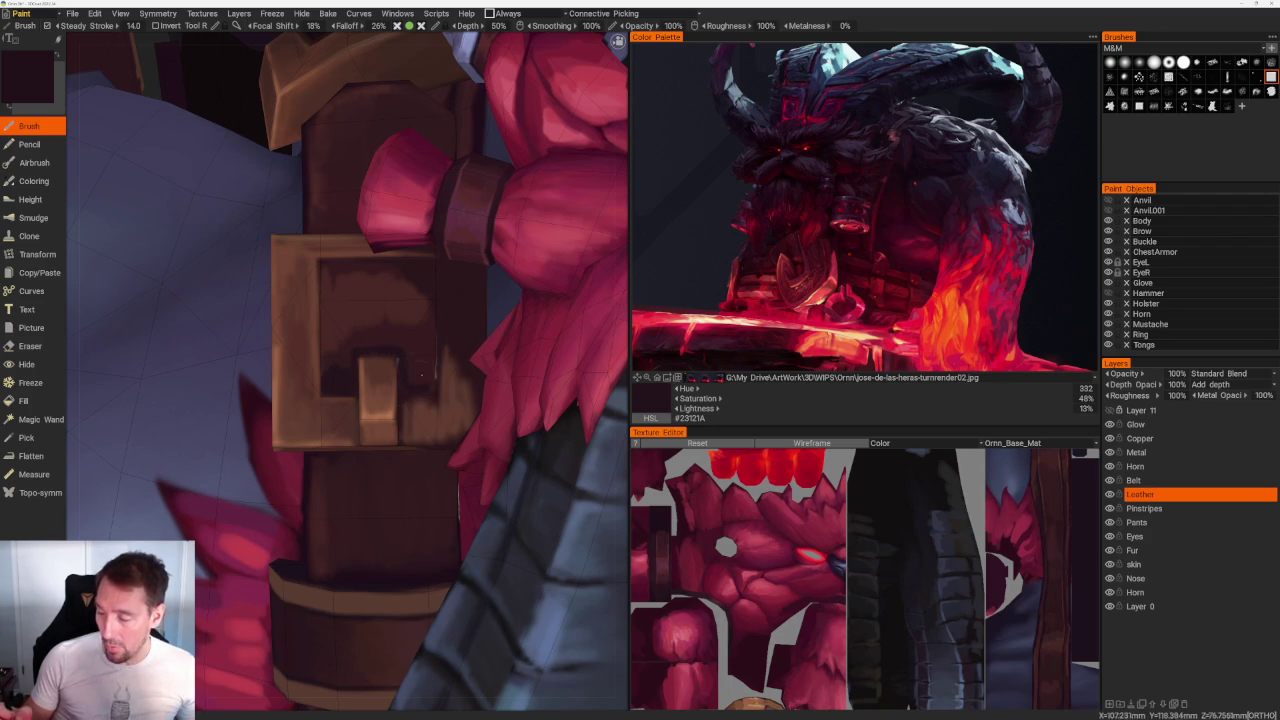
# Step: Shade the strap near the buckle with light, dark and warm mid browns, then frame the model front-on
pyautogui.press('v')
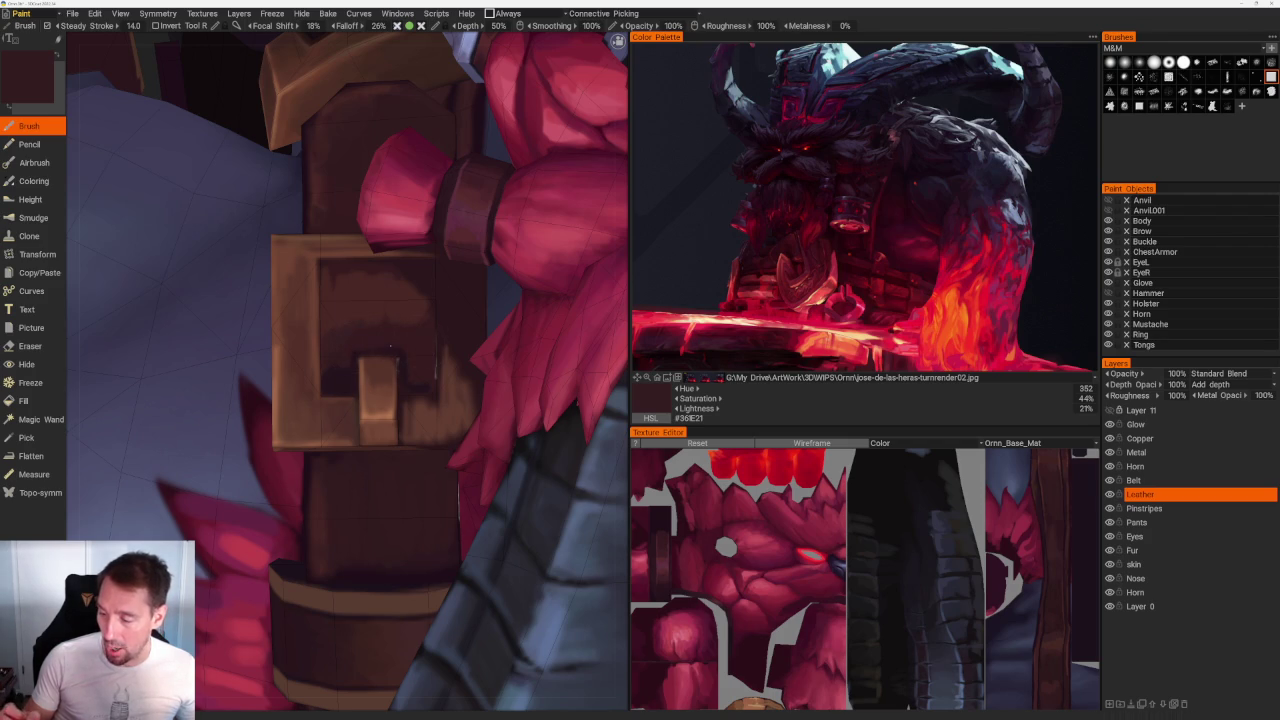
pyautogui.press('v')
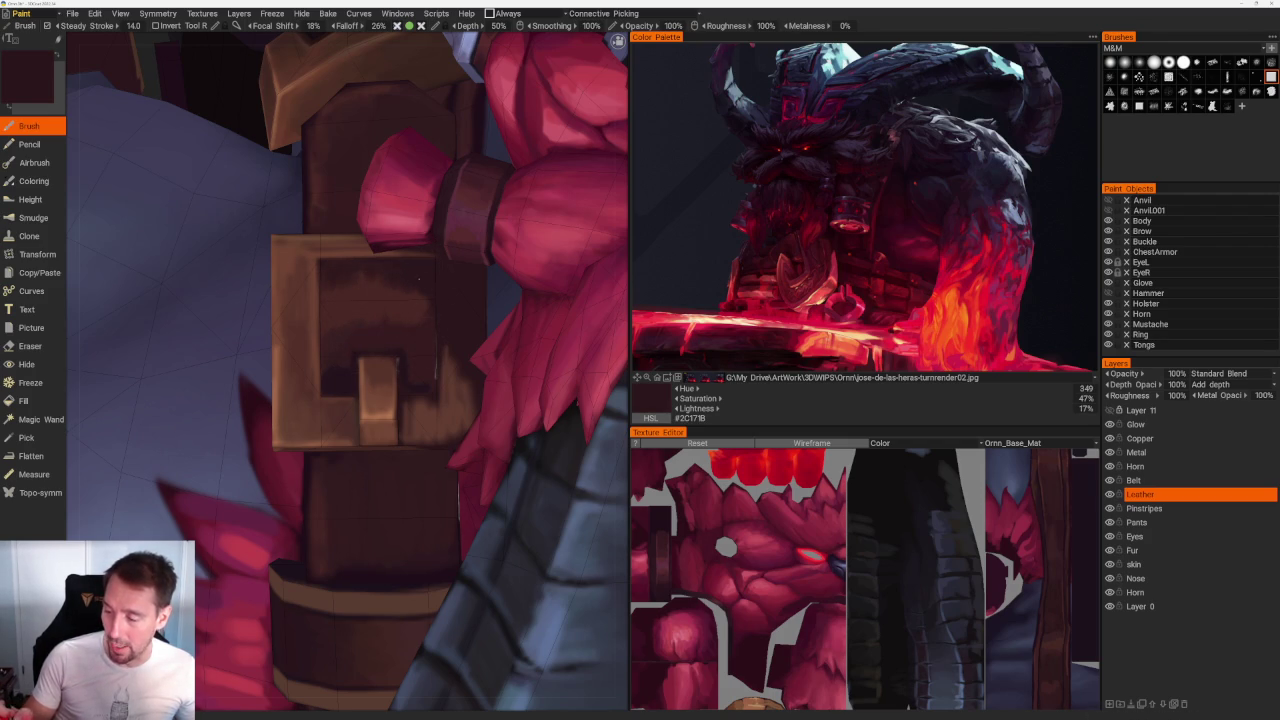
pyautogui.press('v')
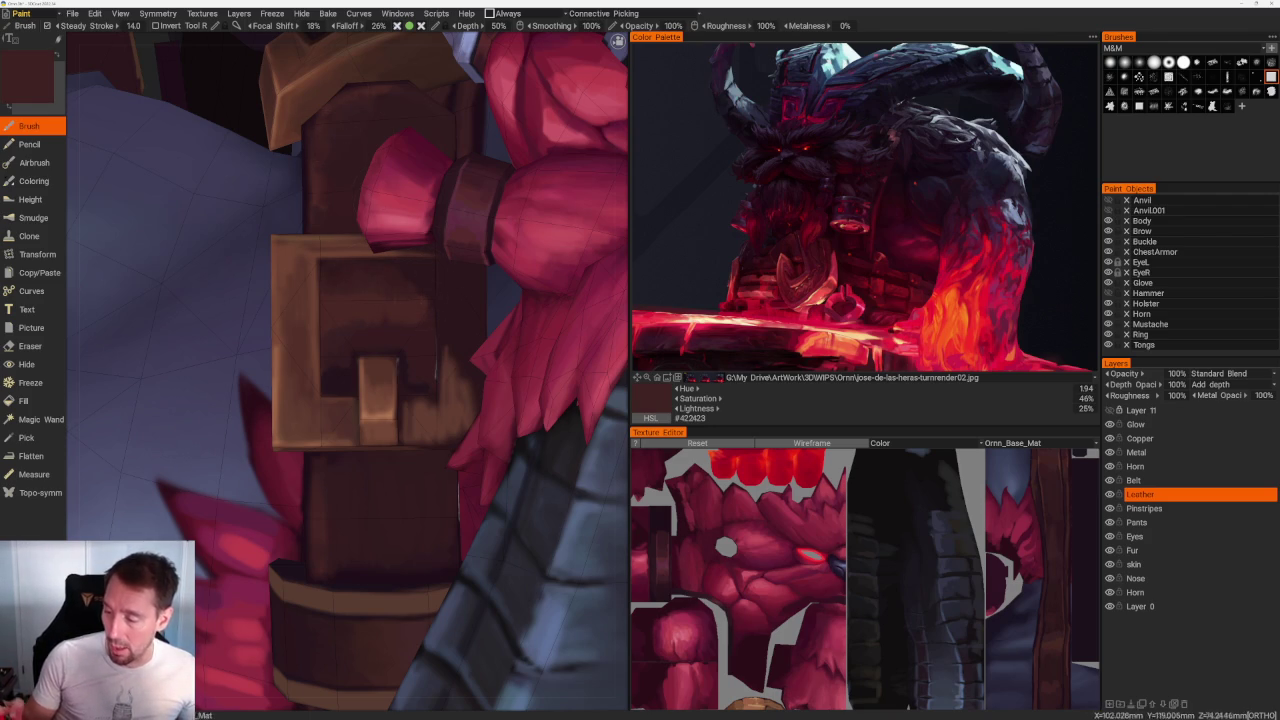
pyautogui.press('Home')
pyautogui.moveTo(293, 175); pyautogui.dragTo(471, 286)
pyautogui.scroll(5, 471, 286)
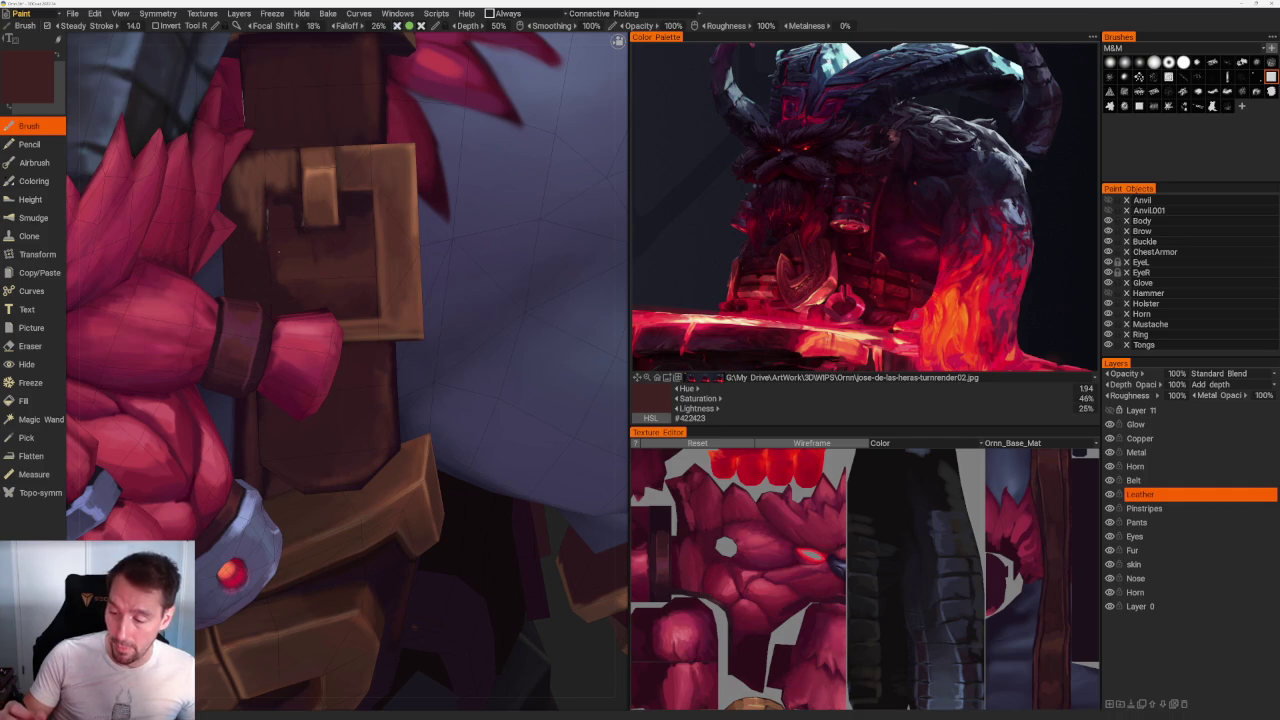
# Step: Paint the belt strap with dark and lighter browns, then hide the Leather layer to check the buckle
pyautogui.press('v')
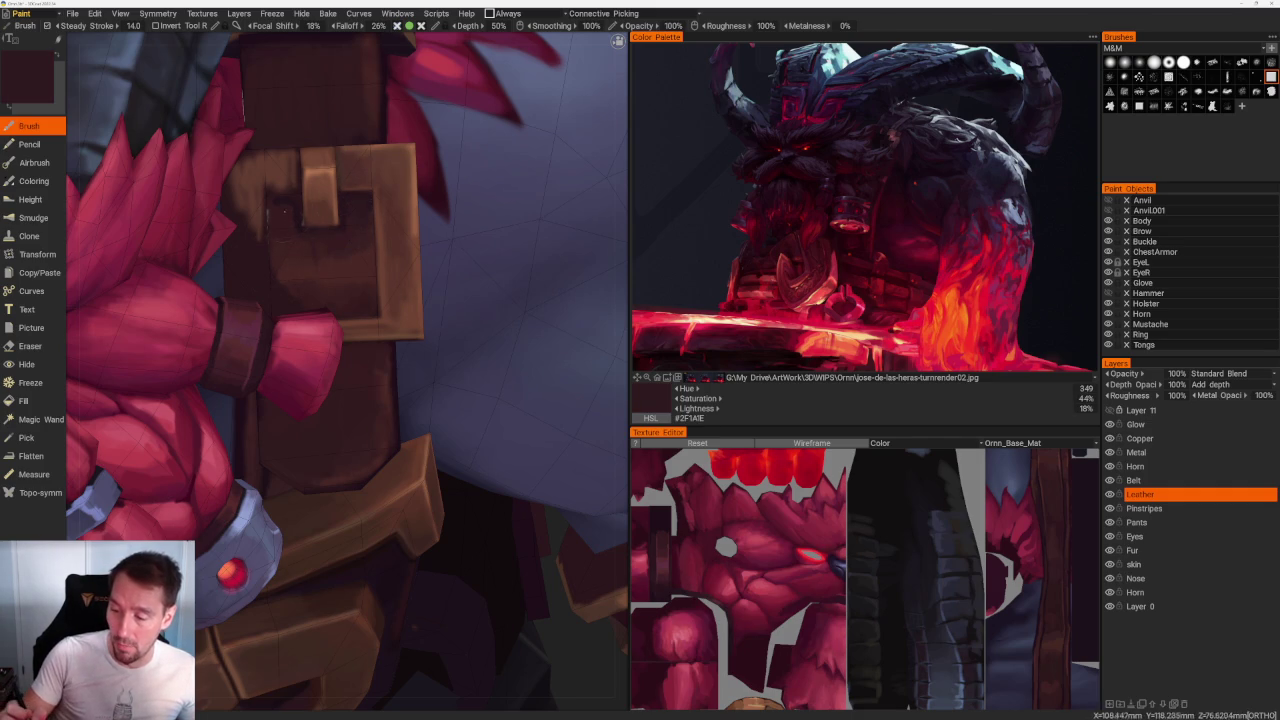
pyautogui.press('v')
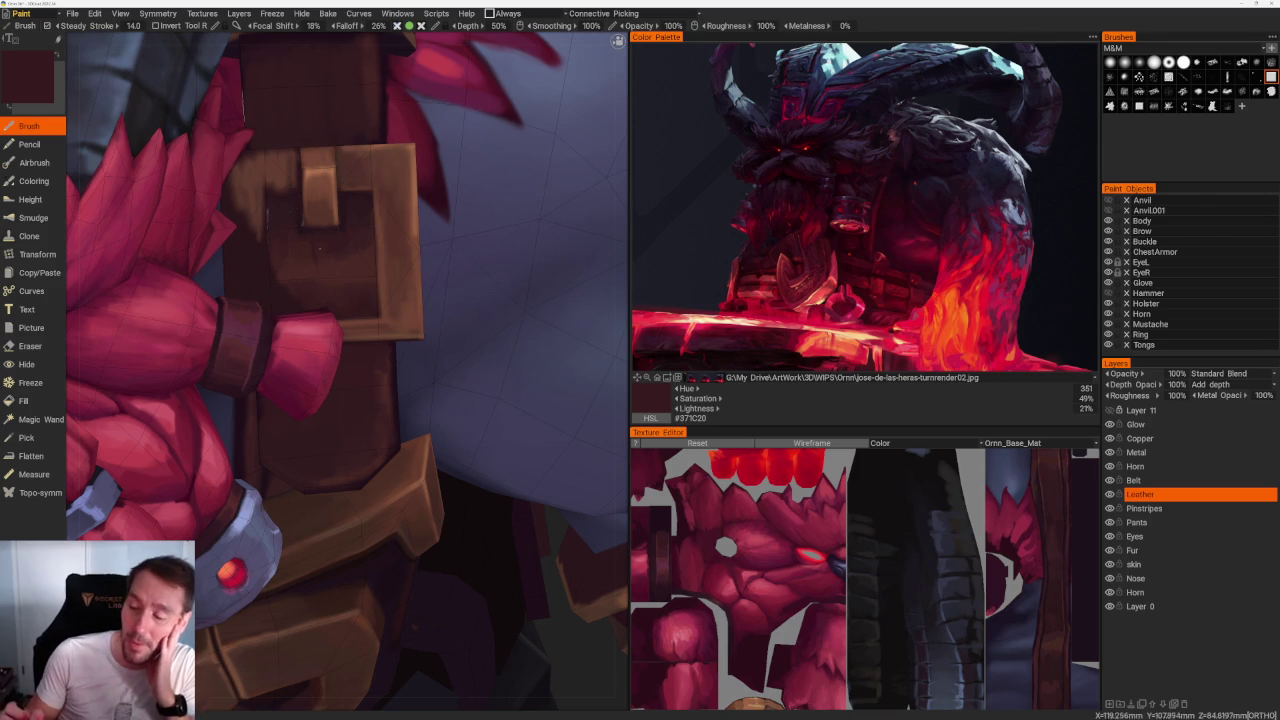
pyautogui.press('v')
pyautogui.press('v')
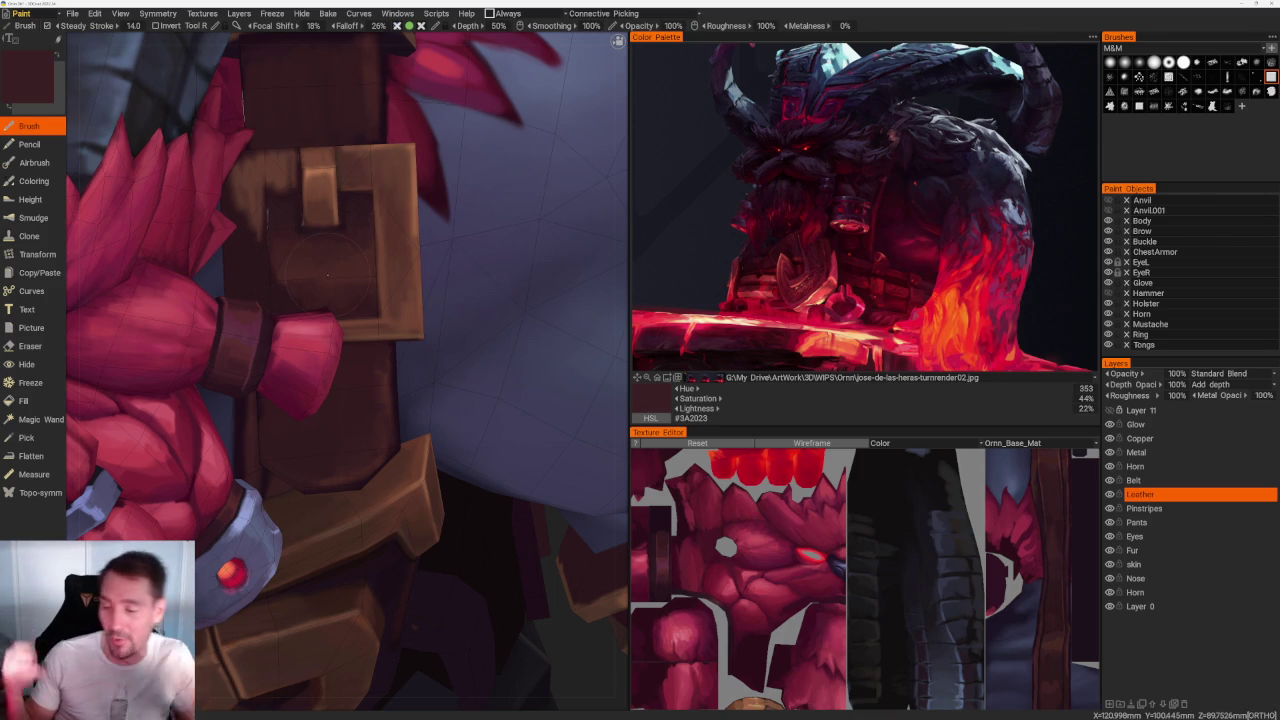
pyautogui.press('v')
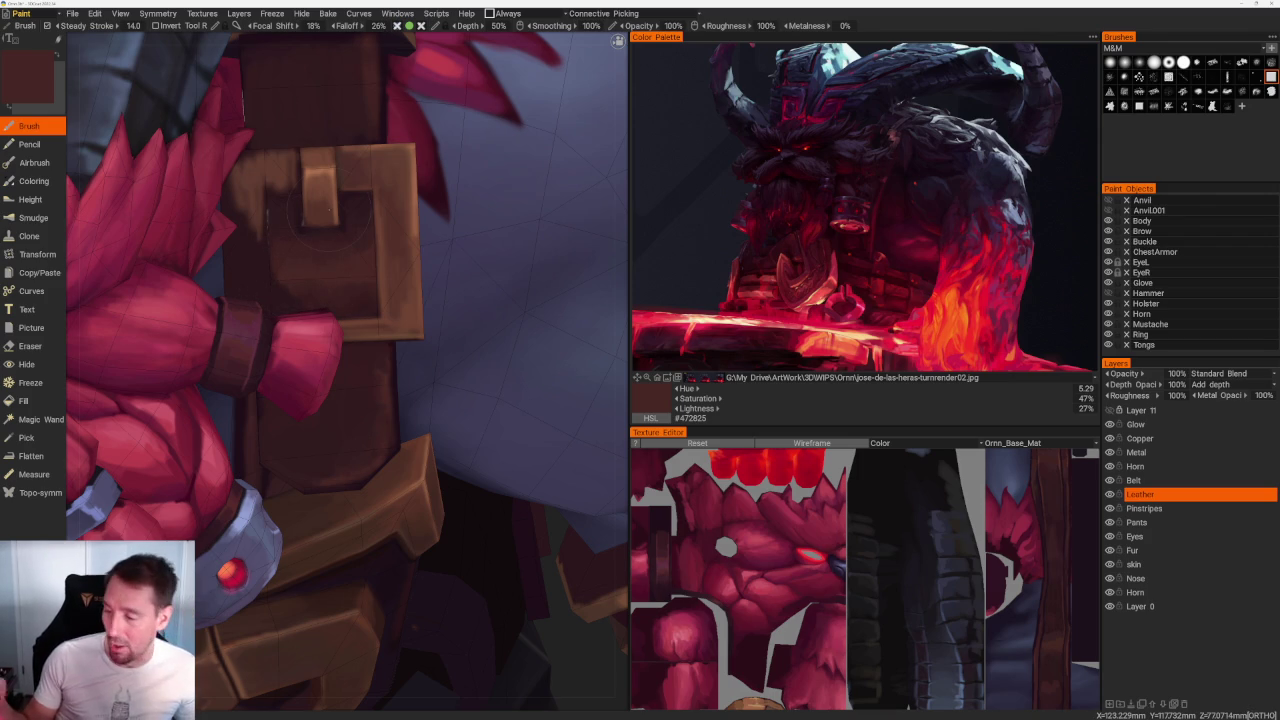
pyautogui.scroll(3, 319, 214)
pyautogui.press('v')
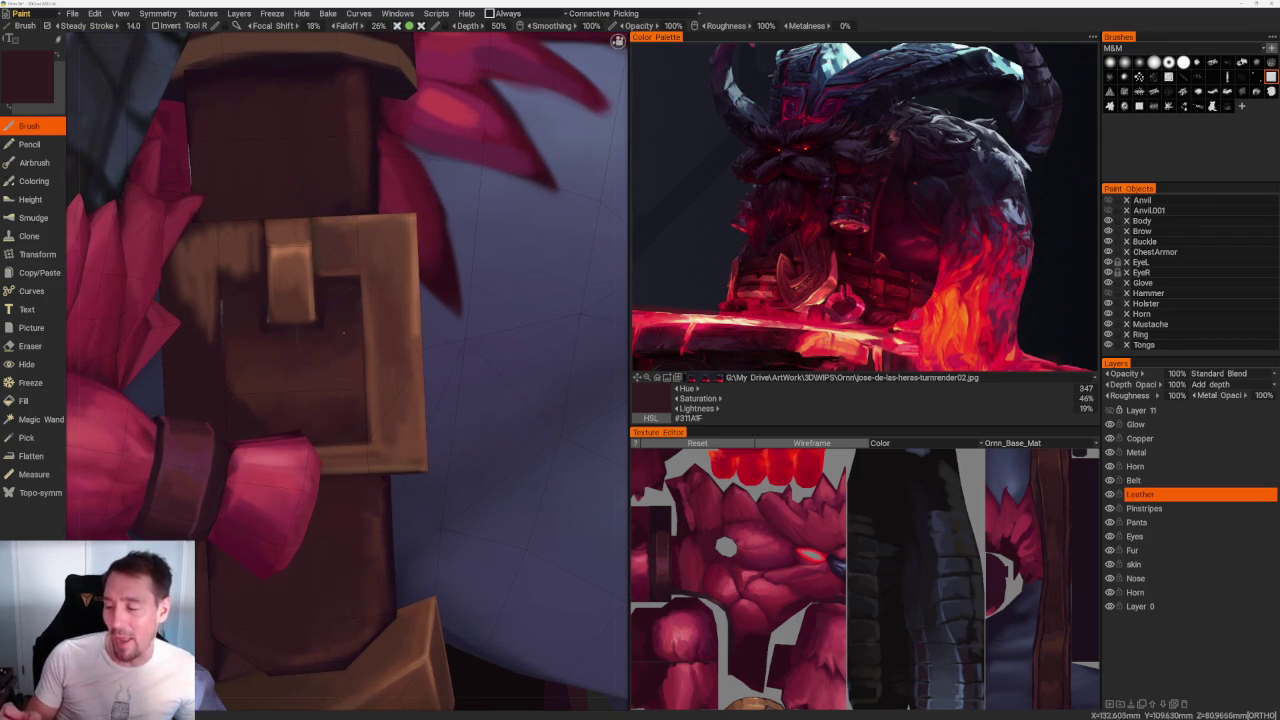
pyautogui.scroll(-1, 300, 320)
pyautogui.scroll(-1, 300, 320)
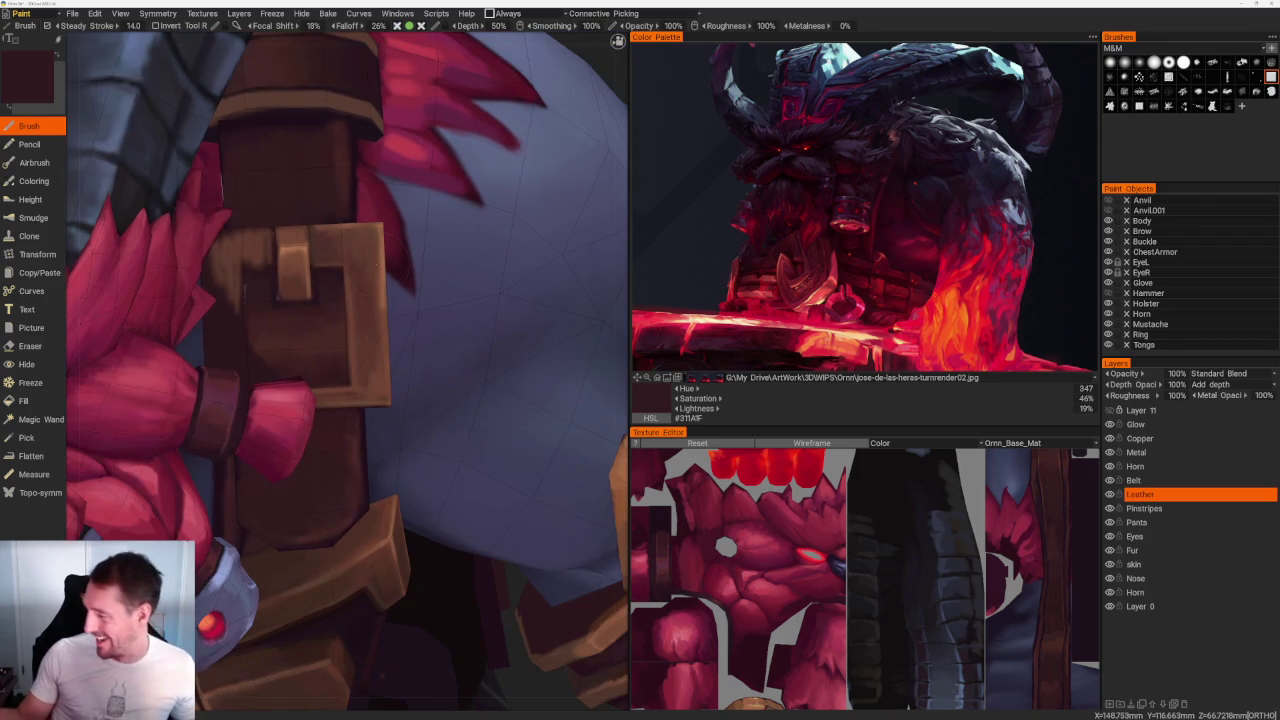
pyautogui.click(1109, 494)
# Step: Make Copper the active layer with Leather hidden, and switch to the Eraser
pyautogui.click(1109, 494)
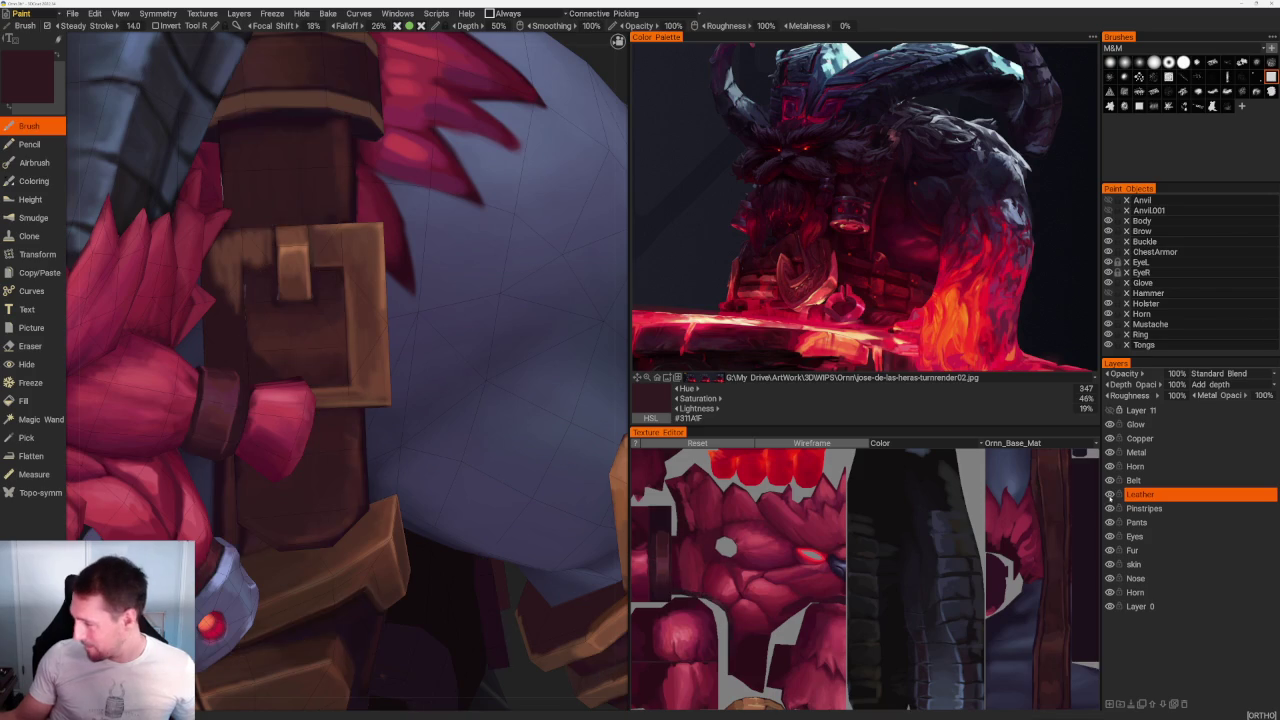
pyautogui.click(1140, 438)
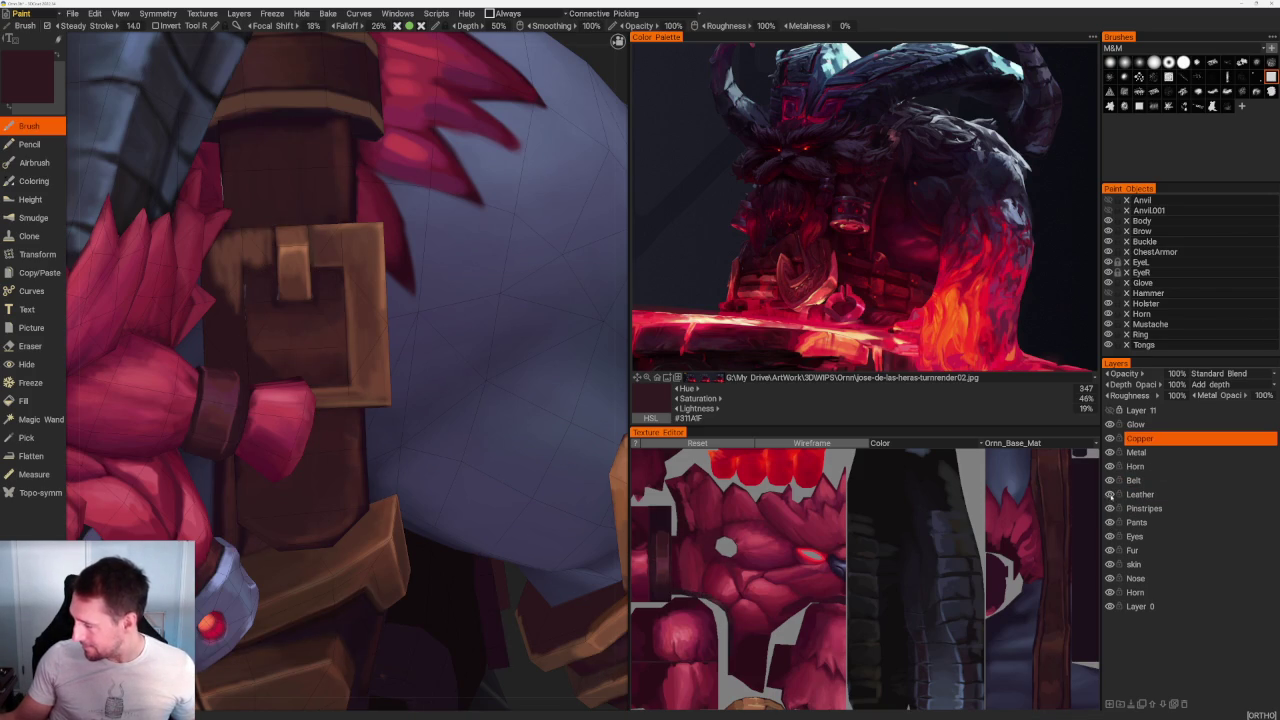
pyautogui.click(1109, 494)
pyautogui.scroll(2, 340, 370)
pyautogui.press('e')
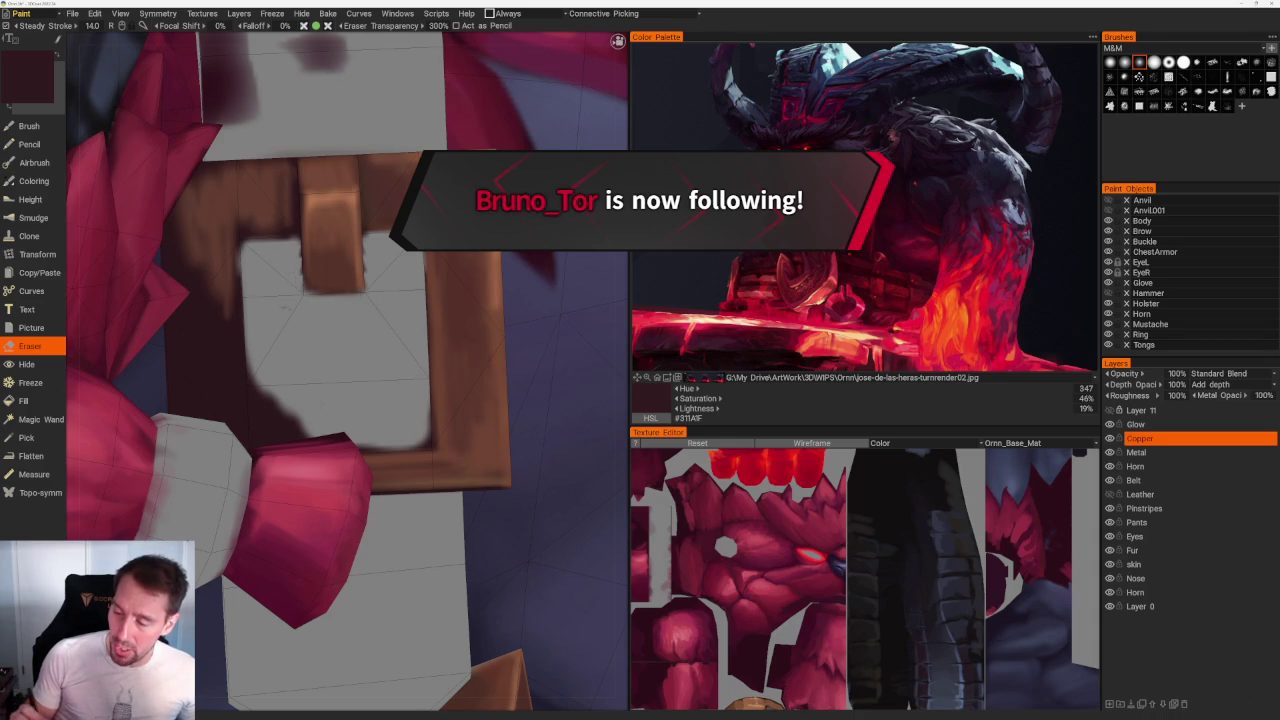
# Step: Erase stray paint from the buckle's inner left and bottom edges and lower-left corner
pyautogui.moveTo(335, 303); pyautogui.dragTo(321, 283, button='middle')
pyautogui.scroll(-5, 294, 94)
pyautogui.scroll(5, 497, 206)
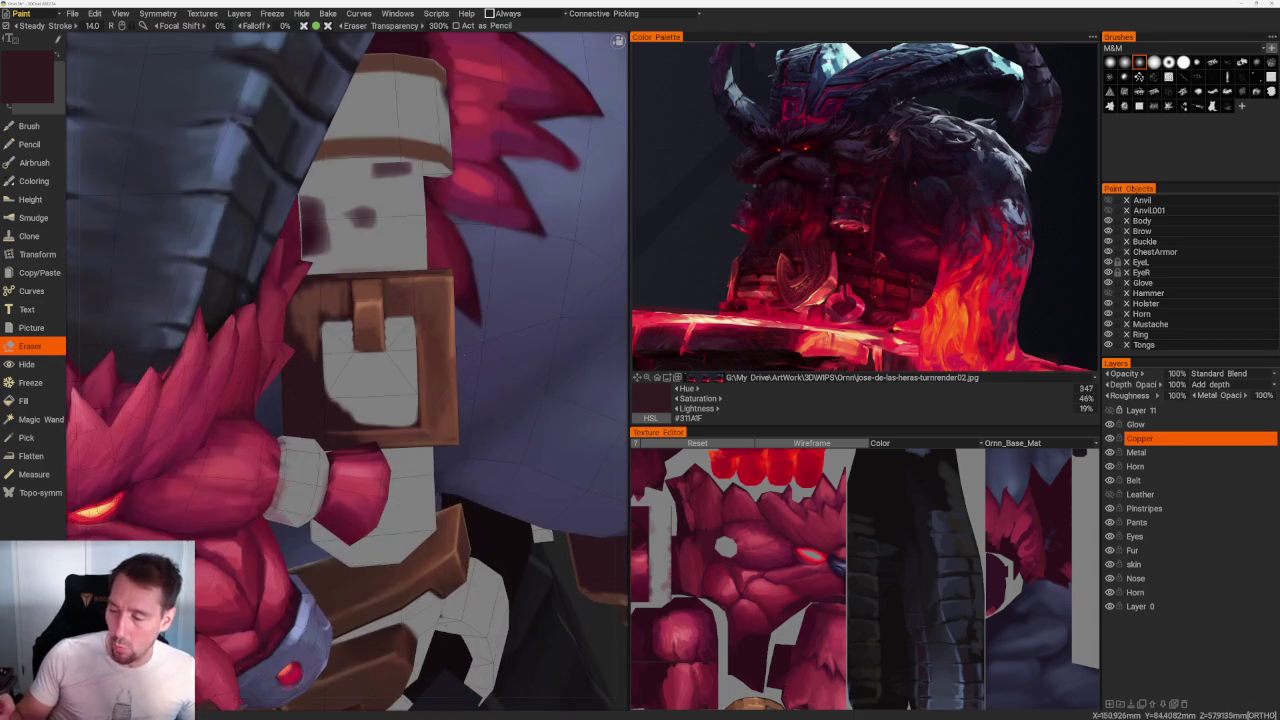
pyautogui.scroll(3, 319, 293)
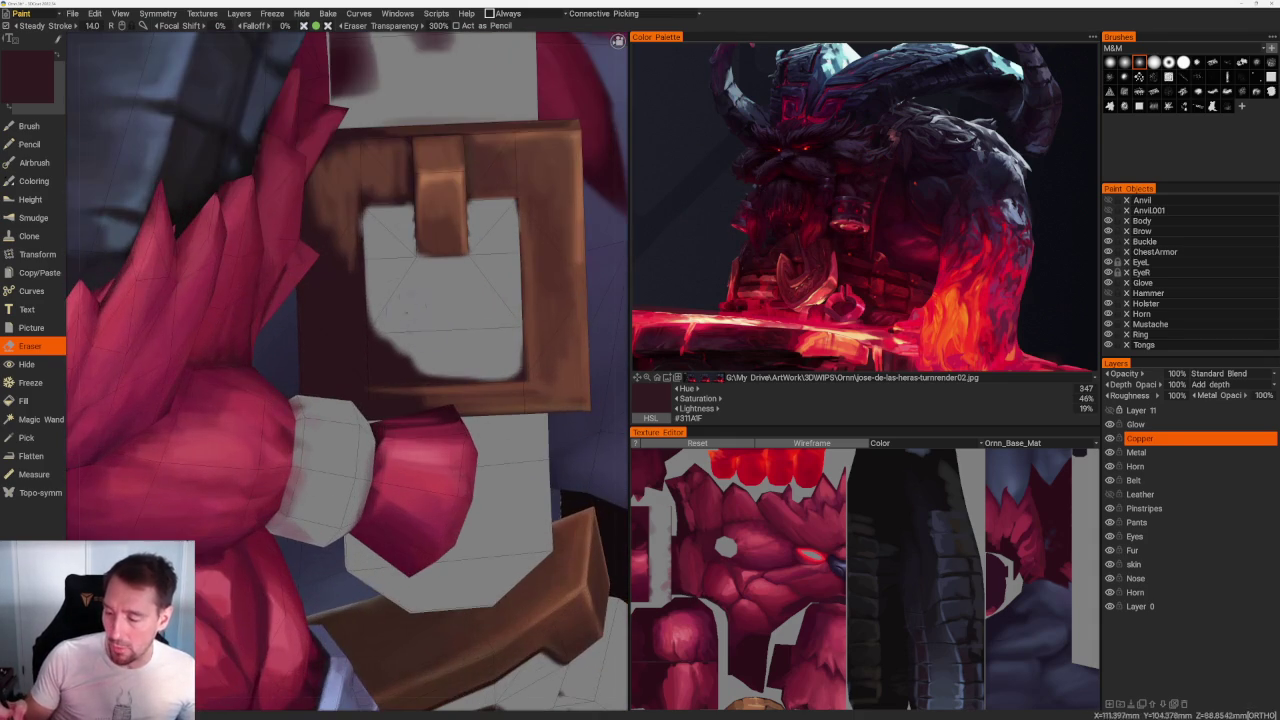
pyautogui.scroll(3, 319, 293)
pyautogui.moveTo(312, 352)
pyautogui.mouseDown()
pyautogui.moveTo(313, 455)
pyautogui.moveTo(428, 455)
pyautogui.mouseUp()
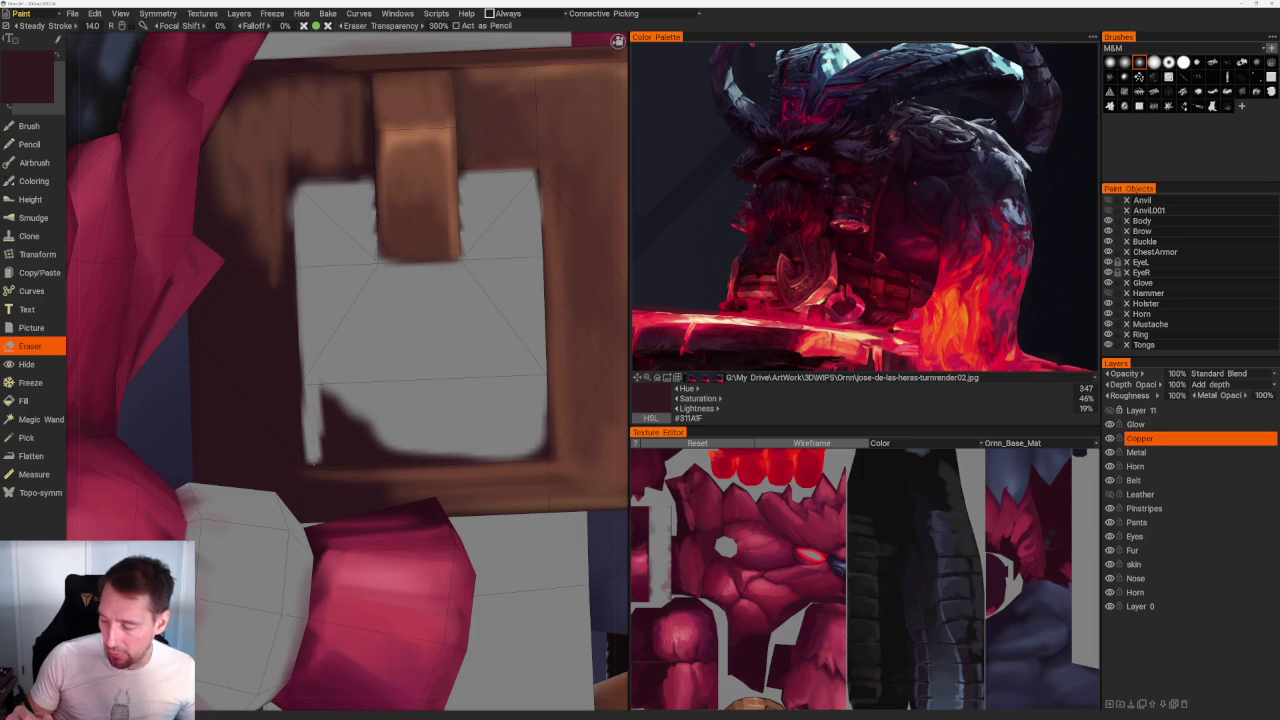
pyautogui.moveTo(342, 460); pyautogui.dragTo(503, 446)
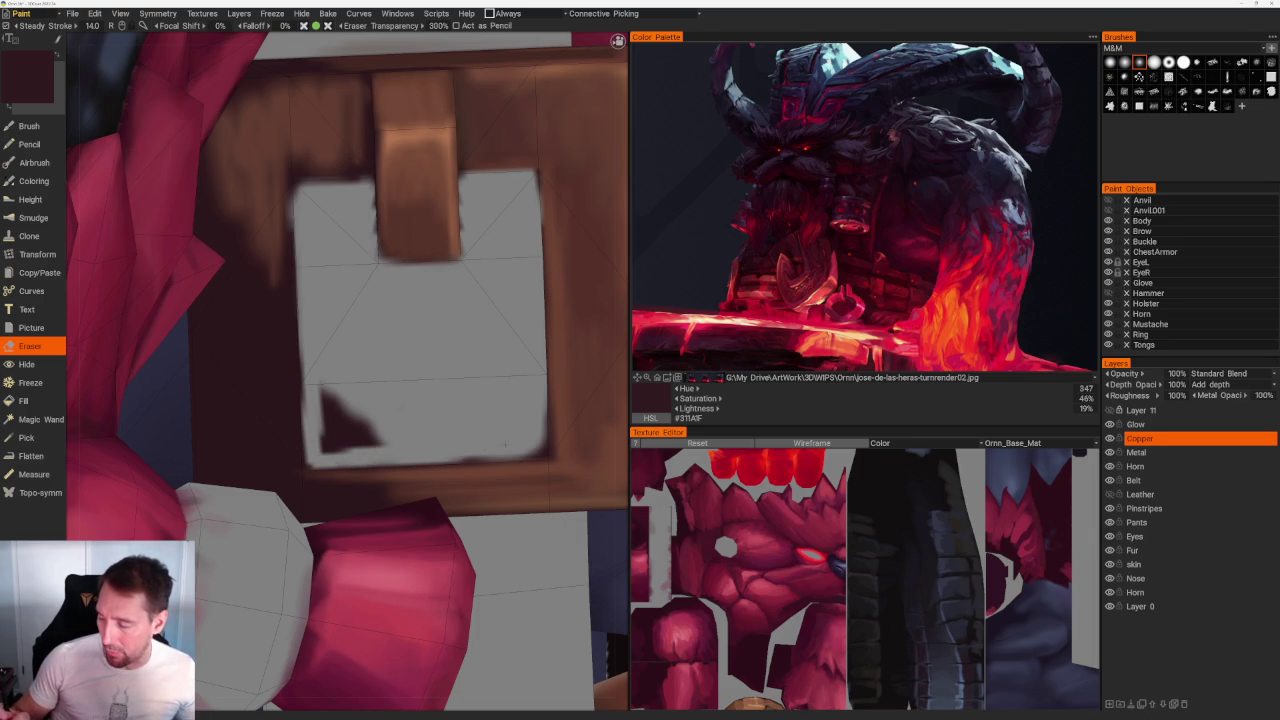
pyautogui.moveTo(376, 436)
pyautogui.mouseDown()
pyautogui.moveTo(326, 392)
pyautogui.moveTo(342, 450)
pyautogui.mouseUp()
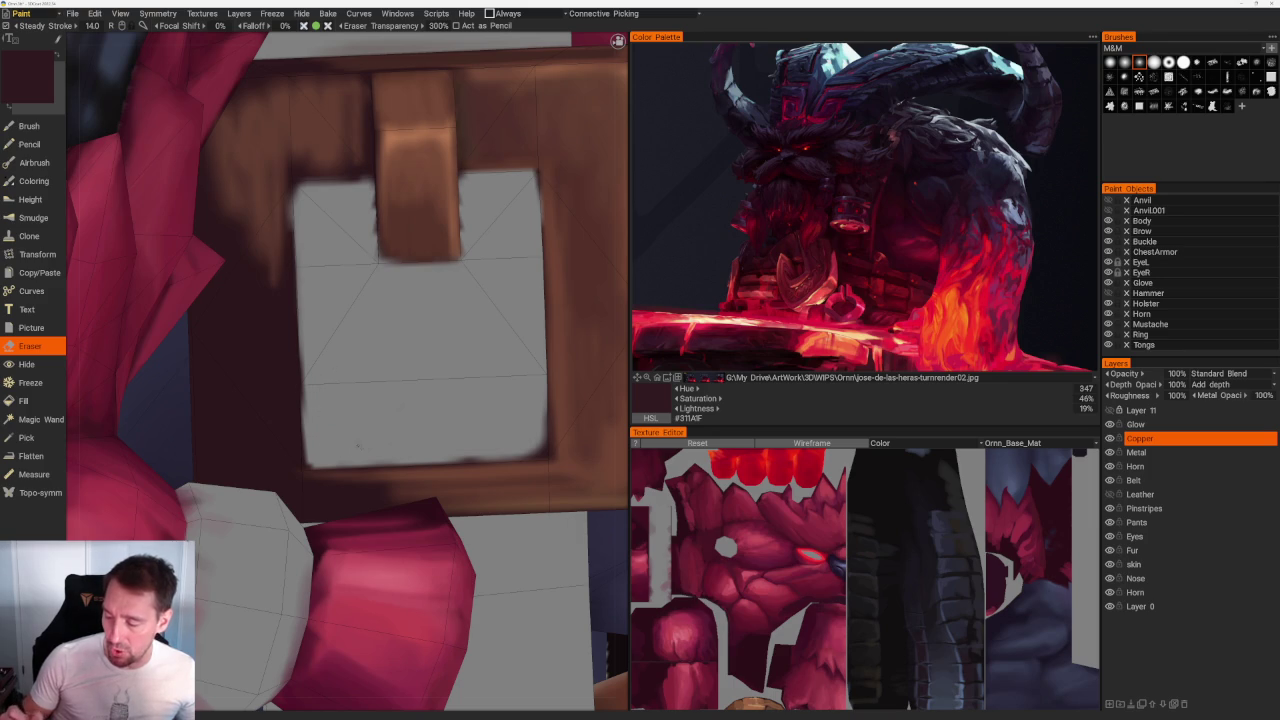
pyautogui.moveTo(325, 372)
pyautogui.mouseDown()
pyautogui.moveTo(301, 345)
pyautogui.moveTo(305, 410)
pyautogui.mouseUp()
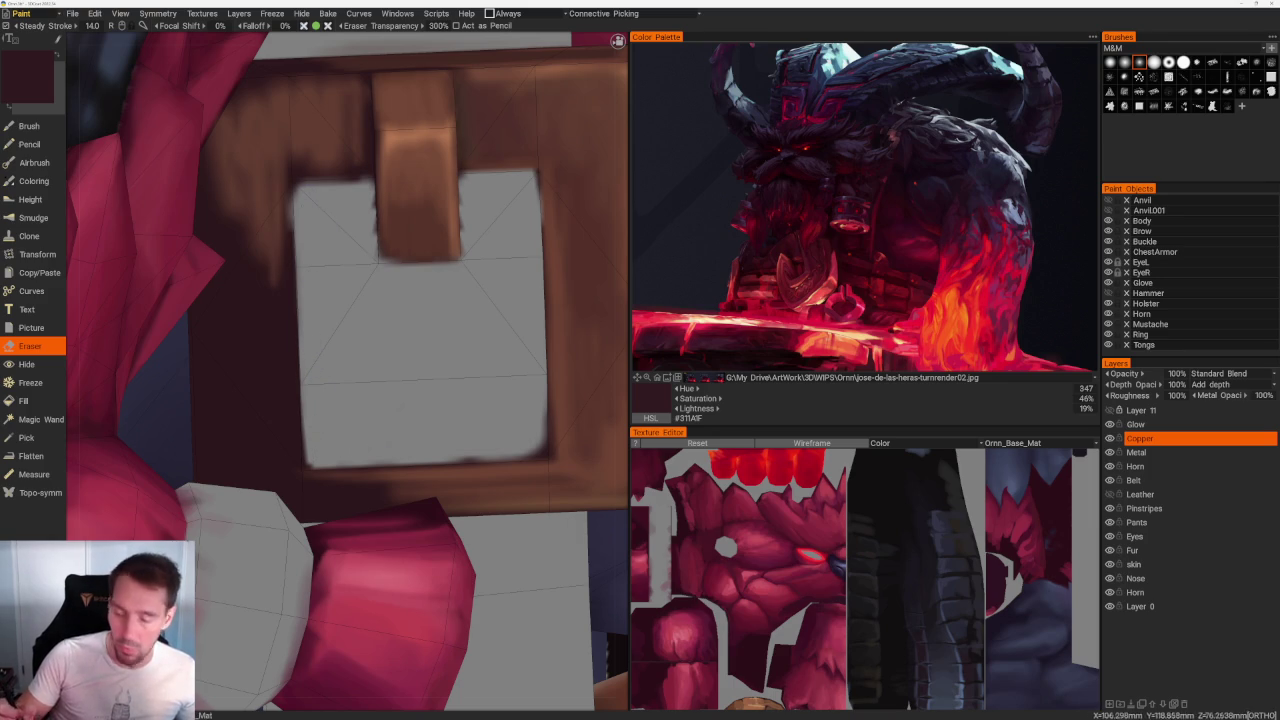
pyautogui.moveTo(305, 197); pyautogui.dragTo(280, 242, button='middle')
# Step: Back on the Brush, darken the buckle frame's top edge with very dark brown
pyautogui.press('b')
pyautogui.press('v')
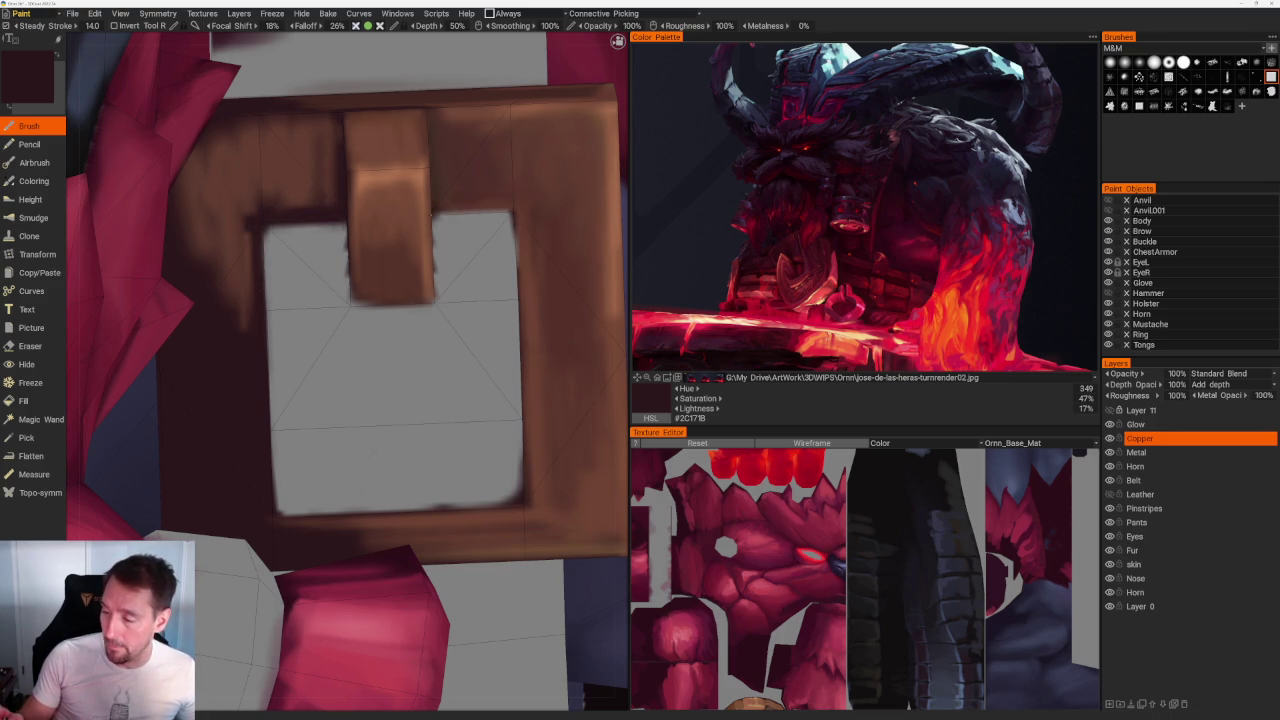
pyautogui.moveTo(490, 212)
pyautogui.mouseDown()
pyautogui.moveTo(440, 213)
pyautogui.moveTo(510, 213)
pyautogui.mouseUp()
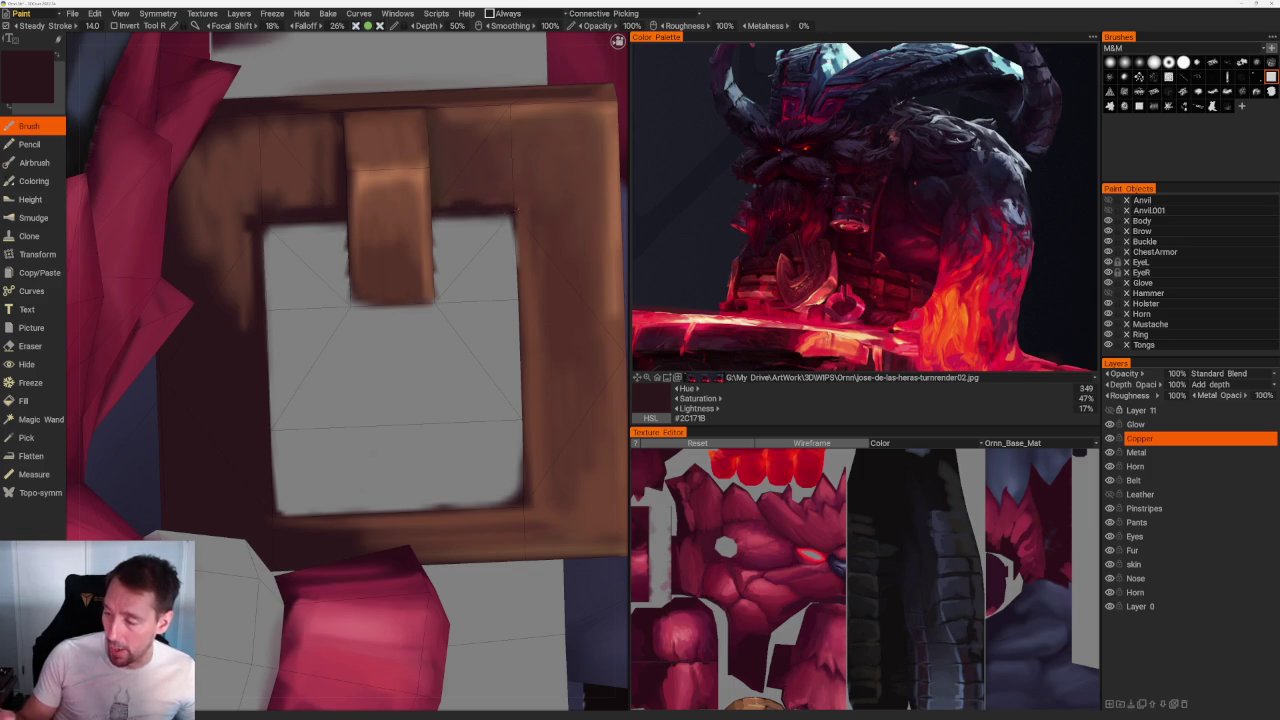
pyautogui.press('v')
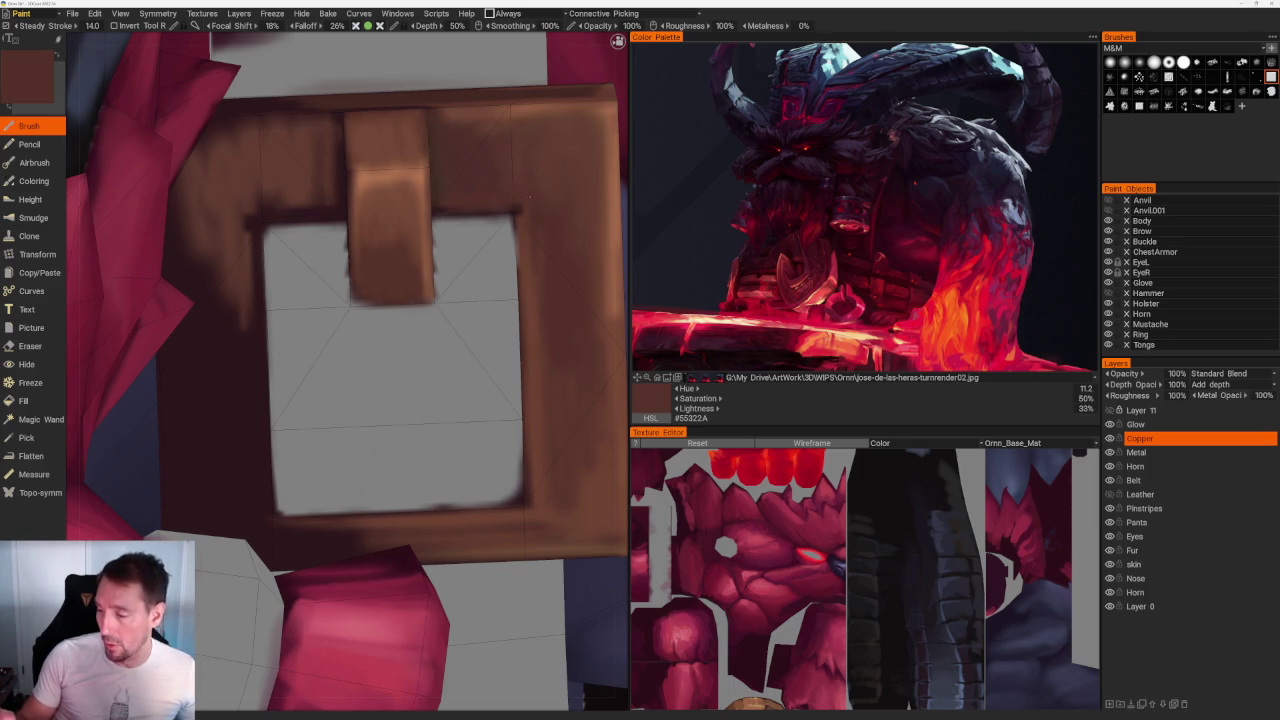
pyautogui.moveTo(465, 200); pyautogui.dragTo(425, 295, button='middle')
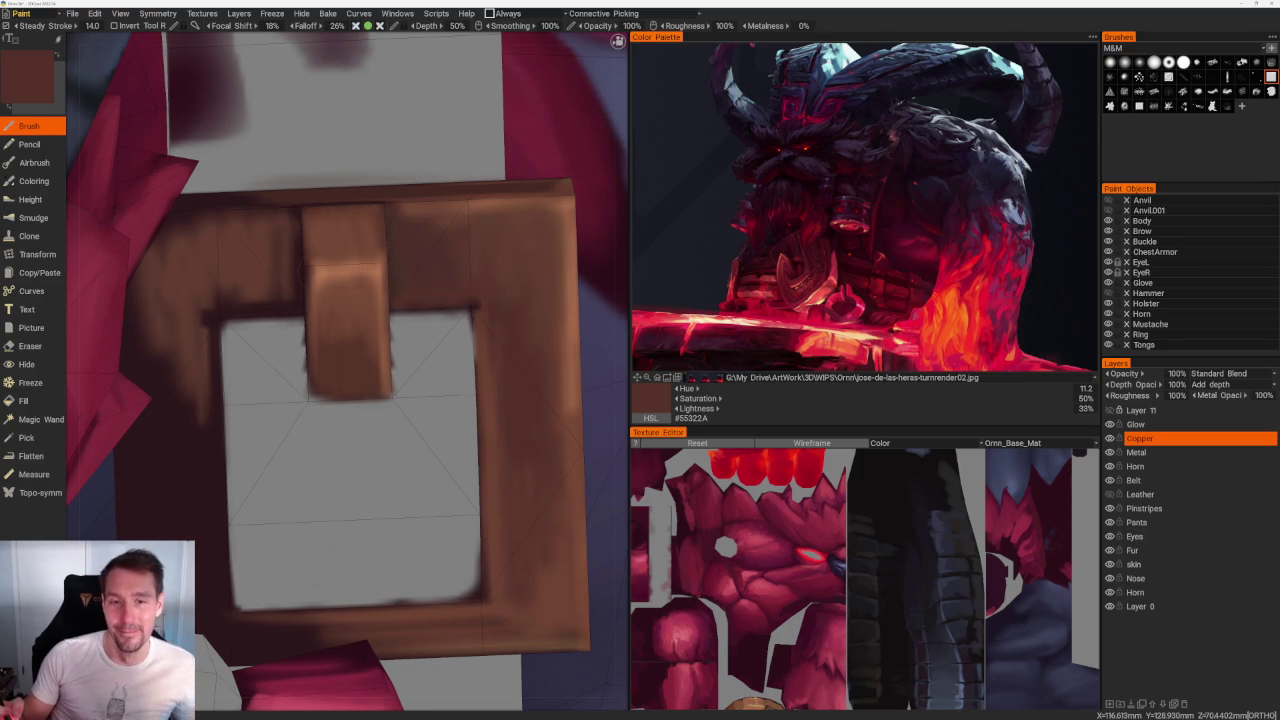
# Step: Sample the lighter belt brown and orbit to view the belt from a new angle
pyautogui.scroll(-3, 347, 371)
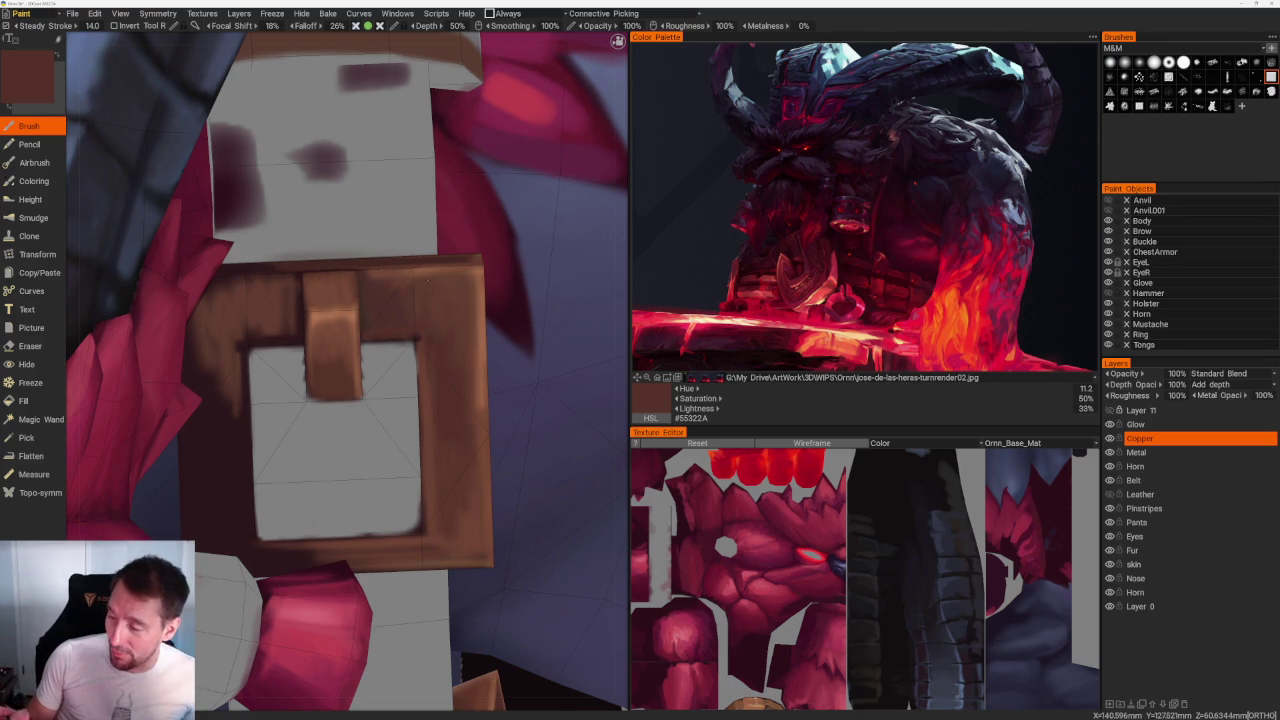
pyautogui.press('v')
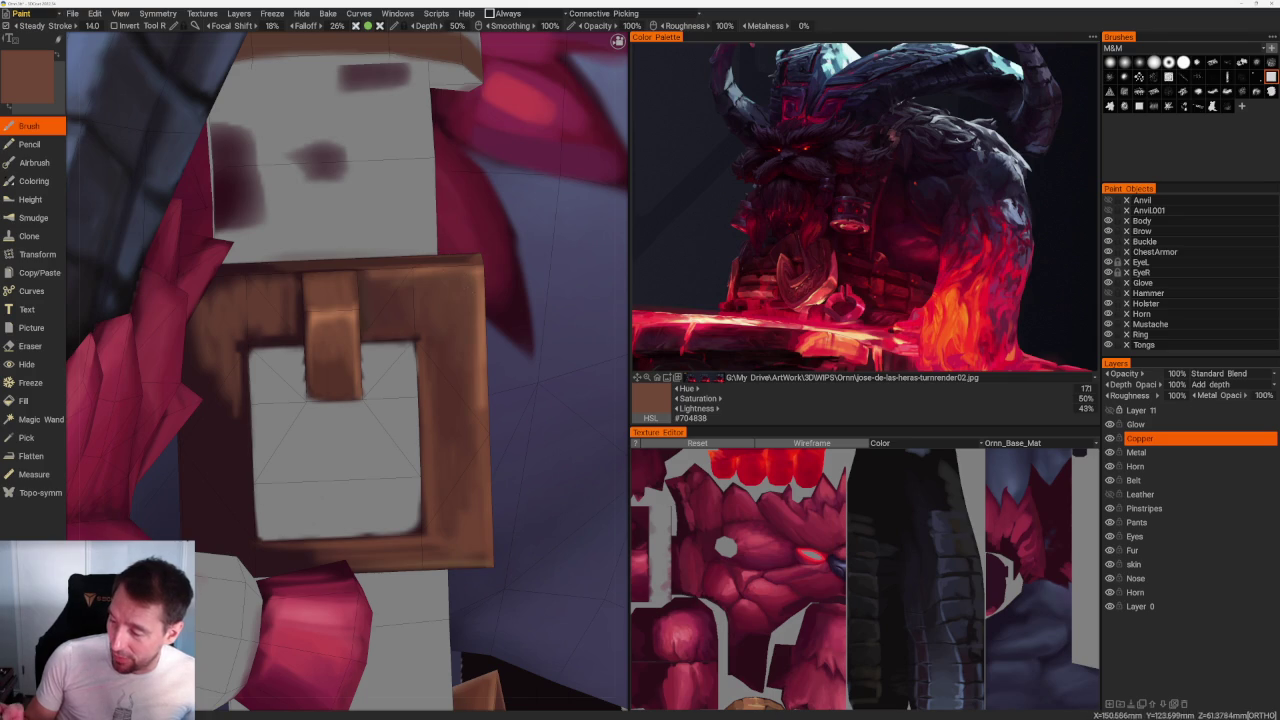
pyautogui.scroll(-3, 363, 171)
pyautogui.scroll(-5, 363, 171)
pyautogui.moveTo(363, 171); pyautogui.dragTo(354, 206)
pyautogui.scroll(8, 489, 459)
pyautogui.scroll(4, 489, 459)
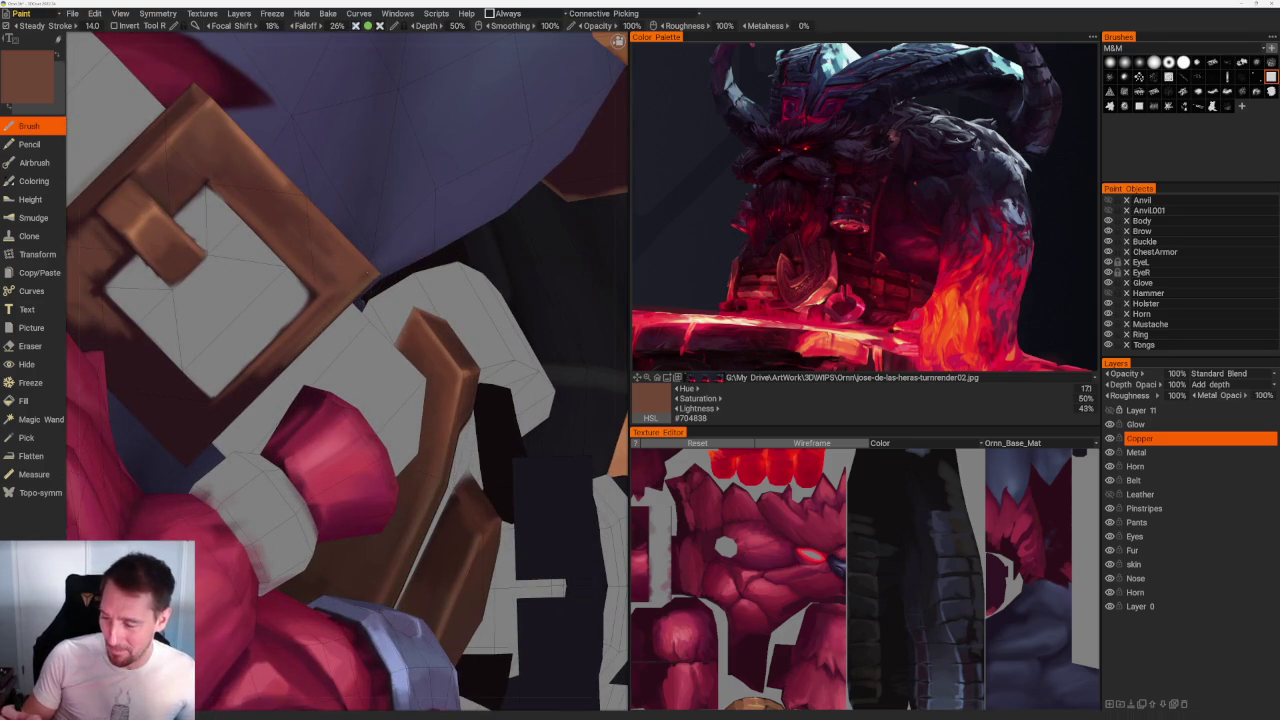
pyautogui.scroll(-10, 479, 217)
pyautogui.moveTo(486, 209); pyautogui.dragTo(474, 217)
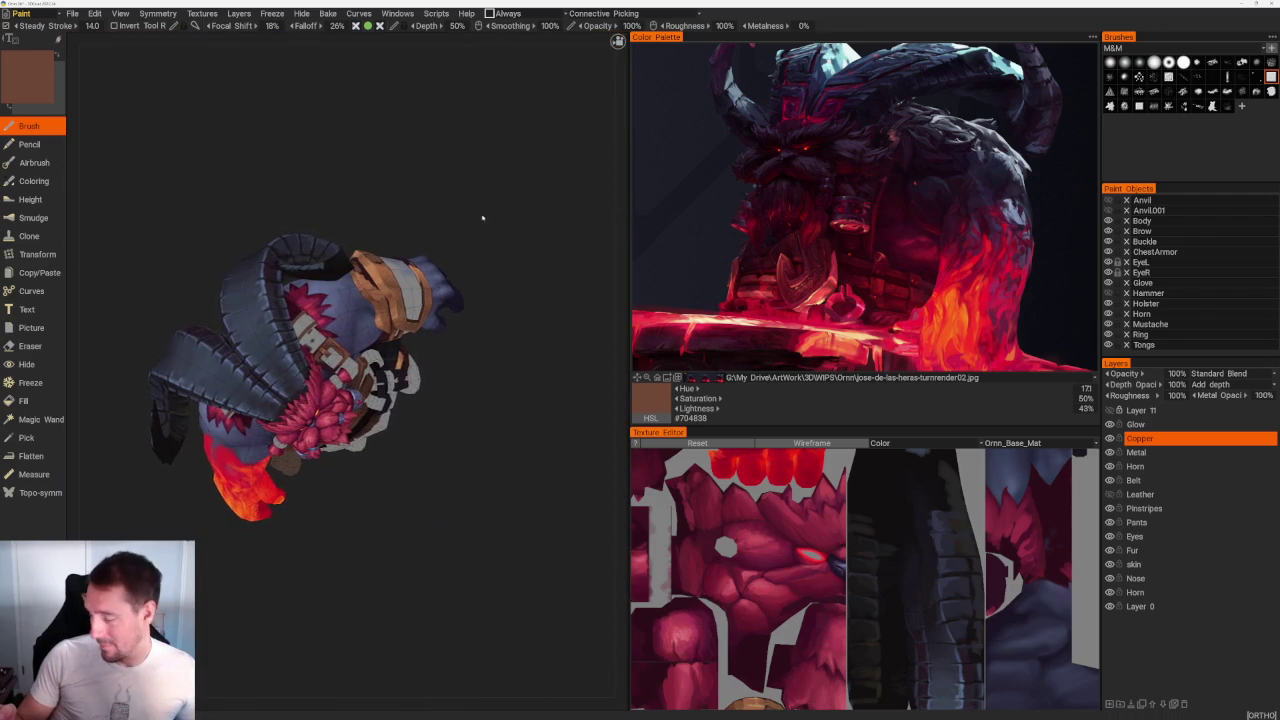
pyautogui.scroll(5, 480, 217)
pyautogui.scroll(5, 480, 217)
pyautogui.scroll(2, 346, 372)
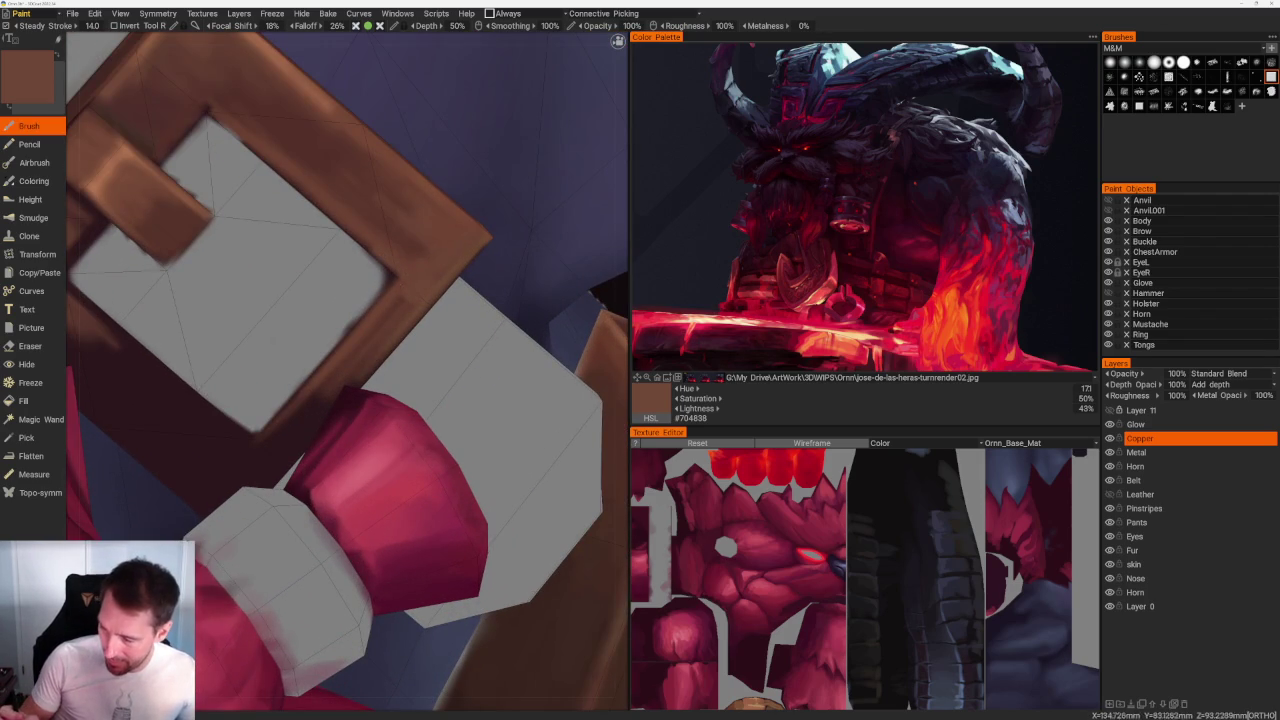
pyautogui.moveTo(346, 372); pyautogui.dragTo(332, 408, button='middle')
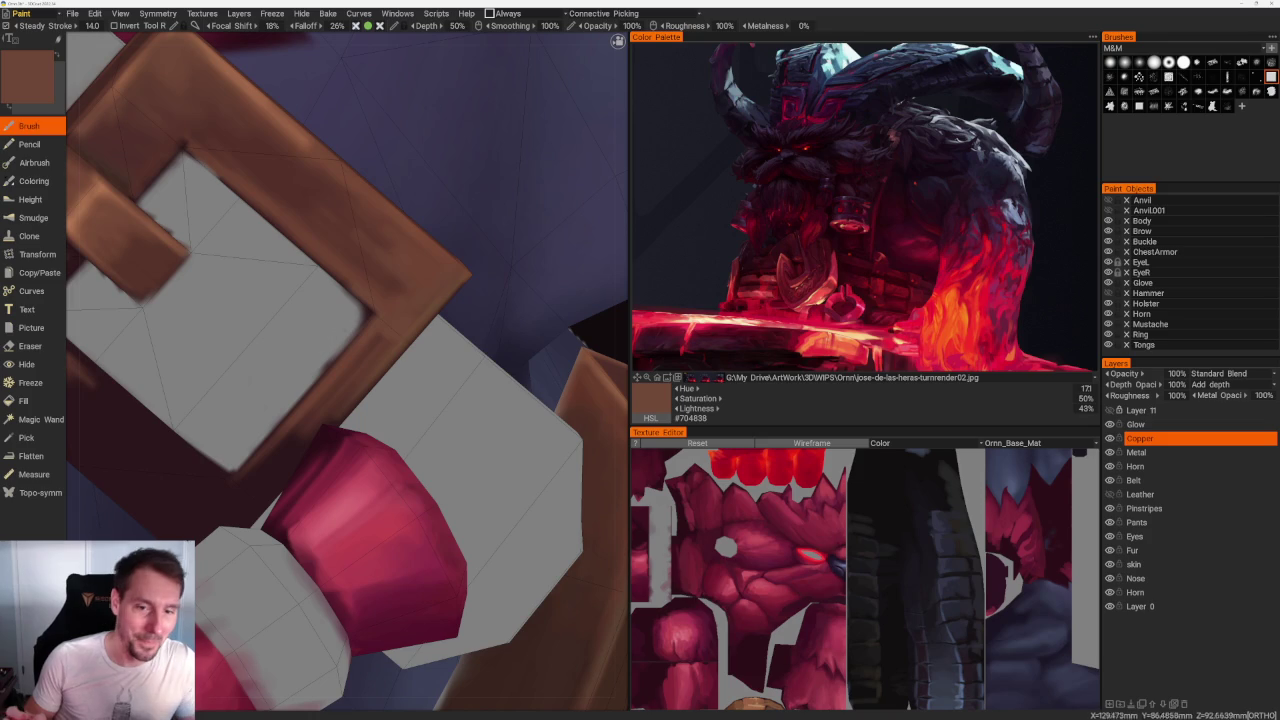
pyautogui.press('e')
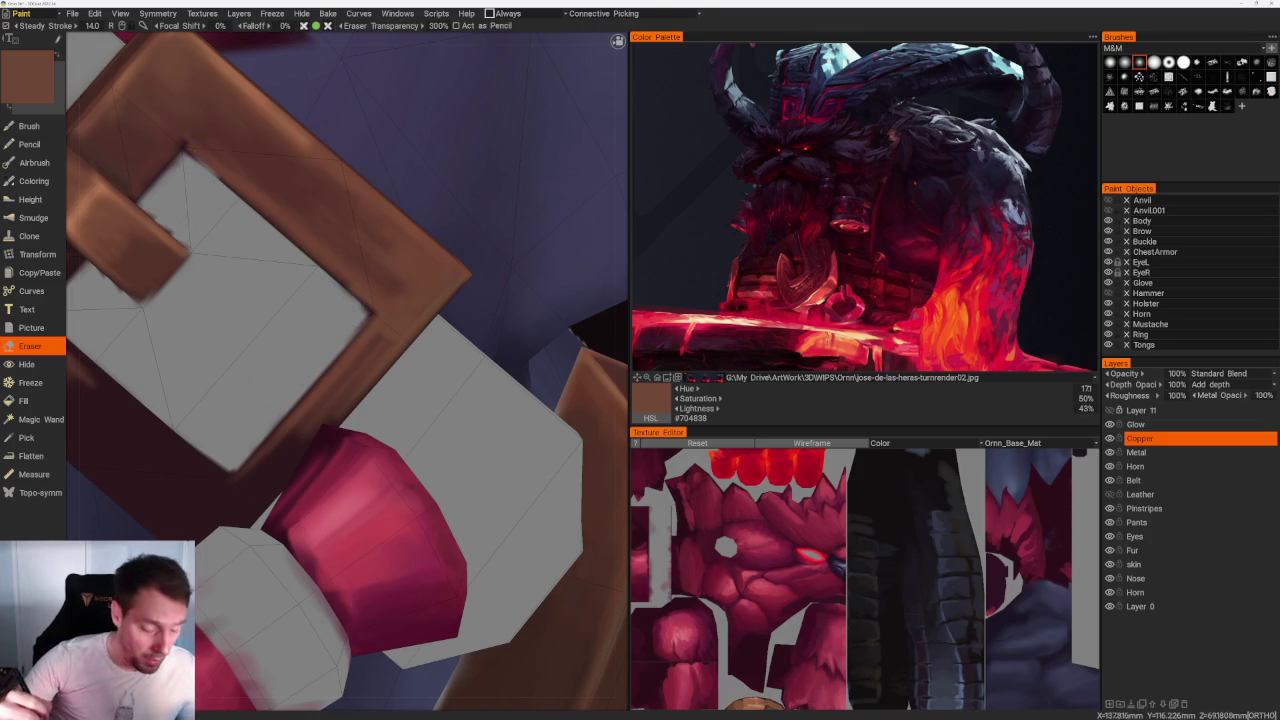
pyautogui.press('b')
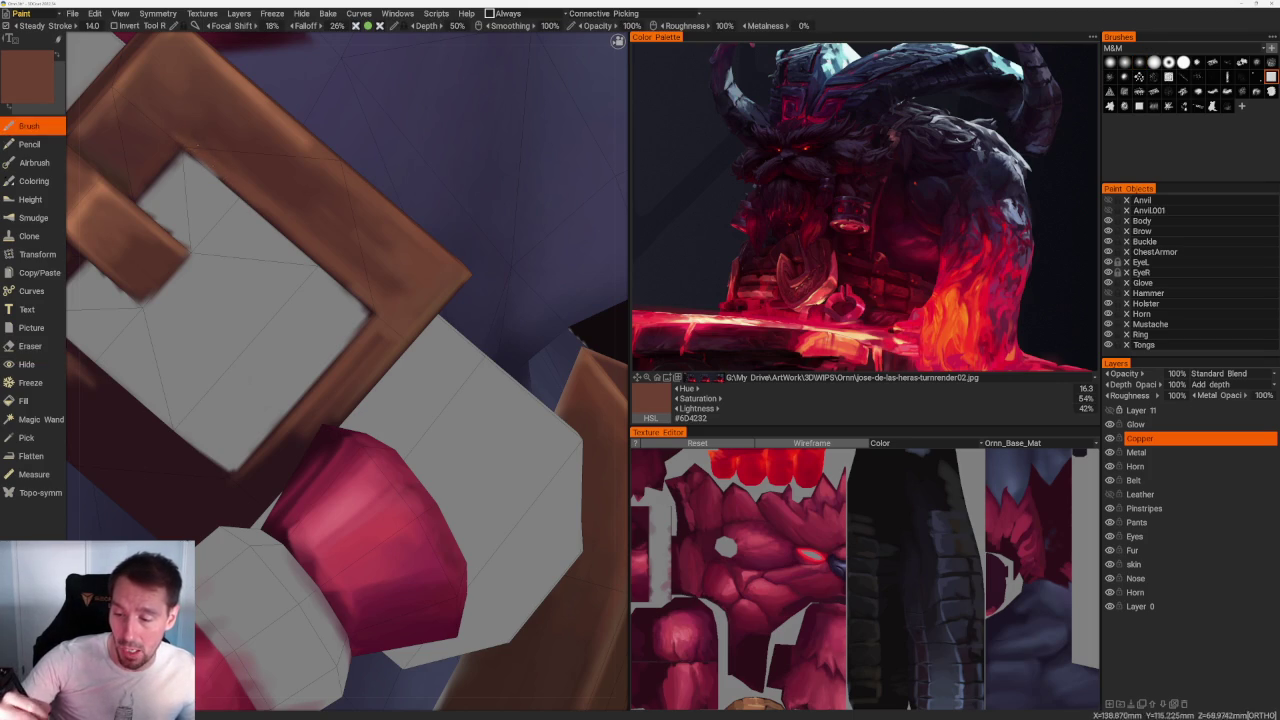
pyautogui.scroll(-5, 346, 370)
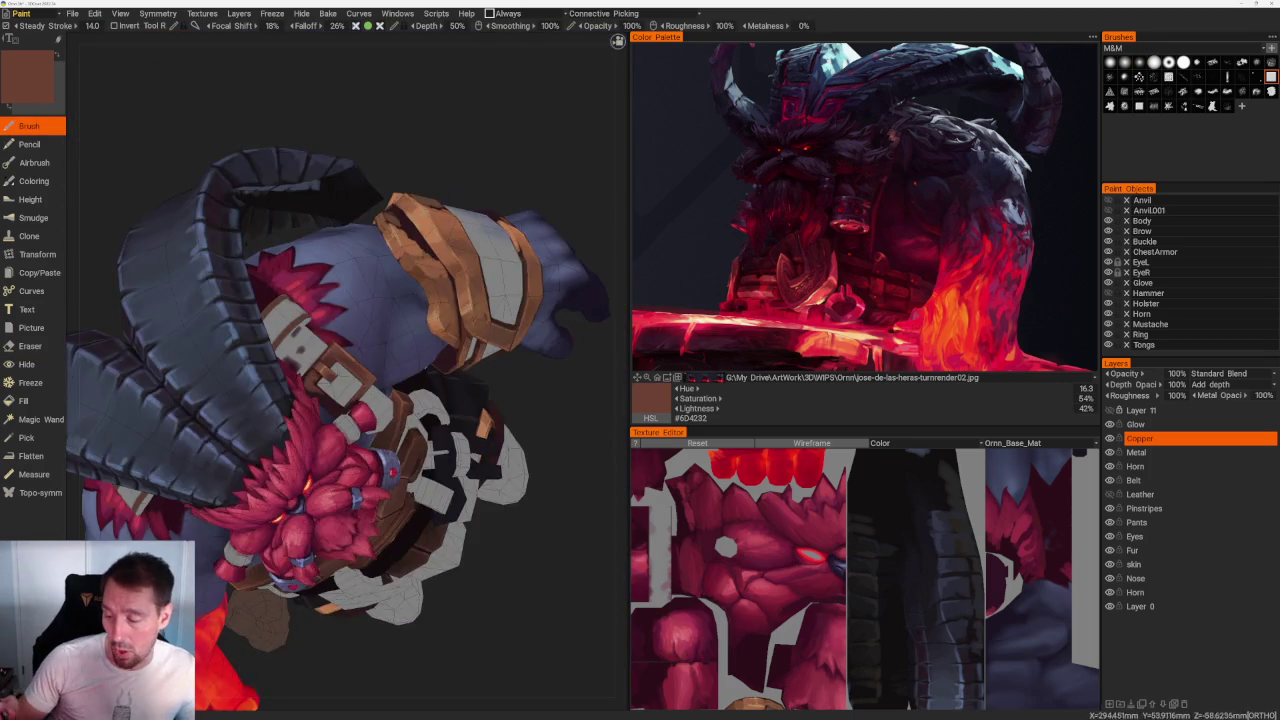
pyautogui.scroll(5, 346, 370)
pyautogui.press('v')
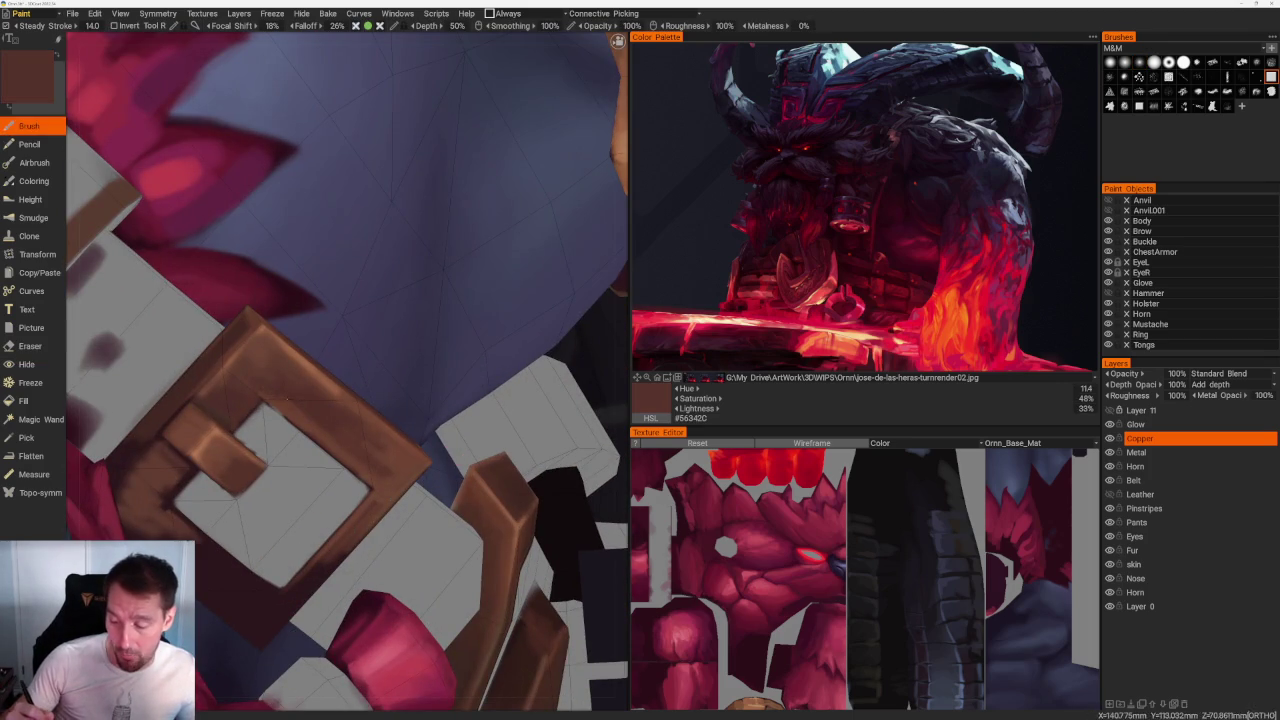
pyautogui.press('v')
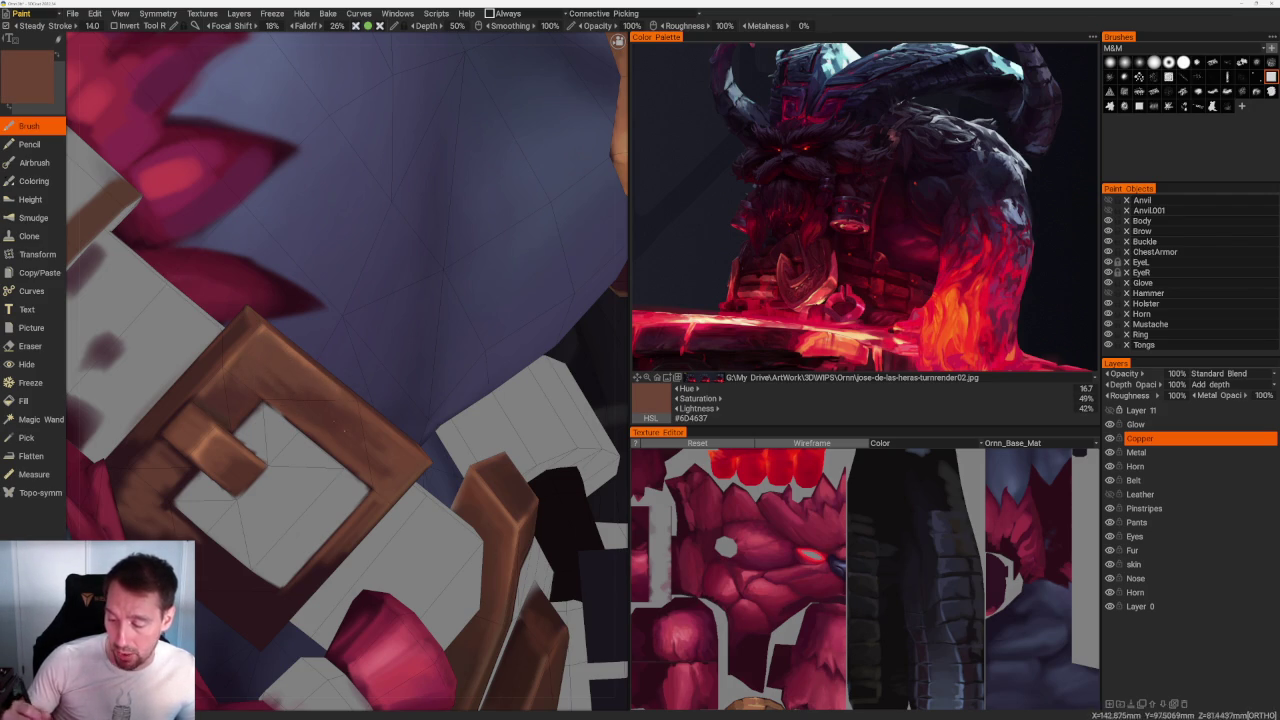
pyautogui.scroll(-8, 264, 222)
pyautogui.scroll(-3, 264, 222)
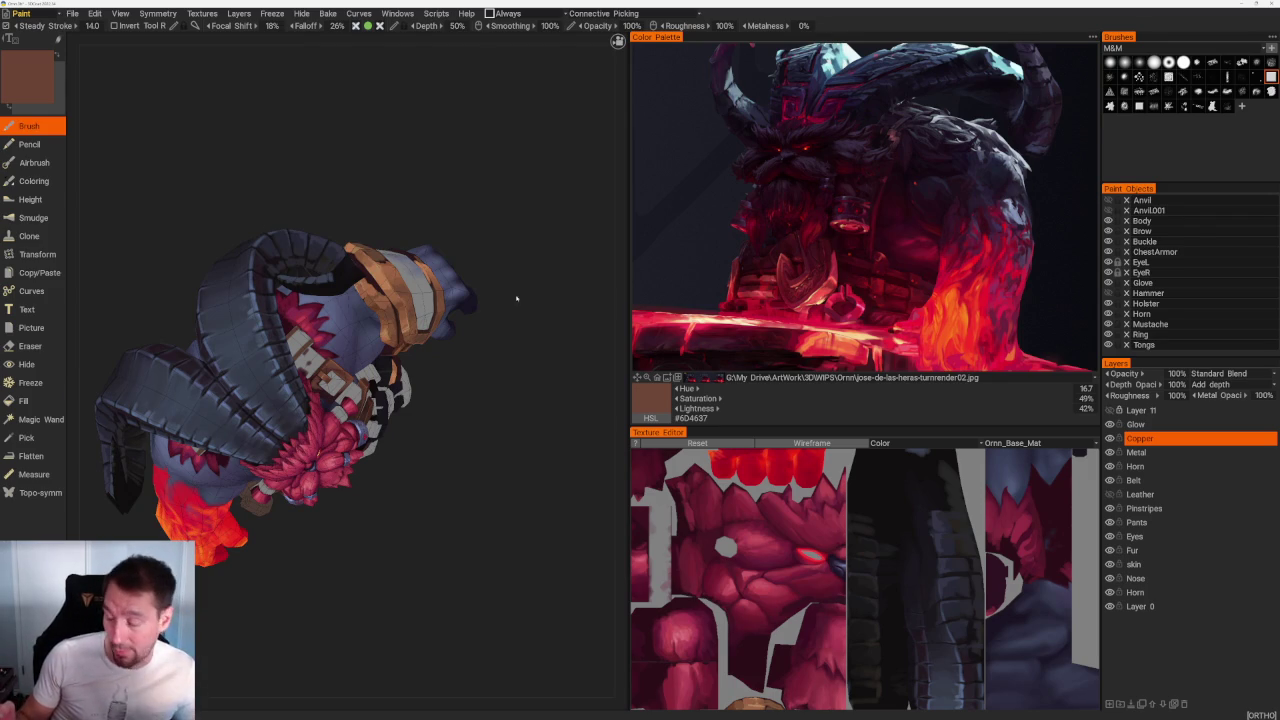
pyautogui.scroll(2, 508, 320)
pyautogui.scroll(5, 494, 420)
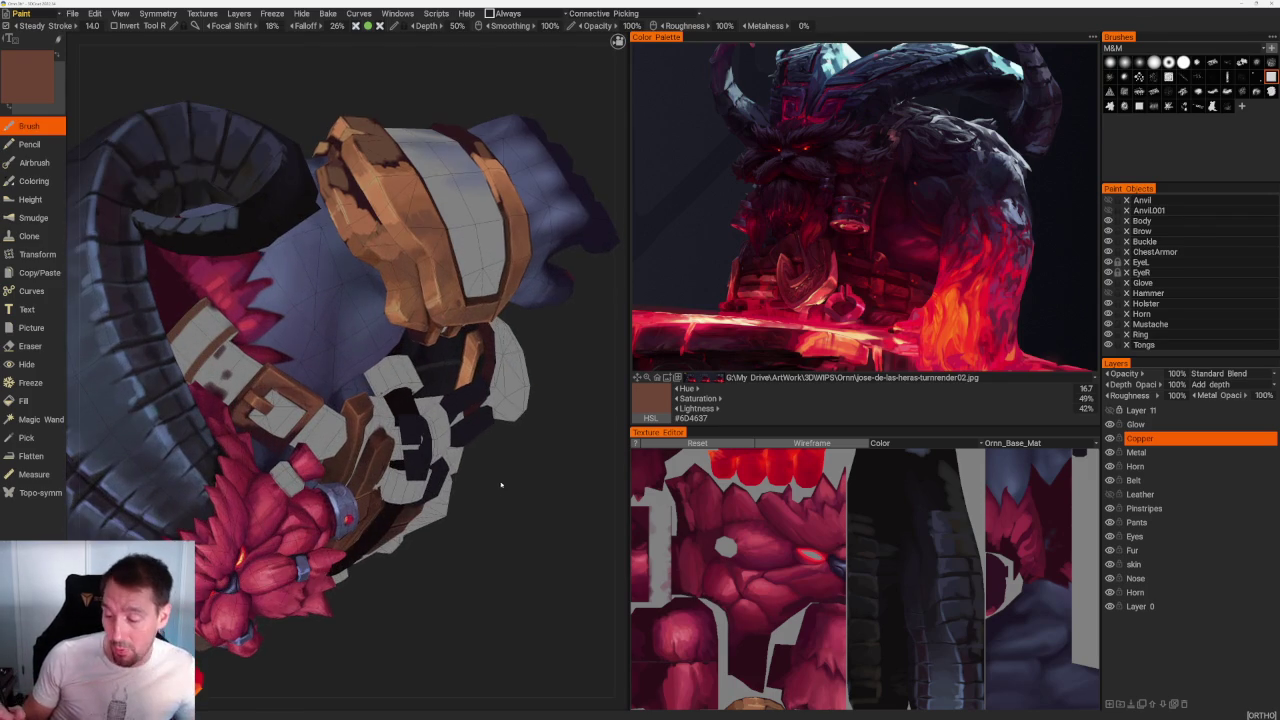
# Step: Dab darker brown shading onto the fist
pyautogui.scroll(3, 501, 485)
pyautogui.press('v')
pyautogui.scroll(3, 400, 300)
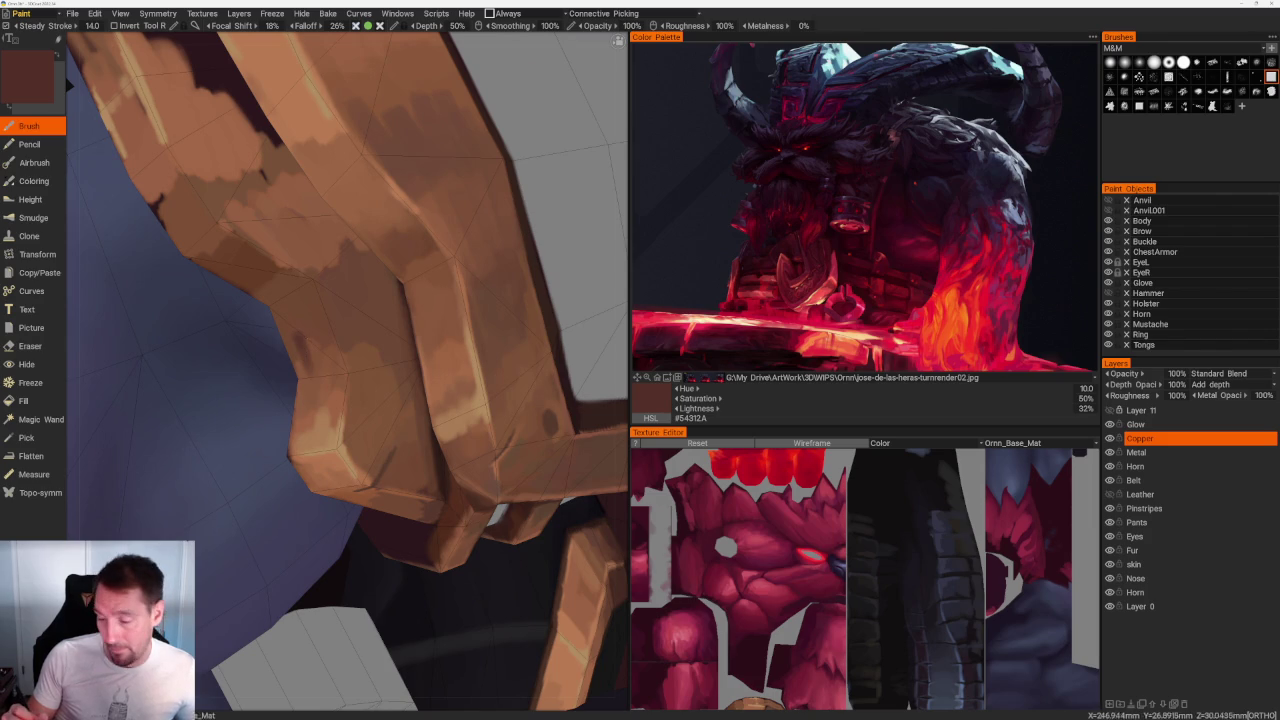
pyautogui.moveTo(300, 355); pyautogui.dragTo(312, 365)
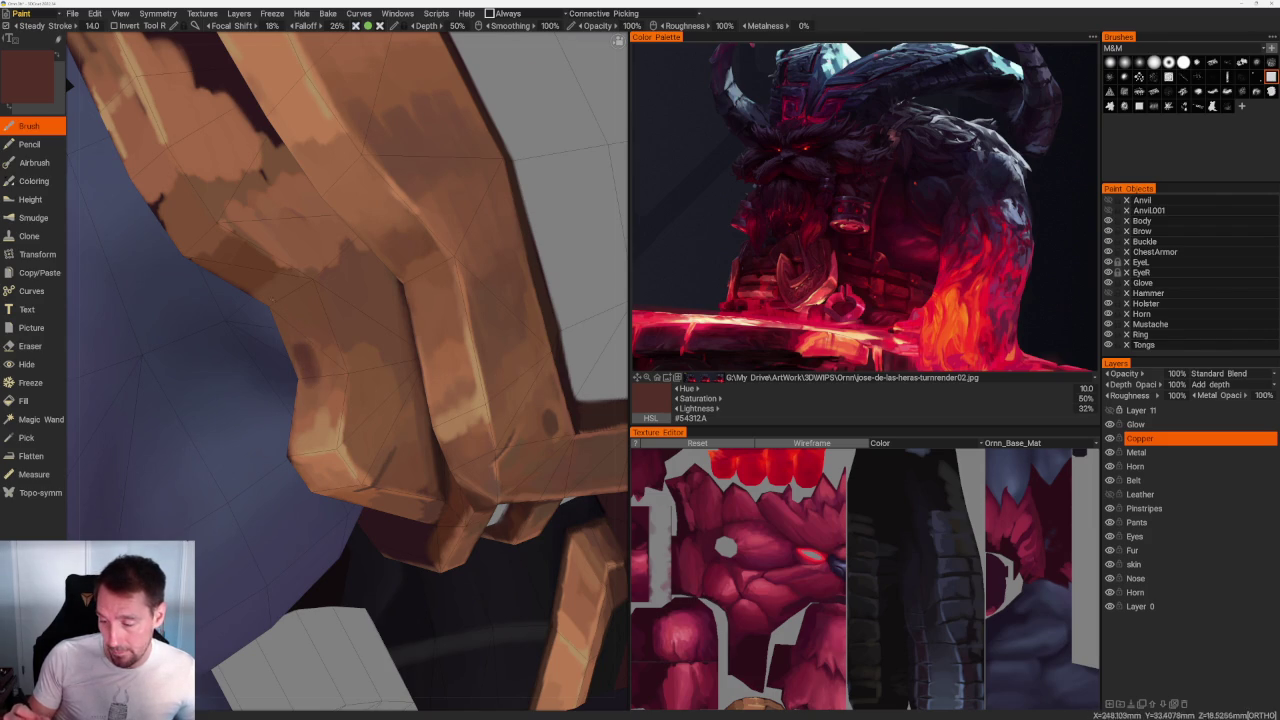
pyautogui.click(290, 298)
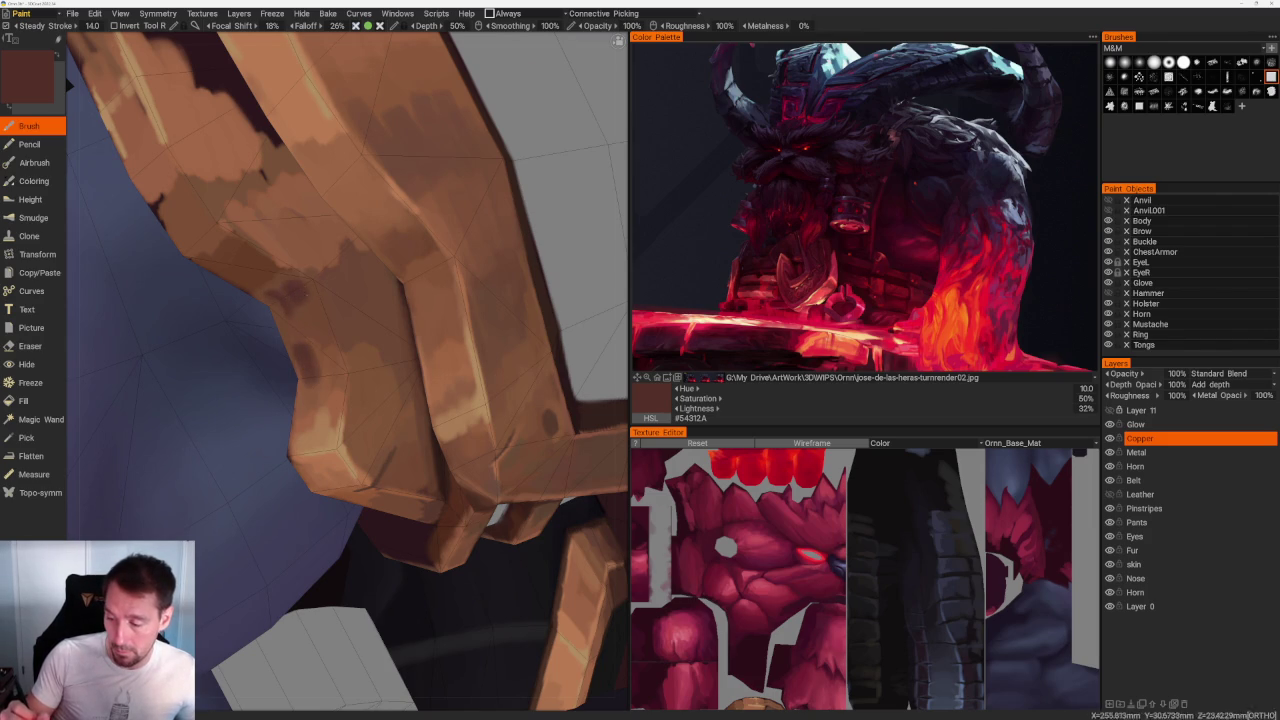
pyautogui.moveTo(400, 300); pyautogui.dragTo(443, 194, button='middle')
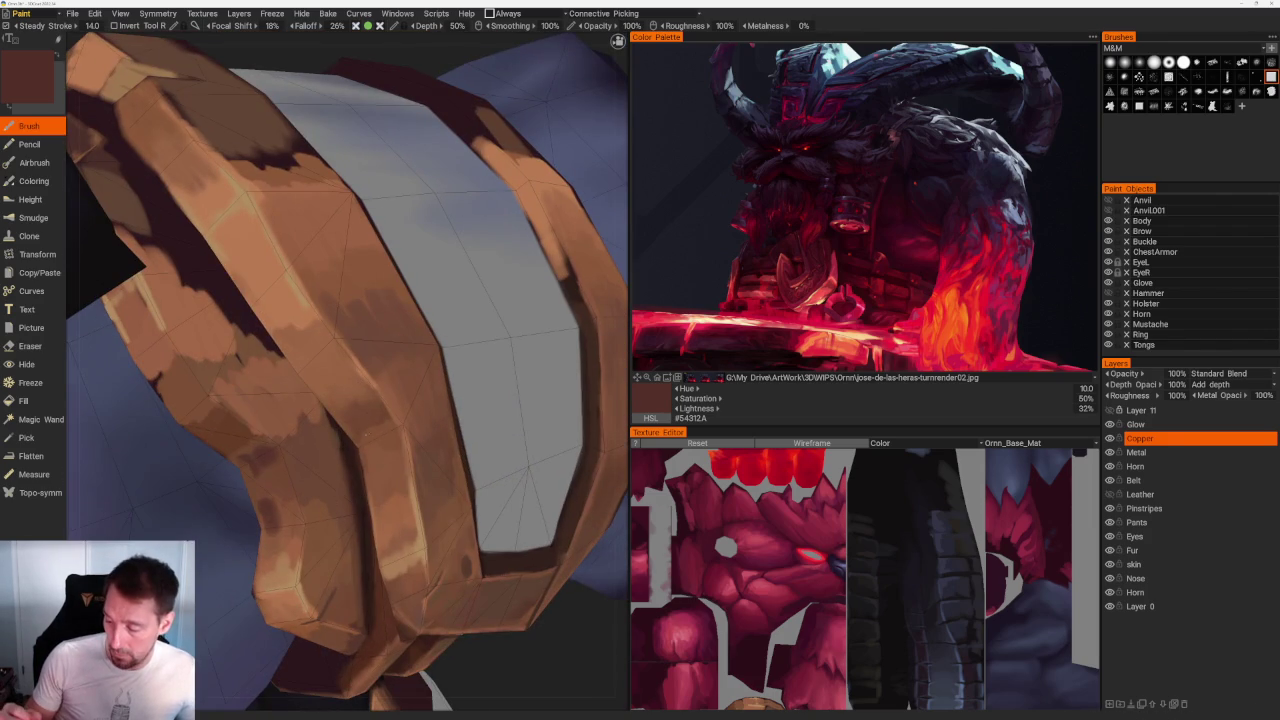
# Step: Shade the wrist bracer with lighter, darker and copper browns sampled from it, orbiting around the band
pyautogui.press('v')
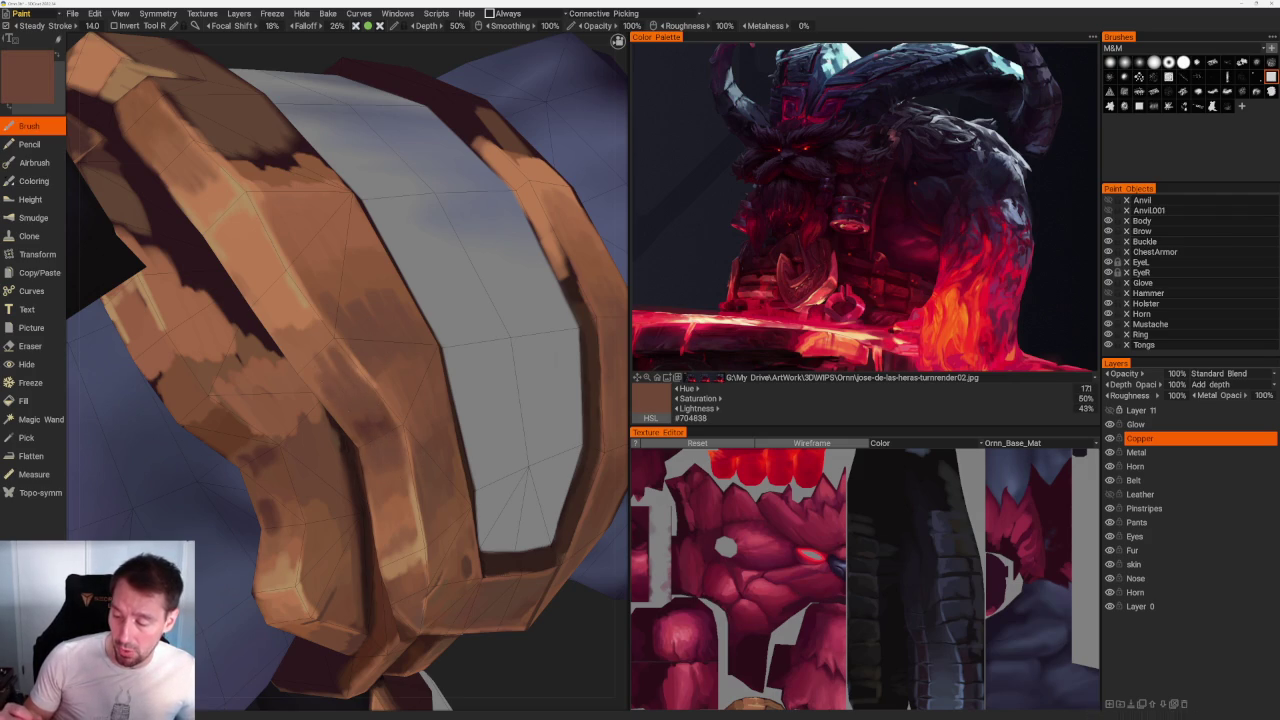
pyautogui.press('v')
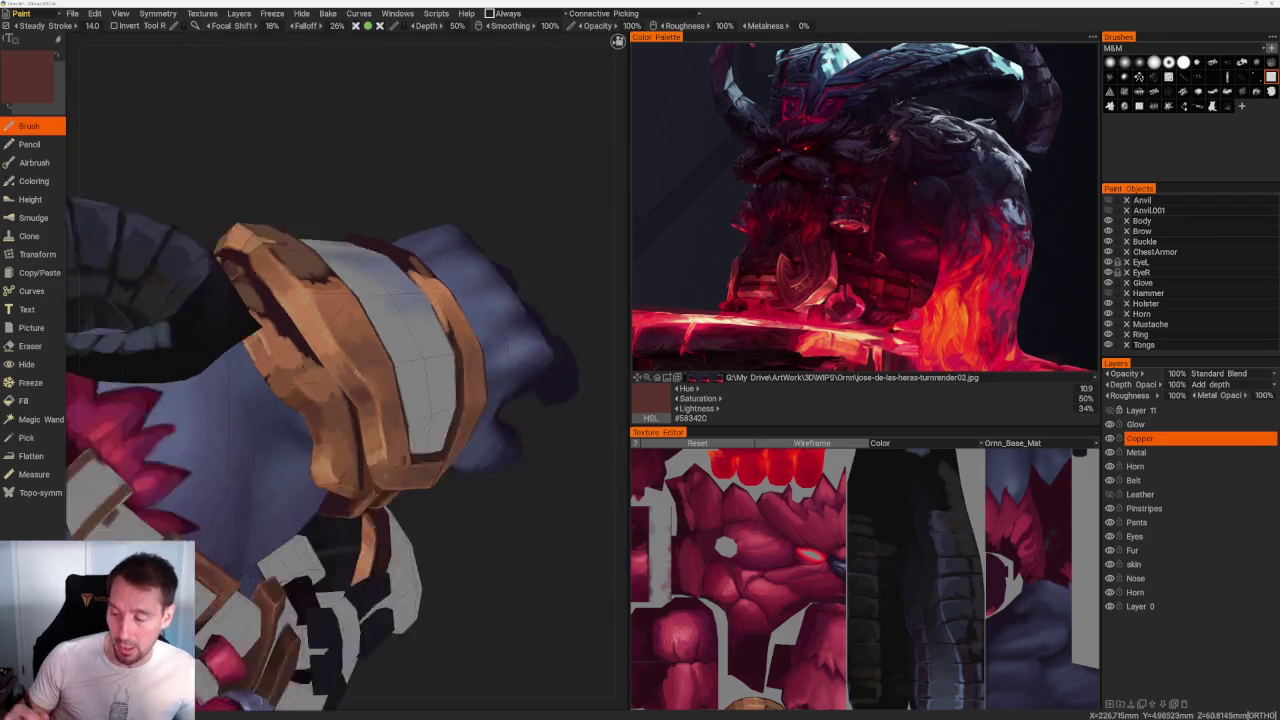
pyautogui.moveTo(509, 251); pyautogui.dragTo(520, 468, button='middle')
pyautogui.scroll(5, 520, 468)
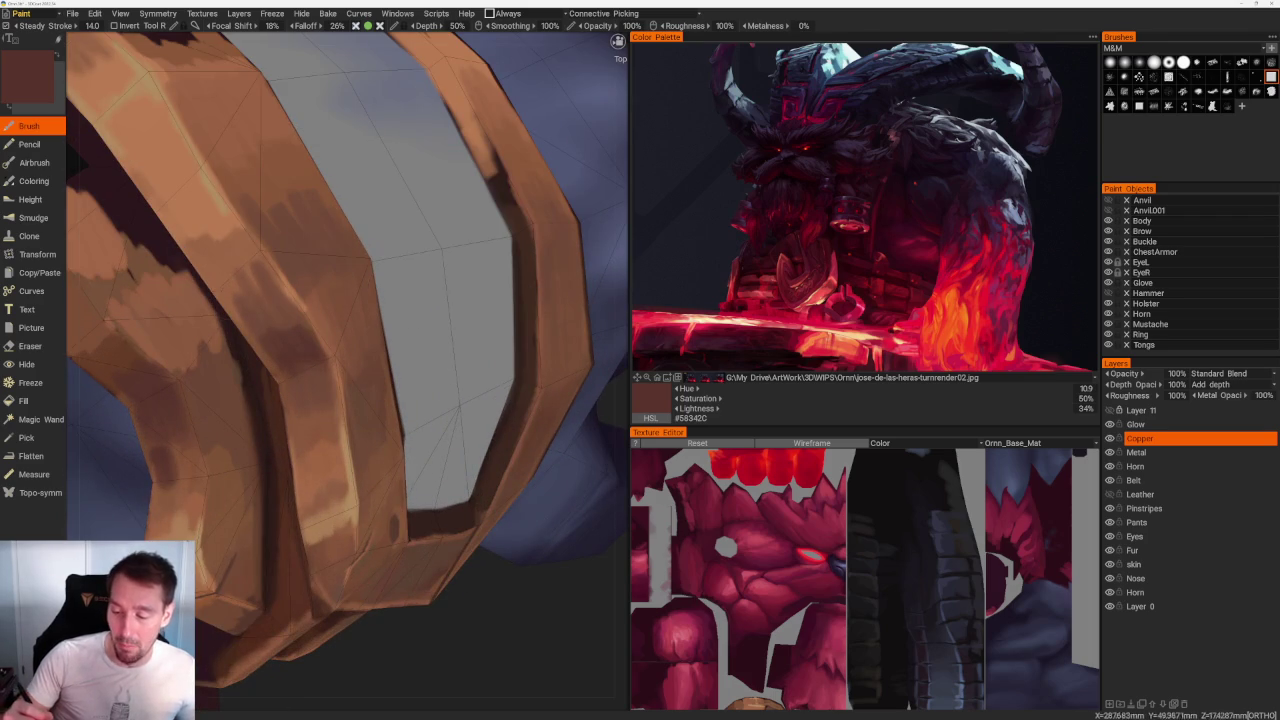
pyautogui.press('v')
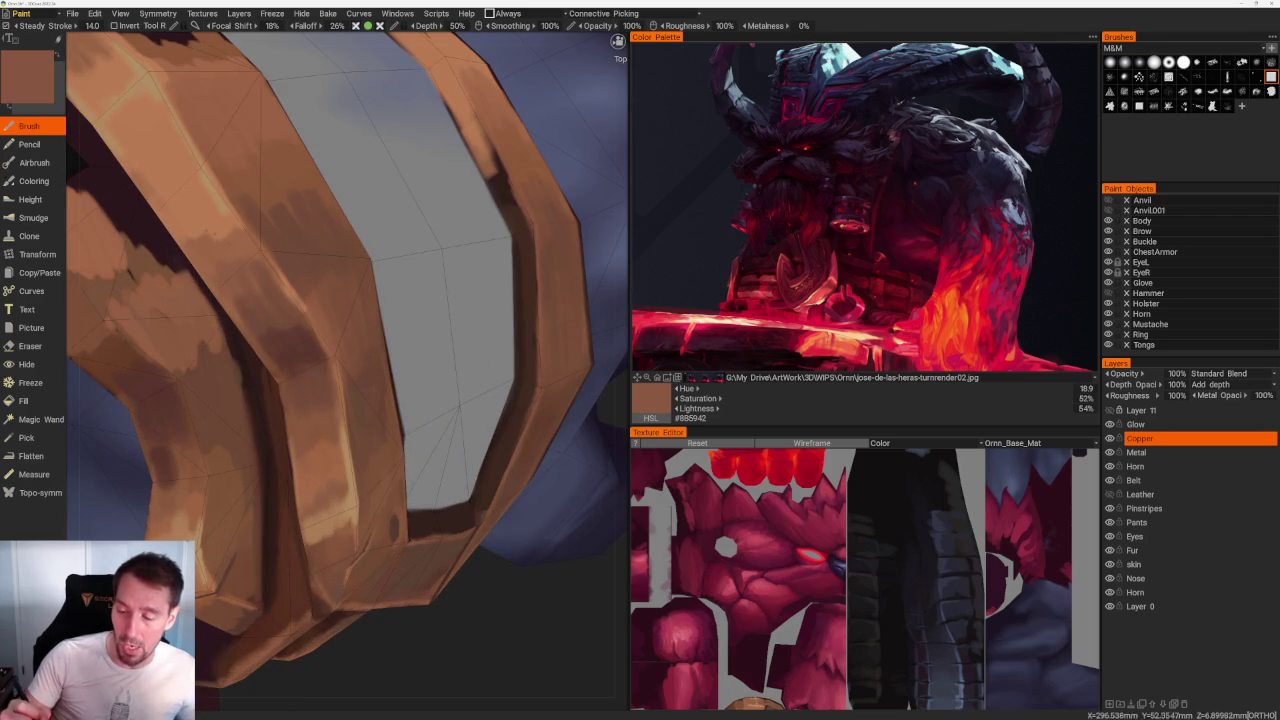
pyautogui.press('v')
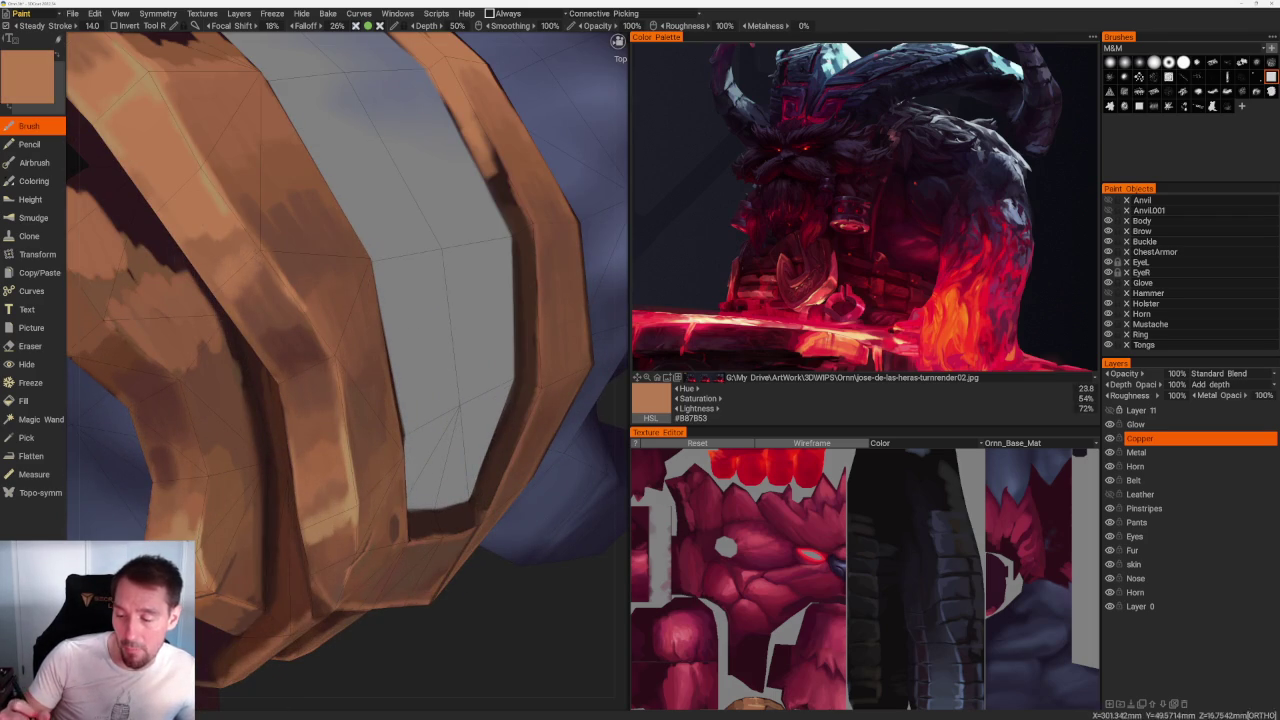
pyautogui.keyDown('alt'); pyautogui.moveTo(204, 278); pyautogui.dragTo(300, 250); pyautogui.keyUp('alt')
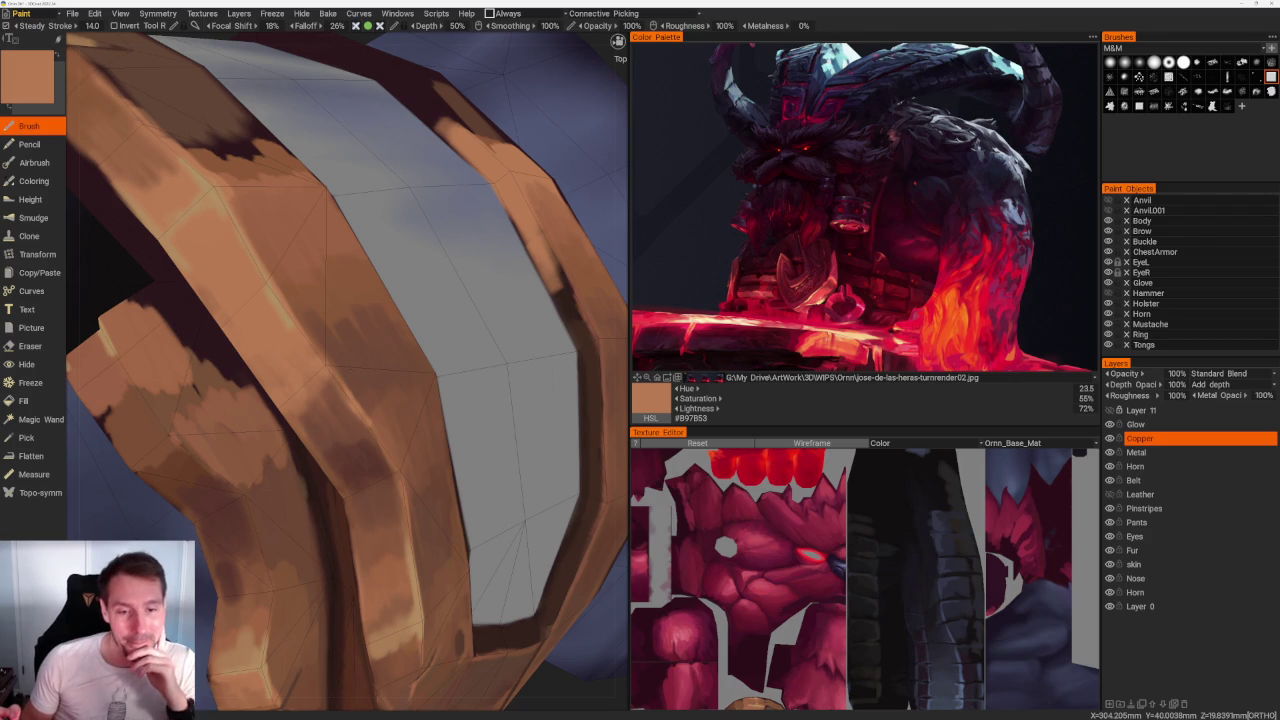
pyautogui.scroll(-3, 360, 251)
pyautogui.scroll(-3, 360, 251)
pyautogui.moveTo(387, 185); pyautogui.dragTo(485, 267)
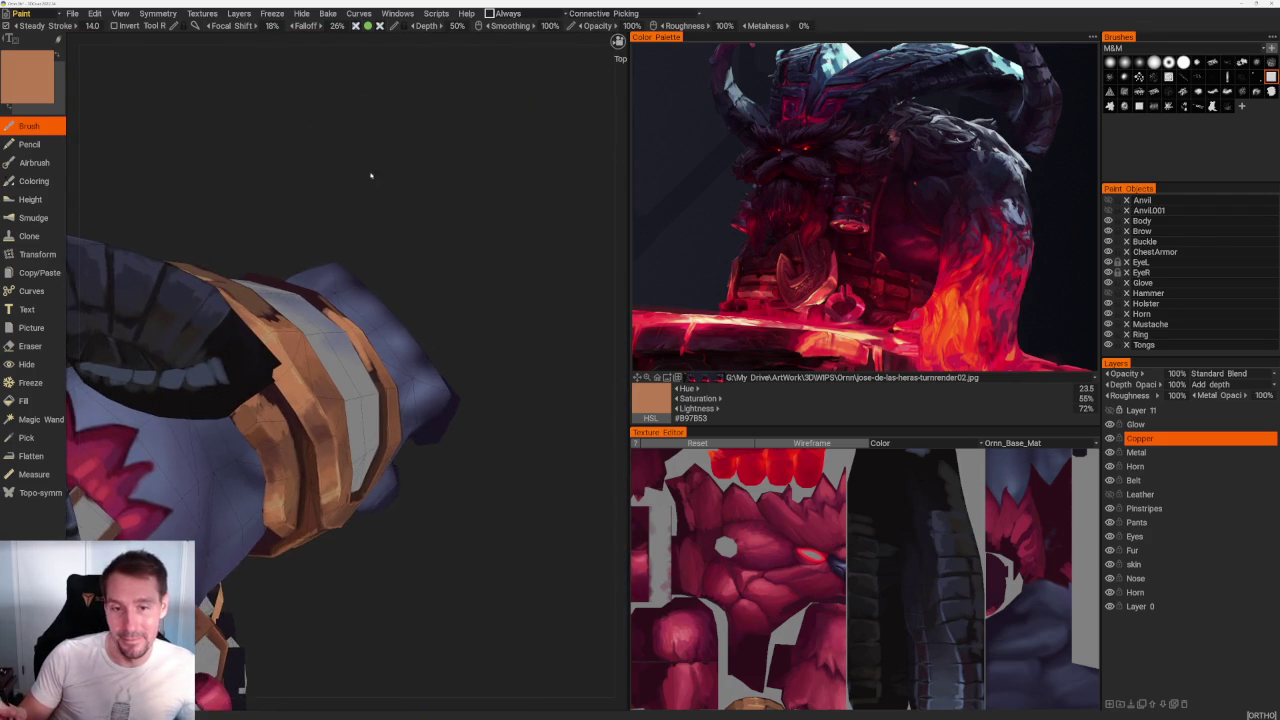
# Step: Stroke darker brown shadows onto the copper ring, then orbit toward the wrist band
pyautogui.scroll(2, 485, 267)
pyautogui.scroll(4, 485, 267)
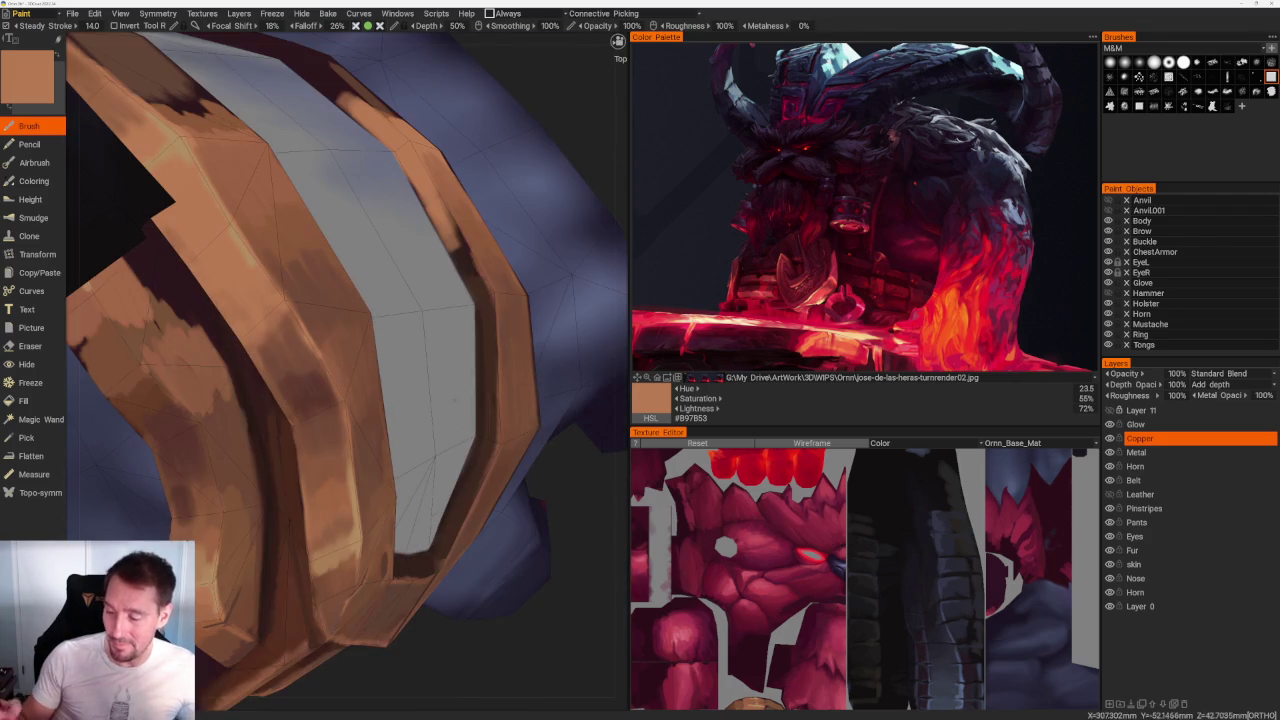
pyautogui.moveTo(256, 340); pyautogui.dragTo(280, 300)
pyautogui.press('v')
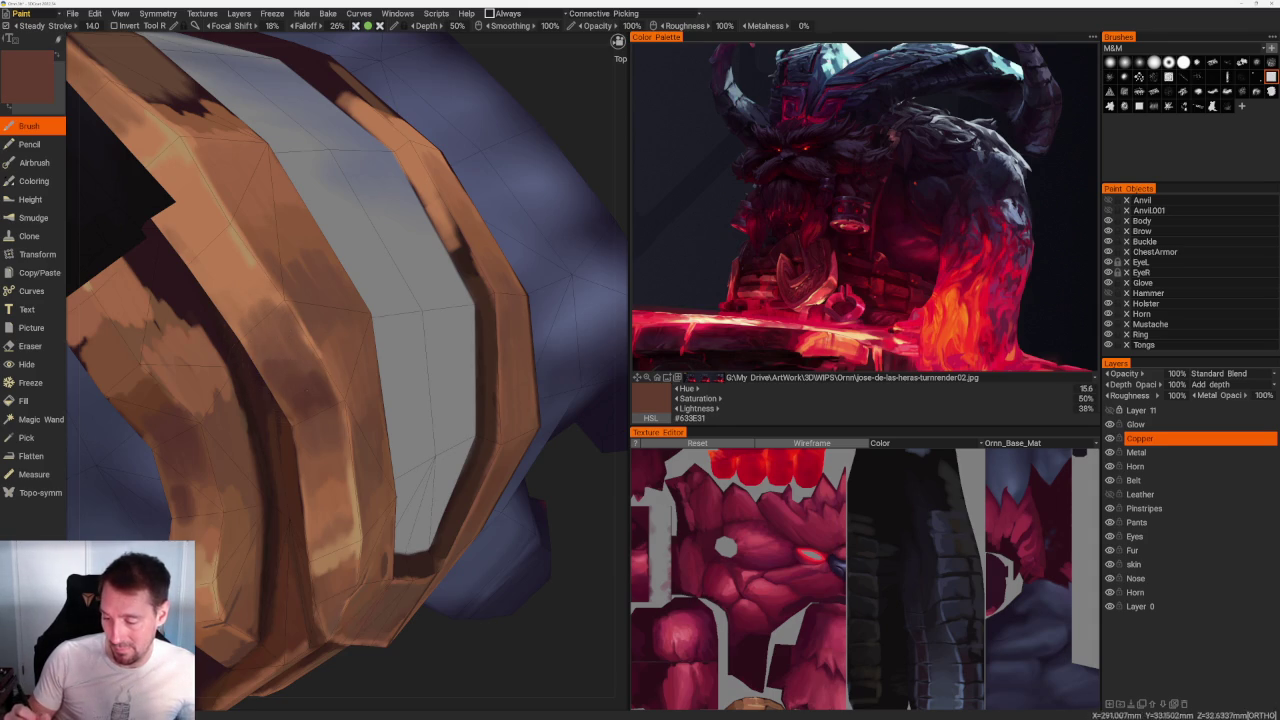
pyautogui.scroll(-5, 277, 226)
pyautogui.moveTo(277, 226)
pyautogui.mouseDown()
pyautogui.moveTo(520, 274)
pyautogui.moveTo(486, 277)
pyautogui.mouseUp()
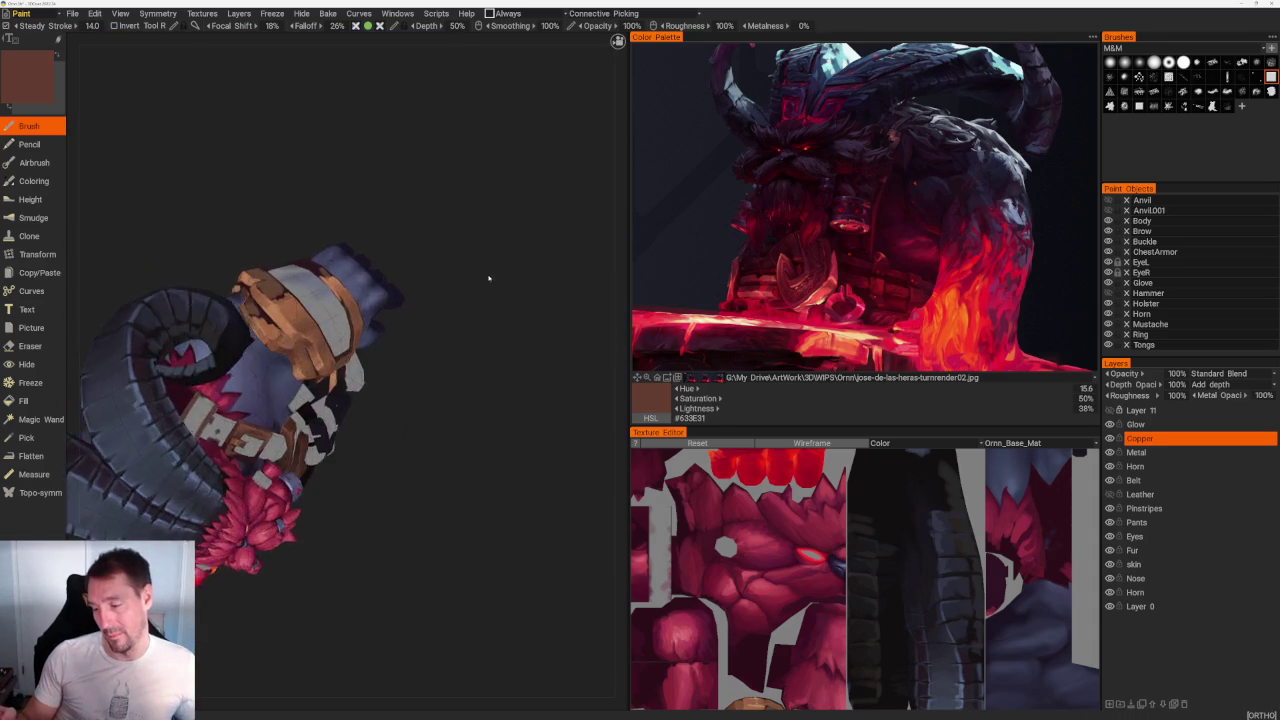
pyautogui.scroll(6, 486, 277)
pyautogui.scroll(3, 346, 376)
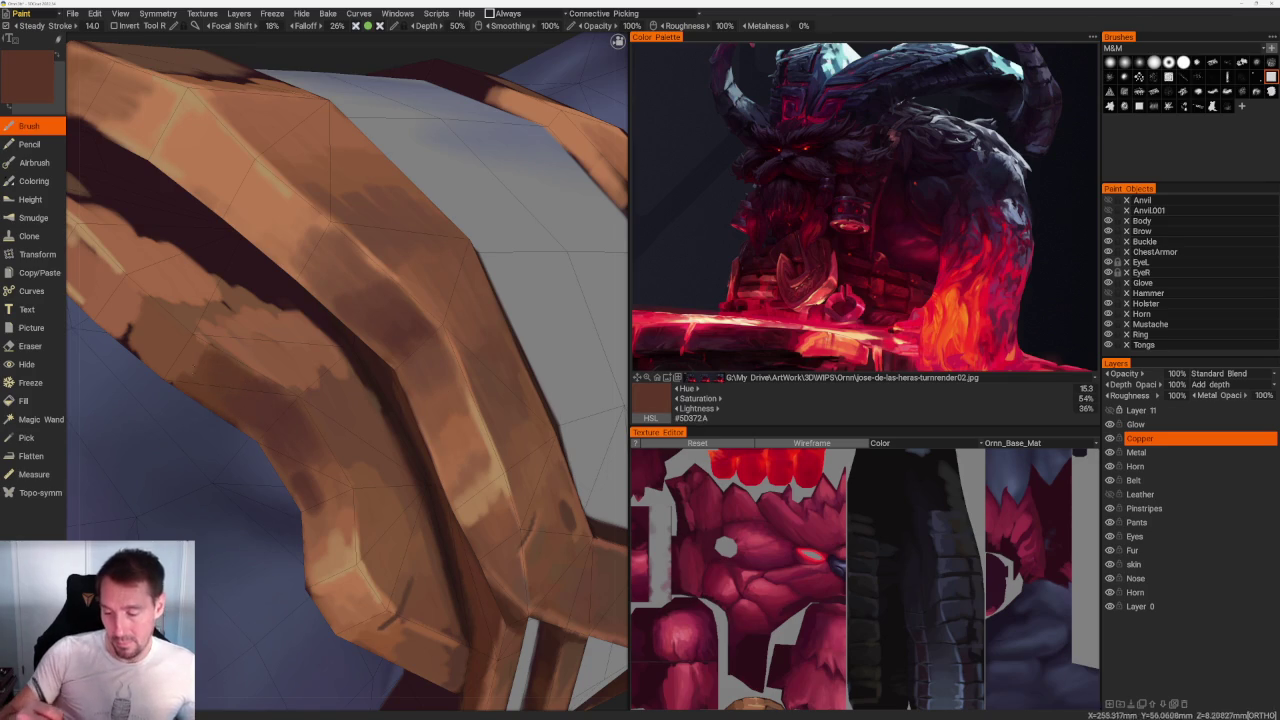
# Step: Add shading along the wrist band with a warmer brown sampled from it, orbiting around the arm
pyautogui.press('v')
pyautogui.scroll(-5, 437, 249)
pyautogui.scroll(-4, 437, 249)
pyautogui.moveTo(437, 249)
pyautogui.mouseDown()
pyautogui.moveTo(360, 177)
pyautogui.moveTo(449, 200)
pyautogui.moveTo(497, 294)
pyautogui.mouseUp()
pyautogui.scroll(2, 471, 300)
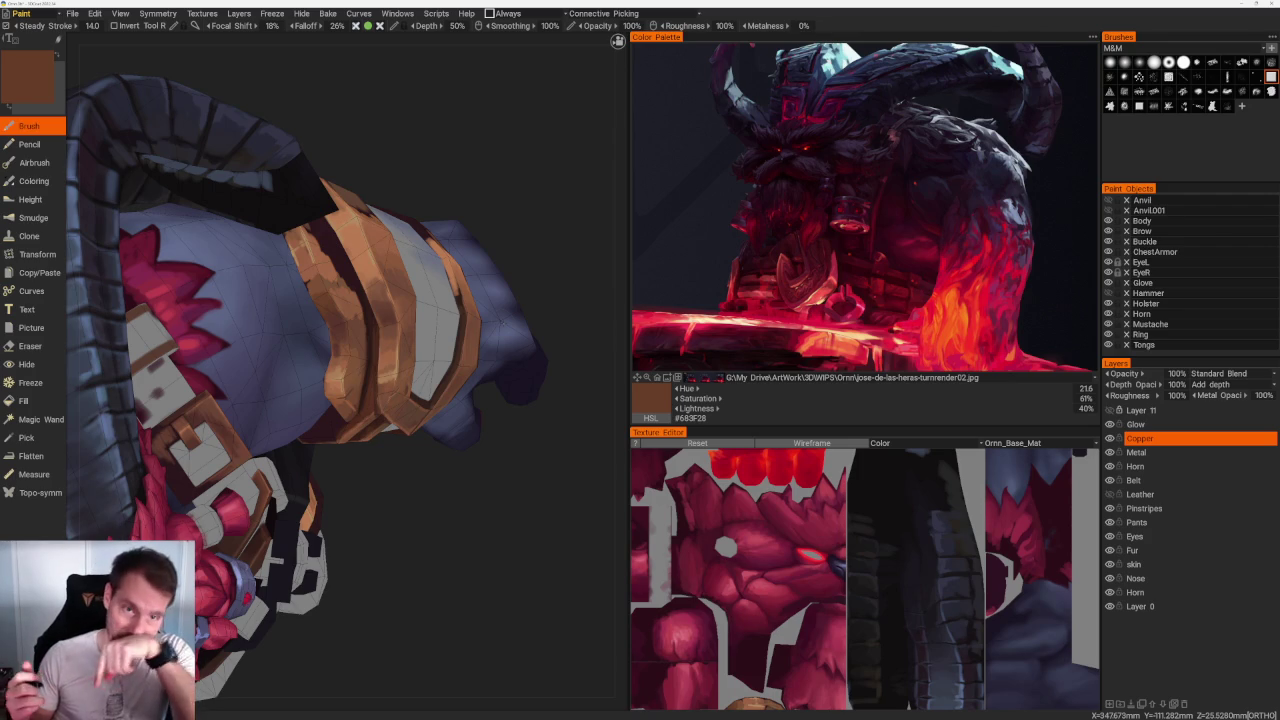
pyautogui.moveTo(441, 527); pyautogui.dragTo(447, 548)
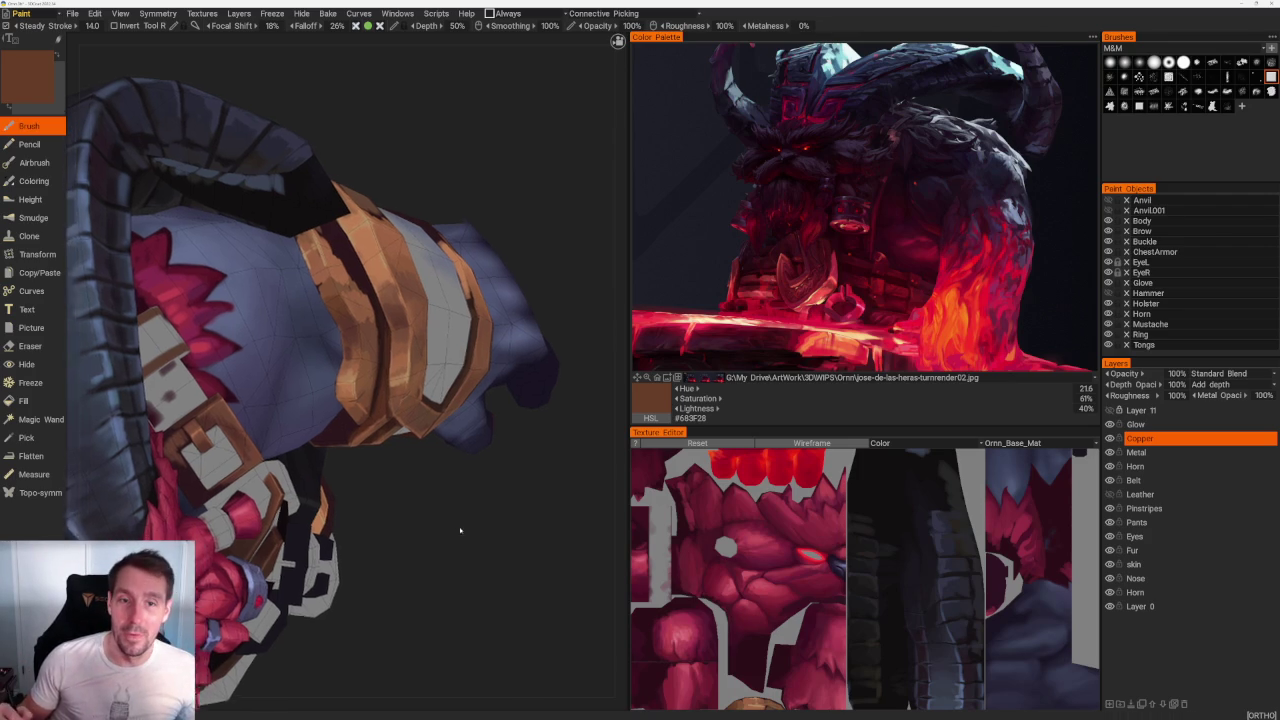
pyautogui.scroll(3, 455, 580)
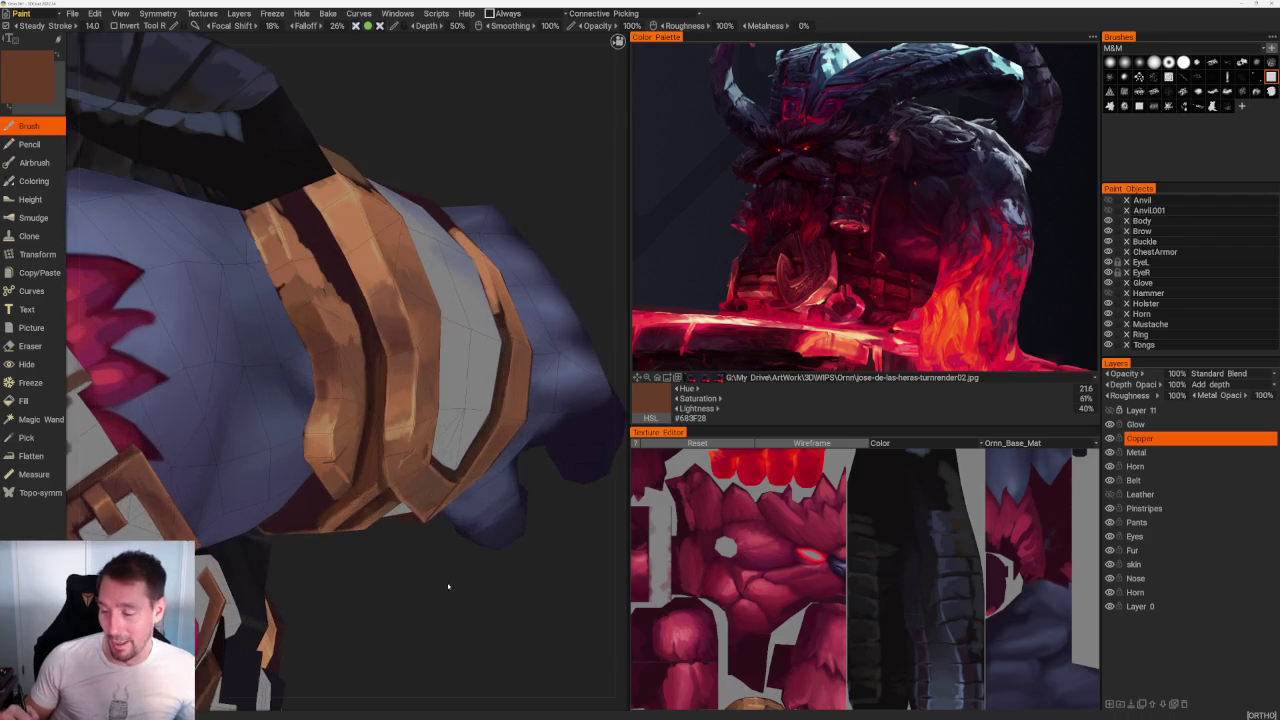
pyautogui.scroll(3, 463, 606)
pyautogui.scroll(2, 463, 606)
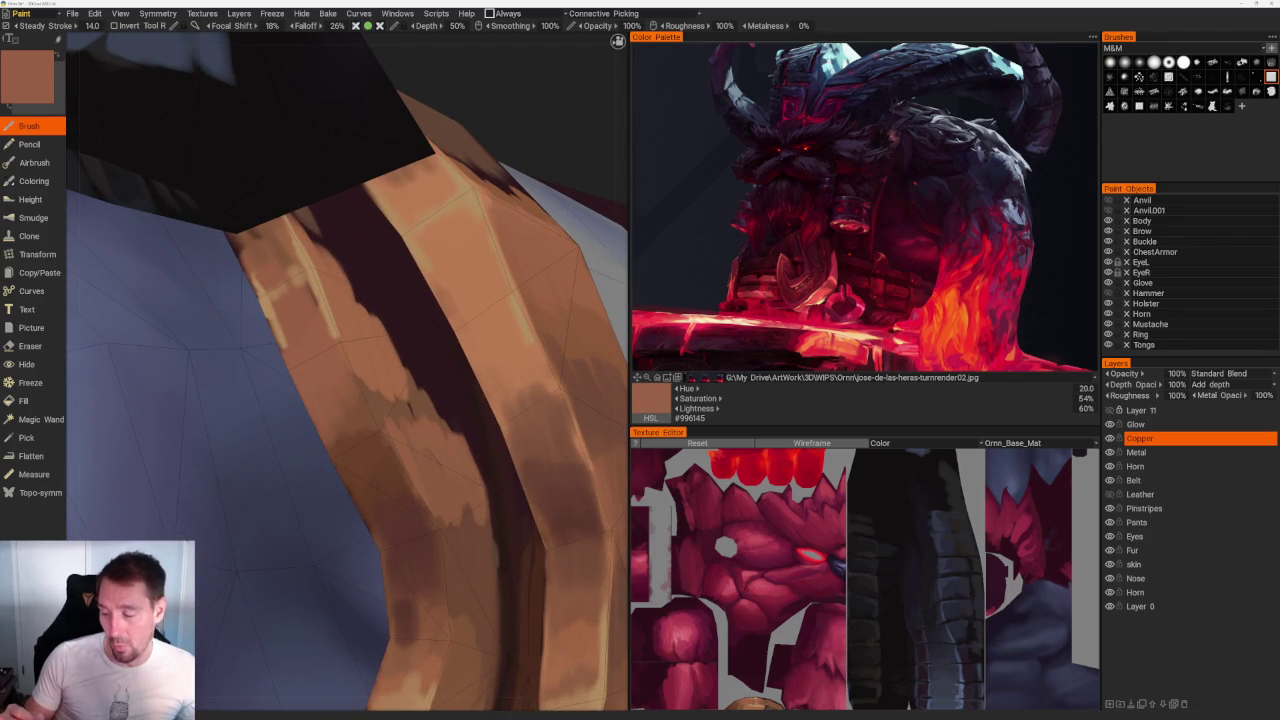
# Step: Shade with a lighter tan sampled from the bracer and reorient the glove
pyautogui.press('v')
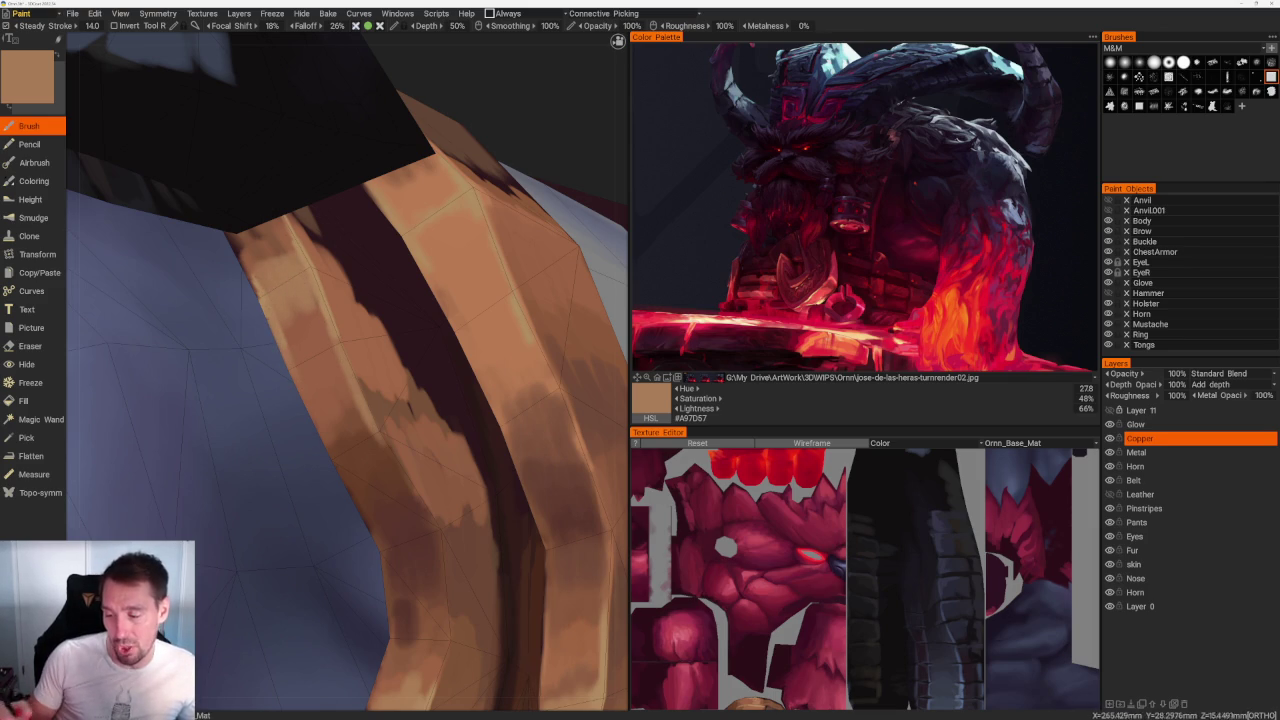
pyautogui.scroll(-5, 471, 191)
pyautogui.scroll(-3, 450, 289)
pyautogui.scroll(5, 450, 289)
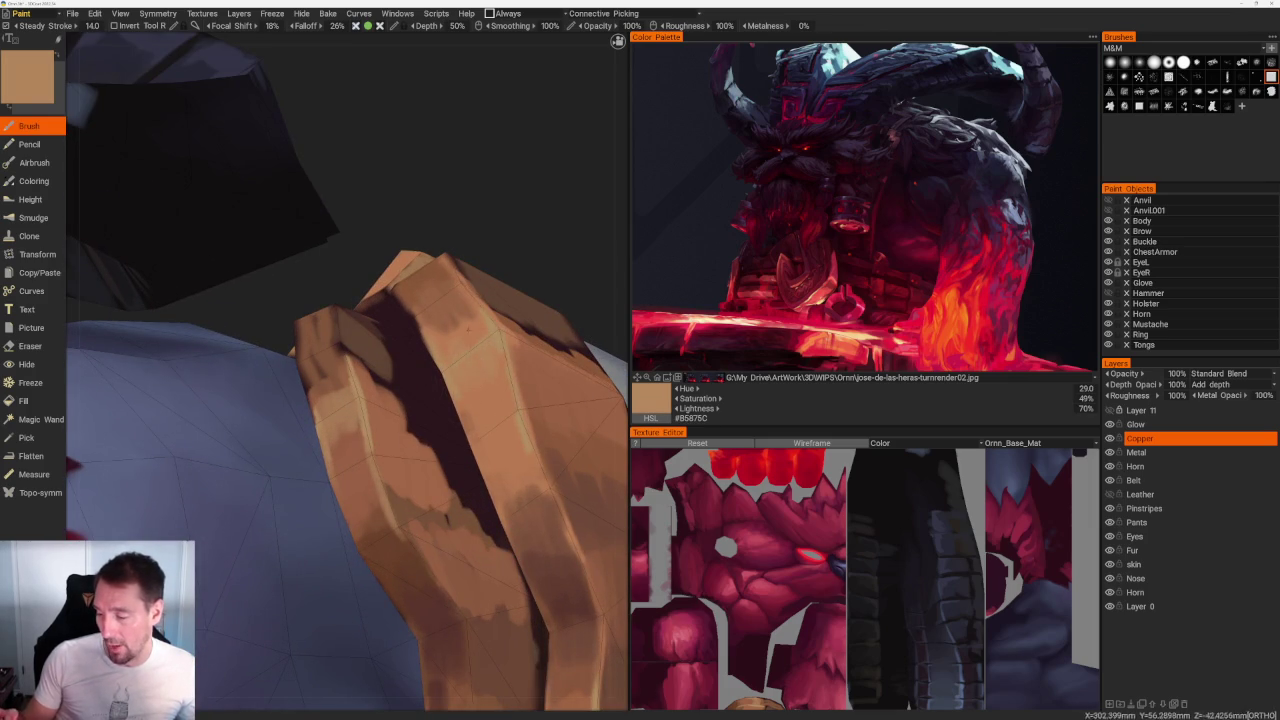
pyautogui.scroll(-5, 400, 262)
pyautogui.moveTo(400, 262); pyautogui.dragTo(423, 286, button='middle')
pyautogui.scroll(3, 423, 286)
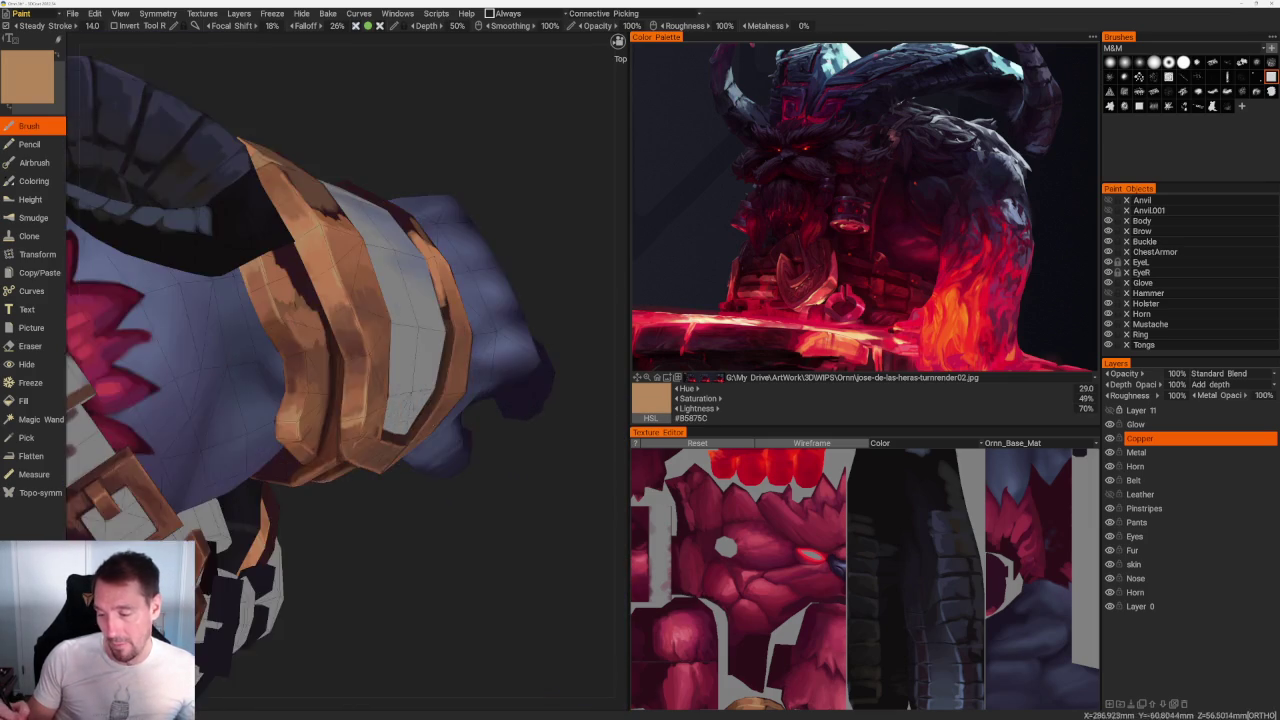
# Step: Sample darker, lighter and copper-orange browns from the bracer
pyautogui.scroll(2, 423, 286)
pyautogui.press('v')
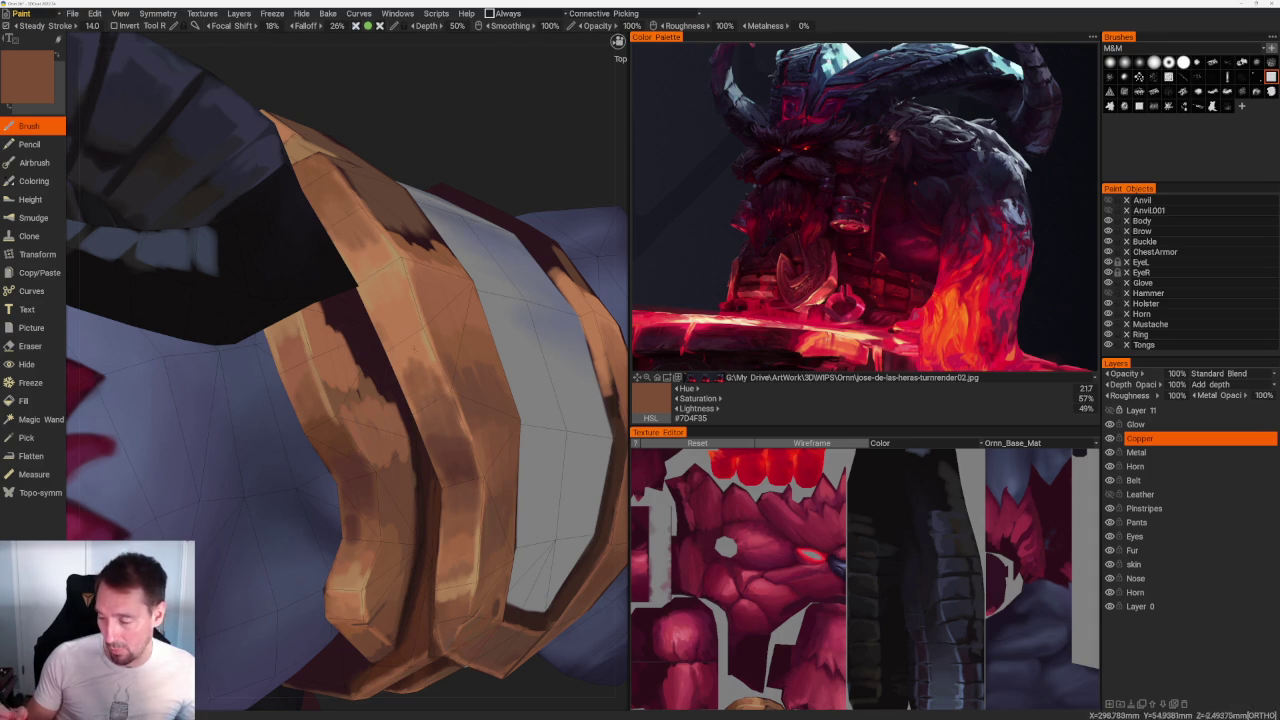
pyautogui.press('v')
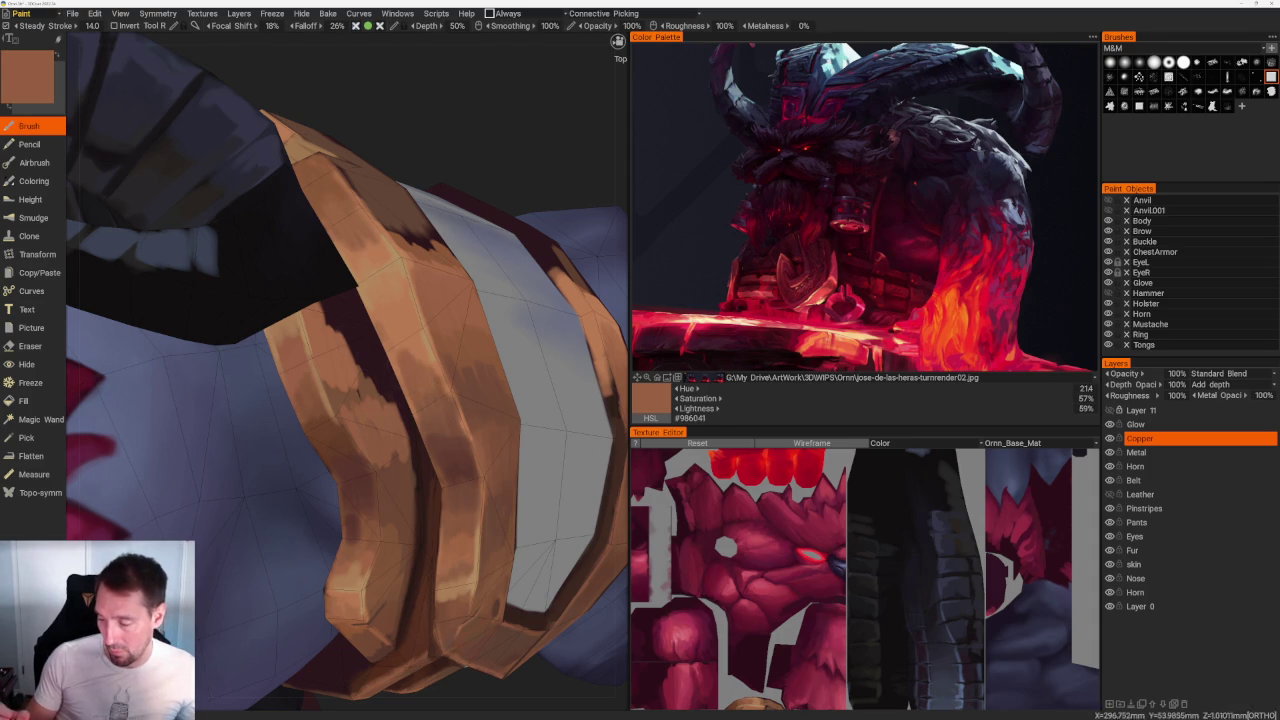
pyautogui.press('v')
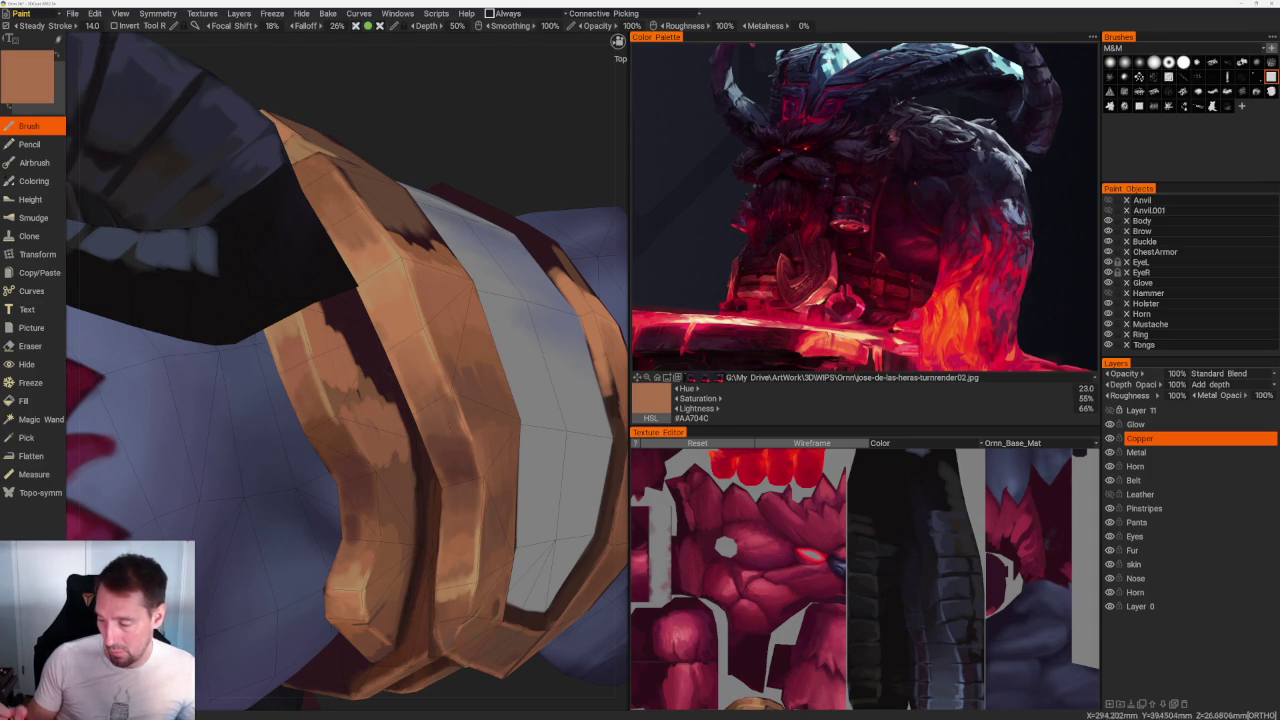
pyautogui.scroll(-3, 345, 395)
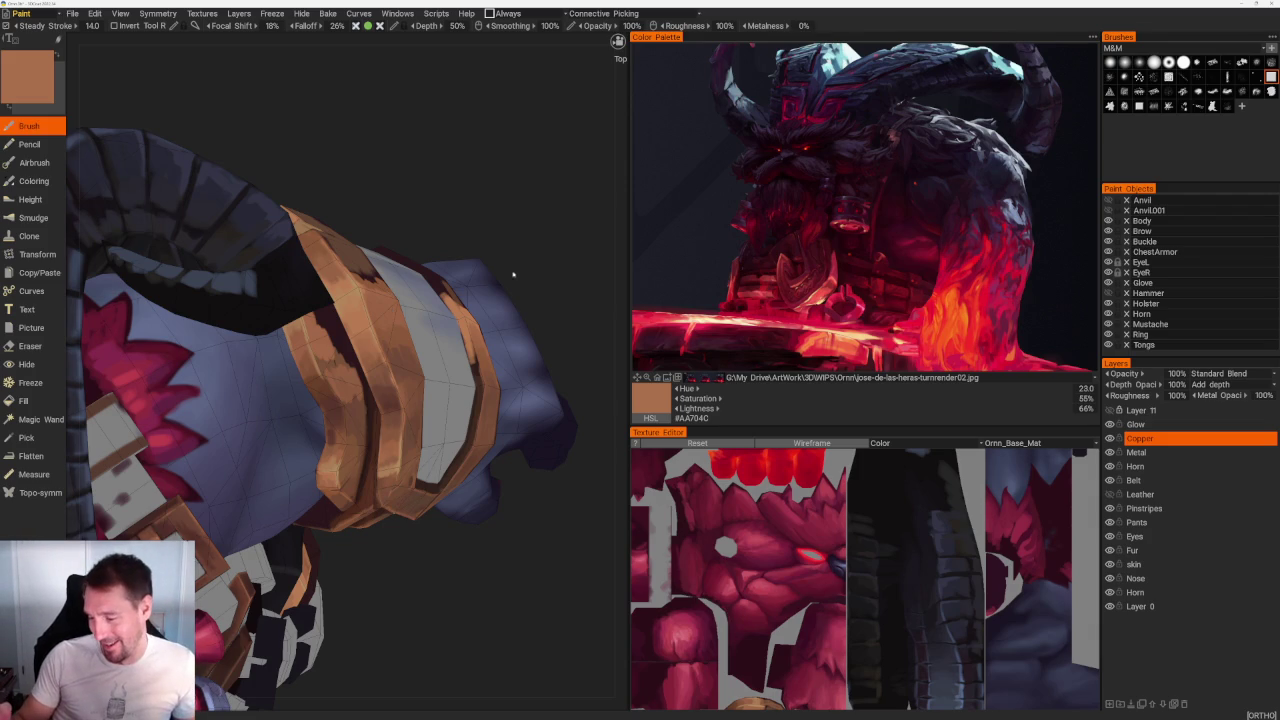
# Step: Pick a dark reddish brown and paint shadow strokes on the bracer
pyautogui.scroll(3, 400, 370)
pyautogui.press('v')
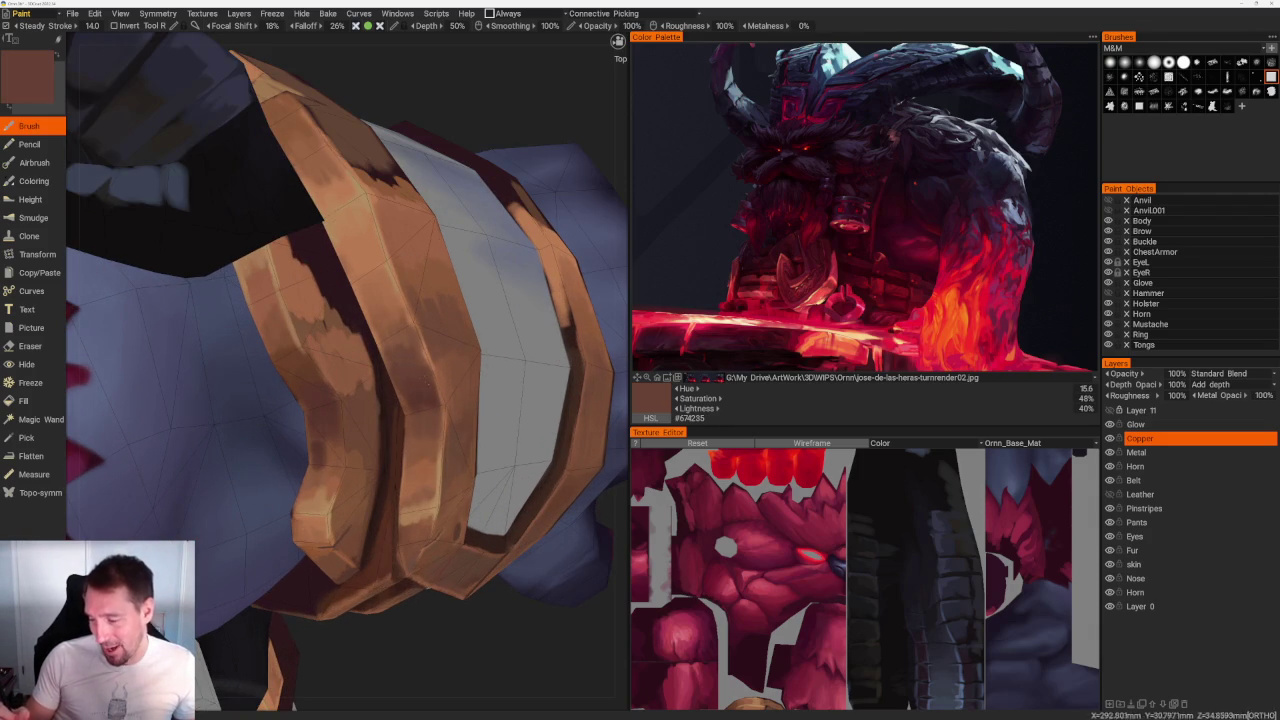
pyautogui.scroll(-5, 345, 370)
pyautogui.scroll(6, 345, 370)
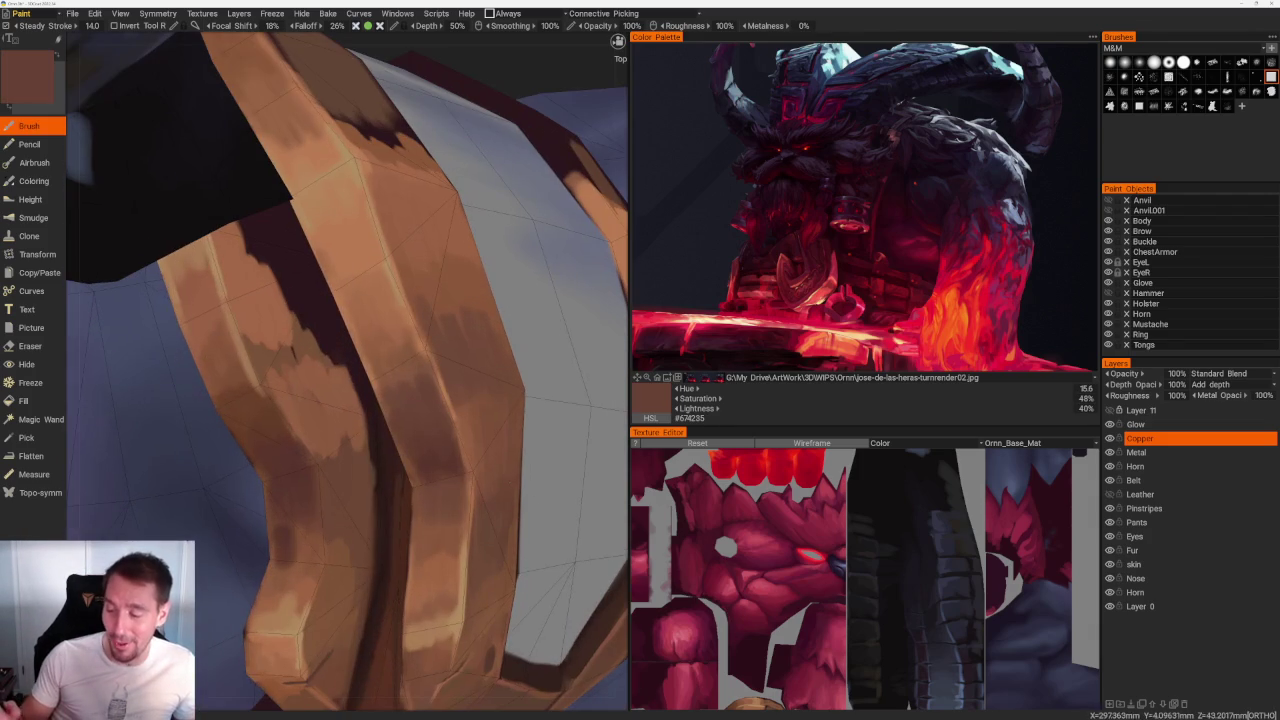
pyautogui.moveTo(362, 390)
pyautogui.mouseDown()
pyautogui.moveTo(400, 336)
pyautogui.moveTo(424, 332)
pyautogui.mouseUp()
pyautogui.scroll(-5, 400, 209)
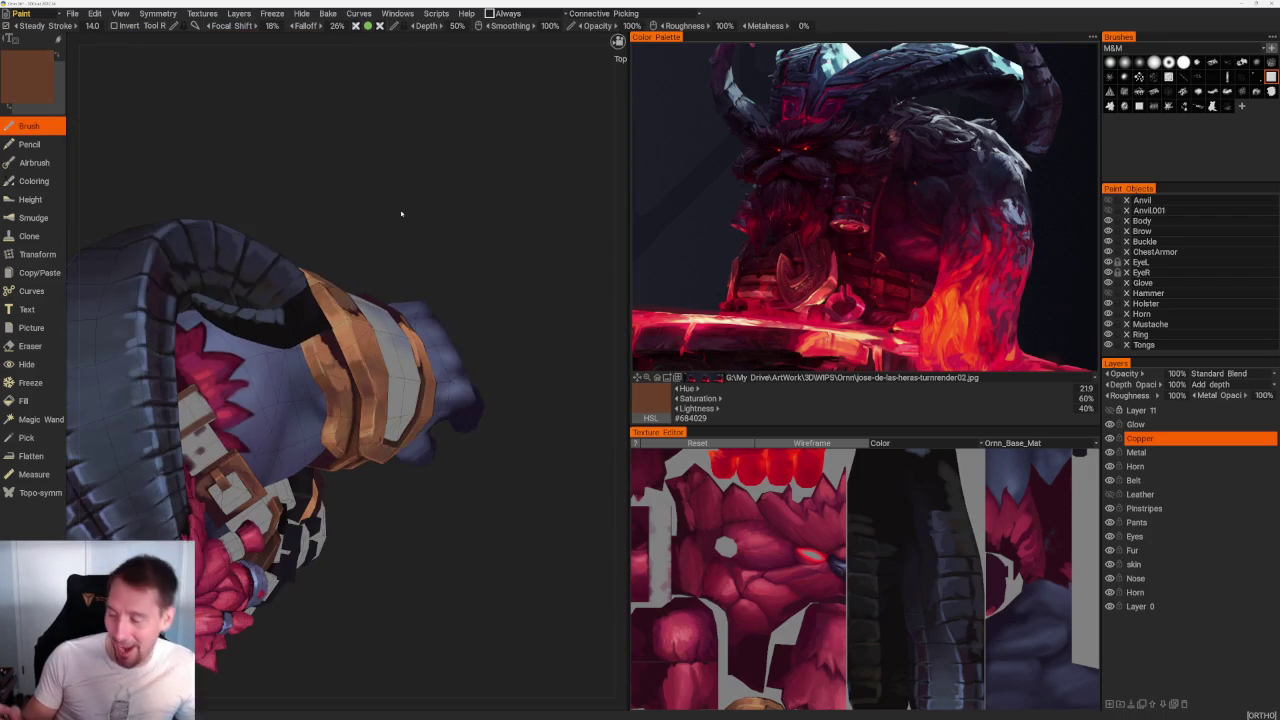
pyautogui.moveTo(500, 240)
pyautogui.mouseDown()
pyautogui.moveTo(449, 237)
pyautogui.moveTo(482, 234)
pyautogui.moveTo(463, 234)
pyautogui.mouseUp()
# Step: Resample bracer browns and paint lighter copper strokes over its dark stripe
pyautogui.scroll(5, 463, 234)
pyautogui.press('v')
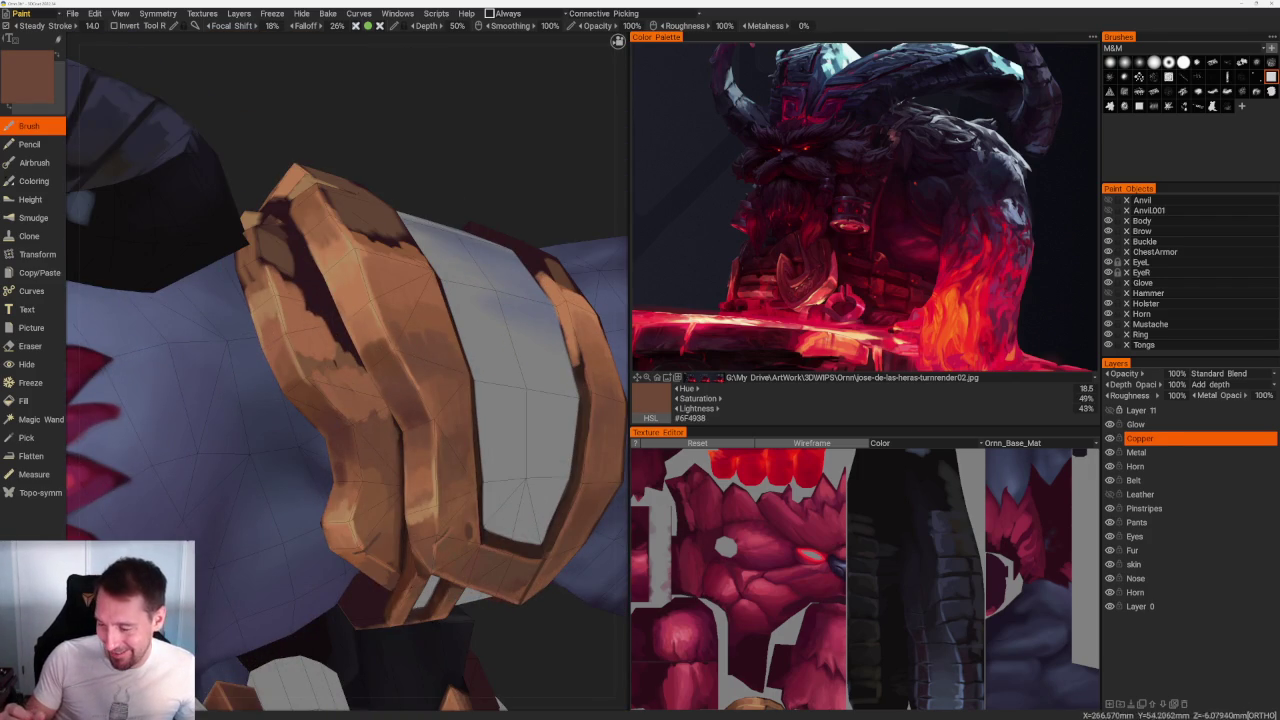
pyautogui.press('v')
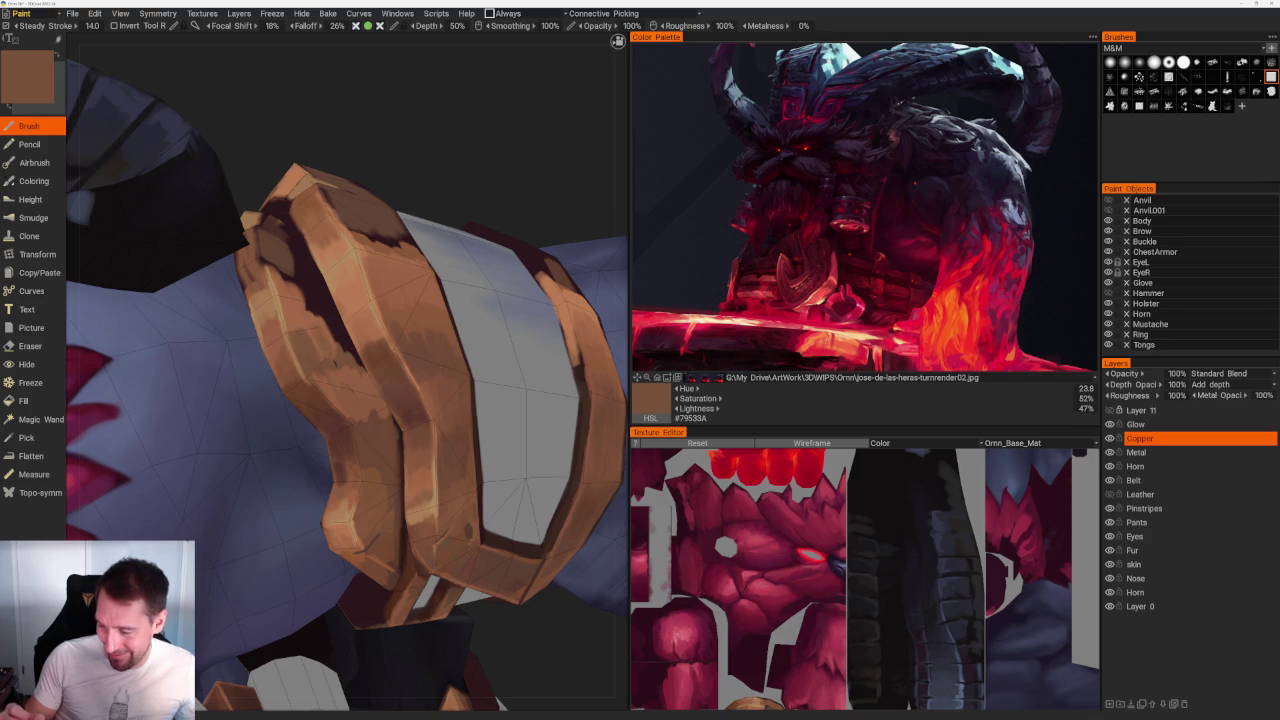
pyautogui.press('v')
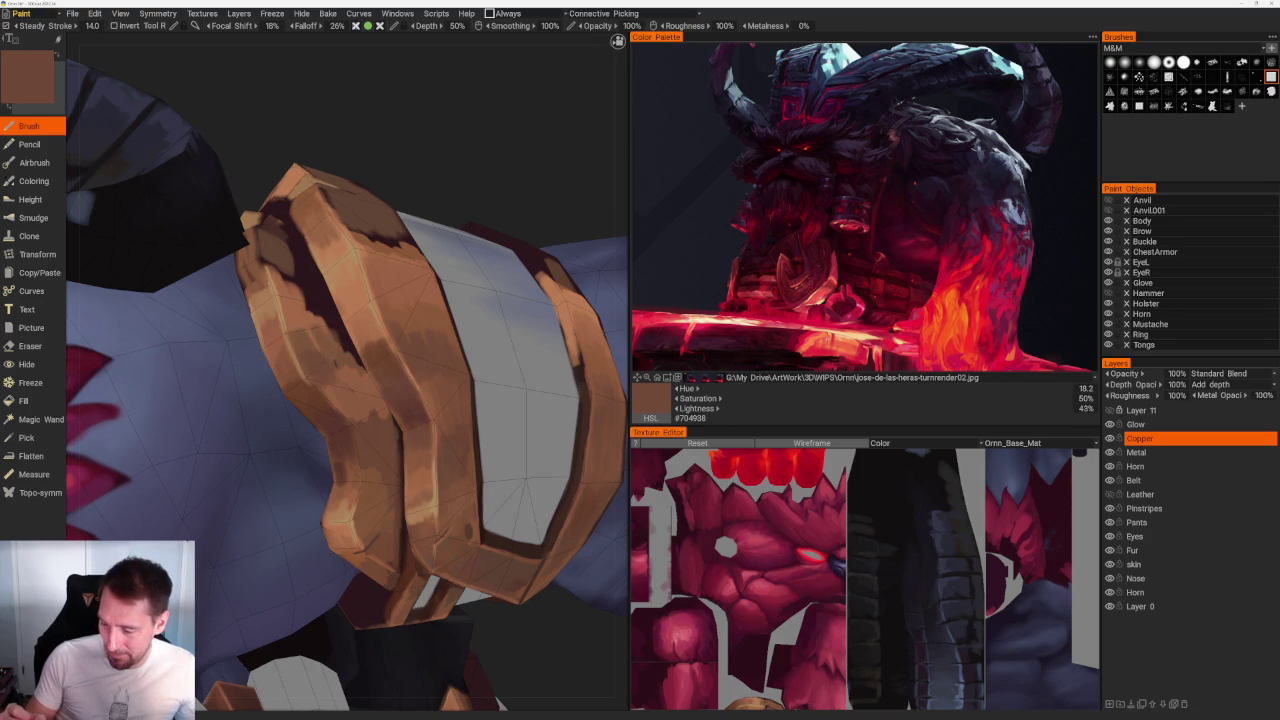
pyautogui.moveTo(420, 300); pyautogui.dragTo(514, 191, button='middle')
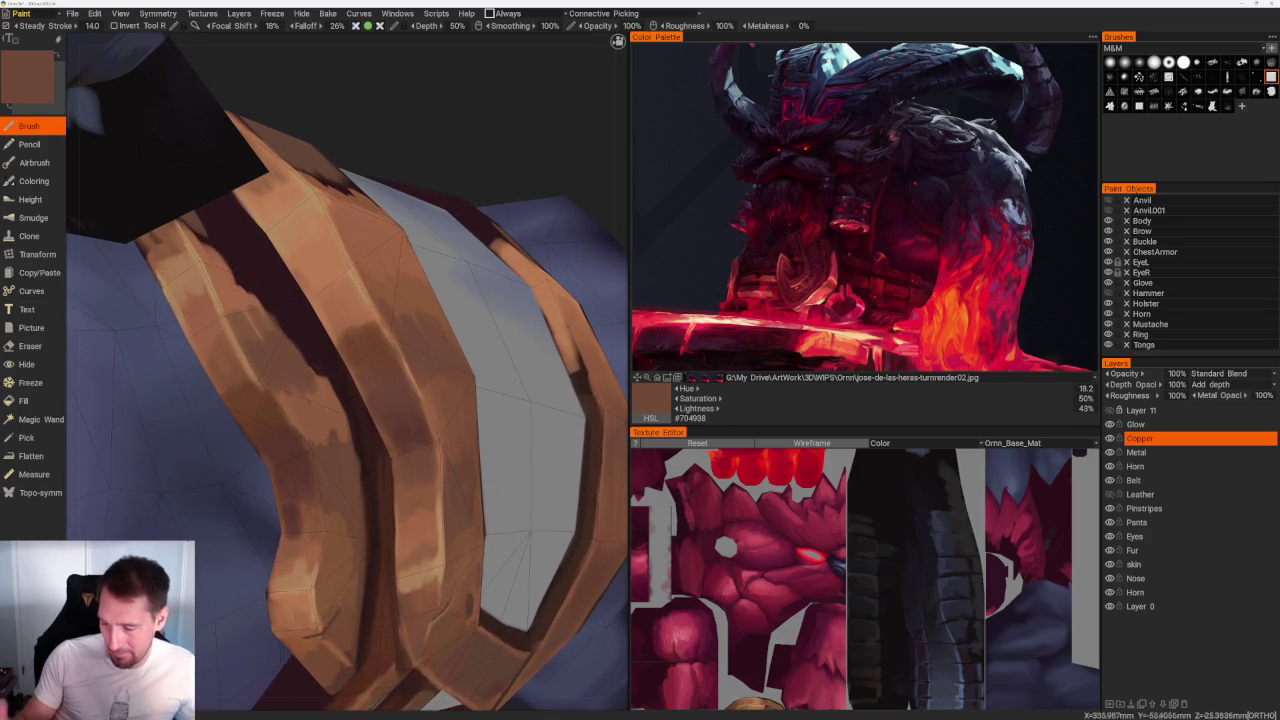
pyautogui.moveTo(285, 330)
pyautogui.mouseDown()
pyautogui.moveTo(318, 384)
pyautogui.moveTo(344, 394)
pyautogui.mouseUp()
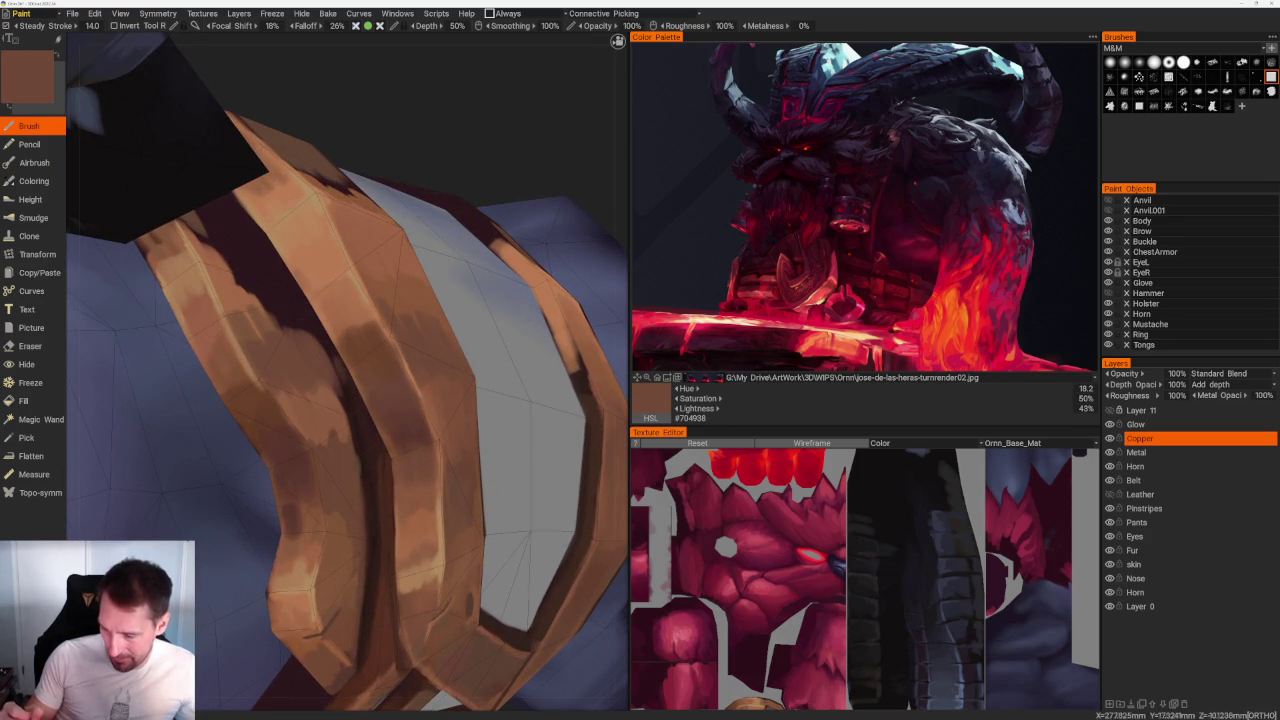
# Step: Pick a lighter copper tone and paint highlights along the bracer
pyautogui.press('v')
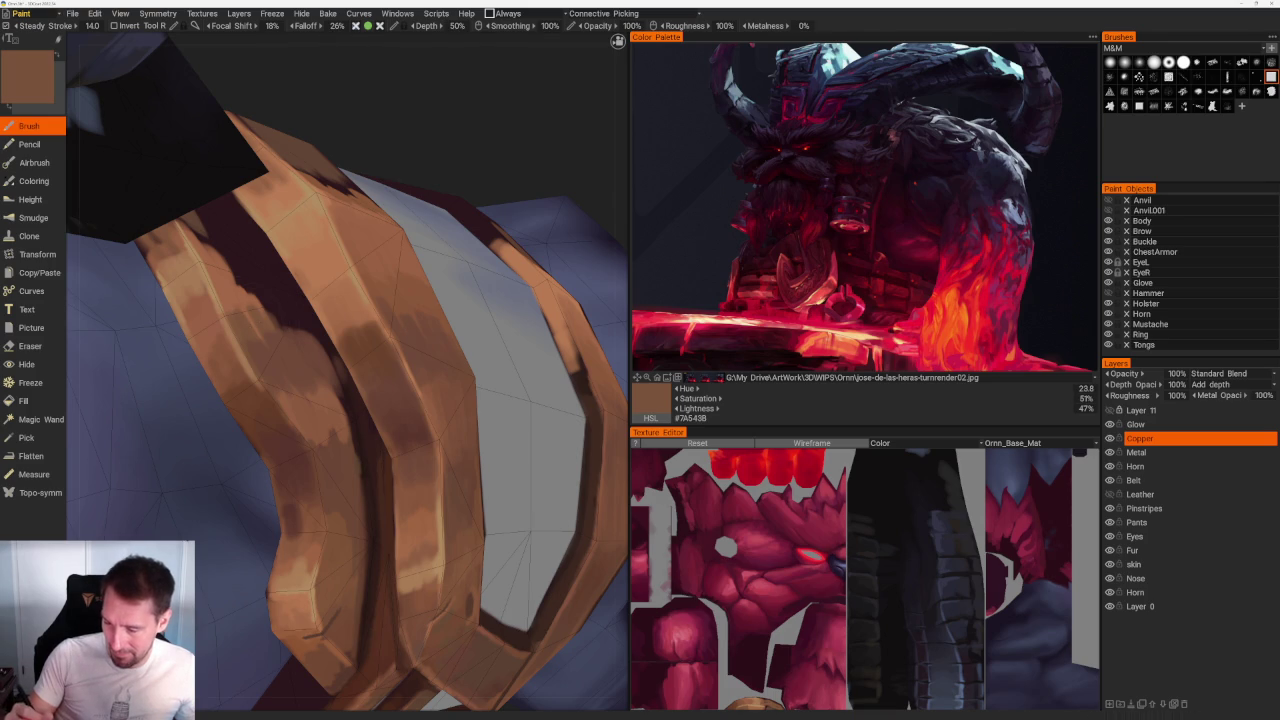
pyautogui.moveTo(305, 318); pyautogui.dragTo(335, 368)
pyautogui.moveTo(335, 368); pyautogui.dragTo(420, 250, button='middle')
pyautogui.scroll(-3, 396, 135)
pyautogui.scroll(2, 396, 135)
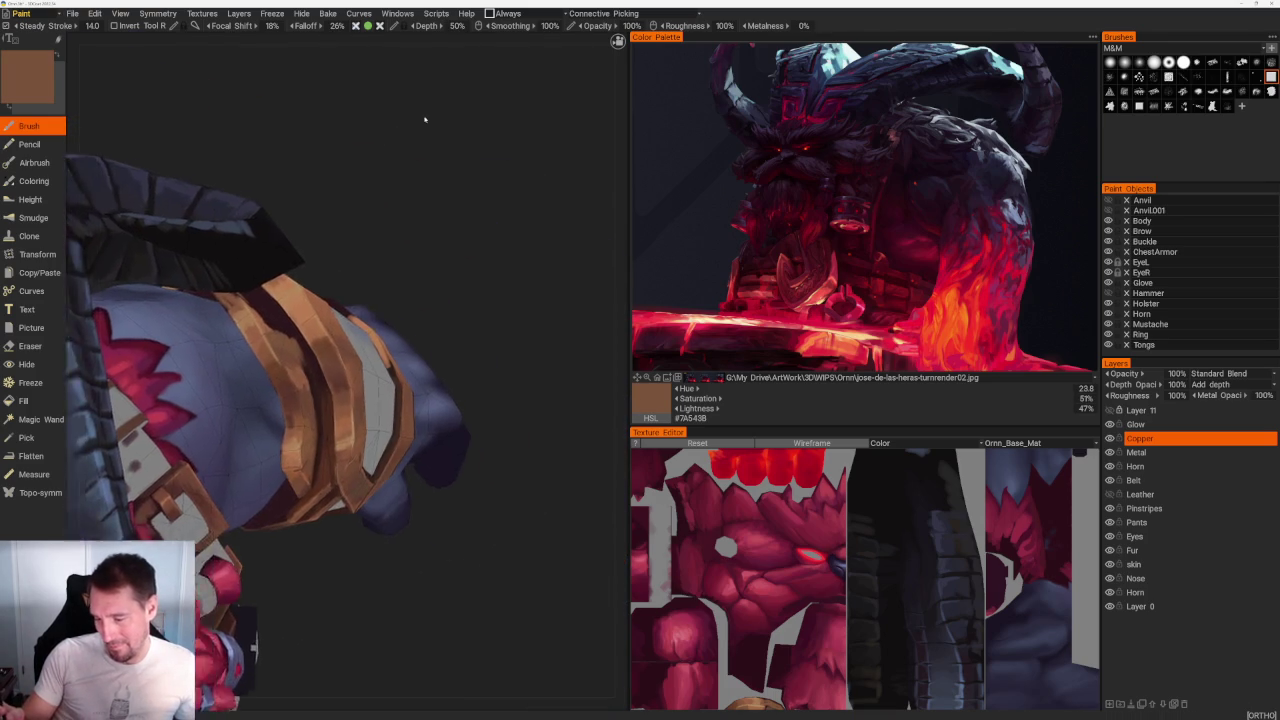
pyautogui.scroll(4, 417, 120)
pyautogui.scroll(-2, 417, 120)
# Step: Sample dark groove browns from the bracer and orbit to review the model
pyautogui.moveTo(417, 120); pyautogui.dragTo(406, 200, button='middle')
pyautogui.scroll(2, 406, 200)
pyautogui.press('v')
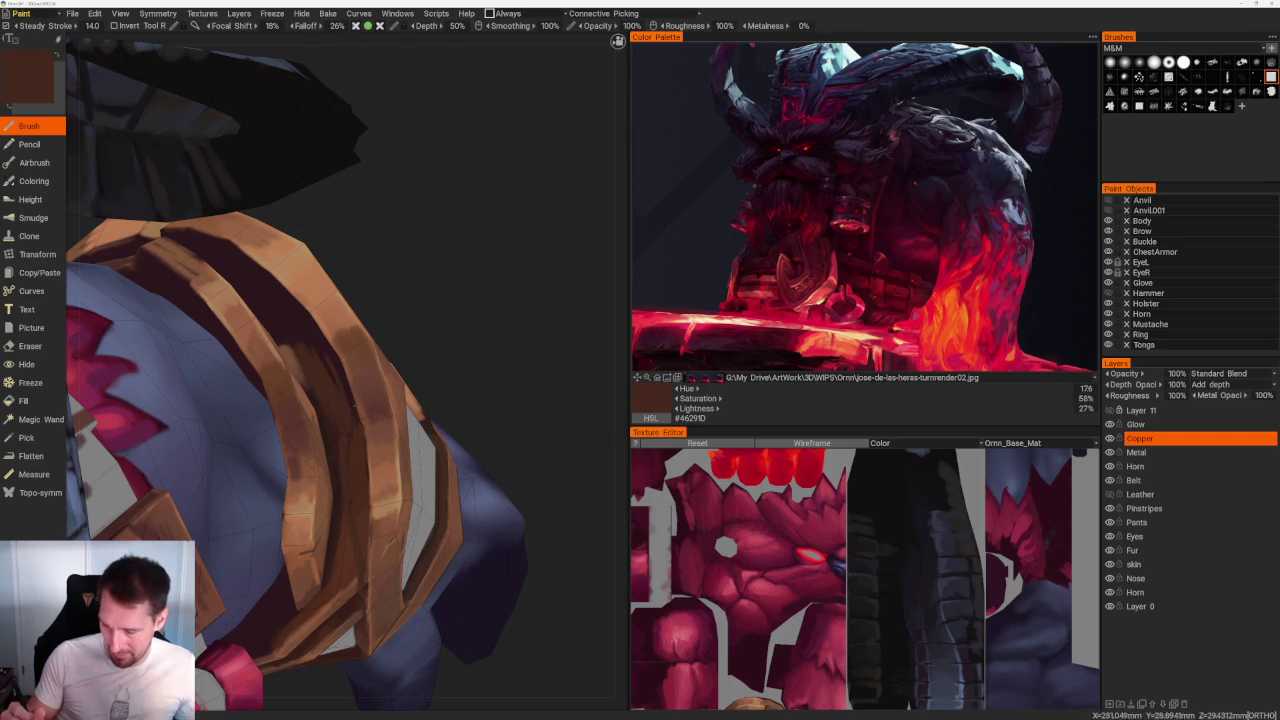
pyautogui.moveTo(431, 316); pyautogui.dragTo(238, 415, button='middle')
pyautogui.press('v')
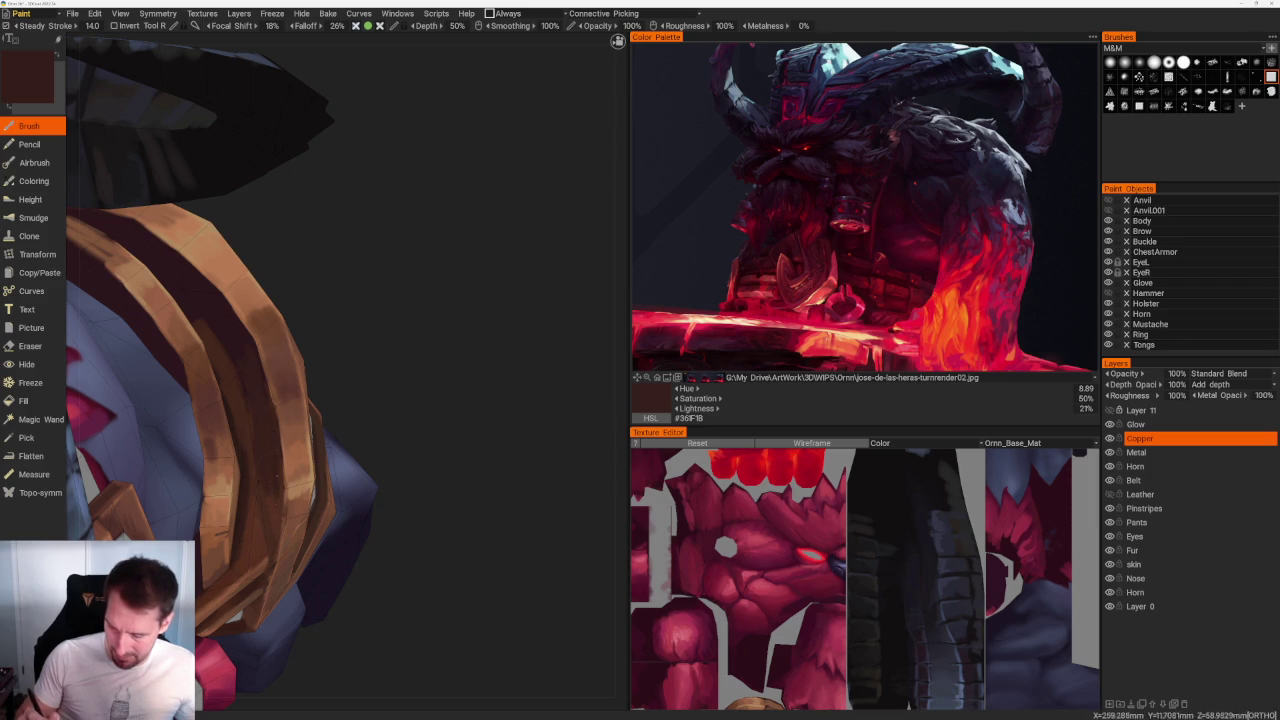
pyautogui.scroll(-5, 257, 257)
pyautogui.moveTo(257, 257)
pyautogui.mouseDown(button='middle')
pyautogui.moveTo(406, 283)
pyautogui.moveTo(477, 280)
pyautogui.moveTo(451, 377)
pyautogui.moveTo(354, 363)
pyautogui.moveTo(230, 571)
pyautogui.moveTo(250, 560)
pyautogui.mouseUp(button='middle')
pyautogui.scroll(5, 354, 363)
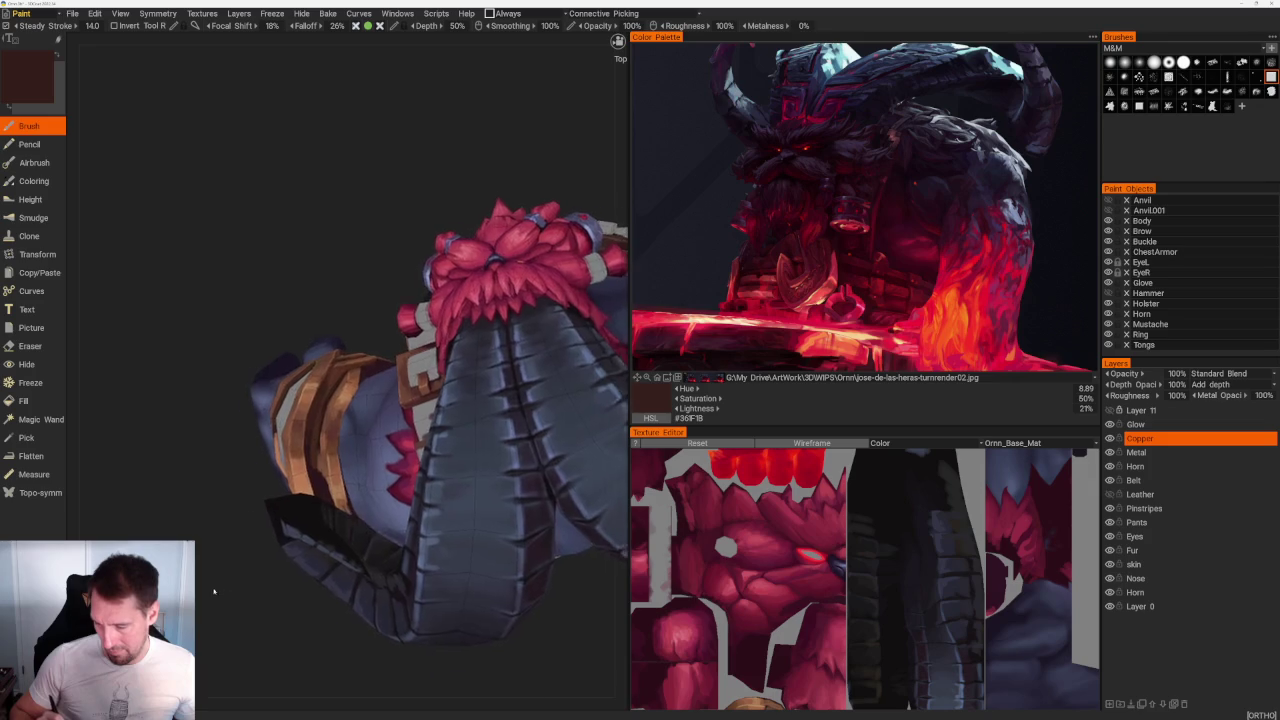
# Step: Sample the copper tone and paint light strokes on the armour band and finger edge
pyautogui.scroll(3, 250, 560)
pyautogui.press('v')
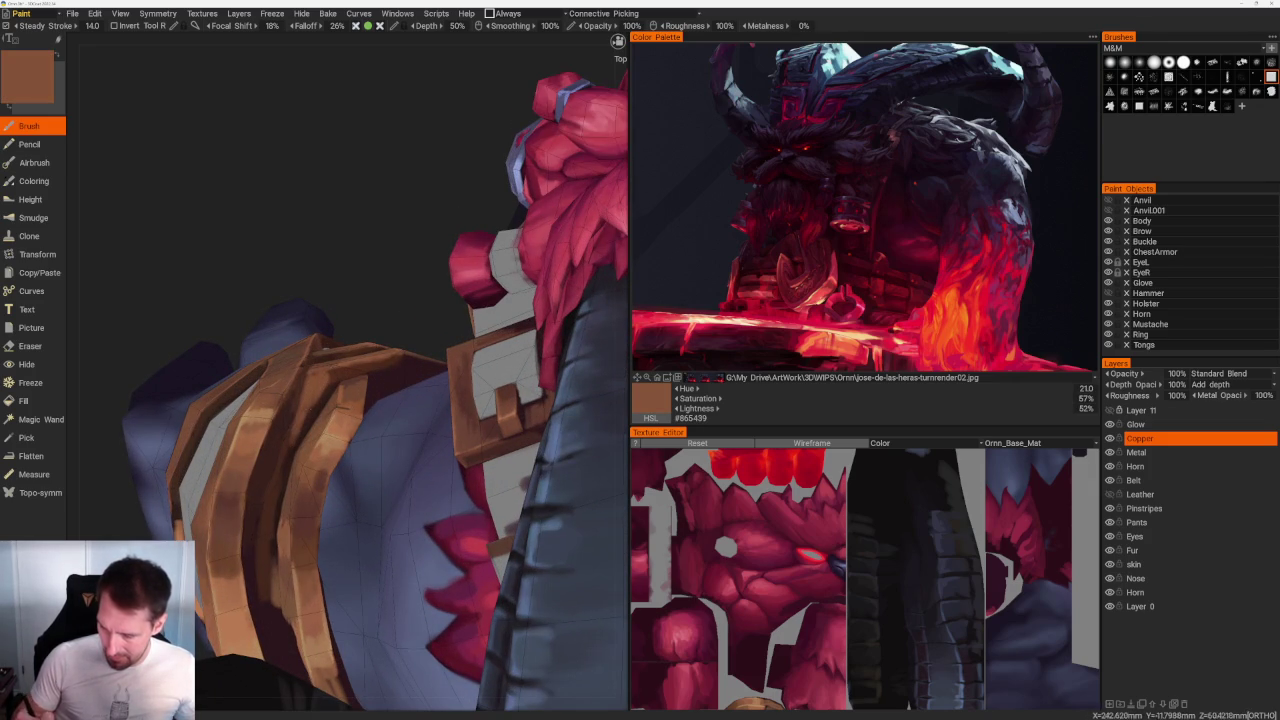
pyautogui.press('v')
pyautogui.moveTo(283, 450); pyautogui.dragTo(278, 505)
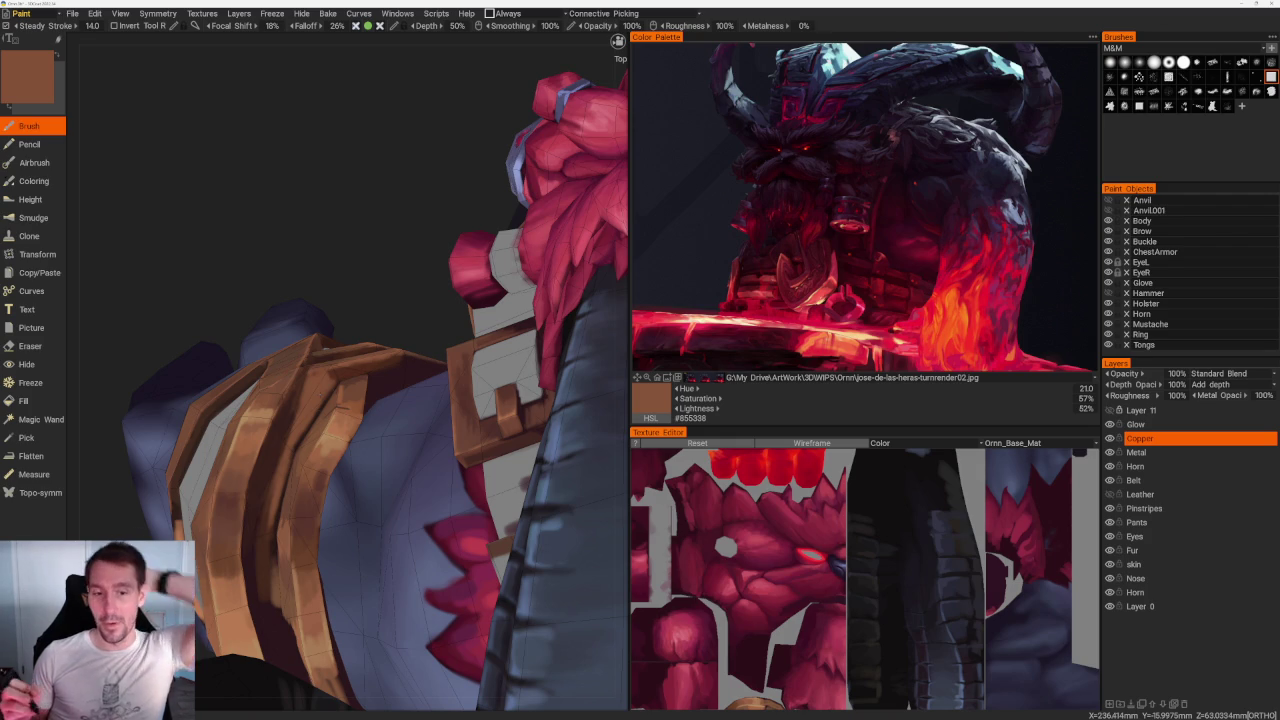
pyautogui.moveTo(363, 237)
pyautogui.mouseDown()
pyautogui.moveTo(397, 290)
pyautogui.moveTo(354, 194)
pyautogui.moveTo(530, 330)
pyautogui.mouseUp()
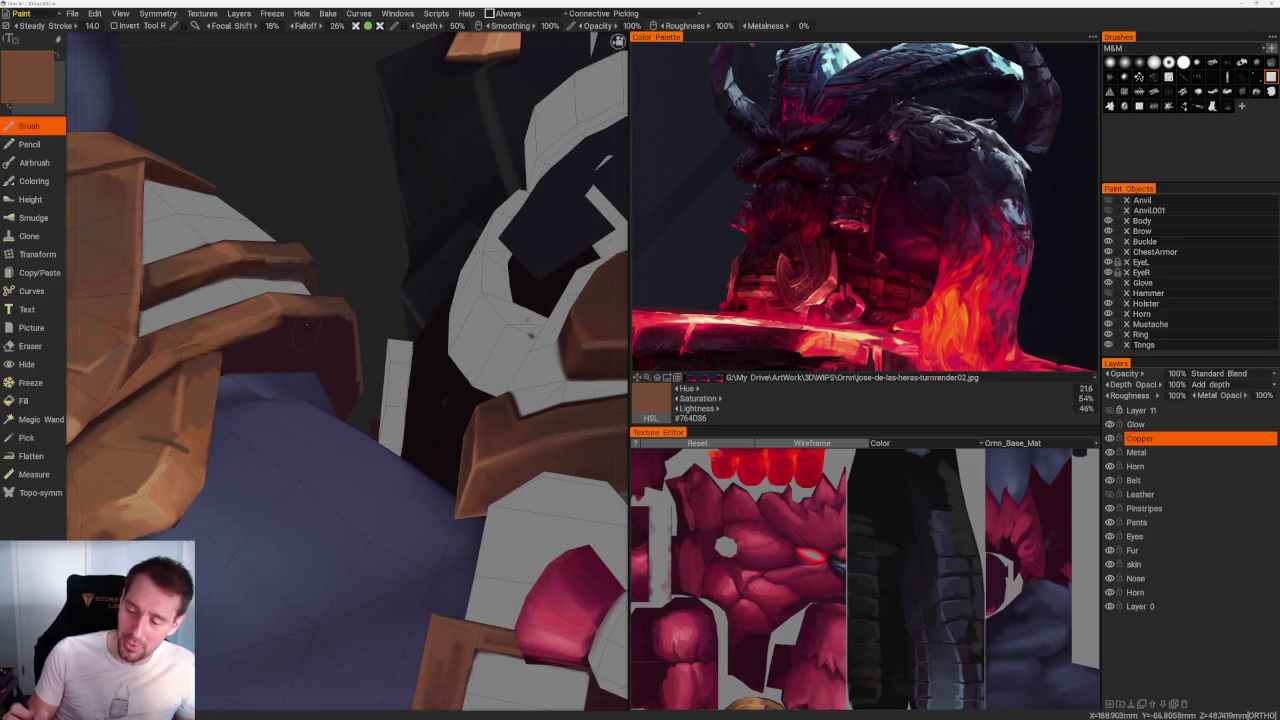
pyautogui.moveTo(273, 341); pyautogui.dragTo(335, 346)
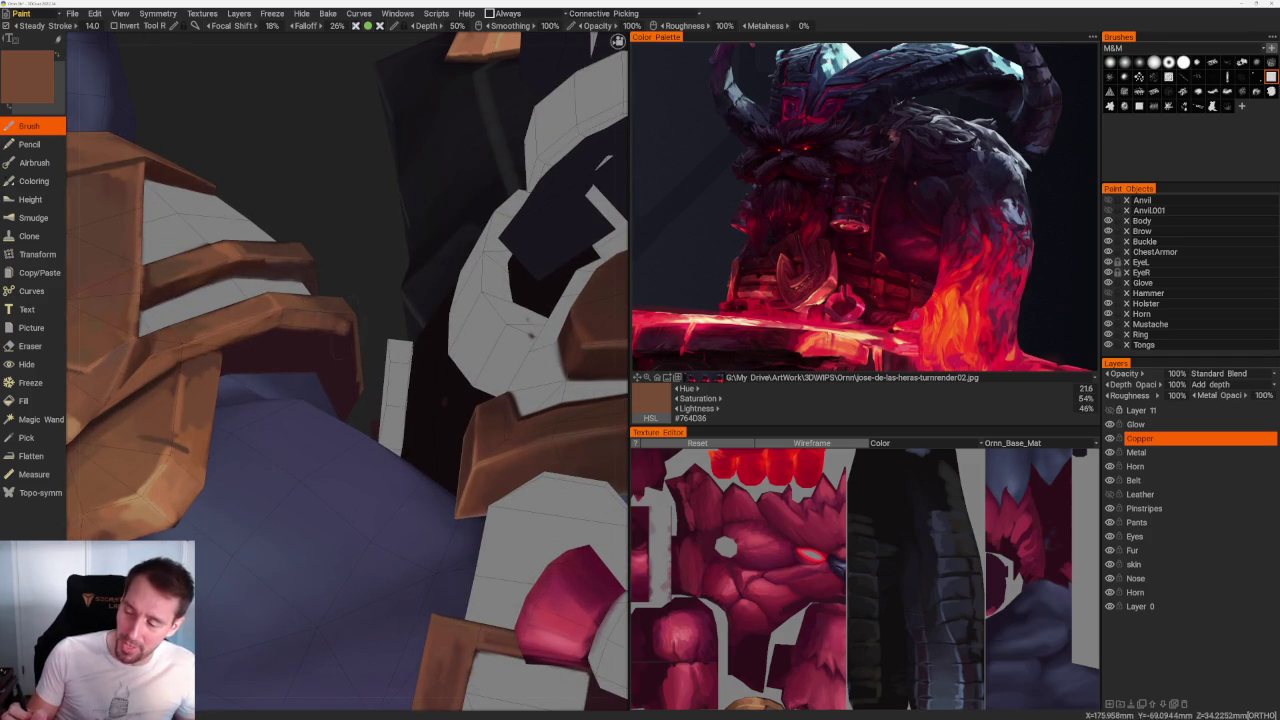
# Step: Orbit to the red beard and sample lighter and darker copper browns
pyautogui.scroll(-5, 237, 186)
pyautogui.moveTo(237, 186); pyautogui.dragTo(317, 217)
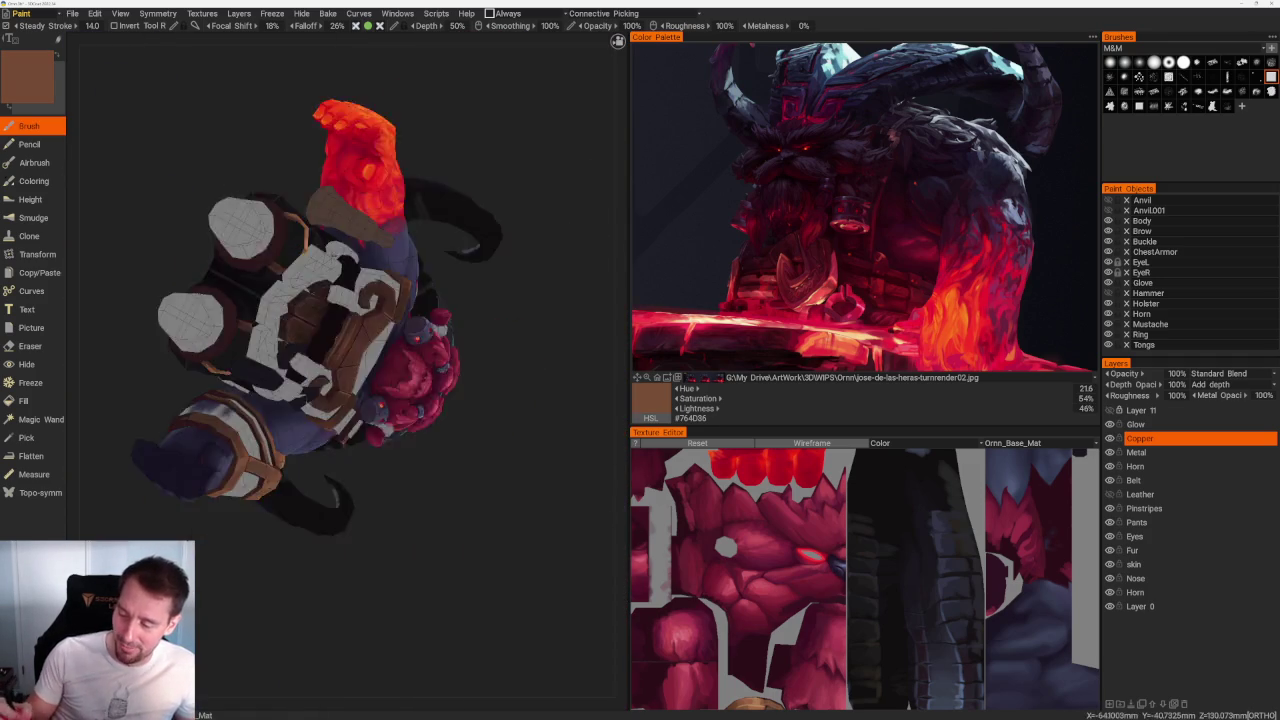
pyautogui.scroll(5, 456, 358)
pyautogui.moveTo(456, 358)
pyautogui.mouseDown()
pyautogui.moveTo(346, 486)
pyautogui.moveTo(286, 471)
pyautogui.moveTo(221, 576)
pyautogui.moveTo(320, 523)
pyautogui.moveTo(400, 549)
pyautogui.mouseUp()
pyautogui.scroll(5, 489, 627)
pyautogui.press('v')
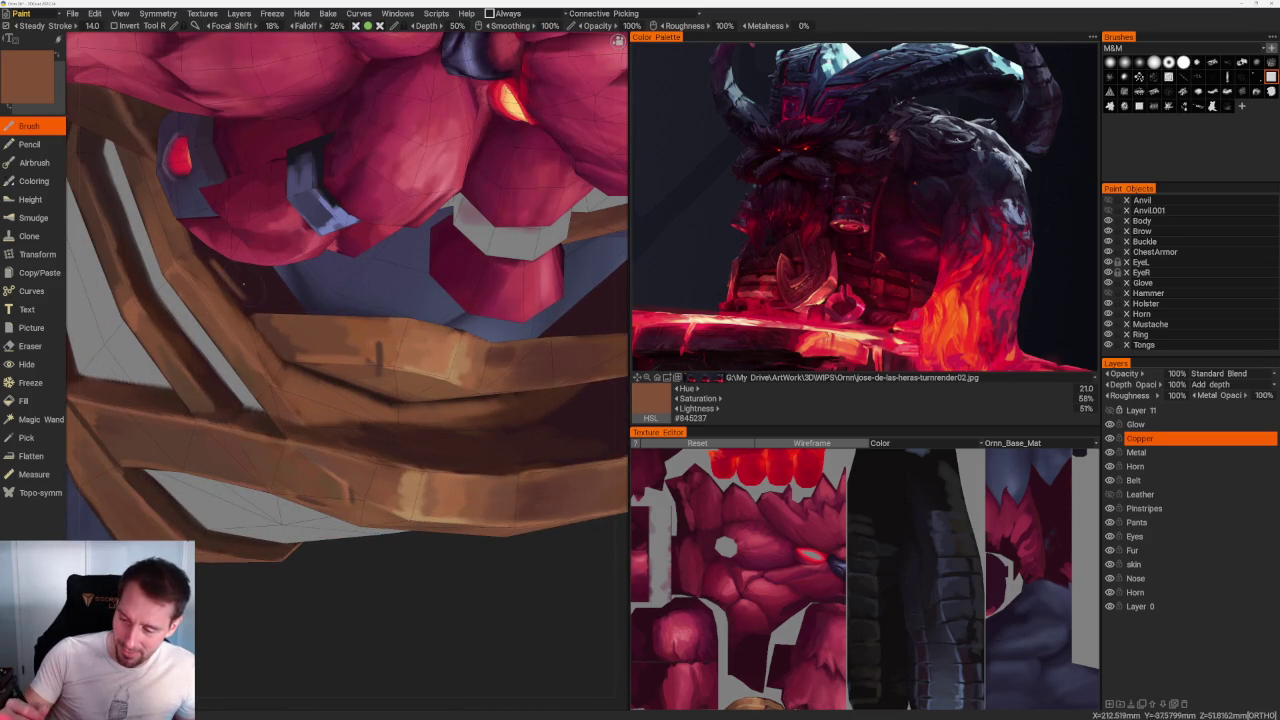
pyautogui.press('v')
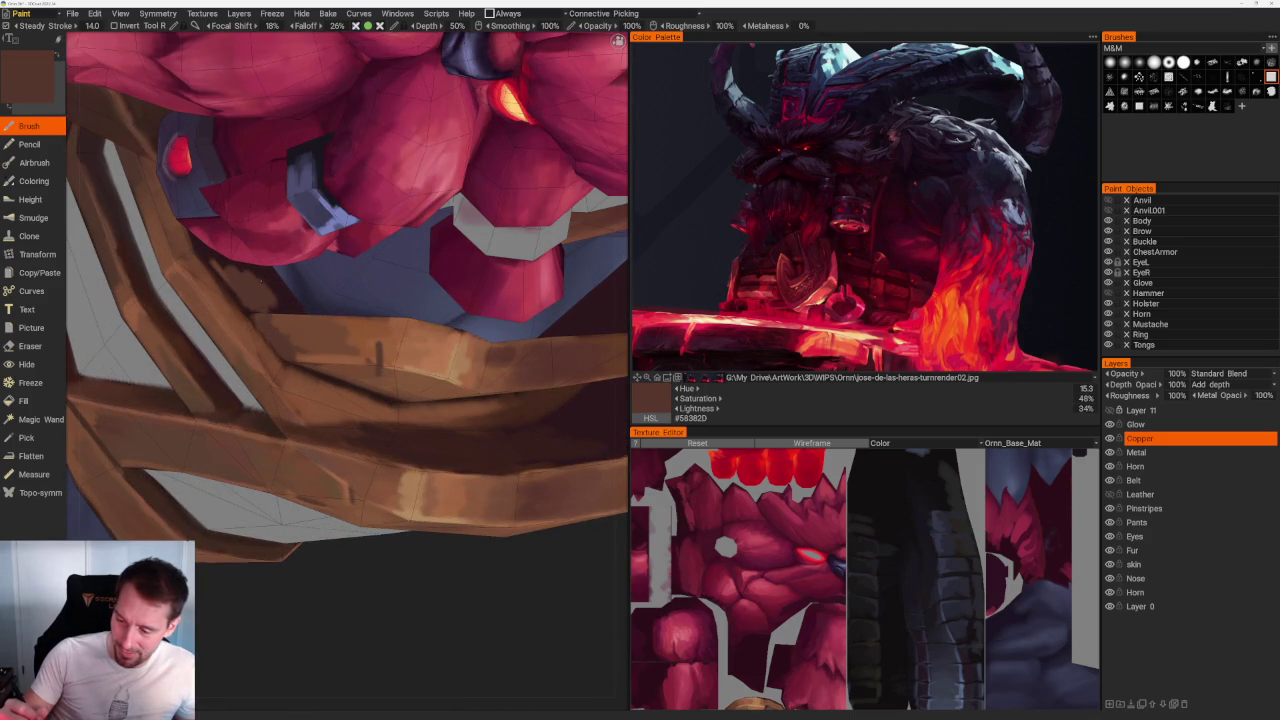
# Step: Sample a mid copper brown and view the beard straps from the side
pyautogui.moveTo(270, 290)
pyautogui.mouseDown()
pyautogui.moveTo(352, 481)
pyautogui.moveTo(409, 457)
pyautogui.moveTo(523, 563)
pyautogui.mouseUp()
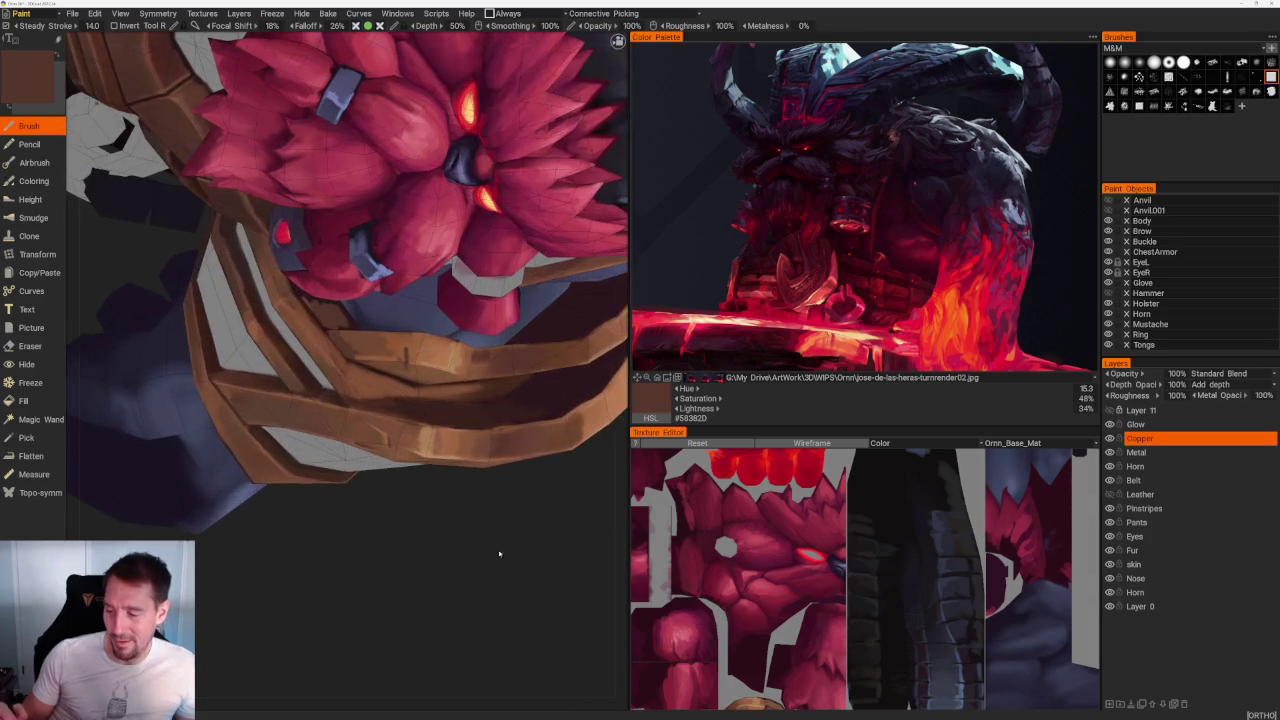
pyautogui.scroll(3, 523, 563)
pyautogui.press('v')
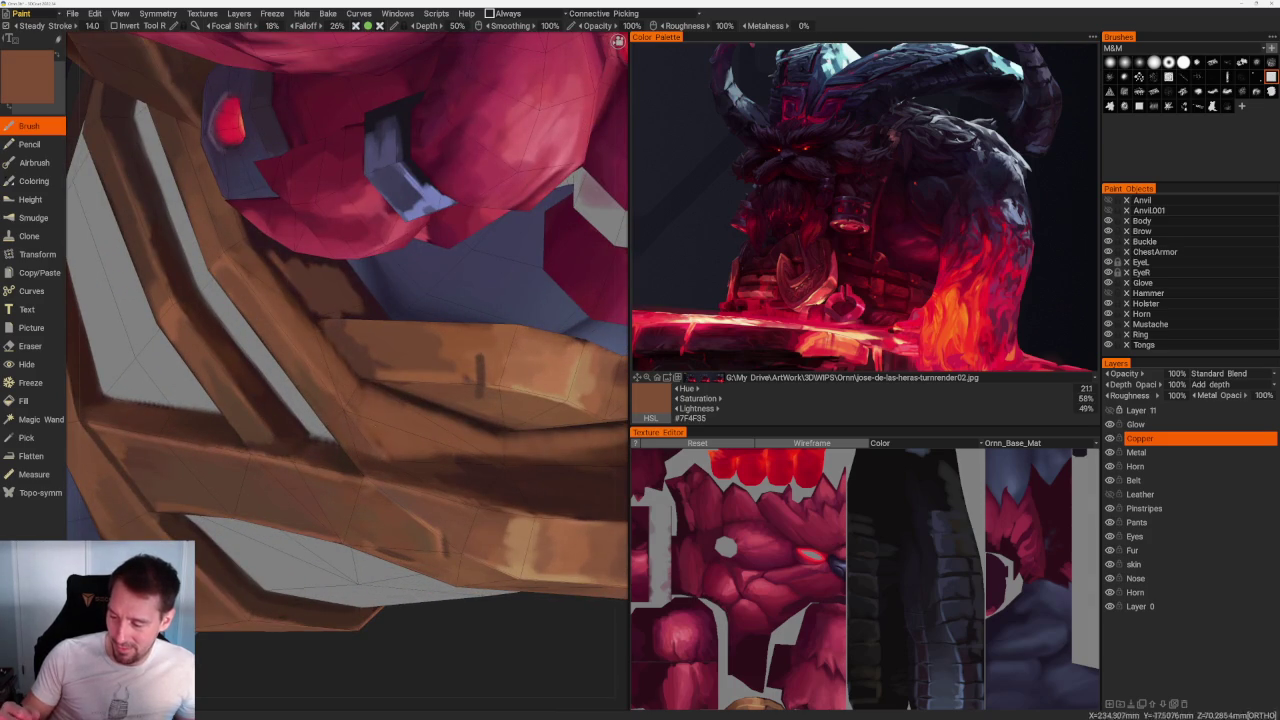
pyautogui.scroll(-3, 347, 333)
pyautogui.moveTo(347, 333)
pyautogui.mouseDown()
pyautogui.moveTo(455, 533)
pyautogui.moveTo(400, 508)
pyautogui.moveTo(420, 497)
pyautogui.moveTo(437, 417)
pyautogui.mouseUp()
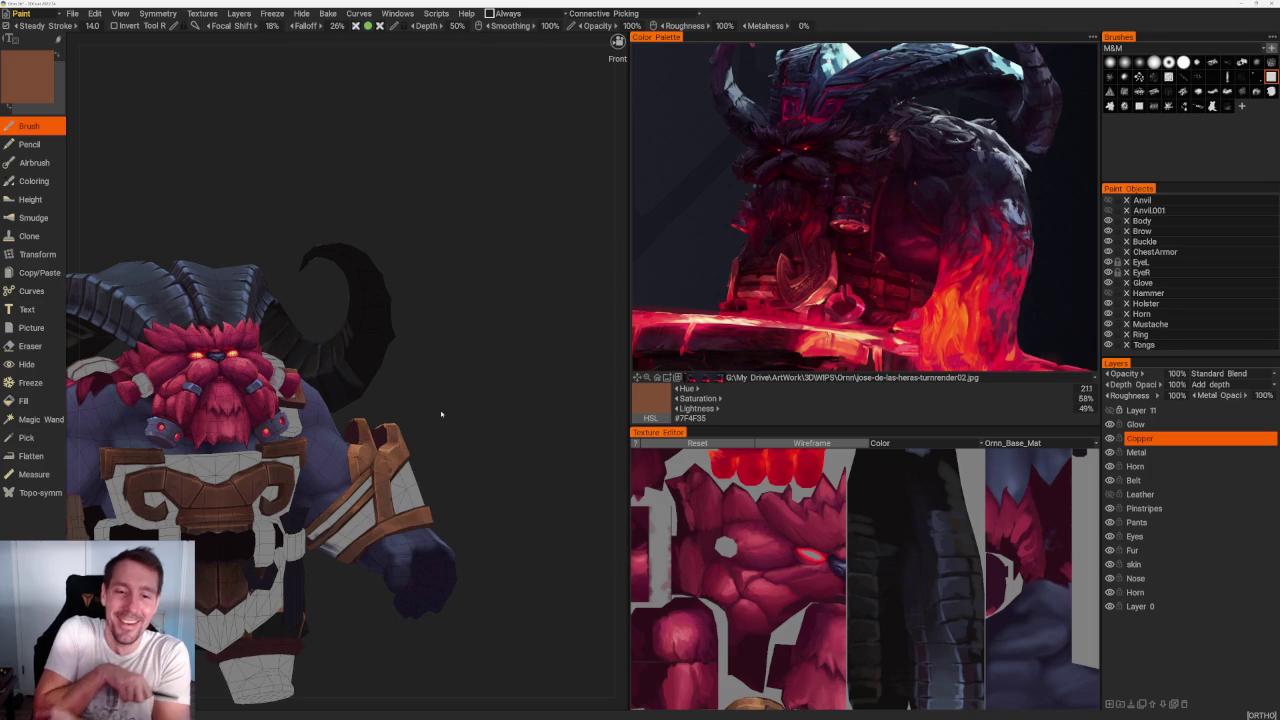
# Step: Sample a range of light, dark and bright copper browns from the bracer
pyautogui.moveTo(483, 323)
pyautogui.mouseDown()
pyautogui.moveTo(513, 347)
pyautogui.moveTo(534, 540)
pyautogui.mouseUp()
pyautogui.scroll(3, 550, 475)
pyautogui.scroll(3, 400, 340)
pyautogui.press('v')
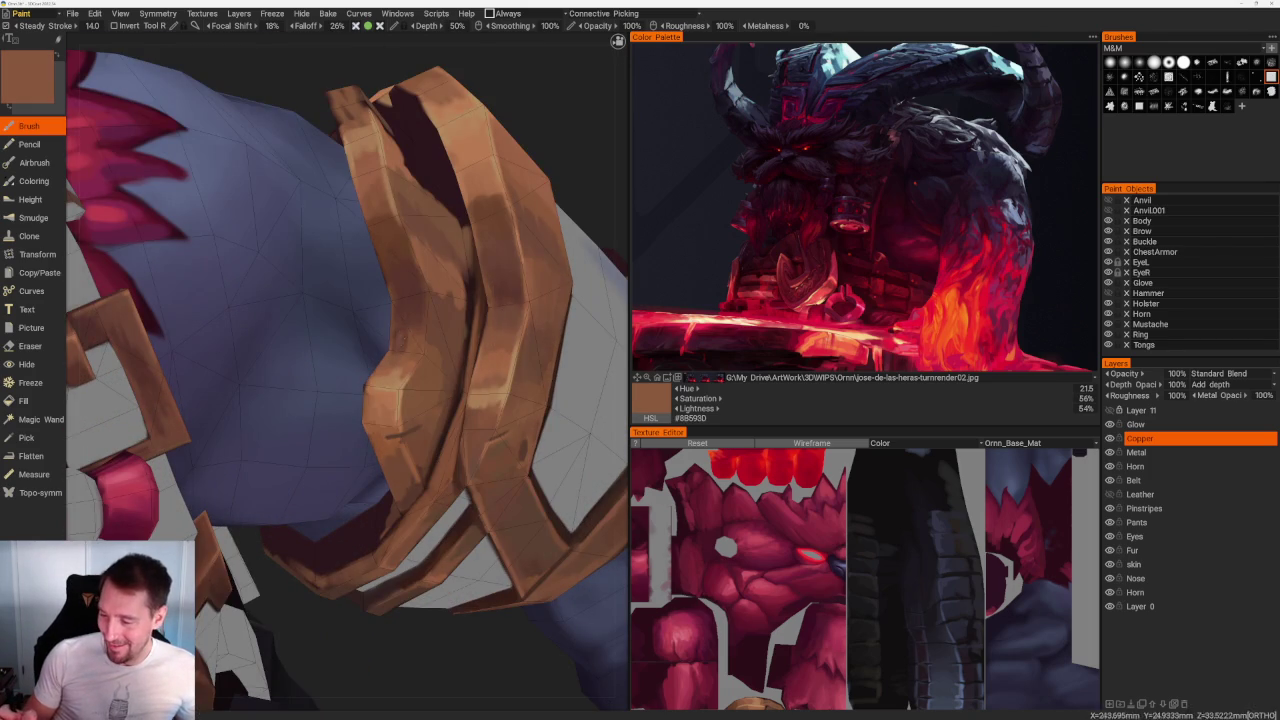
pyautogui.press('v')
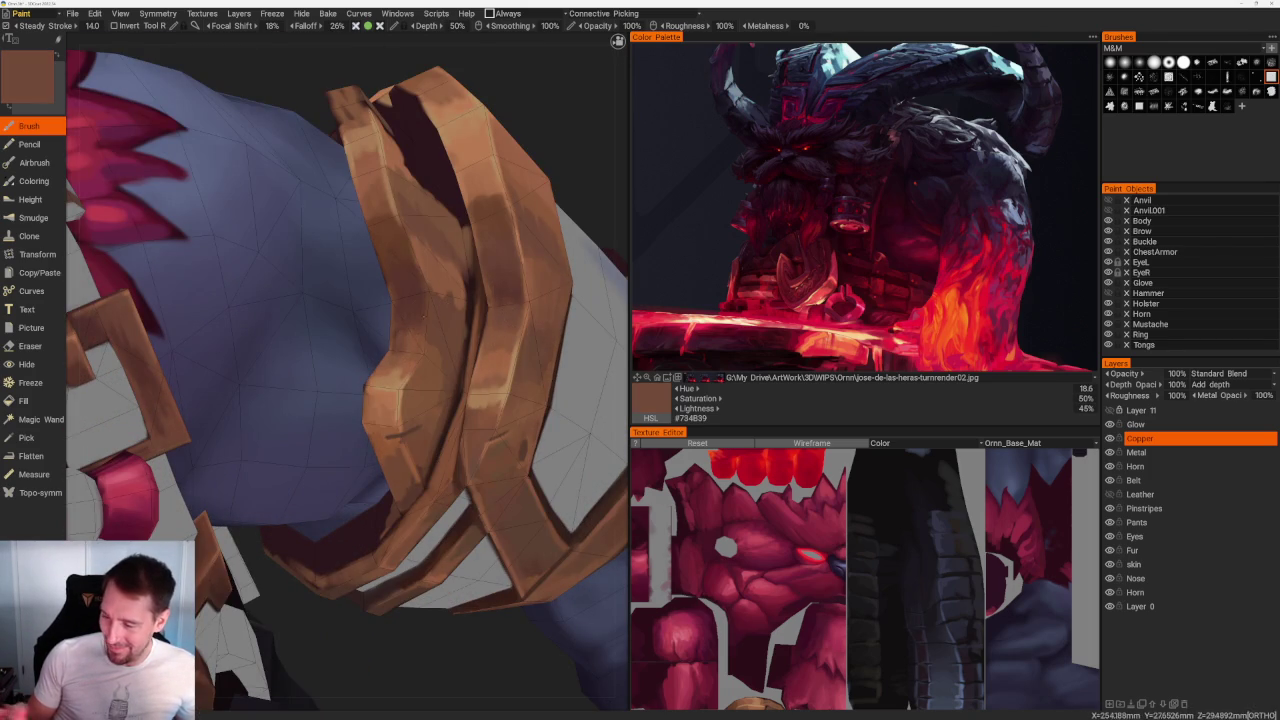
pyautogui.press('v')
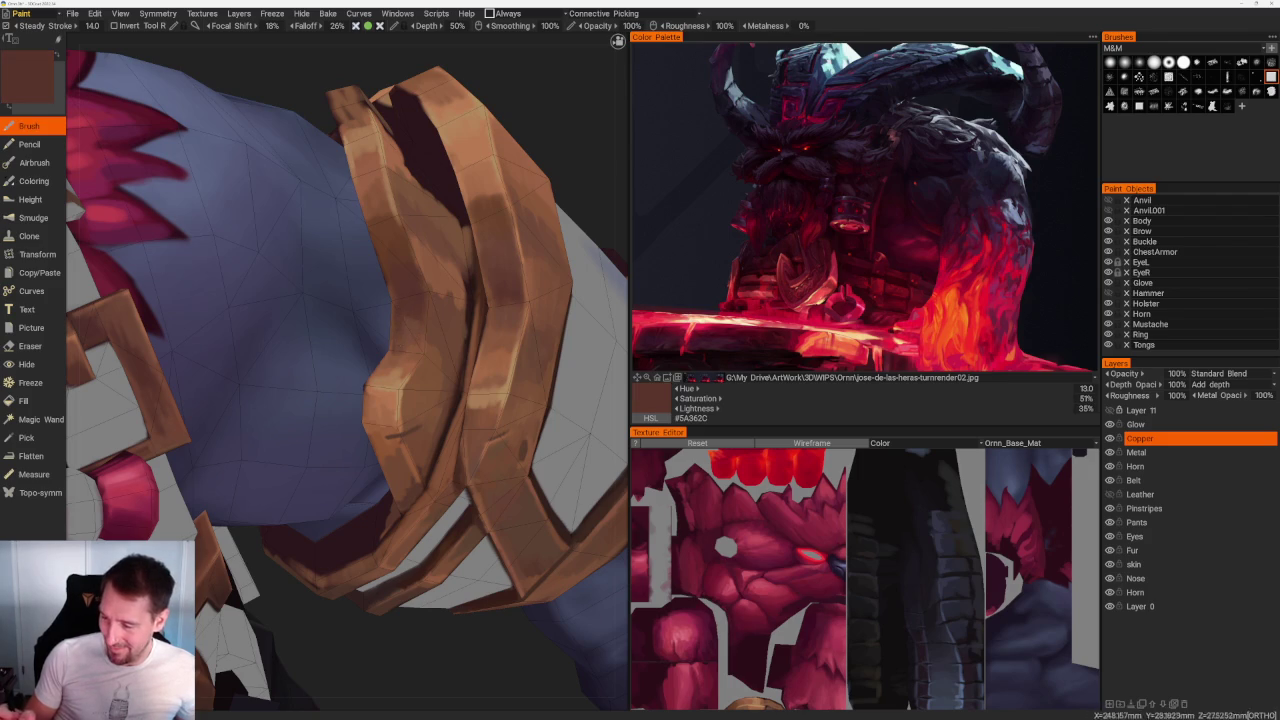
pyautogui.press('v')
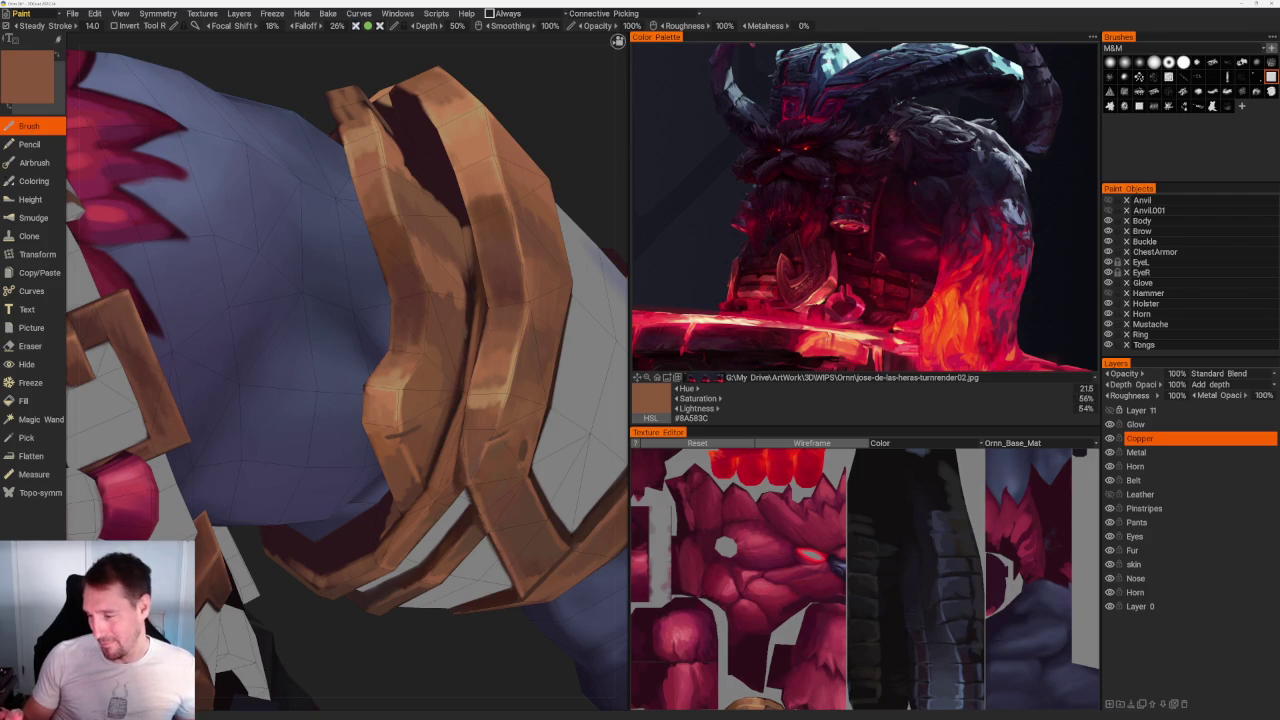
pyautogui.press('v')
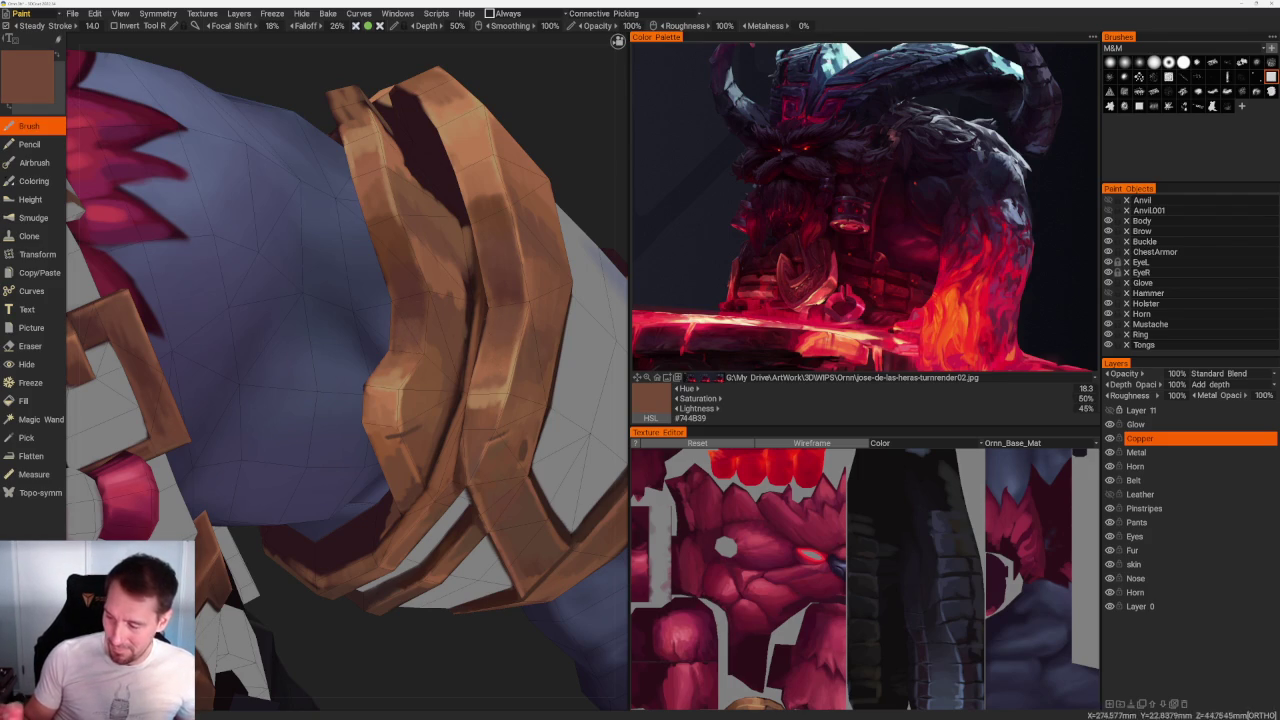
pyautogui.press('v')
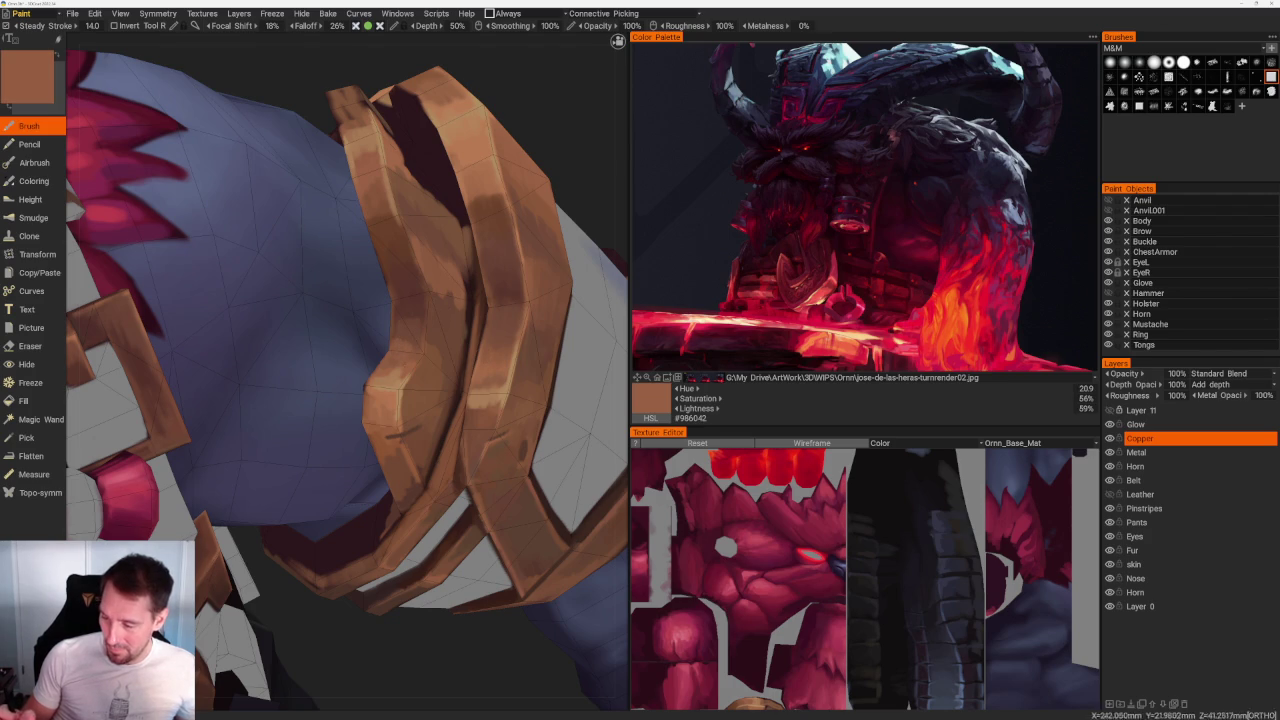
pyautogui.press('v')
# Step: Orbit around the bracer and pick a brighter copper tone
pyautogui.scroll(-10, 343, 137)
pyautogui.moveTo(343, 137); pyautogui.dragTo(374, 200)
pyautogui.scroll(10, 443, 486)
pyautogui.scroll(3, 450, 330)
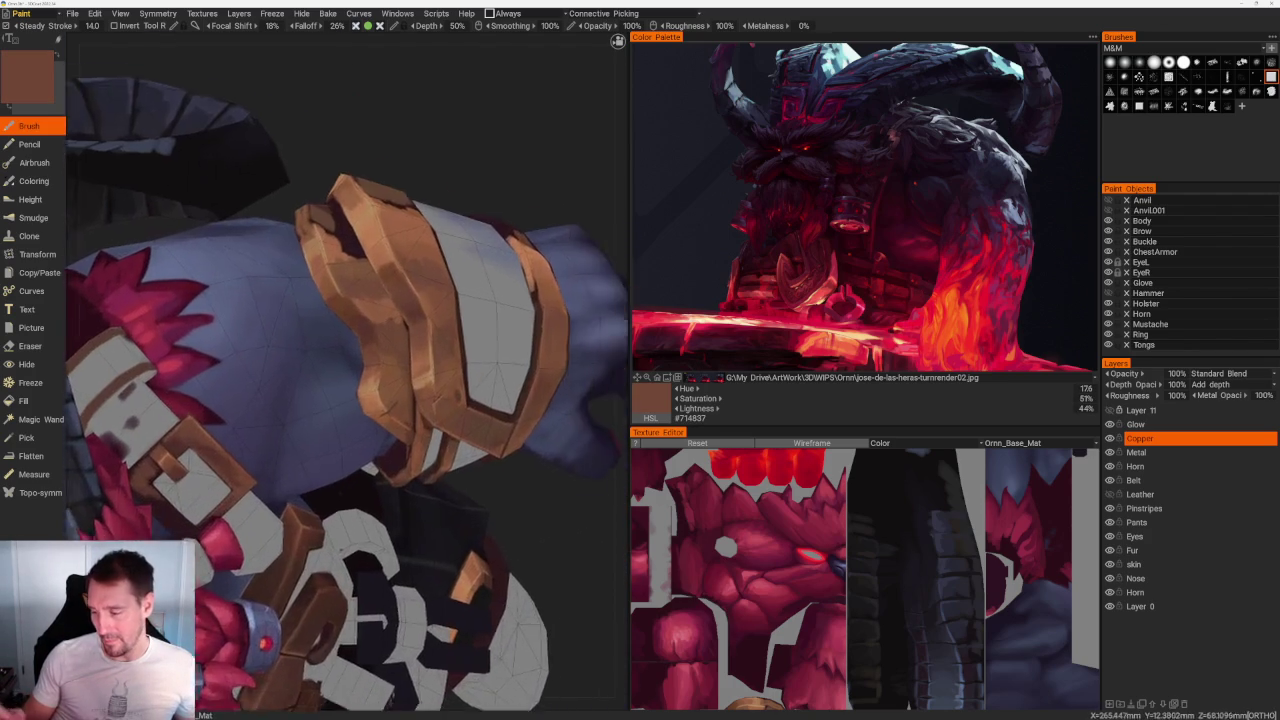
pyautogui.scroll(3, 450, 330)
pyautogui.press('v')
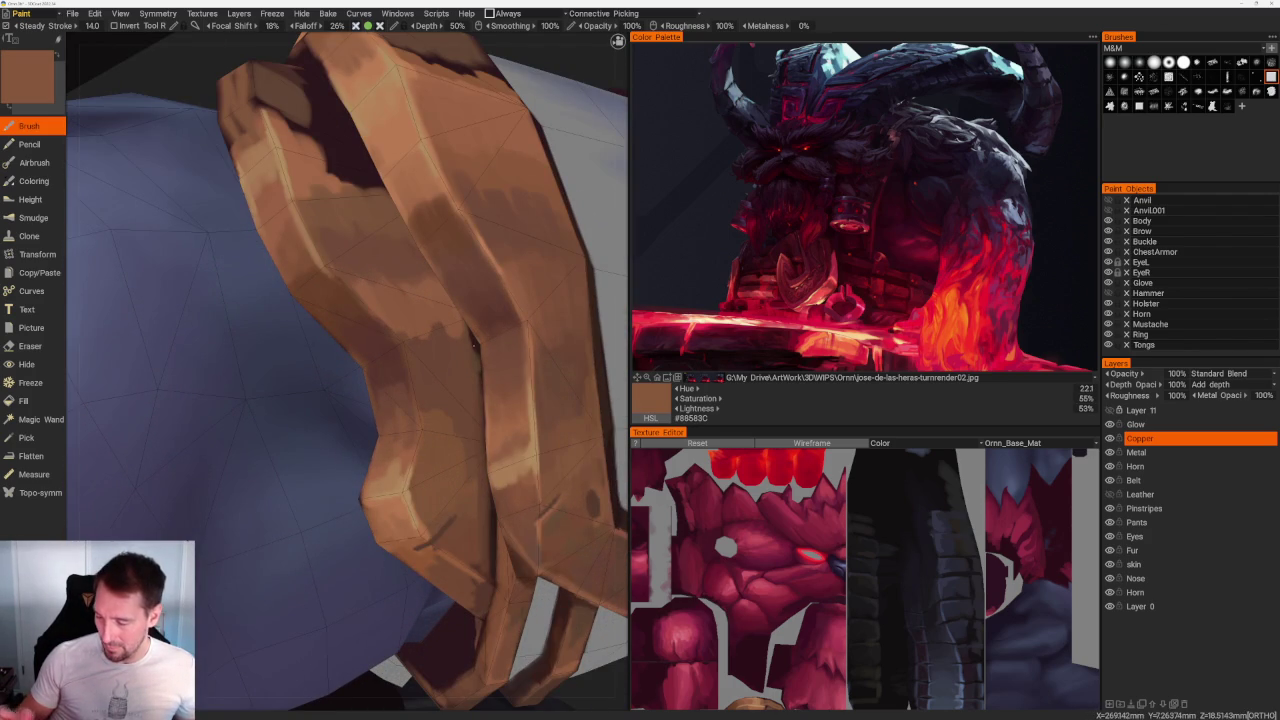
pyautogui.scroll(-10, 400, 194)
pyautogui.moveTo(400, 194); pyautogui.dragTo(371, 217)
pyautogui.scroll(10, 371, 217)
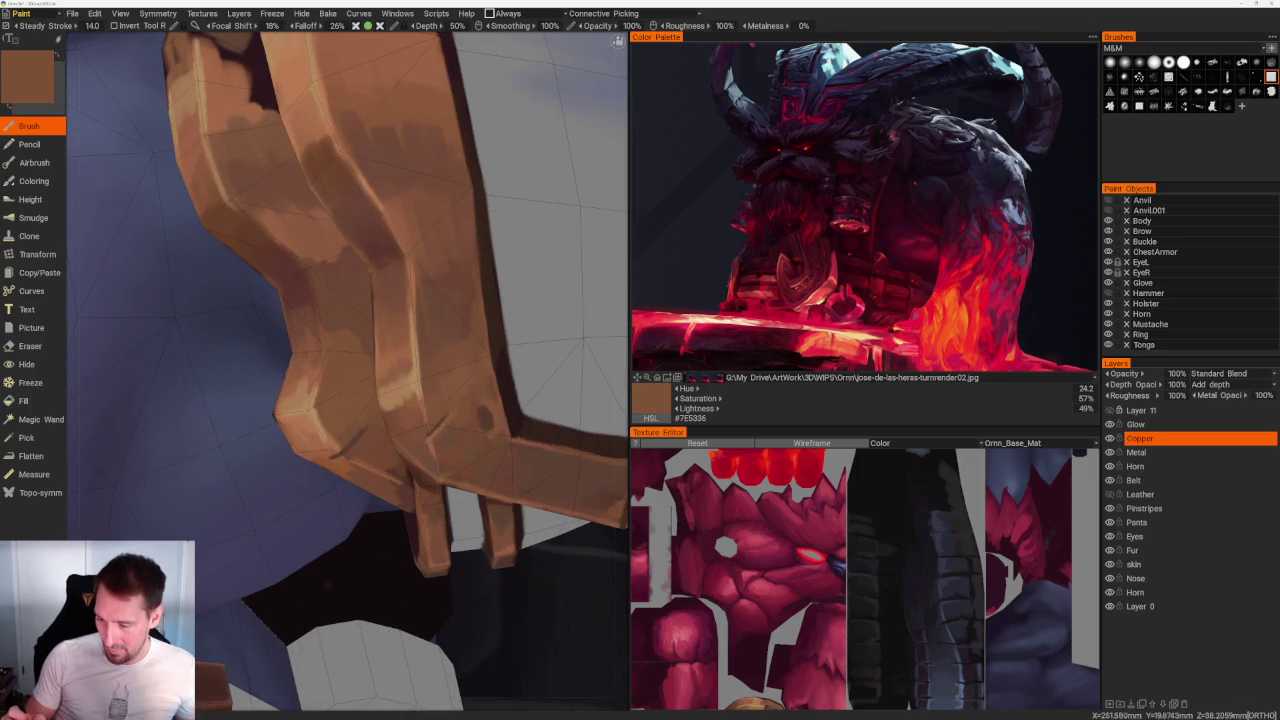
# Step: Sample darker, mid and brighter browns for the bracer shading
pyautogui.press('v')
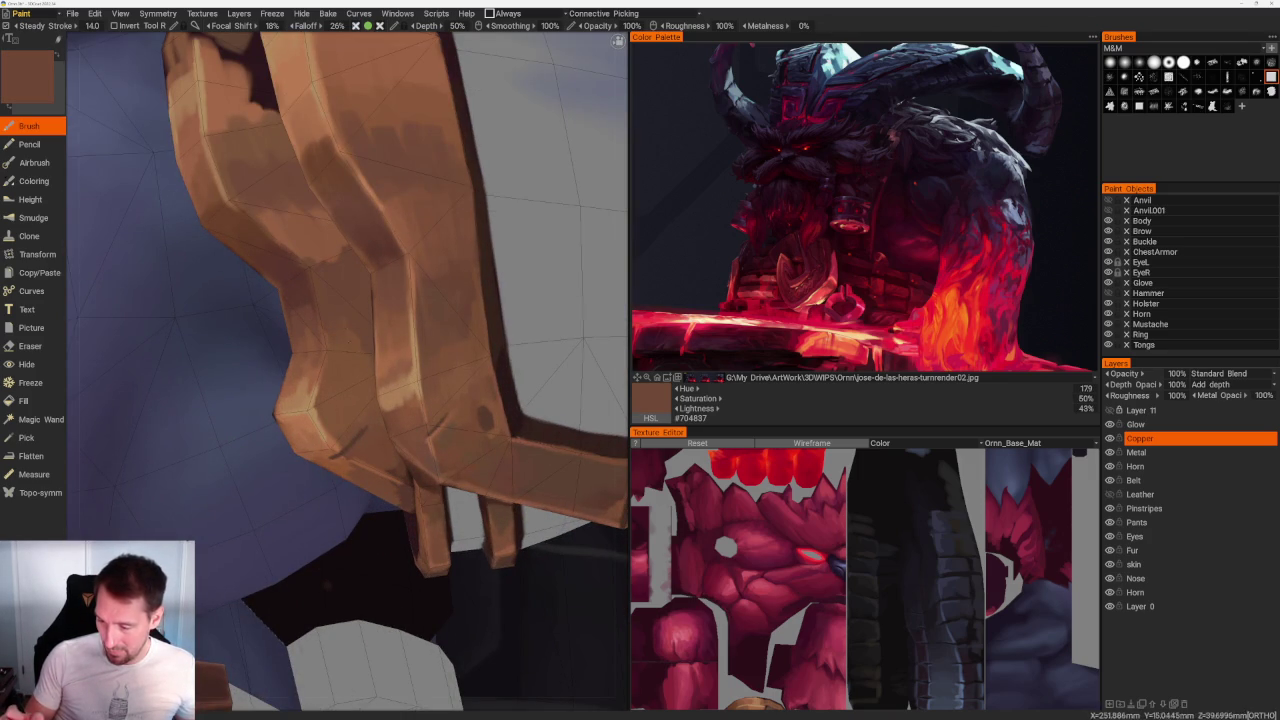
pyautogui.press('v')
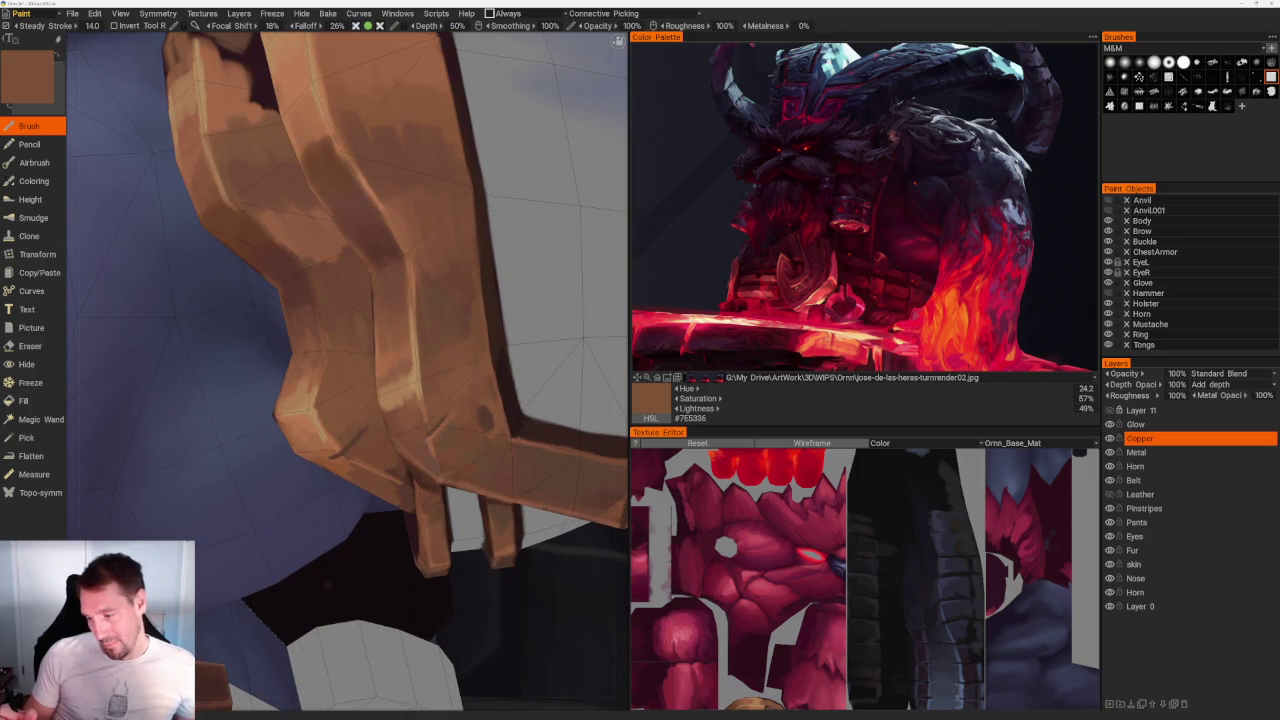
pyautogui.press('v')
pyautogui.press('v')
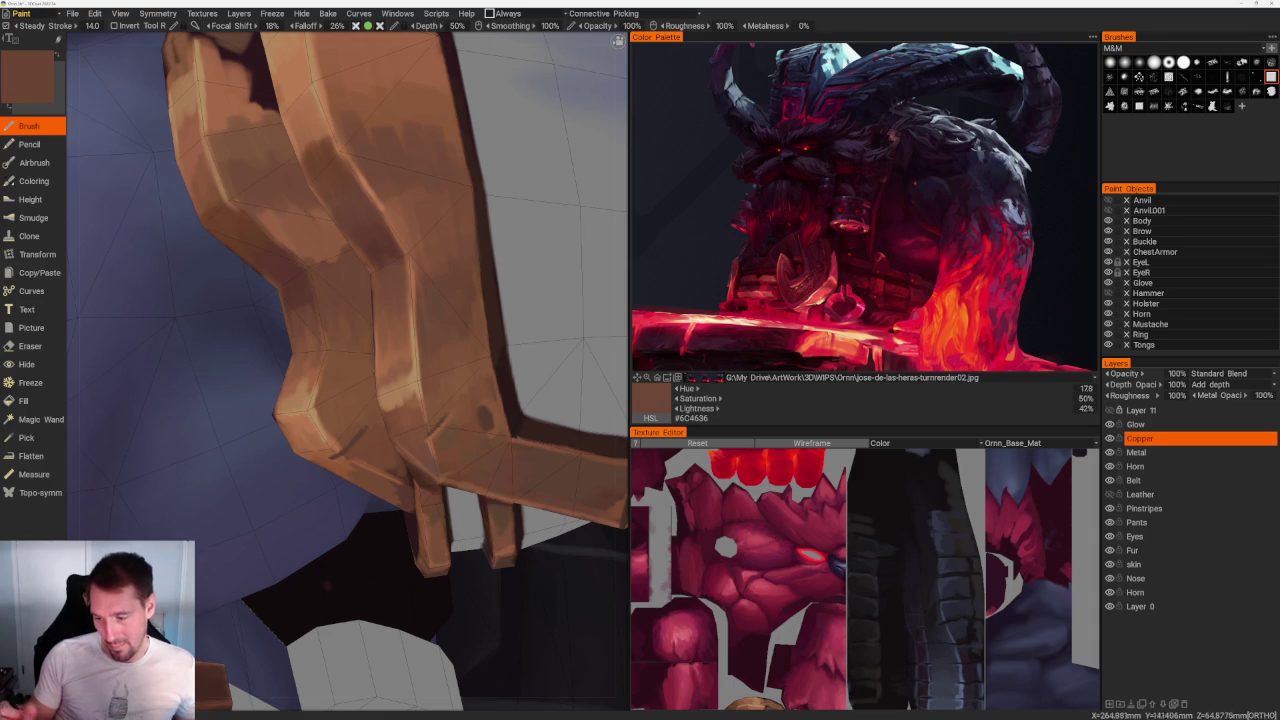
pyautogui.scroll(-3, 346, 370)
pyautogui.scroll(4, 346, 370)
pyautogui.press('v')
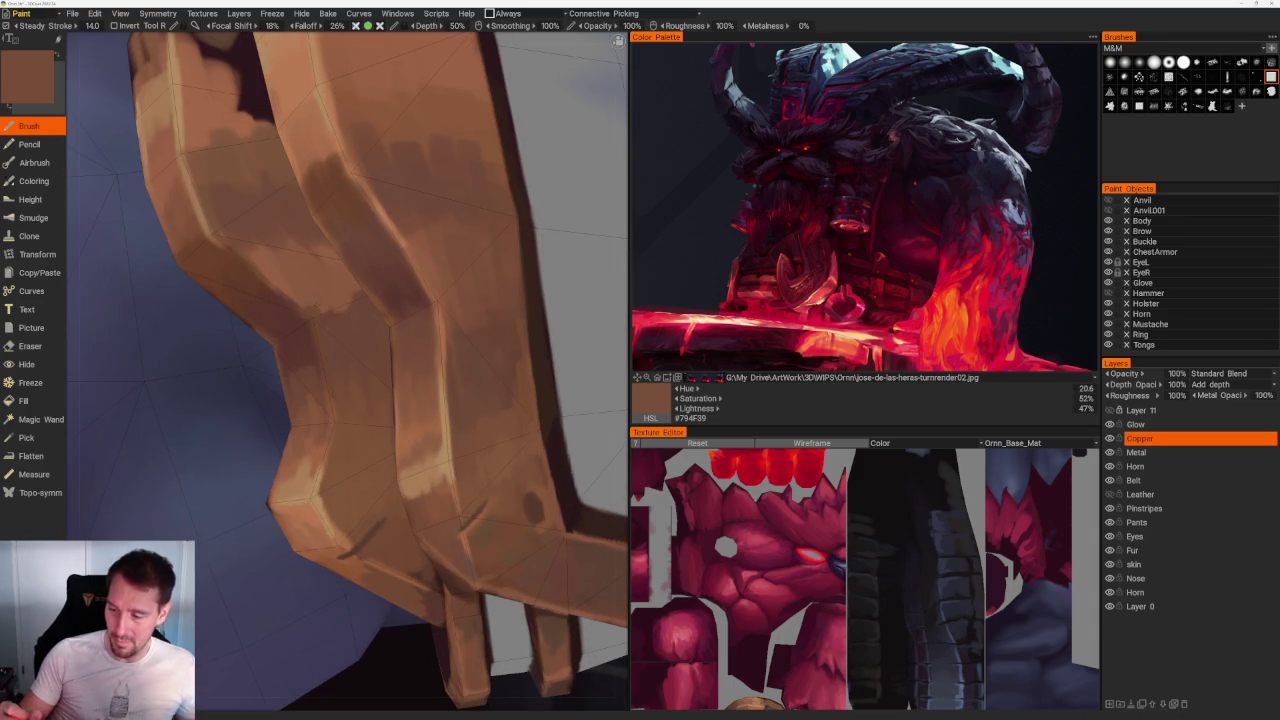
pyautogui.press('v')
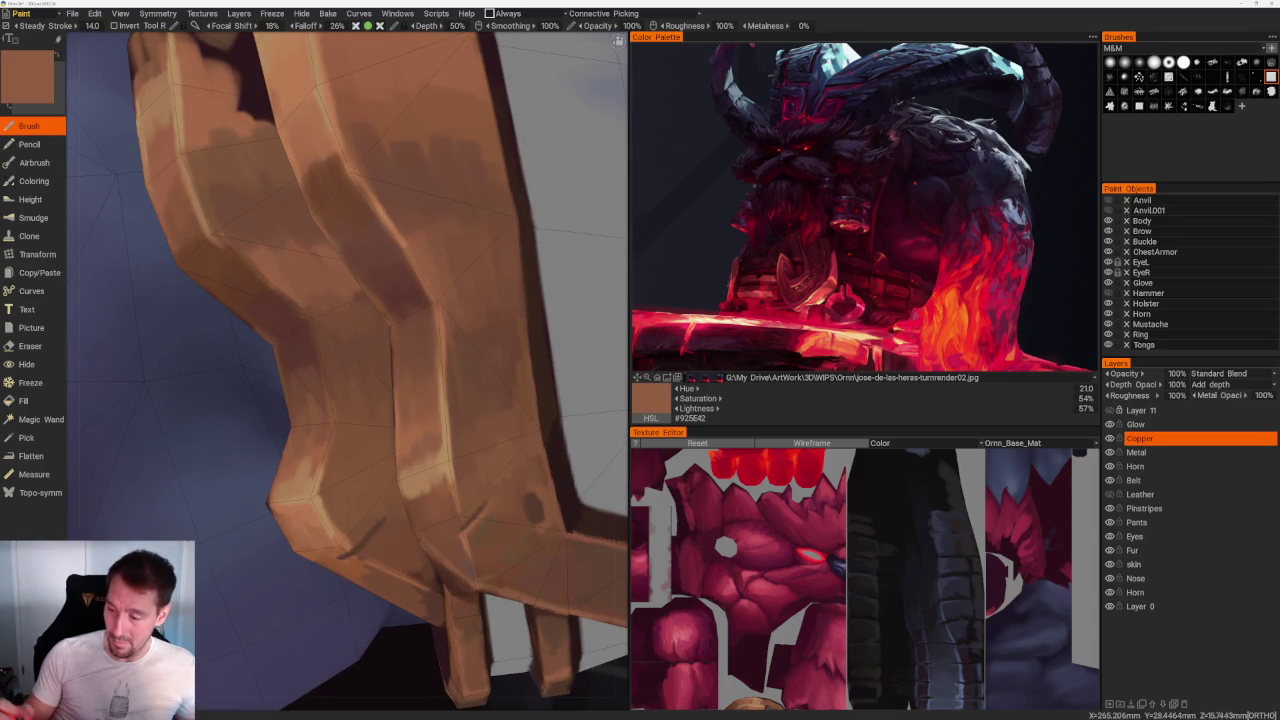
pyautogui.scroll(-5, 419, 455)
# Step: Turn toward the horned shoulder and pick darker browns from the copper bracer
pyautogui.moveTo(280, 137); pyautogui.dragTo(314, 180)
pyautogui.scroll(5, 314, 180)
pyautogui.scroll(2, 488, 261)
pyautogui.scroll(3, 488, 261)
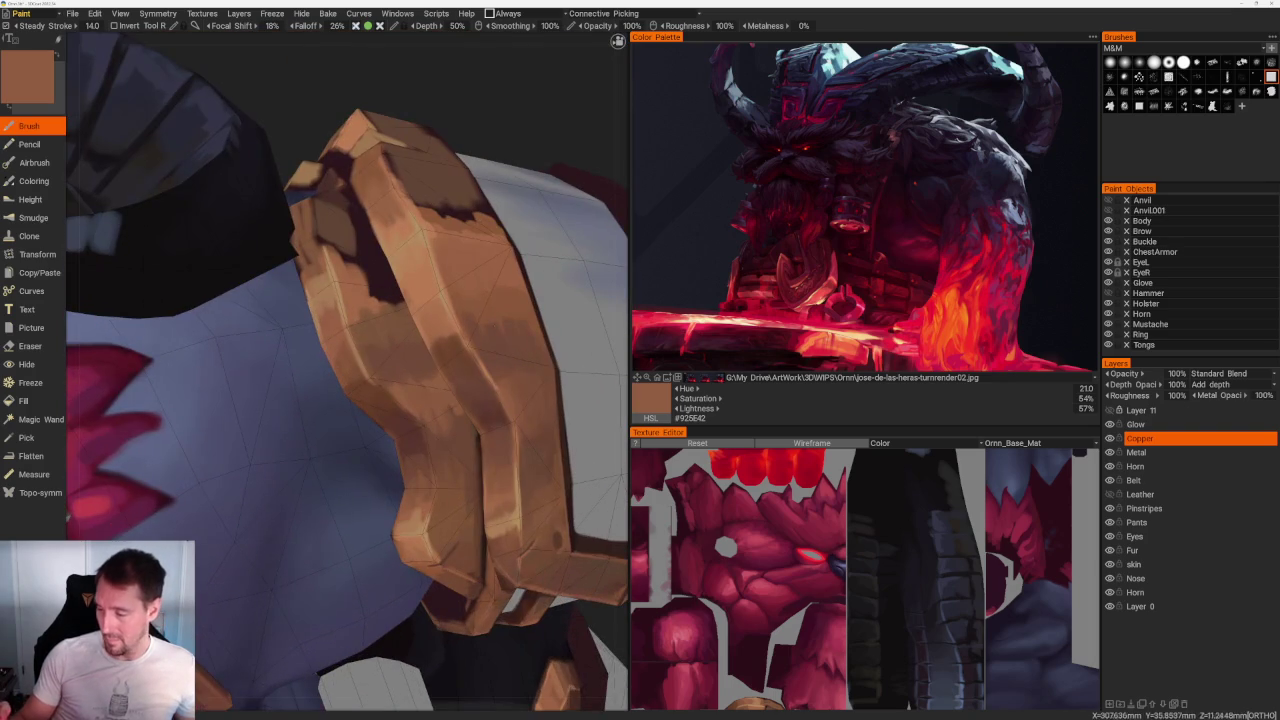
pyautogui.press('v')
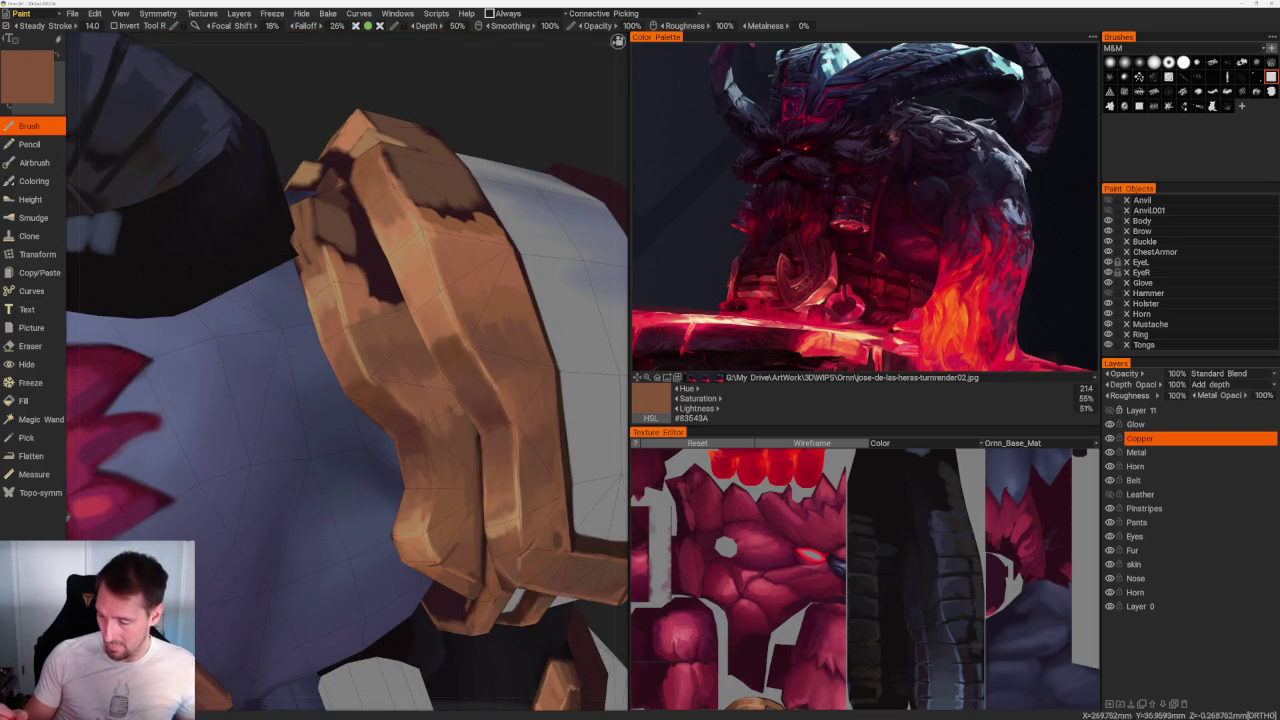
pyautogui.press('v')
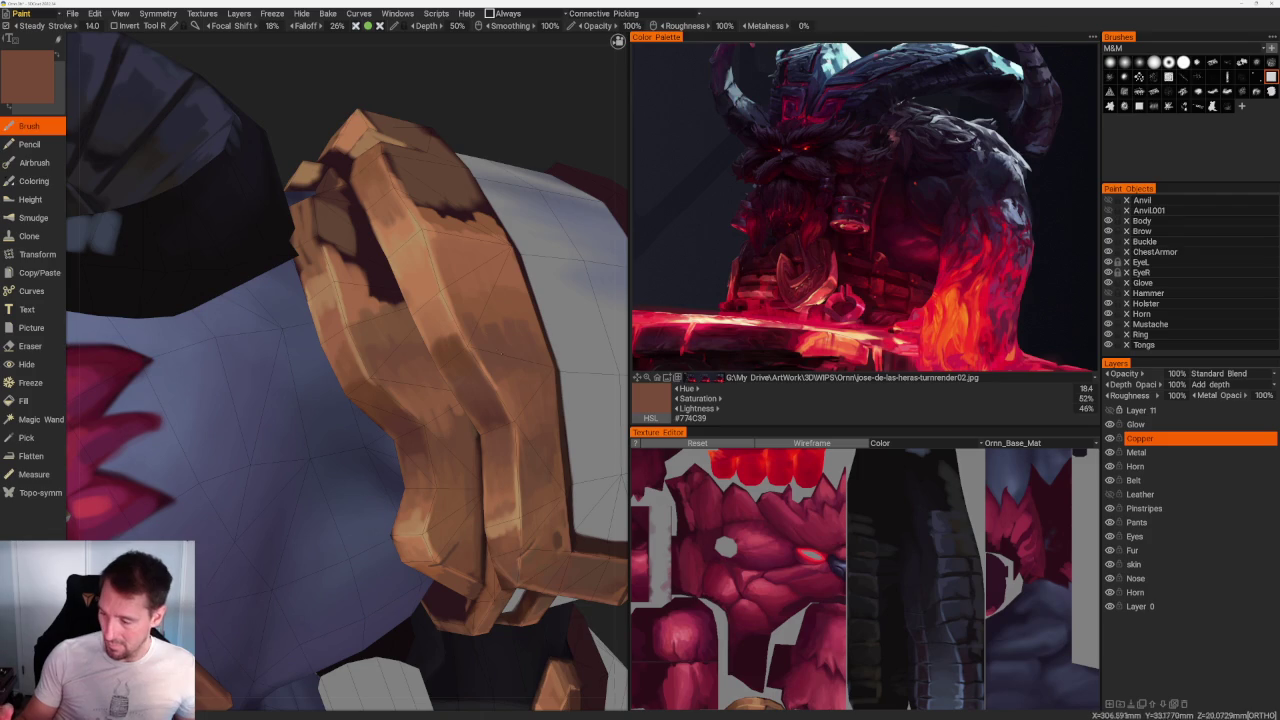
pyautogui.press('v')
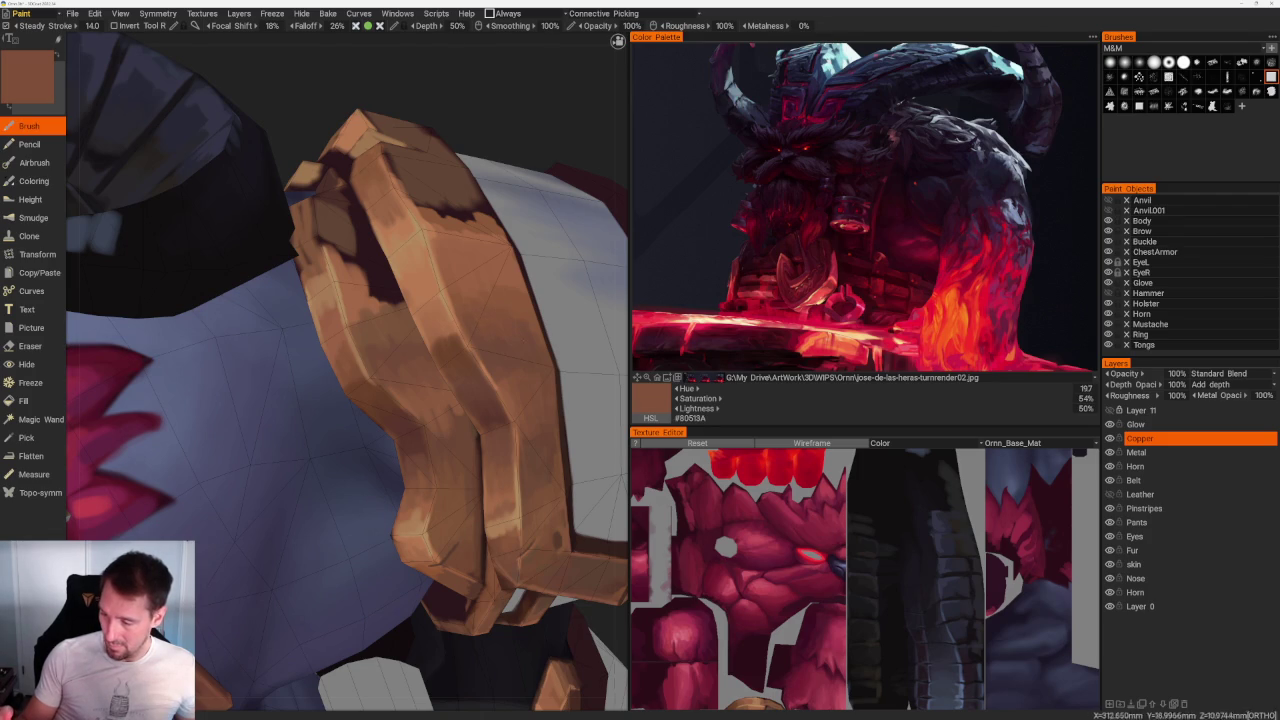
pyautogui.scroll(-5, 400, 249)
pyautogui.moveTo(386, 251); pyautogui.dragTo(380, 300, button='middle')
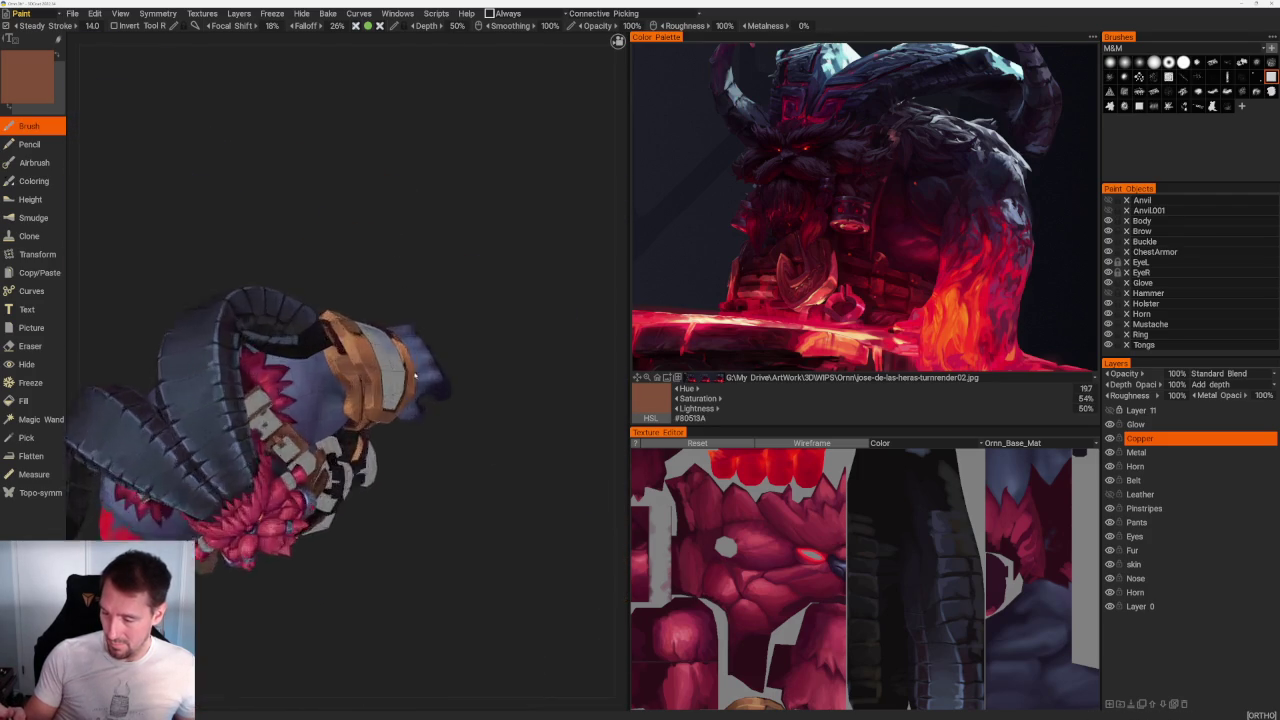
# Step: Paint a darker shading stroke on the copper ring and sample a light tan
pyautogui.scroll(5, 380, 300)
pyautogui.press('v')
pyautogui.press('v')
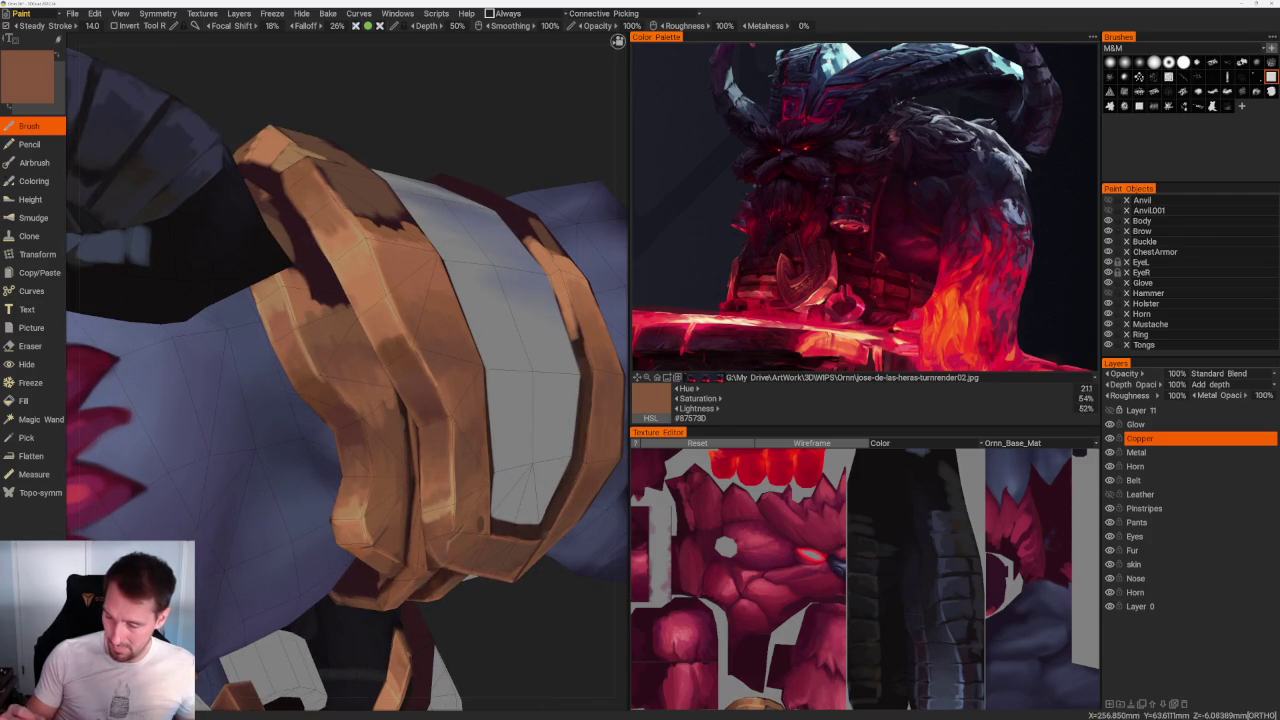
pyautogui.moveTo(370, 316)
pyautogui.mouseDown()
pyautogui.moveTo(374, 342)
pyautogui.moveTo(400, 332)
pyautogui.mouseUp()
pyautogui.press('v')
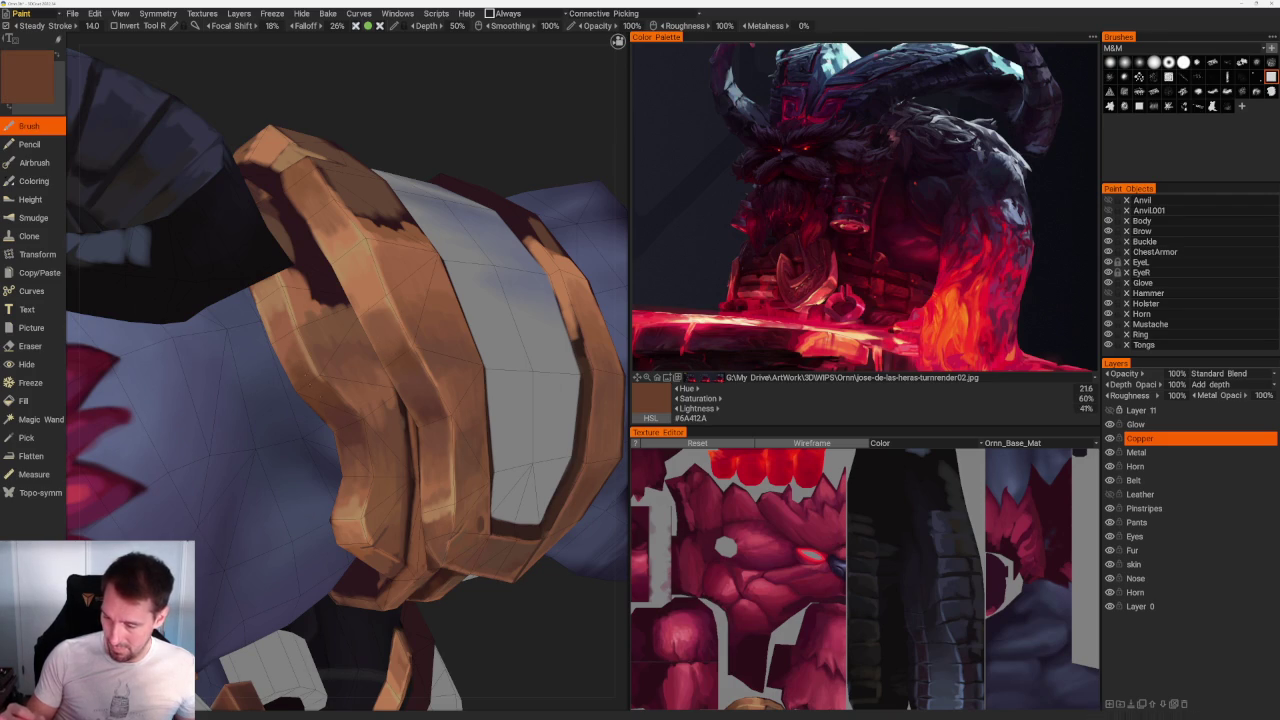
pyautogui.press('v')
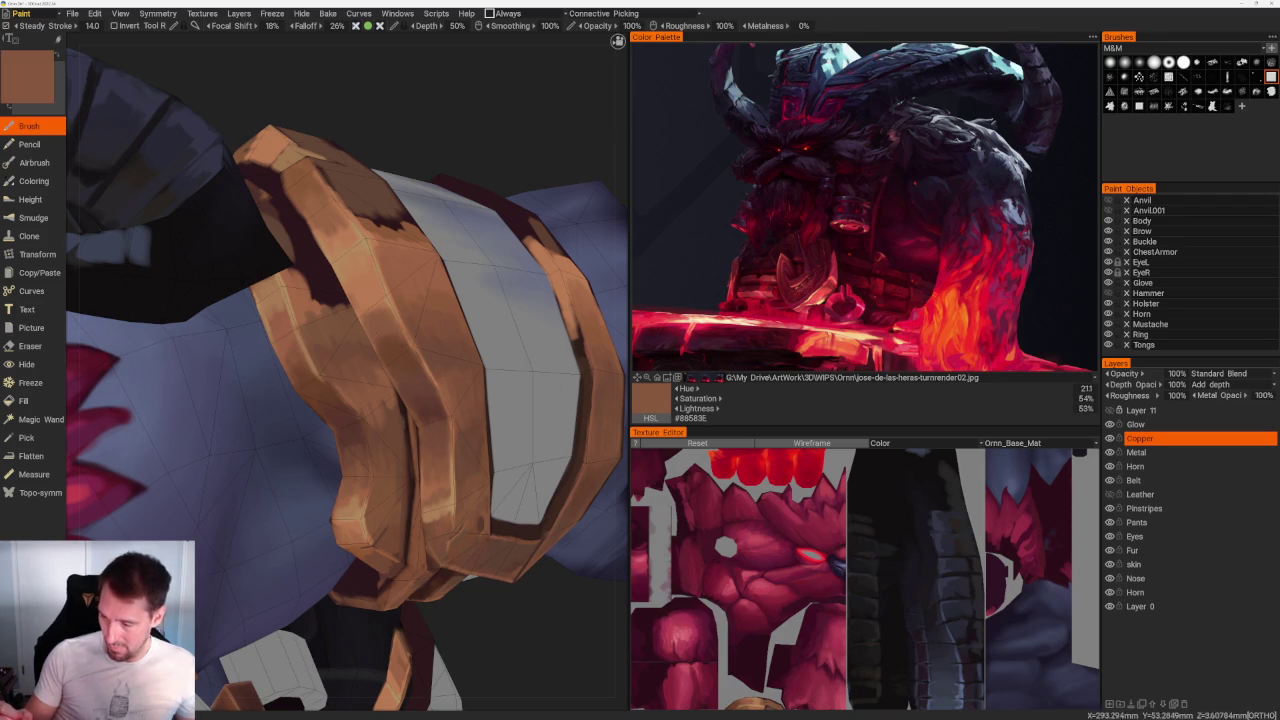
pyautogui.press('v')
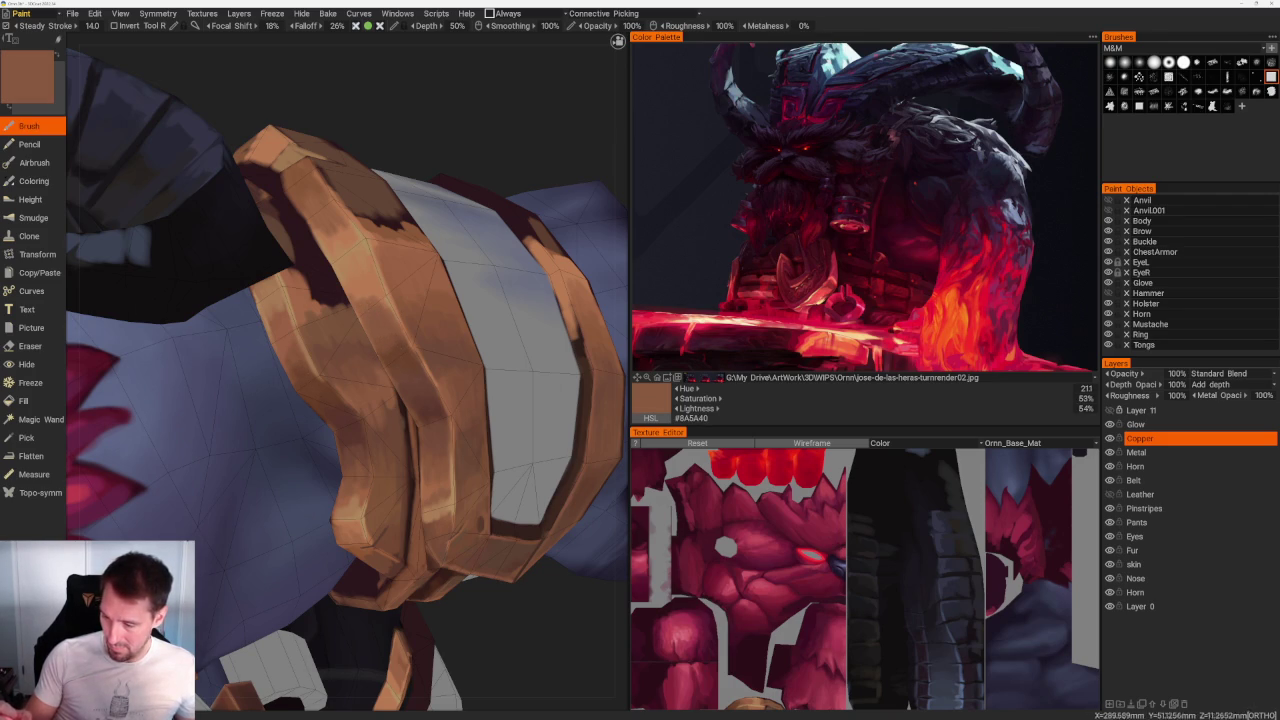
pyautogui.press('v')
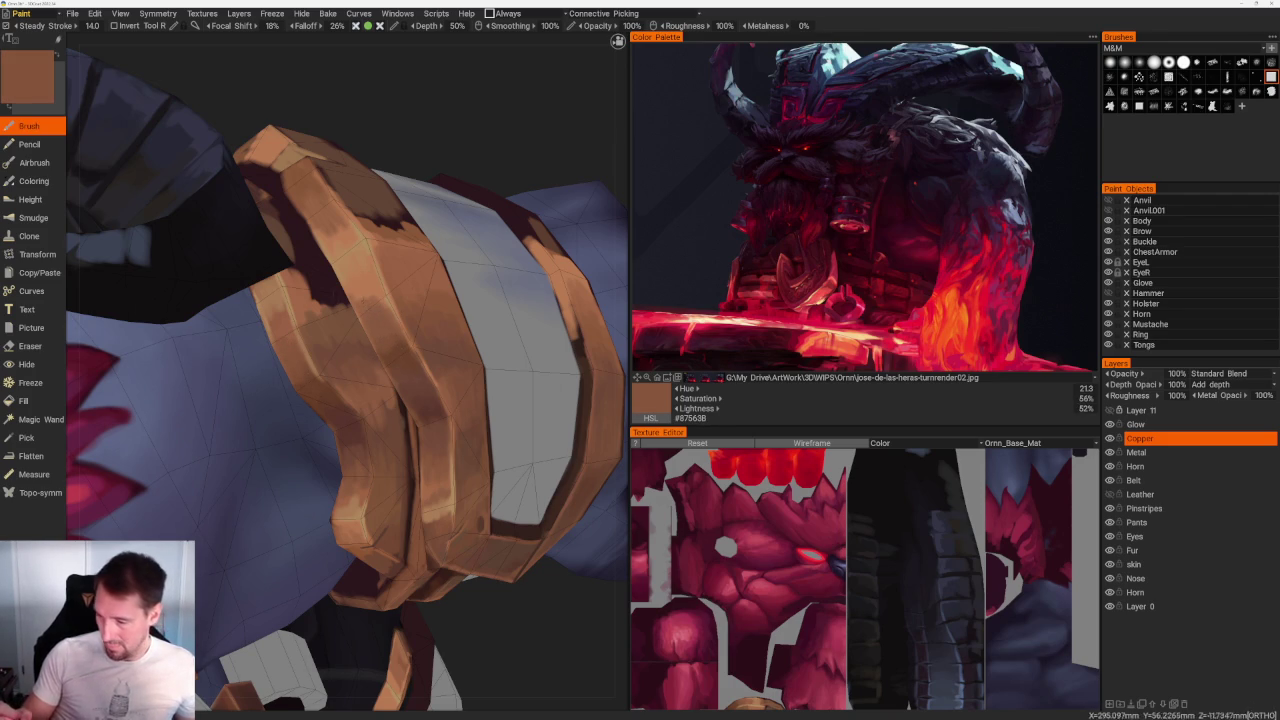
pyautogui.press('v')
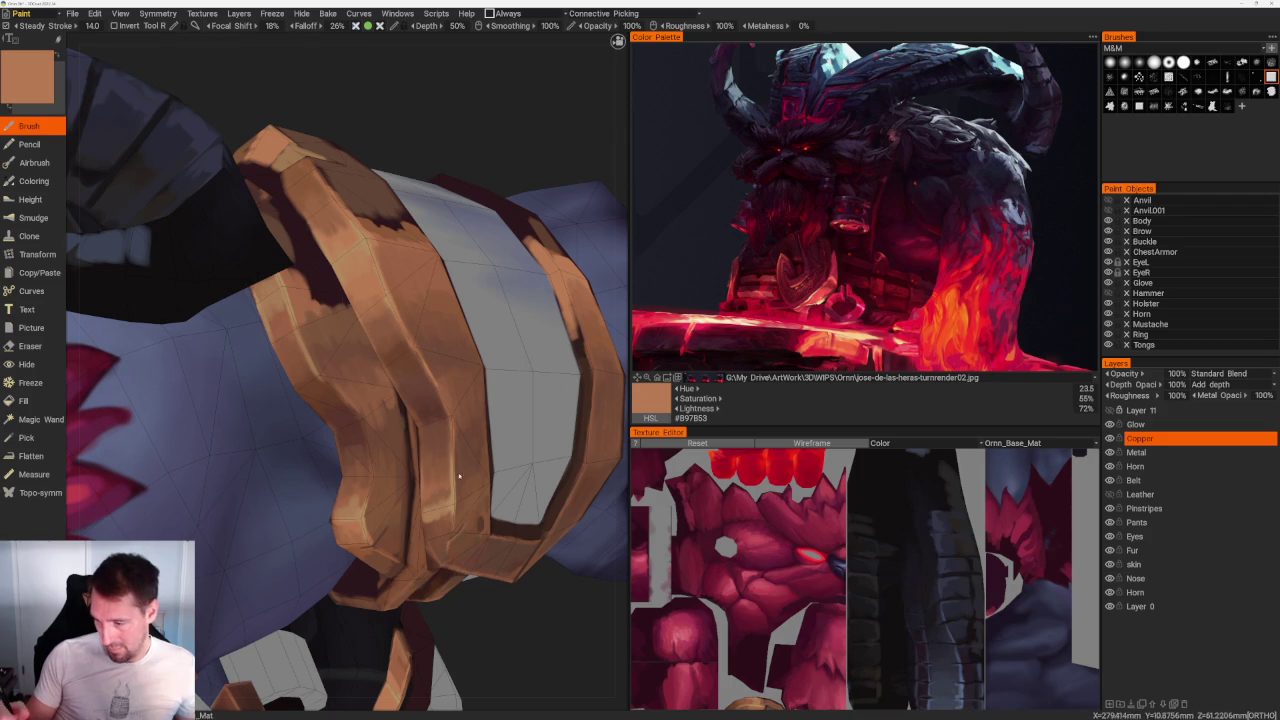
# Step: Zoom in close on the copper bracer and pick a dark shadow brown
pyautogui.moveTo(459, 477); pyautogui.dragTo(394, 249, button='right')
pyautogui.moveTo(406, 244); pyautogui.dragTo(397, 231)
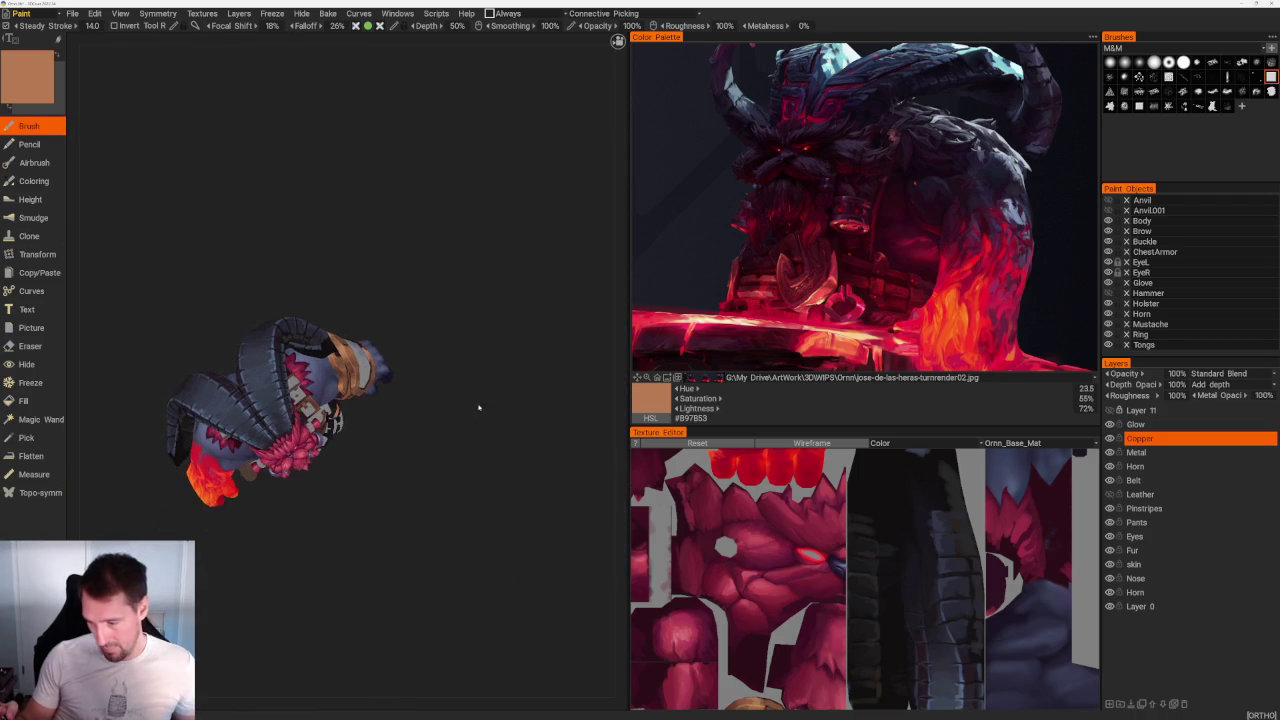
pyautogui.moveTo(478, 401); pyautogui.dragTo(469, 380)
pyautogui.moveTo(469, 380)
pyautogui.mouseDown(button='right')
pyautogui.moveTo(518, 478)
pyautogui.moveTo(590, 460)
pyautogui.mouseUp(button='right')
pyautogui.press('v')
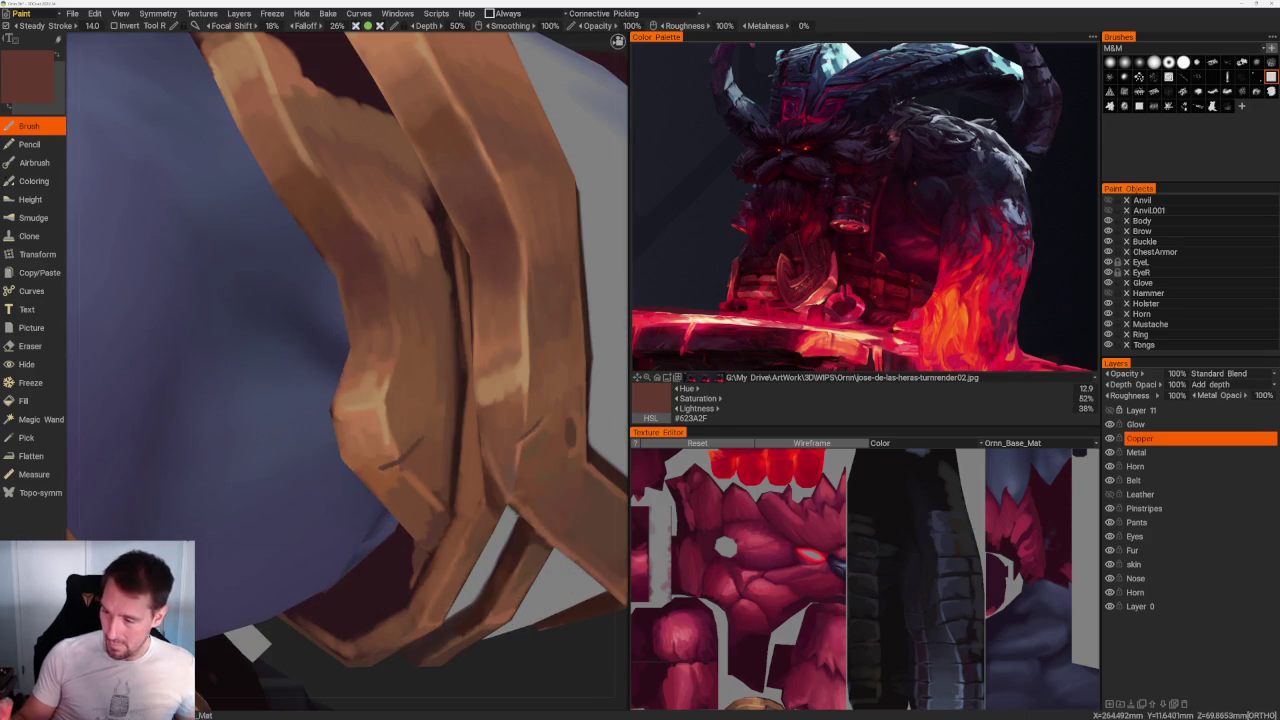
# Step: Reframe the bracer and sample mid and darker browns from it
pyautogui.moveTo(488, 262); pyautogui.dragTo(411, 177, button='right')
pyautogui.moveTo(428, 207); pyautogui.dragTo(440, 209)
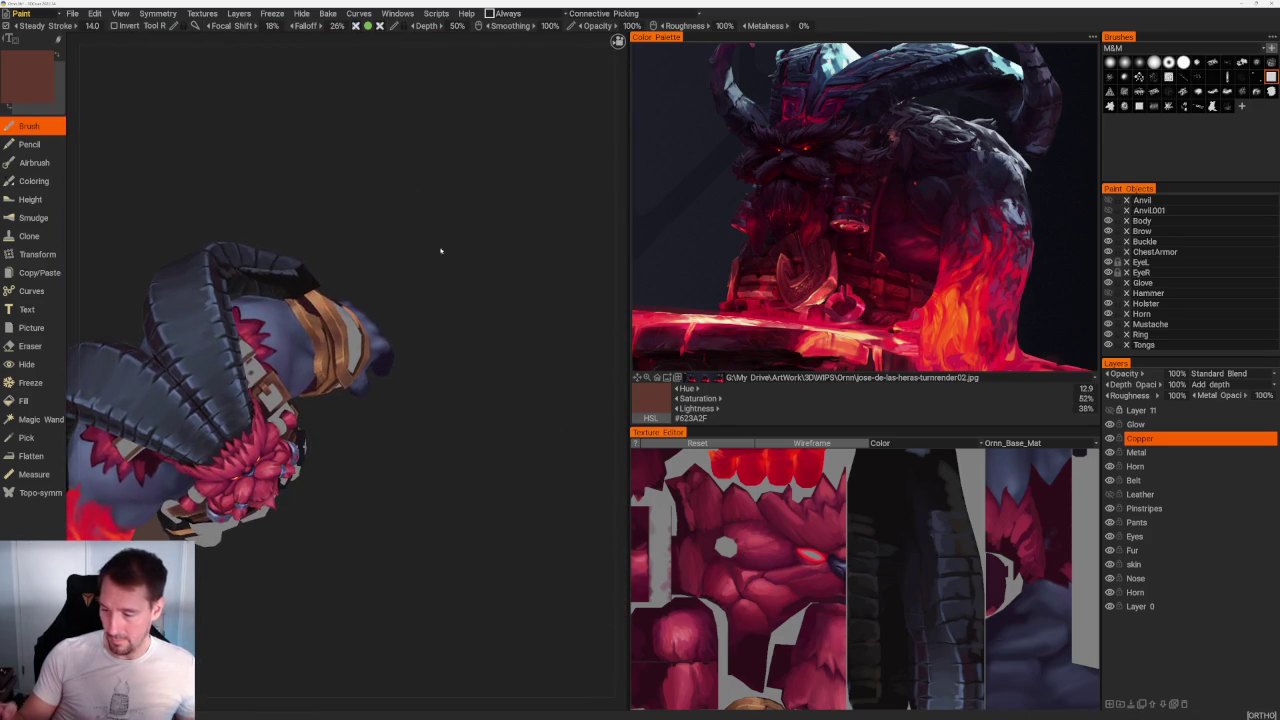
pyautogui.moveTo(440, 240); pyautogui.dragTo(494, 440, button='right')
pyautogui.moveTo(459, 490); pyautogui.dragTo(500, 470)
pyautogui.press('v')
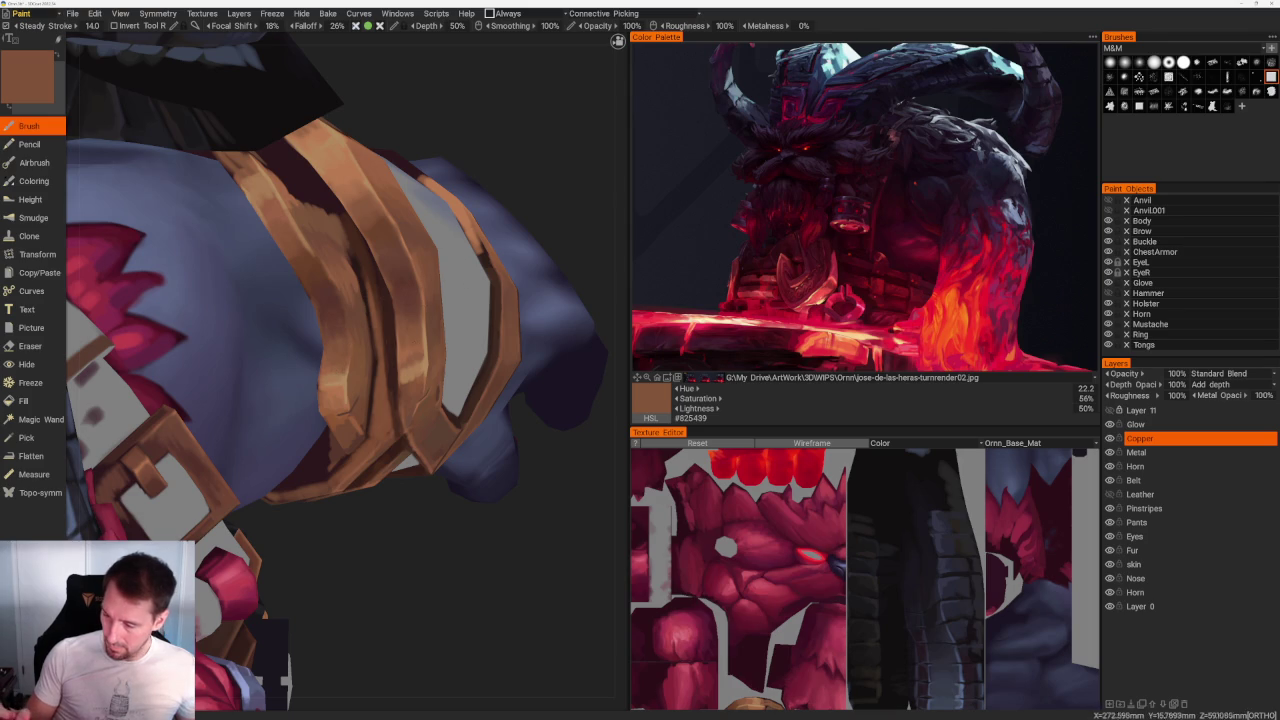
pyautogui.press('v')
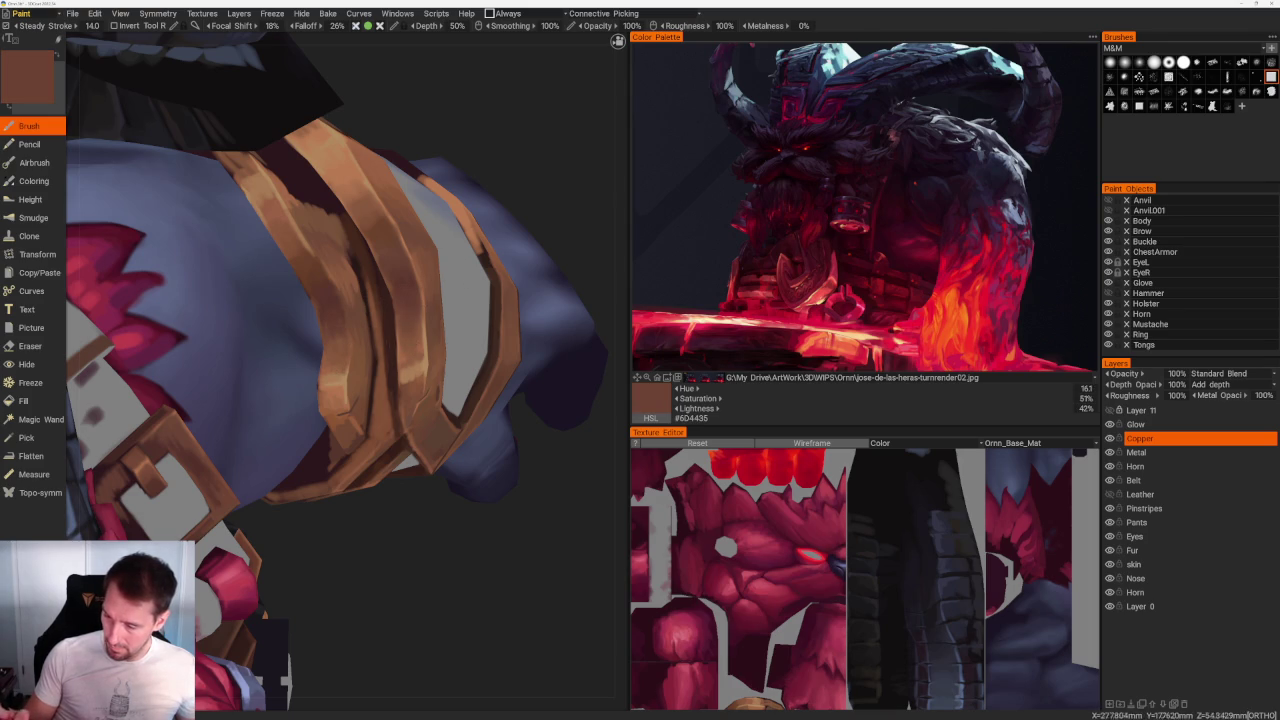
pyautogui.scroll(-5, 523, 409)
# Step: Get a close-up of the bracer and pick darker and lighter browns
pyautogui.moveTo(523, 409)
pyautogui.mouseDown()
pyautogui.moveTo(463, 269)
pyautogui.moveTo(429, 311)
pyautogui.moveTo(414, 292)
pyautogui.mouseUp()
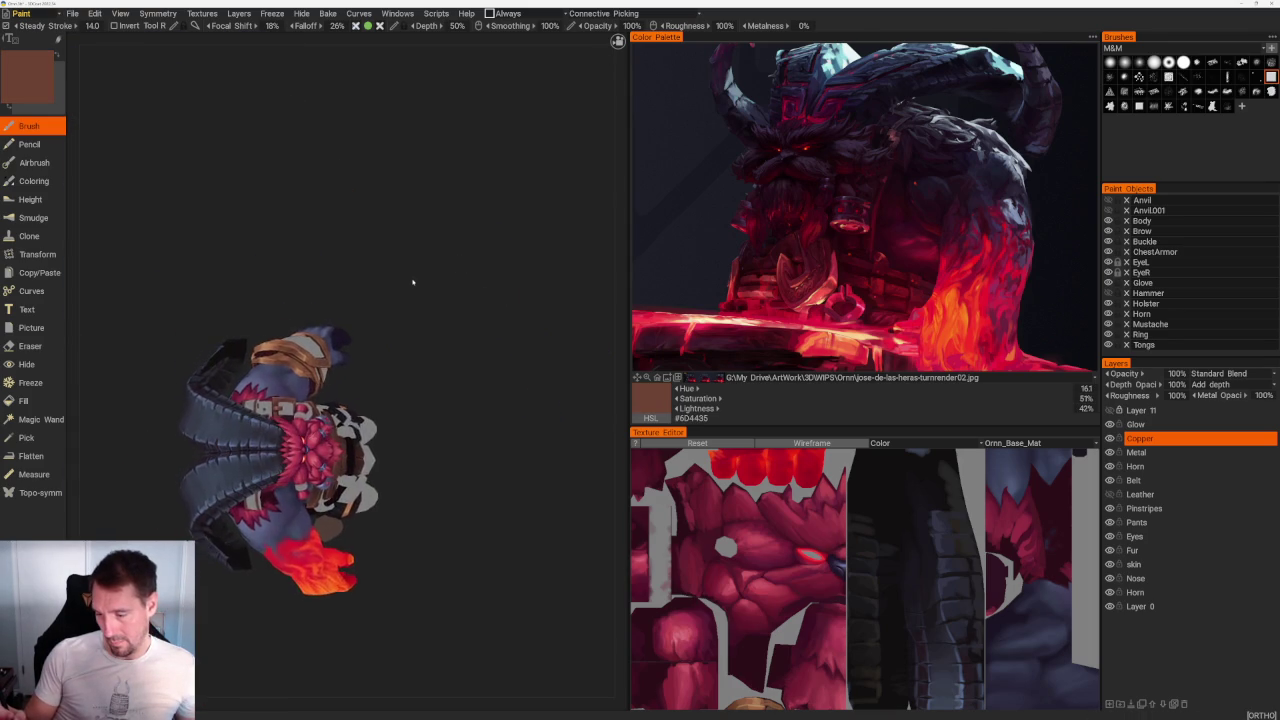
pyautogui.scroll(2, 480, 409)
pyautogui.scroll(2, 506, 417)
pyautogui.scroll(2, 504, 404)
pyautogui.moveTo(504, 404); pyautogui.dragTo(494, 374)
pyautogui.scroll(3, 494, 374)
pyautogui.press('v')
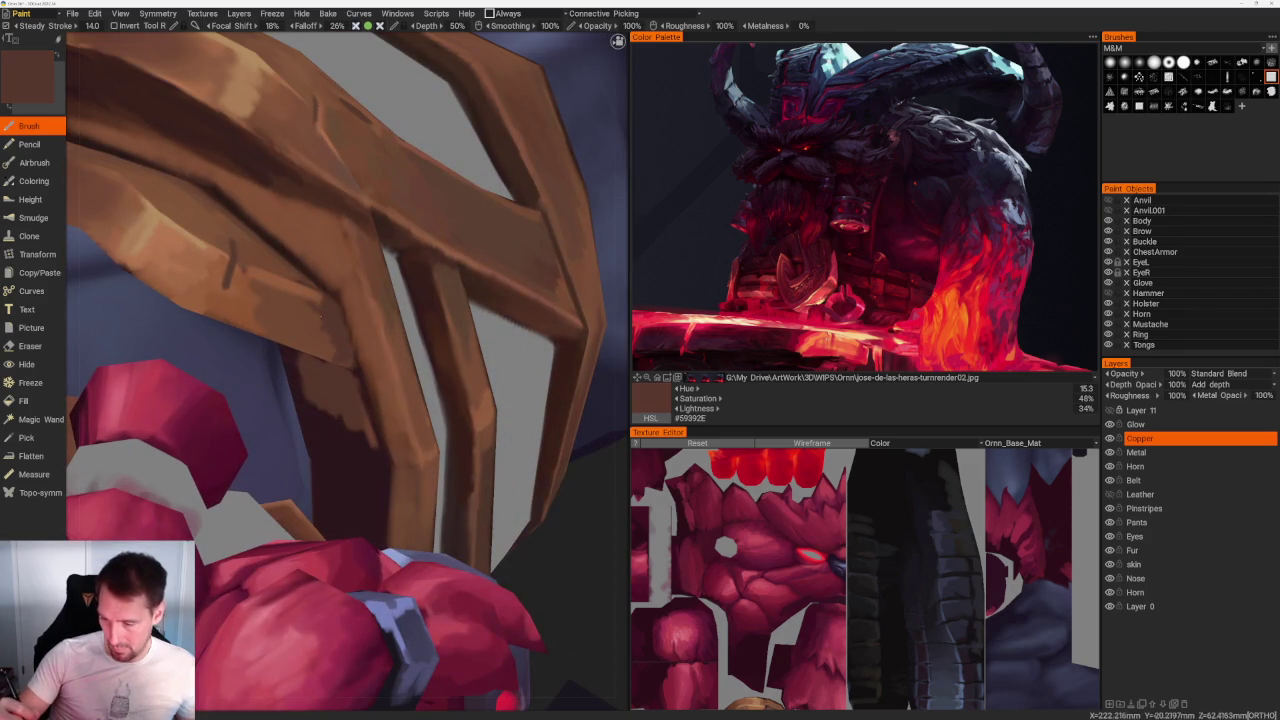
pyautogui.press('v')
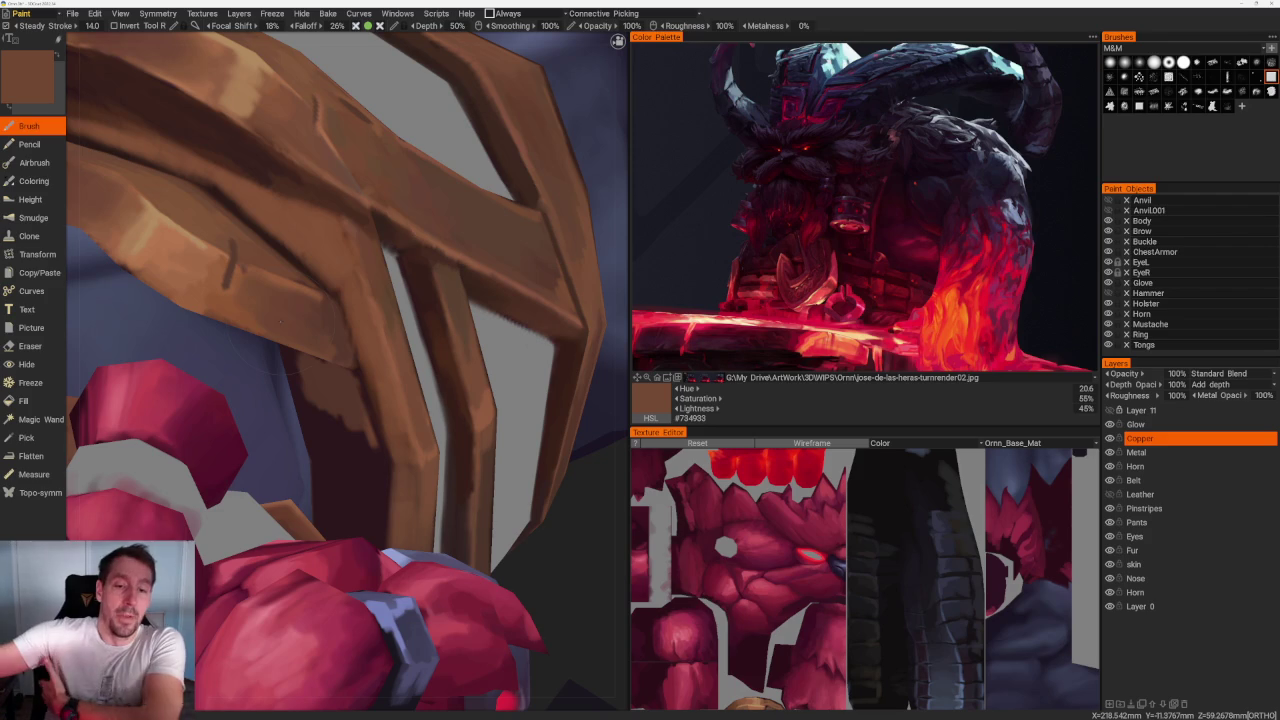
pyautogui.moveTo(350, 400)
pyautogui.mouseDown(button='middle')
pyautogui.moveTo(350, 340)
pyautogui.moveTo(330, 325)
pyautogui.mouseUp(button='middle')
# Step: Paint lighter brown highlights and darker shadow strokes on the shoulder strap
pyautogui.press('v')
pyautogui.moveTo(339, 265)
pyautogui.mouseDown()
pyautogui.moveTo(355, 320)
pyautogui.moveTo(325, 312)
pyautogui.mouseUp()
pyautogui.moveTo(365, 232); pyautogui.dragTo(318, 320)
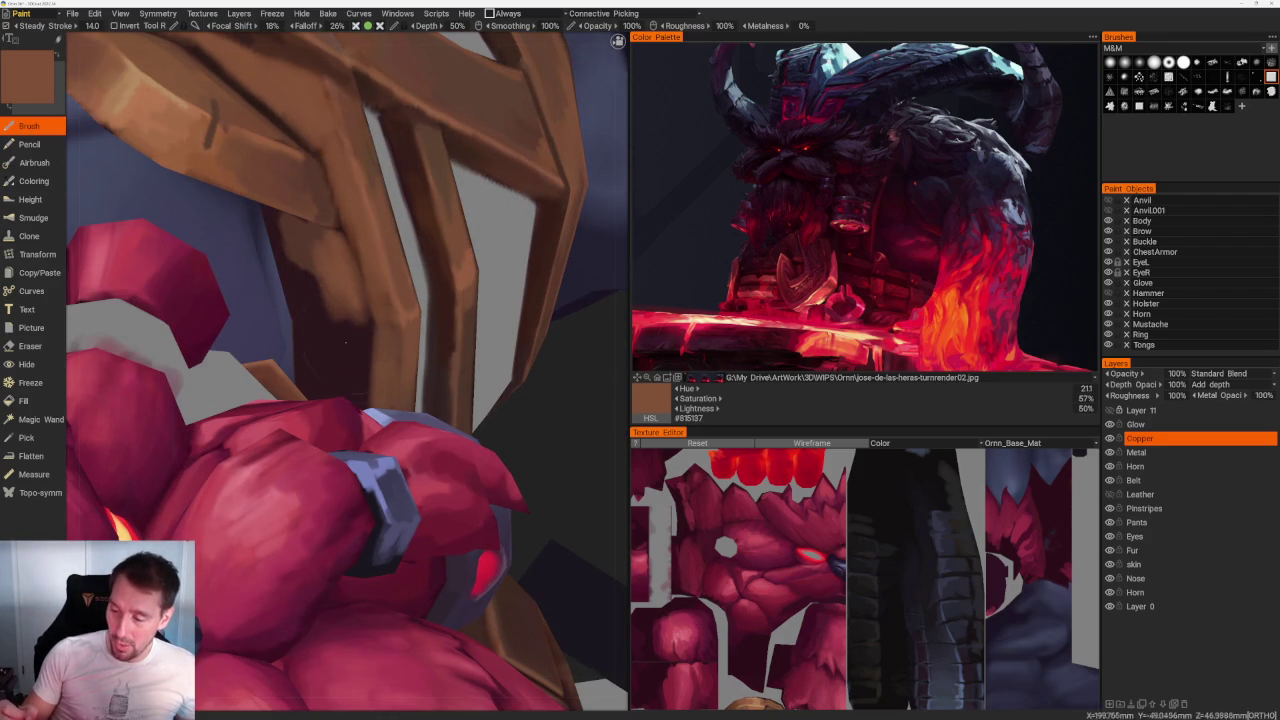
pyautogui.press('v')
pyautogui.moveTo(300, 268); pyautogui.dragTo(345, 340)
pyautogui.moveTo(340, 345)
pyautogui.mouseDown(button='middle')
pyautogui.moveTo(340, 380)
pyautogui.moveTo(398, 197)
pyautogui.moveTo(443, 380)
pyautogui.moveTo(491, 420)
pyautogui.mouseUp(button='middle')
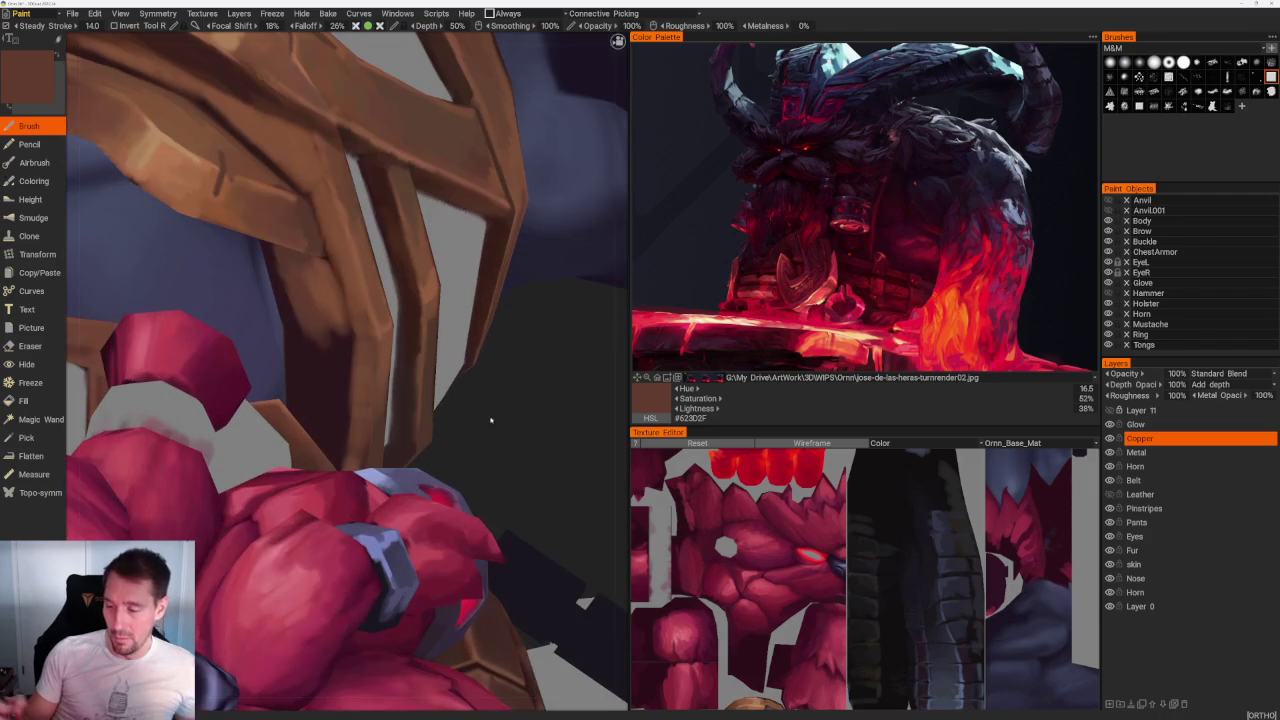
pyautogui.press('v')
pyautogui.moveTo(552, 449); pyautogui.dragTo(445, 240, button='middle')
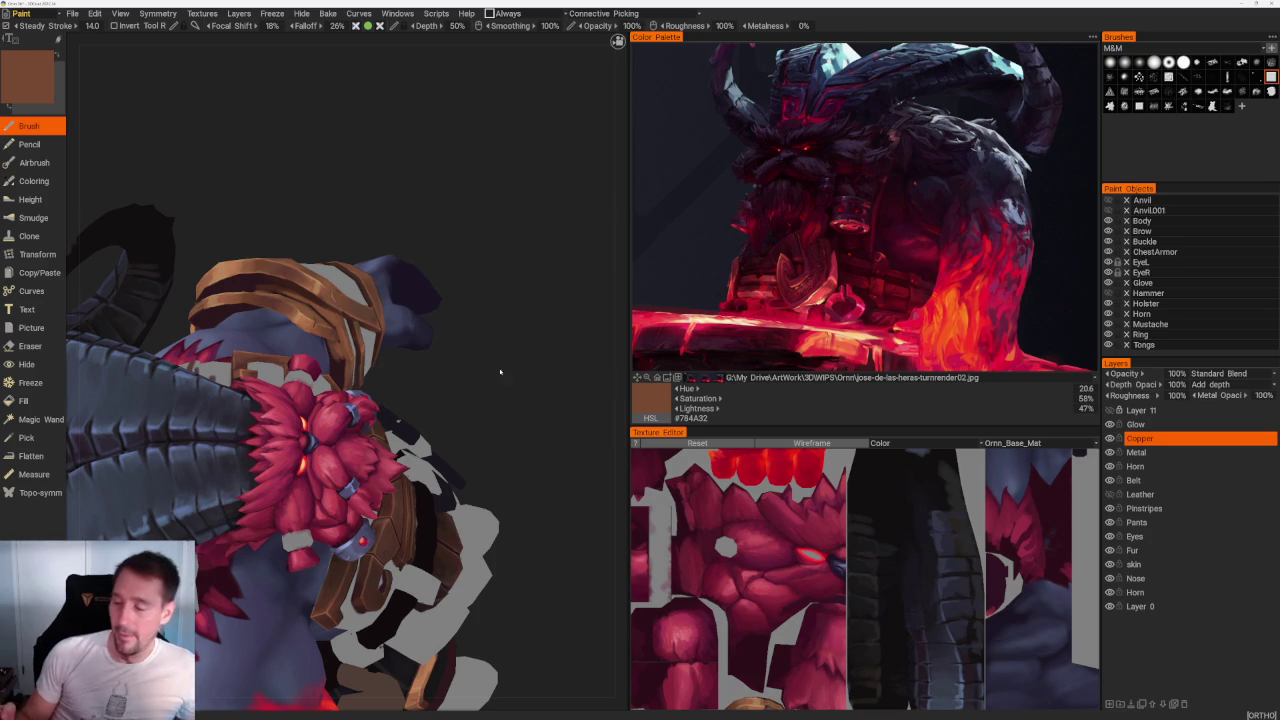
# Step: Sample the very dark brown #4A2A1B from the shoulder armour's darkest area
pyautogui.scroll(-5, 470, 300)
pyautogui.moveTo(443, 223); pyautogui.dragTo(491, 314)
pyautogui.scroll(5, 470, 318)
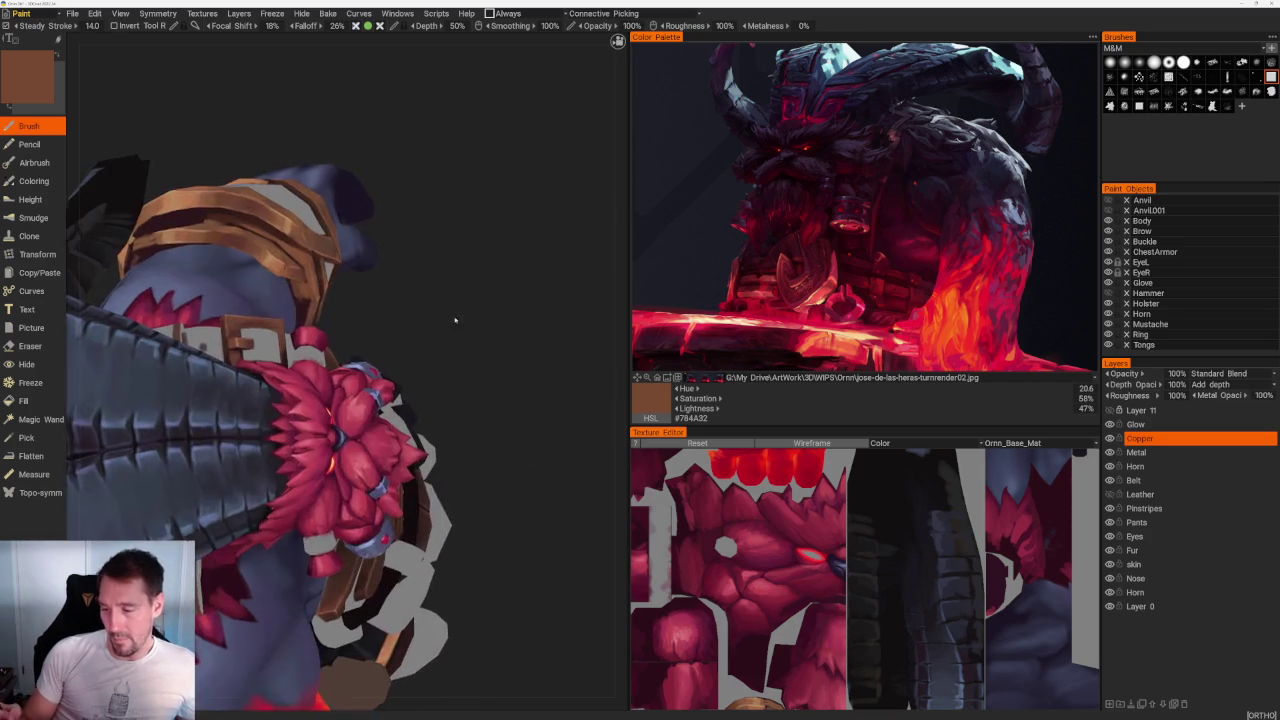
pyautogui.scroll(3, 454, 320)
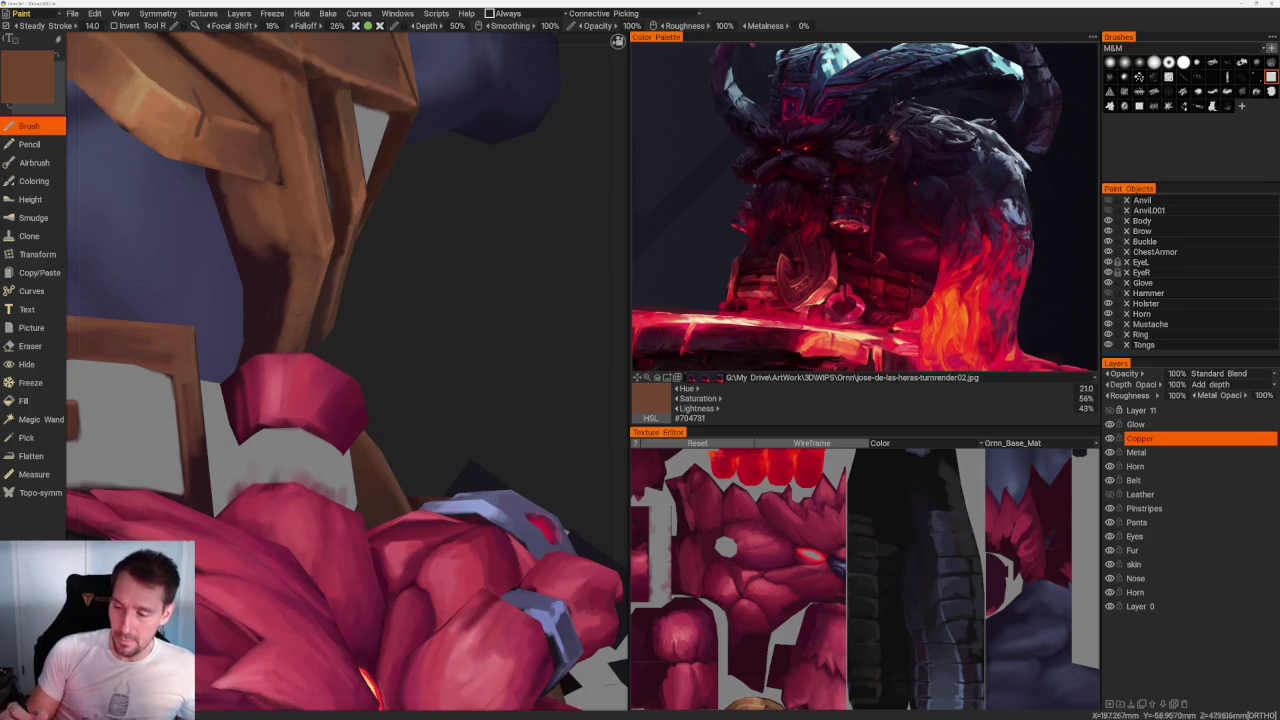
pyautogui.moveTo(450, 230); pyautogui.dragTo(463, 337)
pyautogui.press('v')
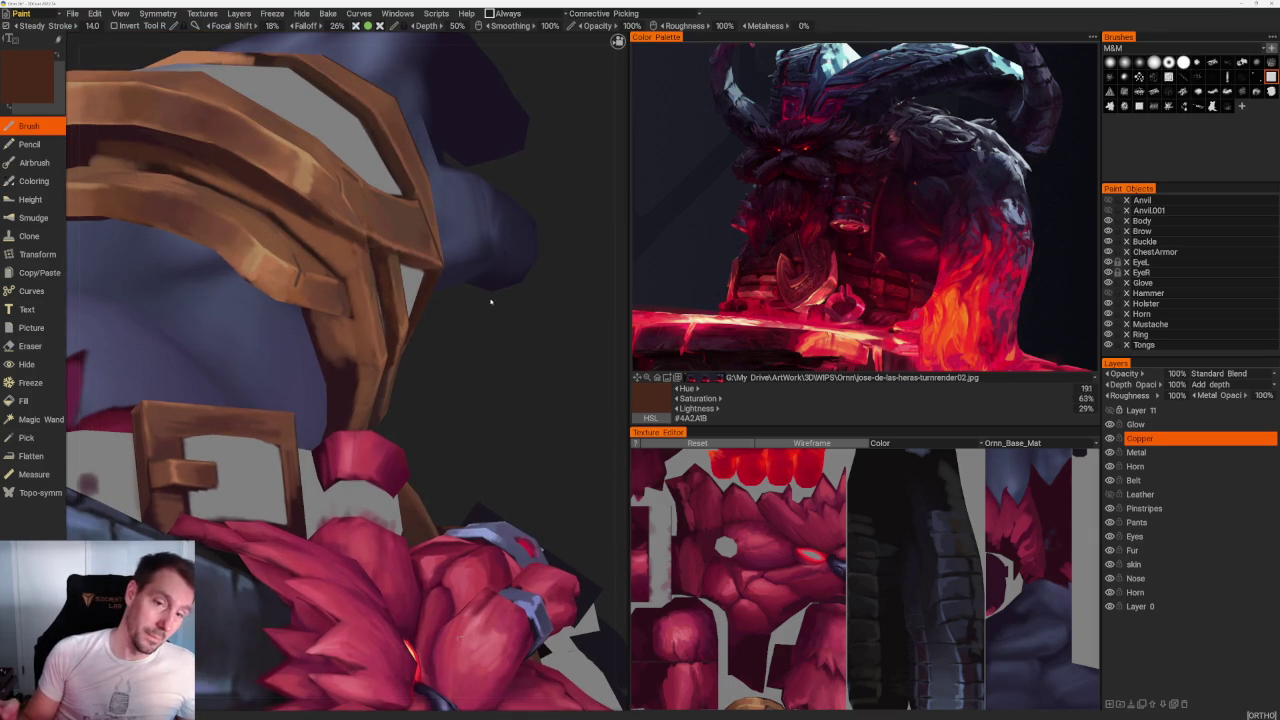
pyautogui.moveTo(463, 337); pyautogui.dragTo(463, 316)
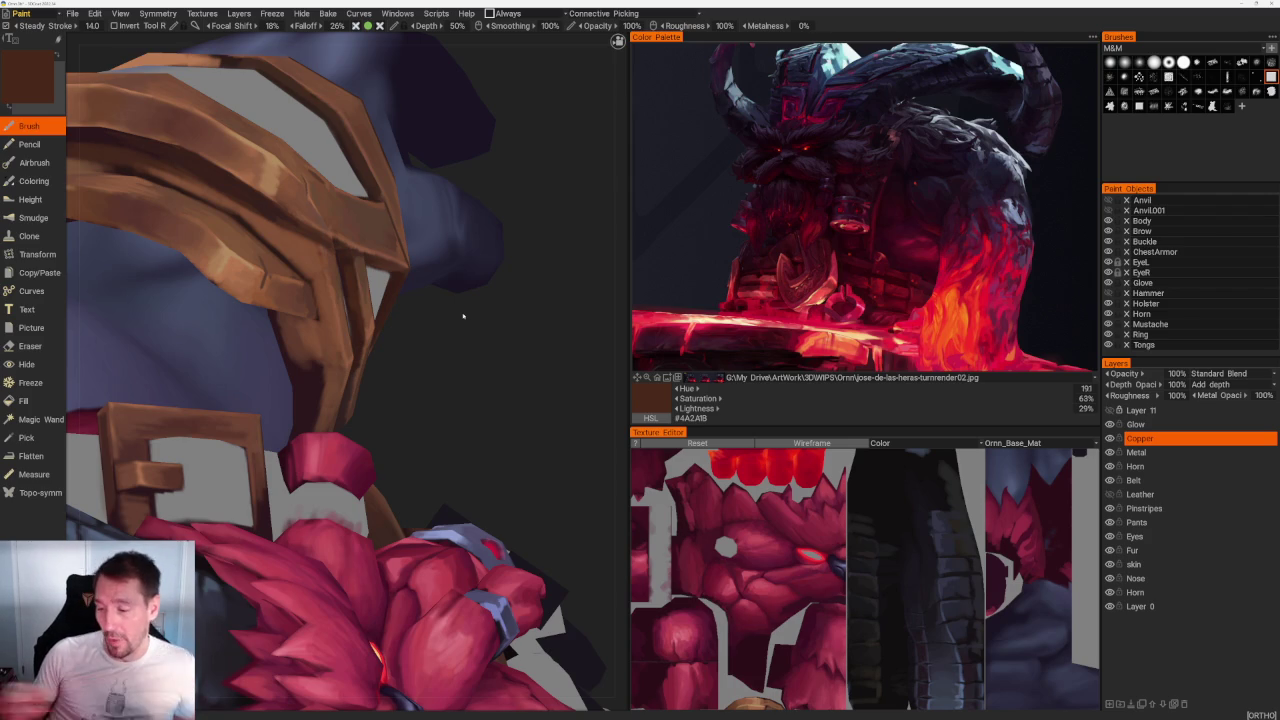
pyautogui.scroll(-5, 508, 449)
pyautogui.moveTo(403, 266); pyautogui.dragTo(483, 260)
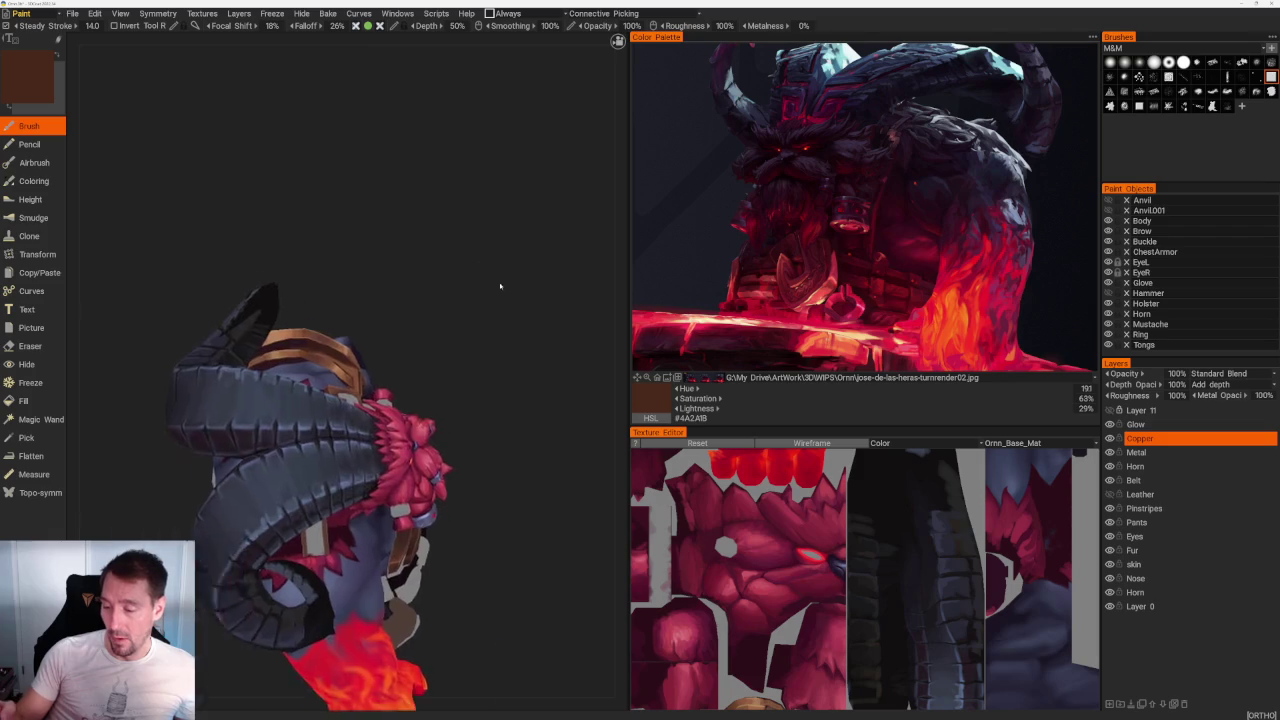
# Step: Paint dark brown shading onto the copper head band
pyautogui.scroll(5, 483, 260)
pyautogui.scroll(5, 349, 297)
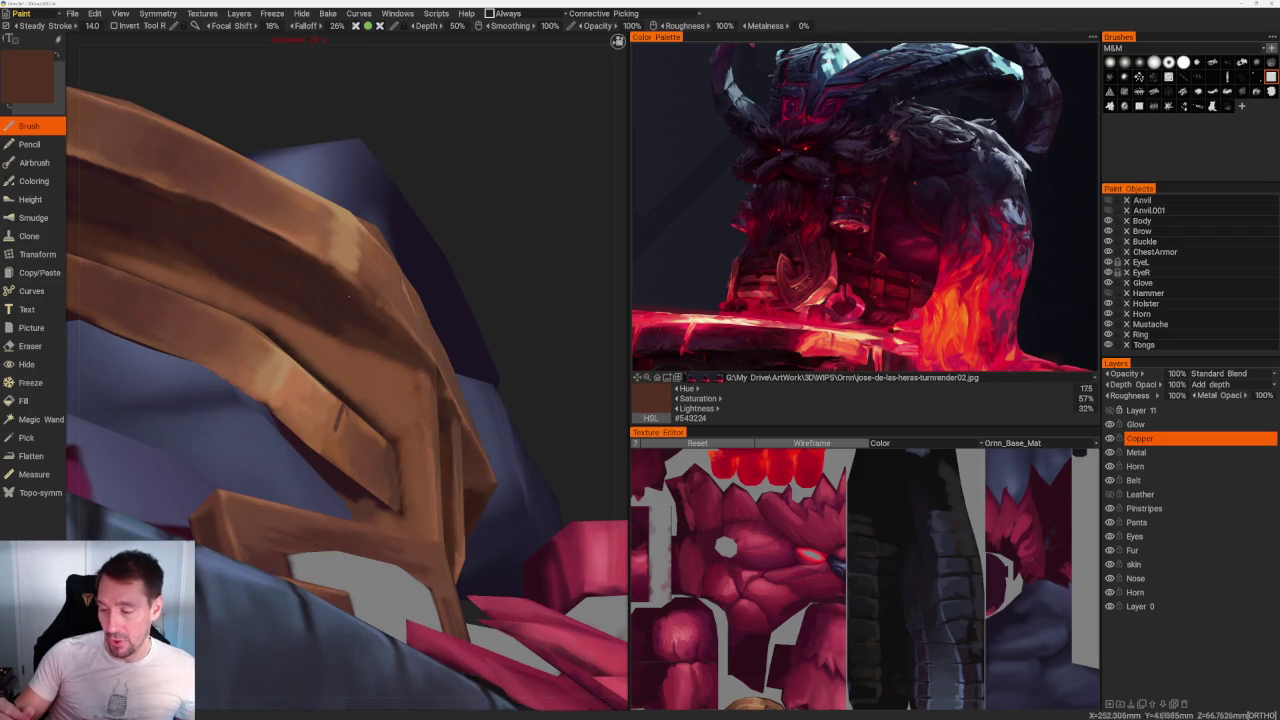
pyautogui.press('v')
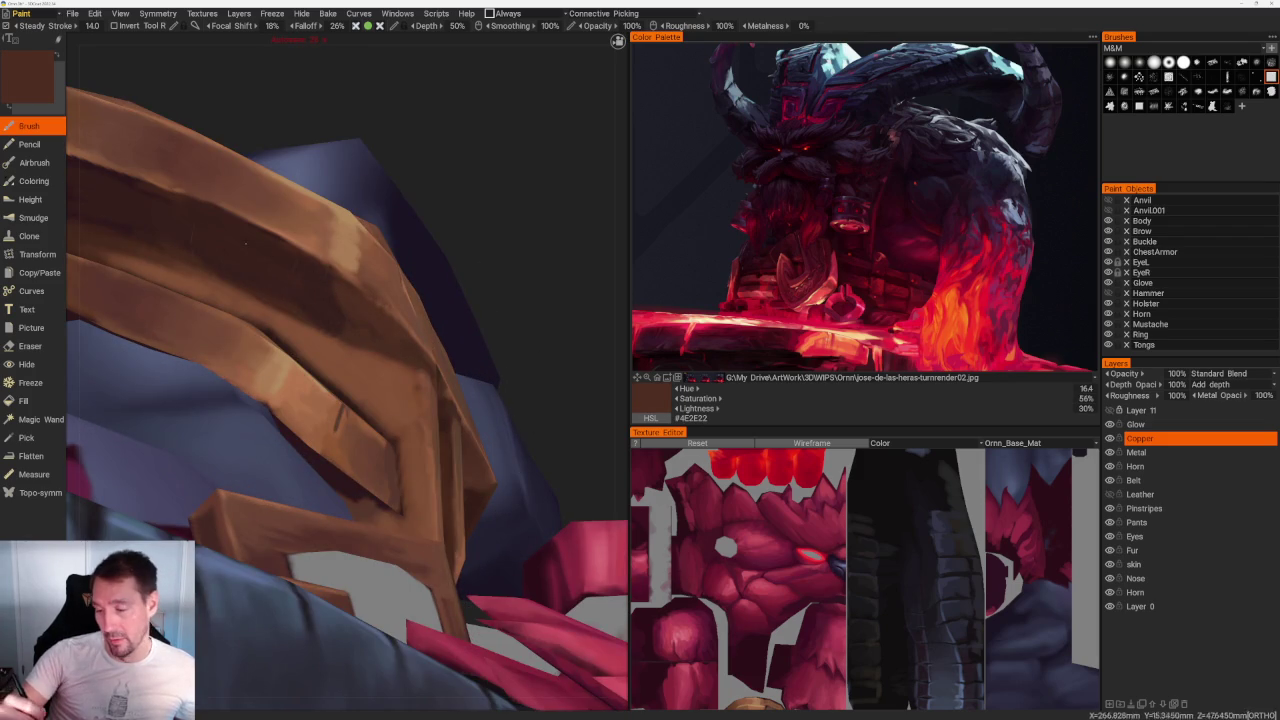
pyautogui.moveTo(258, 252)
pyautogui.mouseDown()
pyautogui.moveTo(330, 288)
pyautogui.moveTo(338, 314)
pyautogui.mouseUp()
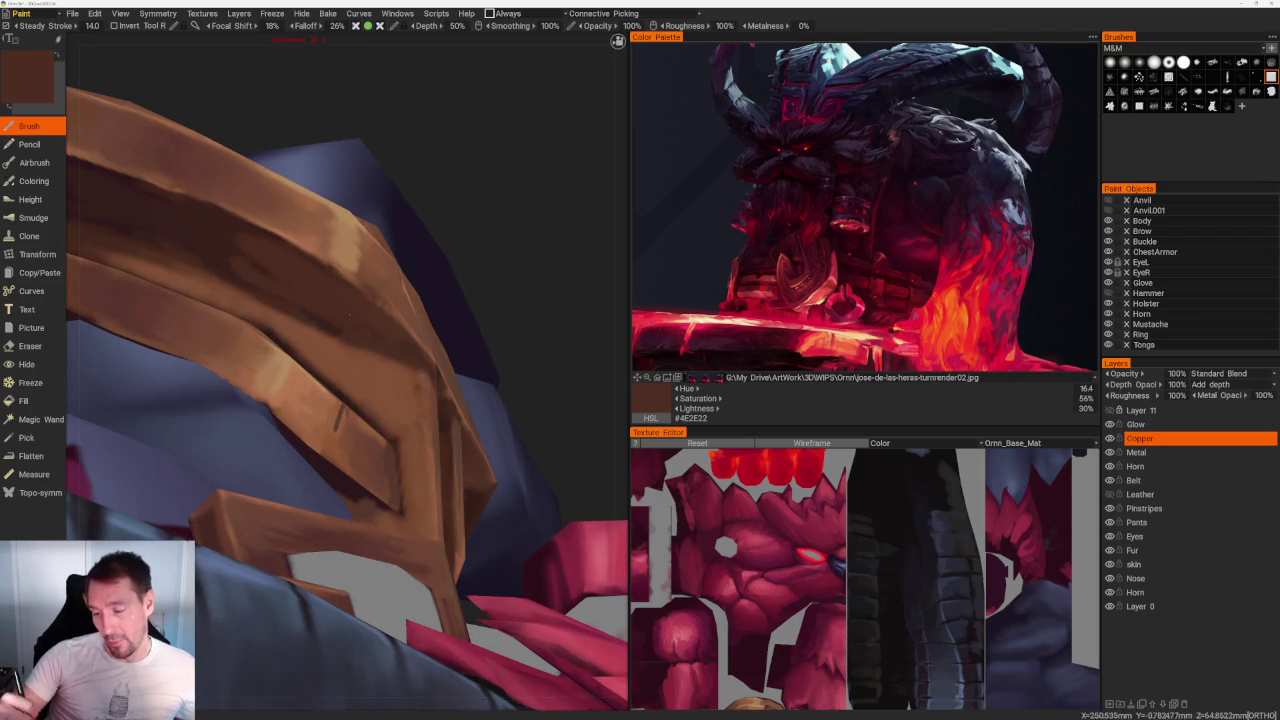
pyautogui.moveTo(336, 308); pyautogui.dragTo(253, 304, button='middle')
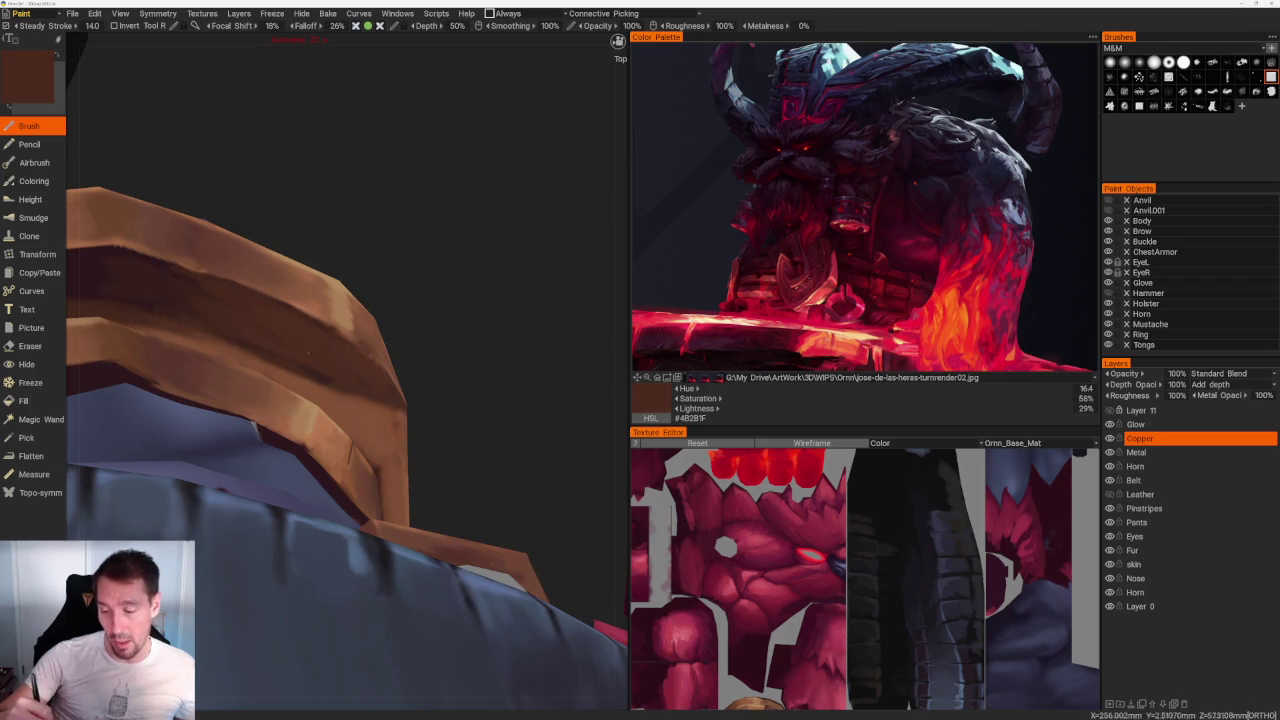
# Step: Pick a darker brown for deep shadows and bring the bracer into view
pyautogui.press('v')
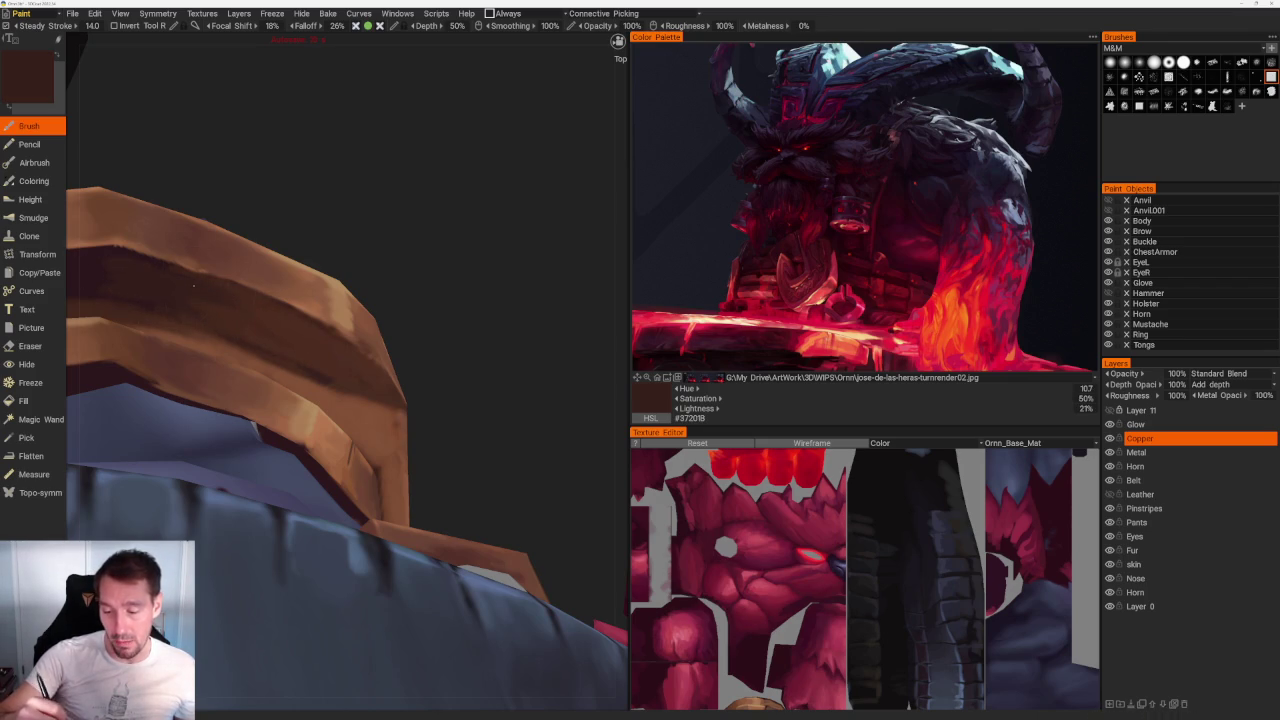
pyautogui.scroll(-5, 442, 418)
pyautogui.moveTo(363, 149)
pyautogui.mouseDown()
pyautogui.moveTo(503, 297)
pyautogui.moveTo(400, 400)
pyautogui.mouseUp()
pyautogui.scroll(4, 332, 506)
pyautogui.moveTo(332, 506); pyautogui.dragTo(352, 529)
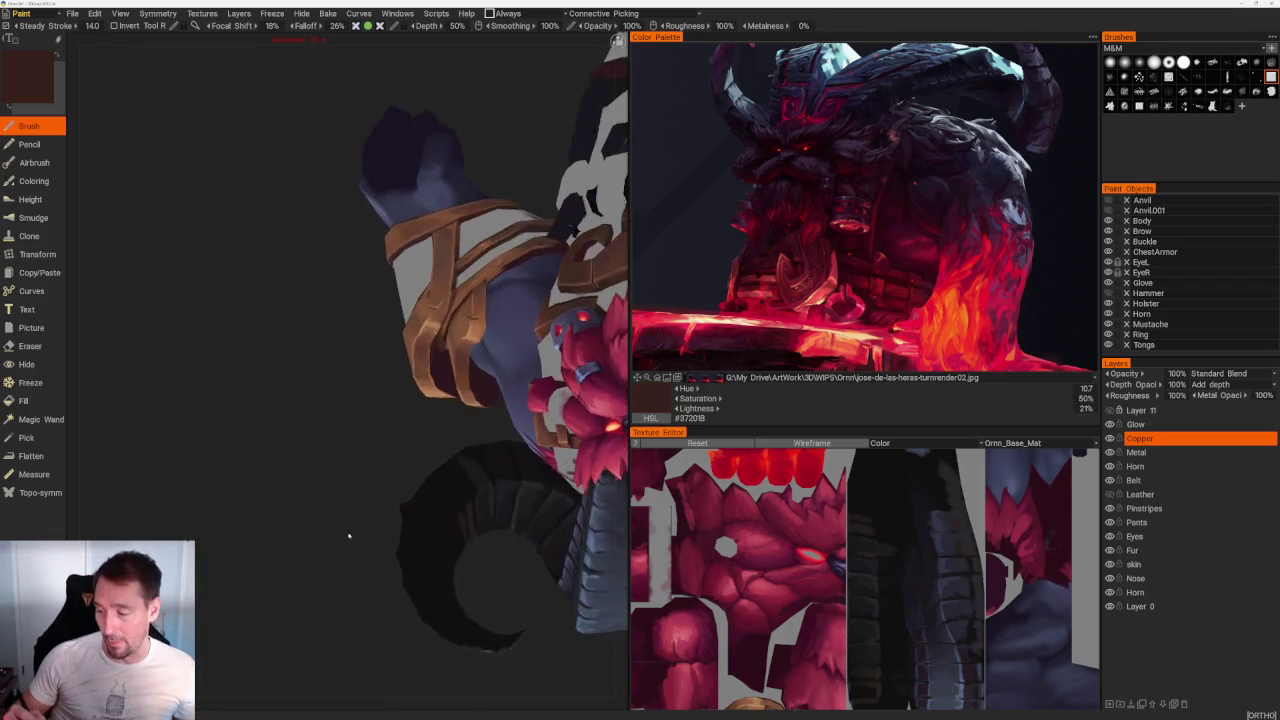
pyautogui.scroll(3, 277, 543)
pyautogui.scroll(2, 251, 617)
pyautogui.scroll(5, 247, 612)
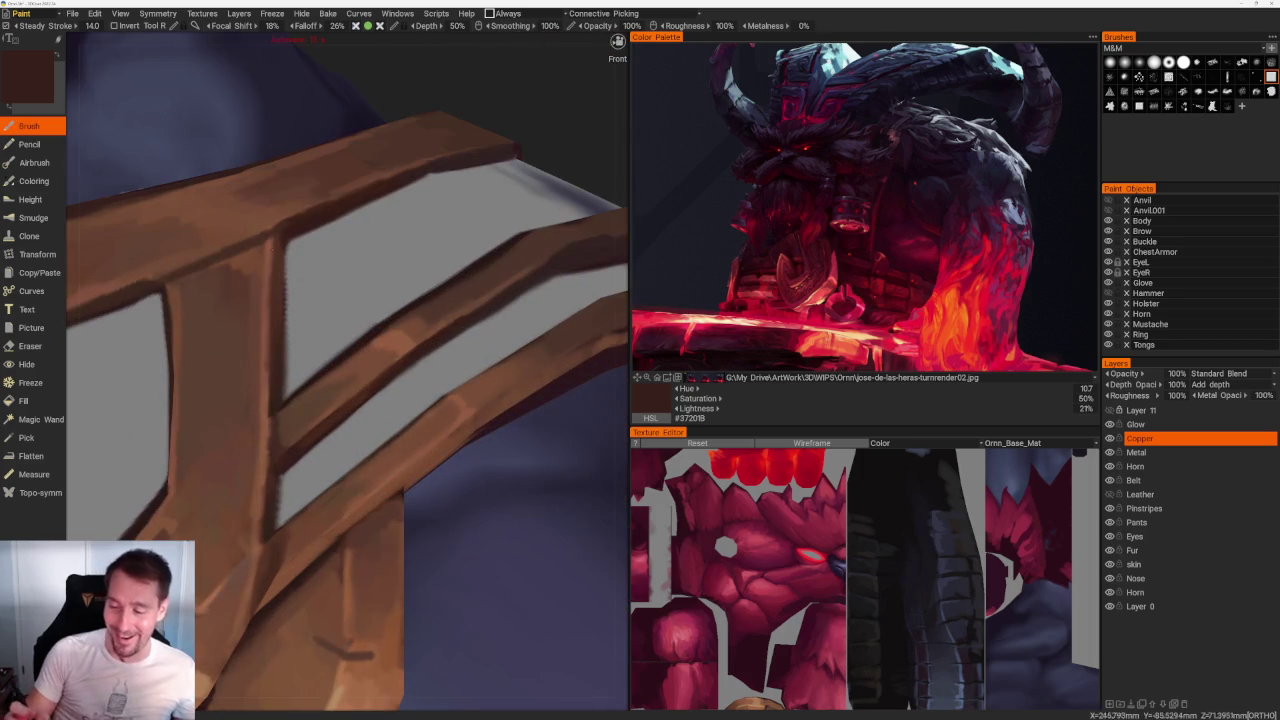
# Step: Streak brown and darker edge shading along the copper bands, ending on #47281A
pyautogui.press('v')
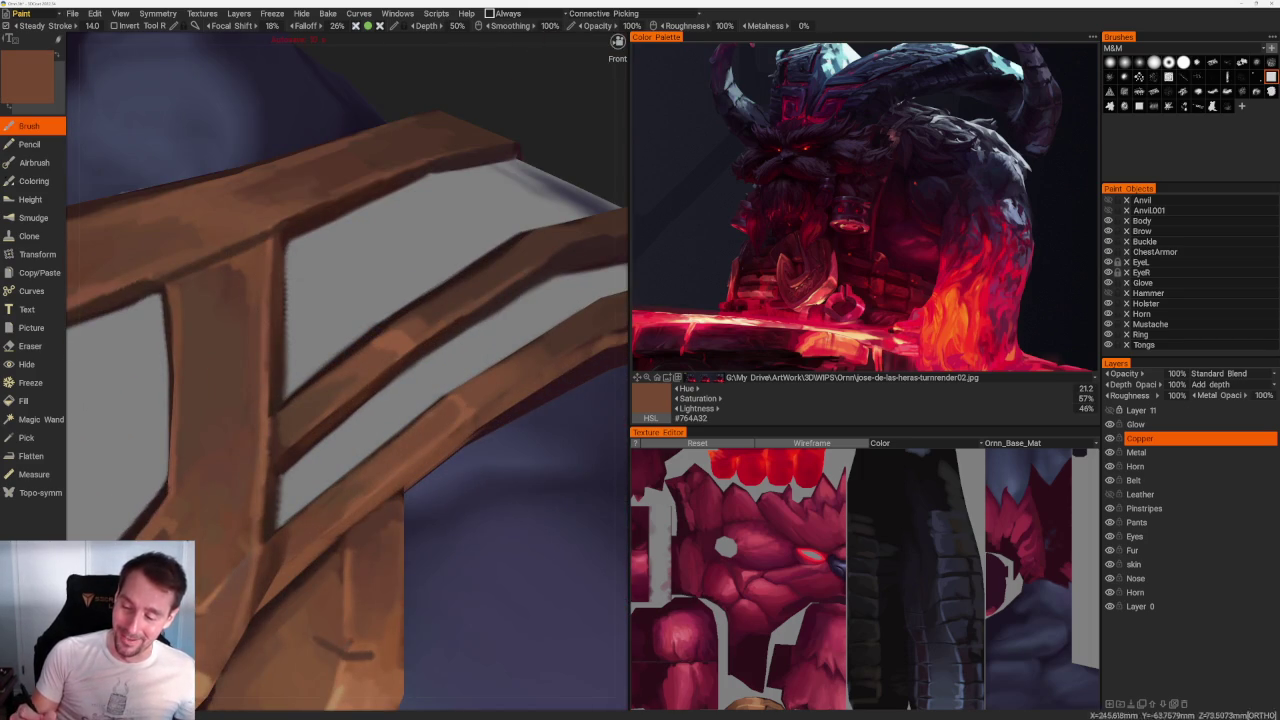
pyautogui.scroll(-2, 237, 275)
pyautogui.scroll(-5, 286, 177)
pyautogui.moveTo(286, 177)
pyautogui.mouseDown()
pyautogui.moveTo(360, 486)
pyautogui.moveTo(286, 551)
pyautogui.moveTo(256, 437)
pyautogui.mouseUp()
pyautogui.scroll(3, 256, 437)
pyautogui.scroll(3, 377, 560)
pyautogui.scroll(3, 329, 594)
pyautogui.scroll(2, 243, 289)
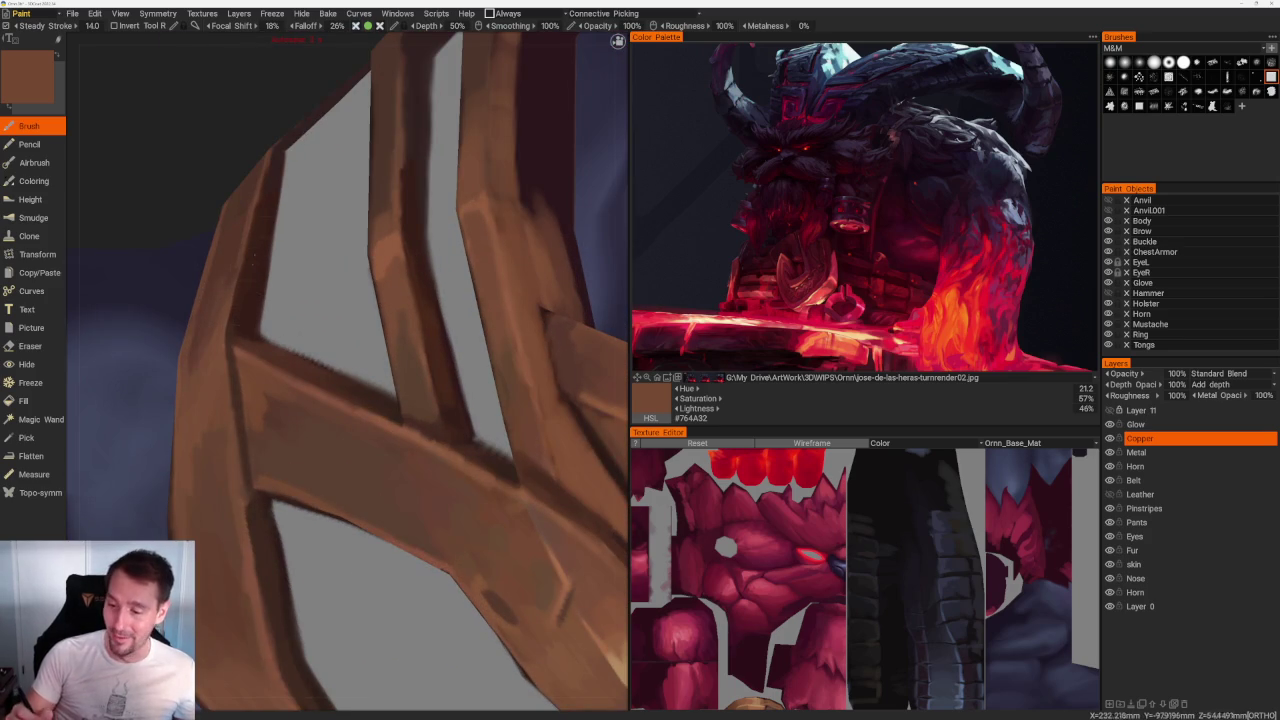
pyautogui.press('v')
pyautogui.press('v')
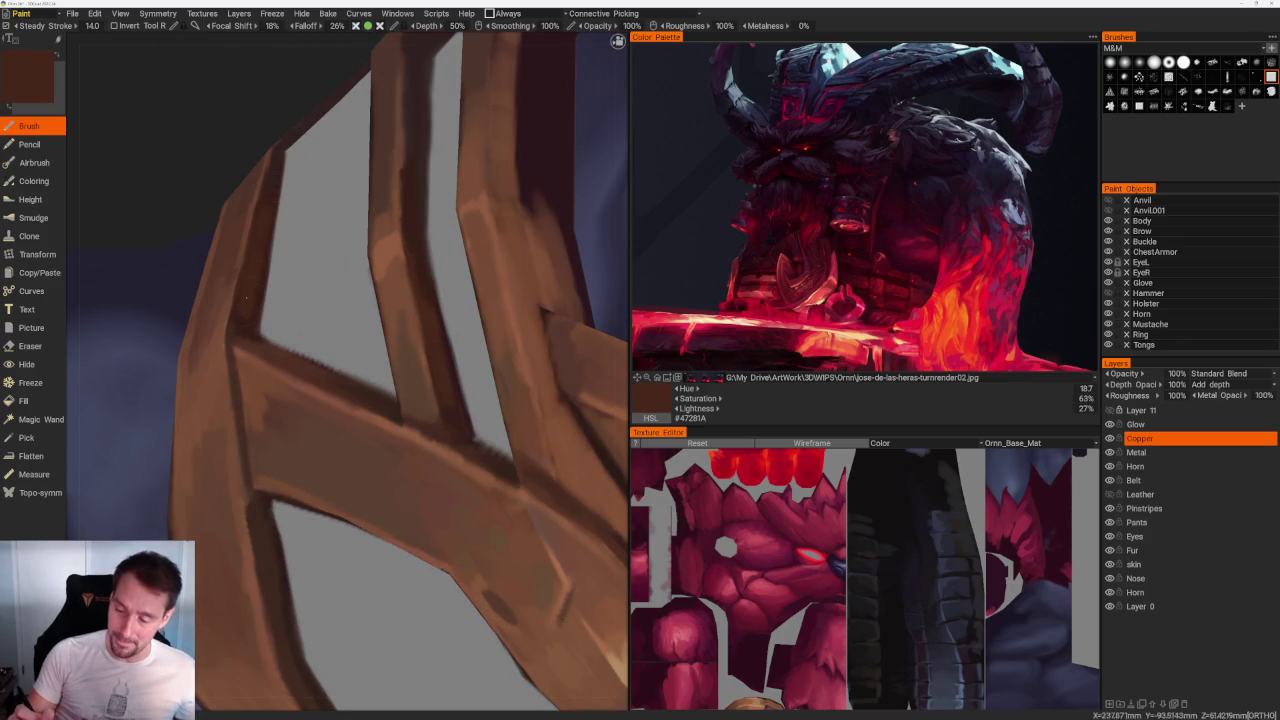
pyautogui.moveTo(241, 320); pyautogui.dragTo(251, 316, button='middle')
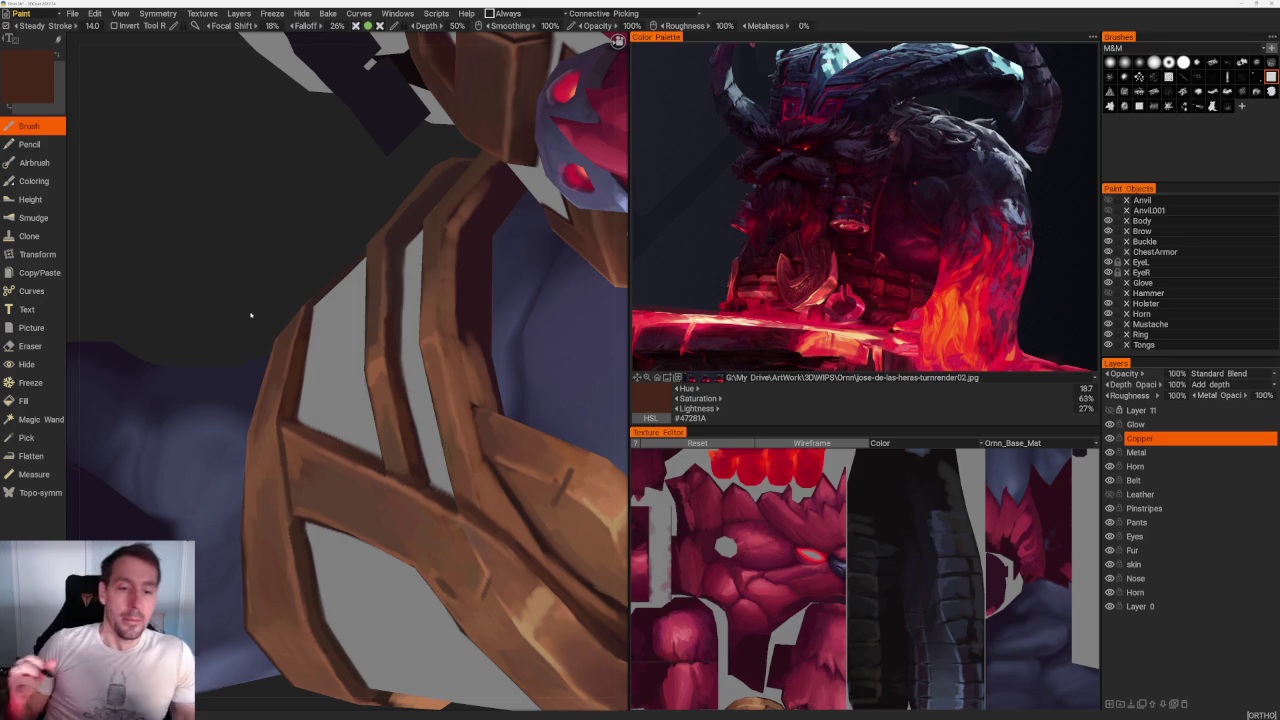
# Step: Turn the model toward the arm and bracer and show the mesh wireframe
pyautogui.moveTo(343, 185); pyautogui.dragTo(241, 271, button='middle')
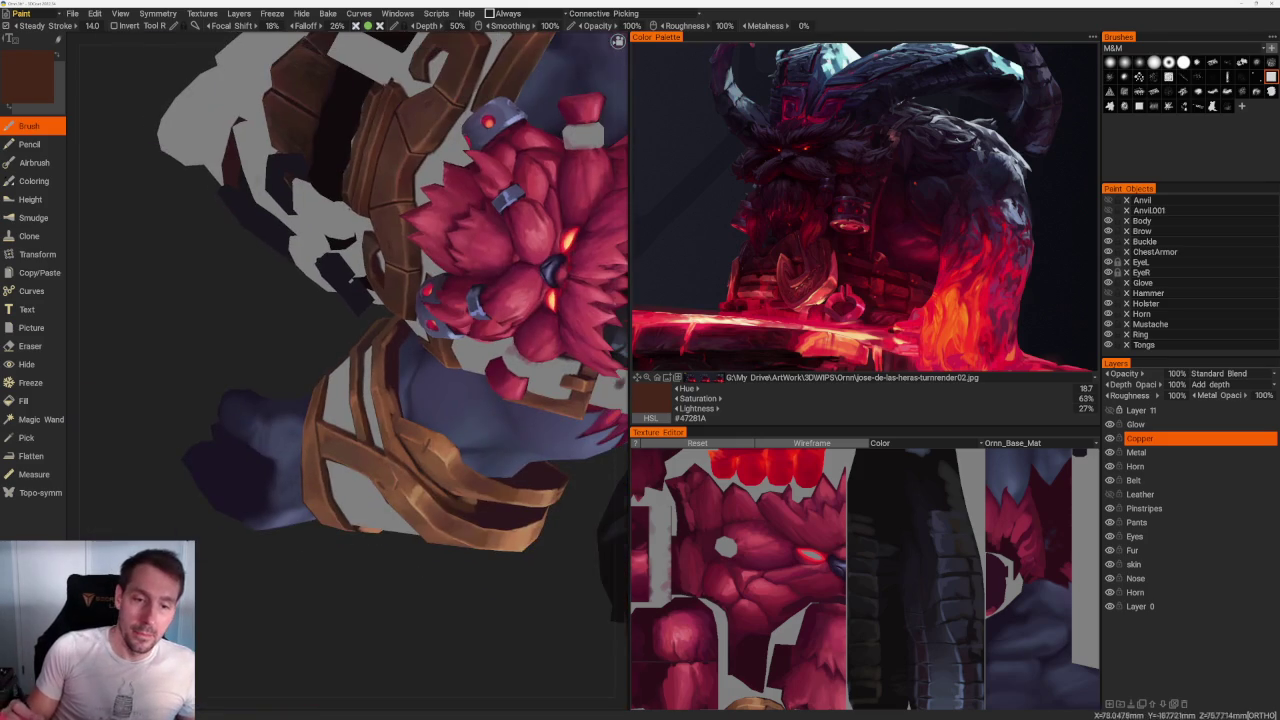
pyautogui.moveTo(332, 530)
pyautogui.mouseDown(button='middle')
pyautogui.moveTo(459, 480)
pyautogui.moveTo(386, 463)
pyautogui.moveTo(429, 443)
pyautogui.moveTo(514, 277)
pyautogui.moveTo(501, 282)
pyautogui.moveTo(486, 366)
pyautogui.moveTo(471, 354)
pyautogui.moveTo(512, 411)
pyautogui.moveTo(427, 577)
pyautogui.moveTo(515, 561)
pyautogui.mouseUp(button='middle')
pyautogui.scroll(5, 515, 561)
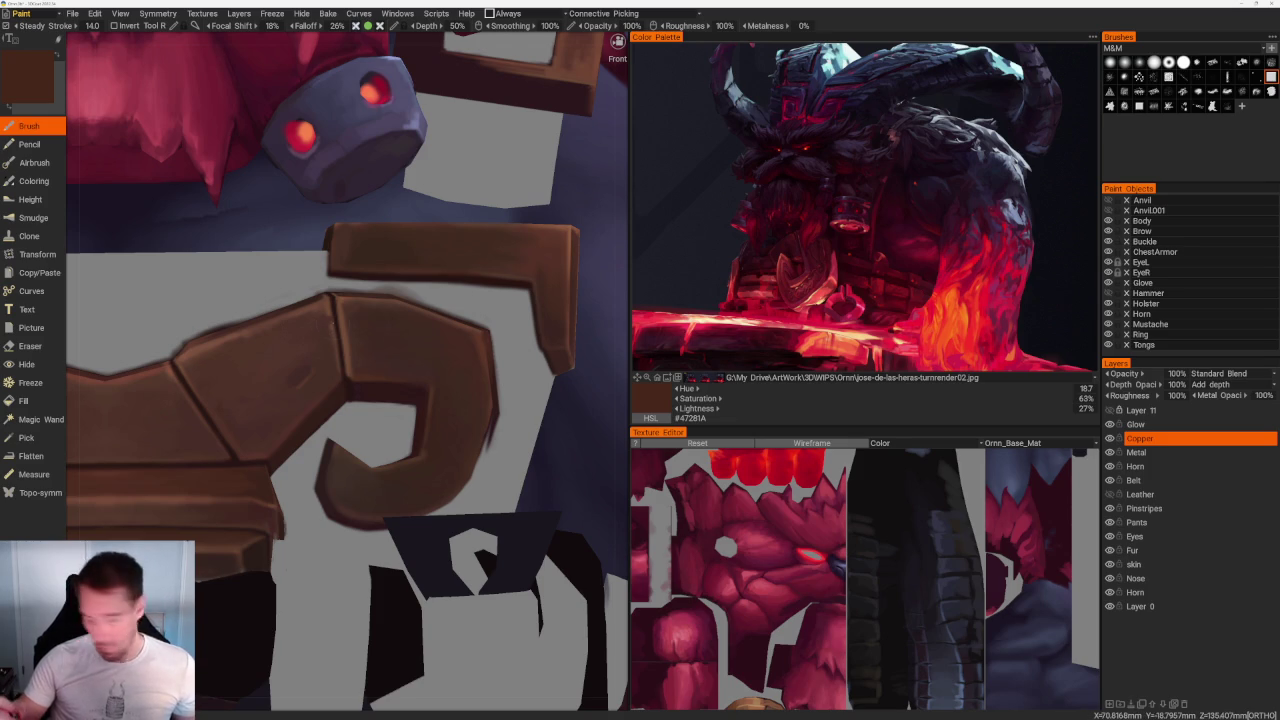
pyautogui.press('w')
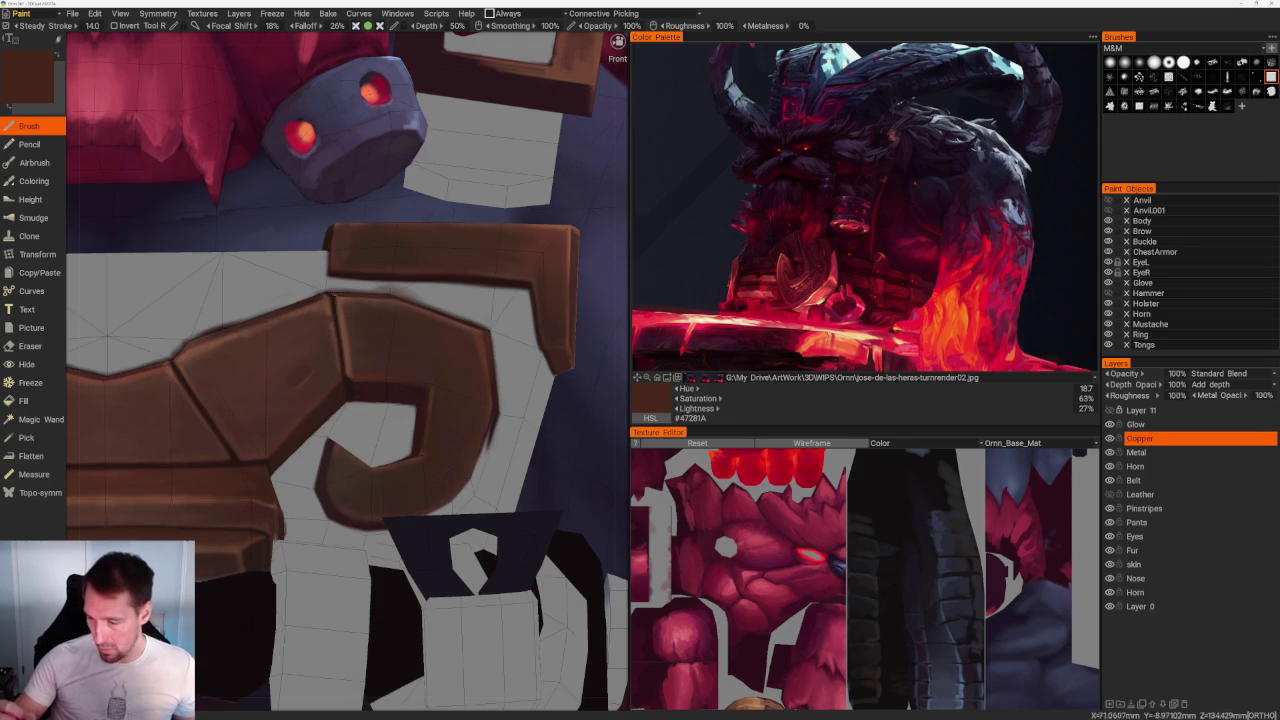
# Step: Pick a very dark brown, #2D1A16, and darken the belt-curl outlines
pyautogui.press('v')
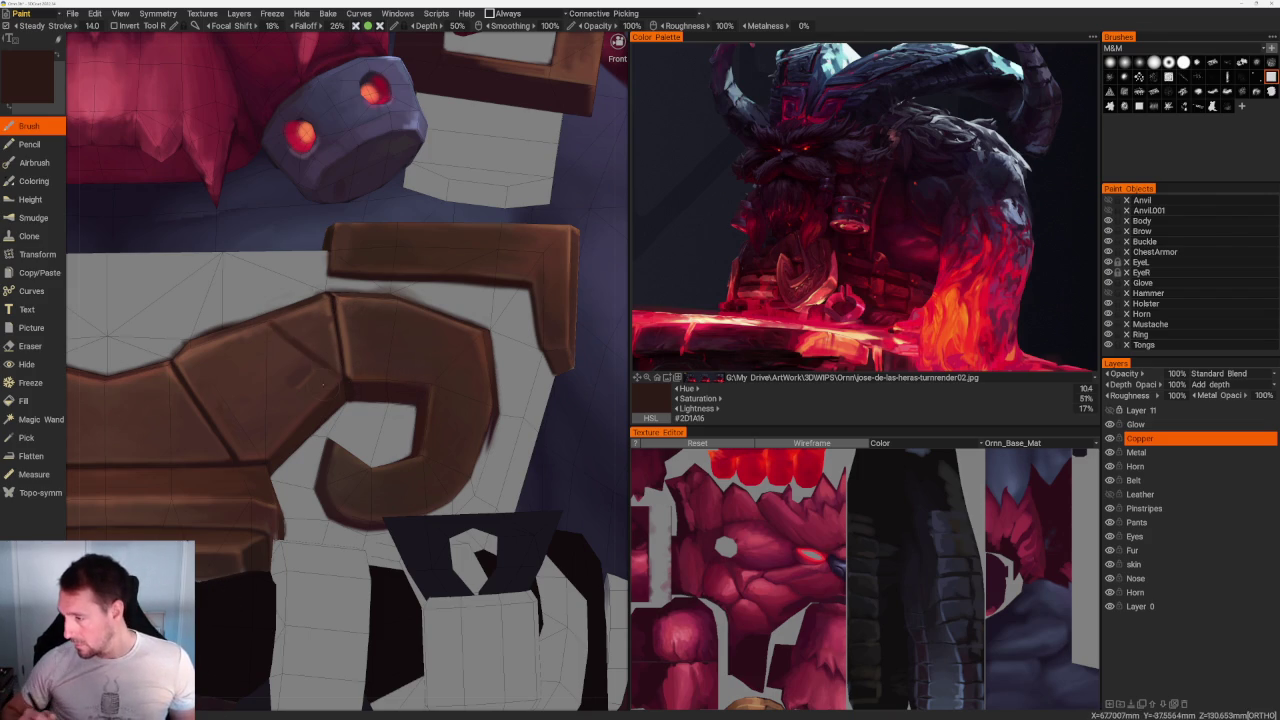
pyautogui.scroll(-3, 322, 665)
pyautogui.scroll(-3, 322, 665)
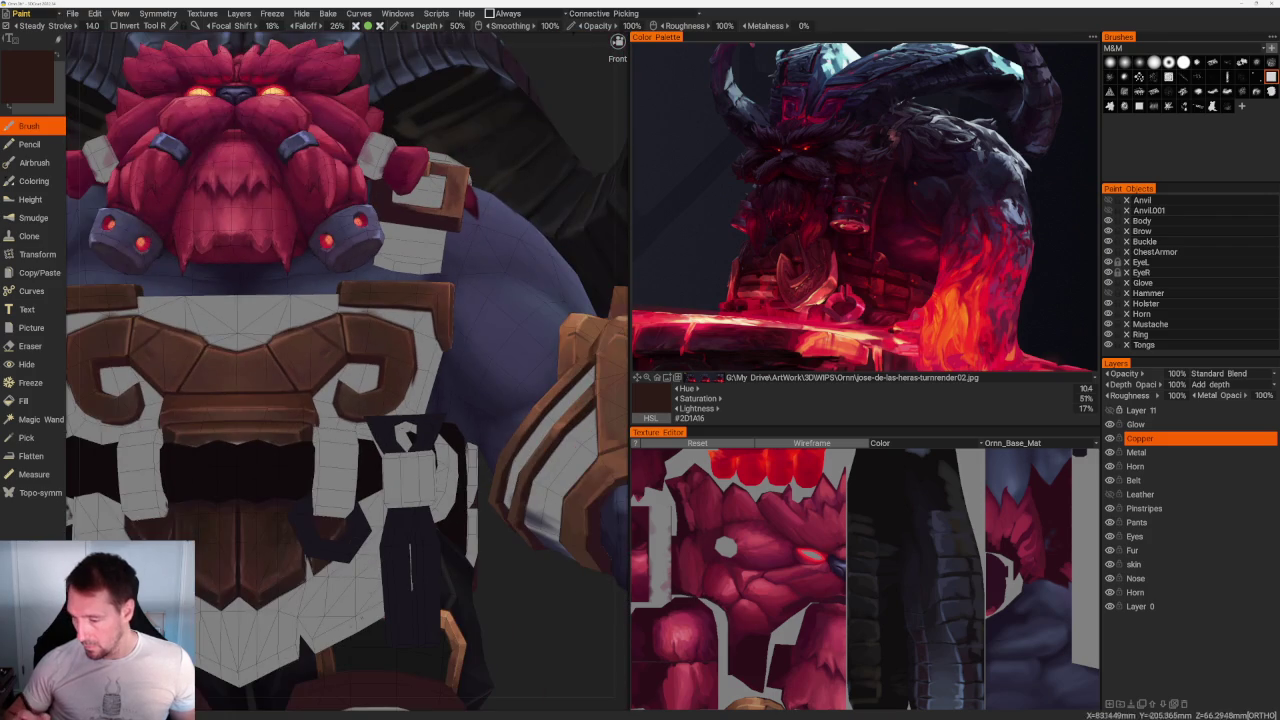
pyautogui.scroll(3, 370, 327)
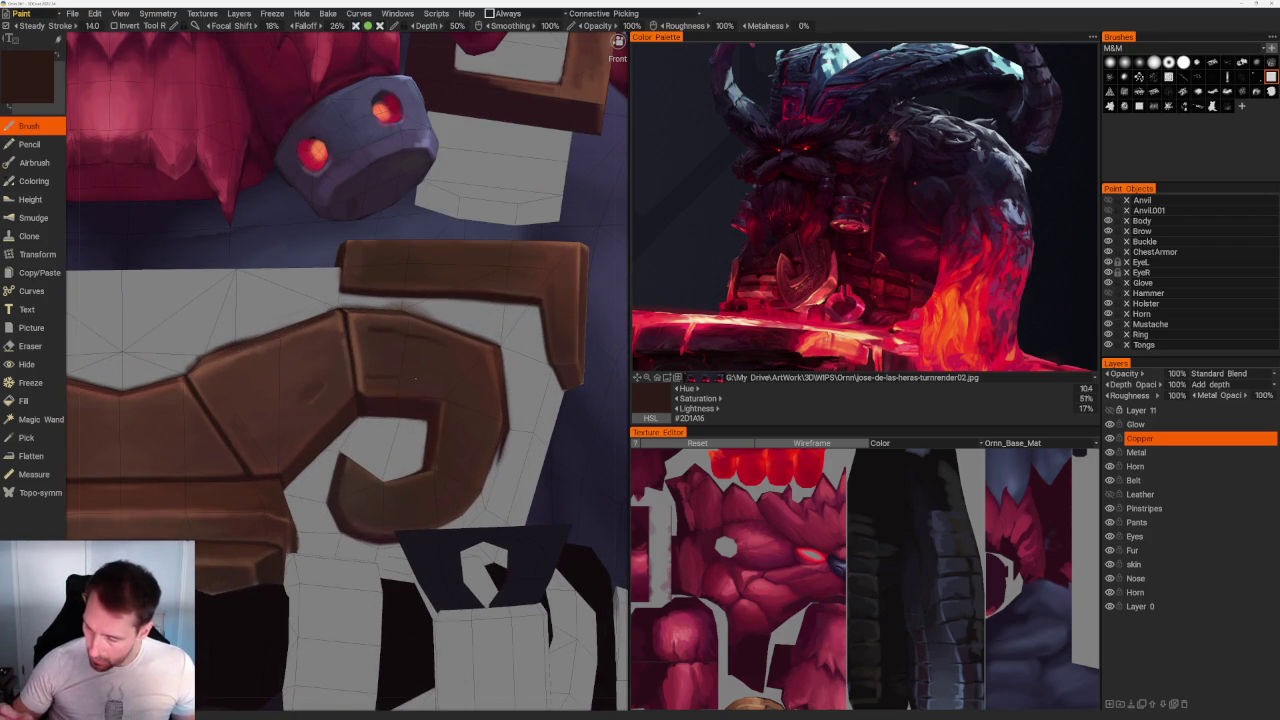
pyautogui.scroll(-3, 449, 453)
pyautogui.scroll(-3, 449, 453)
# Step: Inspect the belt ornaments from the character's rear and right side
pyautogui.moveTo(529, 277)
pyautogui.mouseDown()
pyautogui.moveTo(538, 315)
pyautogui.moveTo(557, 323)
pyautogui.mouseUp()
pyautogui.scroll(3, 514, 463)
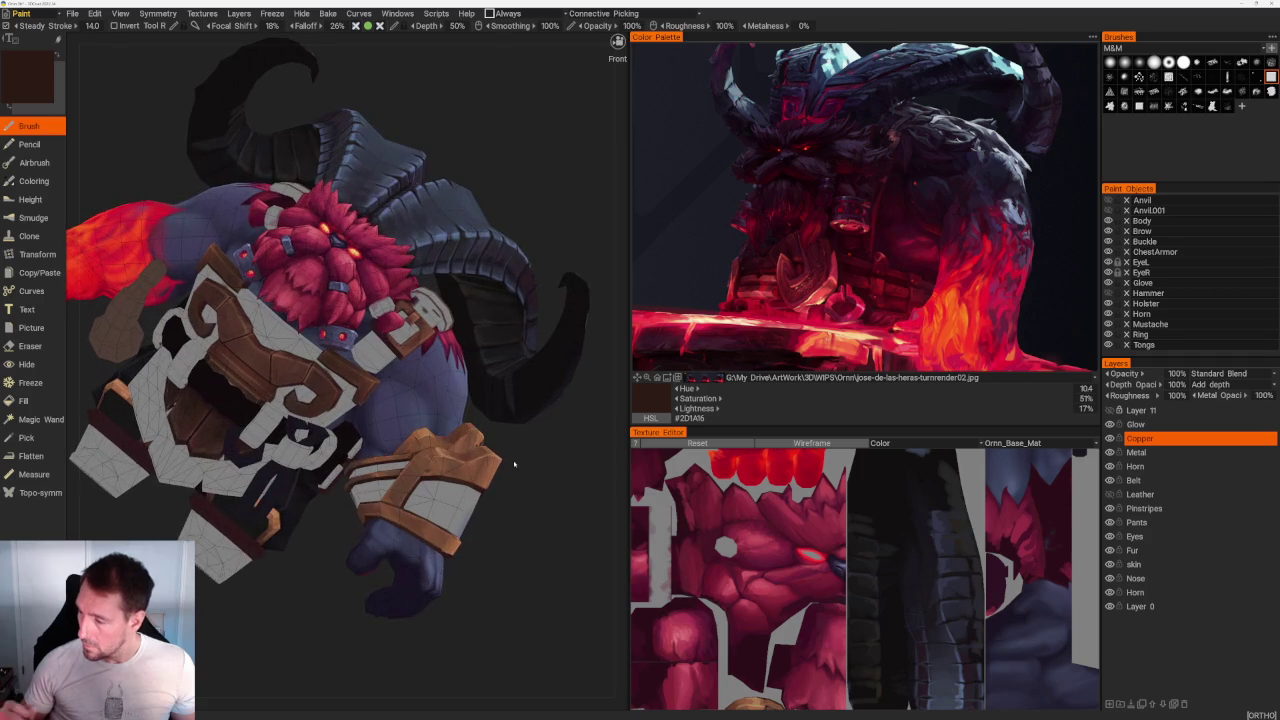
pyautogui.moveTo(257, 635); pyautogui.dragTo(241, 645)
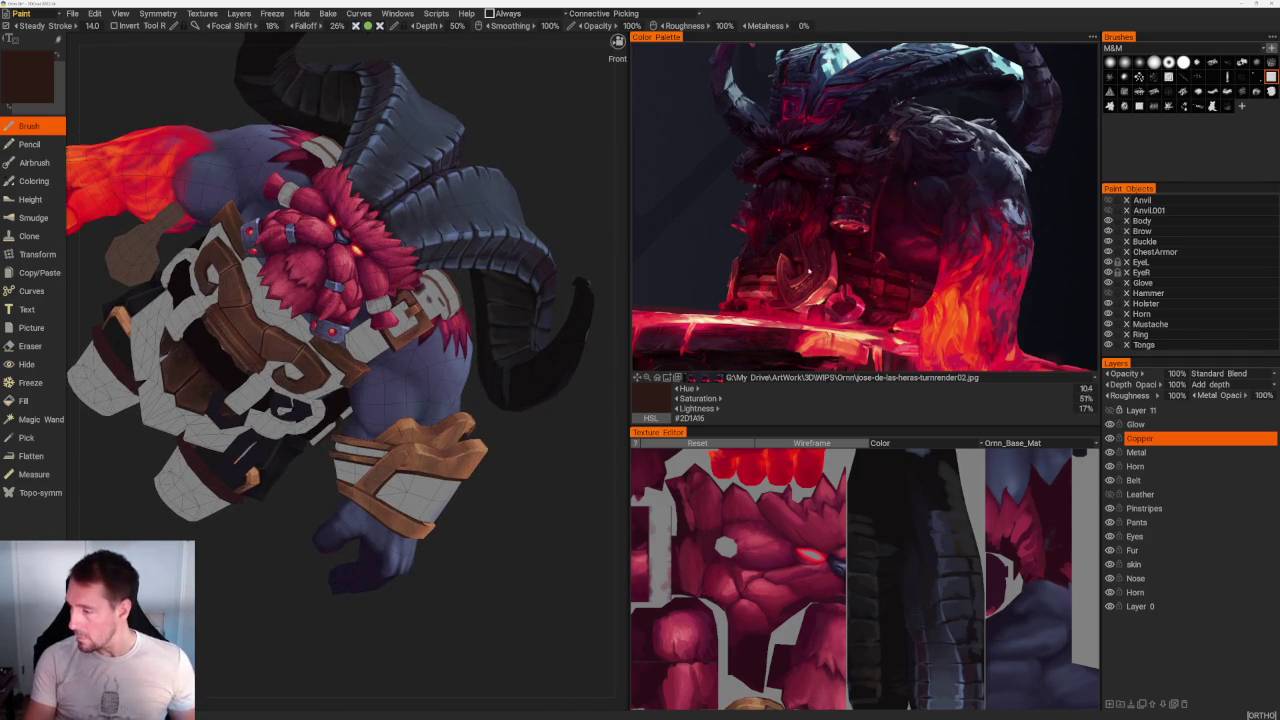
pyautogui.scroll(5, 759, 255)
pyautogui.scroll(2, 759, 255)
pyautogui.scroll(2, 800, 245)
pyautogui.scroll(2, 837, 237)
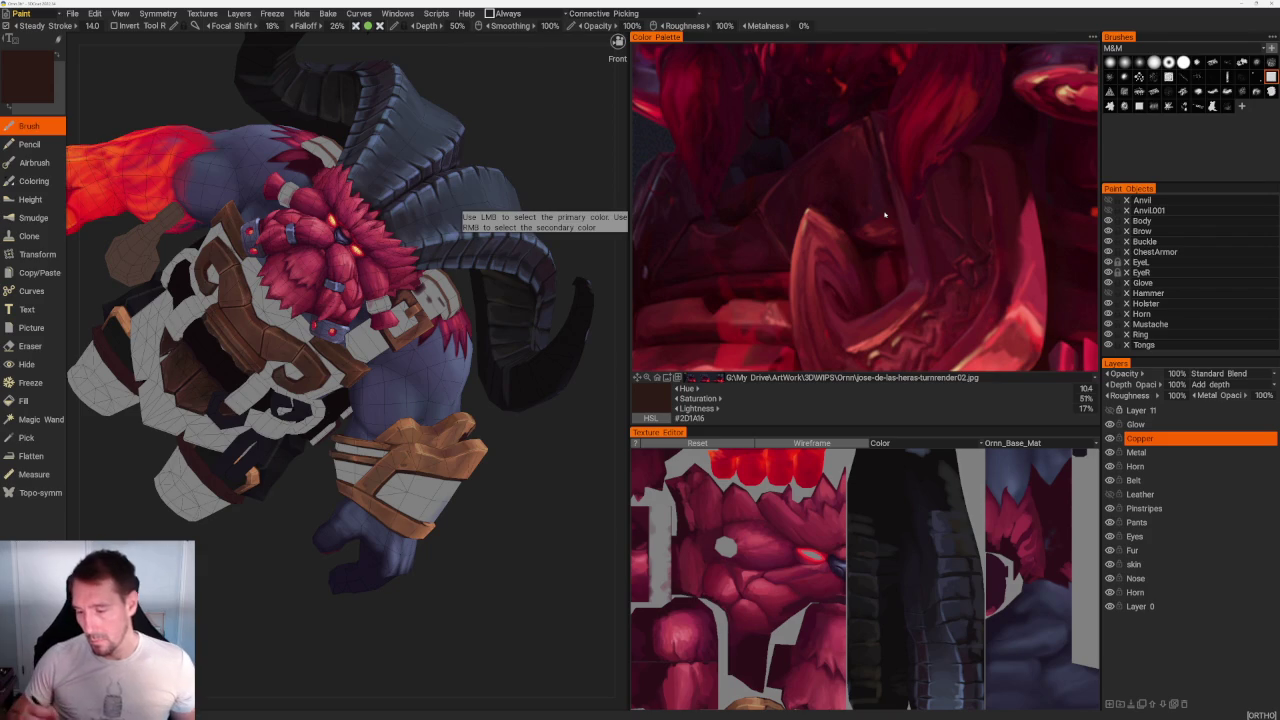
# Step: Shade the belt curl with lighter and darker sampled browns, ending on #462E26
pyautogui.moveTo(247, 555); pyautogui.dragTo(330, 560)
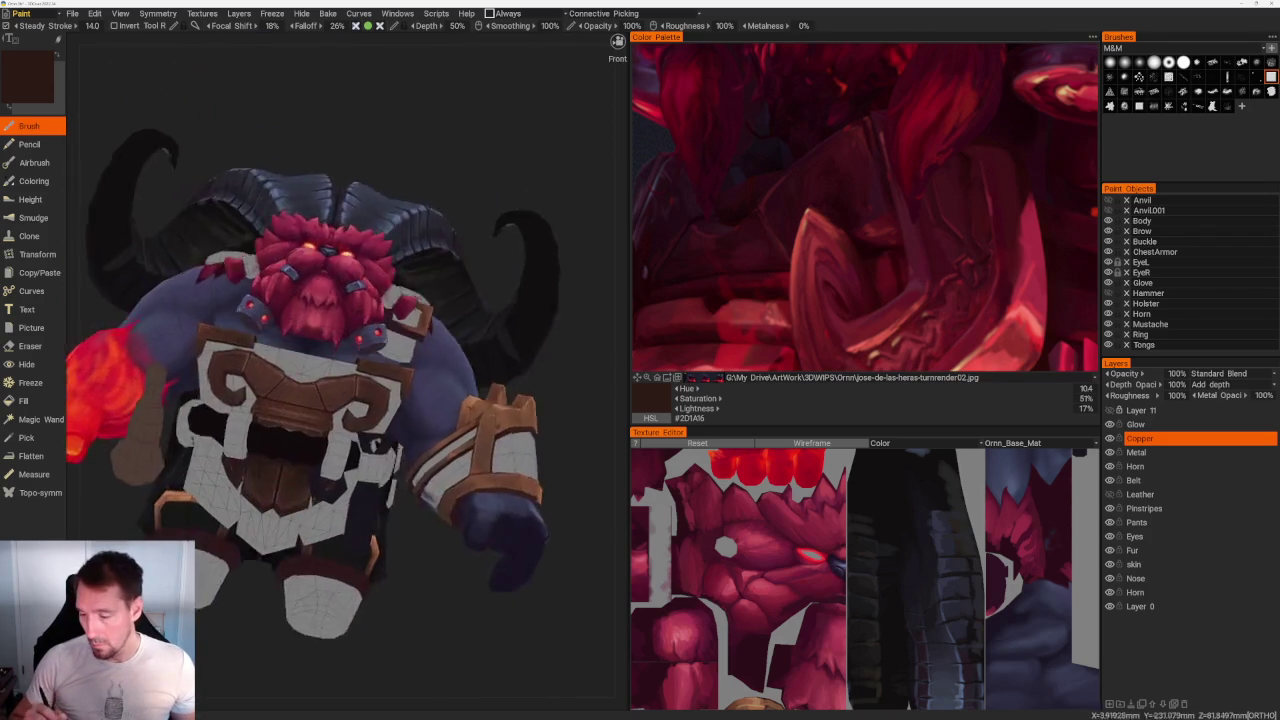
pyautogui.moveTo(300, 400); pyautogui.dragTo(360, 420)
pyautogui.scroll(3, 430, 515)
pyautogui.scroll(3, 430, 515)
pyautogui.moveTo(430, 515); pyautogui.dragTo(470, 500)
pyautogui.scroll(2, 470, 500)
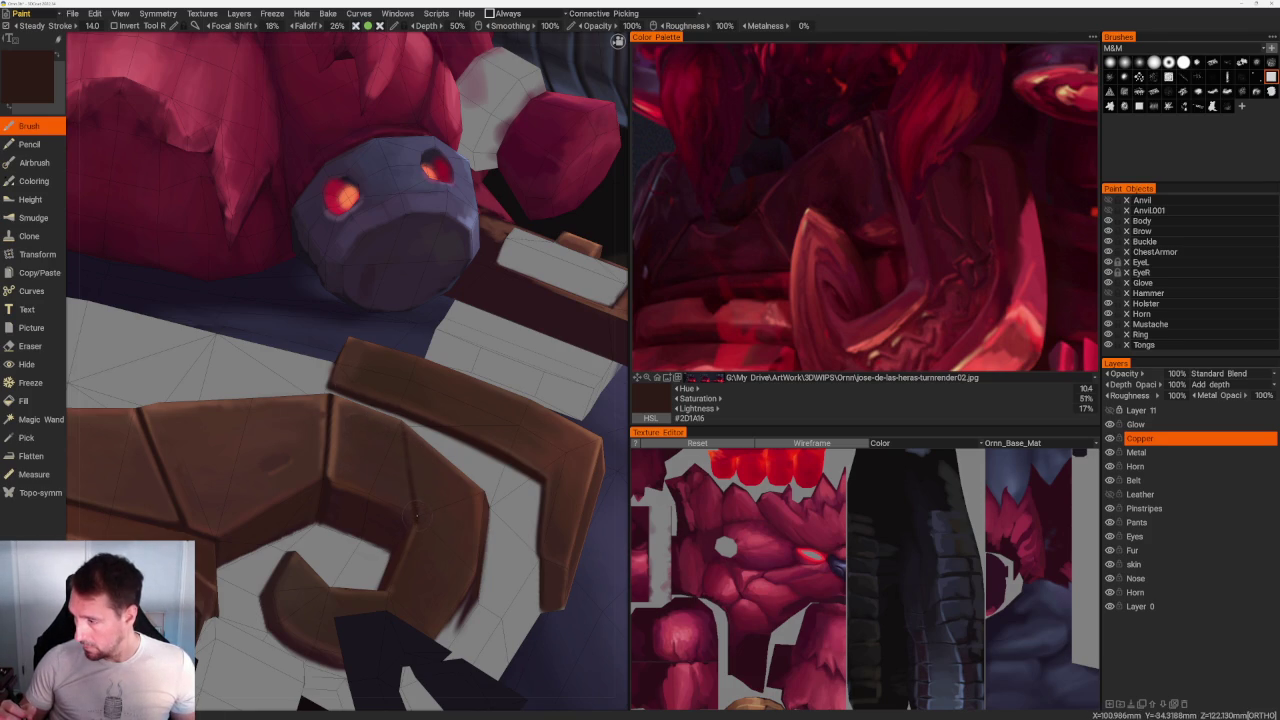
pyautogui.press('v')
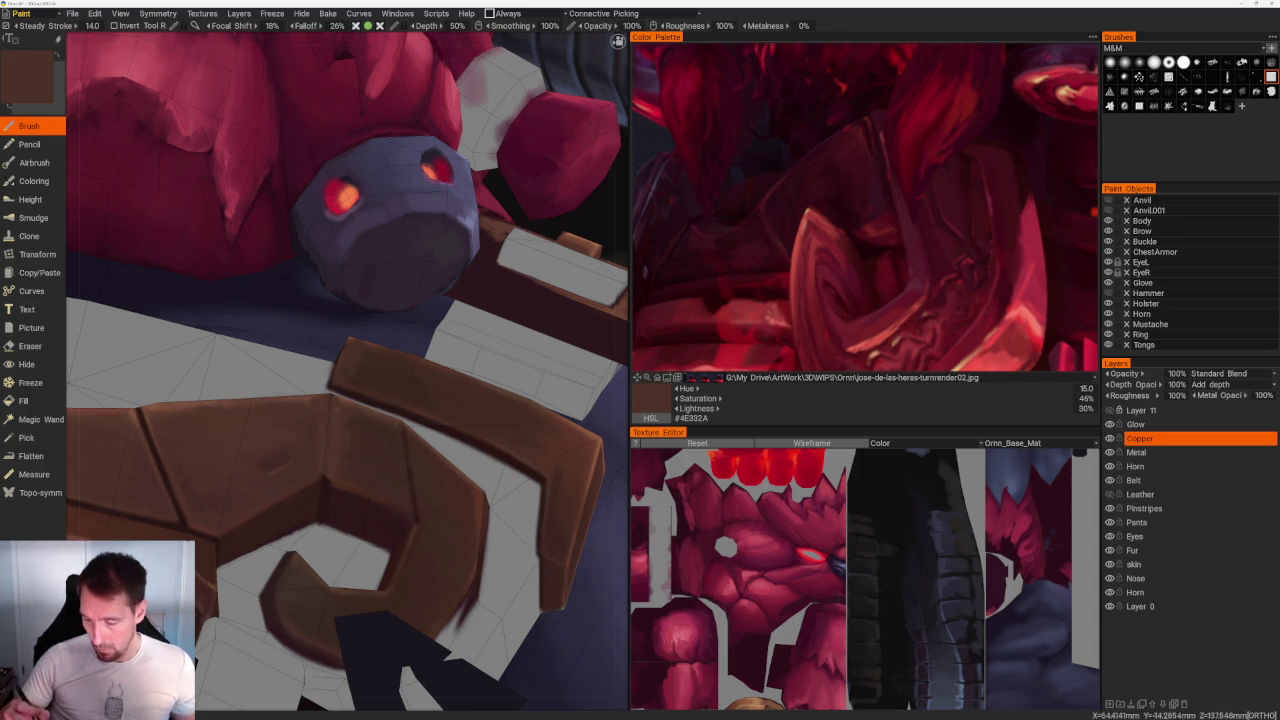
pyautogui.press('v')
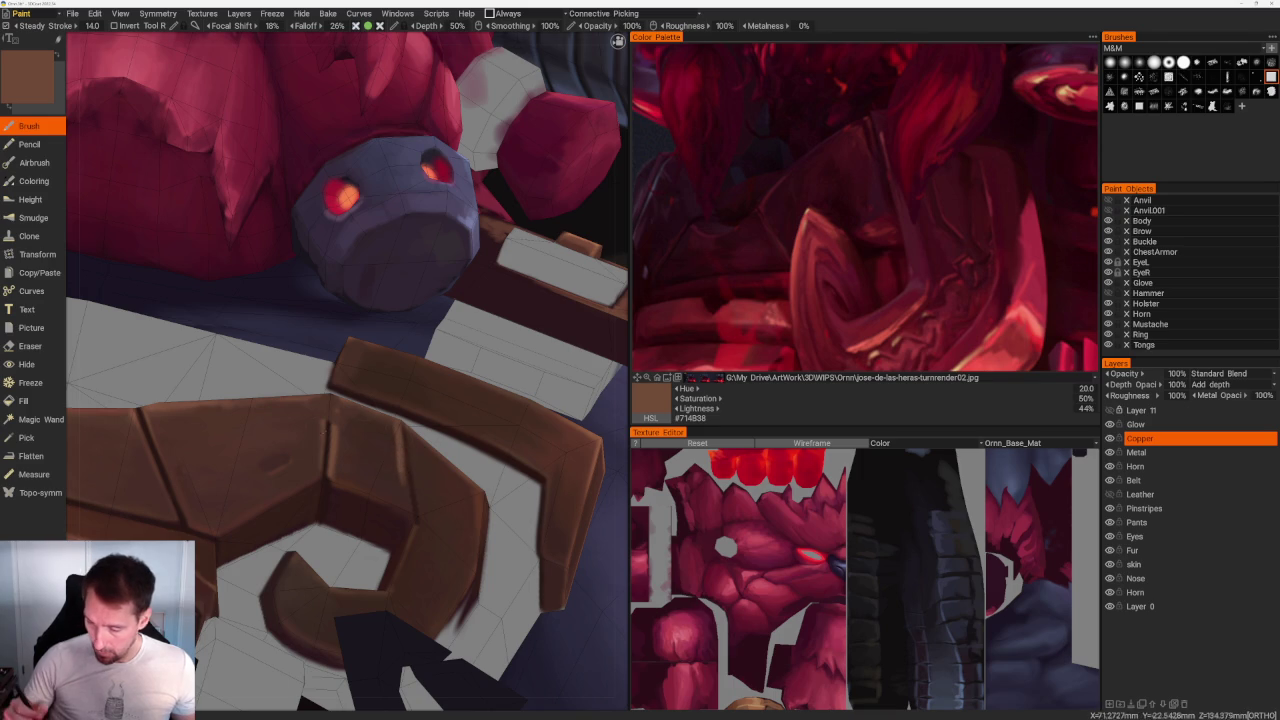
pyautogui.press('v')
pyautogui.press('v')
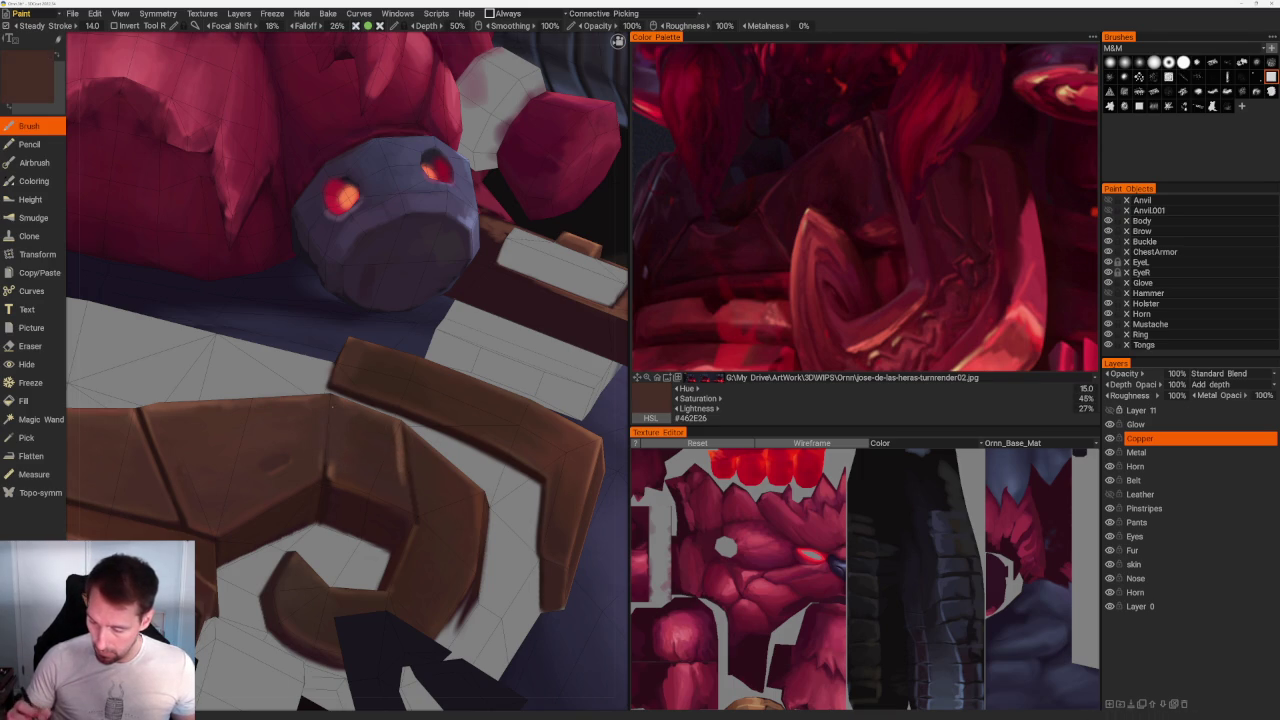
pyautogui.scroll(-10, 349, 191)
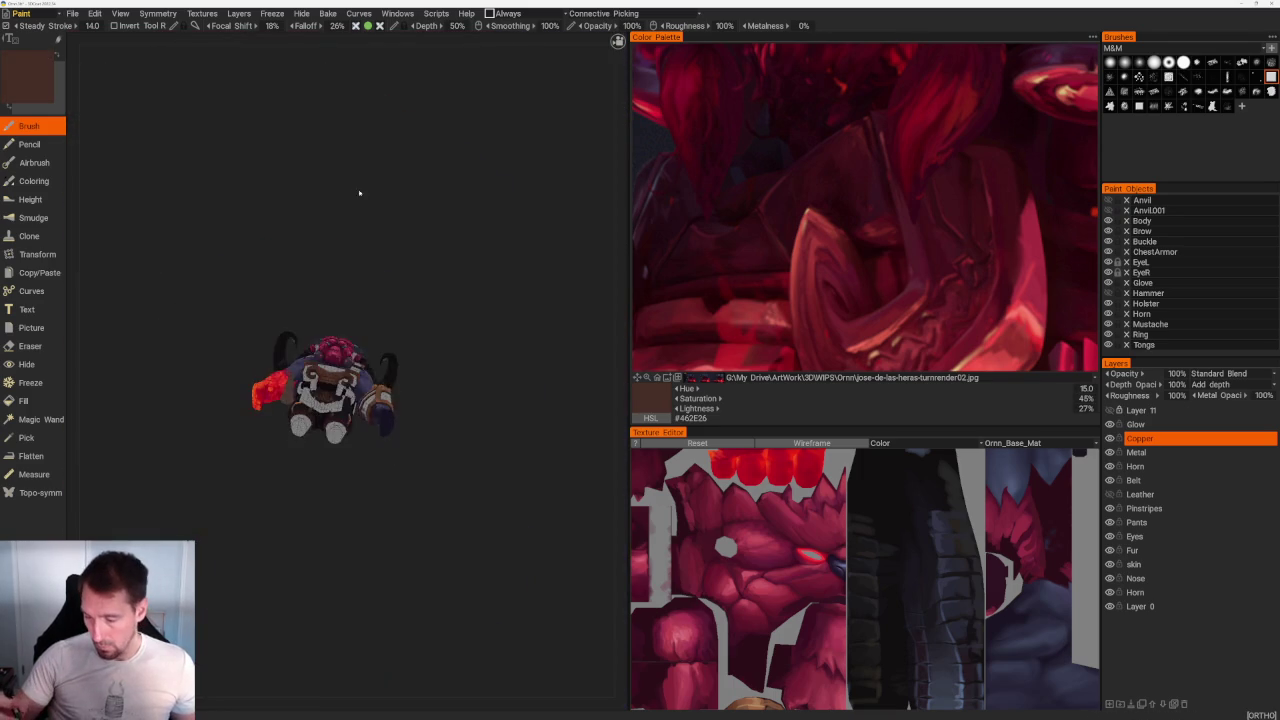
# Step: Touch up the belt pieces in dark brown #311C18
pyautogui.moveTo(420, 297); pyautogui.dragTo(363, 257)
pyautogui.scroll(5, 486, 509)
pyautogui.moveTo(486, 509)
pyautogui.mouseDown()
pyautogui.moveTo(451, 514)
pyautogui.moveTo(500, 597)
pyautogui.mouseUp()
pyautogui.scroll(5, 400, 450)
pyautogui.scroll(5, 330, 382)
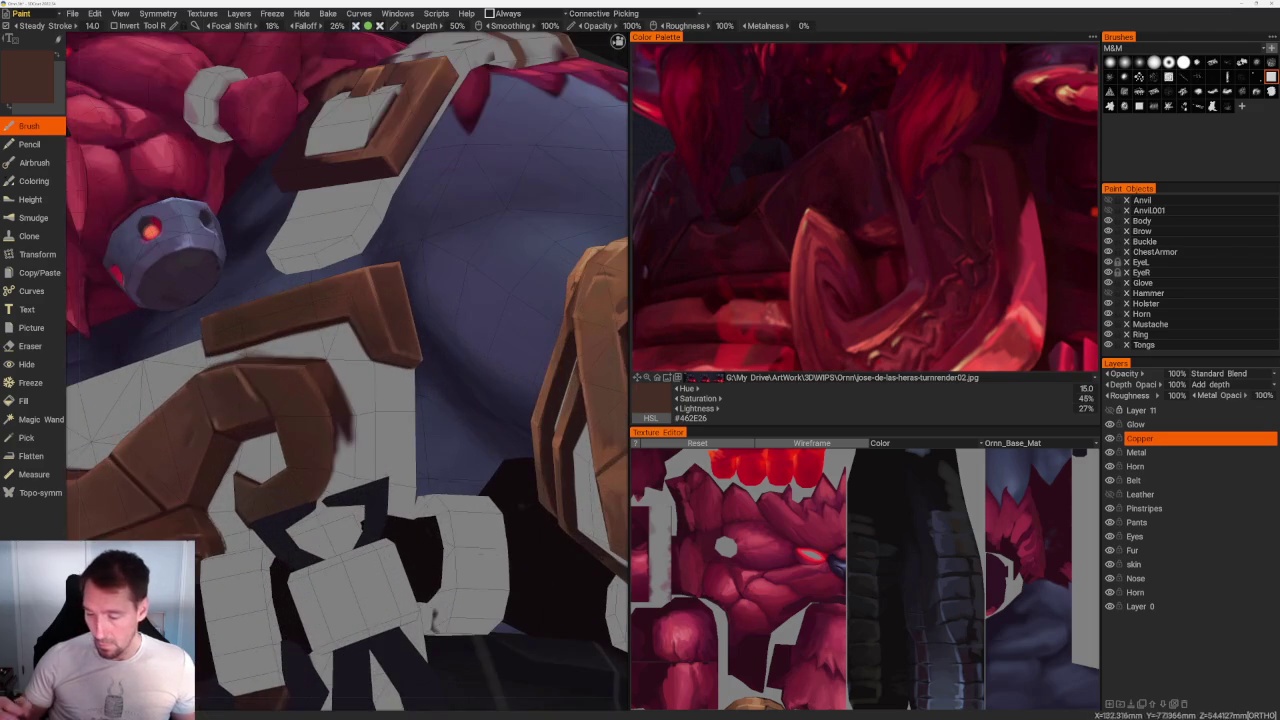
pyautogui.press('v')
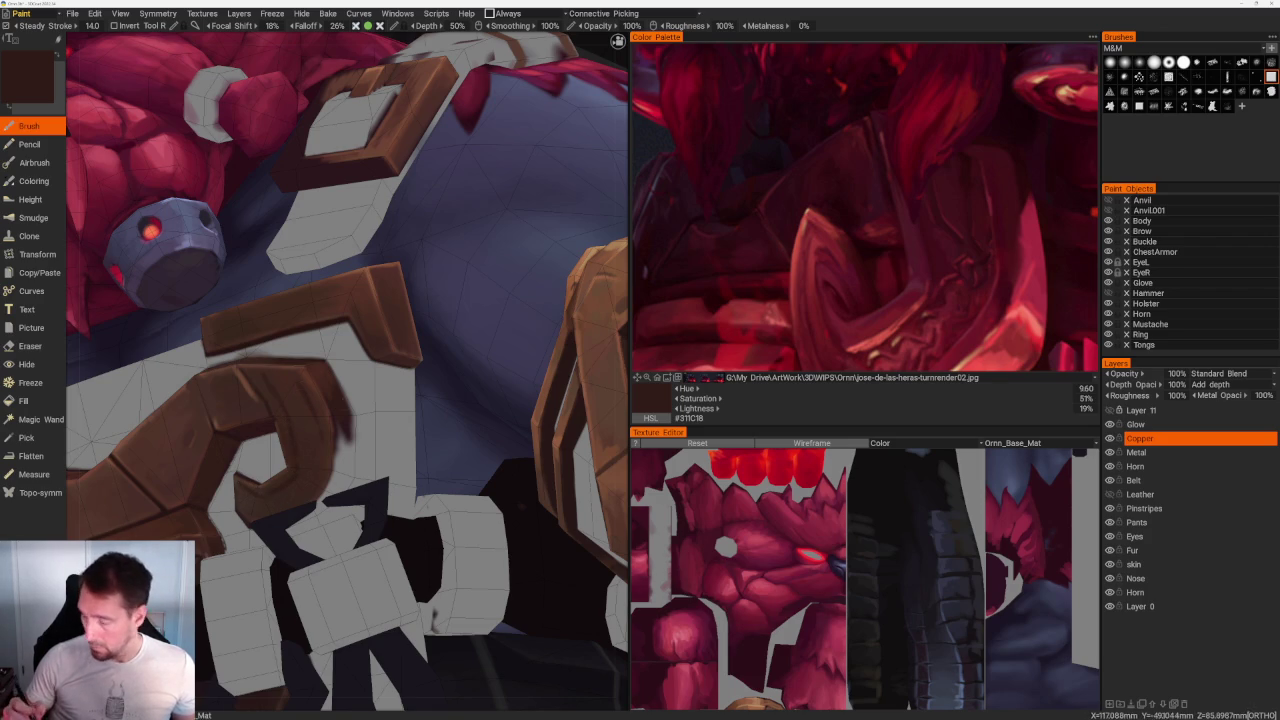
# Step: Turn to a front view and make the Leather layer visible again
pyautogui.scroll(-10, 246, 243)
pyautogui.moveTo(246, 243)
pyautogui.mouseDown(button='middle')
pyautogui.moveTo(400, 180)
pyautogui.moveTo(380, 191)
pyautogui.mouseUp(button='middle')
pyautogui.scroll(5, 490, 481)
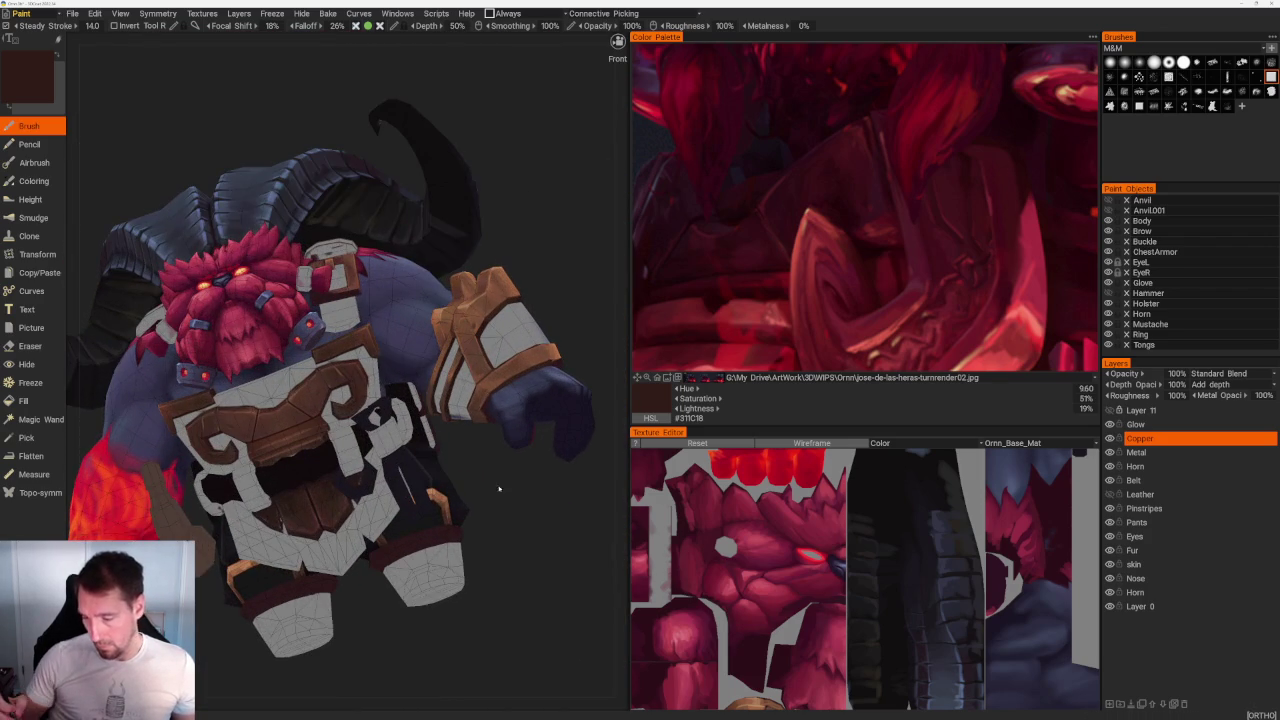
pyautogui.click(1109, 494)
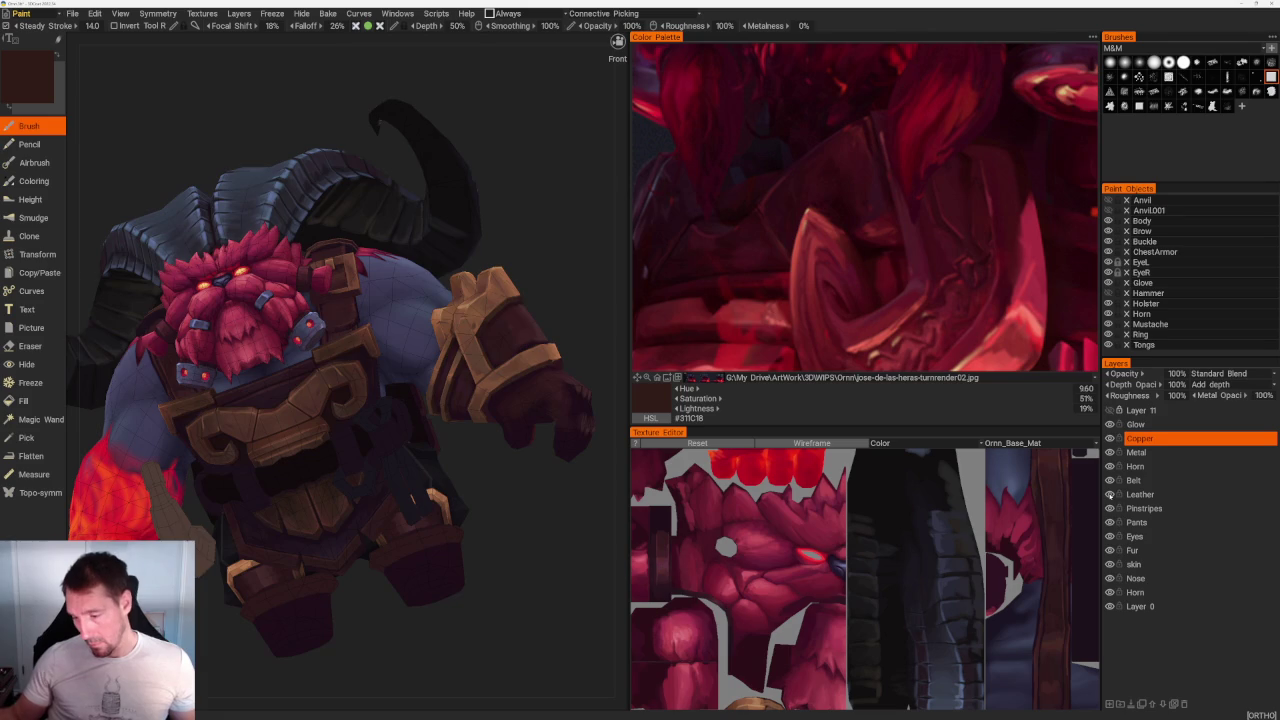
# Step: Frame the shoulder, fist and bracer and sample the strap buckle's brown
pyautogui.moveTo(531, 509); pyautogui.dragTo(526, 480, button='middle')
pyautogui.scroll(5, 578, 641)
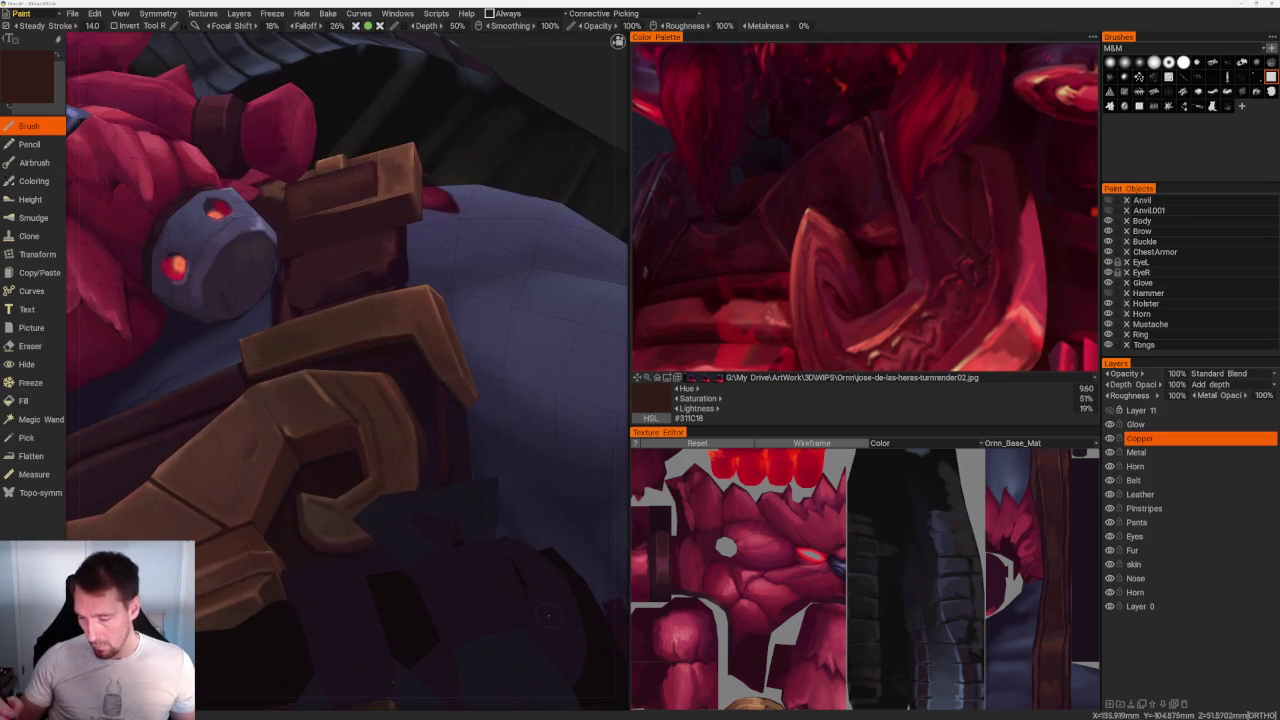
pyautogui.moveTo(403, 476); pyautogui.dragTo(362, 446, button='middle')
pyautogui.scroll(5, 247, 385)
pyautogui.press('v')
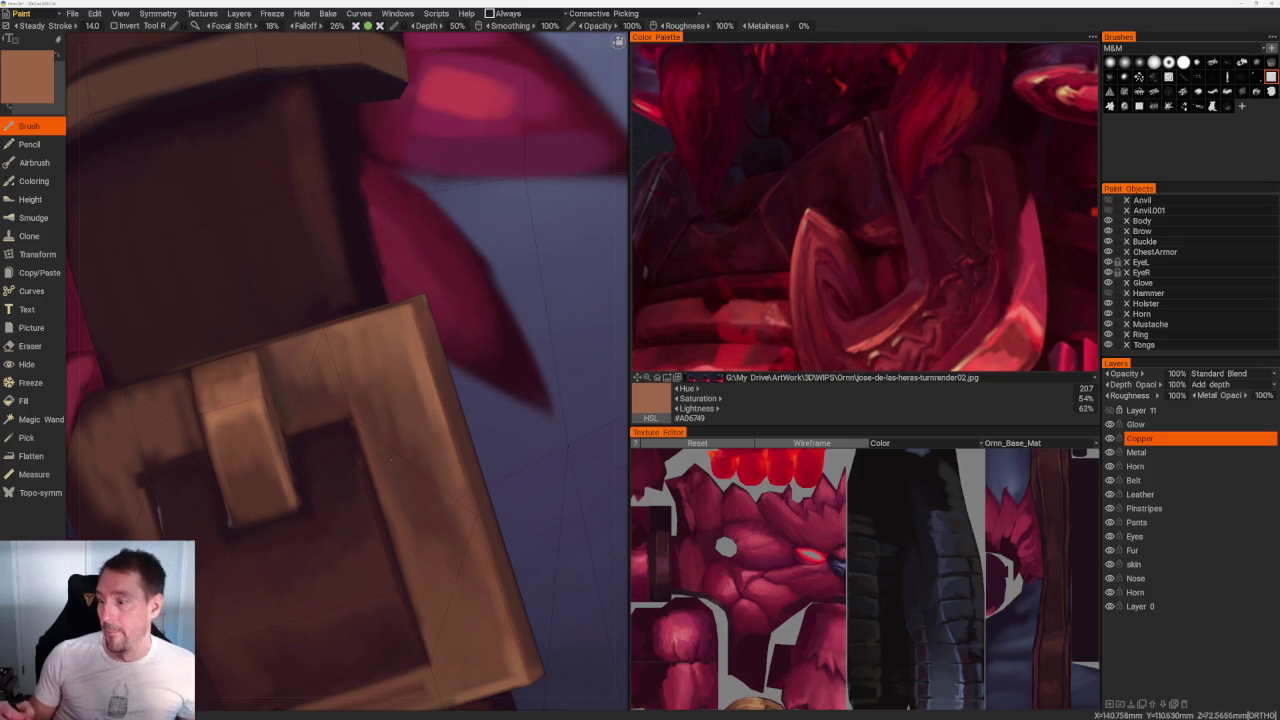
# Step: Shade the buckle with slightly different and darker browns sampled from the belt
pyautogui.scroll(-3, 440, 300)
pyautogui.scroll(-10, 430, 219)
pyautogui.scroll(10, 430, 219)
pyautogui.scroll(3, 430, 219)
pyautogui.scroll(3, 430, 219)
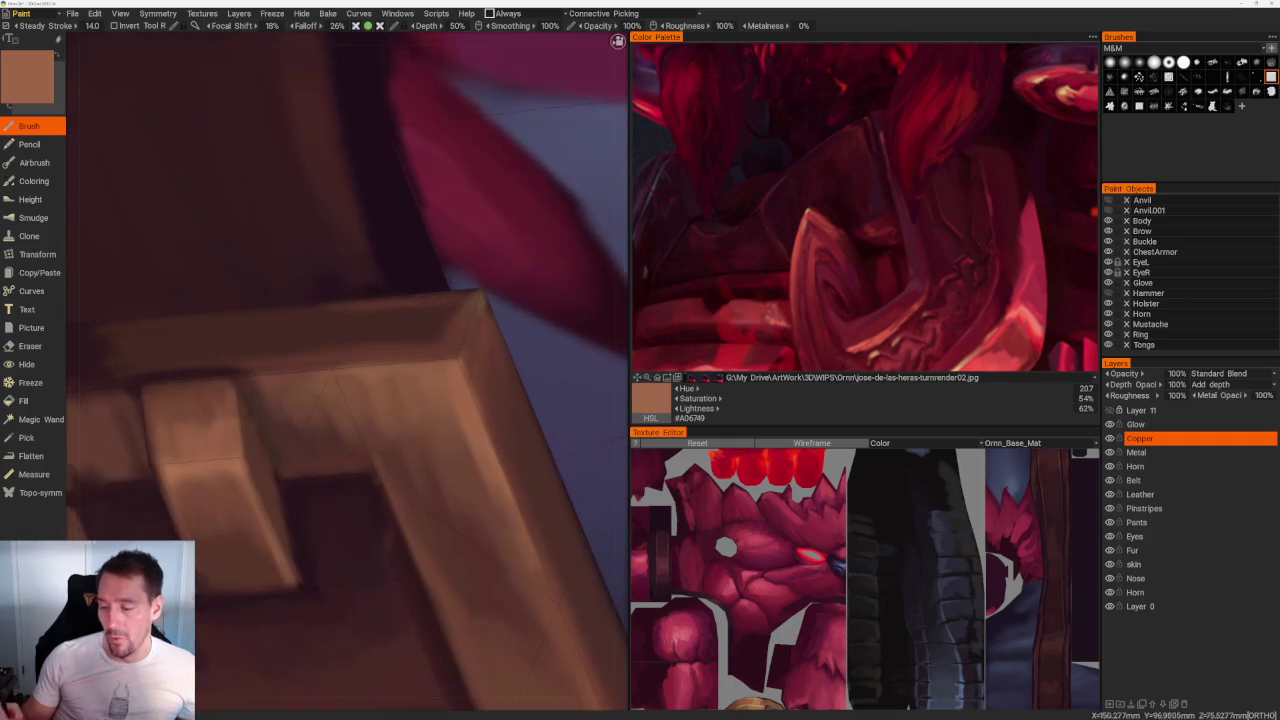
pyautogui.press('v')
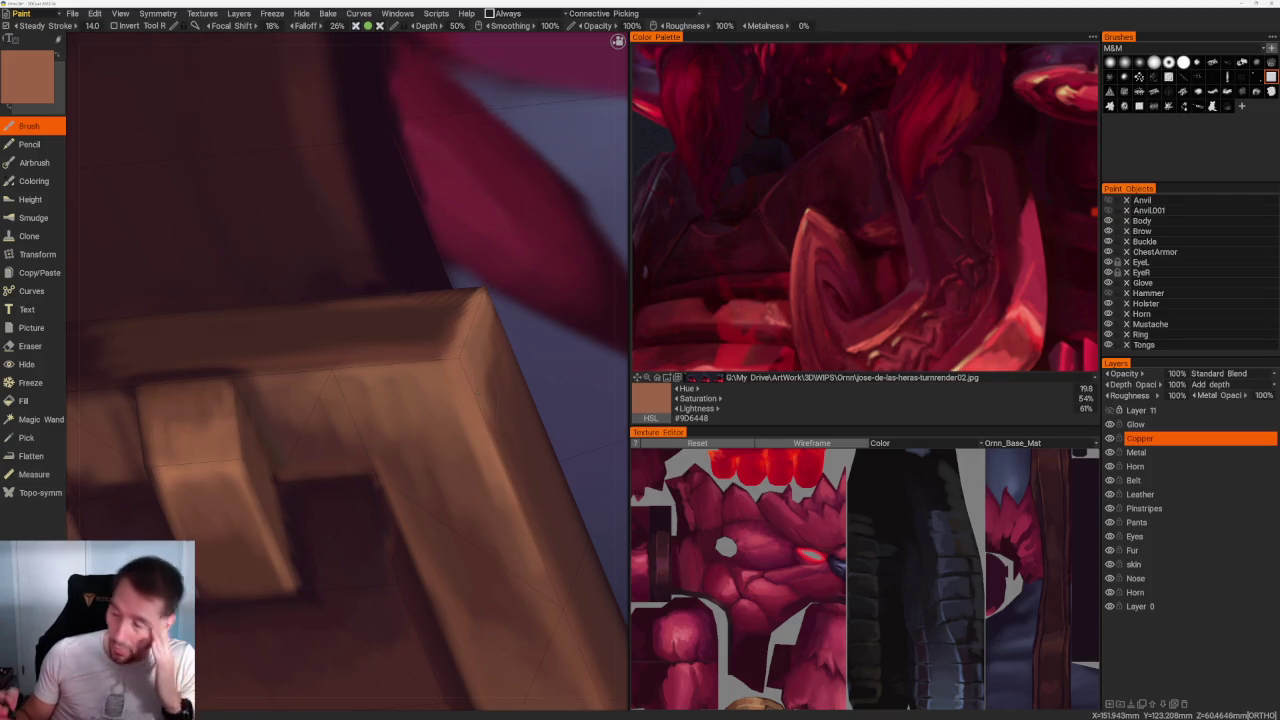
pyautogui.scroll(-3, 430, 219)
pyautogui.scroll(-10, 430, 219)
pyautogui.moveTo(449, 151)
pyautogui.mouseDown()
pyautogui.moveTo(423, 266)
pyautogui.moveTo(509, 309)
pyautogui.moveTo(461, 271)
pyautogui.mouseUp()
pyautogui.scroll(5, 461, 271)
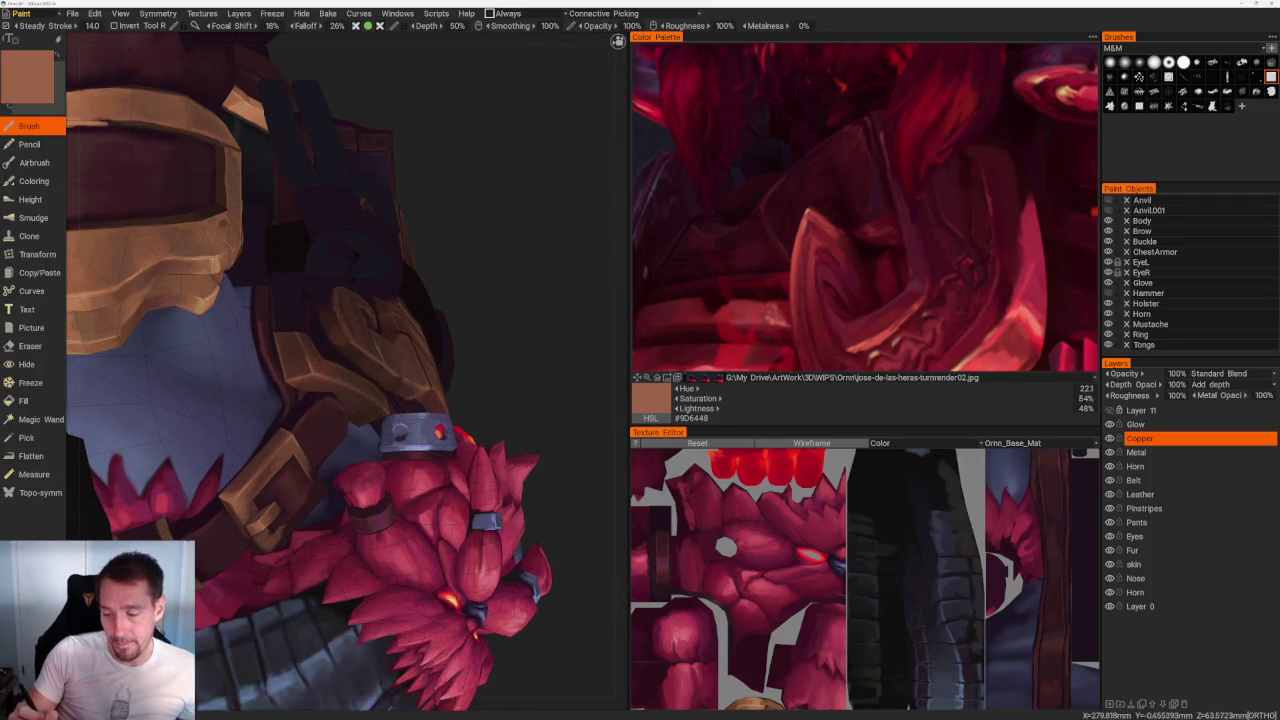
pyautogui.press('v')
# Step: Layer lighter and dark brown shading on the square buckle, ending on #875840
pyautogui.scroll(-2, 513, 239)
pyautogui.scroll(2, 494, 263)
pyautogui.scroll(2, 494, 263)
pyautogui.scroll(1, 494, 263)
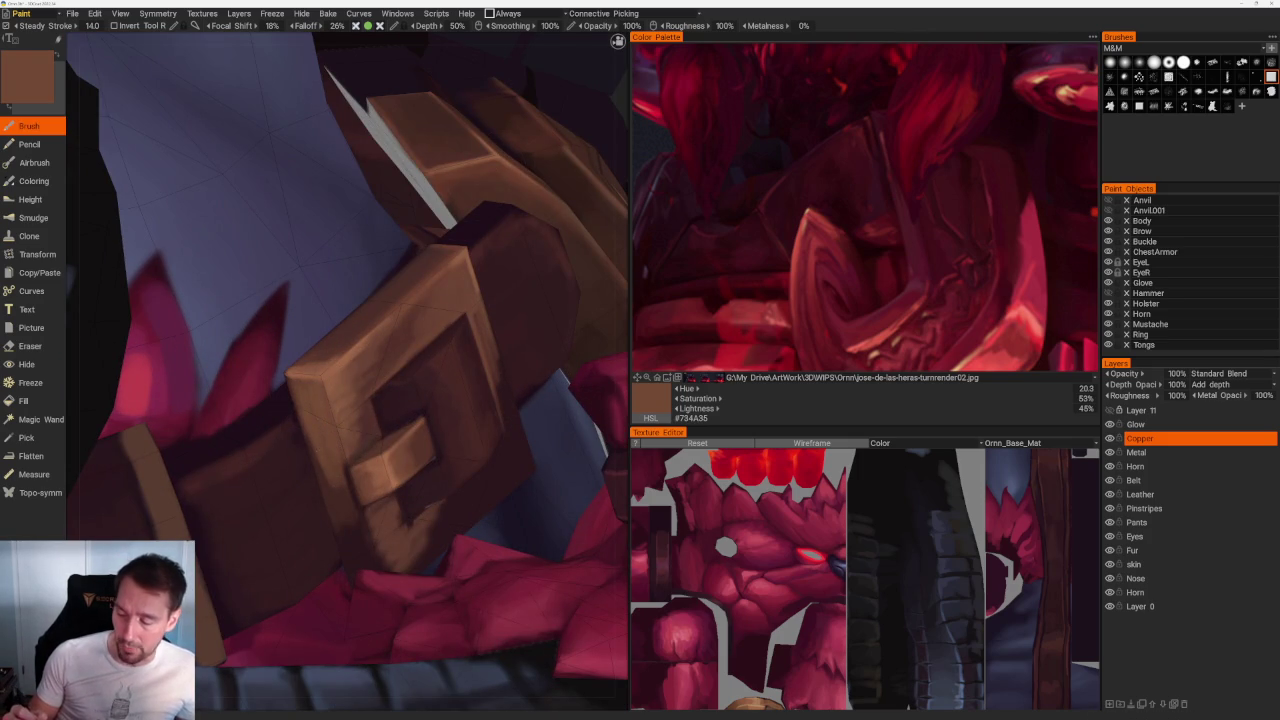
pyautogui.press('v')
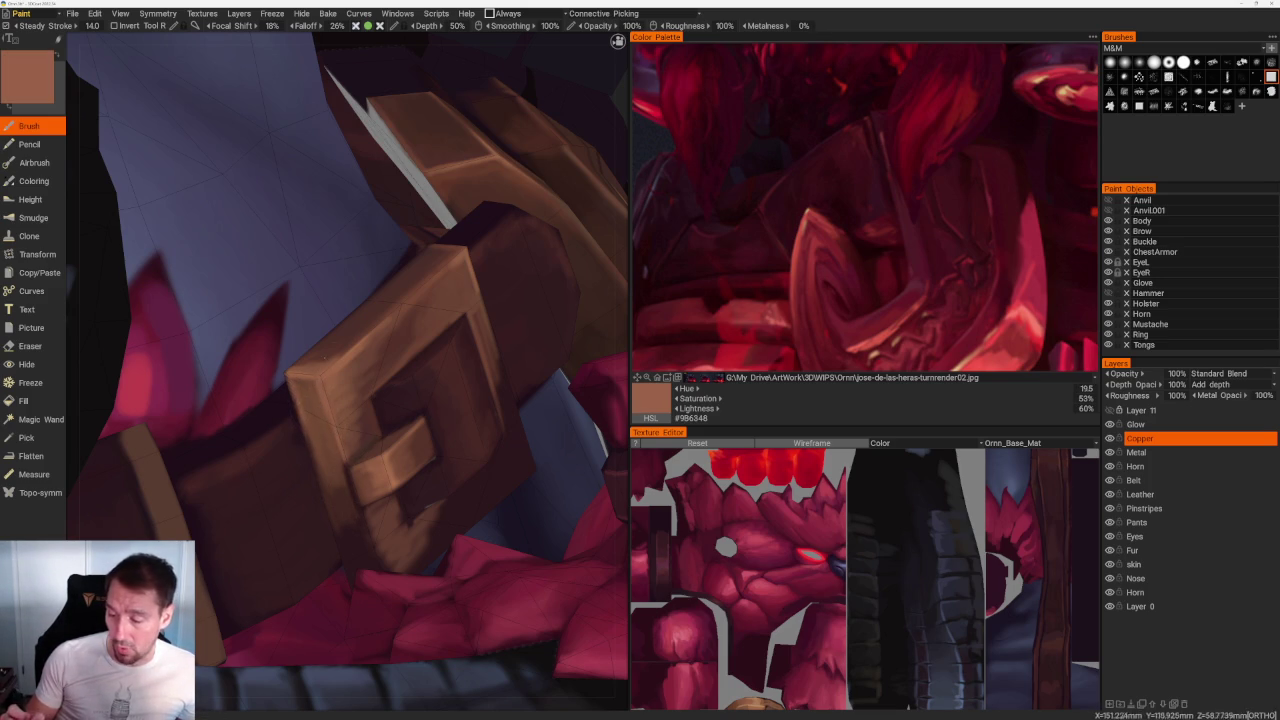
pyautogui.press('v')
pyautogui.press('v')
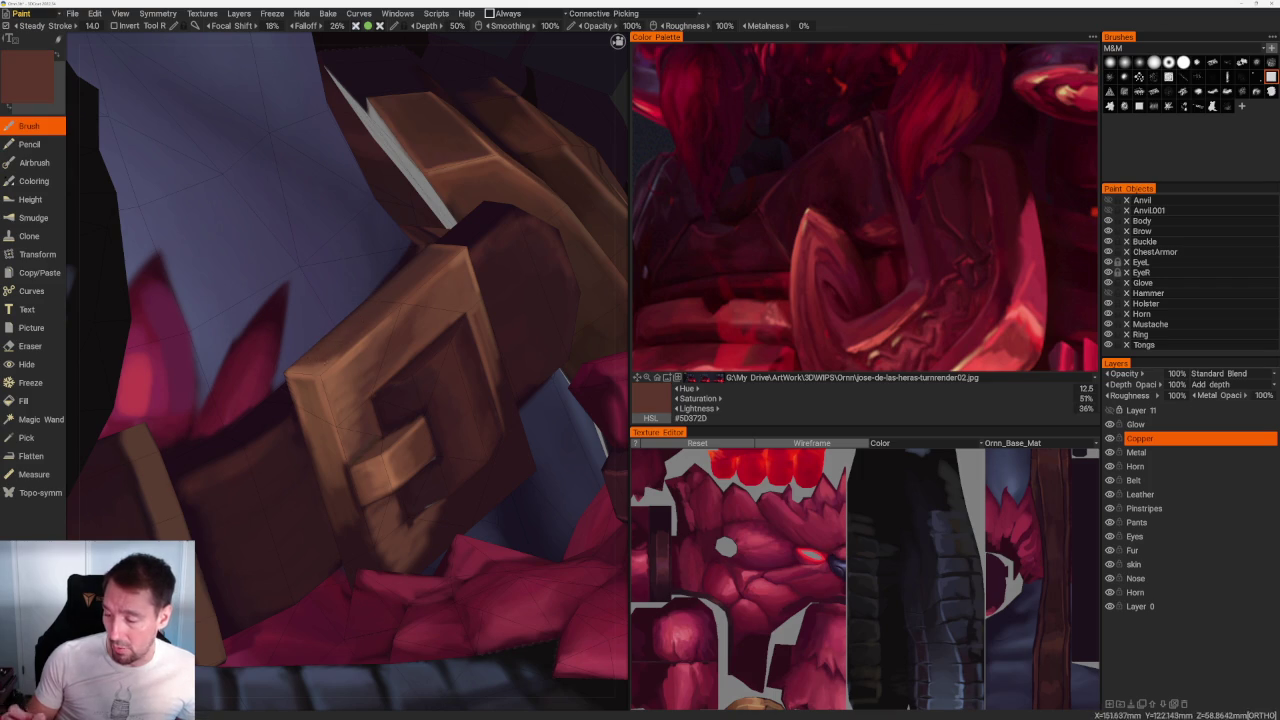
pyautogui.press('v')
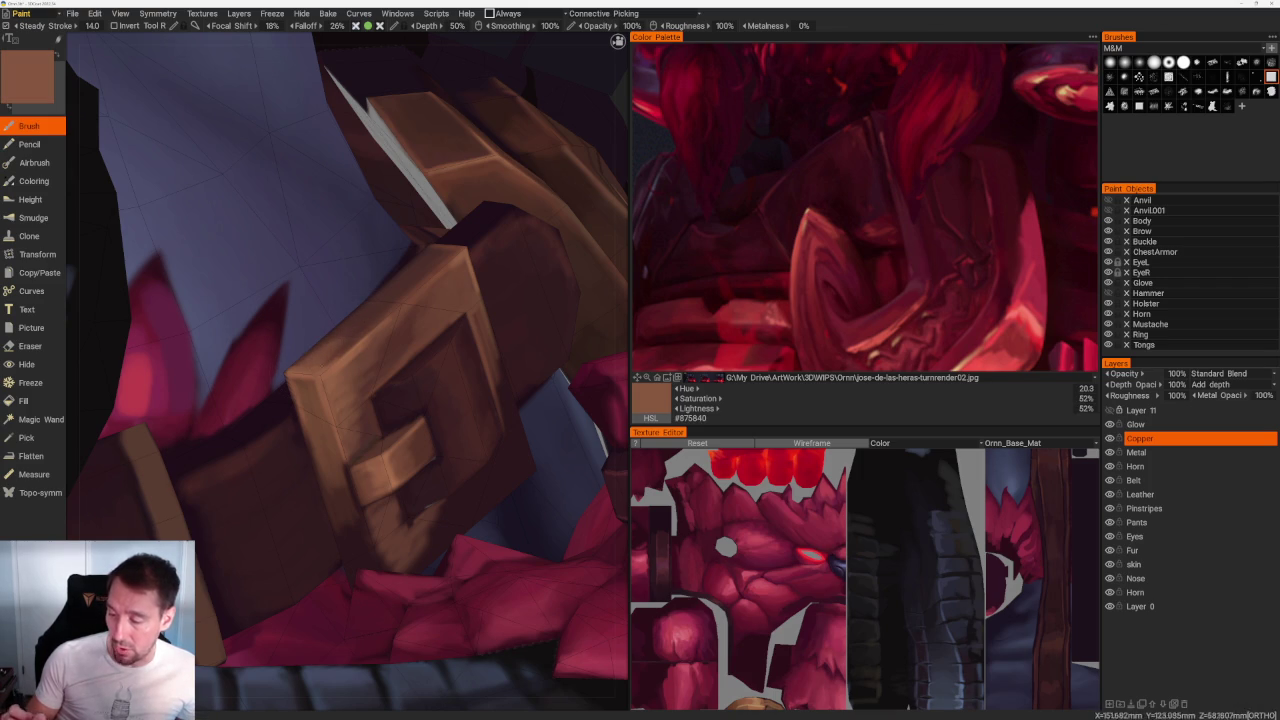
pyautogui.scroll(-5, 357, 180)
pyautogui.moveTo(491, 251); pyautogui.dragTo(545, 318)
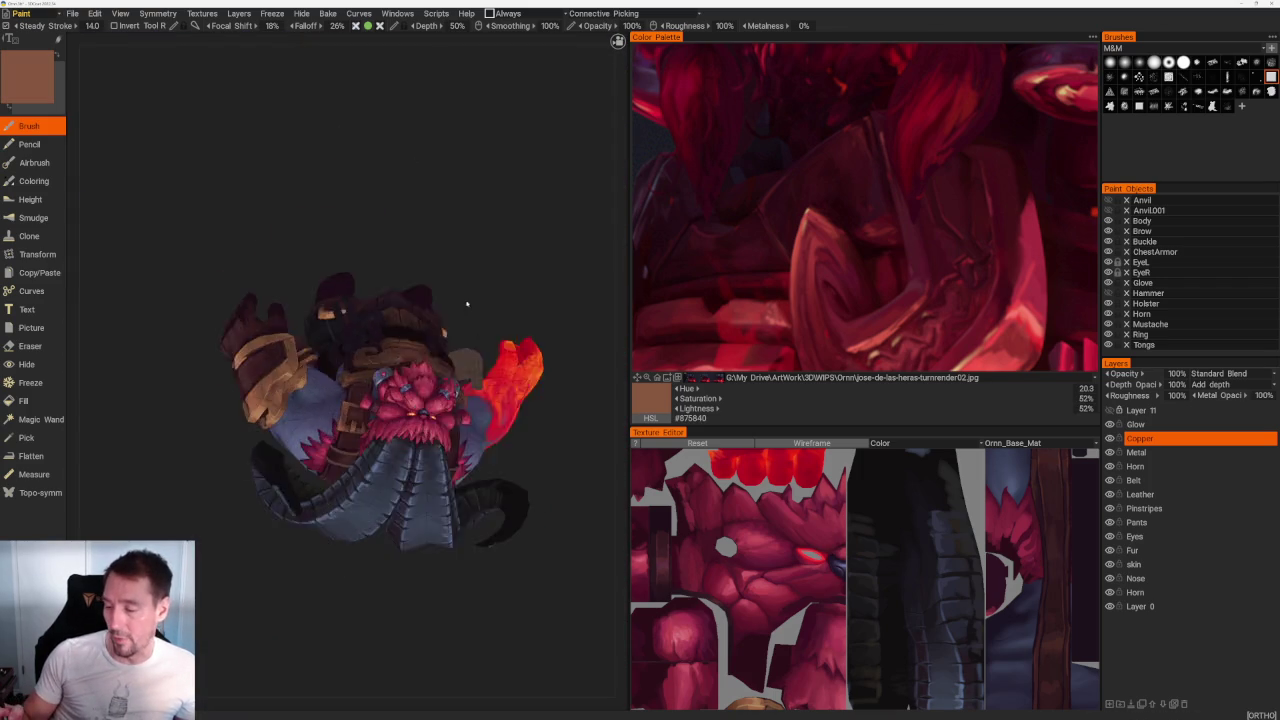
# Step: Dab lighter and darker brown marks on the buckle's left face
pyautogui.scroll(3, 545, 318)
pyautogui.scroll(2, 385, 435)
pyautogui.scroll(2, 385, 435)
pyautogui.scroll(2, 385, 435)
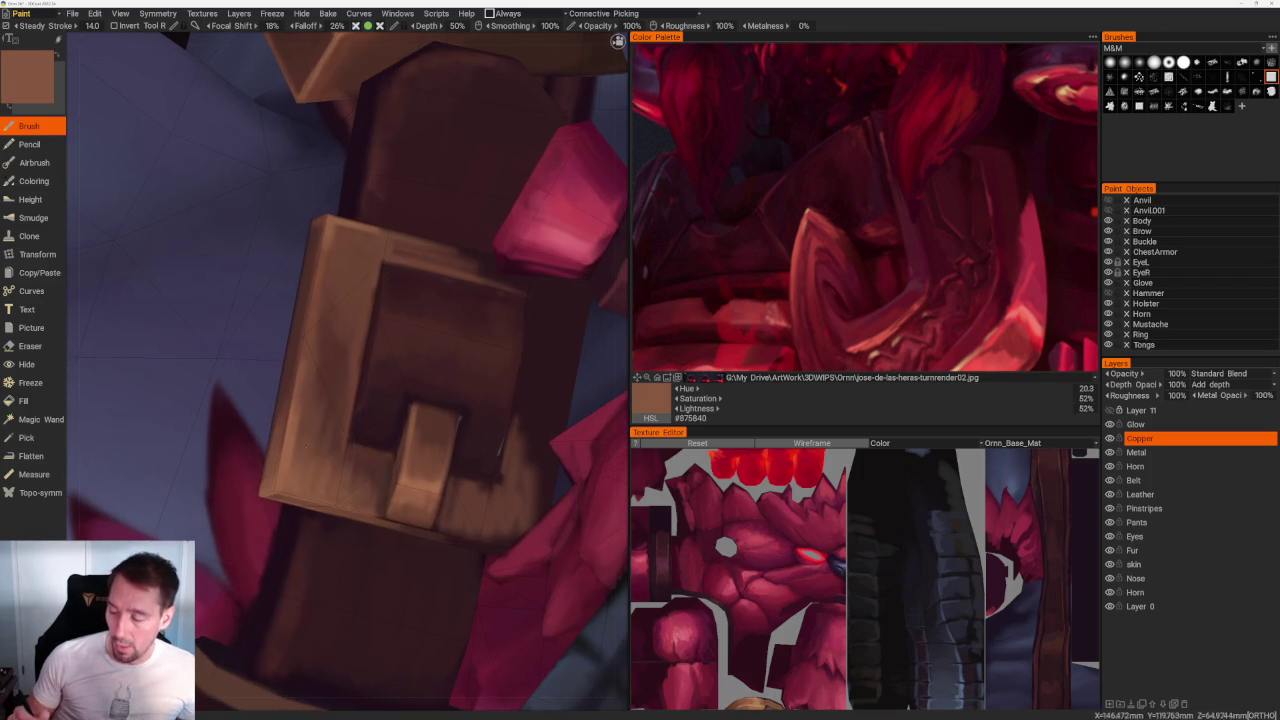
pyautogui.press('v')
pyautogui.press('v')
pyautogui.press('v')
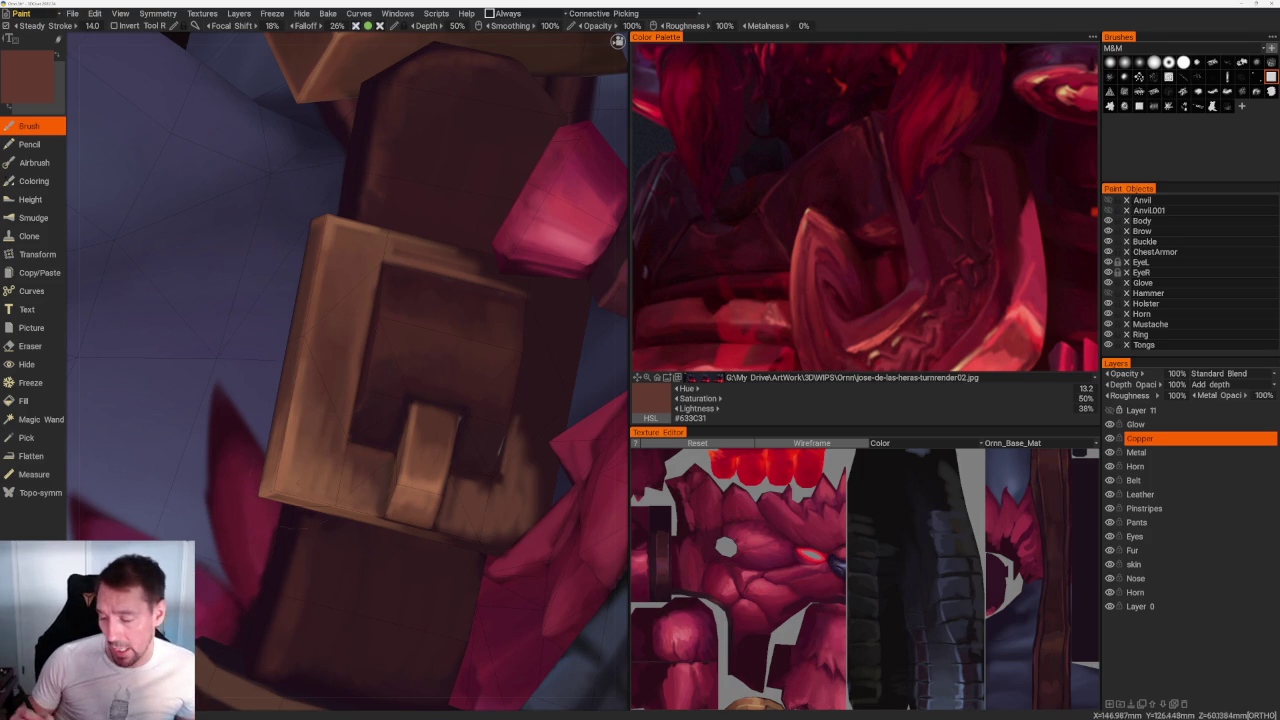
pyautogui.press('v')
pyautogui.moveTo(320, 412); pyautogui.dragTo(322, 444)
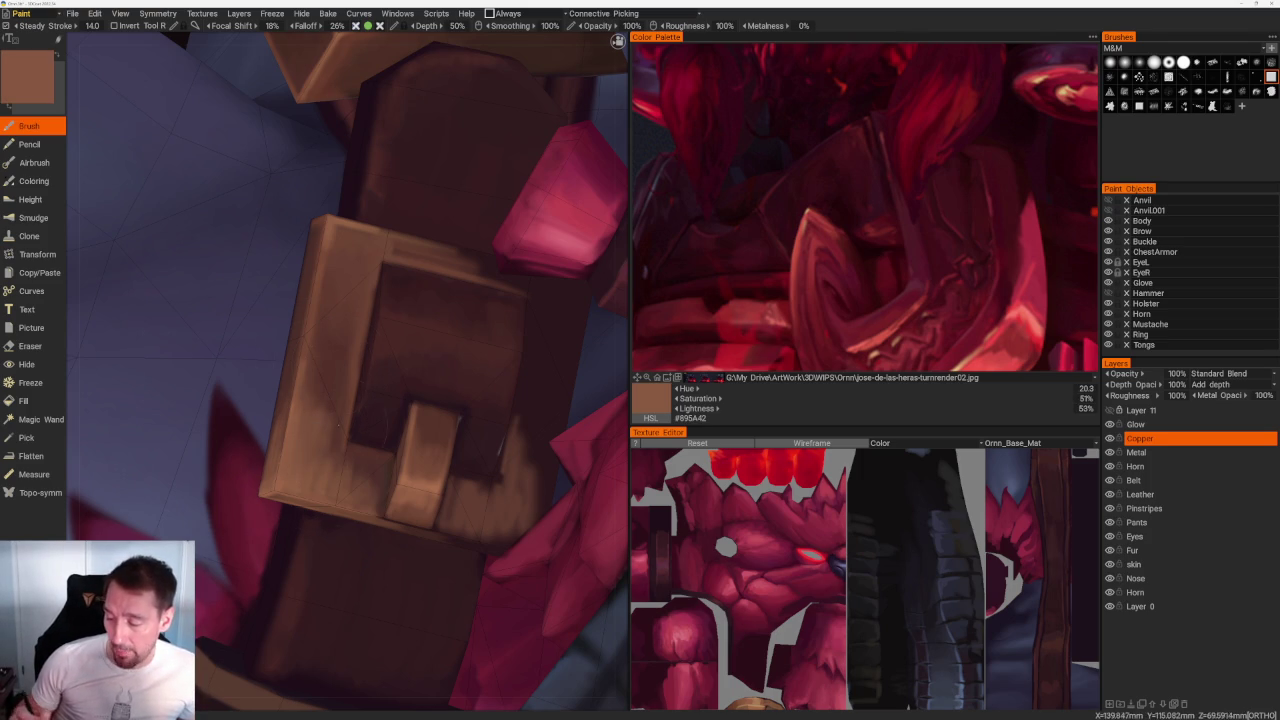
pyautogui.press('v')
pyautogui.moveTo(320, 358)
pyautogui.mouseDown()
pyautogui.moveTo(334, 428)
pyautogui.moveTo(378, 471)
pyautogui.mouseUp()
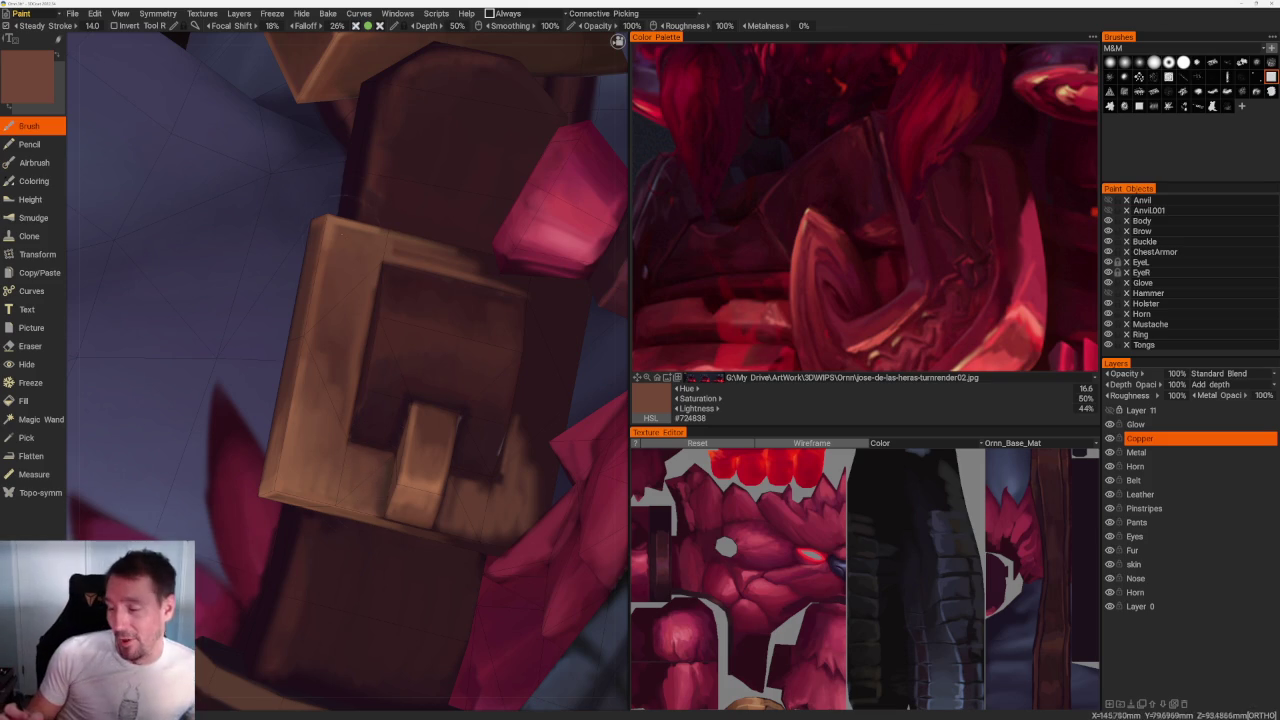
# Step: Paint a lighter band near the buckle top, ending on mid brown #794E3C
pyautogui.press('v')
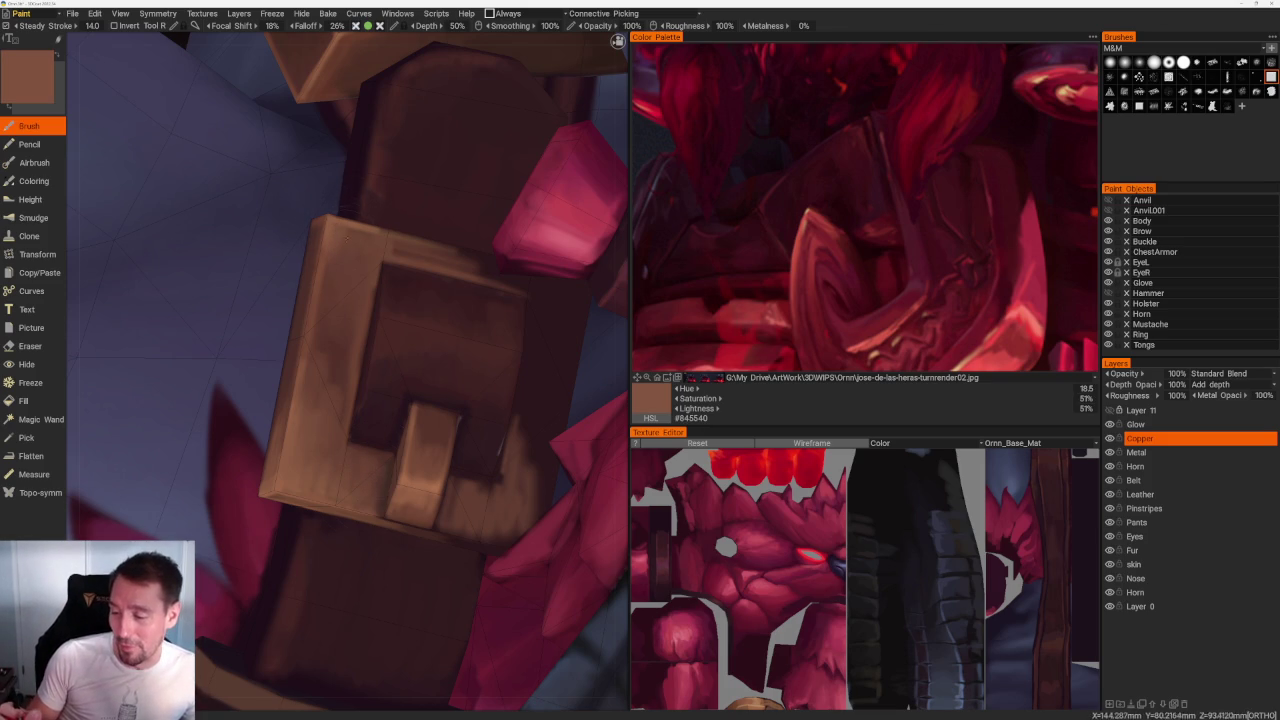
pyautogui.moveTo(370, 255); pyautogui.dragTo(455, 245)
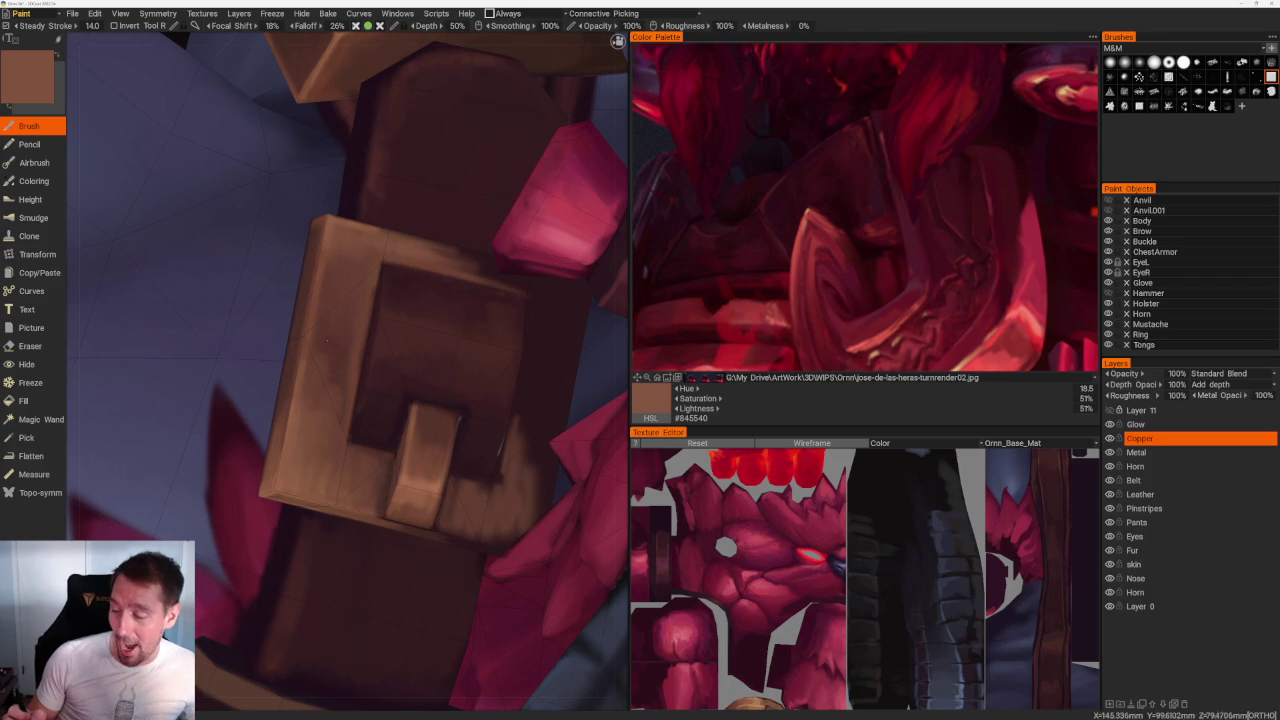
pyautogui.press('v')
pyautogui.press('v')
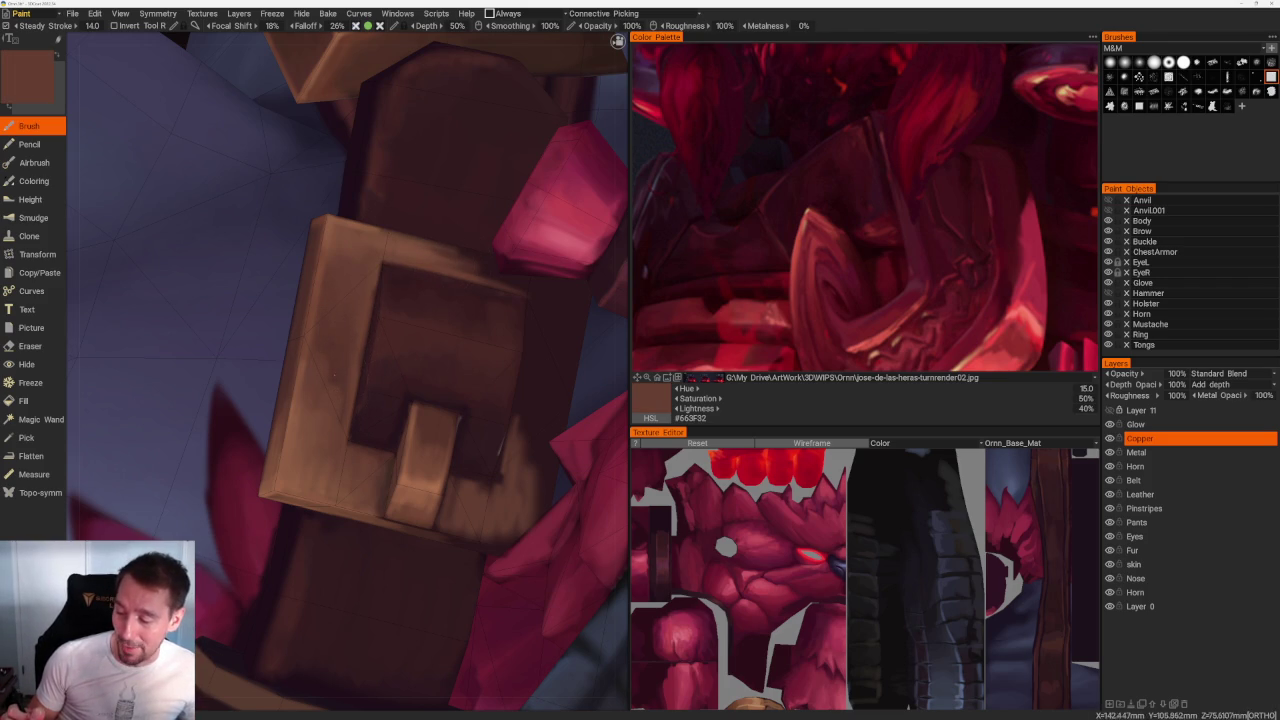
pyautogui.press('v')
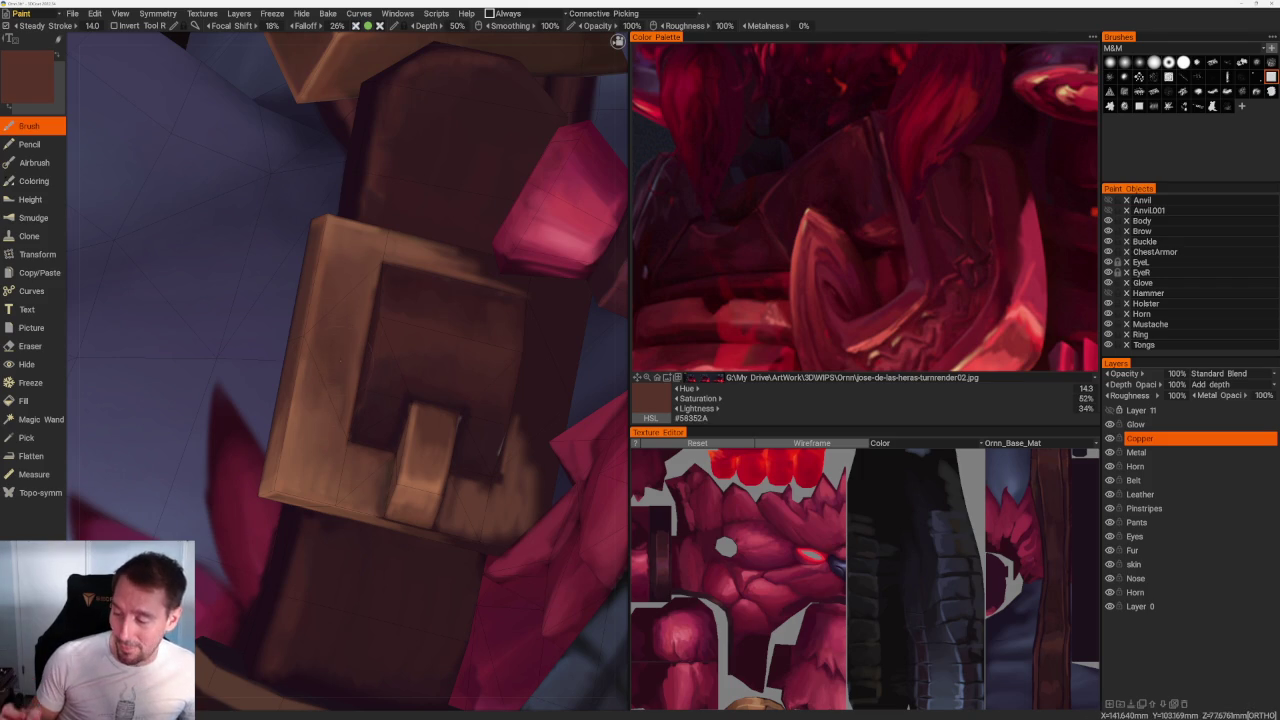
pyautogui.press('v')
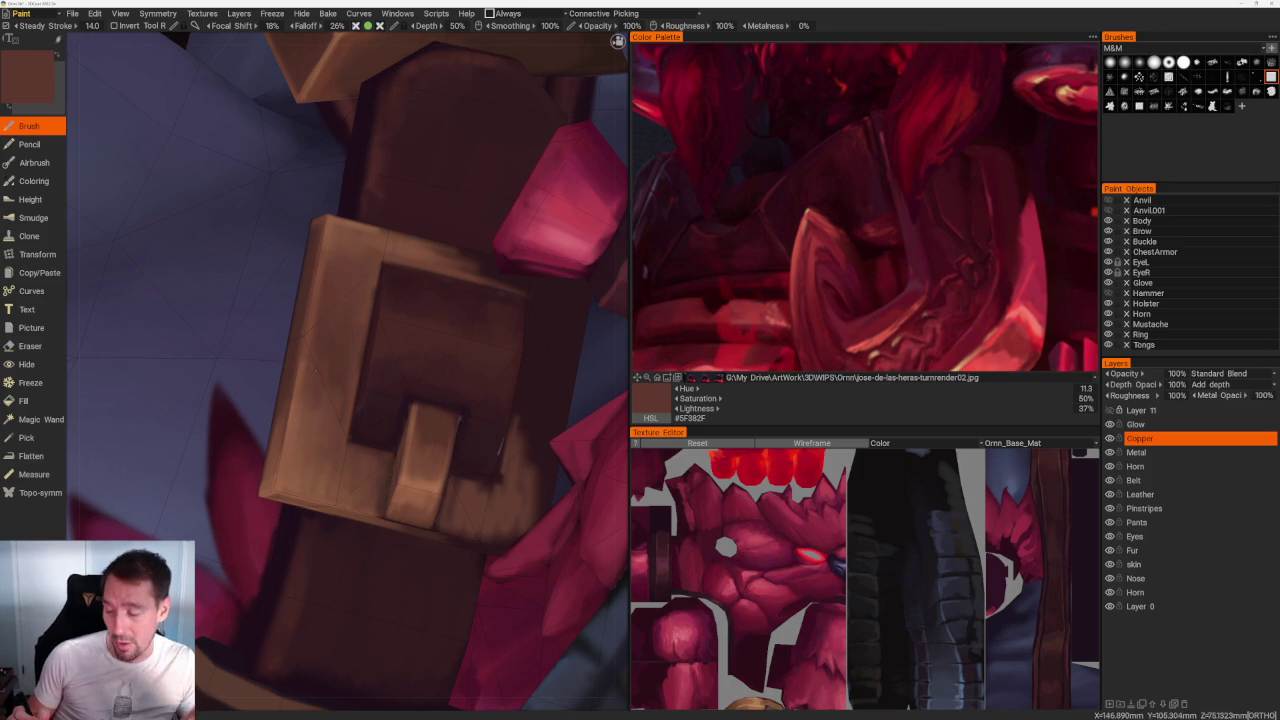
pyautogui.press('v')
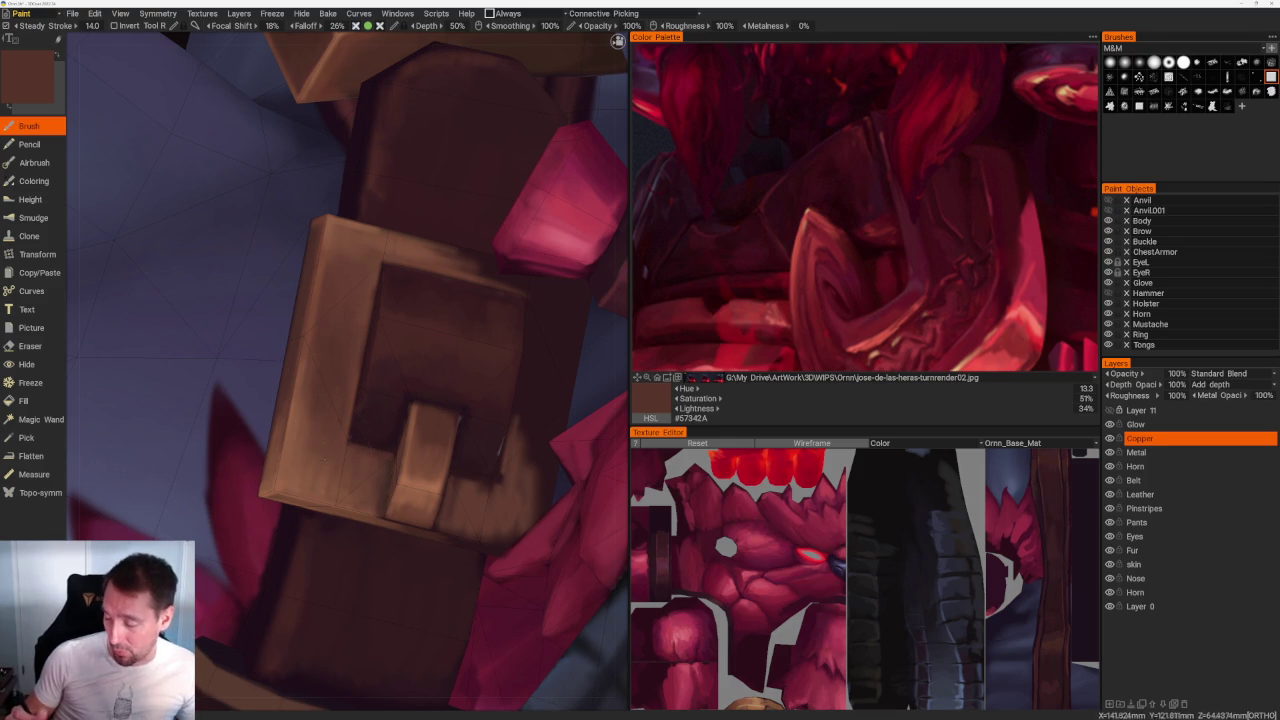
pyautogui.press('v')
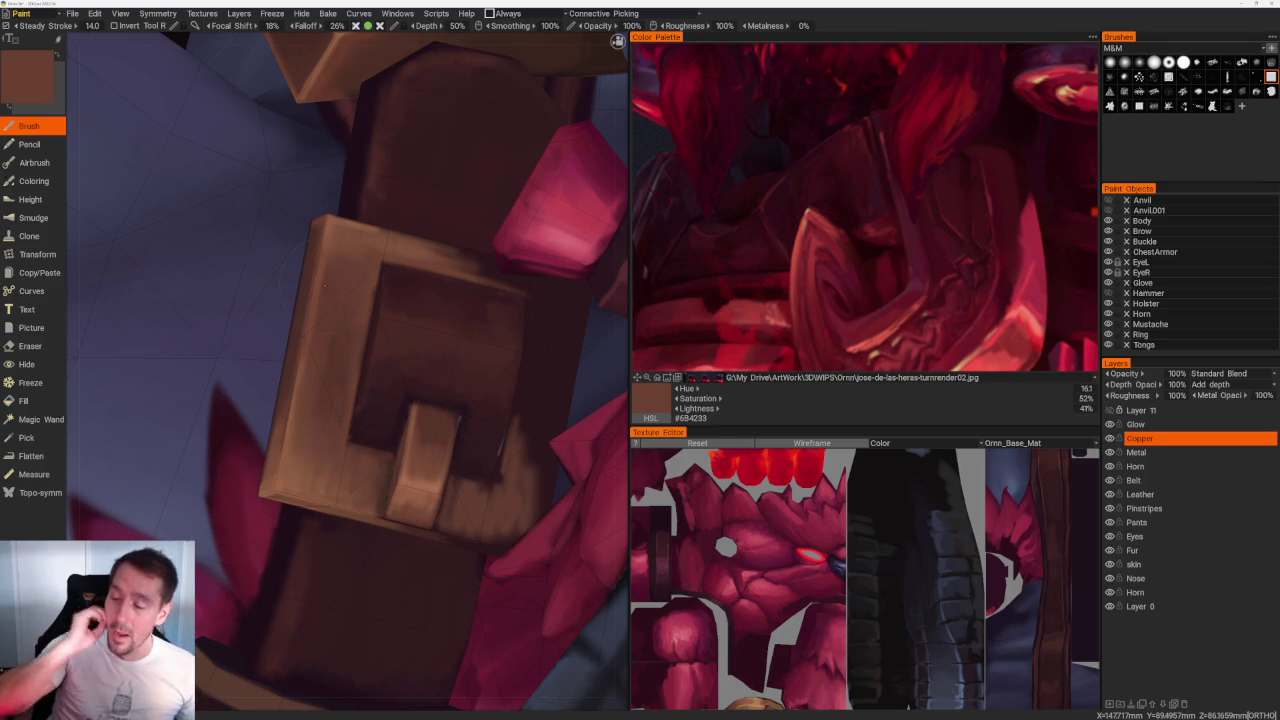
pyautogui.press('v')
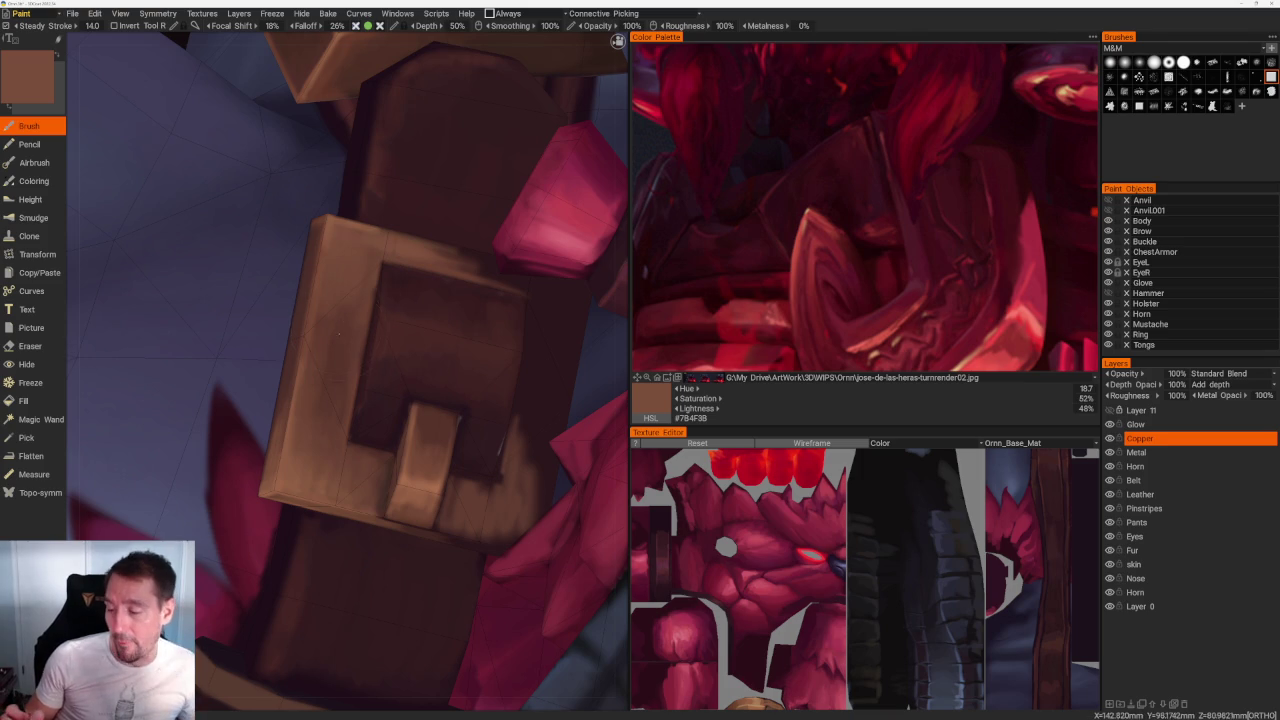
pyautogui.press('v')
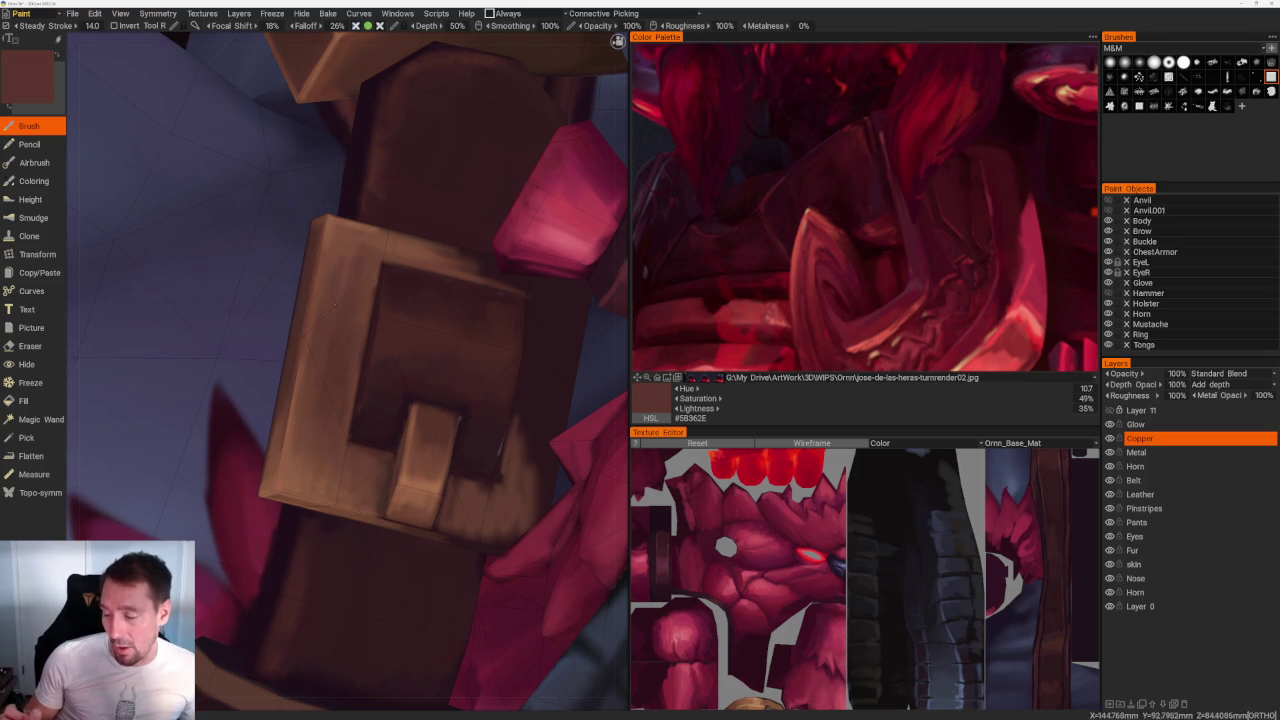
pyautogui.press('v')
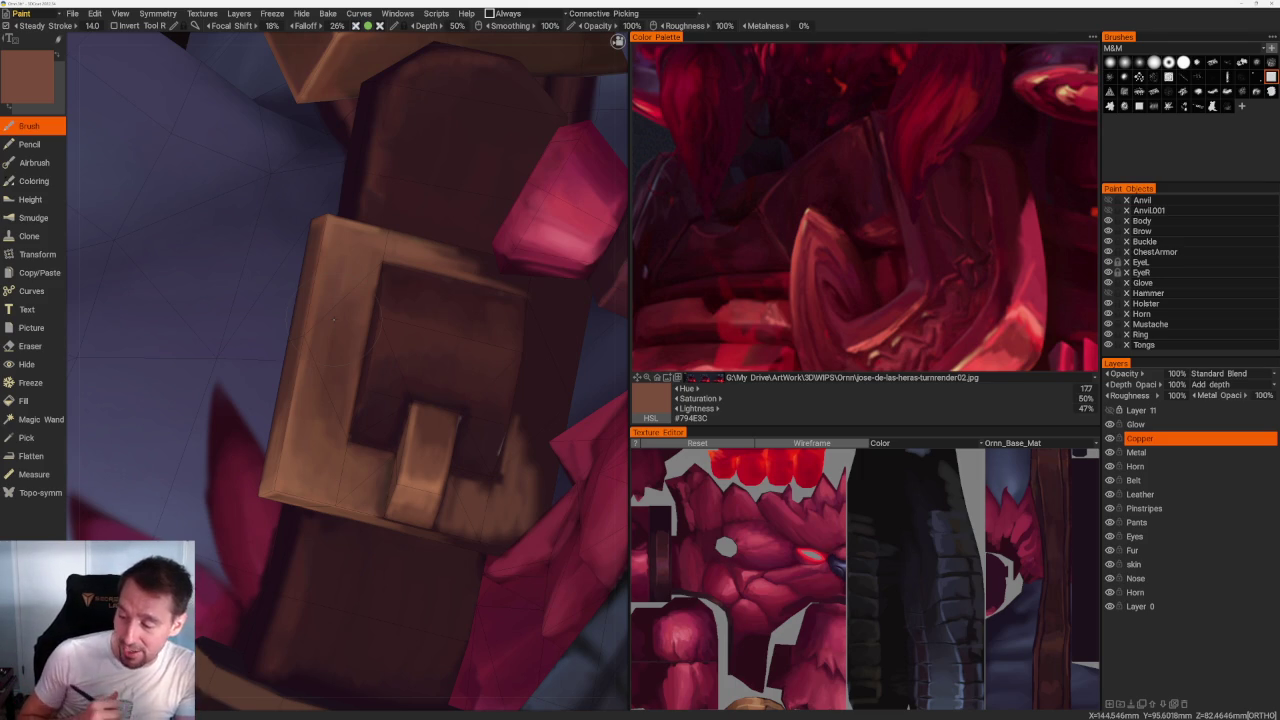
# Step: Brush dark brown #6B4234 shading along the buckle's right edge
pyautogui.press('v')
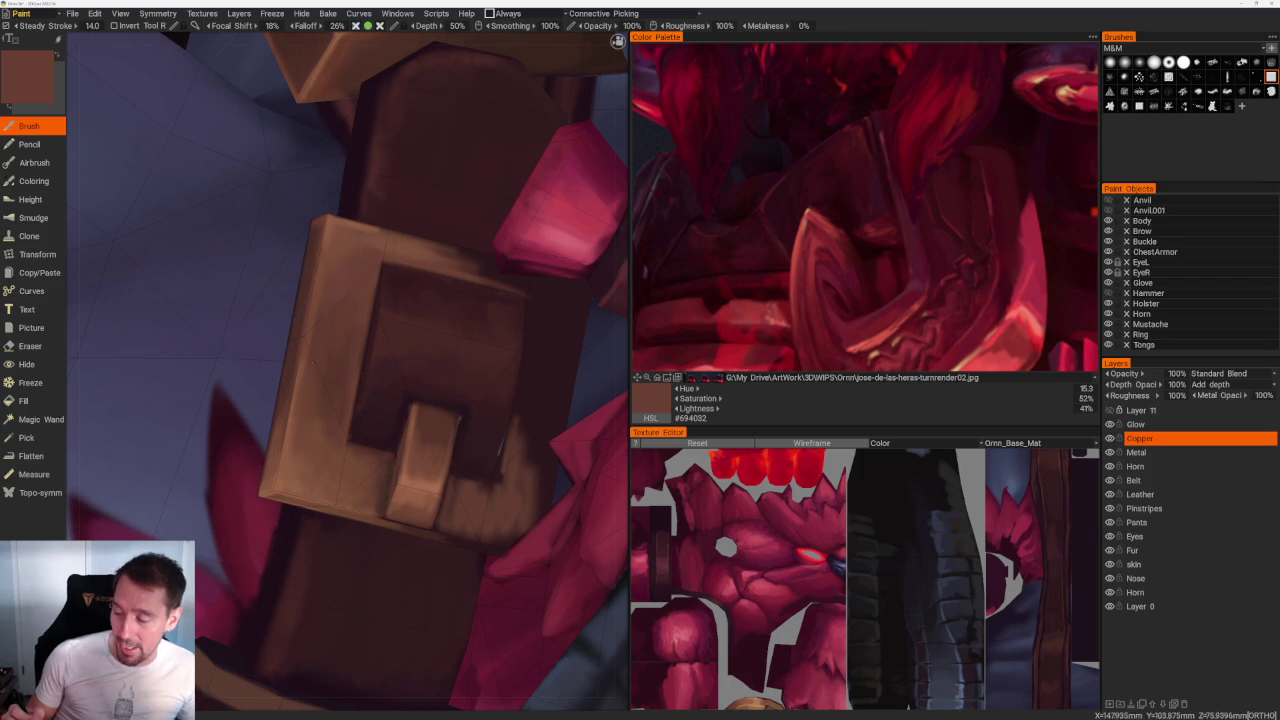
pyautogui.press('v')
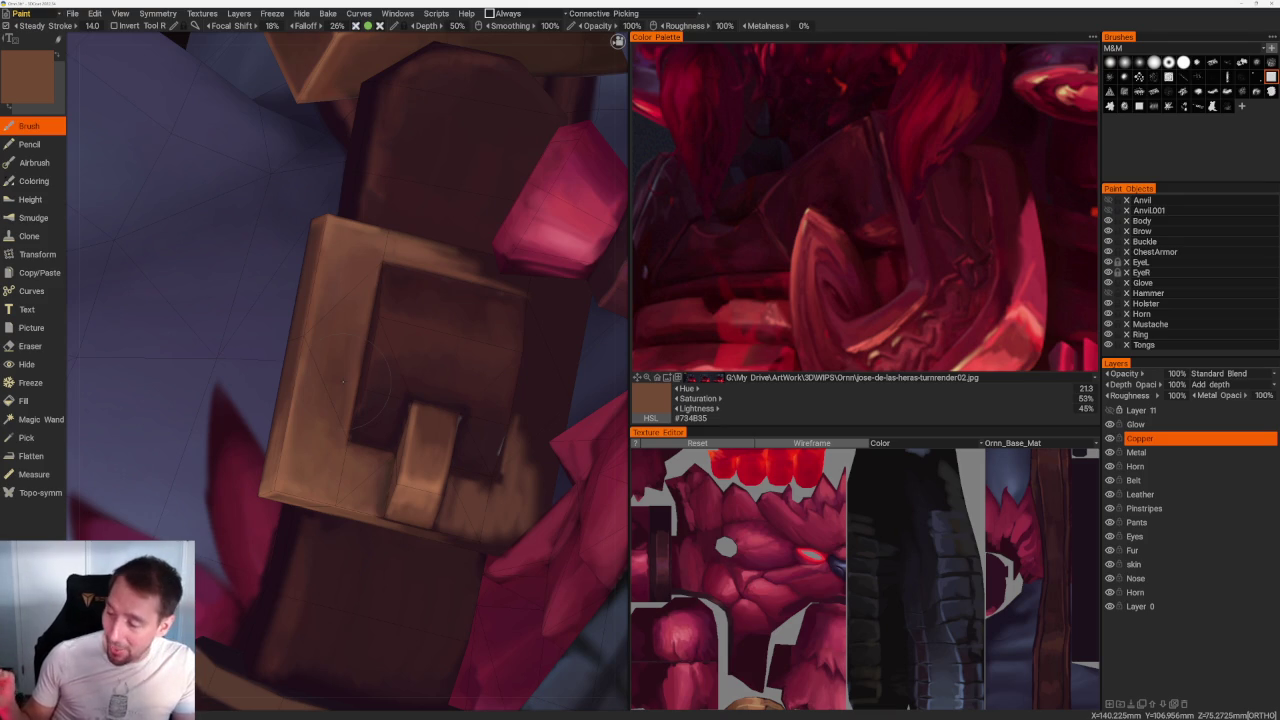
pyautogui.press('v')
pyautogui.moveTo(525, 391)
pyautogui.mouseDown()
pyautogui.moveTo(540, 440)
pyautogui.moveTo(526, 491)
pyautogui.mouseUp()
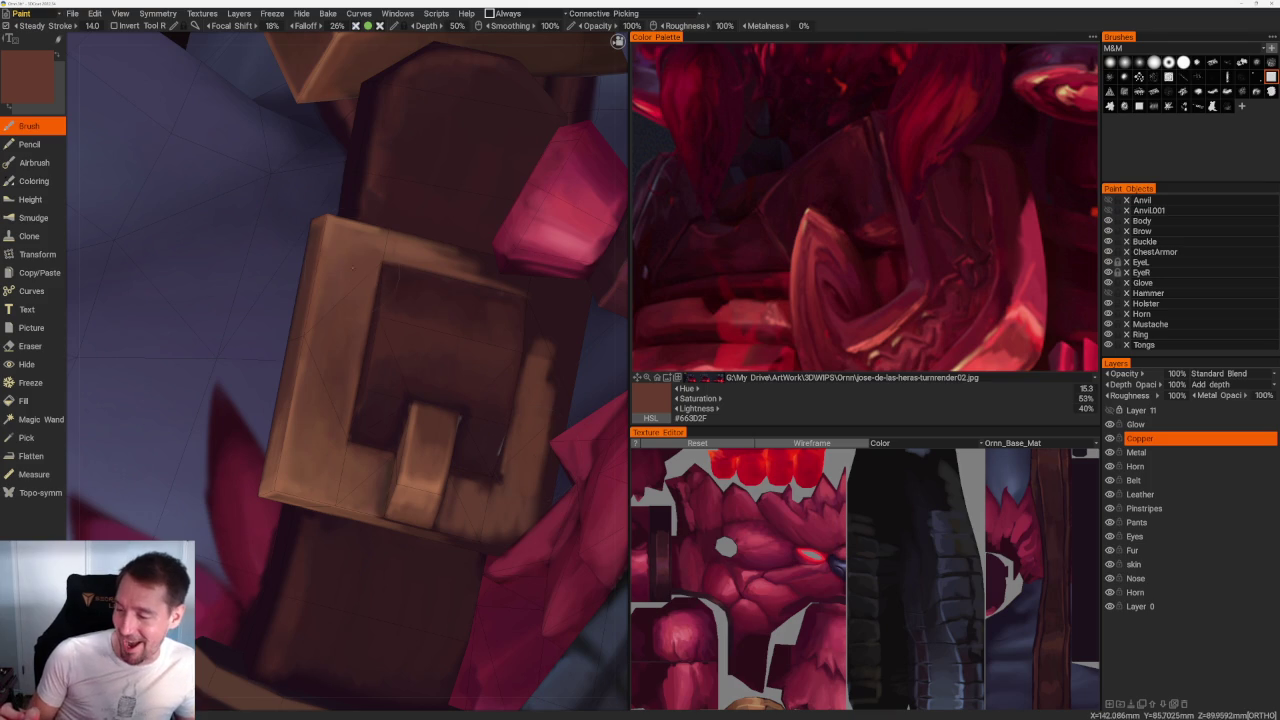
pyautogui.scroll(-5, 370, 370)
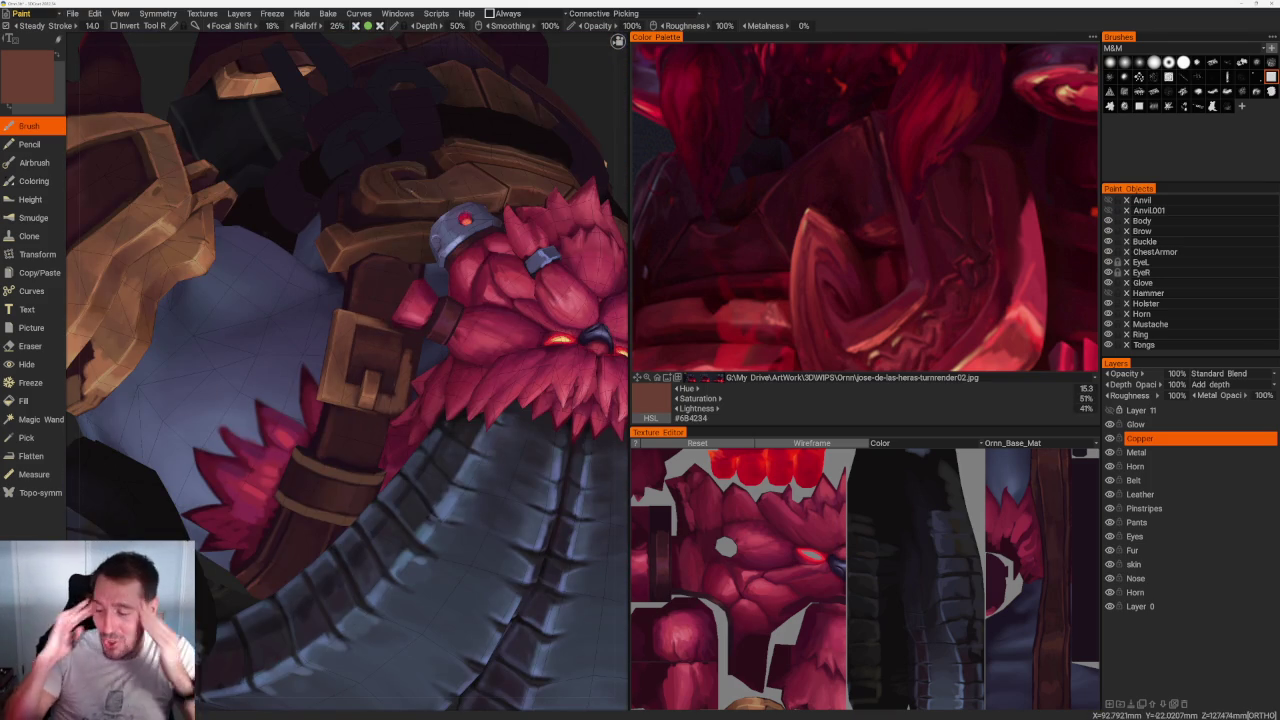
# Step: Layer dark, light and mid browns sampled from the buckle's recess and face
pyautogui.scroll(5, 415, 254)
pyautogui.press('v')
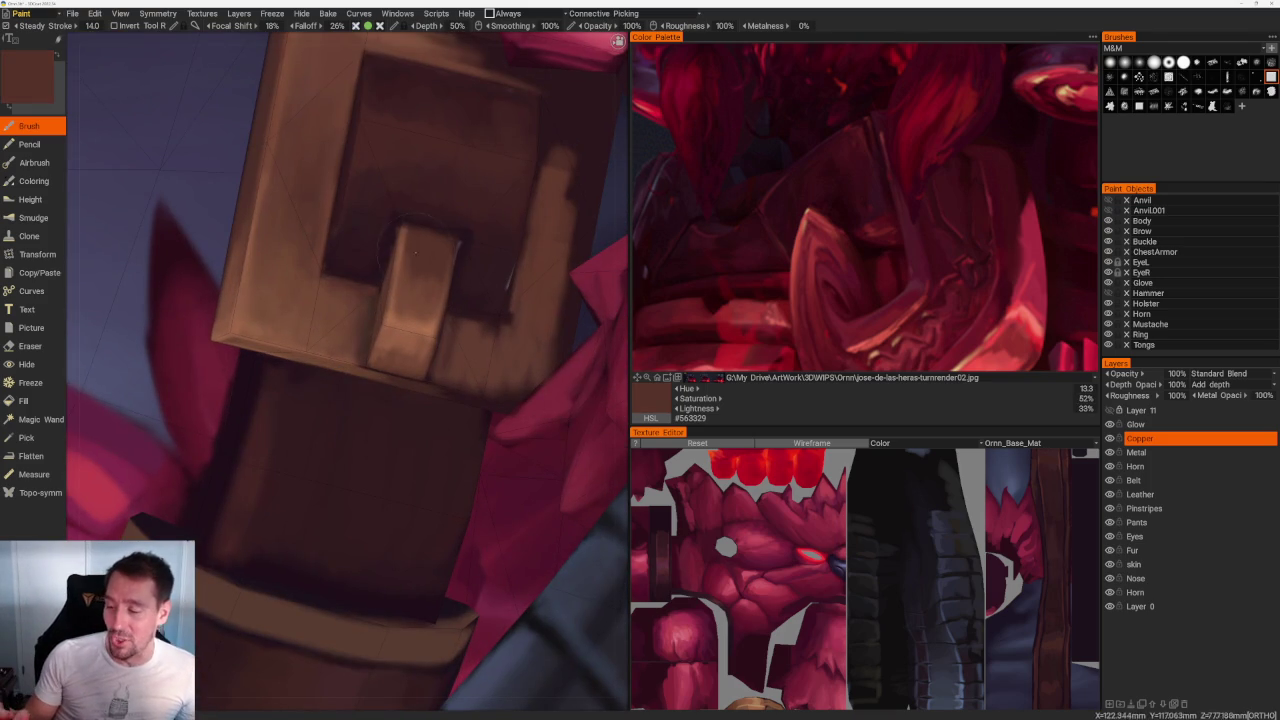
pyautogui.press('v')
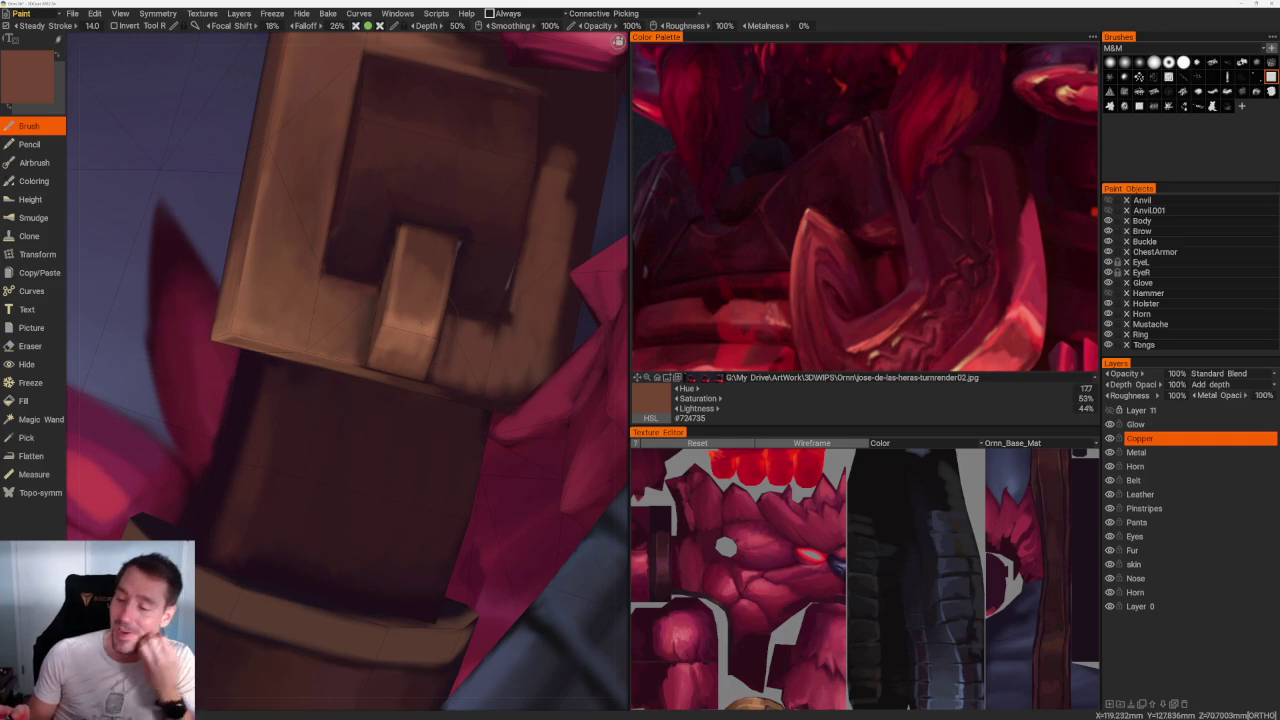
pyautogui.press('v')
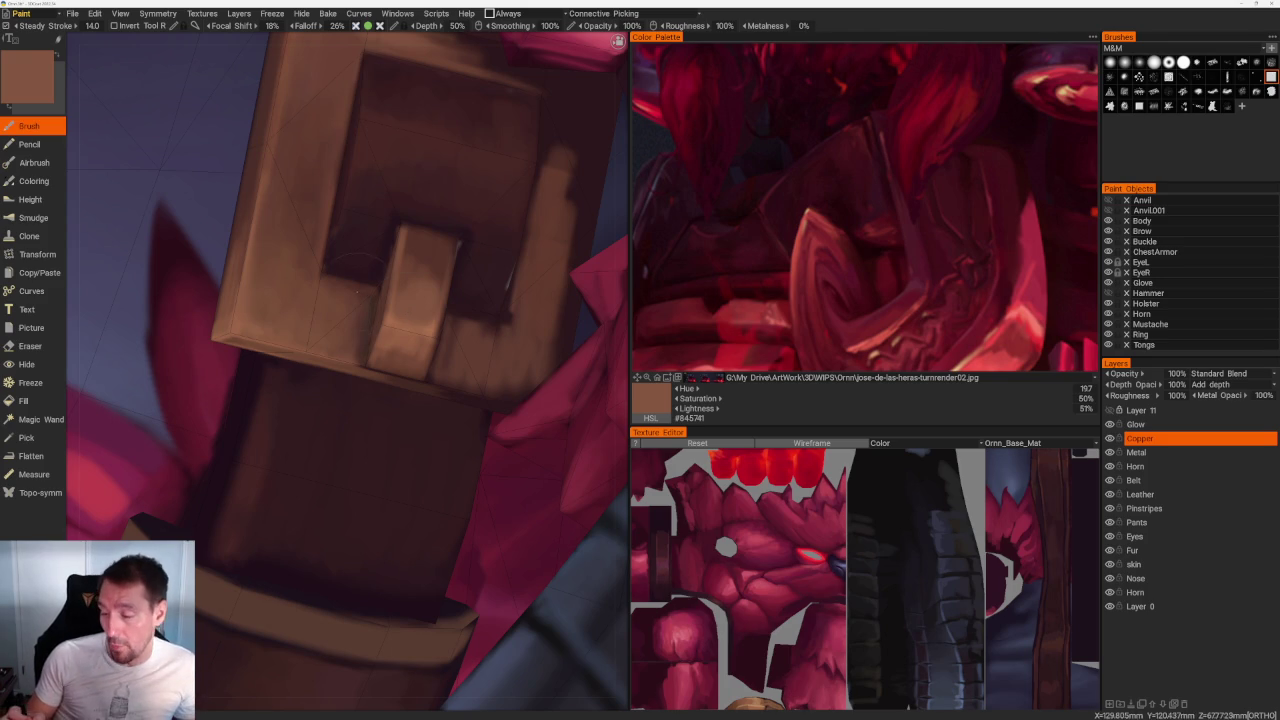
pyautogui.press('v')
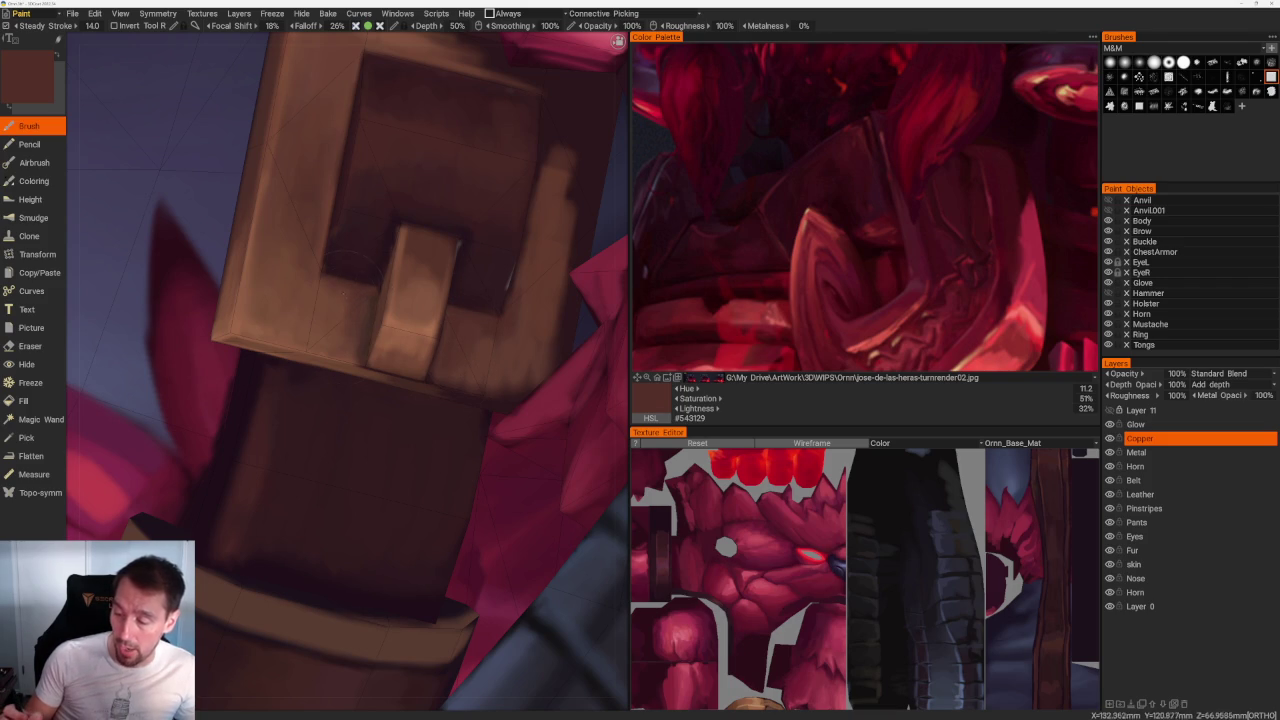
pyautogui.press('v')
pyautogui.press('v')
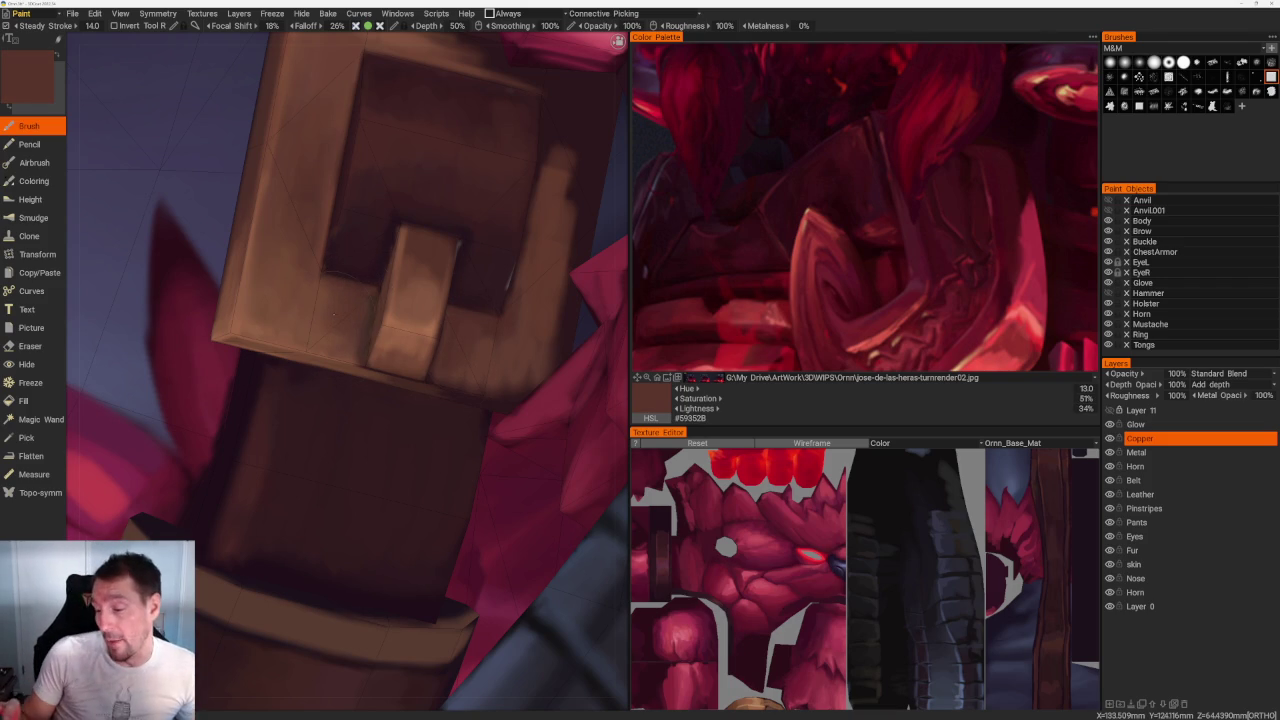
pyautogui.moveTo(333, 313); pyautogui.dragTo(499, 418, button='middle')
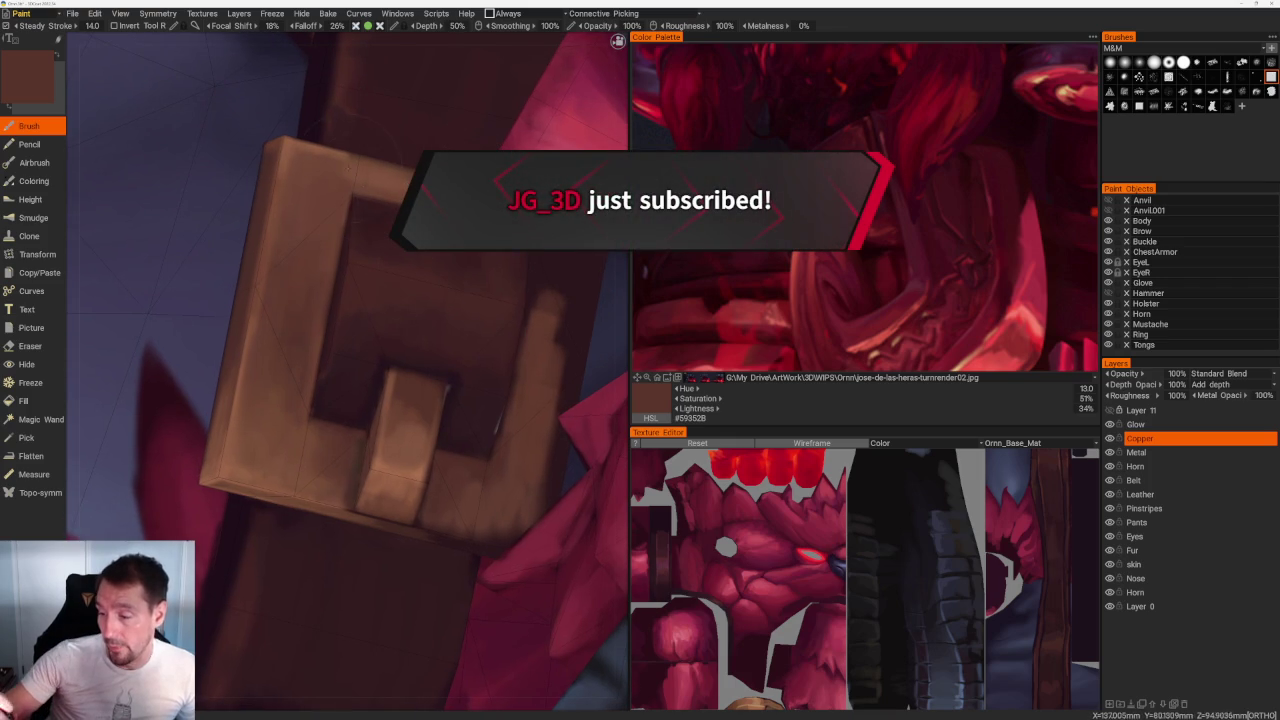
# Step: Deepen shading on the buckle and the strap below, ending on #684132
pyautogui.press('v')
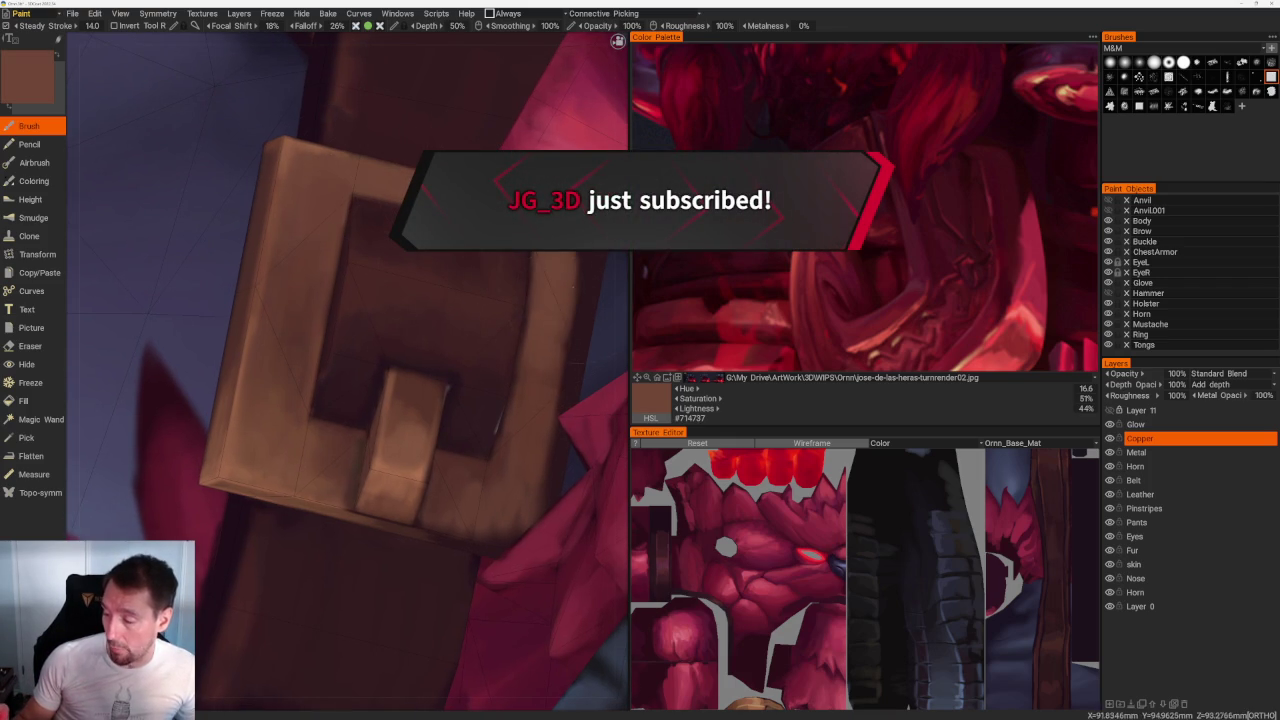
pyautogui.press('v')
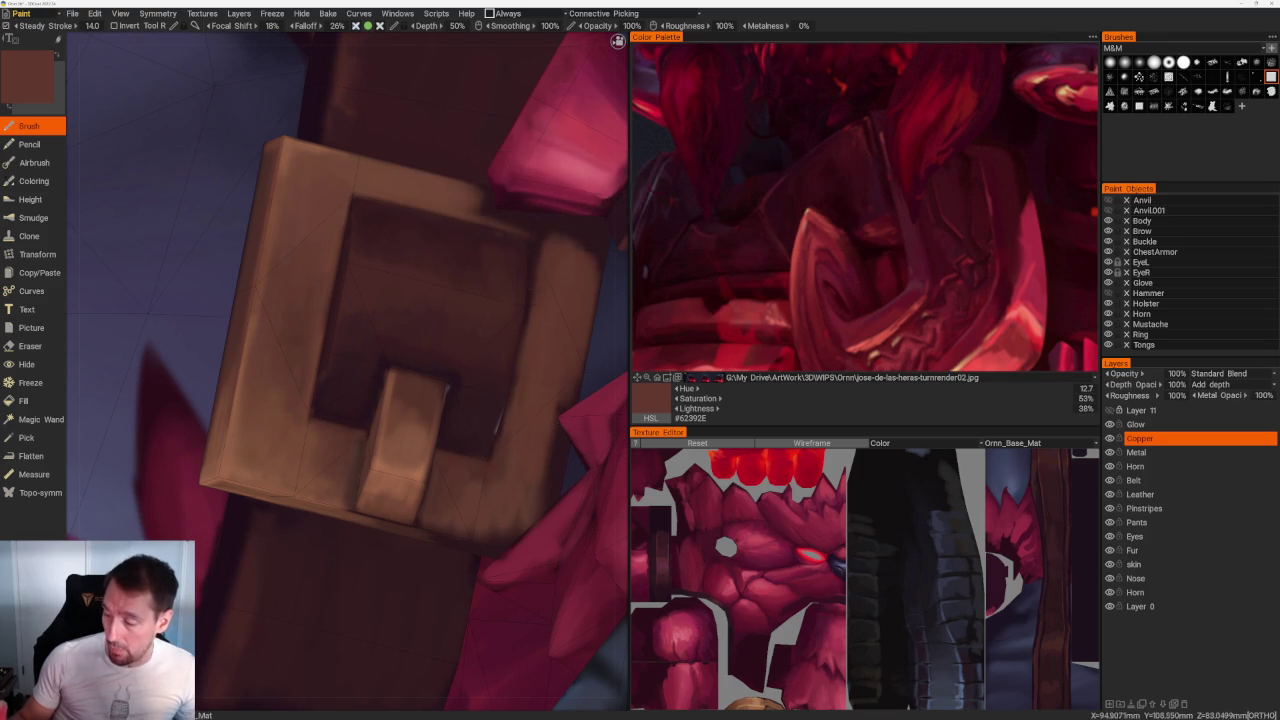
pyautogui.moveTo(576, 327); pyautogui.dragTo(557, 285, button='middle')
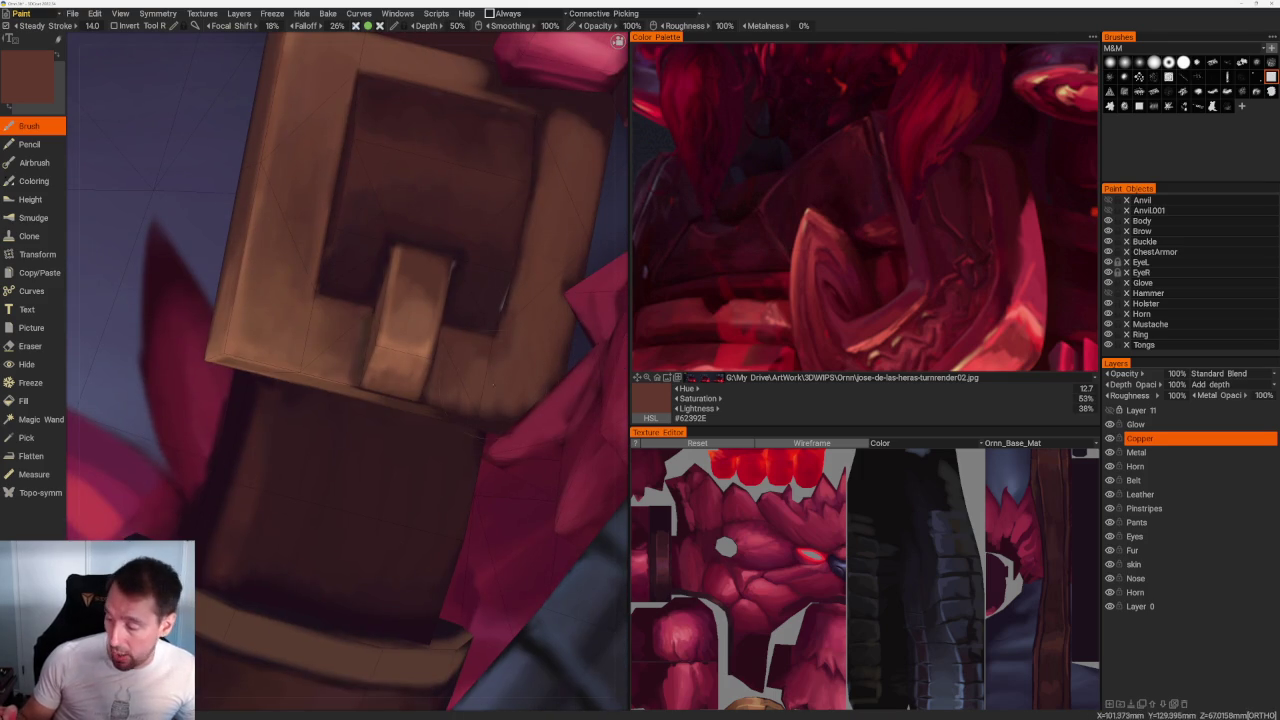
pyautogui.press('v')
pyautogui.press('v')
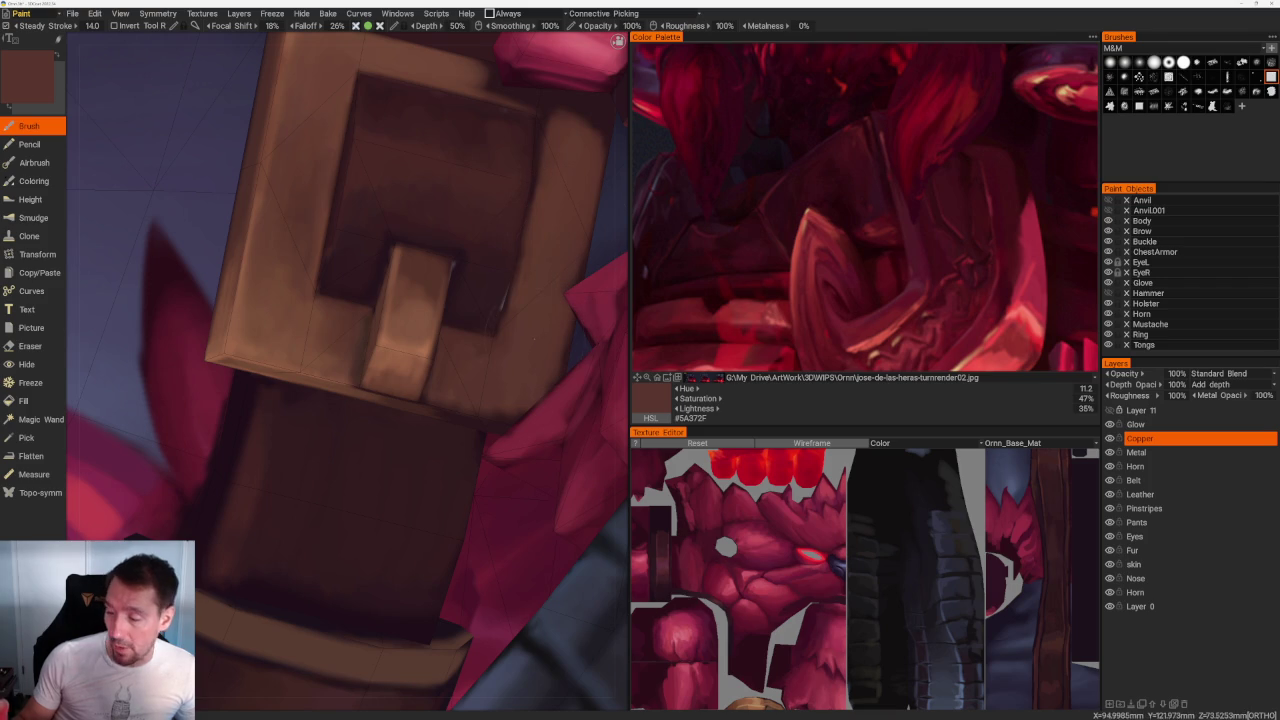
pyautogui.press('v')
pyautogui.press('v')
pyautogui.scroll(-10, 366, 240)
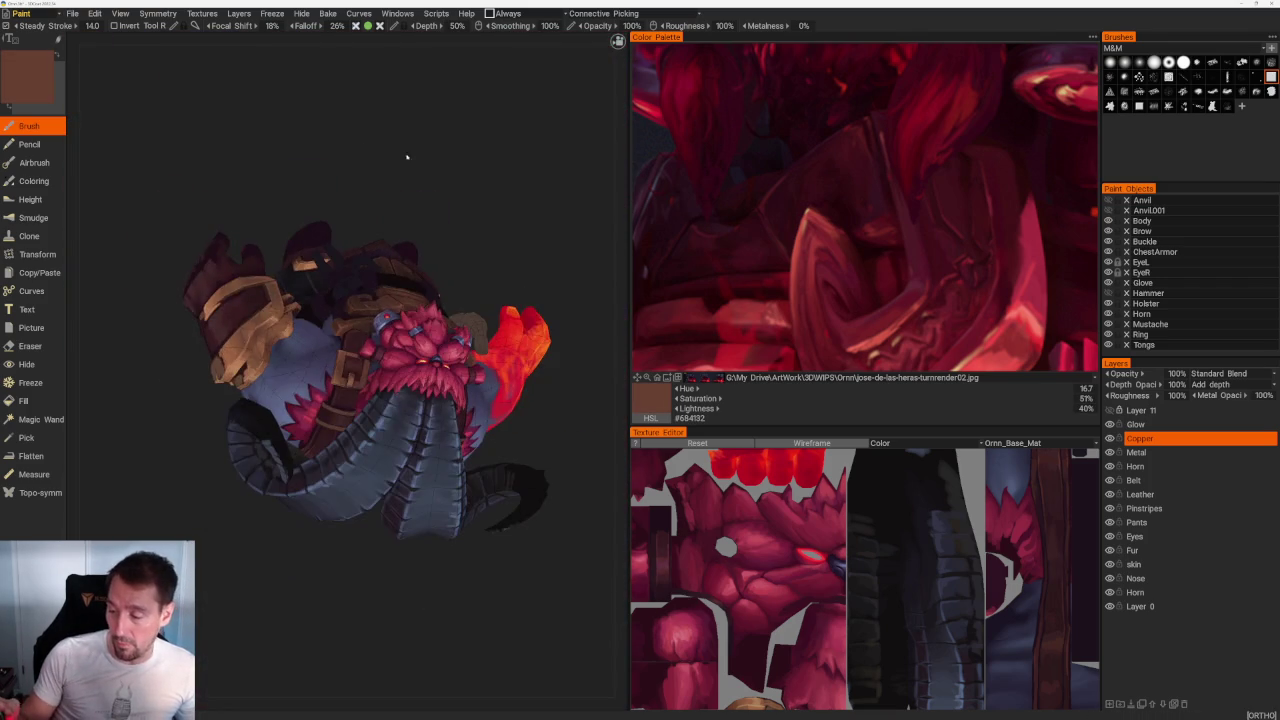
# Step: Check the gauntlet and belt, then make Leather the active paint layer
pyautogui.scroll(-5, 518, 190)
pyautogui.scroll(10, 491, 400)
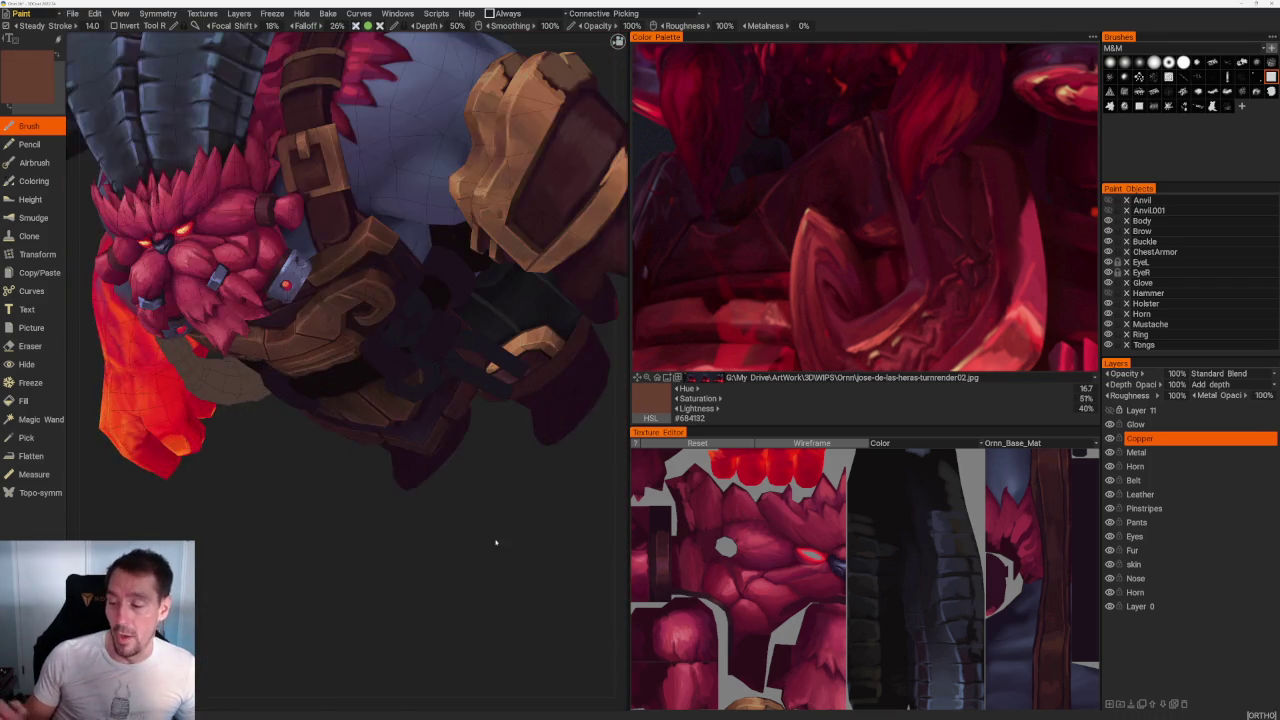
pyautogui.scroll(2, 420, 583)
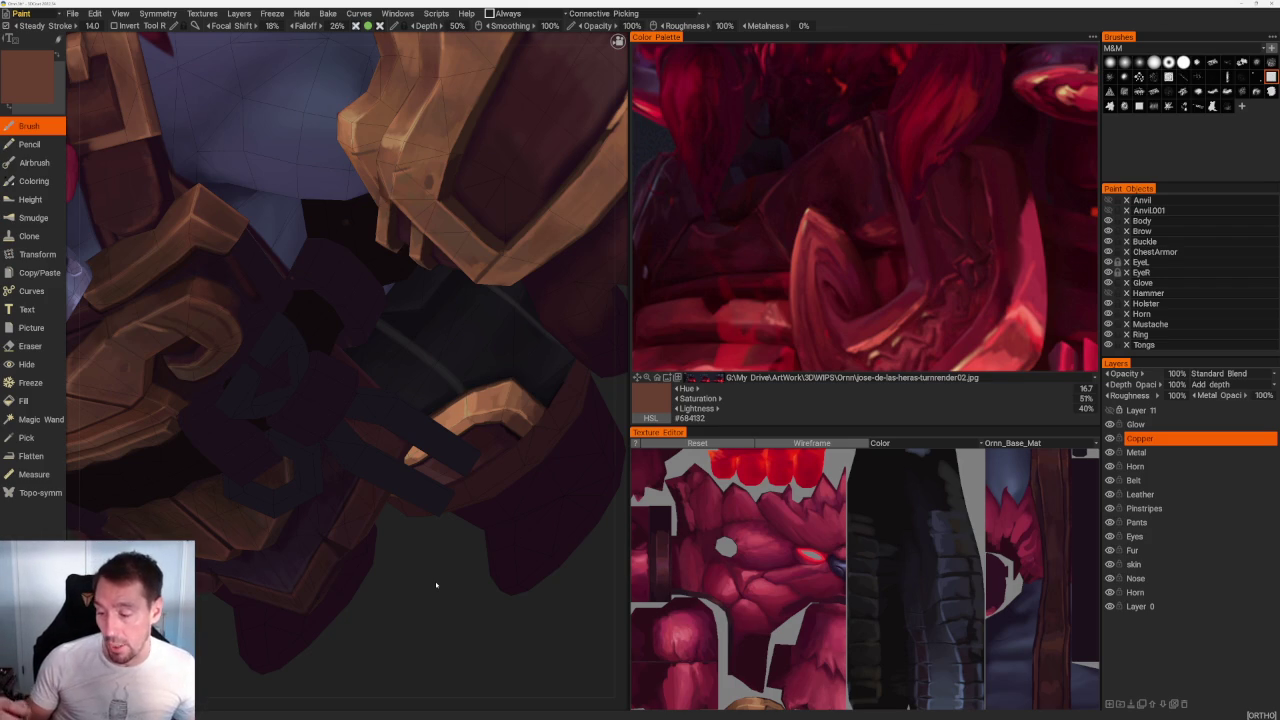
pyautogui.moveTo(436, 585); pyautogui.dragTo(410, 511)
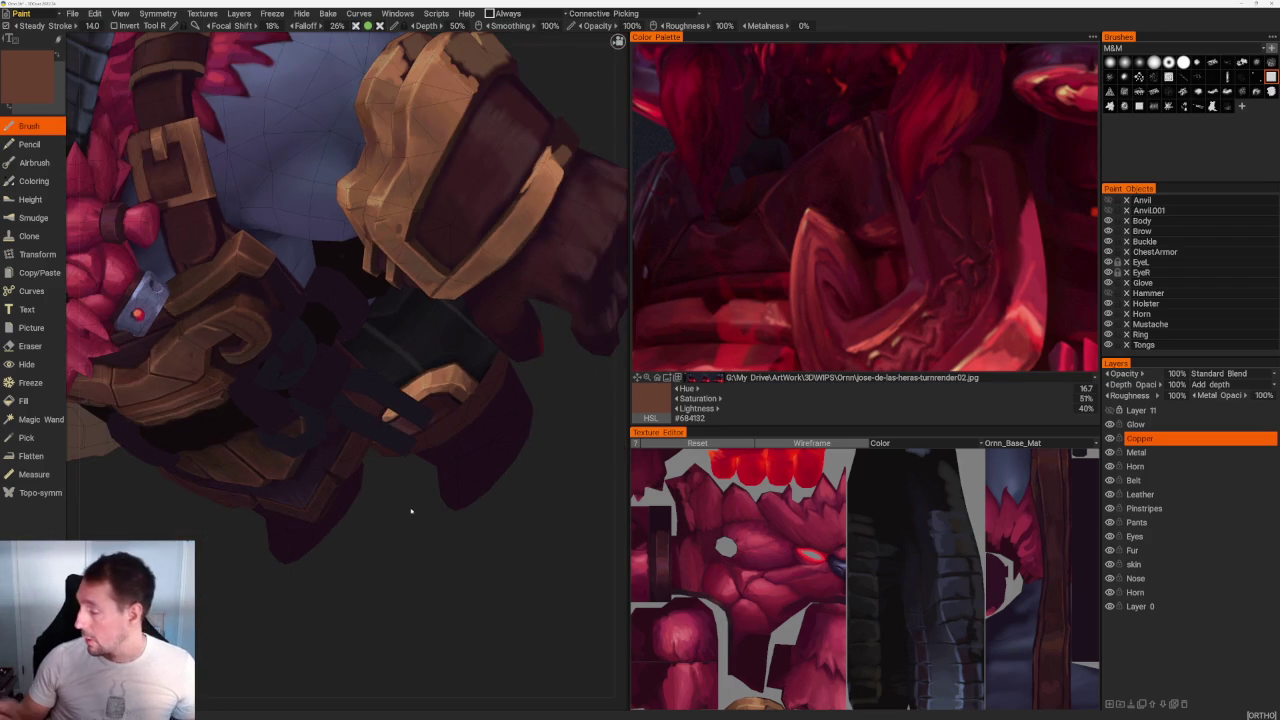
pyautogui.click(1168, 494)
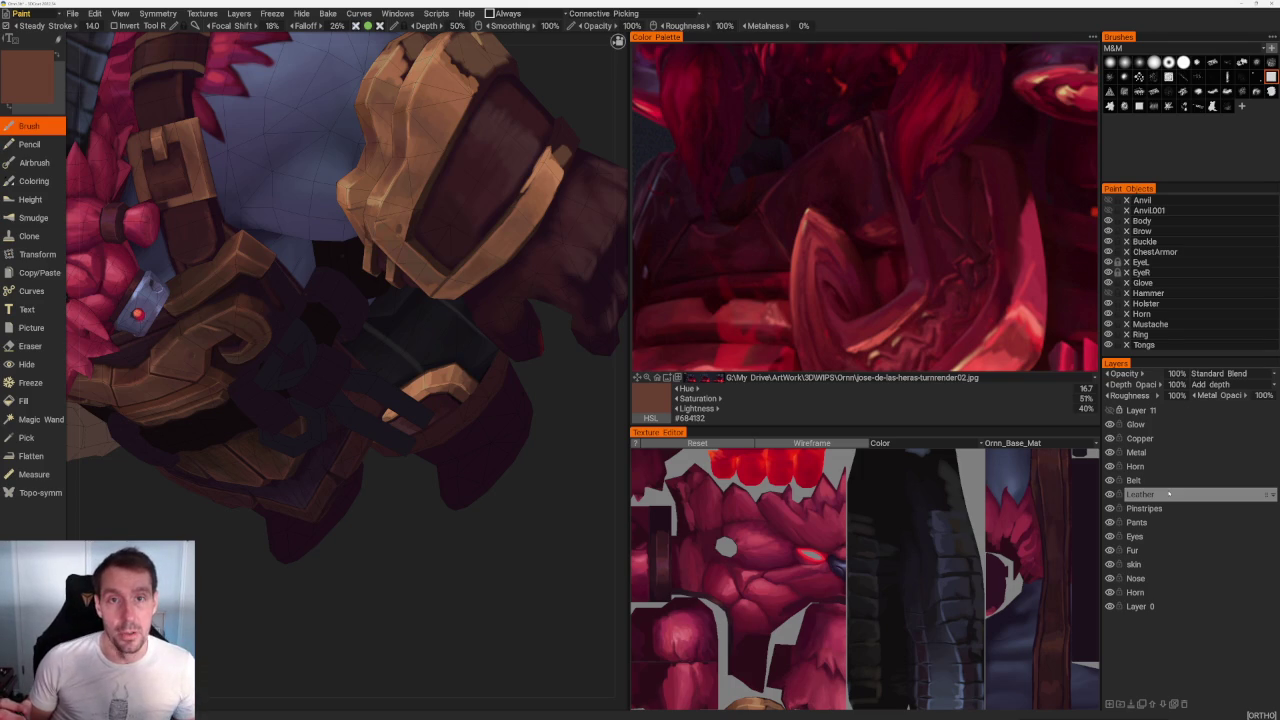
# Step: On the Leather layer, sample a dark red and paint shading onto the glove
pyautogui.click(1168, 493)
pyautogui.moveTo(523, 557)
pyautogui.mouseDown()
pyautogui.moveTo(423, 559)
pyautogui.moveTo(420, 463)
pyautogui.mouseUp()
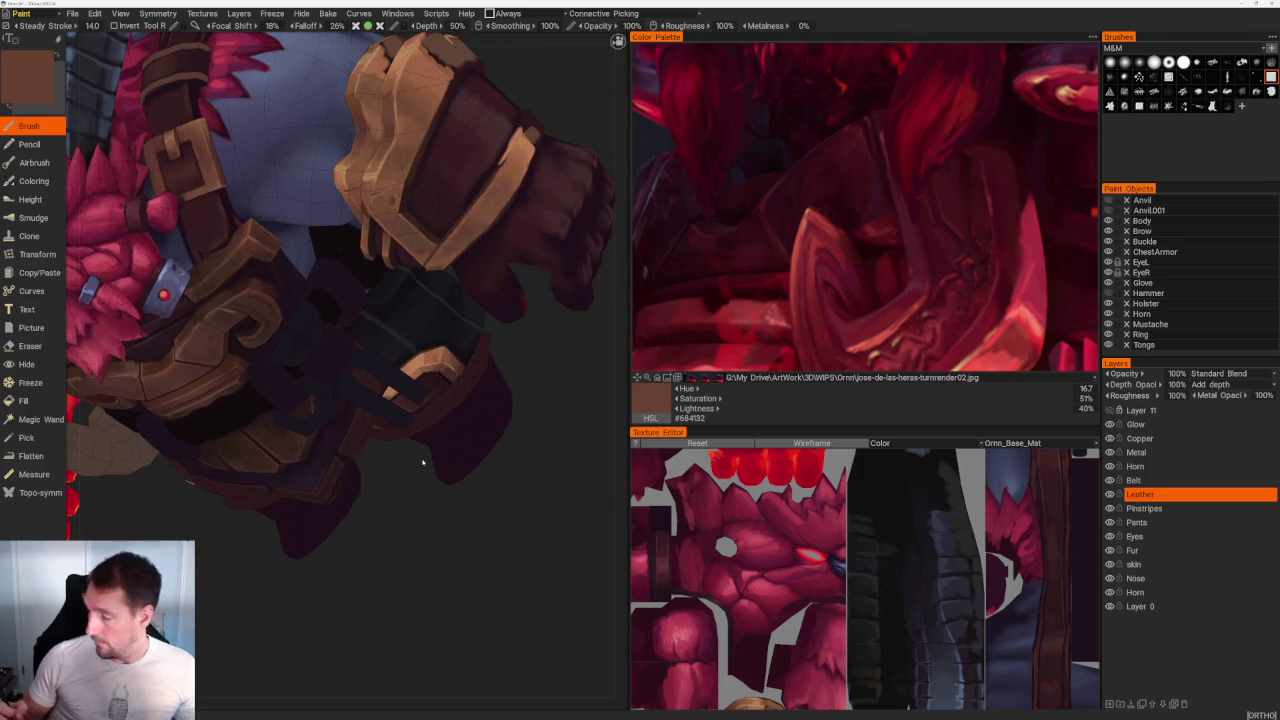
pyautogui.press('v')
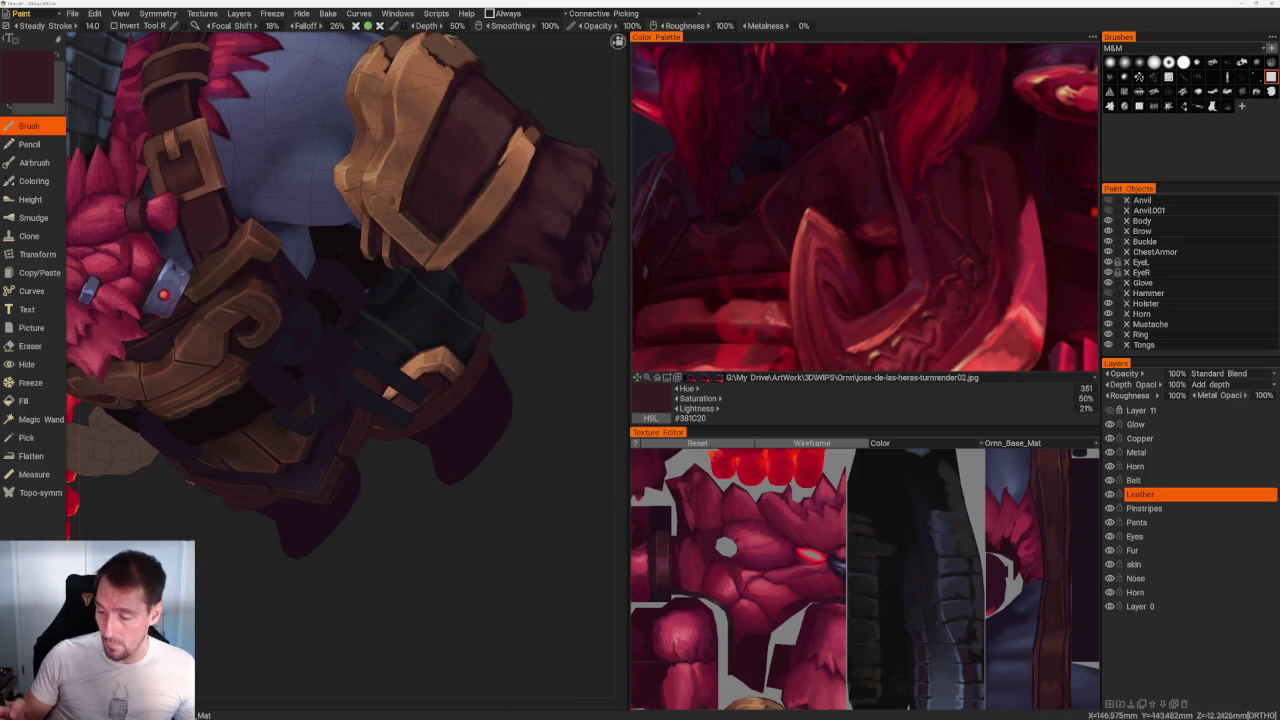
pyautogui.scroll(3, 352, 380)
pyautogui.moveTo(321, 312); pyautogui.dragTo(330, 325)
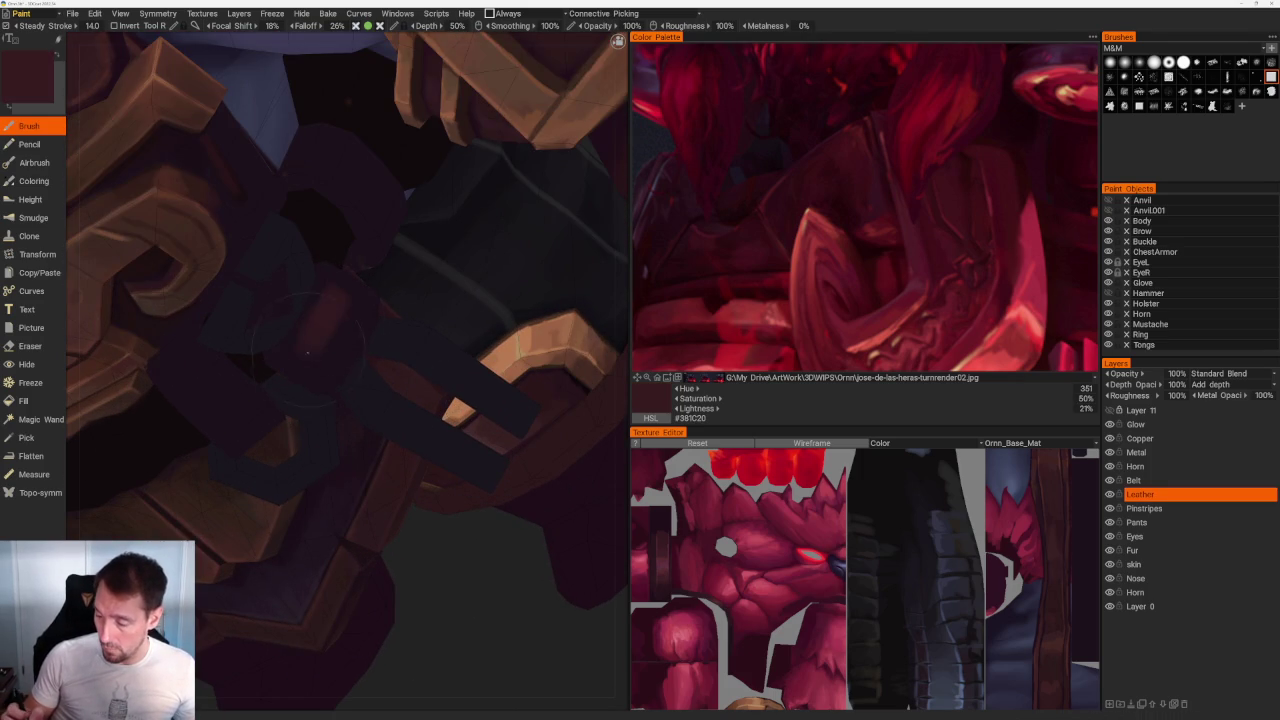
pyautogui.moveTo(180, 405); pyautogui.dragTo(207, 365)
pyautogui.scroll(-5, 437, 180)
# Step: Orbit and zoom around the character to bring the back belt straps into view
pyautogui.moveTo(437, 180)
pyautogui.mouseDown()
pyautogui.moveTo(465, 157)
pyautogui.moveTo(463, 194)
pyautogui.mouseUp()
pyautogui.scroll(5, 463, 194)
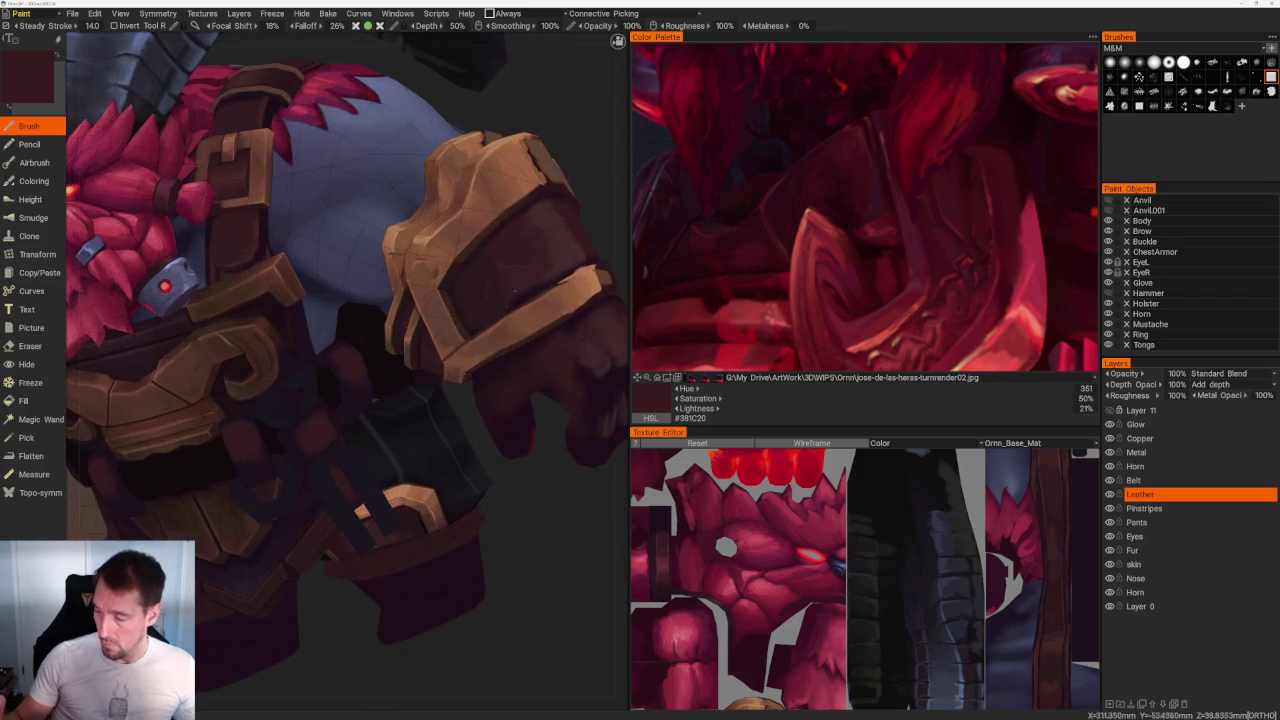
pyautogui.scroll(3, 378, 345)
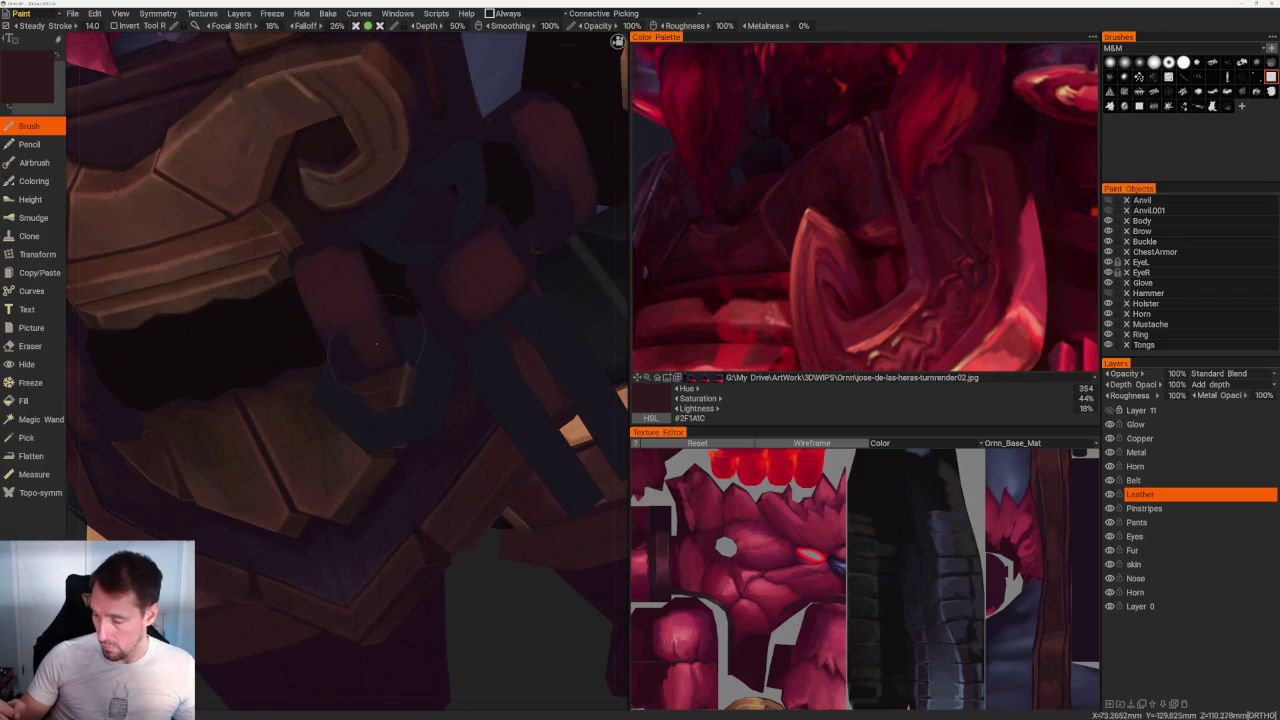
pyautogui.scroll(-5, 363, 361)
pyautogui.moveTo(363, 361); pyautogui.dragTo(436, 245)
pyautogui.scroll(5, 436, 245)
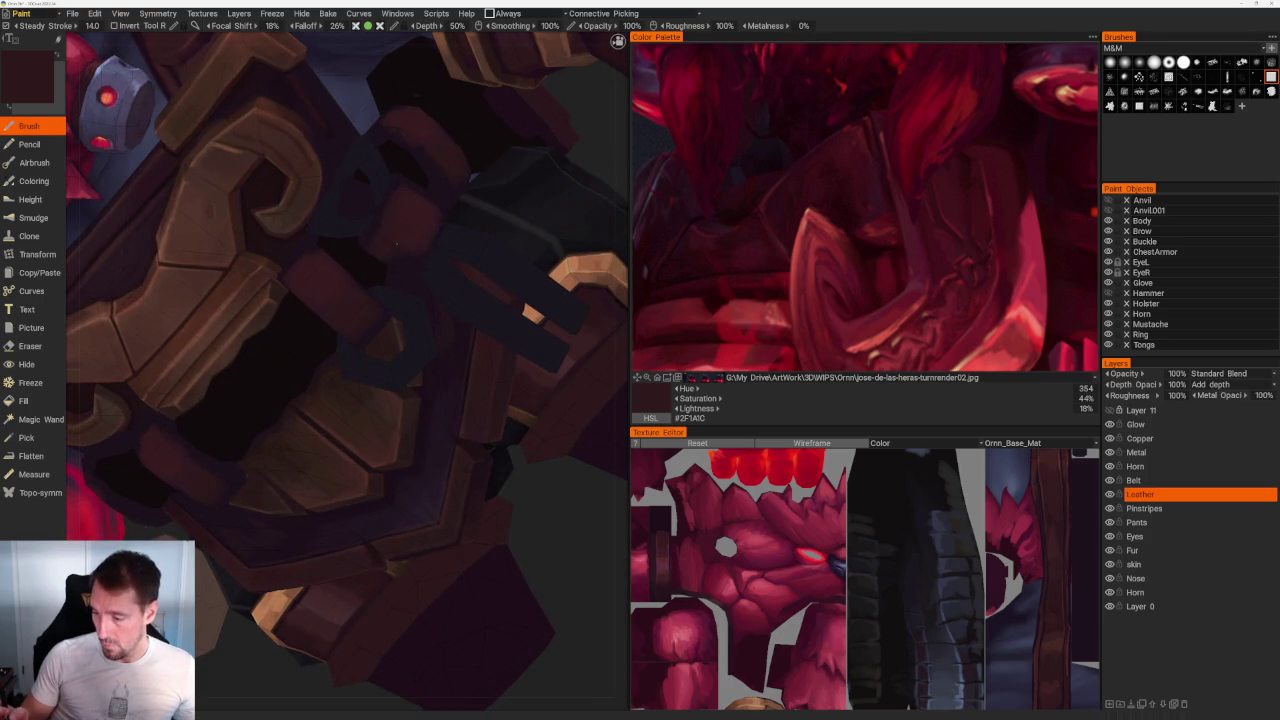
pyautogui.scroll(-2, 443, 143)
pyautogui.scroll(-3, 443, 143)
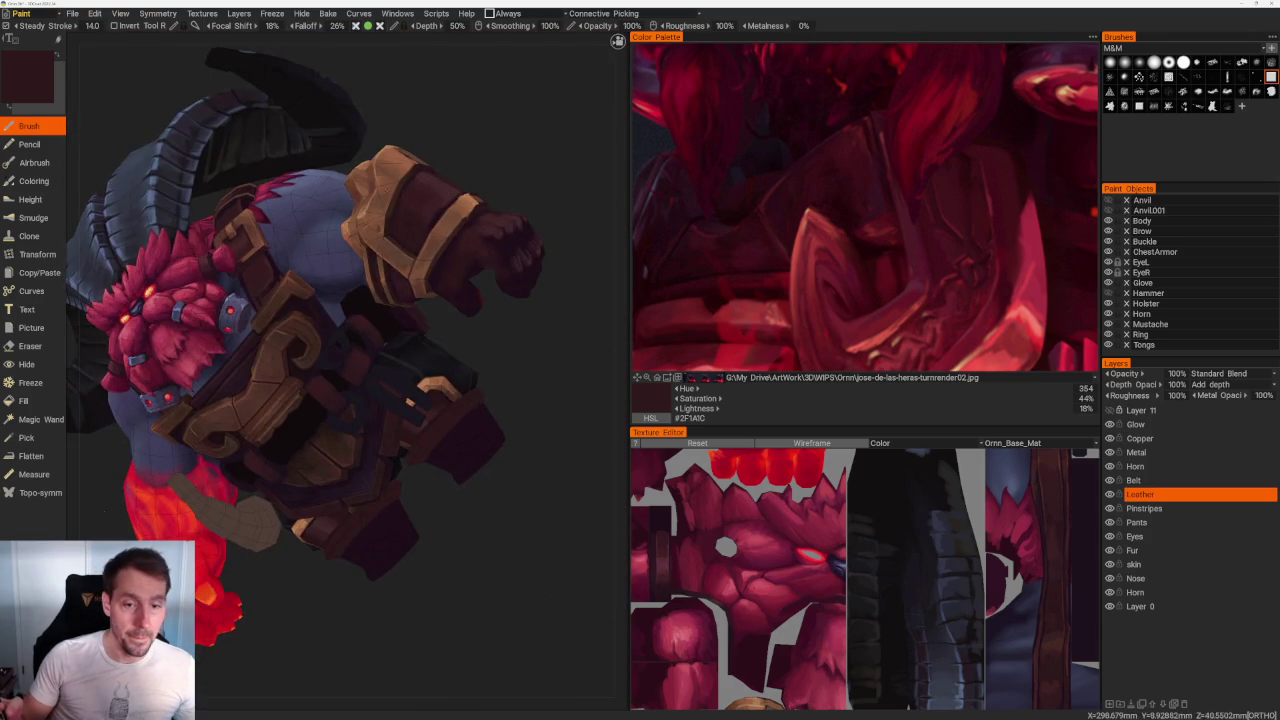
pyautogui.scroll(-2, 443, 143)
pyautogui.moveTo(471, 143)
pyautogui.mouseDown()
pyautogui.moveTo(526, 153)
pyautogui.moveTo(205, 697)
pyautogui.moveTo(67, 645)
pyautogui.mouseUp()
pyautogui.scroll(3, 526, 153)
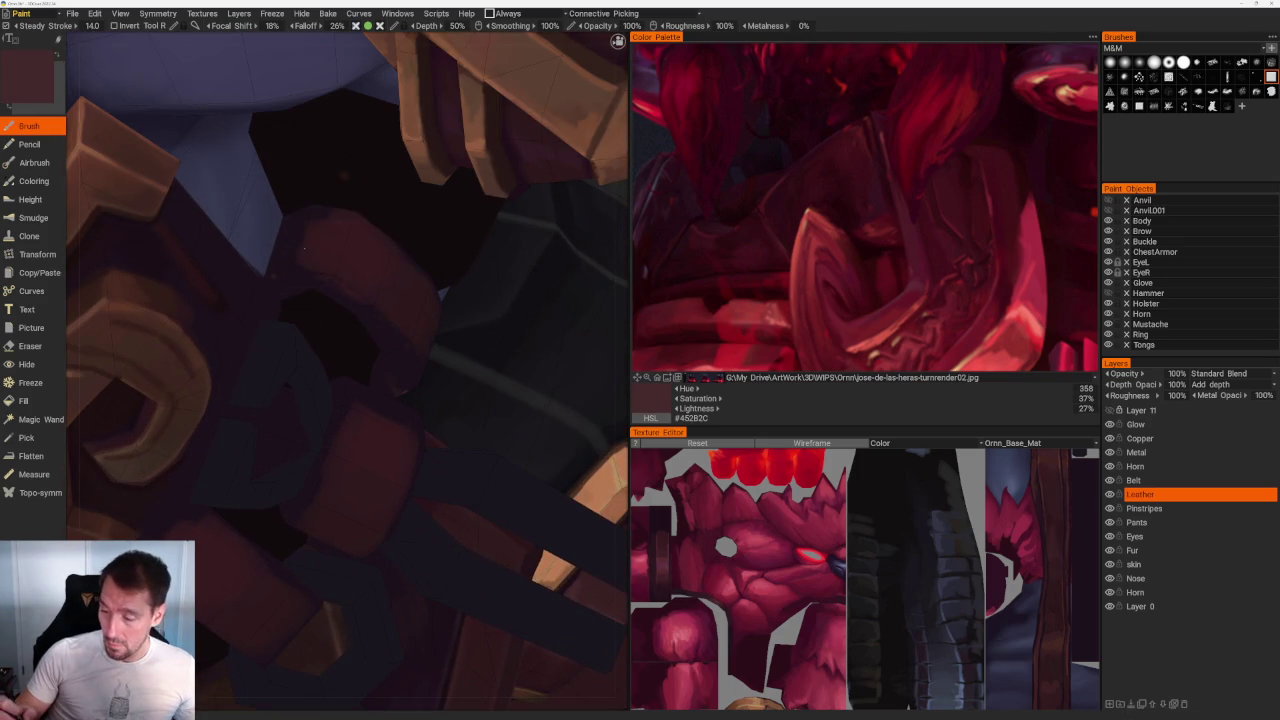
pyautogui.moveTo(317, 218)
pyautogui.mouseDown()
pyautogui.moveTo(309, 288)
pyautogui.moveTo(330, 326)
pyautogui.moveTo(355, 292)
pyautogui.moveTo(366, 333)
pyautogui.mouseUp()
pyautogui.scroll(-5, 366, 333)
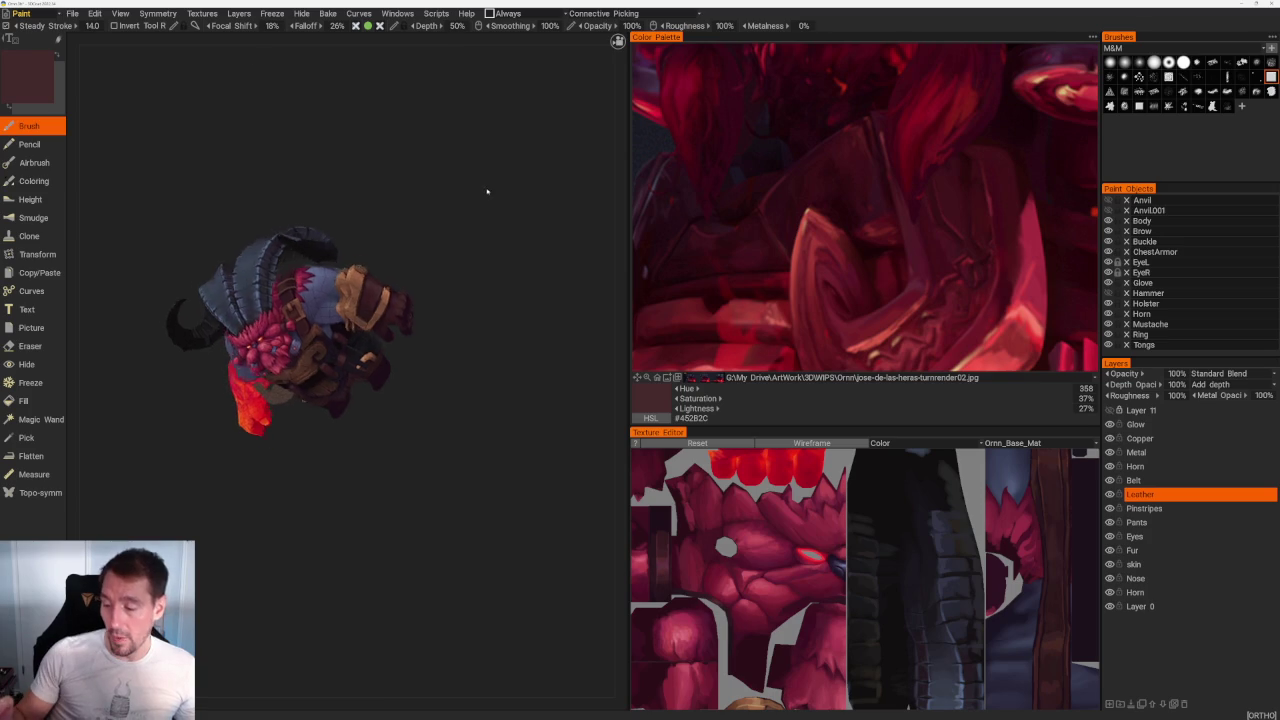
pyautogui.moveTo(486, 191); pyautogui.dragTo(530, 360)
pyautogui.scroll(2, 530, 360)
pyautogui.scroll(4, 530, 360)
pyautogui.scroll(2, 286, 352)
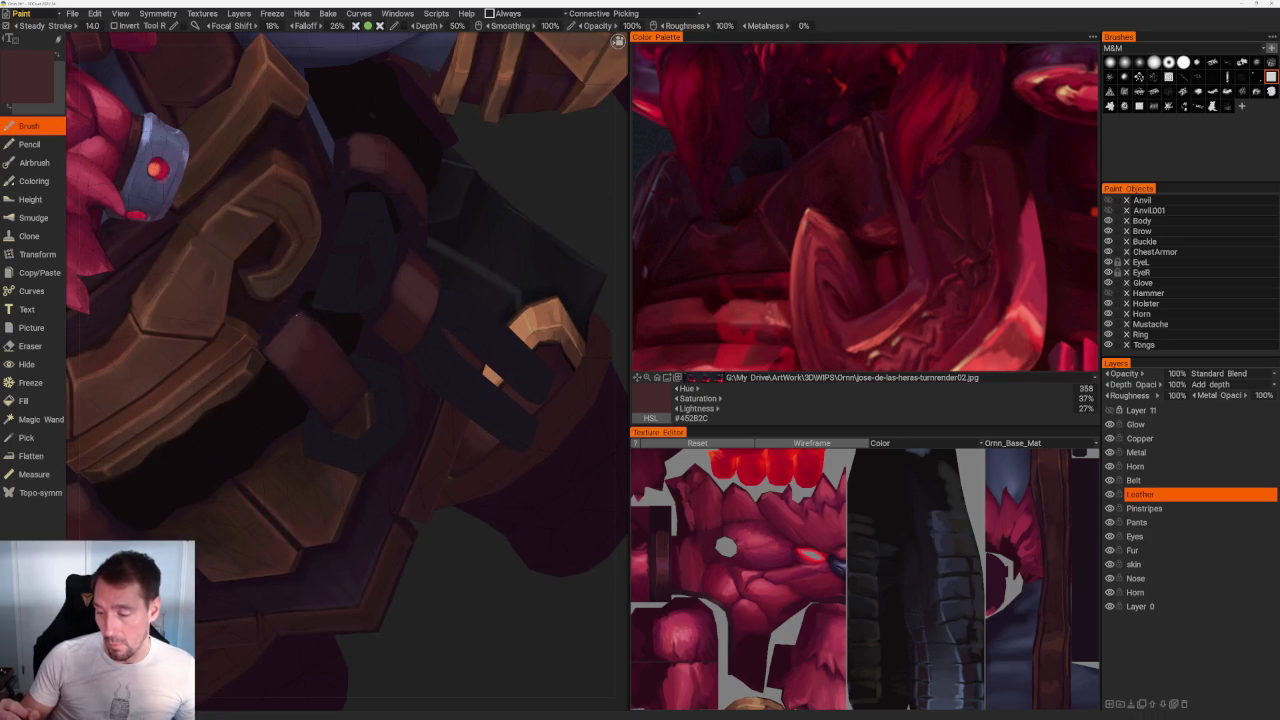
pyautogui.scroll(-6, 305, 314)
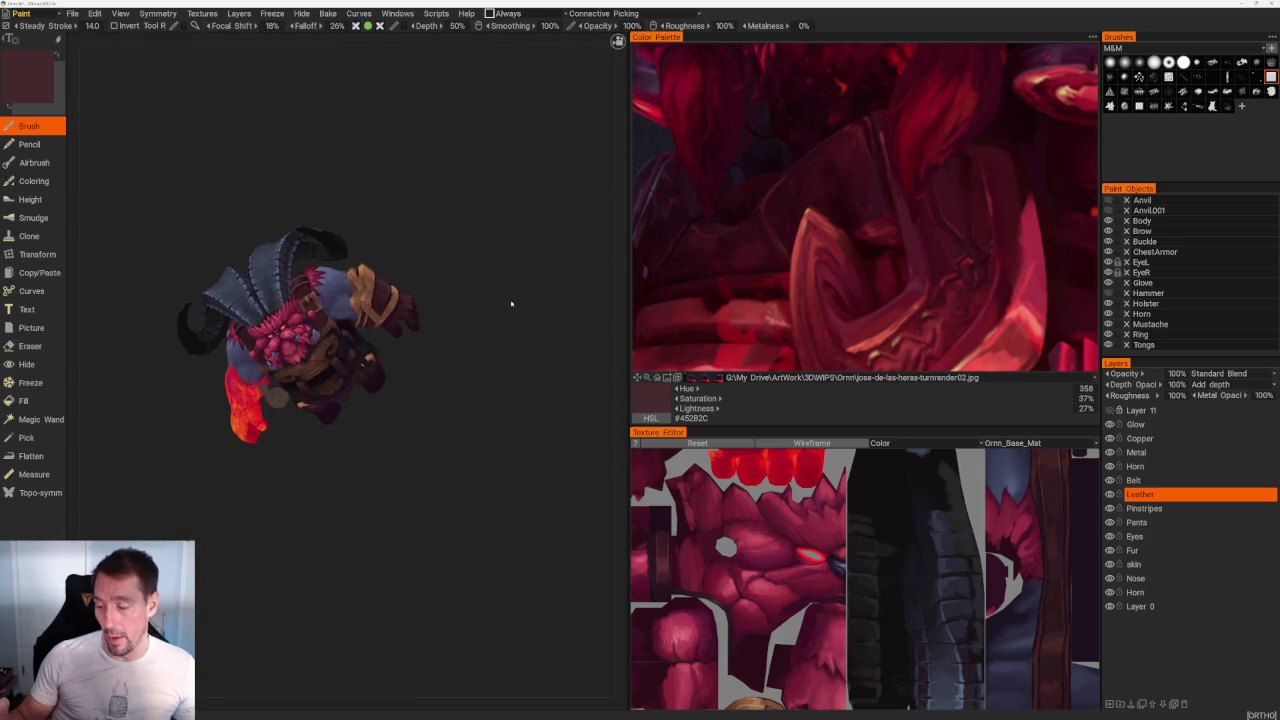
pyautogui.scroll(3, 508, 303)
pyautogui.moveTo(508, 395)
pyautogui.mouseDown()
pyautogui.moveTo(371, 491)
pyautogui.moveTo(360, 449)
pyautogui.mouseUp()
pyautogui.scroll(3, 377, 506)
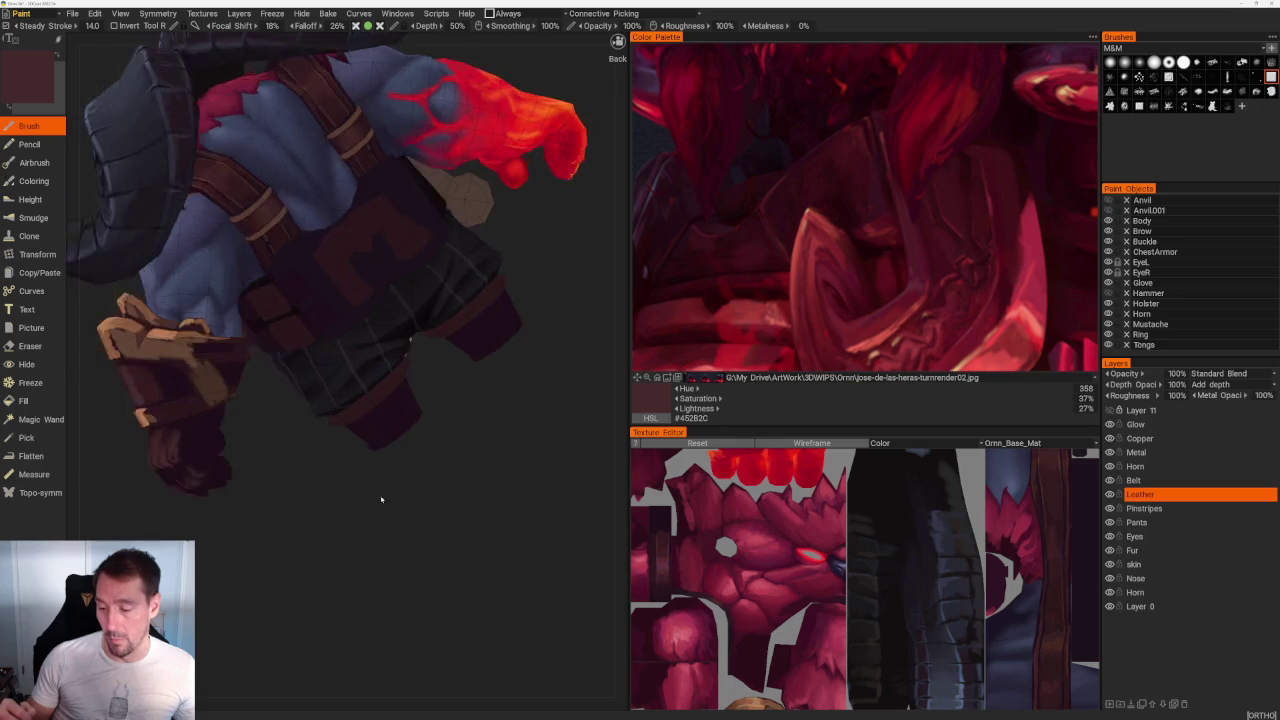
pyautogui.scroll(2, 380, 549)
pyautogui.moveTo(380, 549); pyautogui.dragTo(351, 534)
pyautogui.scroll(-3, 394, 449)
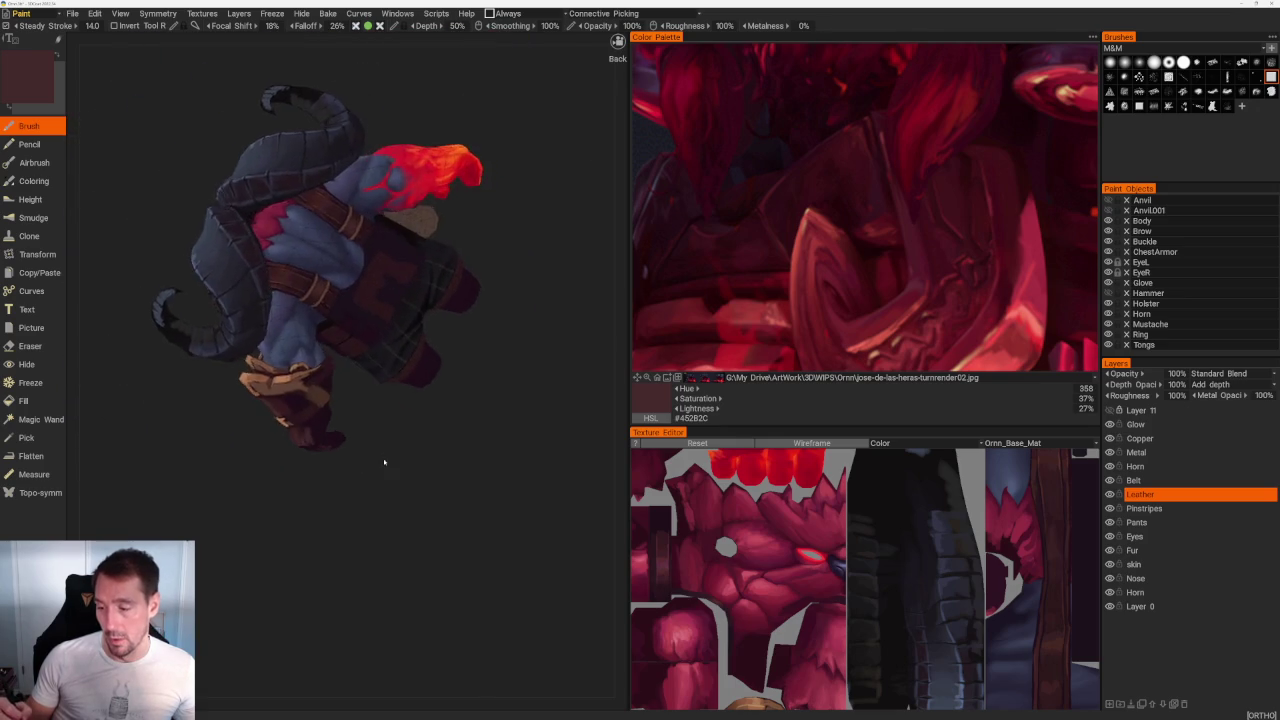
pyautogui.scroll(5, 464, 560)
pyautogui.scroll(2, 464, 560)
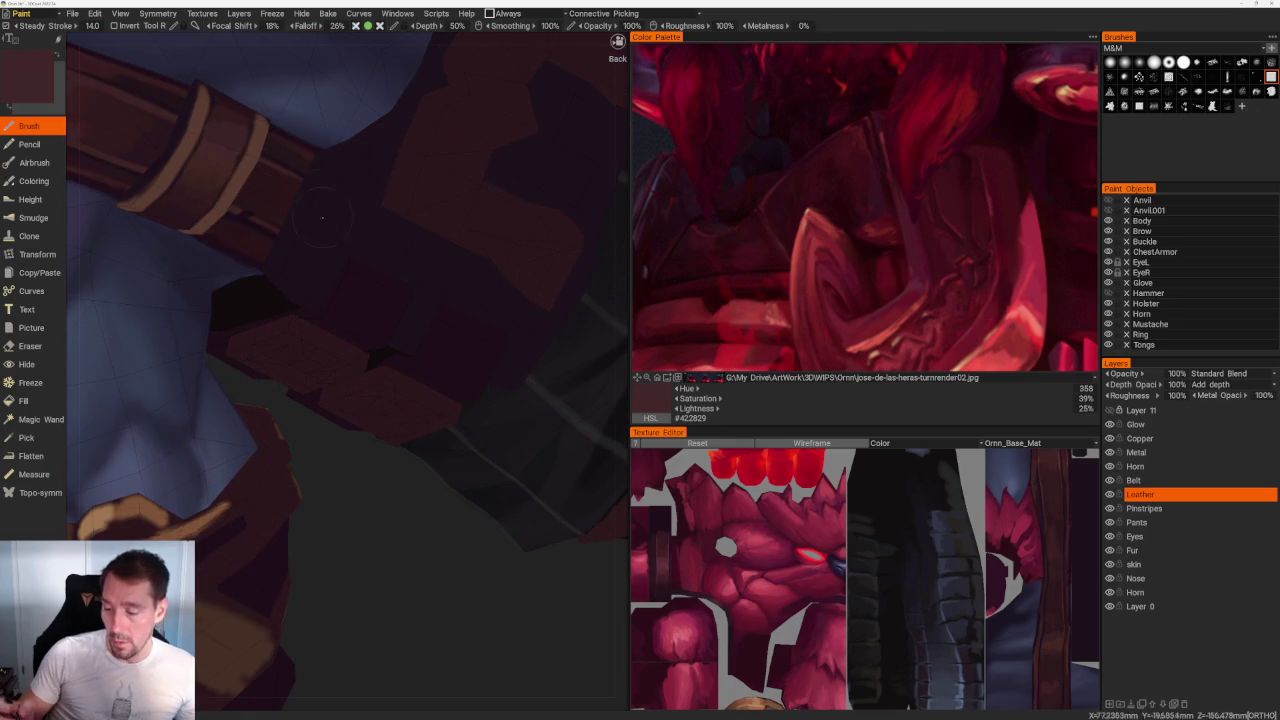
# Step: Paint light highlight strokes on the back belt straps, ending with #3B211E active
pyautogui.moveTo(328, 320)
pyautogui.mouseDown()
pyautogui.moveTo(377, 328)
pyautogui.moveTo(397, 305)
pyautogui.mouseUp()
pyautogui.moveTo(440, 368); pyautogui.dragTo(422, 368)
pyautogui.press('v')
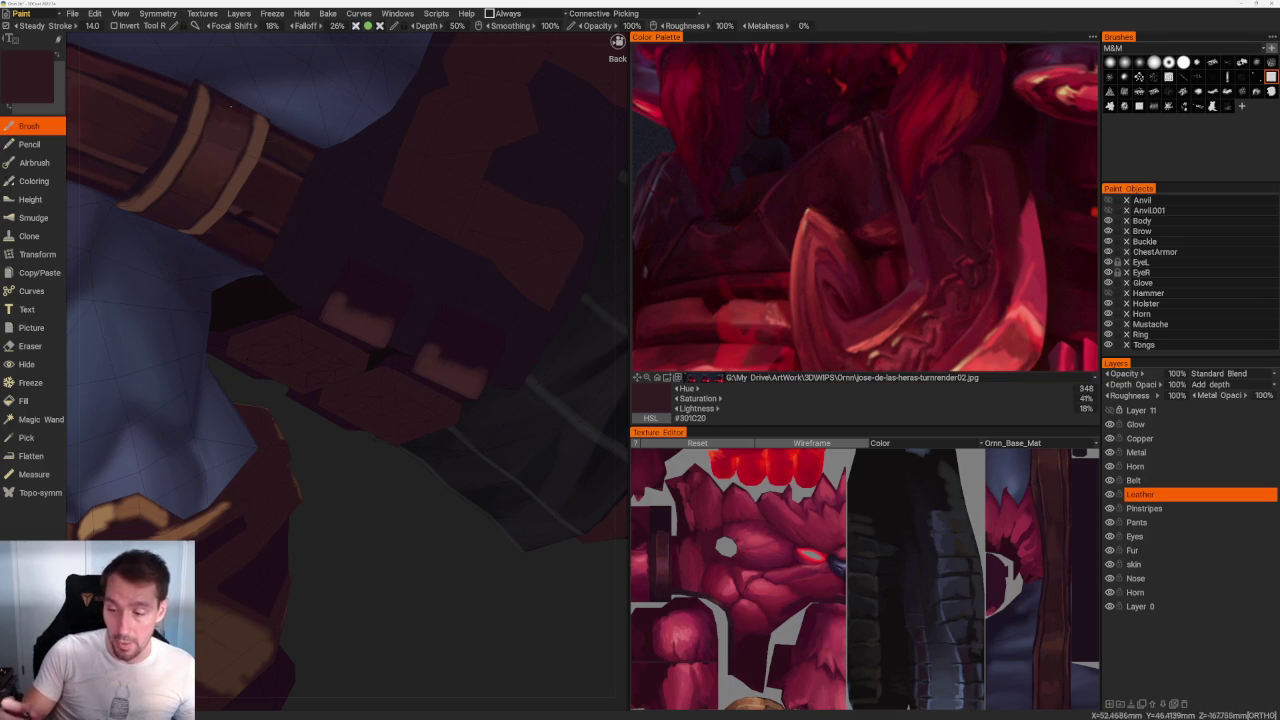
pyautogui.moveTo(345, 304); pyautogui.dragTo(394, 308)
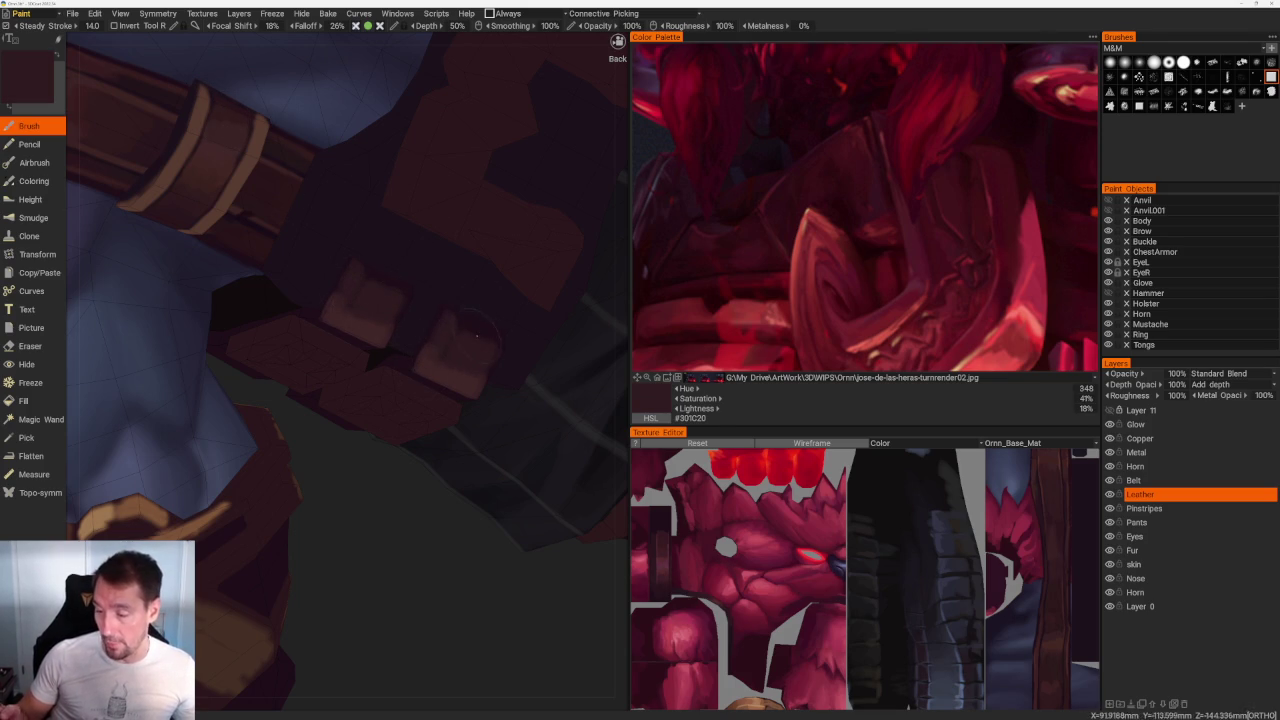
pyautogui.press('v')
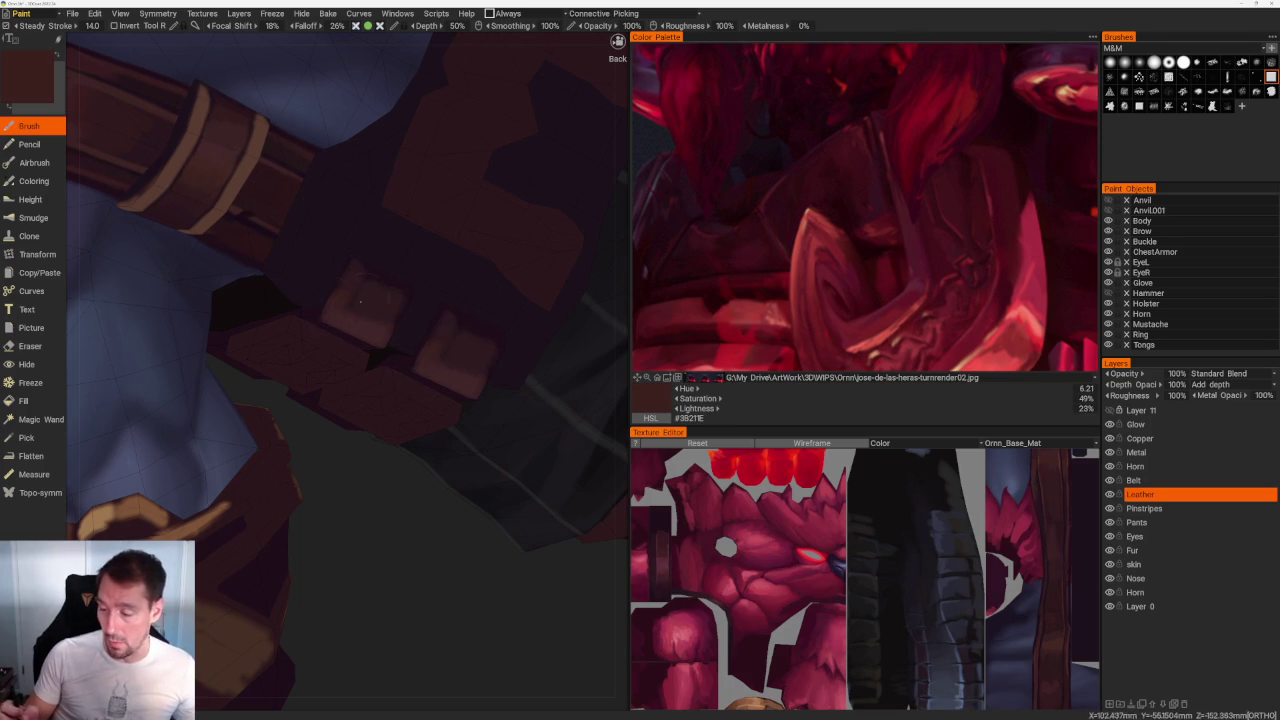
pyautogui.scroll(-10, 474, 293)
pyautogui.moveTo(394, 166)
pyautogui.mouseDown()
pyautogui.moveTo(414, 157)
pyautogui.moveTo(451, 171)
pyautogui.mouseUp()
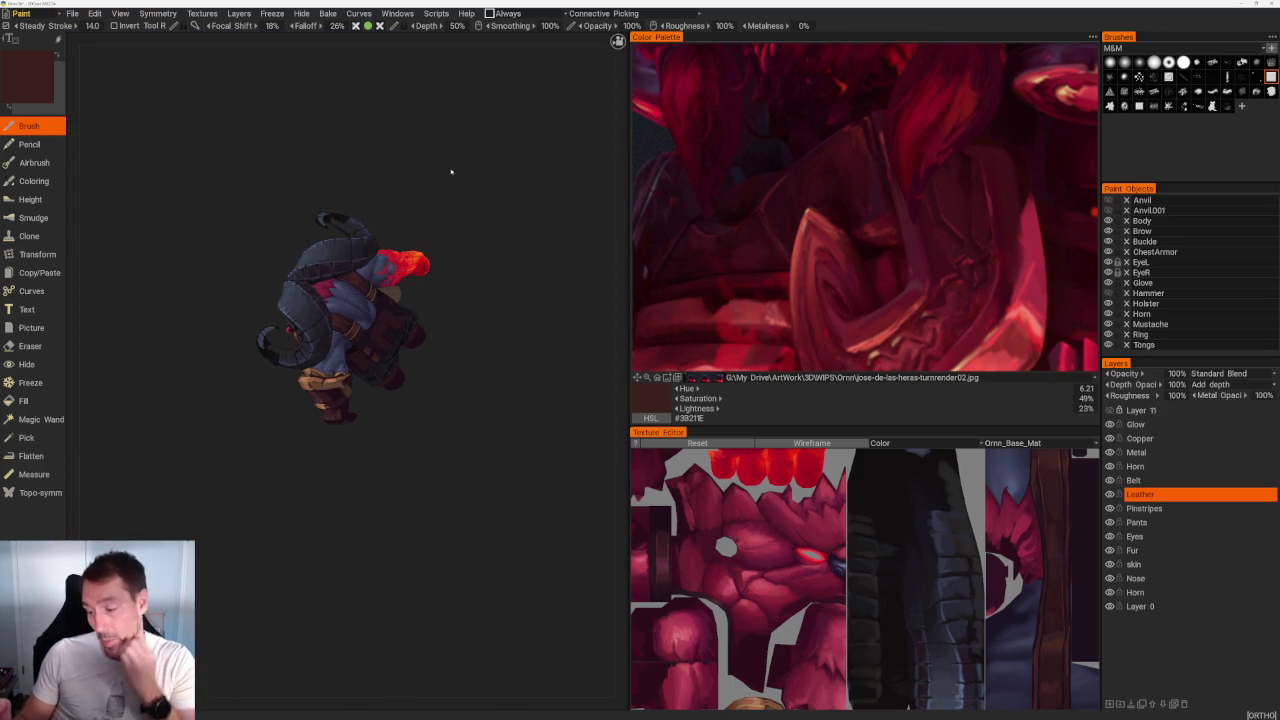
# Step: Zoom in on the leather belt and sample its brown
pyautogui.moveTo(451, 171)
pyautogui.mouseDown()
pyautogui.moveTo(351, 489)
pyautogui.moveTo(420, 300)
pyautogui.mouseUp()
pyautogui.scroll(5, 320, 320)
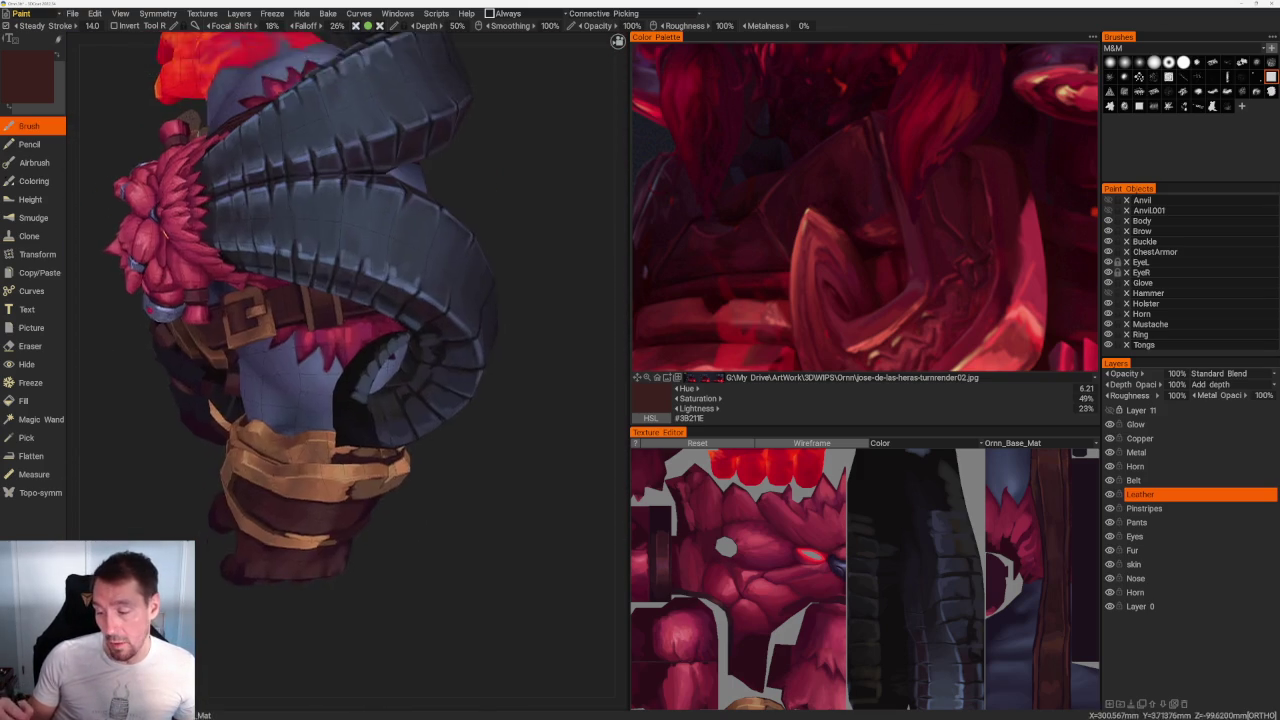
pyautogui.scroll(5, 320, 320)
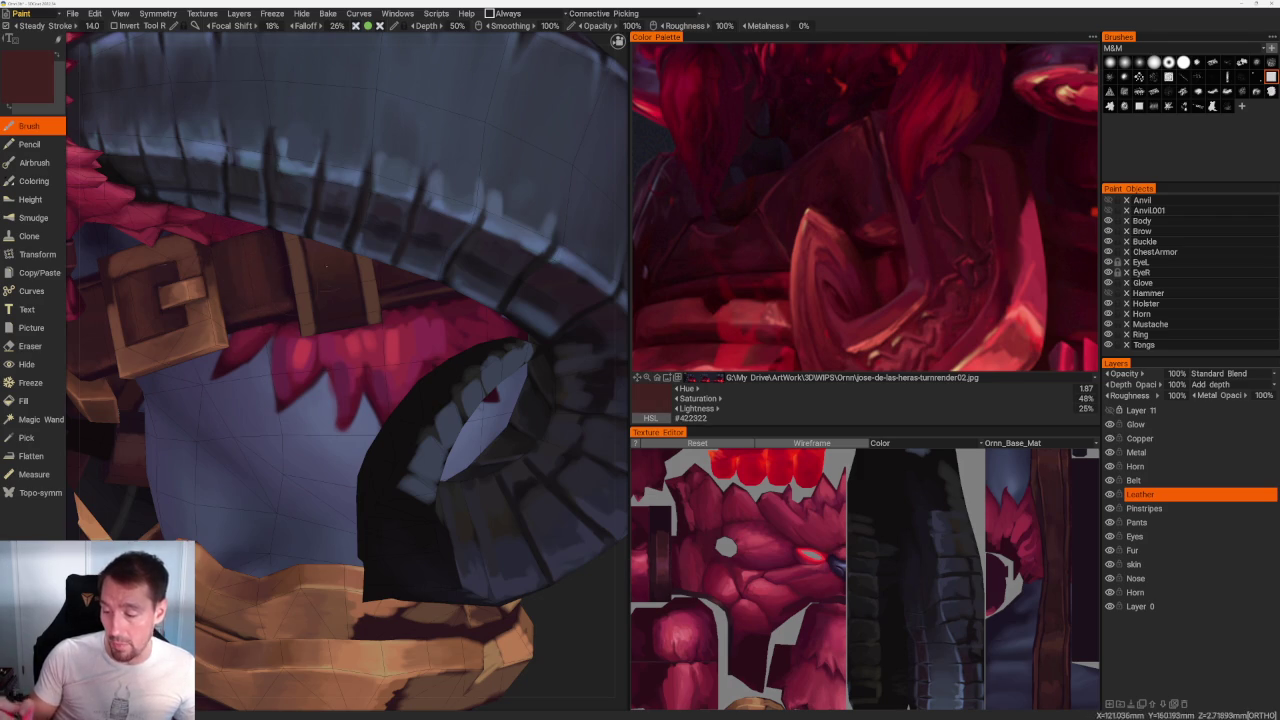
pyautogui.scroll(2, 311, 272)
pyautogui.scroll(2, 311, 272)
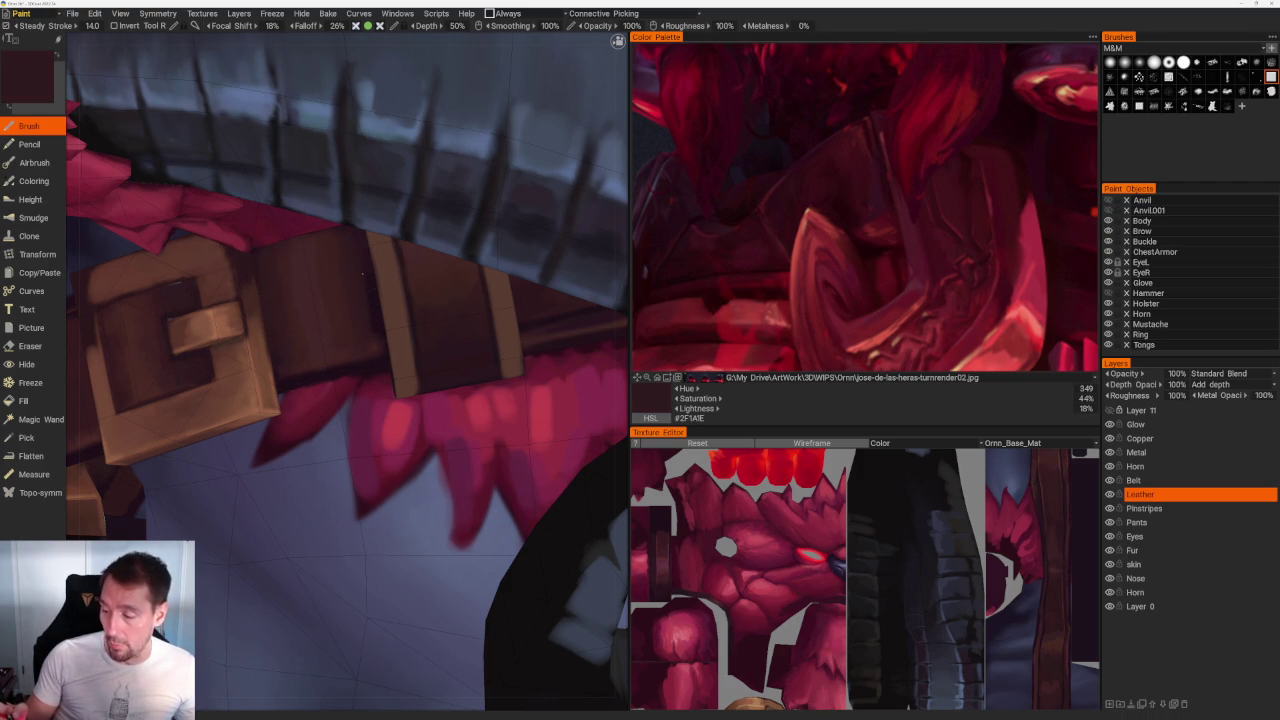
pyautogui.scroll(-10, 356, 243)
pyautogui.moveTo(266, 134); pyautogui.dragTo(329, 120)
pyautogui.scroll(5, 448, 238)
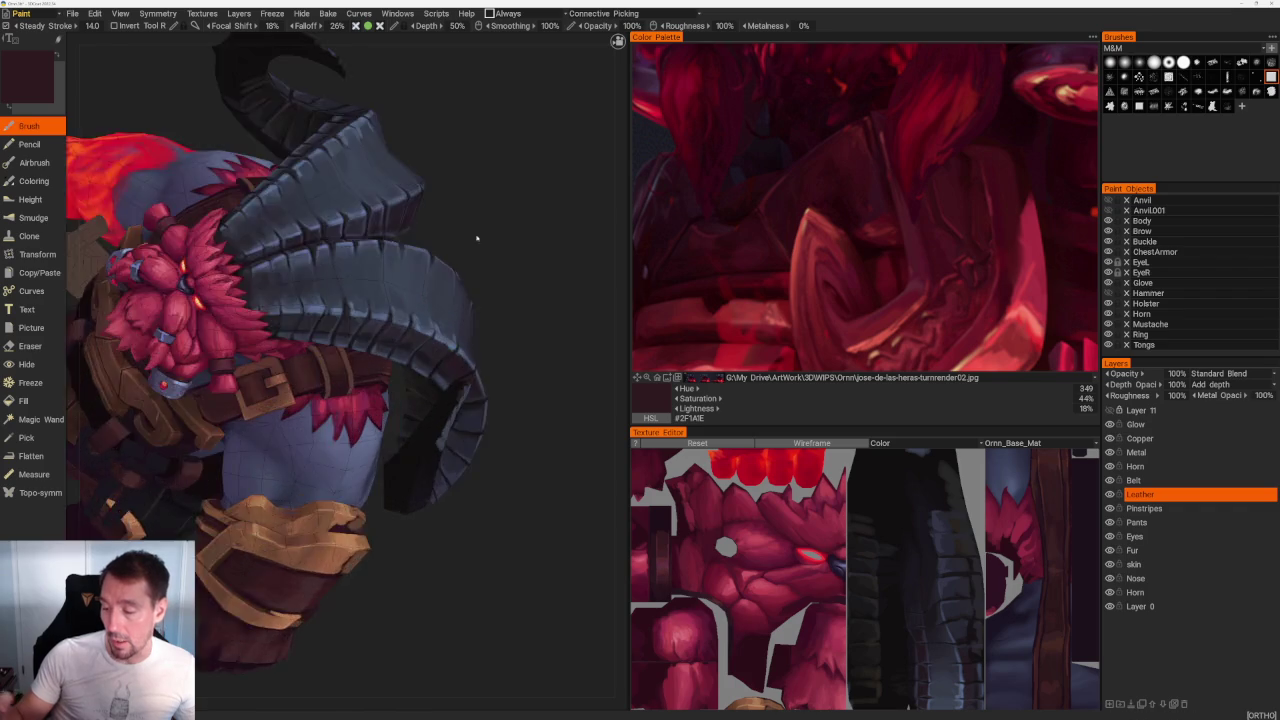
pyautogui.scroll(2, 448, 238)
pyautogui.scroll(2, 400, 265)
pyautogui.scroll(2, 338, 290)
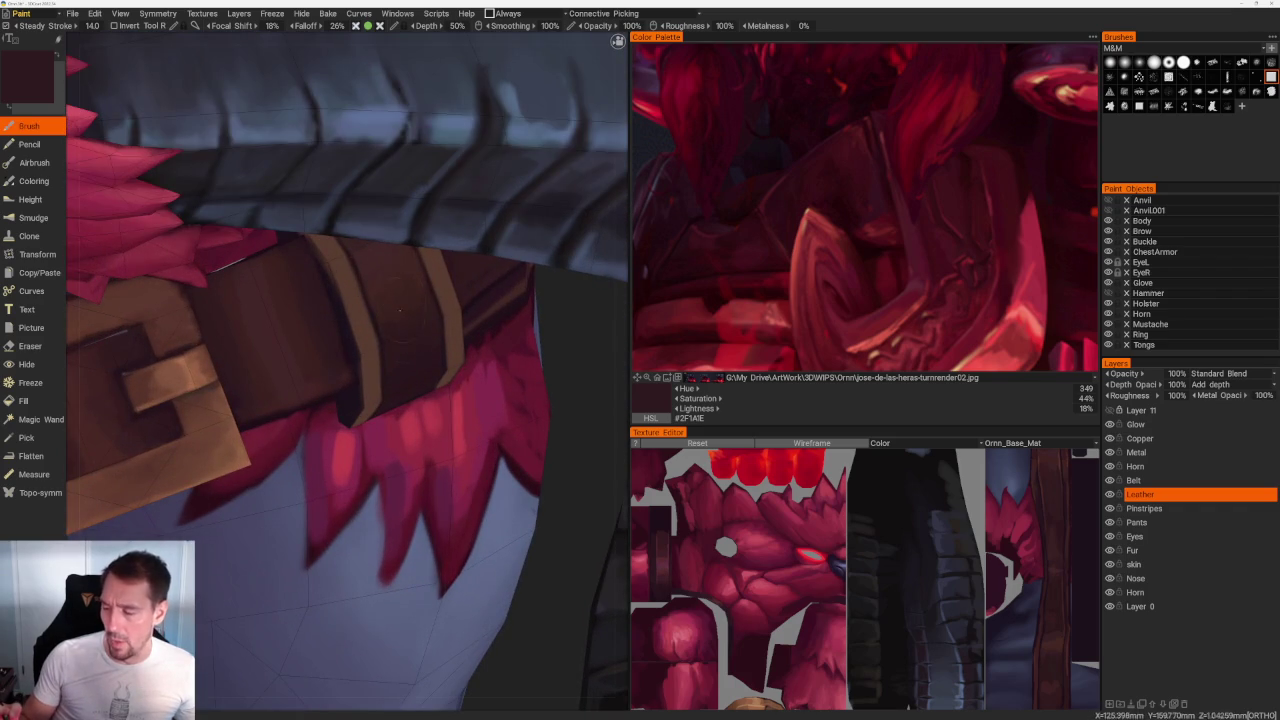
pyautogui.press('v')
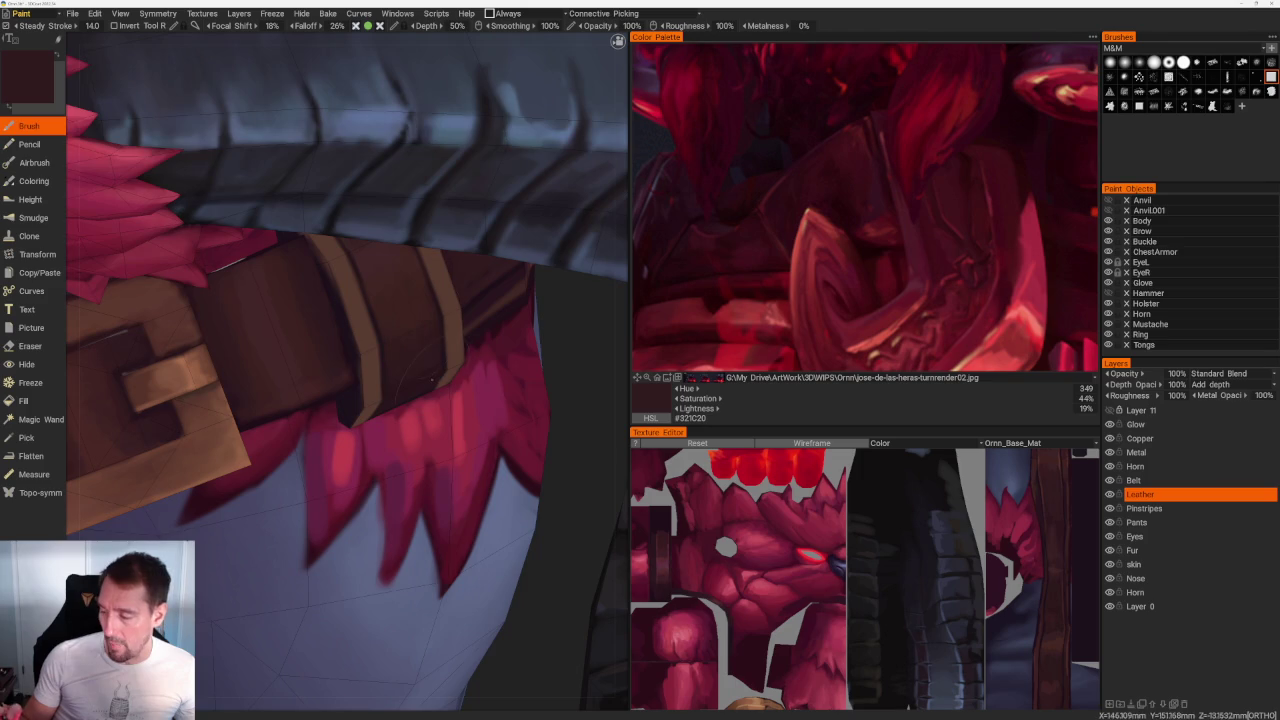
# Step: Re-orbit and pick a lighter reddish-brown, #502B27, as the paint colour
pyautogui.scroll(-10, 437, 186)
pyautogui.moveTo(437, 186)
pyautogui.mouseDown()
pyautogui.moveTo(480, 290)
pyautogui.moveTo(491, 211)
pyautogui.moveTo(520, 200)
pyautogui.mouseUp()
pyautogui.scroll(4, 520, 200)
pyautogui.scroll(5, 520, 200)
pyautogui.press('v')
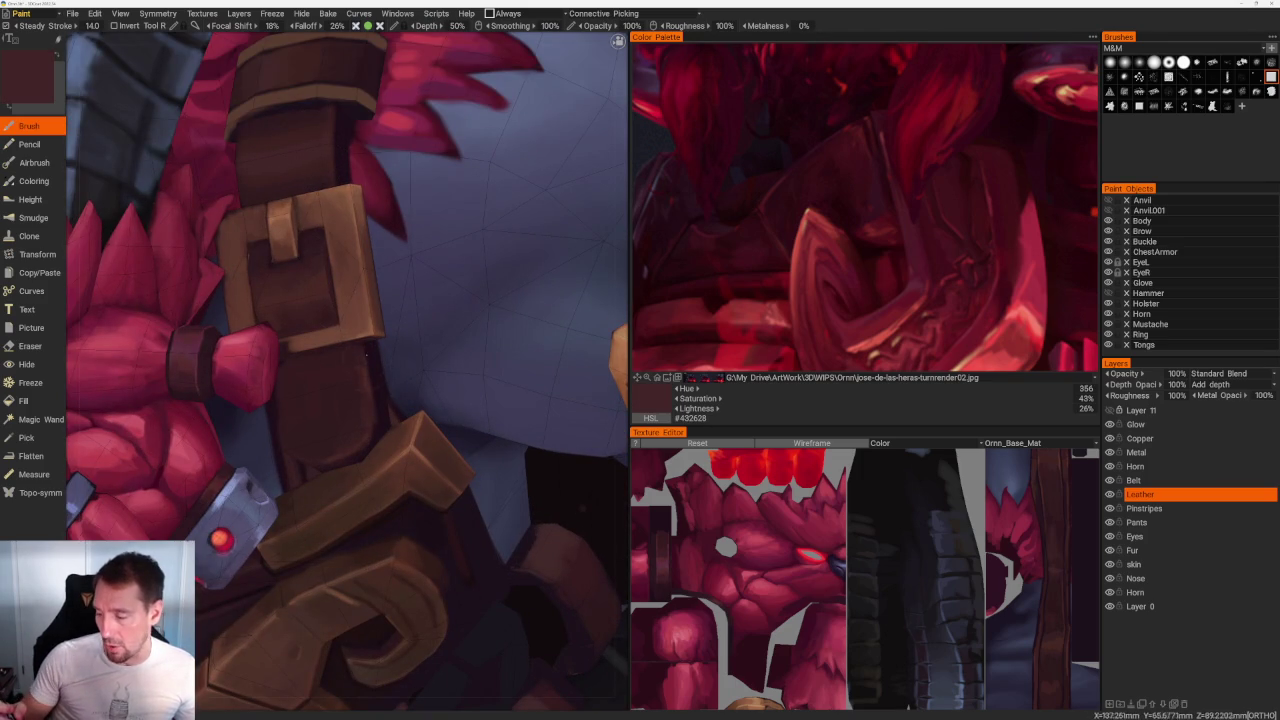
pyautogui.moveTo(360, 377)
pyautogui.mouseDown()
pyautogui.moveTo(406, 427)
pyautogui.moveTo(450, 400)
pyautogui.mouseUp()
pyautogui.scroll(-5, 406, 427)
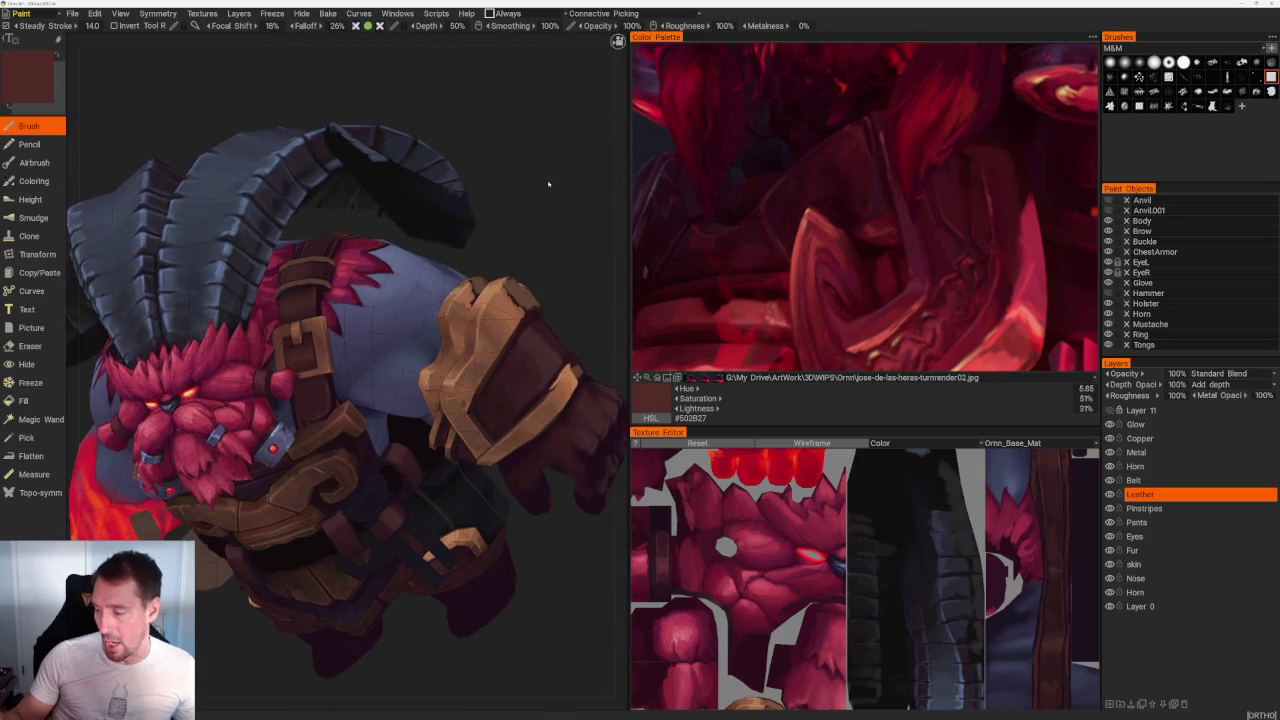
# Step: Sample a darker leather tone, #422A2C, from the model
pyautogui.scroll(5, 450, 400)
pyautogui.press('v')
pyautogui.scroll(5, 381, 398)
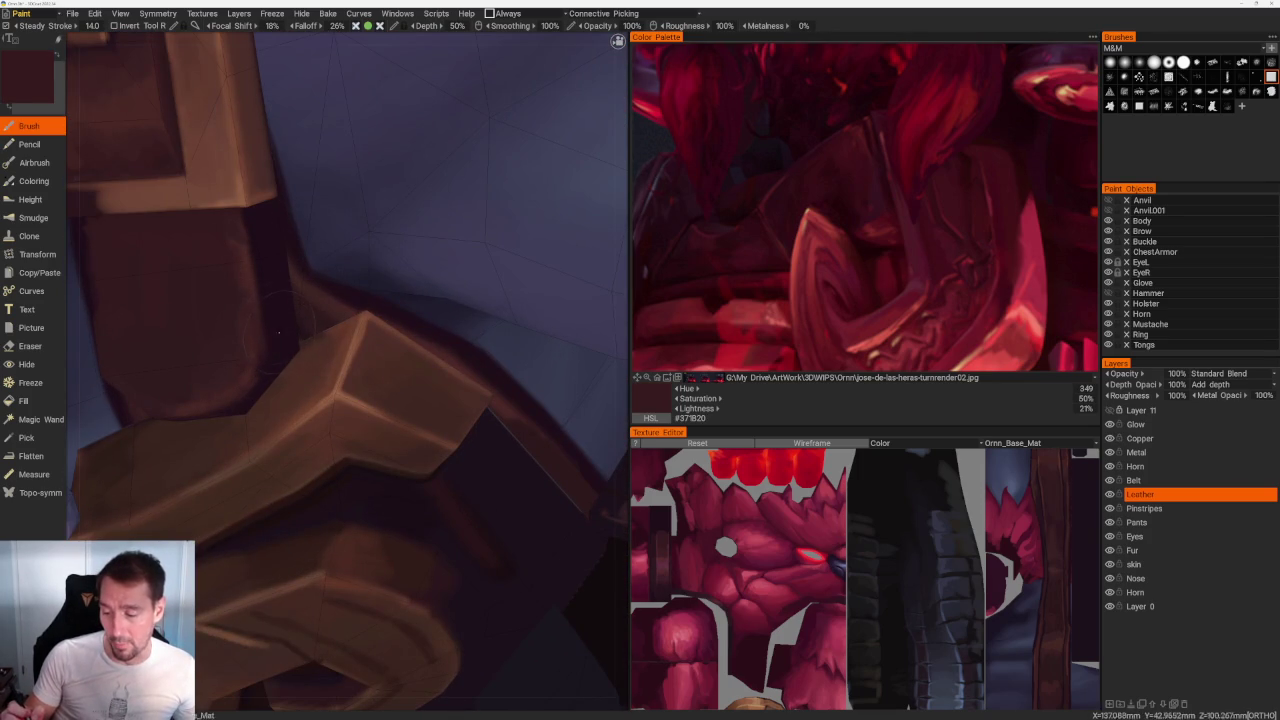
pyautogui.scroll(-10, 300, 270)
pyautogui.moveTo(326, 206)
pyautogui.mouseDown()
pyautogui.moveTo(476, 183)
pyautogui.moveTo(460, 303)
pyautogui.mouseUp()
pyautogui.scroll(3, 460, 303)
pyautogui.scroll(2, 489, 257)
pyautogui.scroll(5, 417, 346)
# Step: Orbit and zoom to inspect the gloved hand from several angles, including above
pyautogui.moveTo(417, 346); pyautogui.dragTo(448, 321)
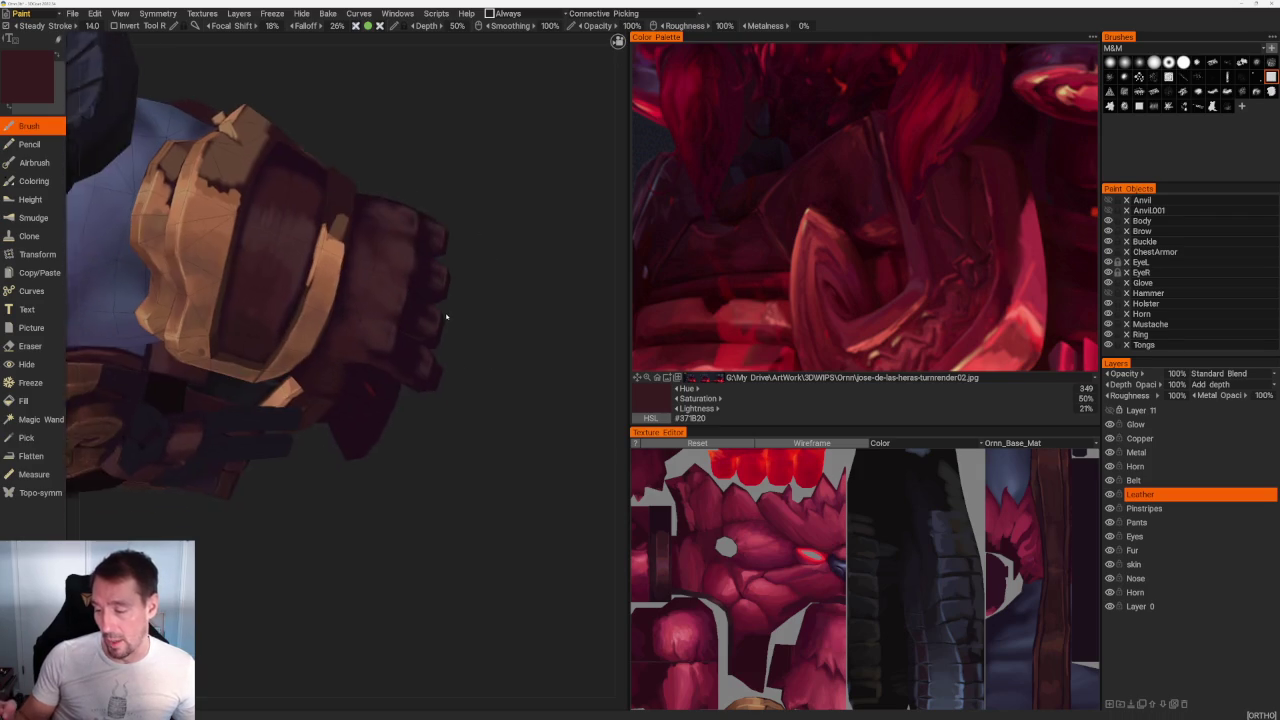
pyautogui.scroll(3, 448, 321)
pyautogui.scroll(4, 318, 335)
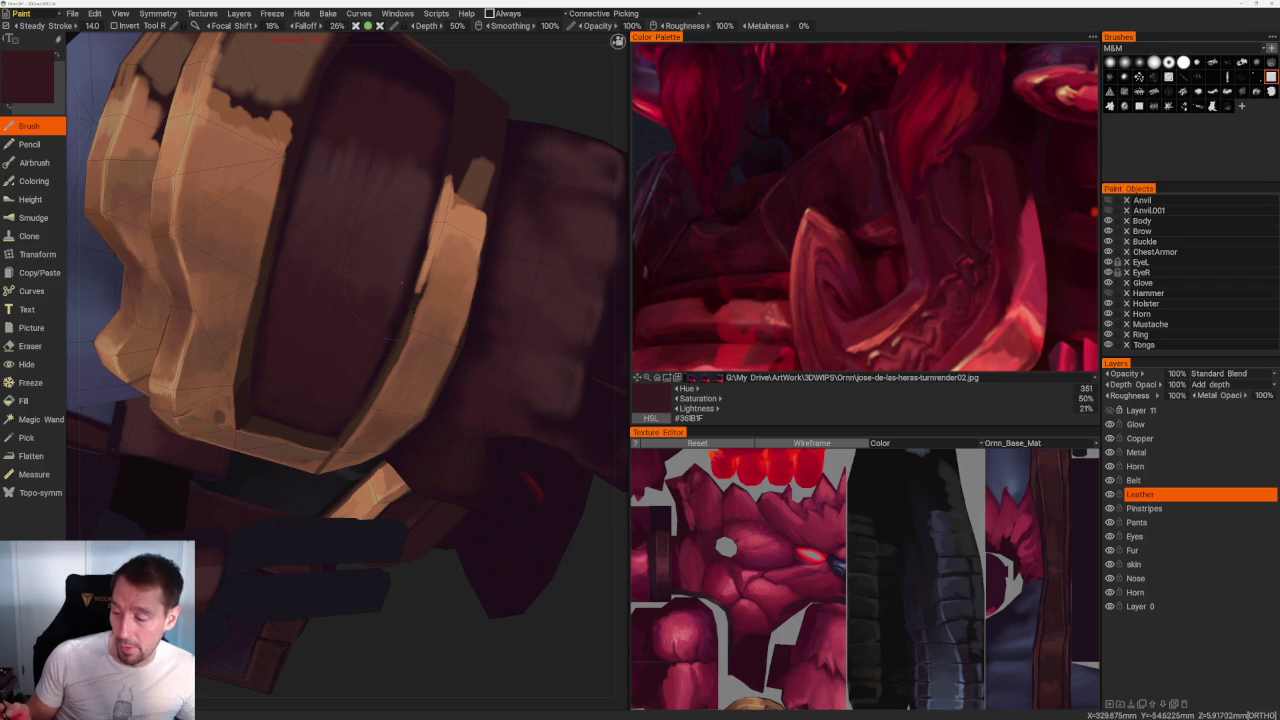
pyautogui.keyDown('alt'); pyautogui.moveTo(374, 360); pyautogui.dragTo(406, 137, button='right'); pyautogui.keyUp('alt')
pyautogui.keyDown('alt'); pyautogui.moveTo(406, 137); pyautogui.dragTo(397, 274); pyautogui.keyUp('alt')
pyautogui.keyDown('alt'); pyautogui.moveTo(397, 274); pyautogui.dragTo(253, 372, button='right'); pyautogui.keyUp('alt')
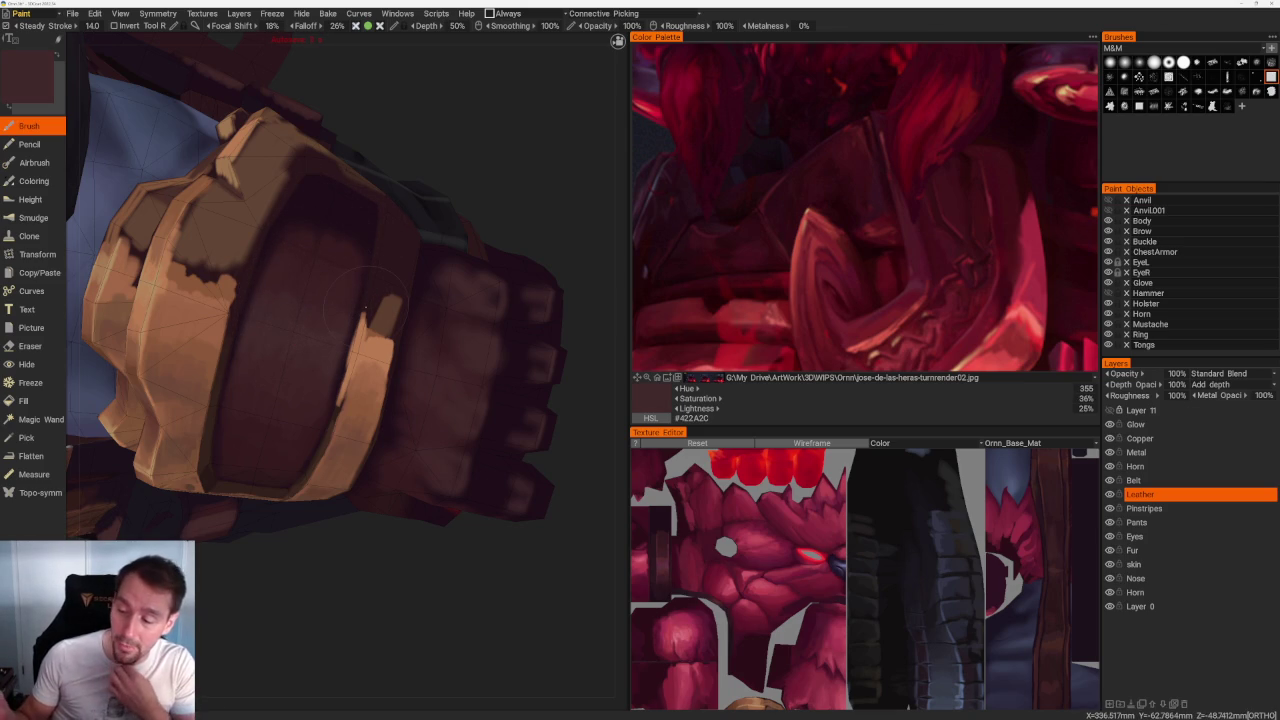
pyautogui.moveTo(365, 308); pyautogui.dragTo(330, 600, button='middle')
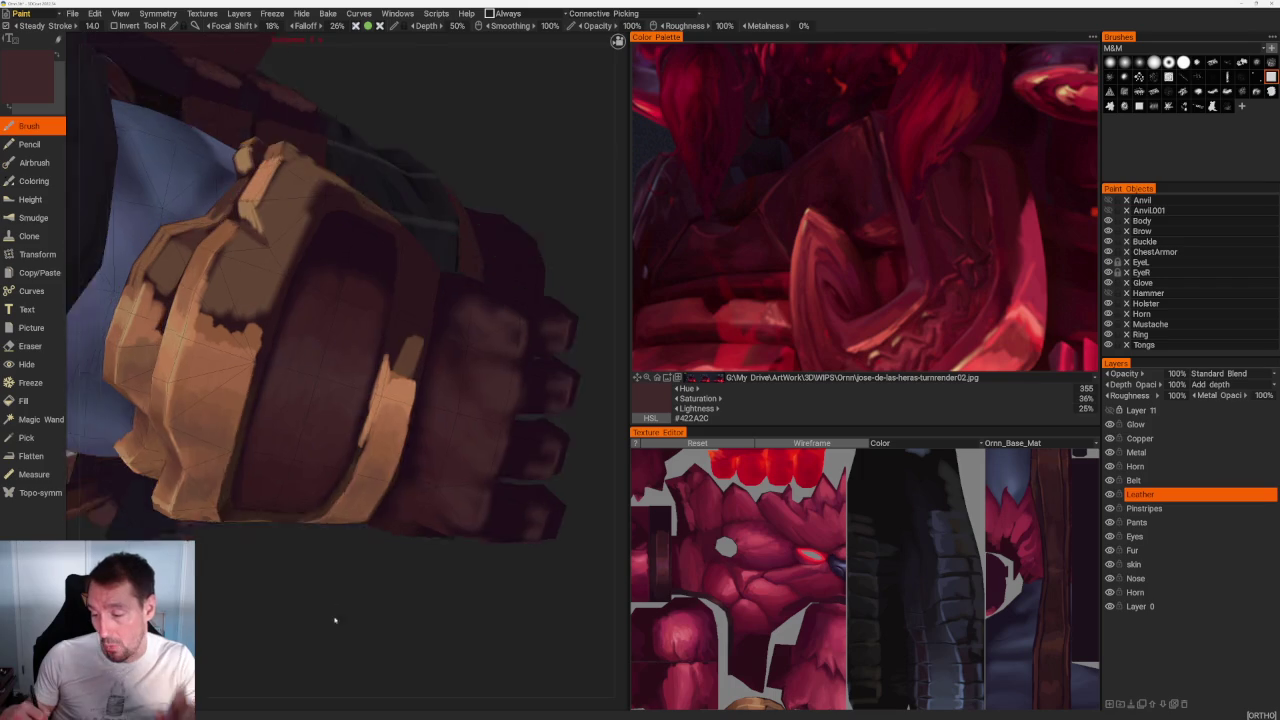
# Step: Zoom into the glove and sample its shadow and red-brown tones
pyautogui.scroll(2, 295, 515)
pyautogui.scroll(2, 295, 515)
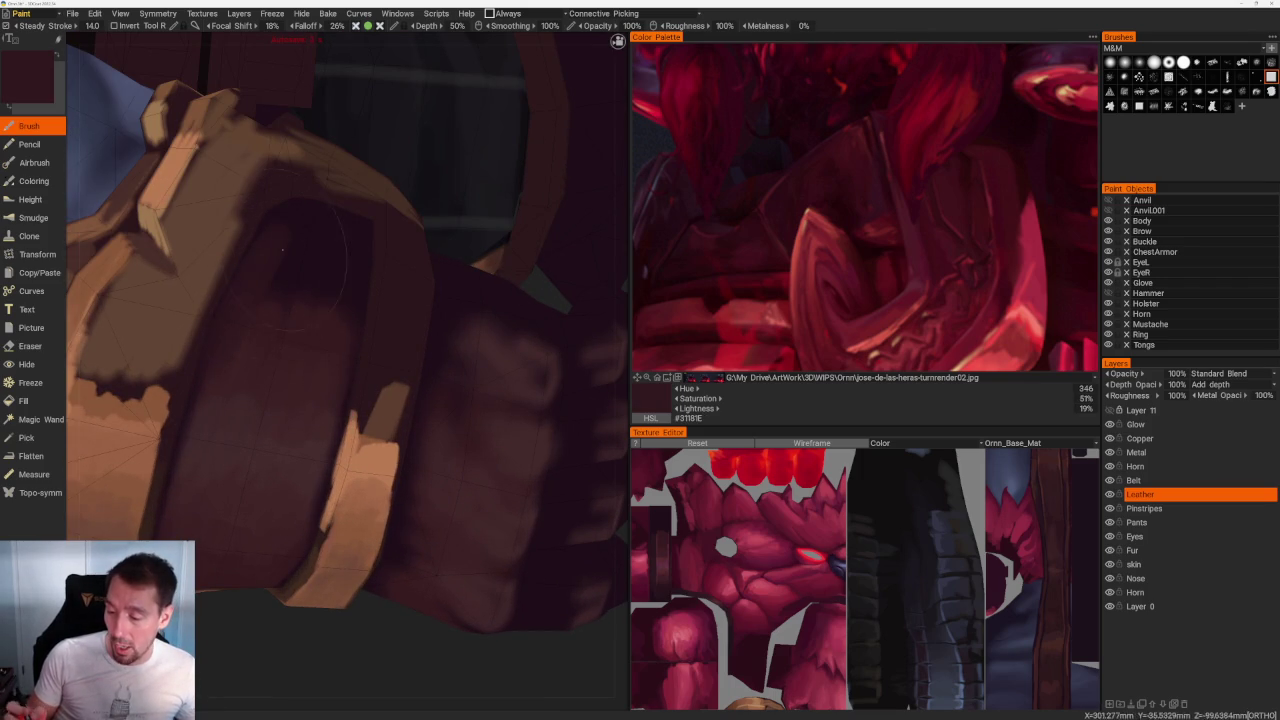
pyautogui.press('v')
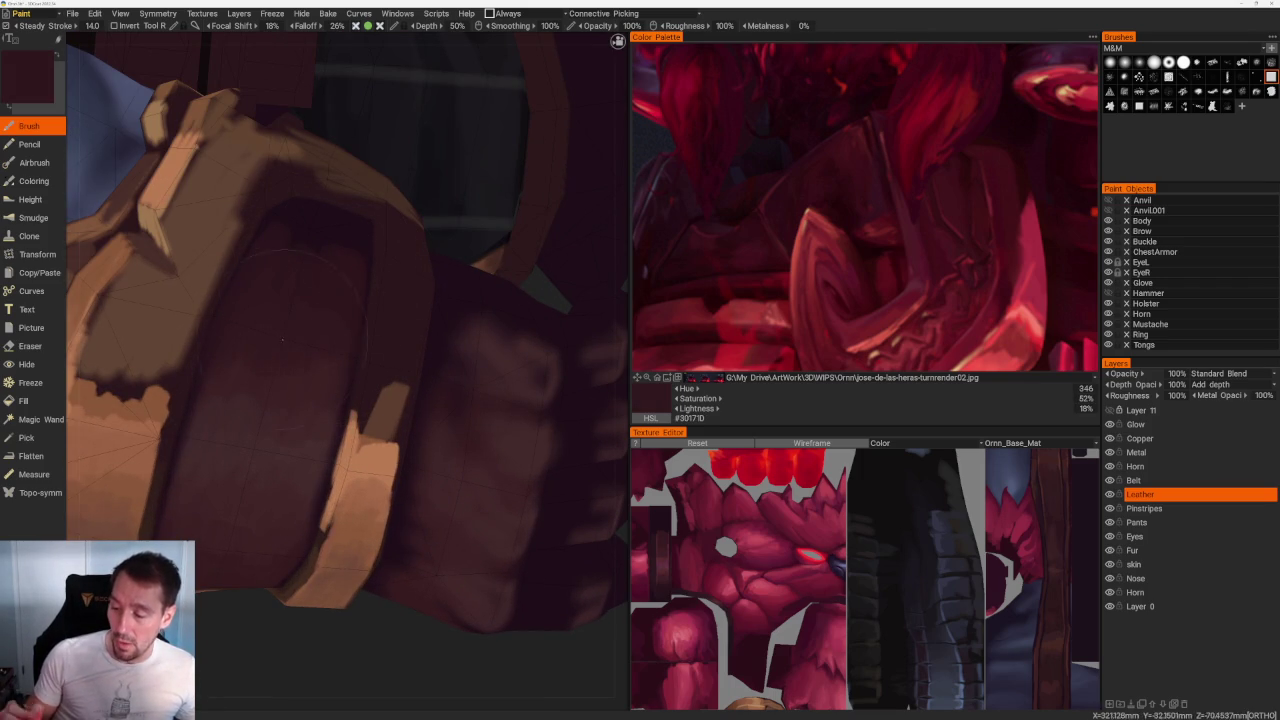
pyautogui.press('v')
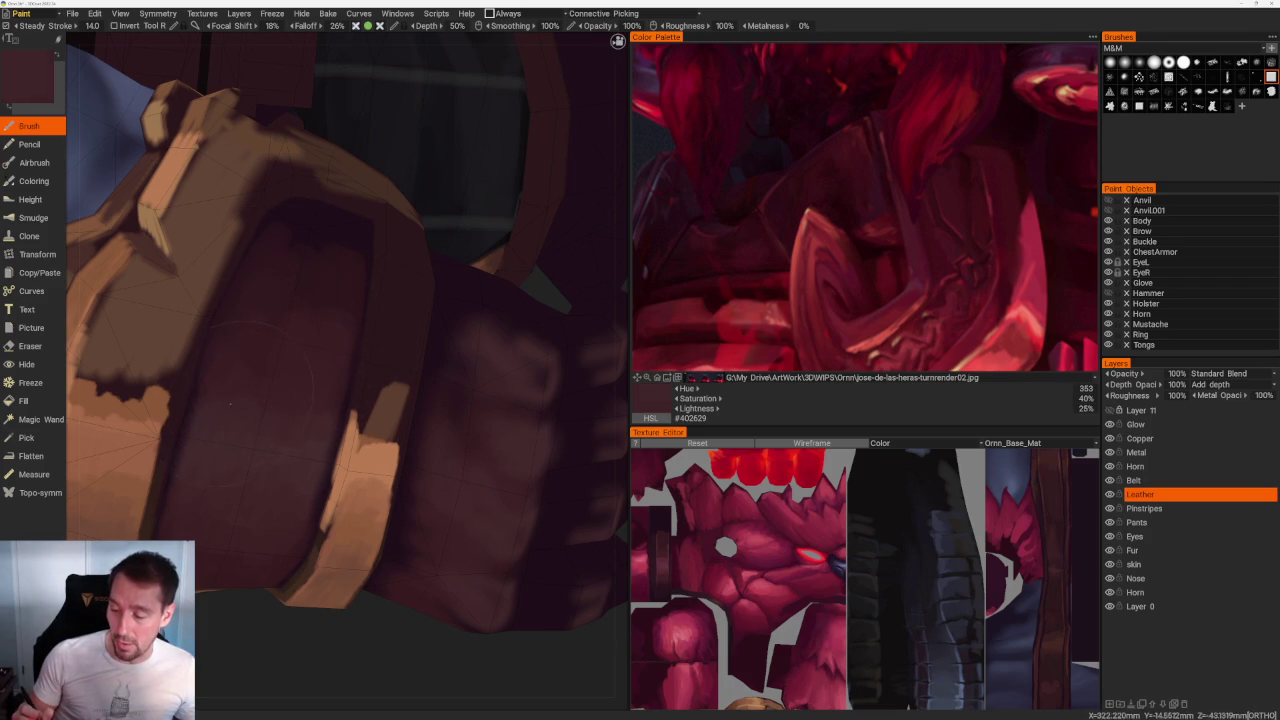
pyautogui.press('v')
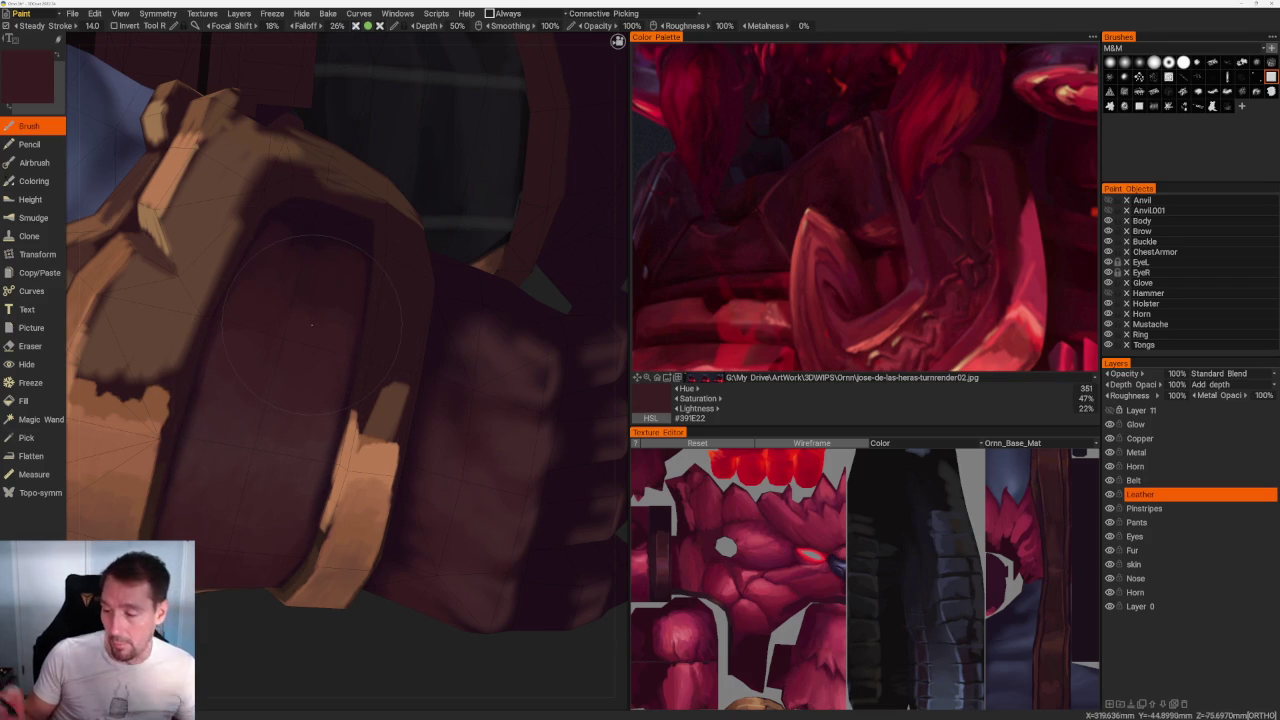
pyautogui.press('v')
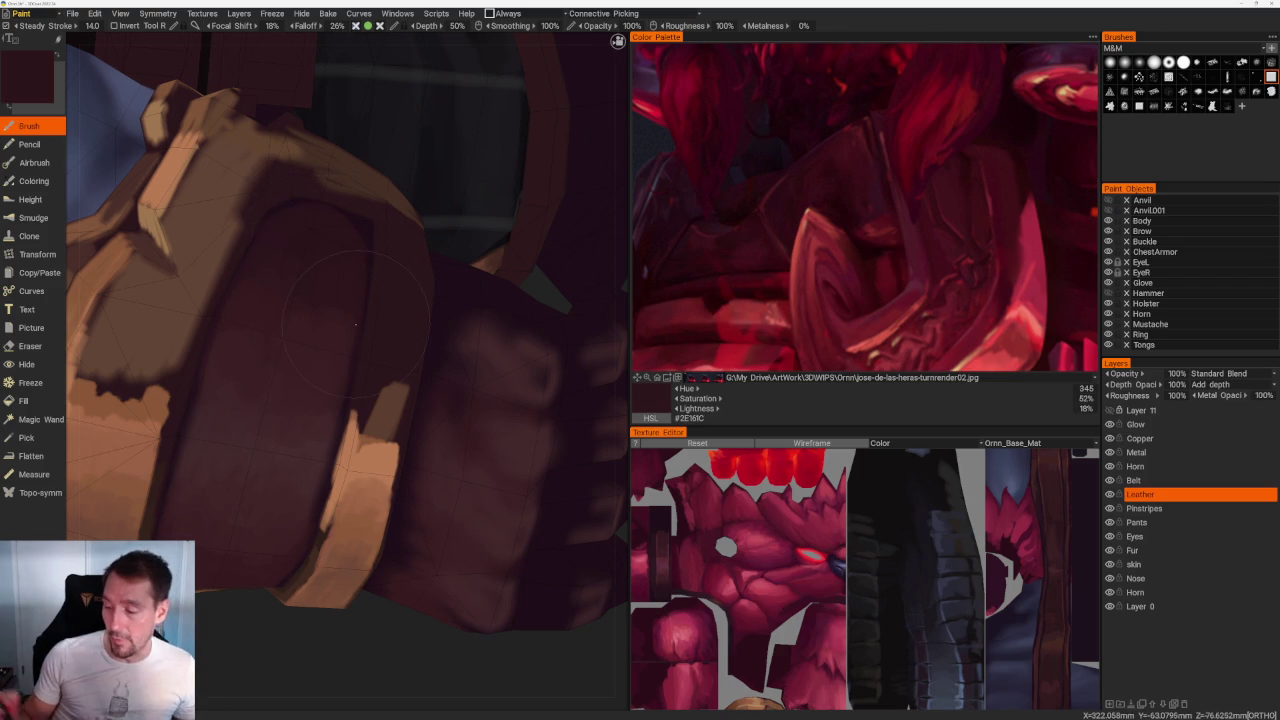
pyautogui.press('v')
pyautogui.press('v')
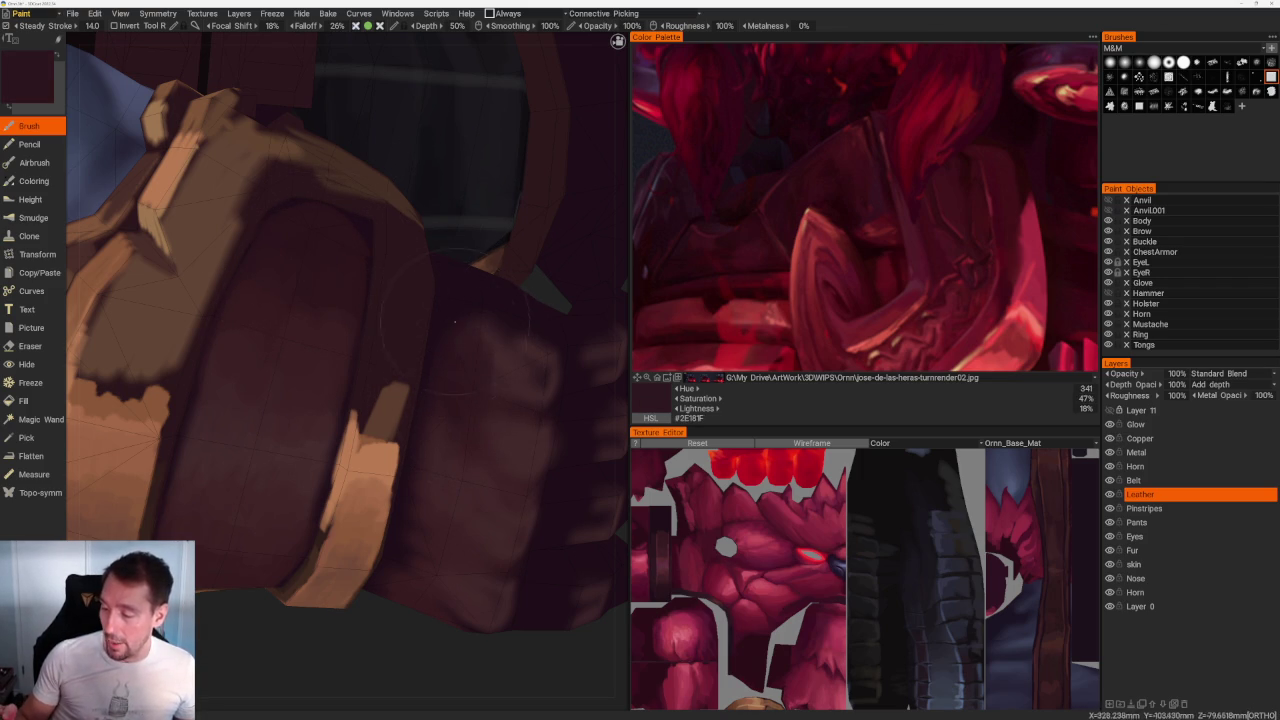
# Step: Pick deeper glove shadow tones, double the brush size, and settle on a dark maroon
pyautogui.scroll(-5, 484, 345)
pyautogui.moveTo(428, 217); pyautogui.dragTo(511, 197)
pyautogui.scroll(3, 434, 211)
pyautogui.scroll(4, 386, 267)
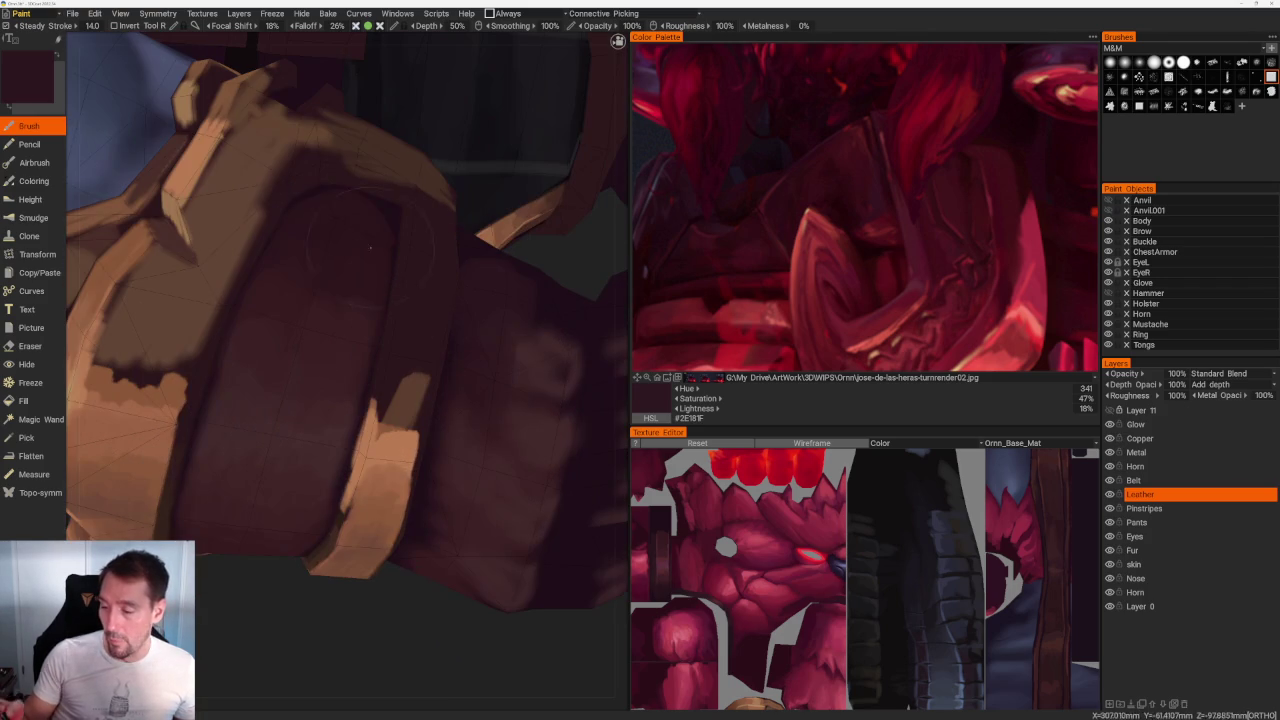
pyautogui.press('v')
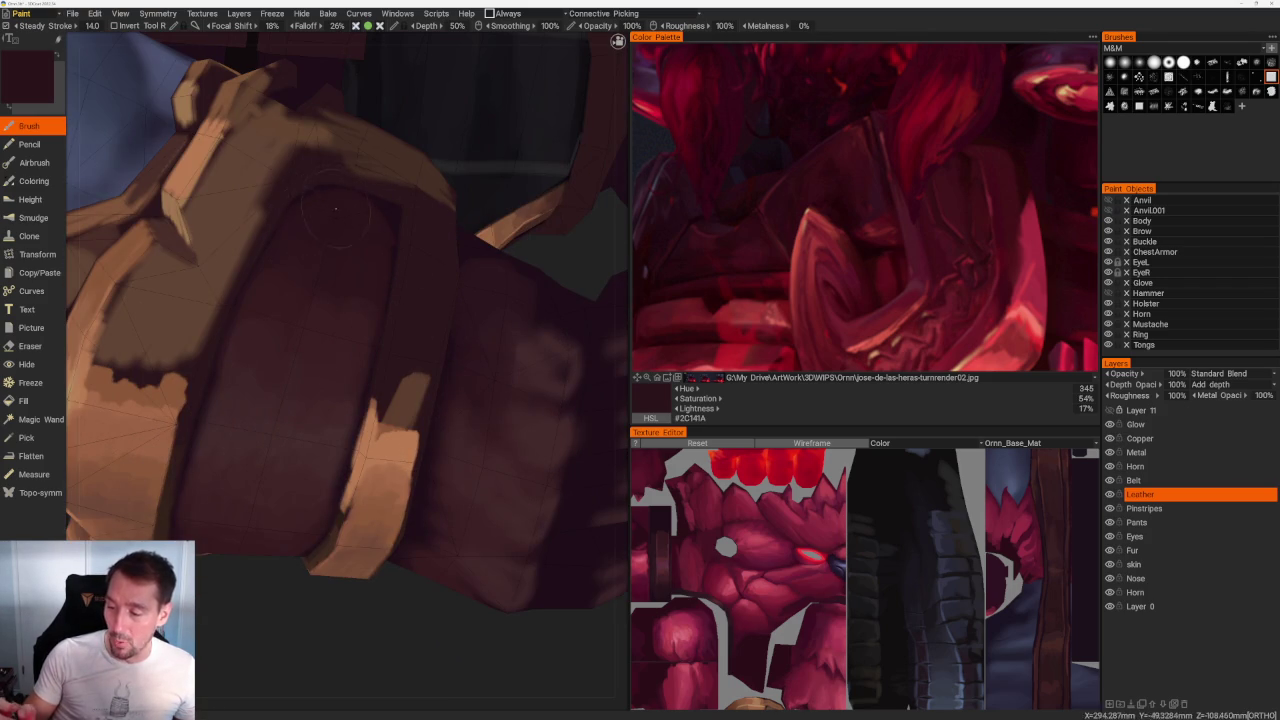
pyautogui.press('v')
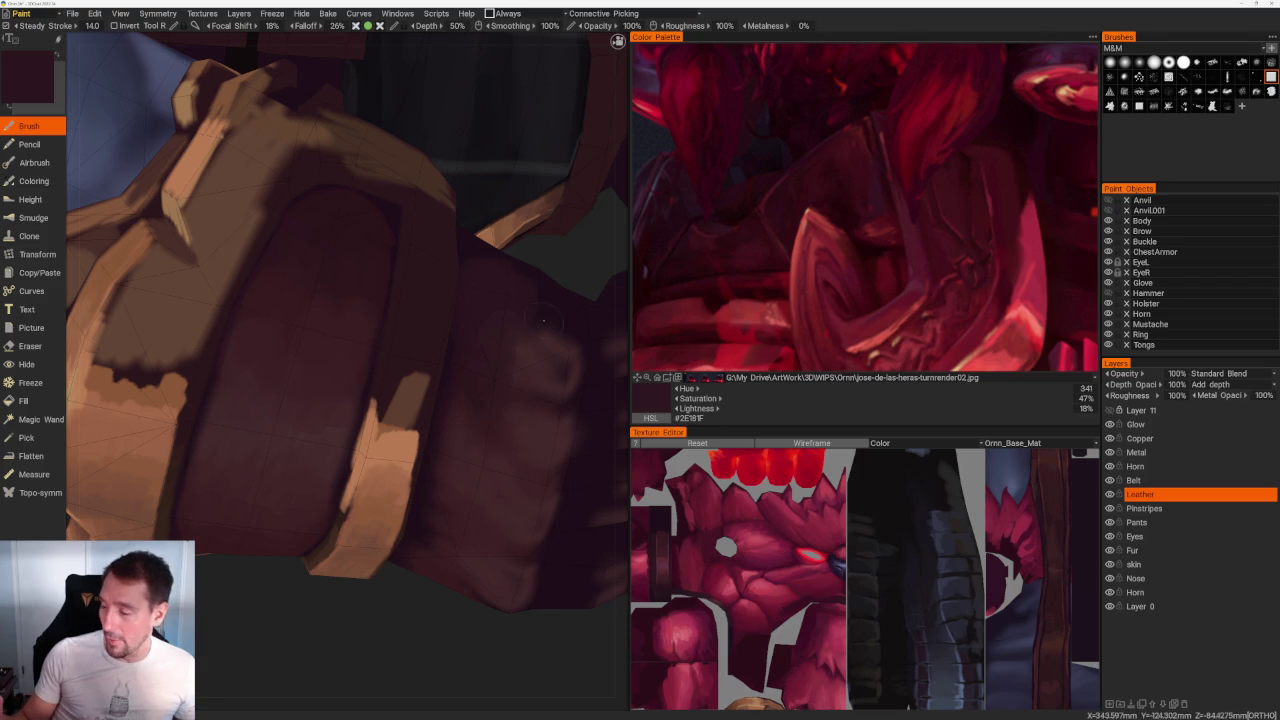
pyautogui.press('v')
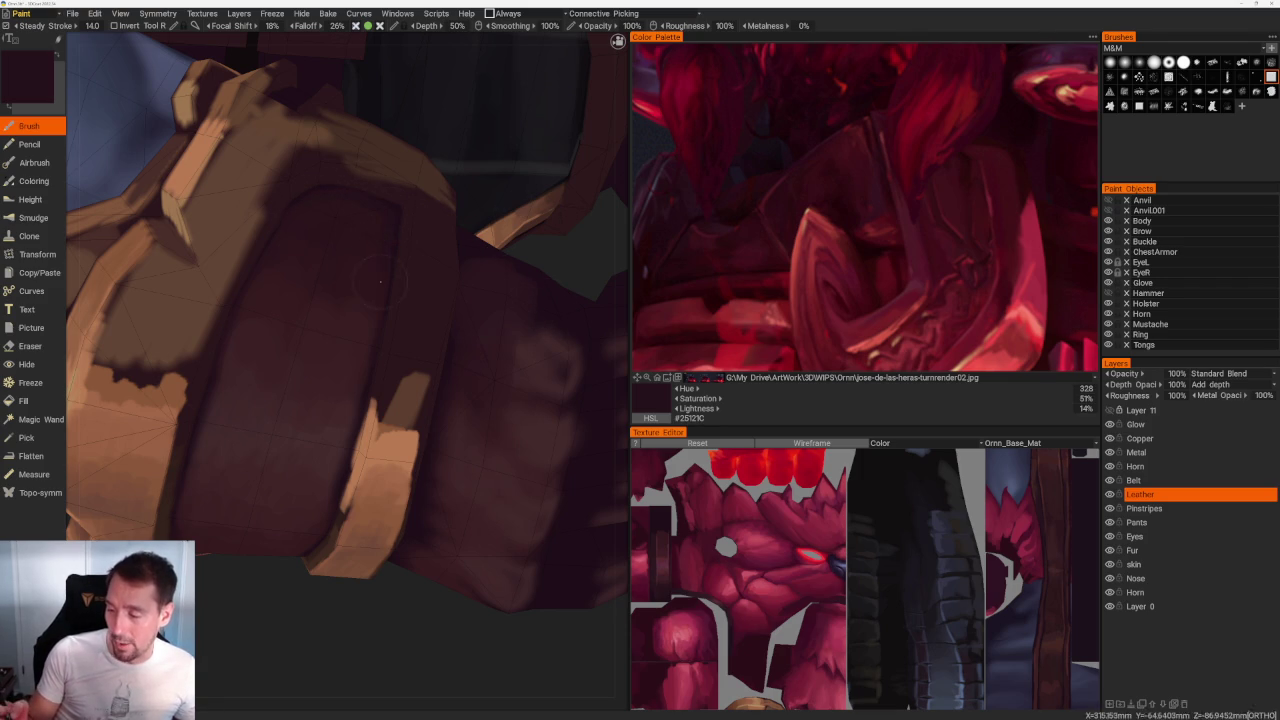
pyautogui.press('v')
pyautogui.press('v')
pyautogui.press('v')
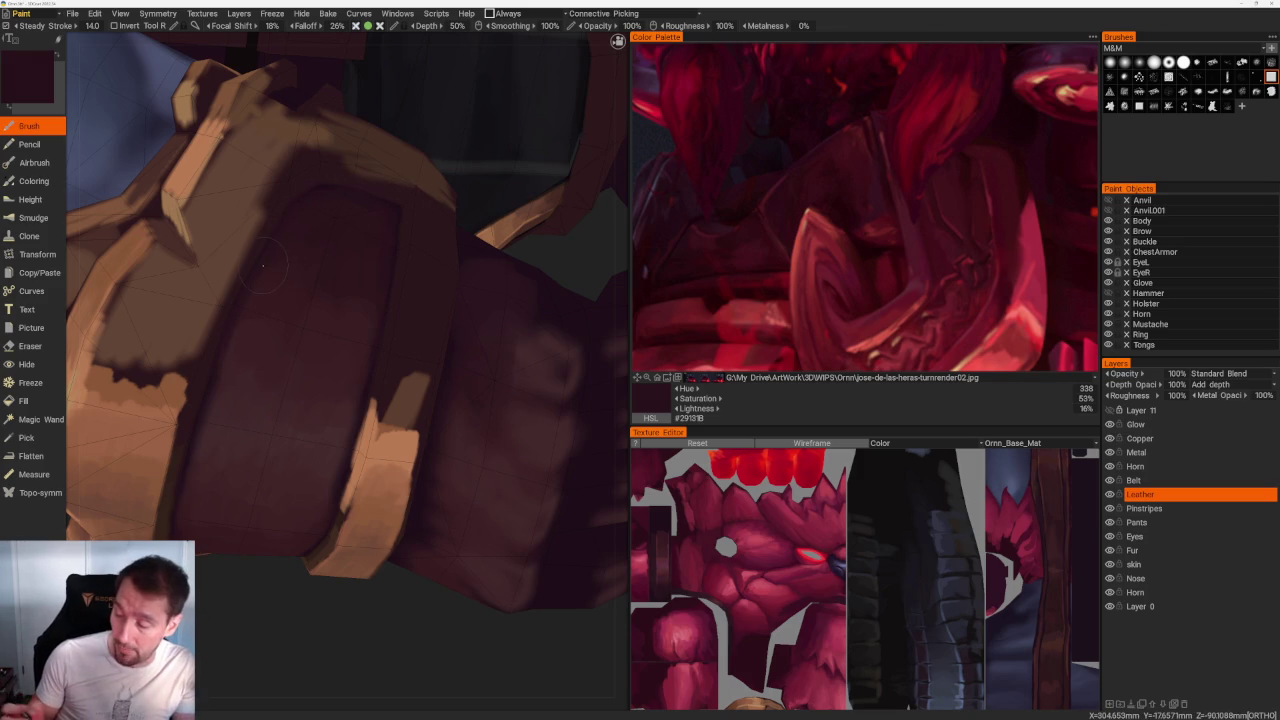
pyautogui.moveTo(287, 264); pyautogui.dragTo(328, 270, button='right')
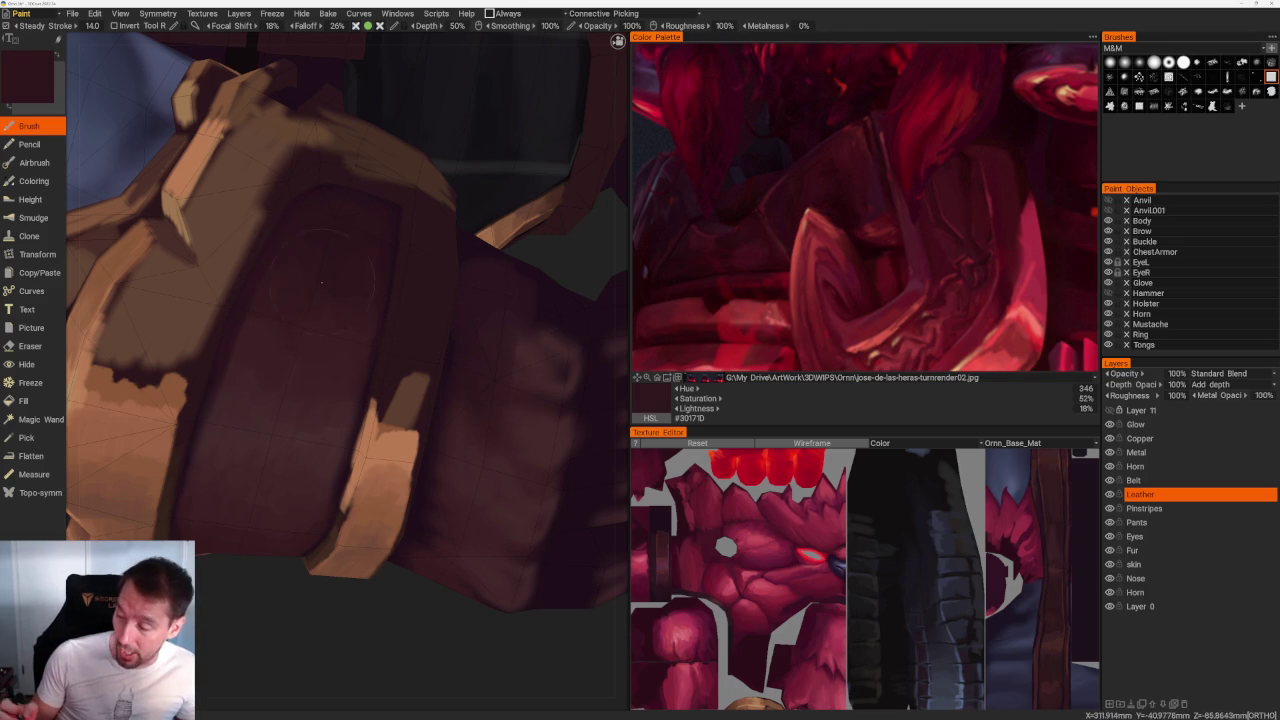
pyautogui.press('v')
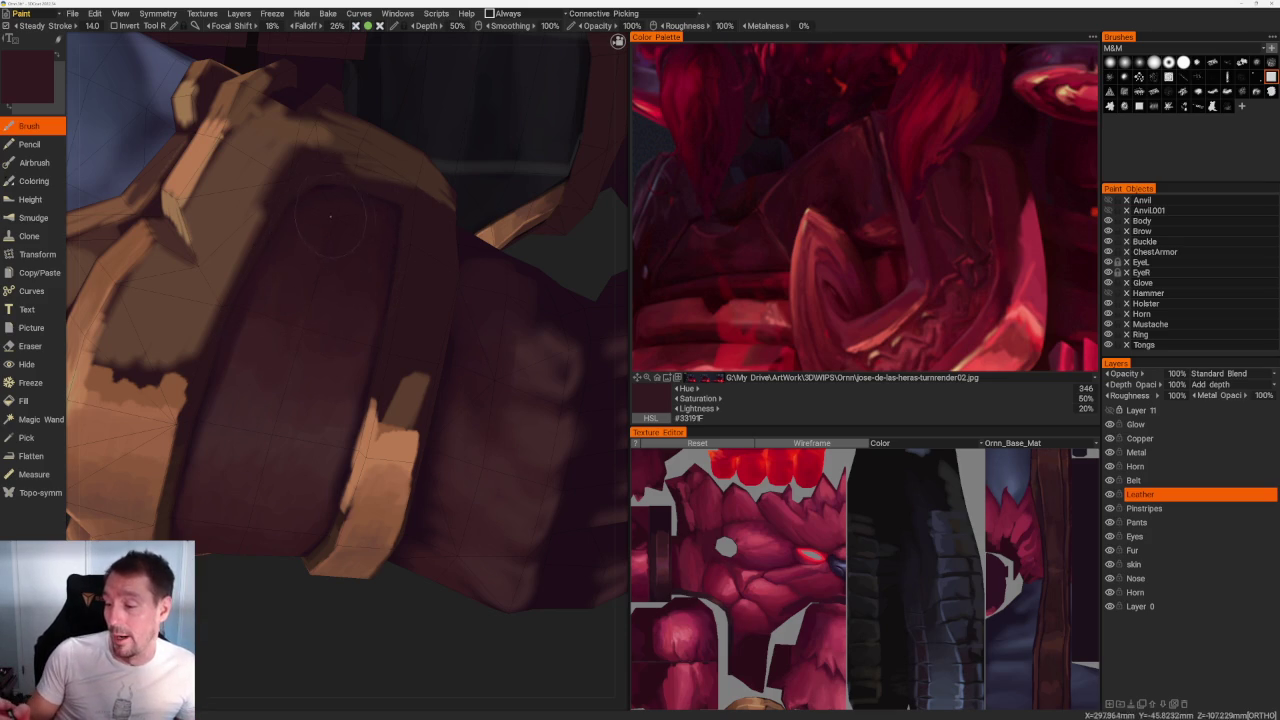
# Step: Turn to the gloved fist and sample leather-band tones, ending on dark maroon #3E2326
pyautogui.moveTo(420, 449); pyautogui.dragTo(477, 220, button='middle')
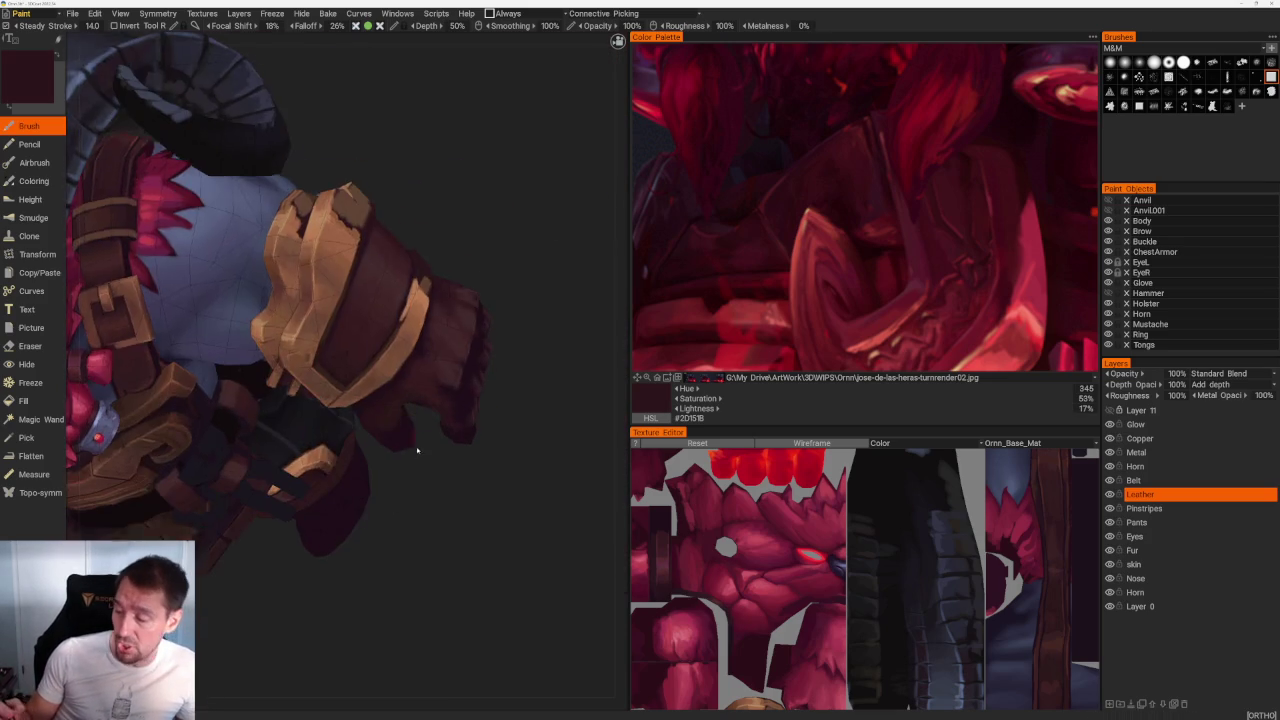
pyautogui.scroll(5, 299, 287)
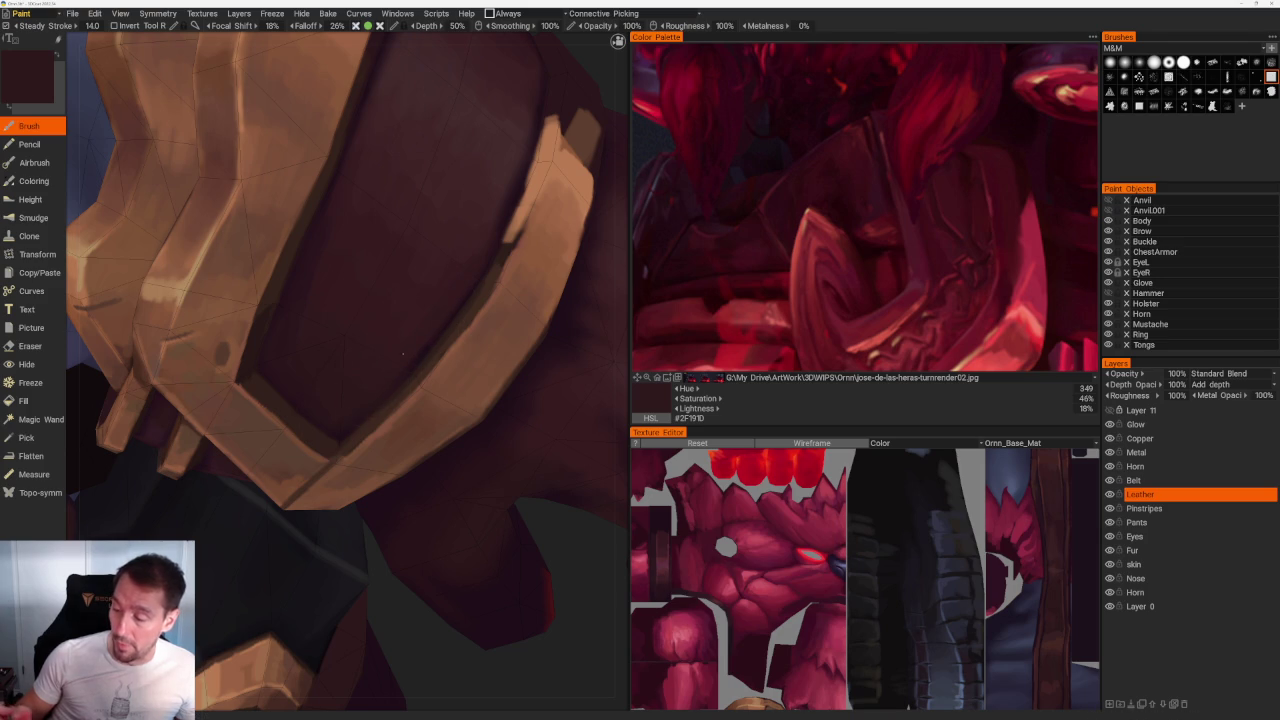
pyautogui.press('v')
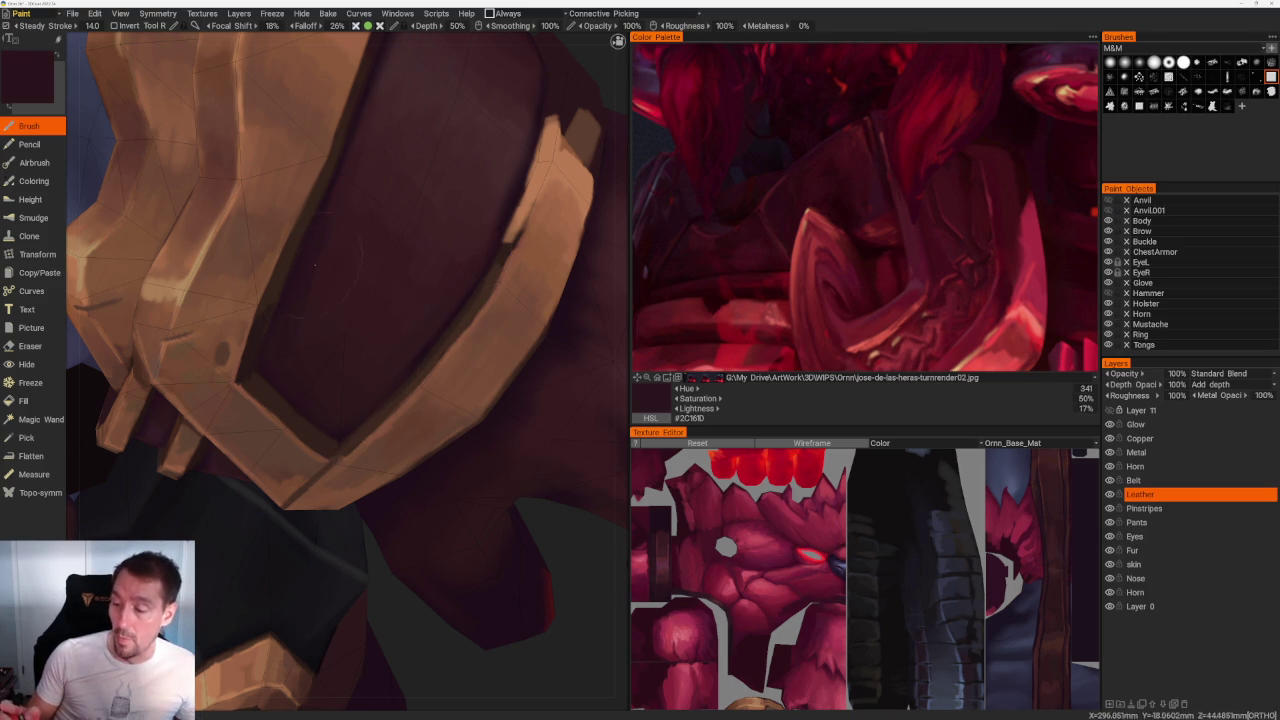
pyautogui.press('v')
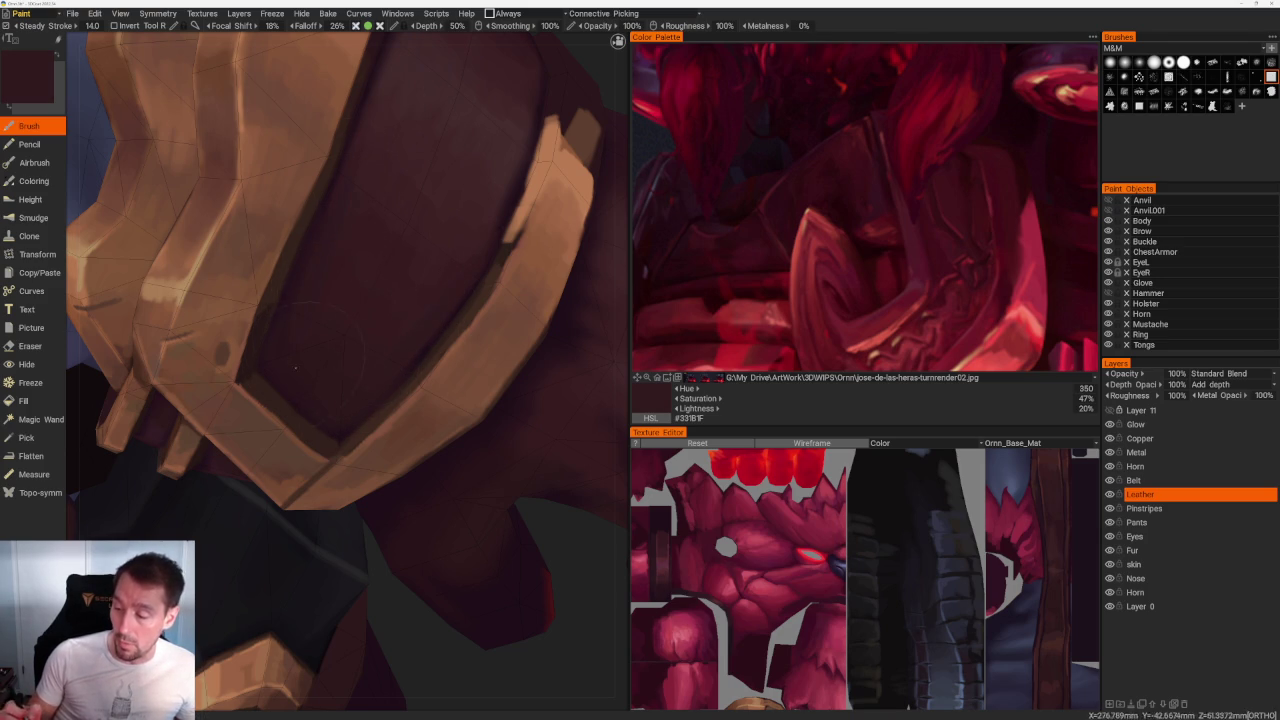
pyautogui.moveTo(316, 347); pyautogui.dragTo(324, 404, button='middle')
pyautogui.press('v')
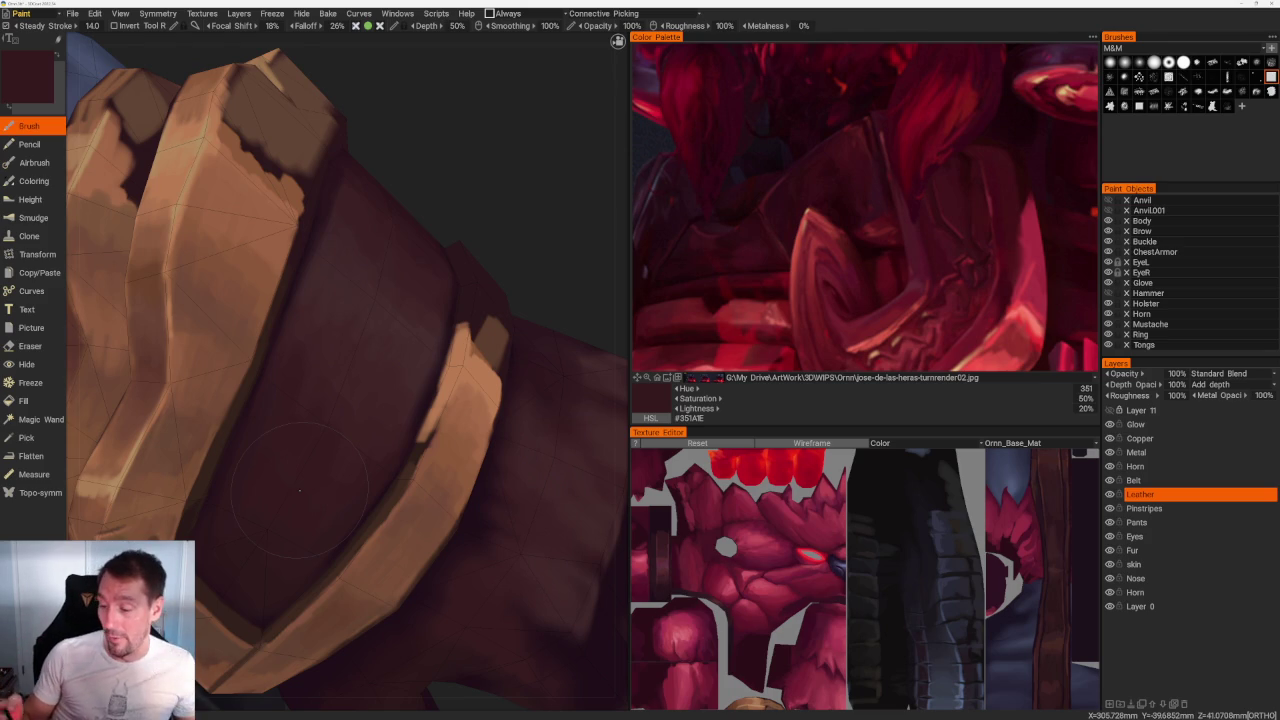
pyautogui.press('v')
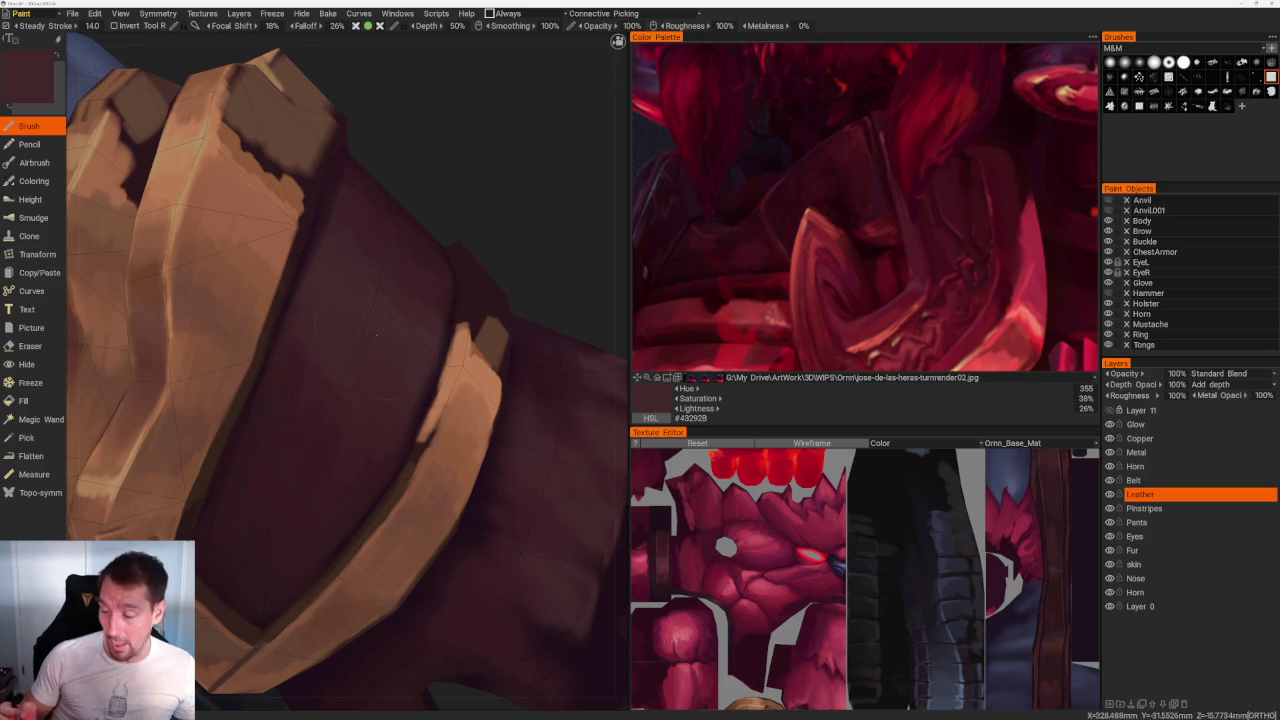
pyautogui.press('v')
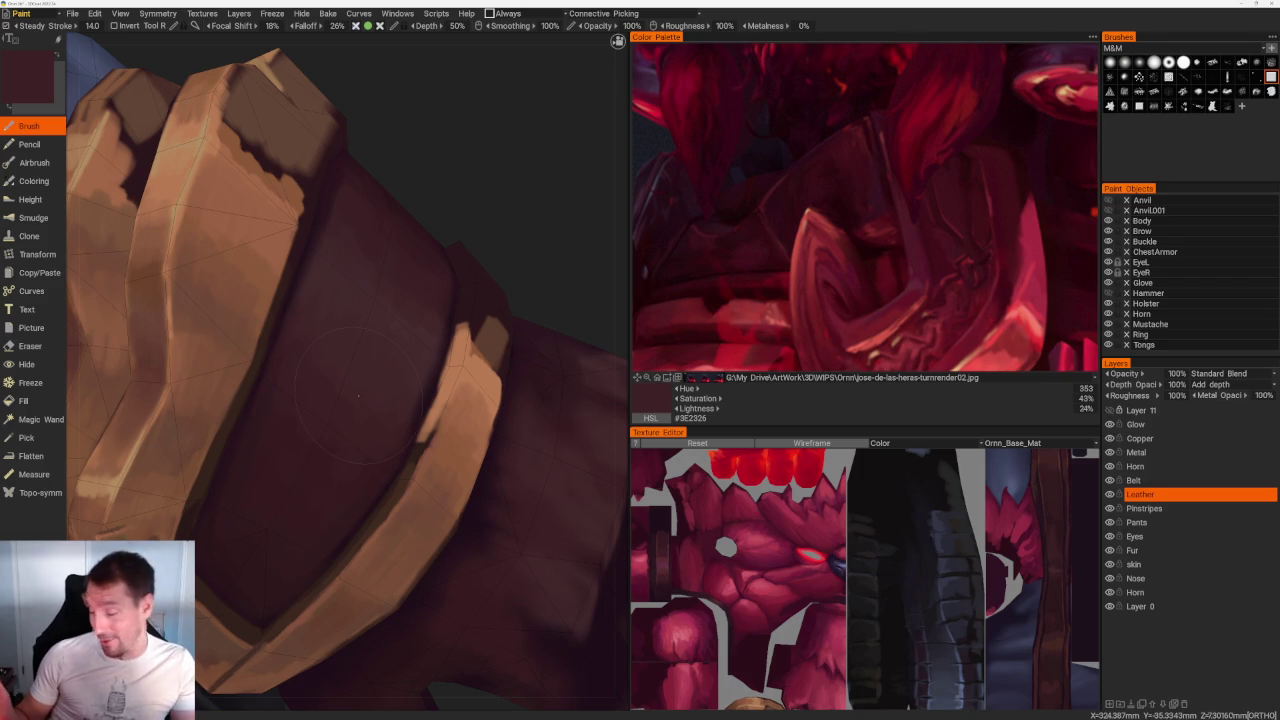
pyautogui.scroll(-2, 440, 198)
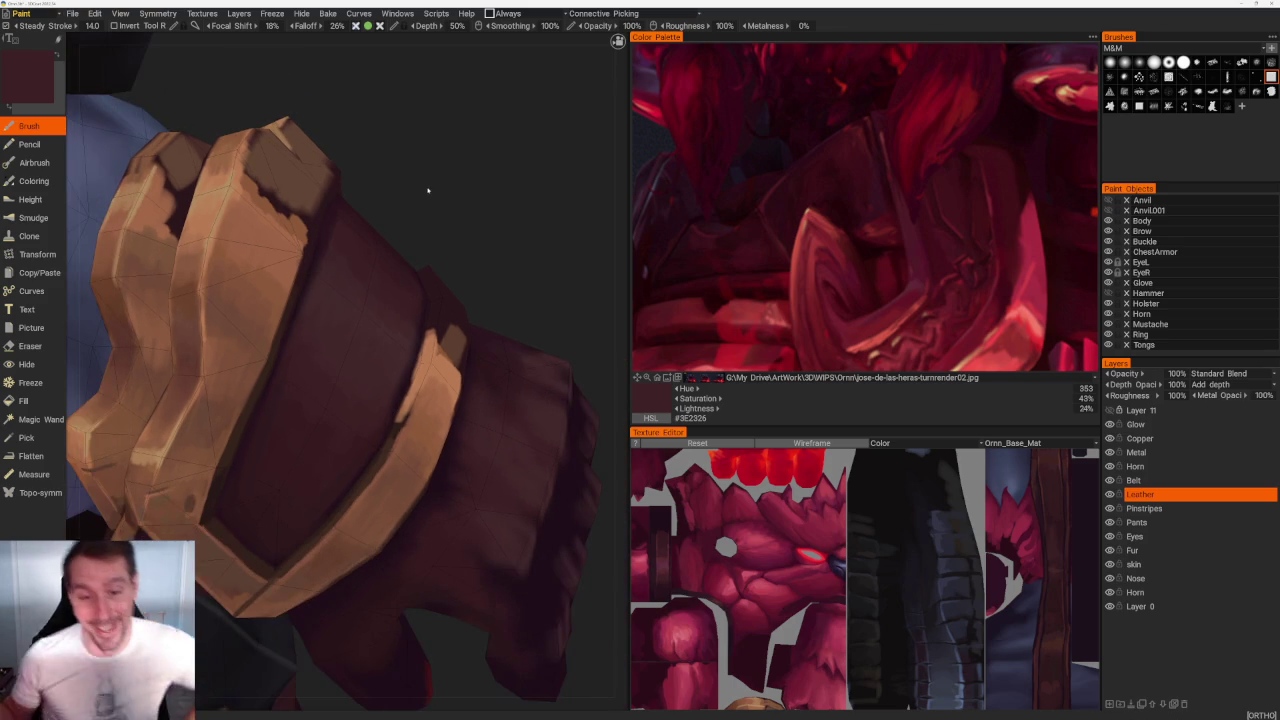
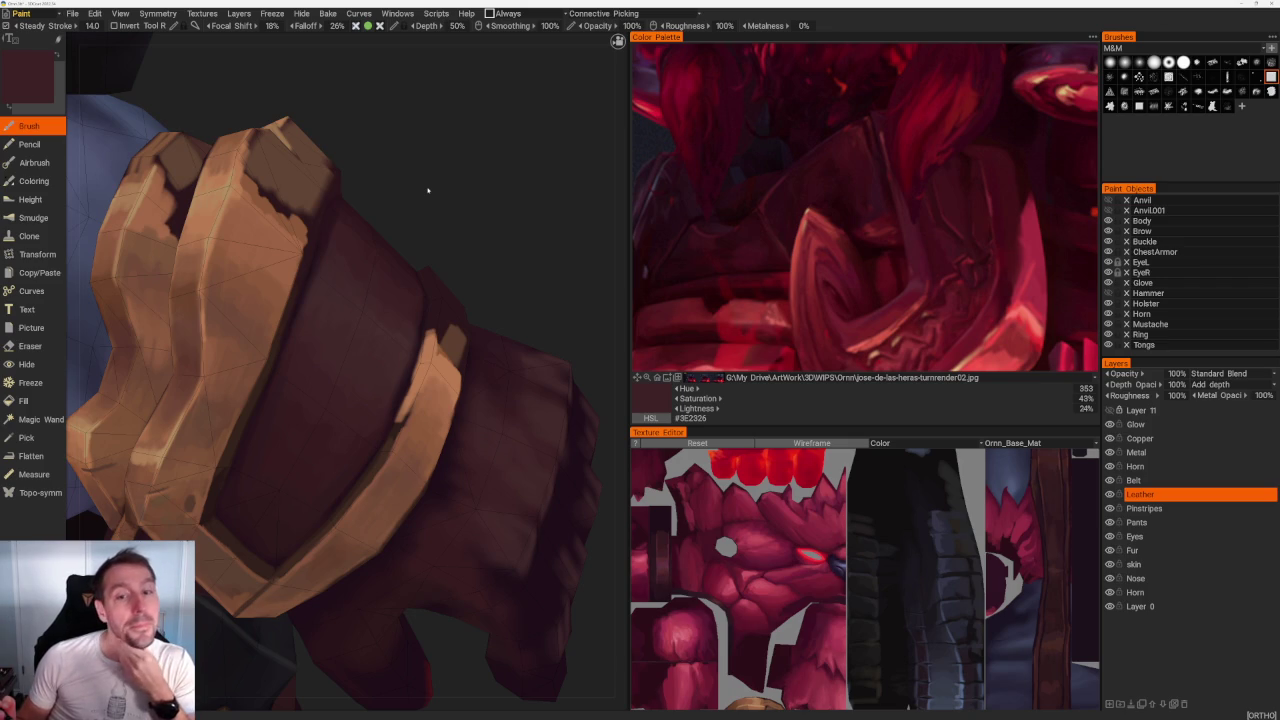
# Step: Paint a lighter highlight along a glove finger and a small one near the knuckle
pyautogui.moveTo(506, 246)
pyautogui.mouseDown(button='middle')
pyautogui.moveTo(477, 249)
pyautogui.moveTo(503, 286)
pyautogui.moveTo(437, 254)
pyautogui.moveTo(488, 263)
pyautogui.moveTo(471, 229)
pyautogui.moveTo(406, 393)
pyautogui.mouseUp(button='middle')
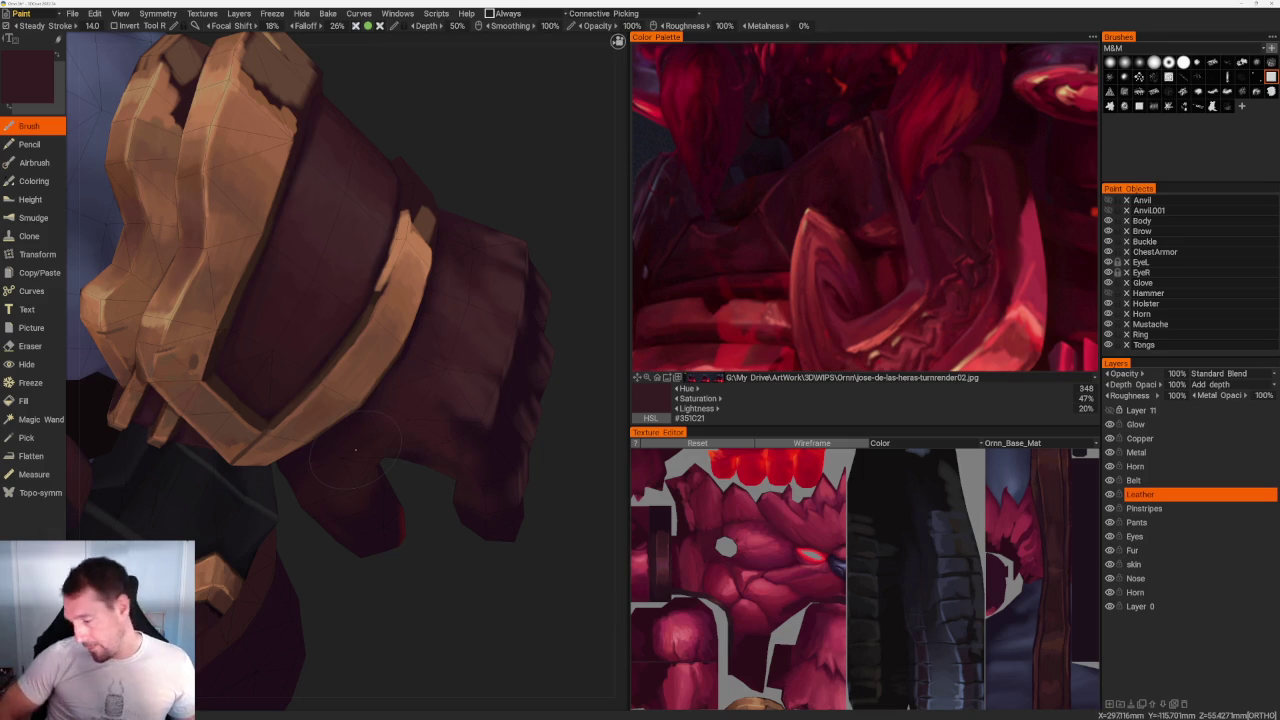
pyautogui.moveTo(355, 450)
pyautogui.mouseDown(button='middle')
pyautogui.moveTo(451, 279)
pyautogui.moveTo(451, 234)
pyautogui.mouseUp(button='middle')
pyautogui.scroll(-3, 451, 279)
pyautogui.scroll(3, 345, 318)
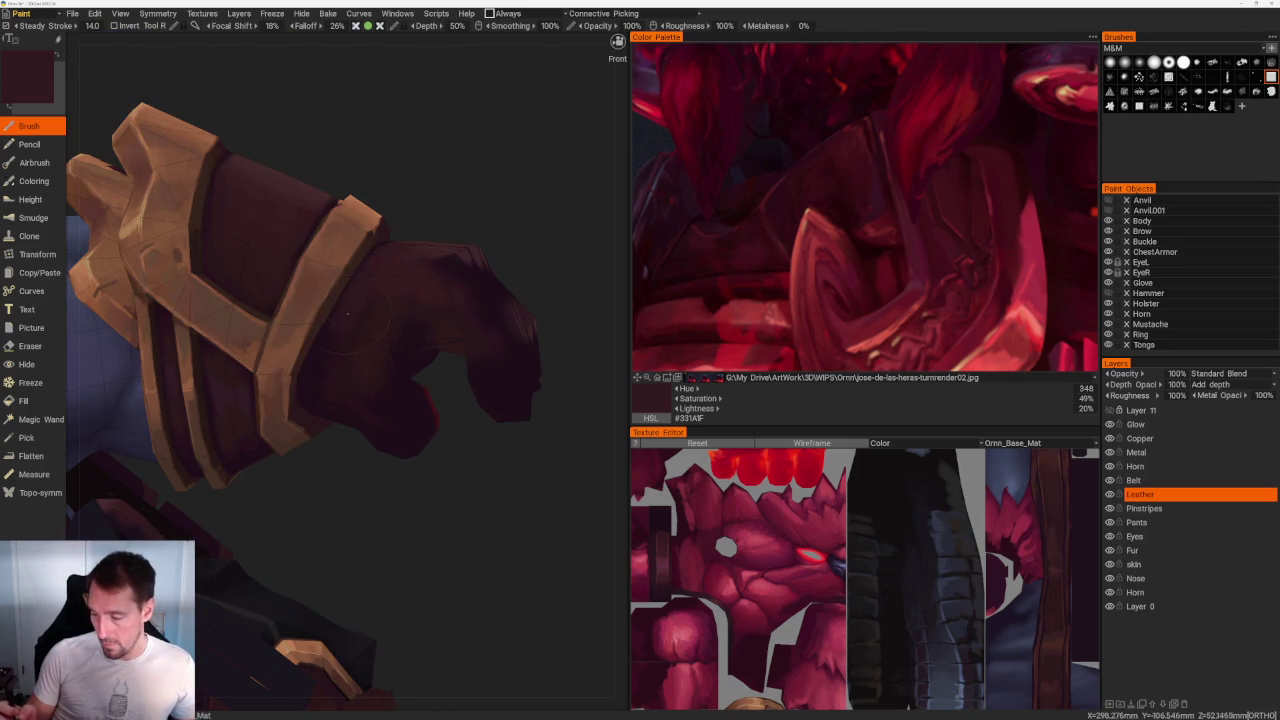
pyautogui.moveTo(315, 384); pyautogui.dragTo(335, 290, button='middle')
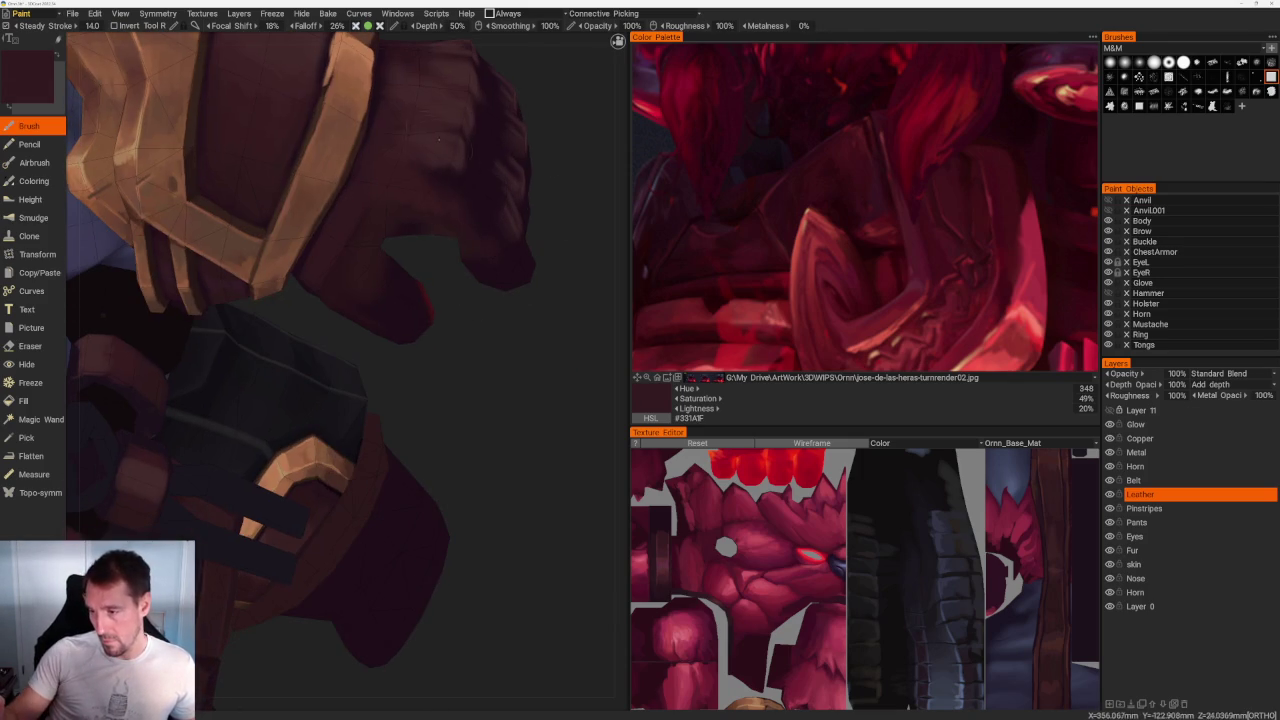
pyautogui.moveTo(335, 290); pyautogui.dragTo(369, 289)
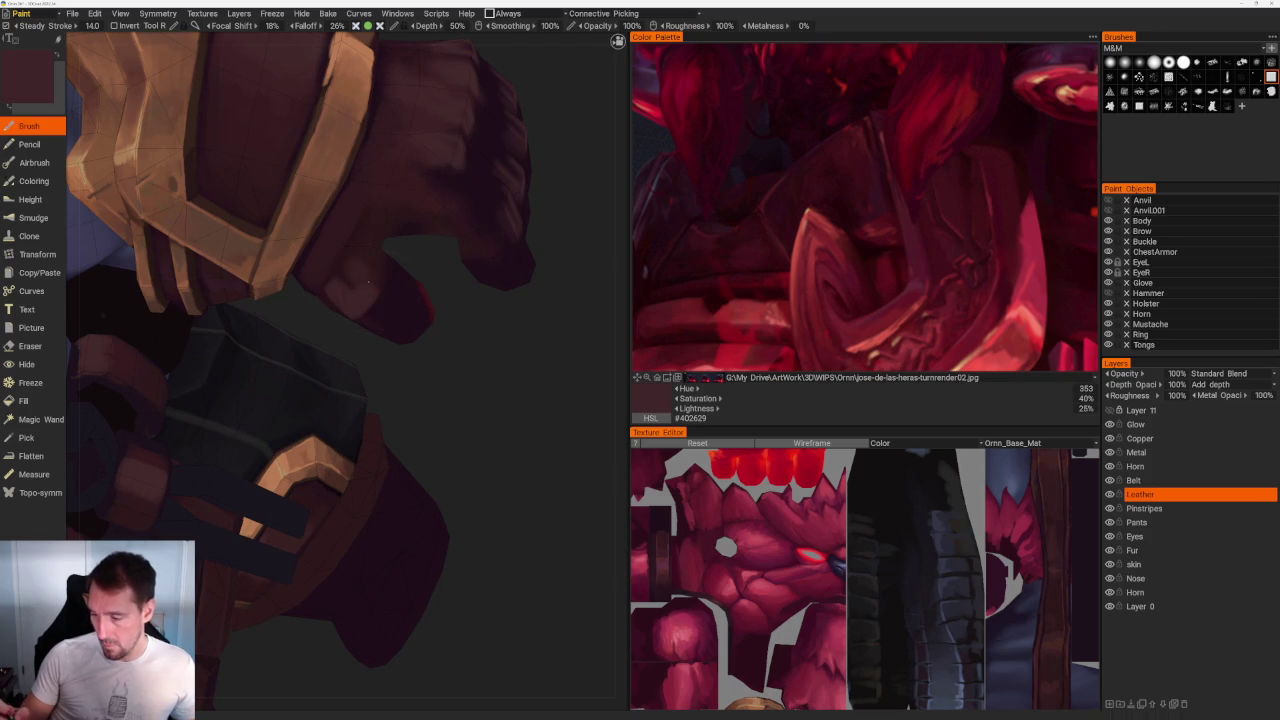
pyautogui.moveTo(357, 272); pyautogui.dragTo(380, 458, button='middle')
# Step: Turn toward the fist and paint lighter highlights down the glove knuckles
pyautogui.moveTo(380, 458); pyautogui.dragTo(418, 453)
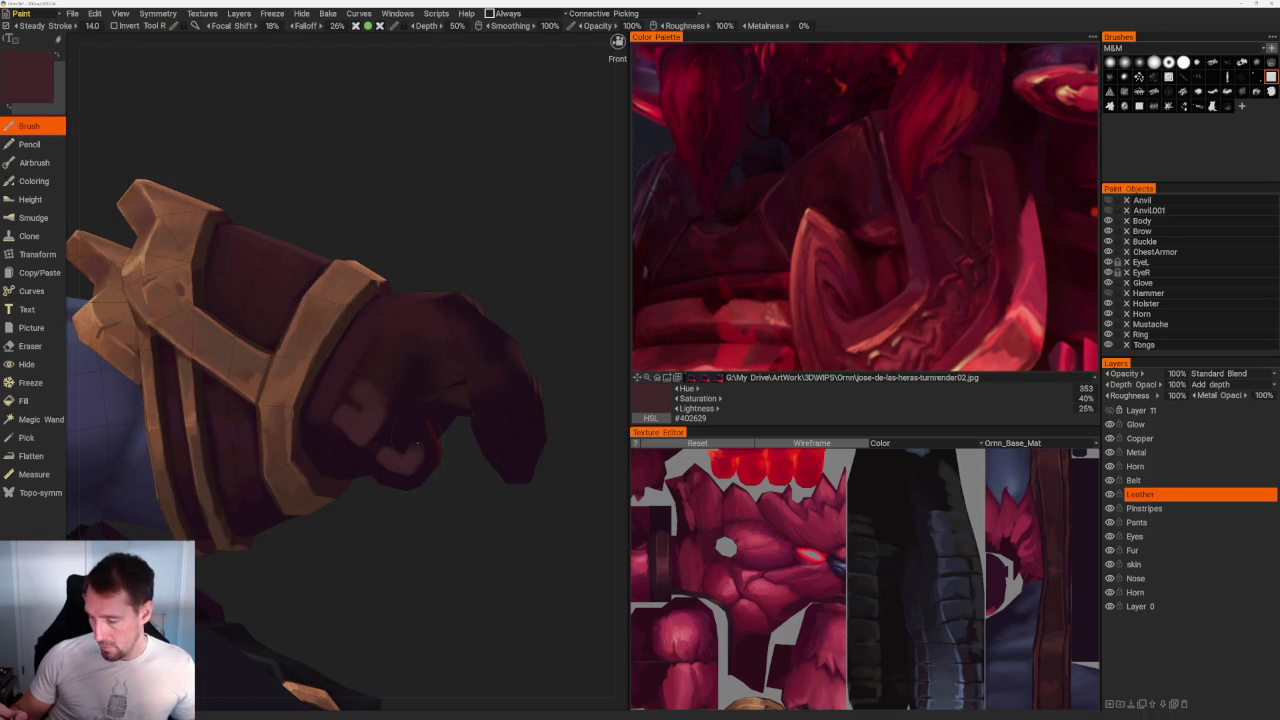
pyautogui.moveTo(452, 464)
pyautogui.mouseDown(button='middle')
pyautogui.moveTo(449, 517)
pyautogui.moveTo(360, 427)
pyautogui.mouseUp(button='middle')
pyautogui.moveTo(305, 345)
pyautogui.mouseDown()
pyautogui.moveTo(322, 390)
pyautogui.moveTo(340, 388)
pyautogui.mouseUp()
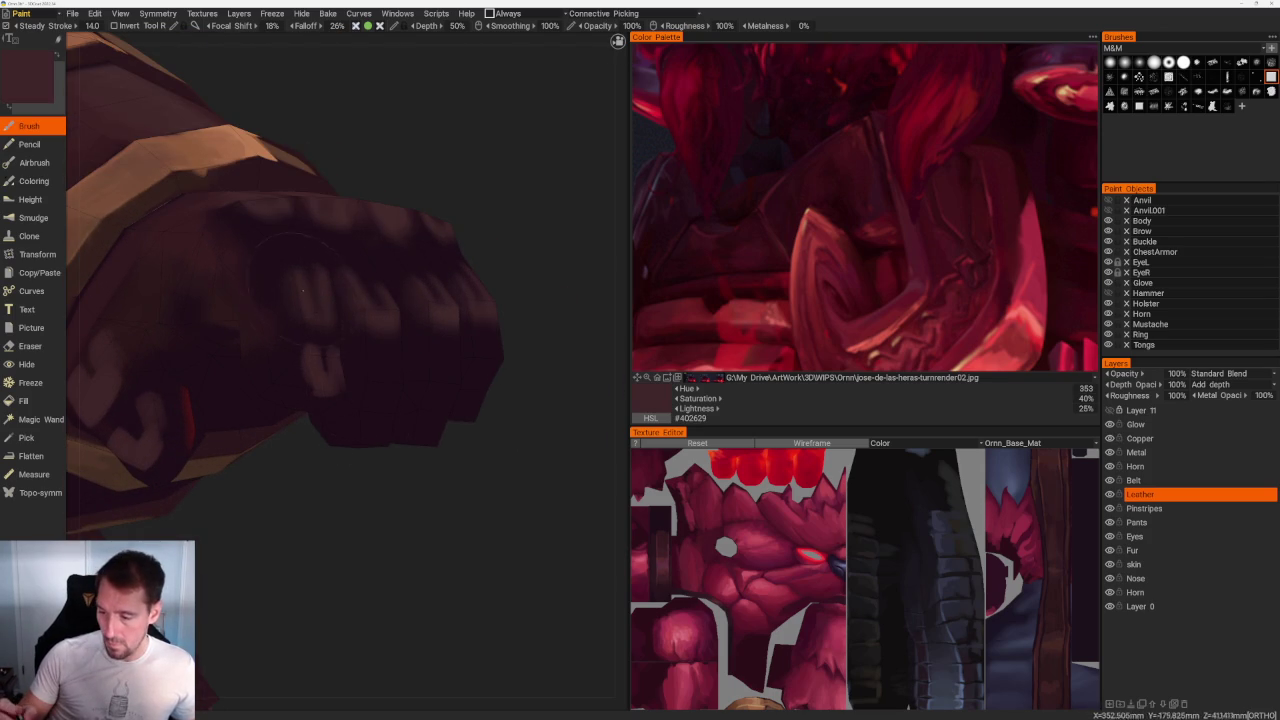
pyautogui.moveTo(302, 295); pyautogui.dragTo(509, 543, button='middle')
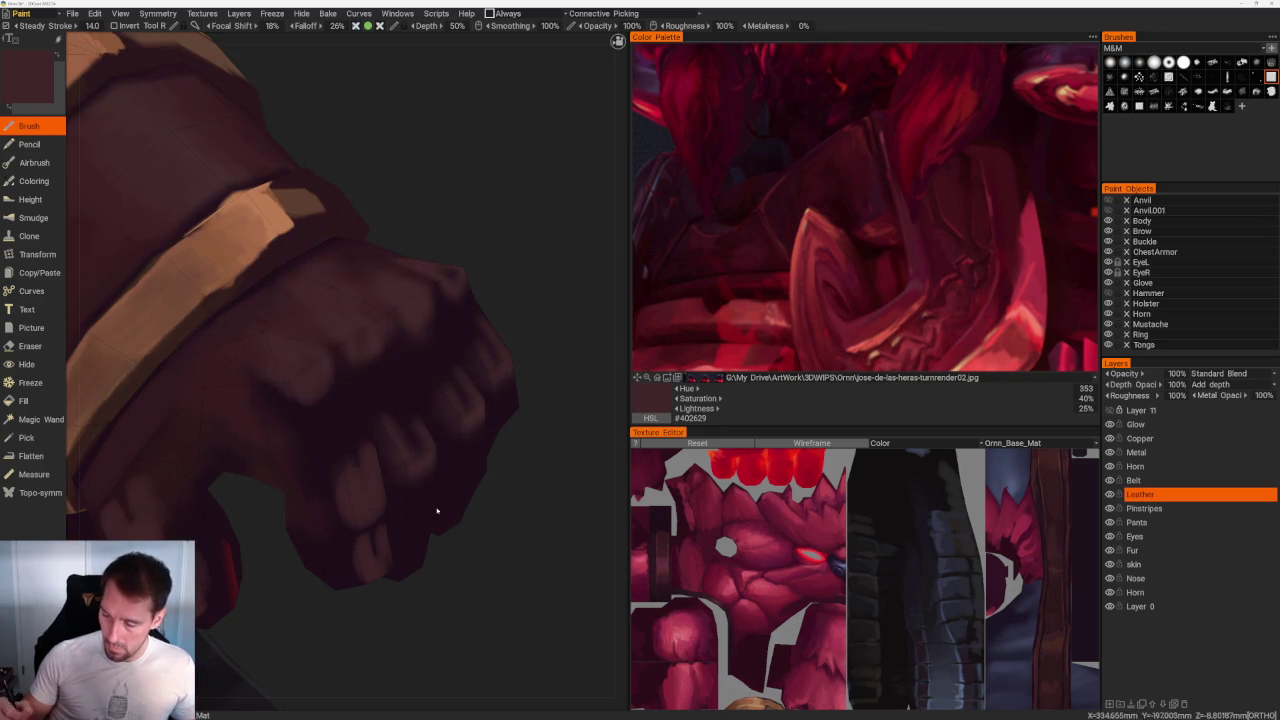
pyautogui.scroll(-5, 394, 260)
pyautogui.moveTo(394, 260); pyautogui.dragTo(466, 277, button='middle')
# Step: Review the arm and glove from new angles, then make Copper the active layer
pyautogui.scroll(3, 429, 357)
pyautogui.scroll(2, 476, 361)
pyautogui.moveTo(476, 361)
pyautogui.mouseDown(button='middle')
pyautogui.moveTo(474, 286)
pyautogui.moveTo(310, 522)
pyautogui.moveTo(471, 389)
pyautogui.moveTo(340, 390)
pyautogui.mouseUp(button='middle')
pyautogui.scroll(-3, 322, 522)
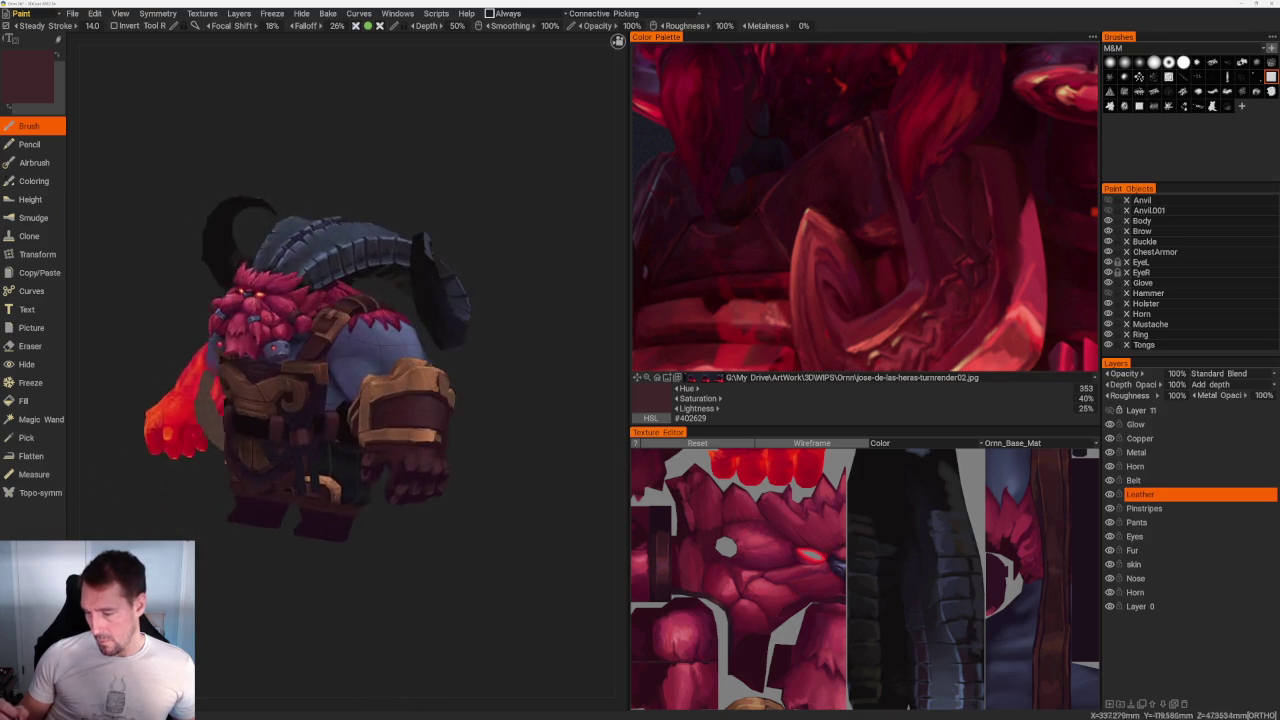
pyautogui.scroll(2, 272, 390)
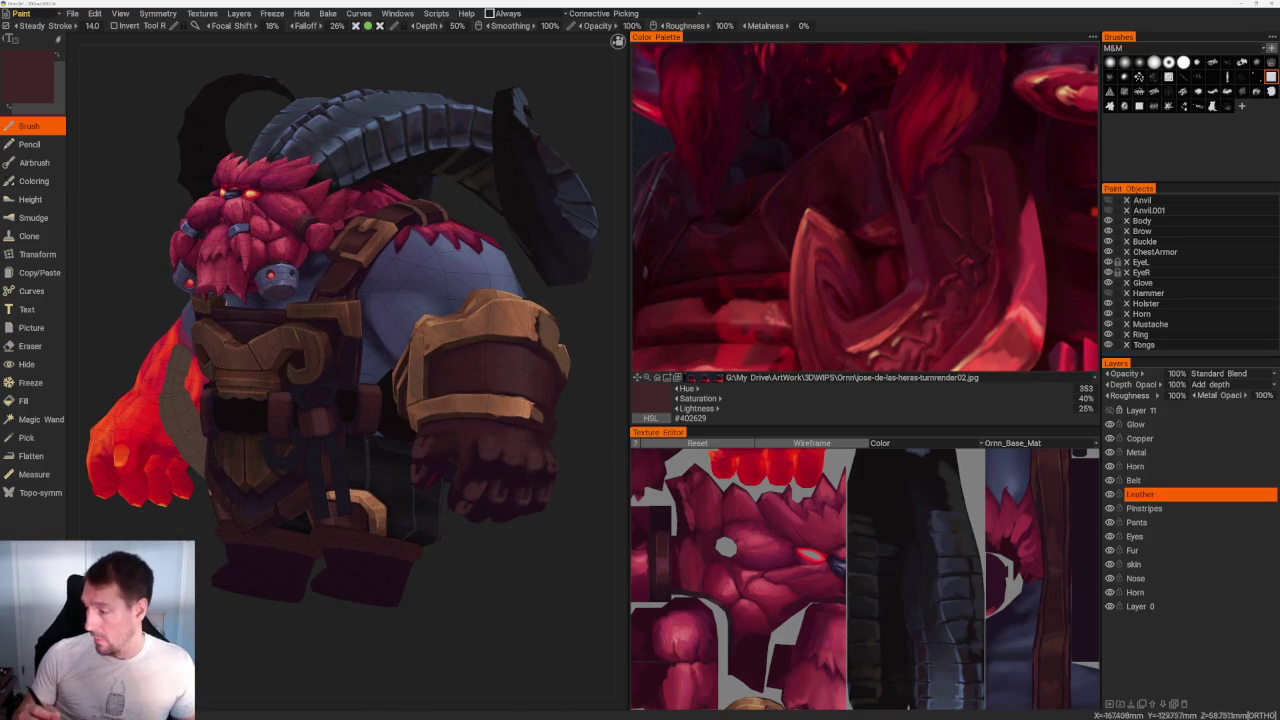
pyautogui.scroll(-3, 330, 310)
pyautogui.click(1140, 438)
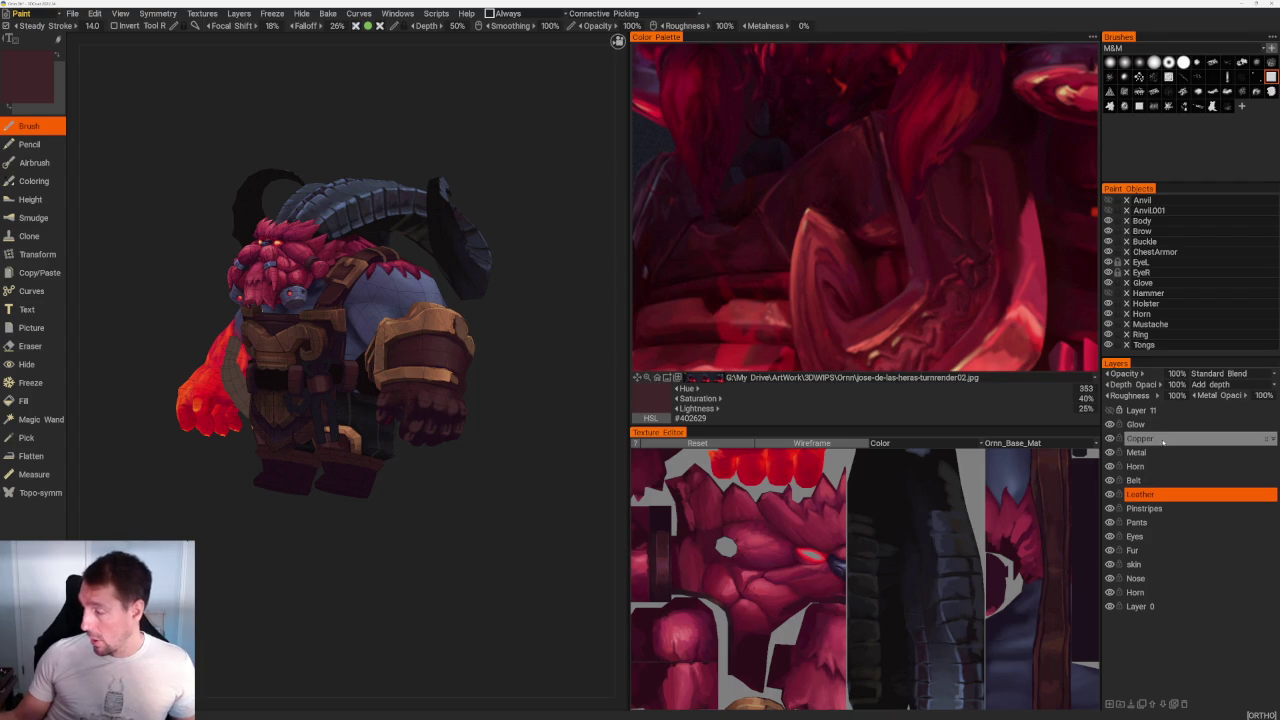
# Step: Shade the buckle's left edge dark brown and highlight its top edge and corner in light copper
pyautogui.moveTo(540, 350); pyautogui.dragTo(520, 250)
pyautogui.scroll(5, 345, 315)
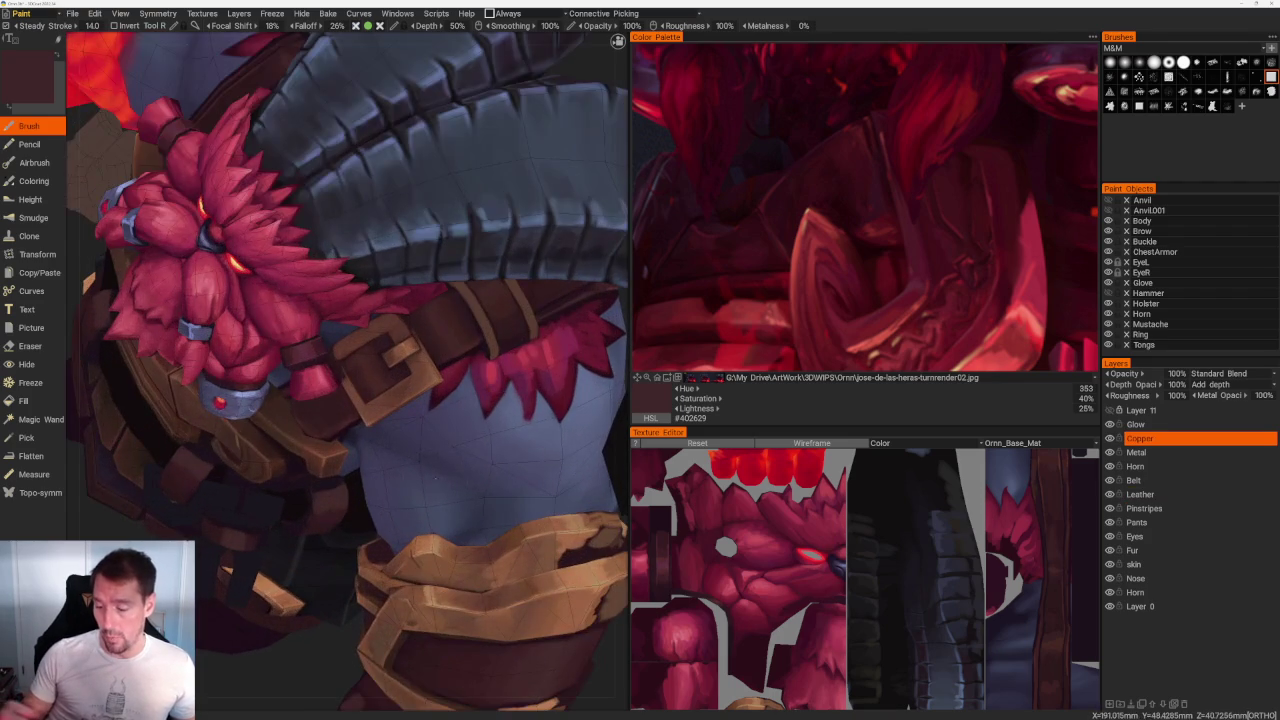
pyautogui.scroll(5, 345, 315)
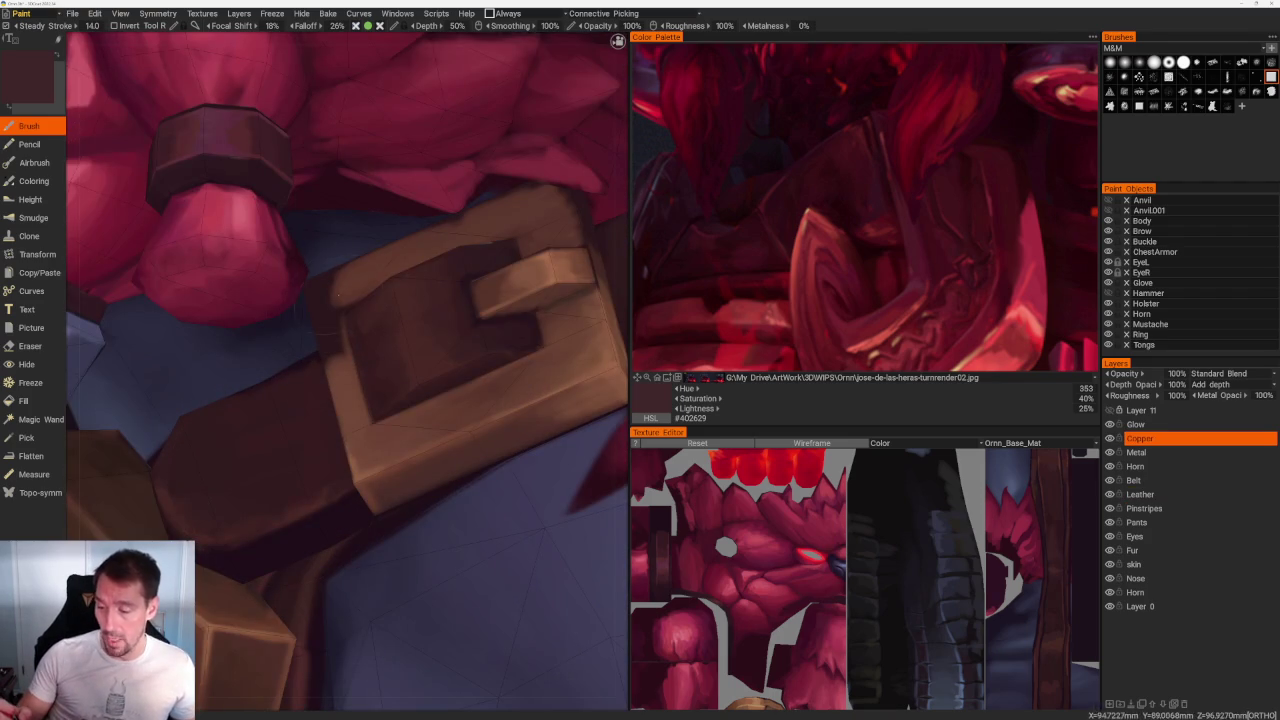
pyautogui.press('v')
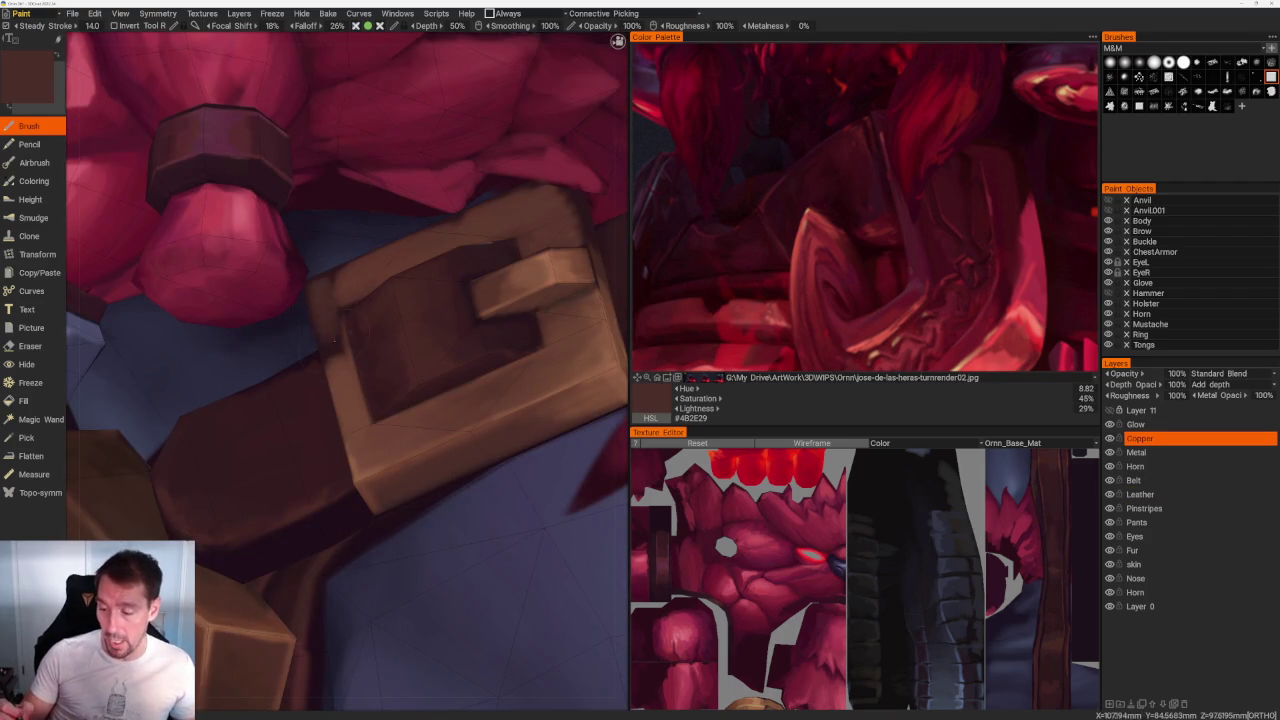
pyautogui.moveTo(314, 300); pyautogui.dragTo(335, 362)
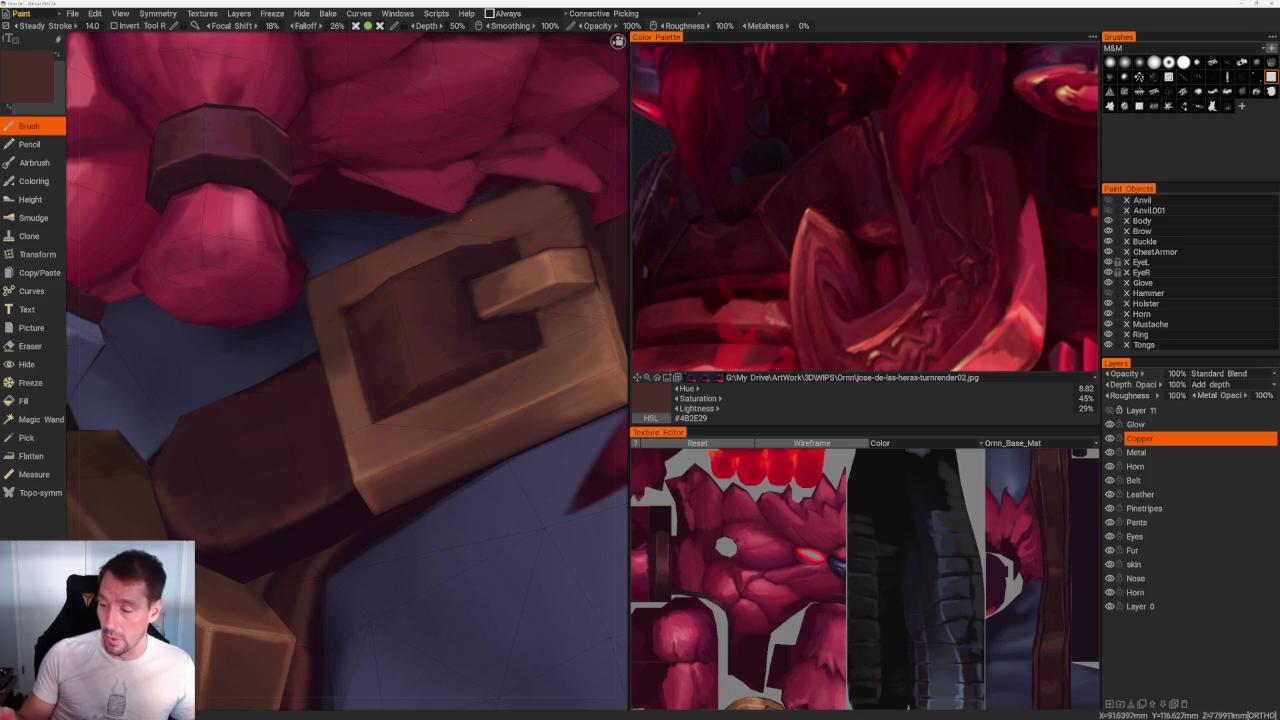
pyautogui.press('v')
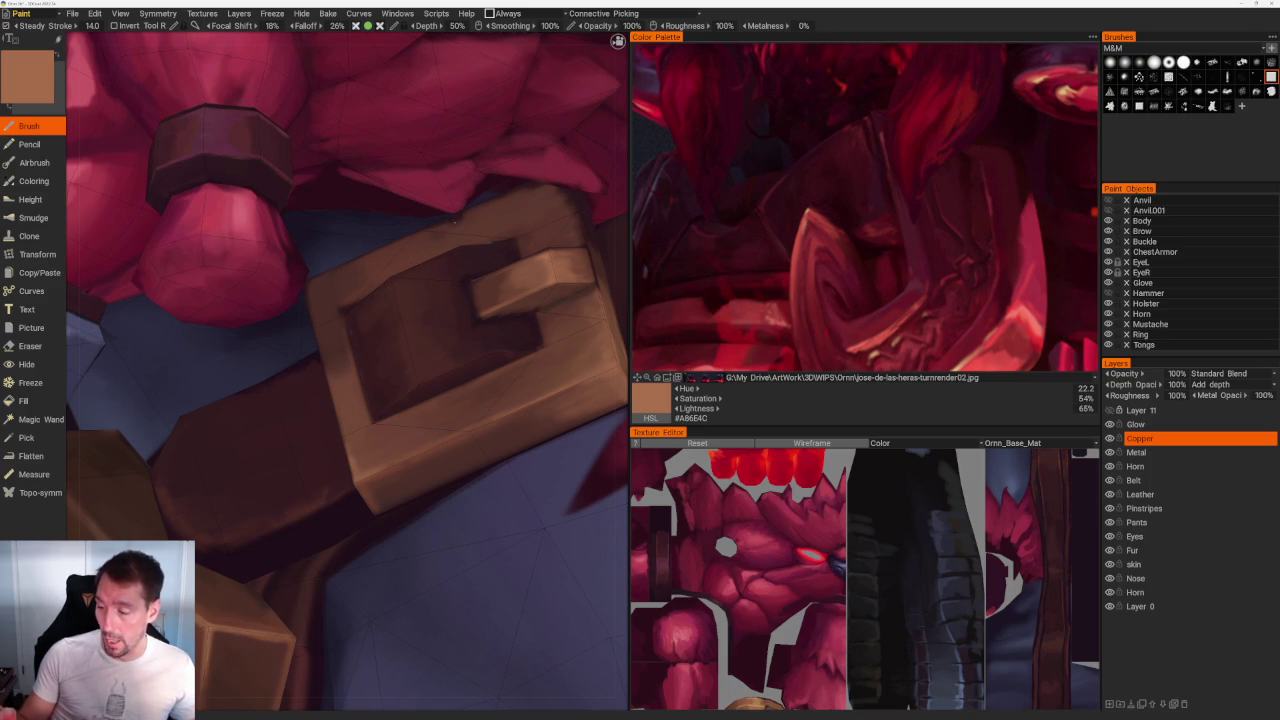
pyautogui.moveTo(453, 218); pyautogui.dragTo(386, 246)
pyautogui.moveTo(310, 283); pyautogui.dragTo(305, 302)
# Step: Reframe to a close frontal view of the belt and sample a darker copper tone
pyautogui.press('Home')
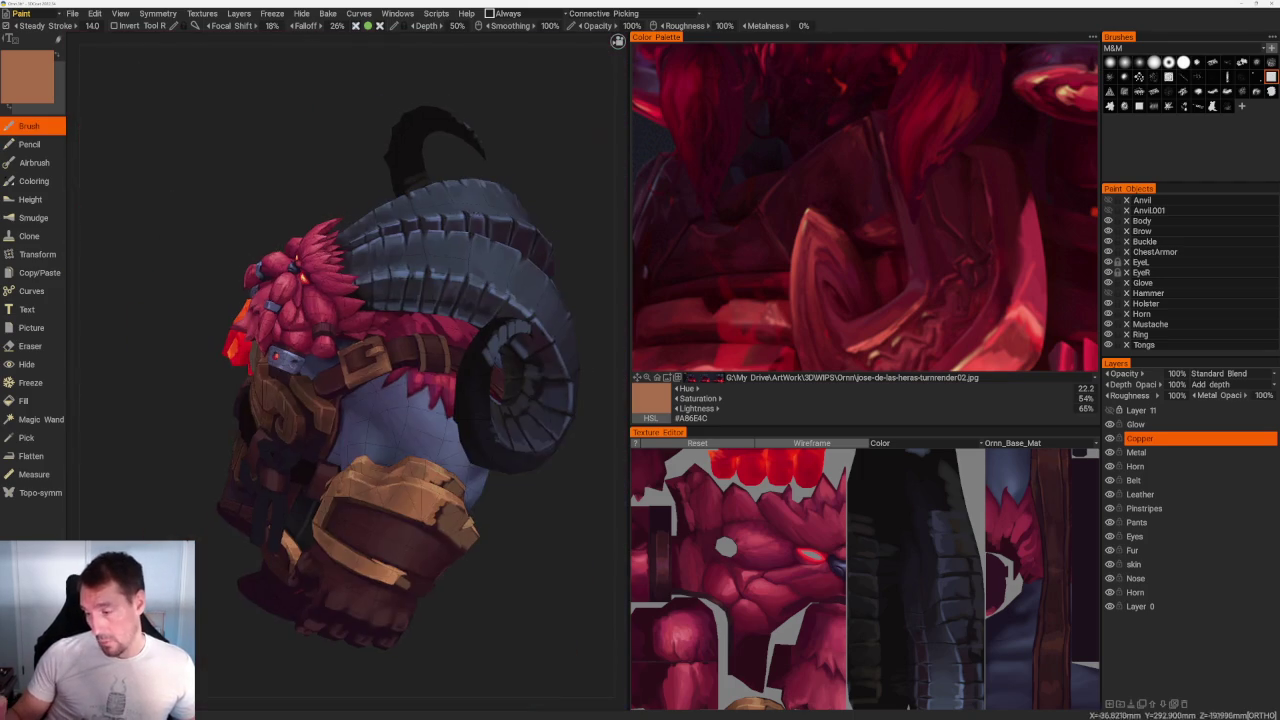
pyautogui.moveTo(540, 180); pyautogui.dragTo(420, 200)
pyautogui.scroll(3, 420, 200)
pyautogui.scroll(3, 420, 200)
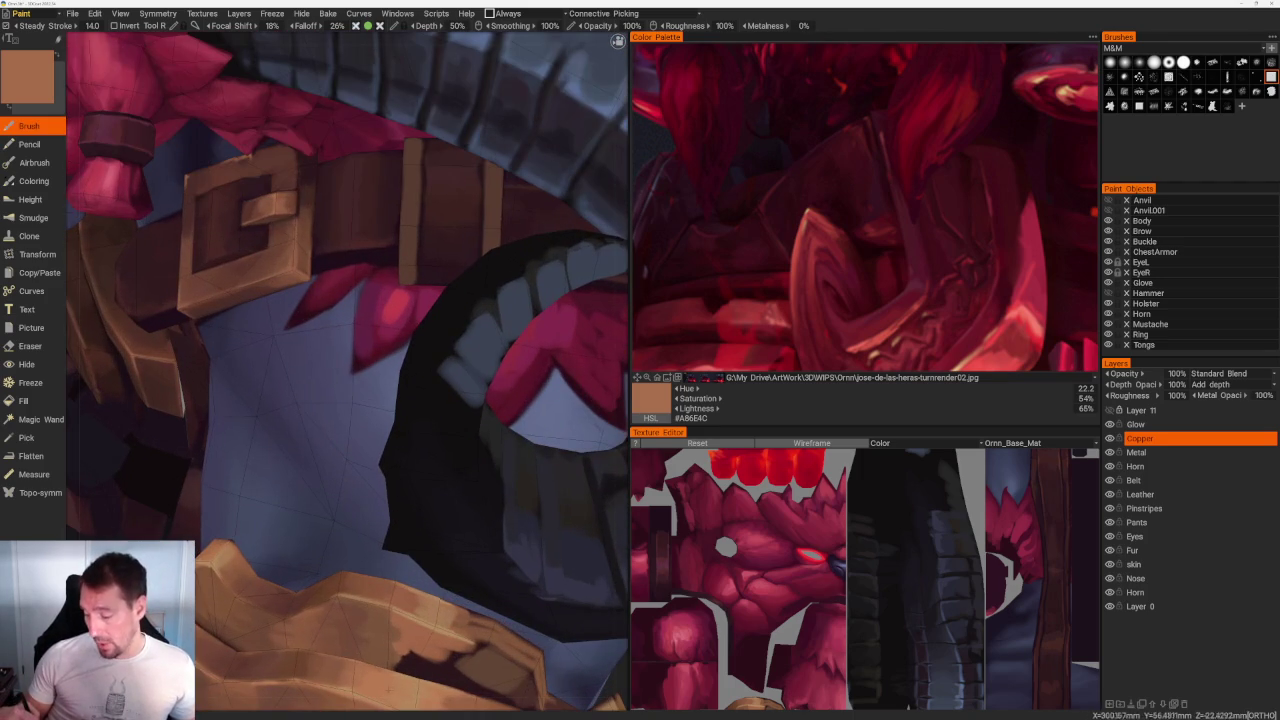
pyautogui.scroll(2, 300, 220)
pyautogui.scroll(2, 300, 220)
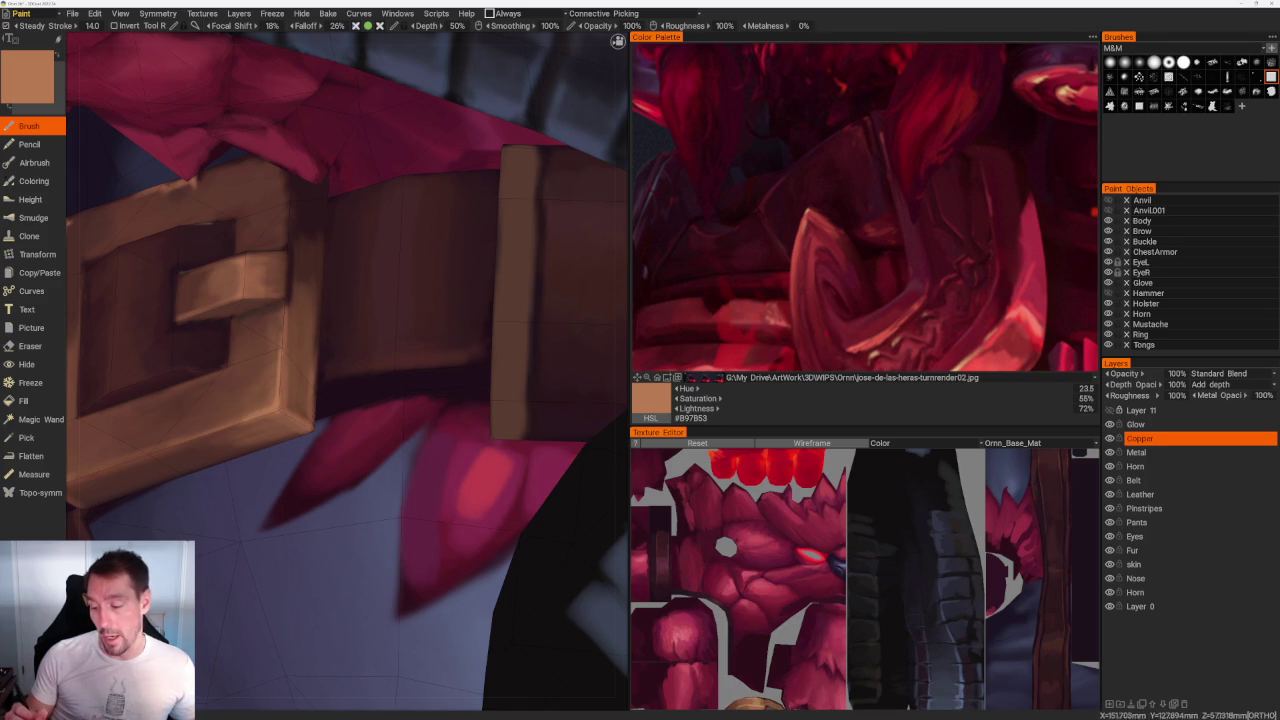
pyautogui.press('v')
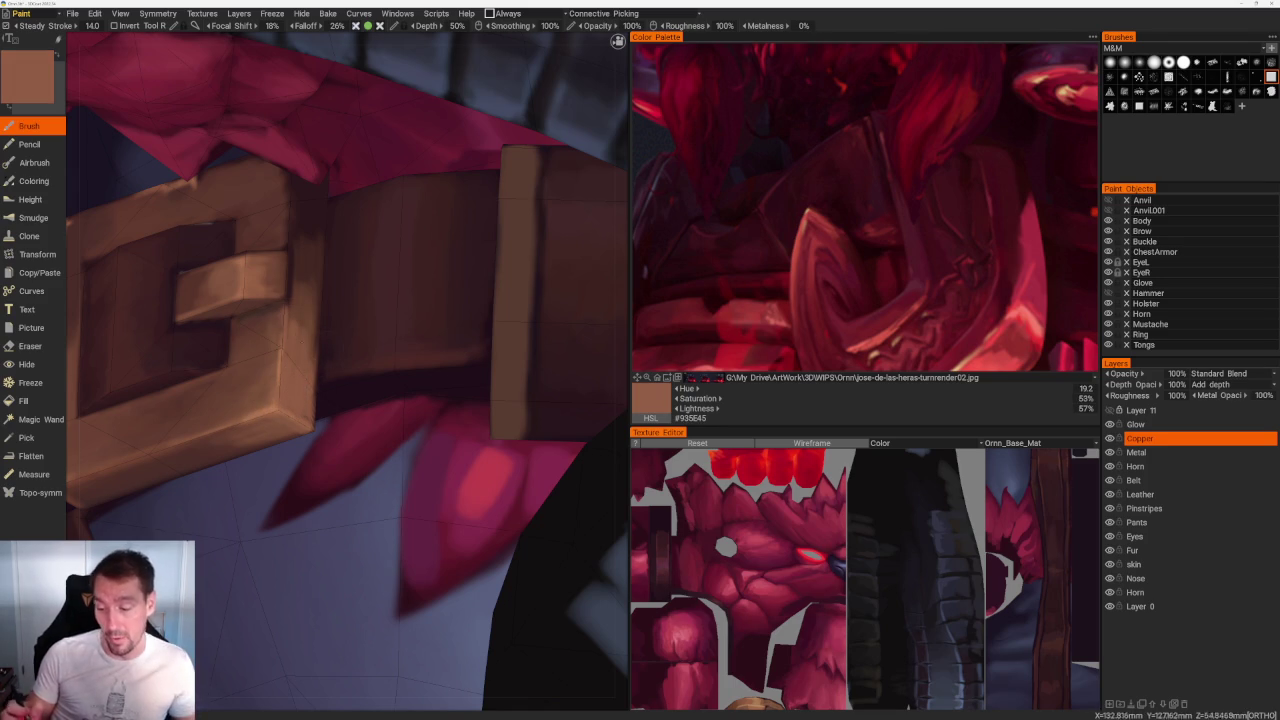
pyautogui.scroll(-5, 346, 166)
pyautogui.moveTo(346, 166); pyautogui.dragTo(466, 166)
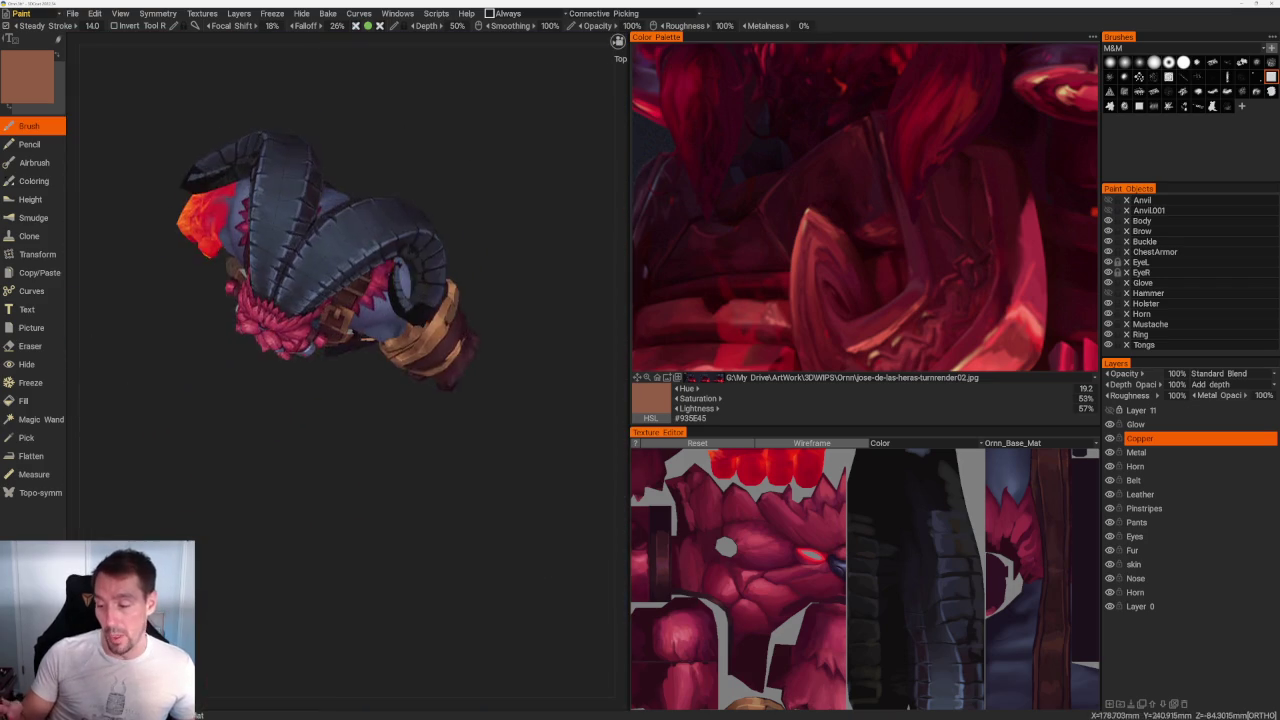
# Step: Zoom into the buckle and sample its lit copper and a darker copper brown
pyautogui.scroll(5, 340, 427)
pyautogui.scroll(3, 340, 427)
pyautogui.scroll(3, 340, 427)
pyautogui.press('v')
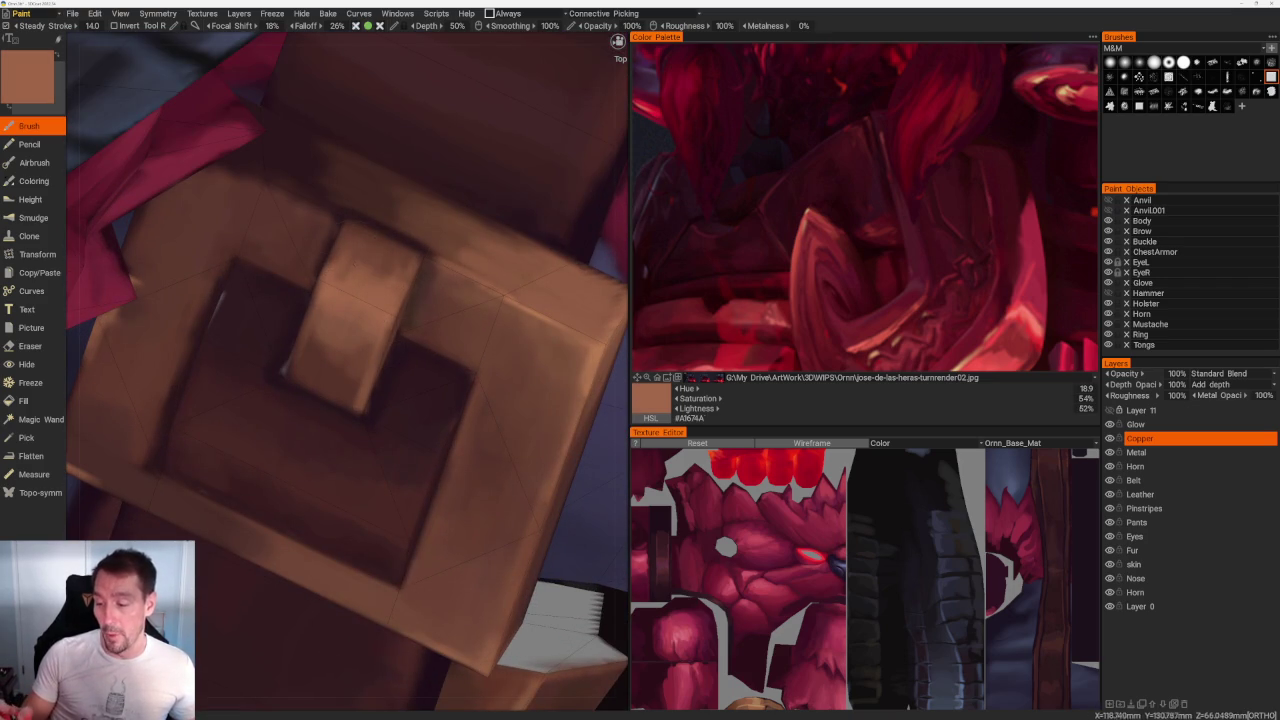
pyautogui.press('v')
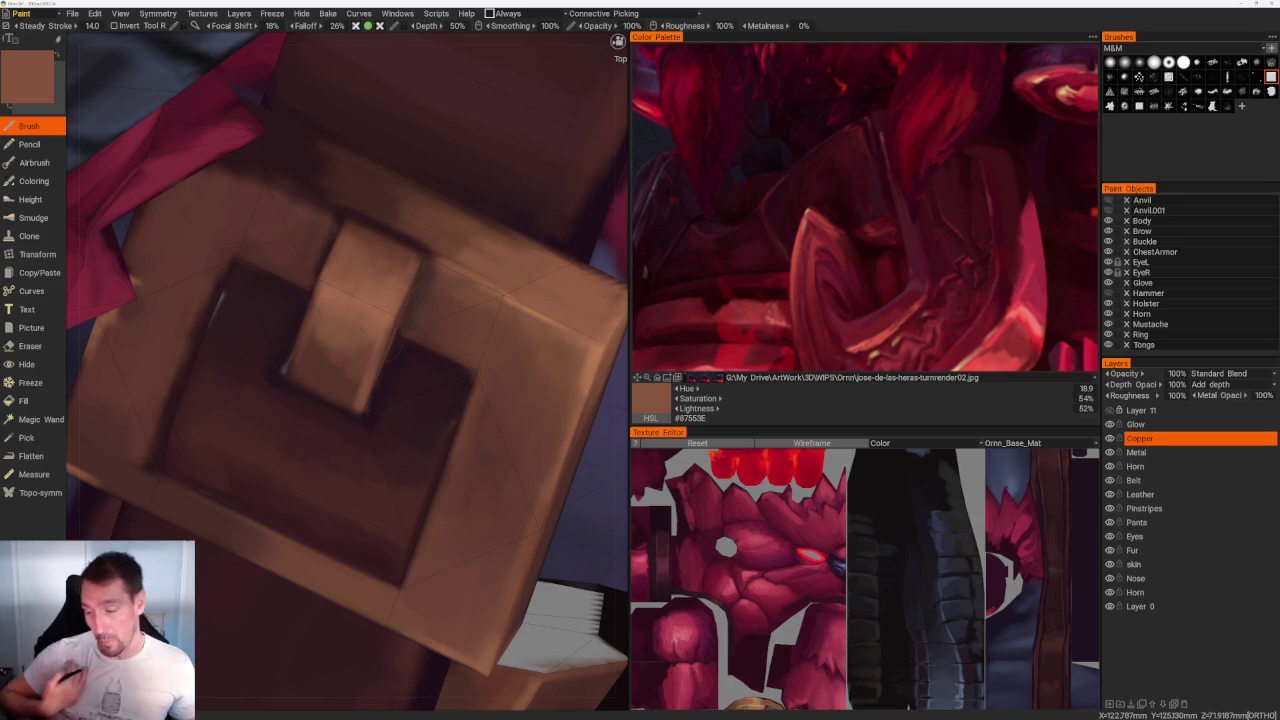
pyautogui.scroll(-5, 340, 133)
pyautogui.scroll(-5, 340, 133)
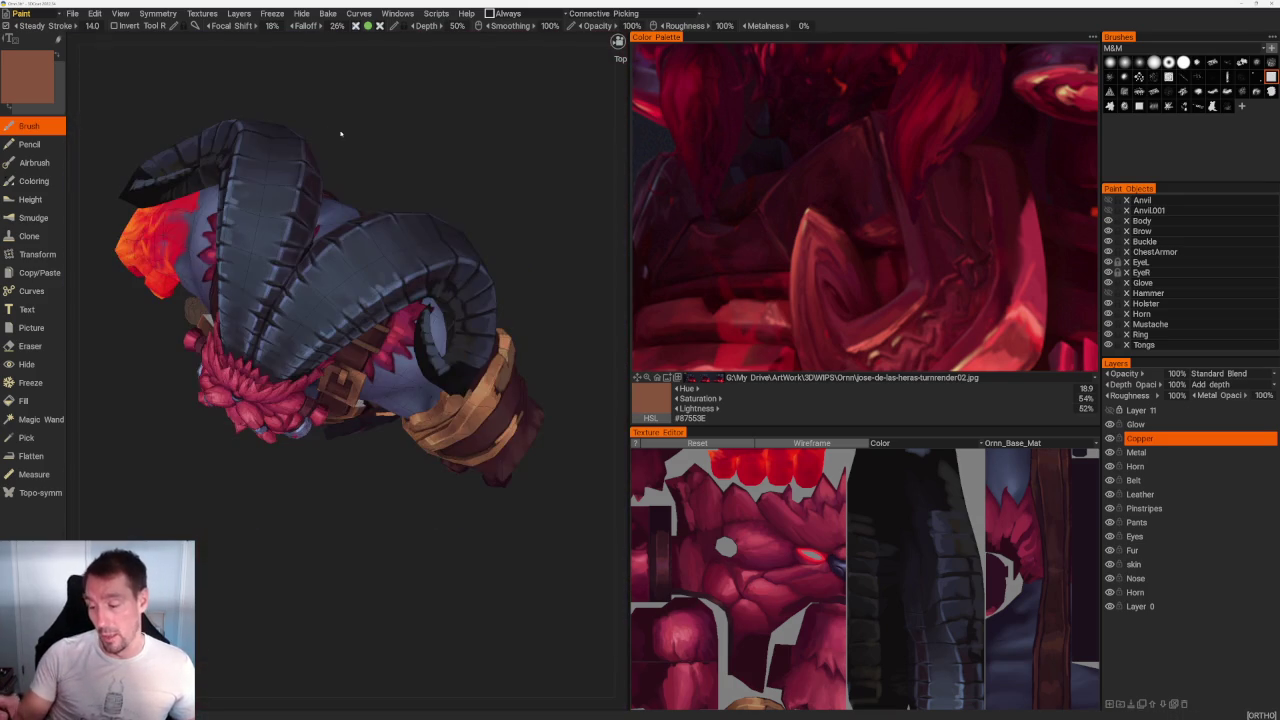
# Step: Sample a mid brown and brush diagonal lighter strokes over the buckle's upper area
pyautogui.moveTo(535, 287); pyautogui.dragTo(503, 266)
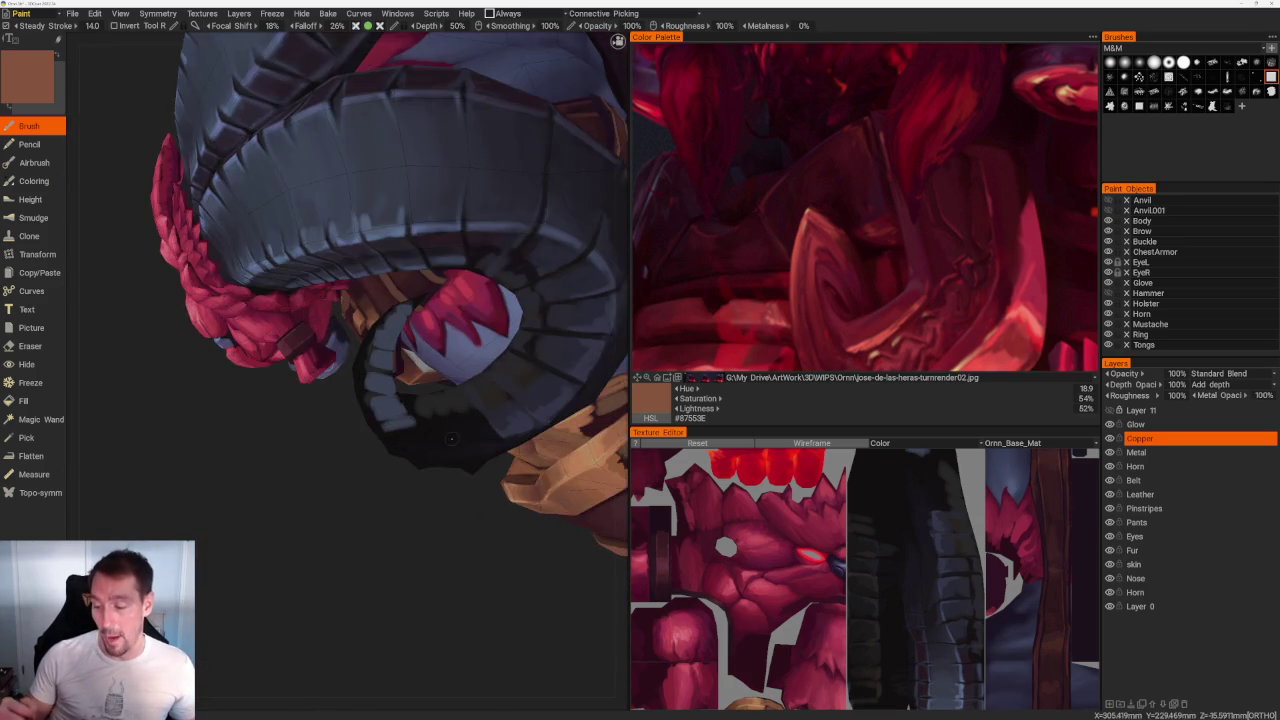
pyautogui.scroll(5, 293, 490)
pyautogui.scroll(5, 293, 490)
pyautogui.scroll(5, 293, 490)
pyautogui.press('v')
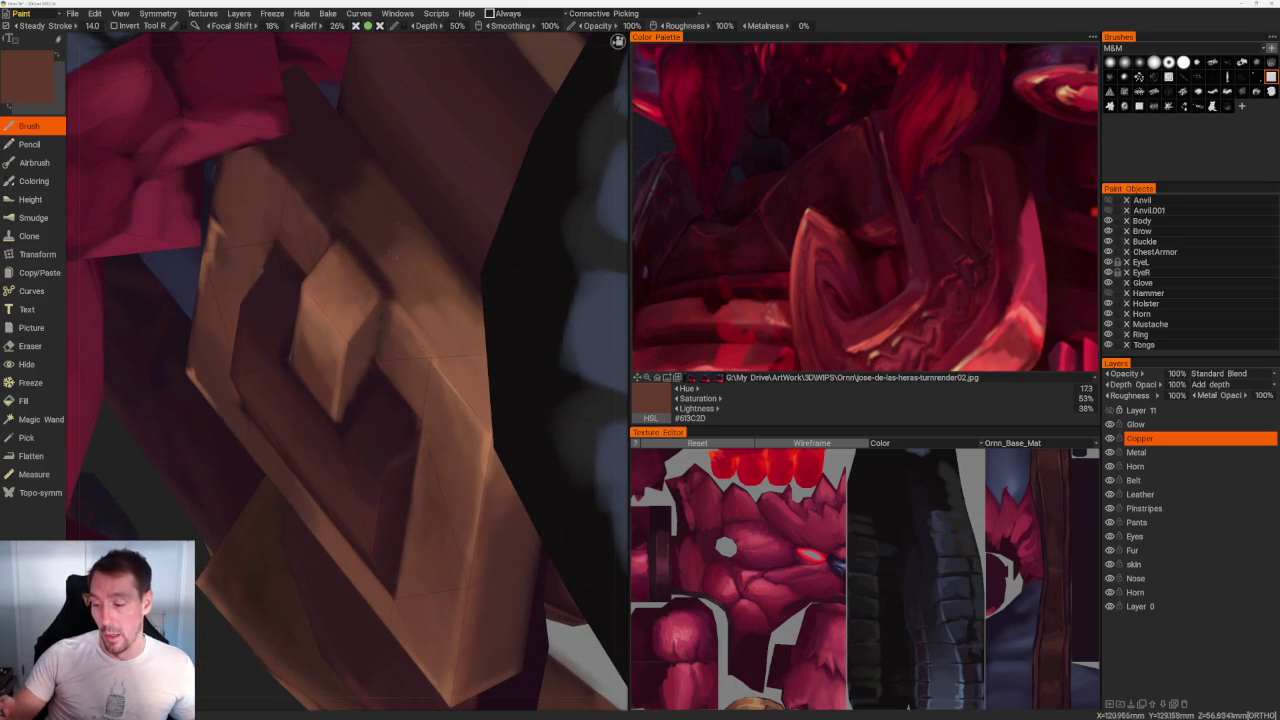
pyautogui.moveTo(300, 163); pyautogui.dragTo(390, 295)
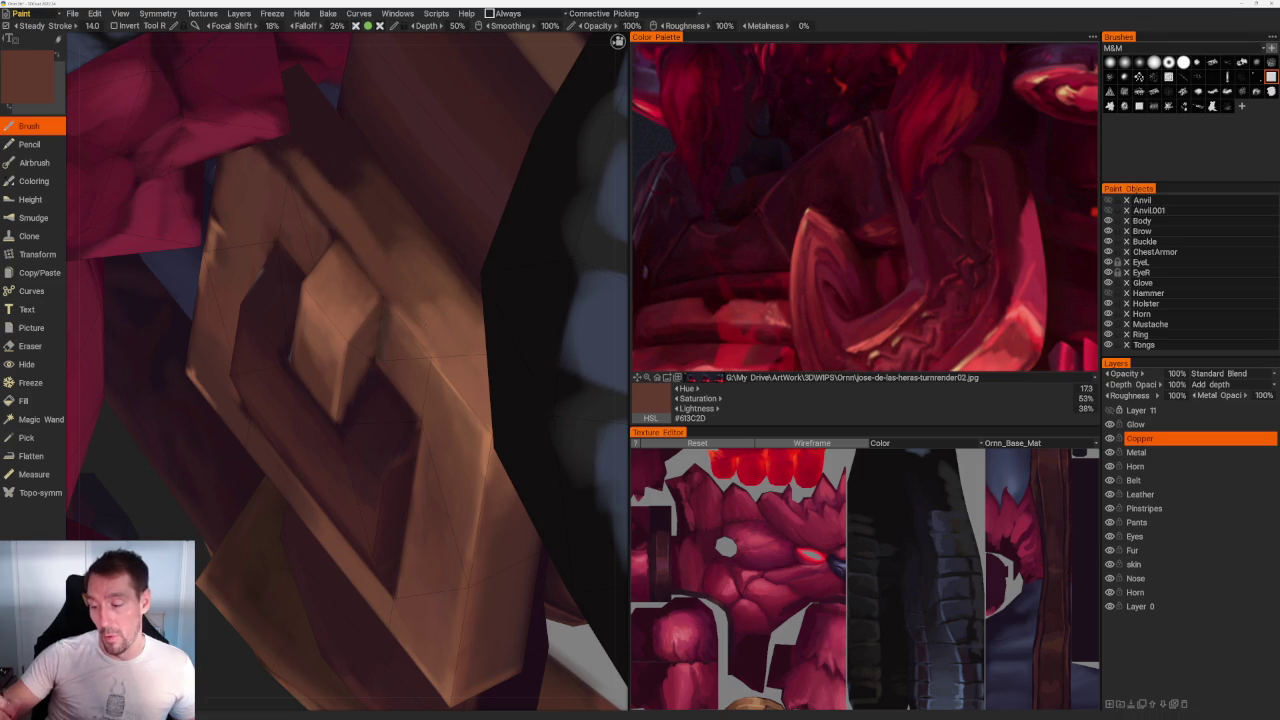
pyautogui.moveTo(333, 158); pyautogui.dragTo(353, 166)
# Step: Sample very dark, mid and dark brown tones from the model for shading
pyautogui.press('v')
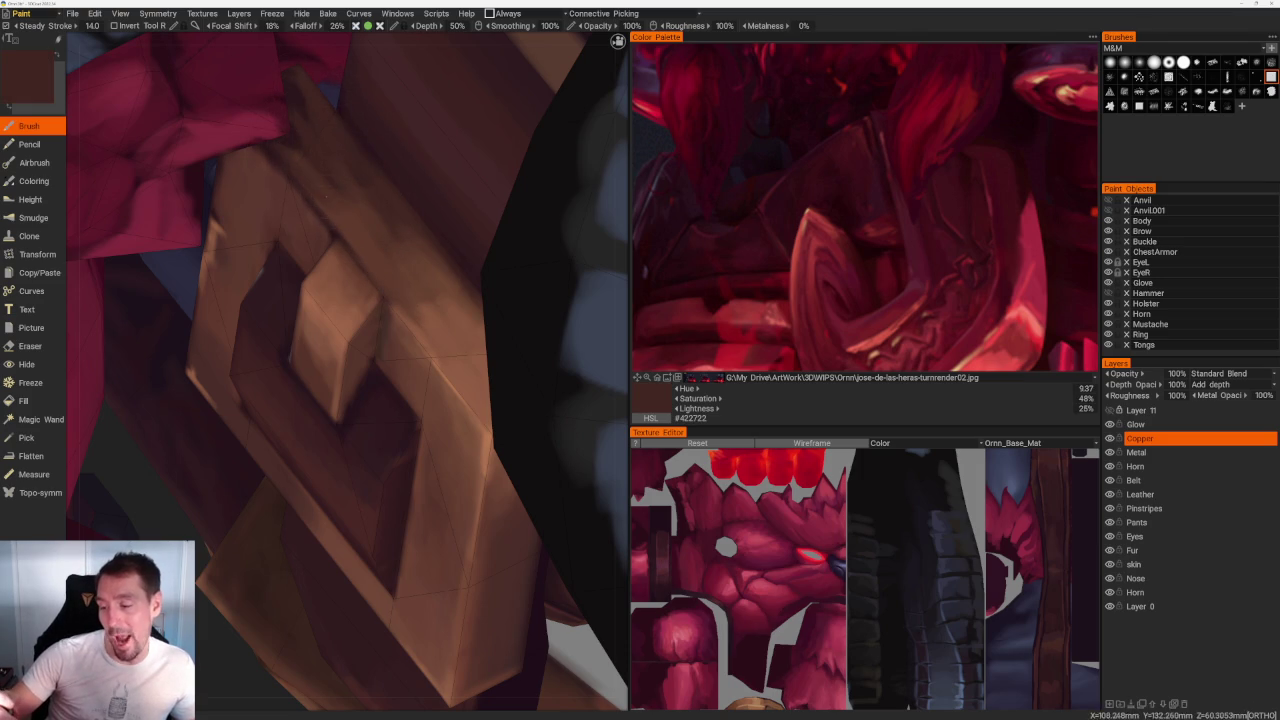
pyautogui.press('v')
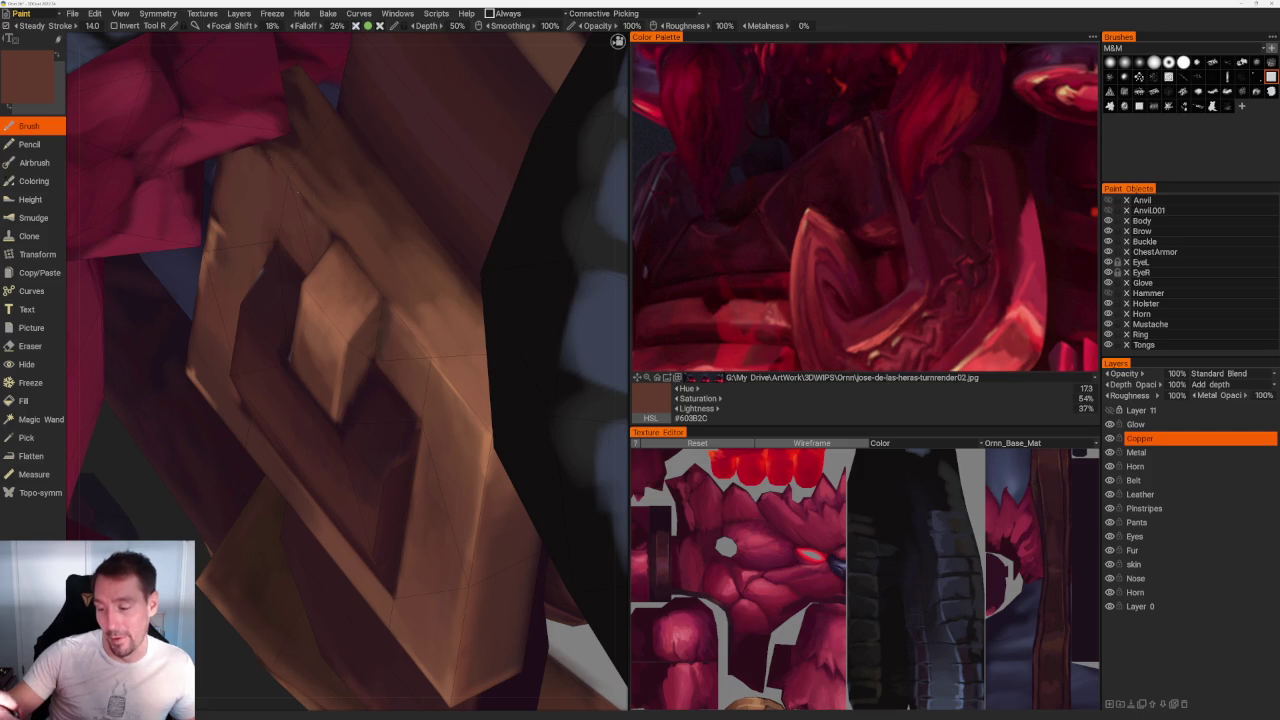
pyautogui.press('v')
pyautogui.scroll(-5, 527, 198)
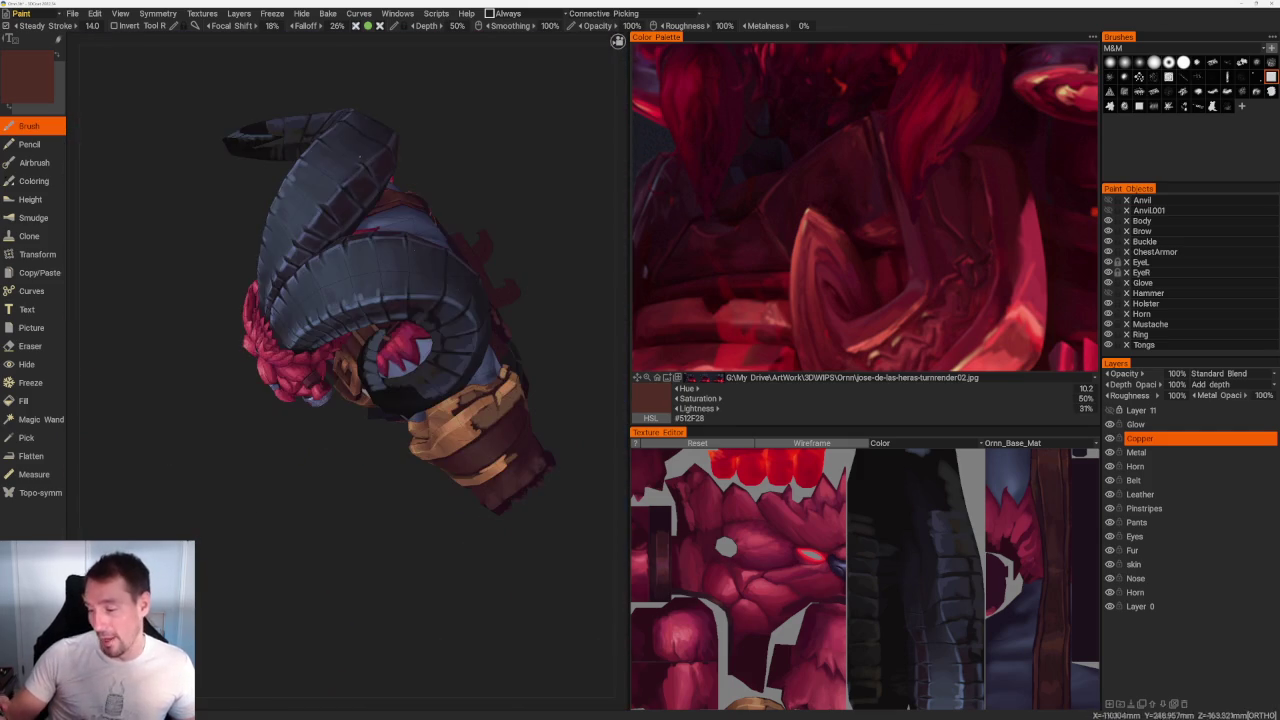
# Step: Turn to the armour plate and sample a lighter and a slightly darker brown from it
pyautogui.scroll(-5, 527, 198)
pyautogui.moveTo(486, 114); pyautogui.dragTo(437, 191)
pyautogui.scroll(3, 437, 191)
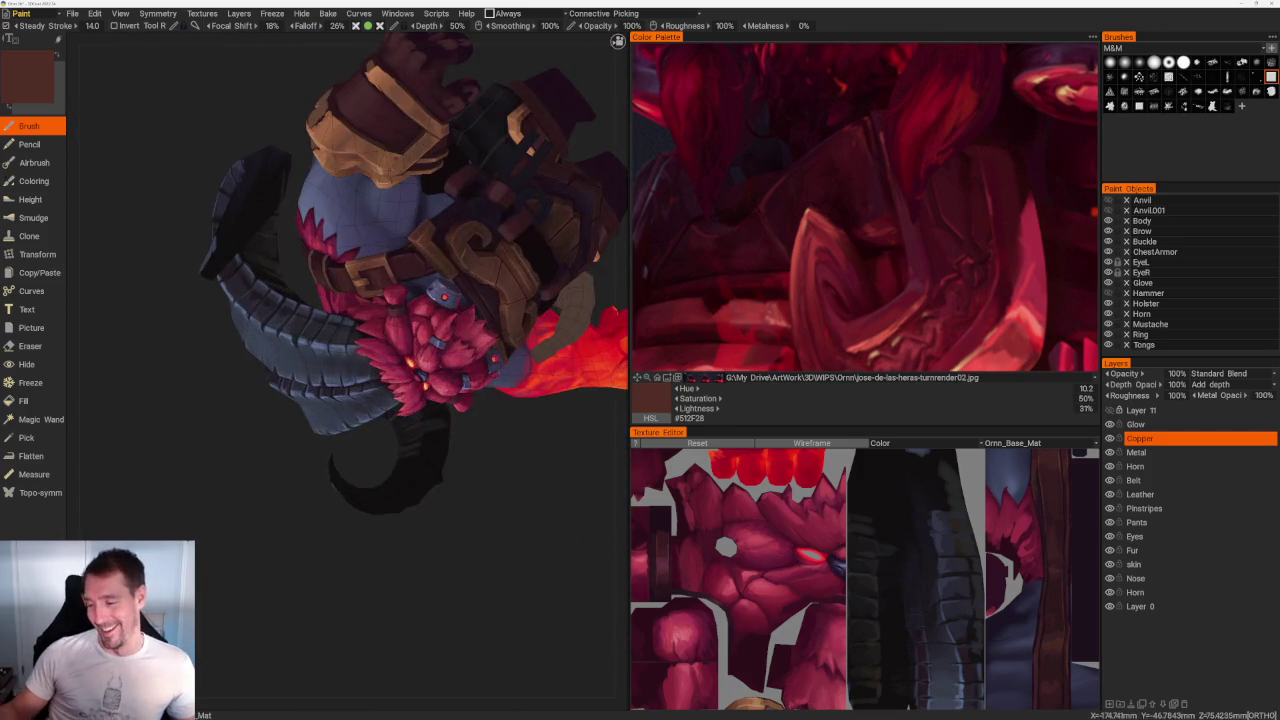
pyautogui.moveTo(443, 277); pyautogui.dragTo(514, 277)
pyautogui.scroll(3, 537, 371)
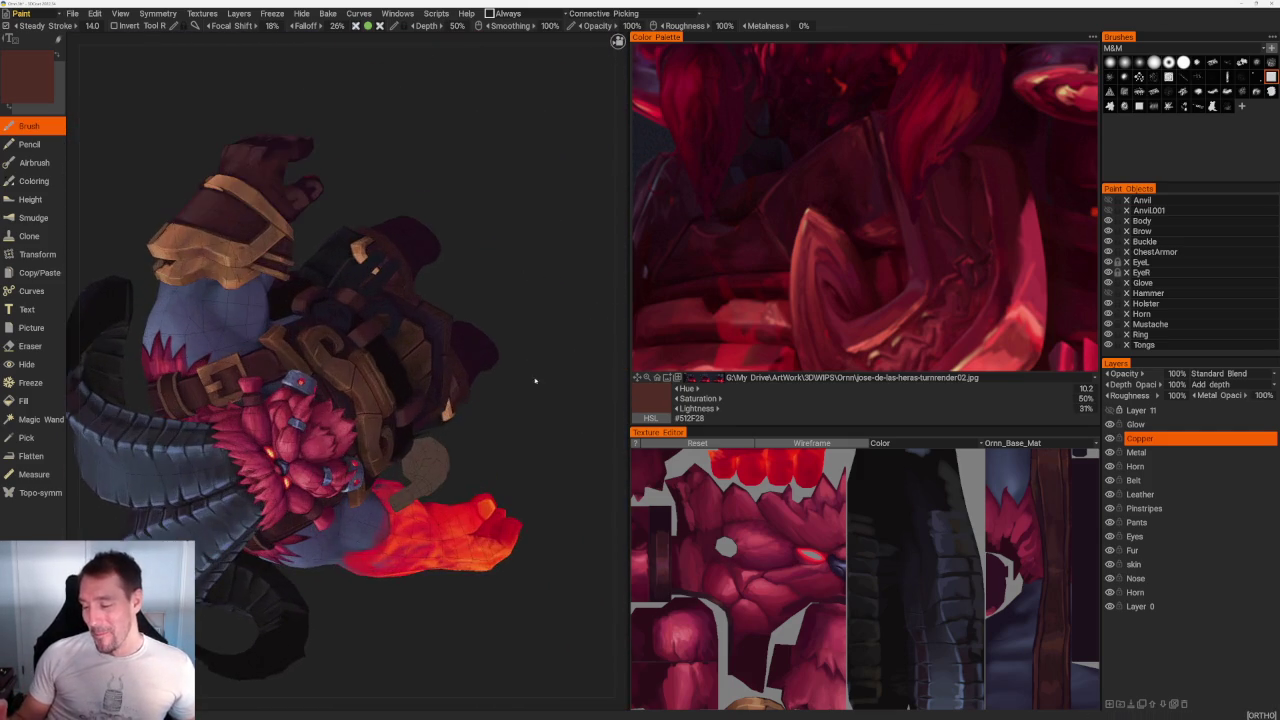
pyautogui.scroll(3, 499, 324)
pyautogui.scroll(2, 499, 324)
pyautogui.scroll(3, 450, 350)
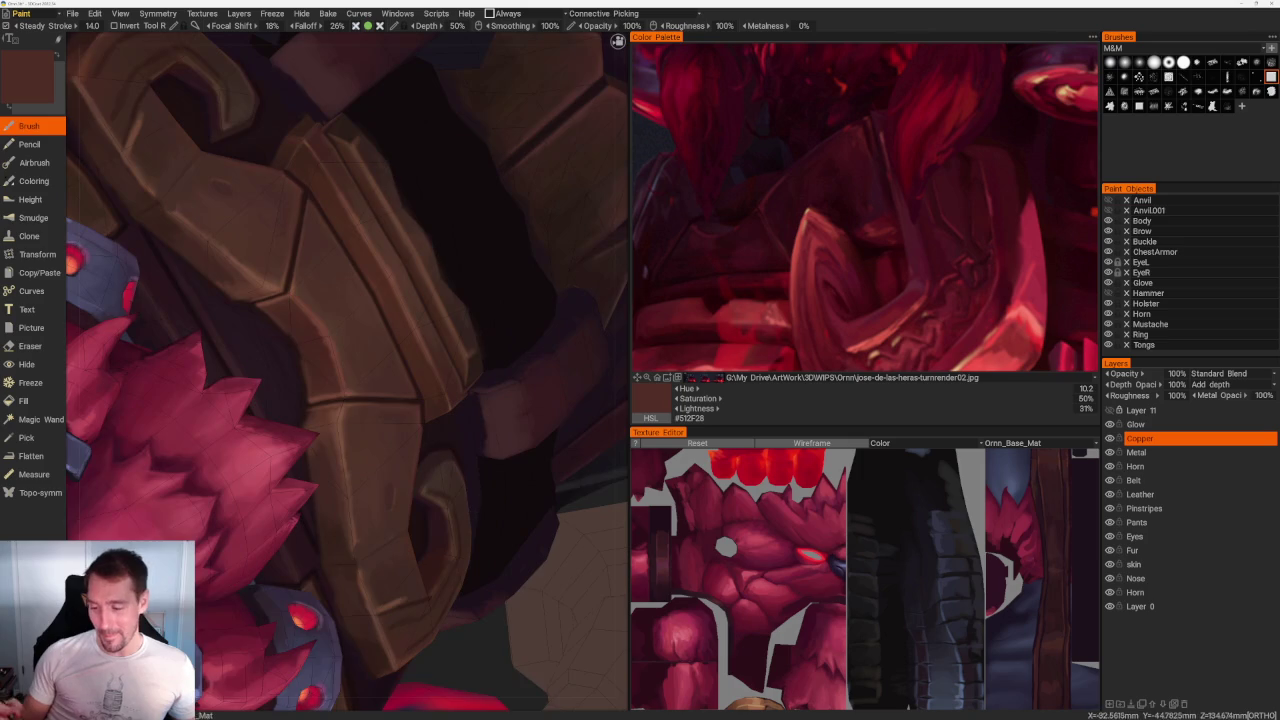
pyautogui.scroll(3, 378, 386)
pyautogui.press('v')
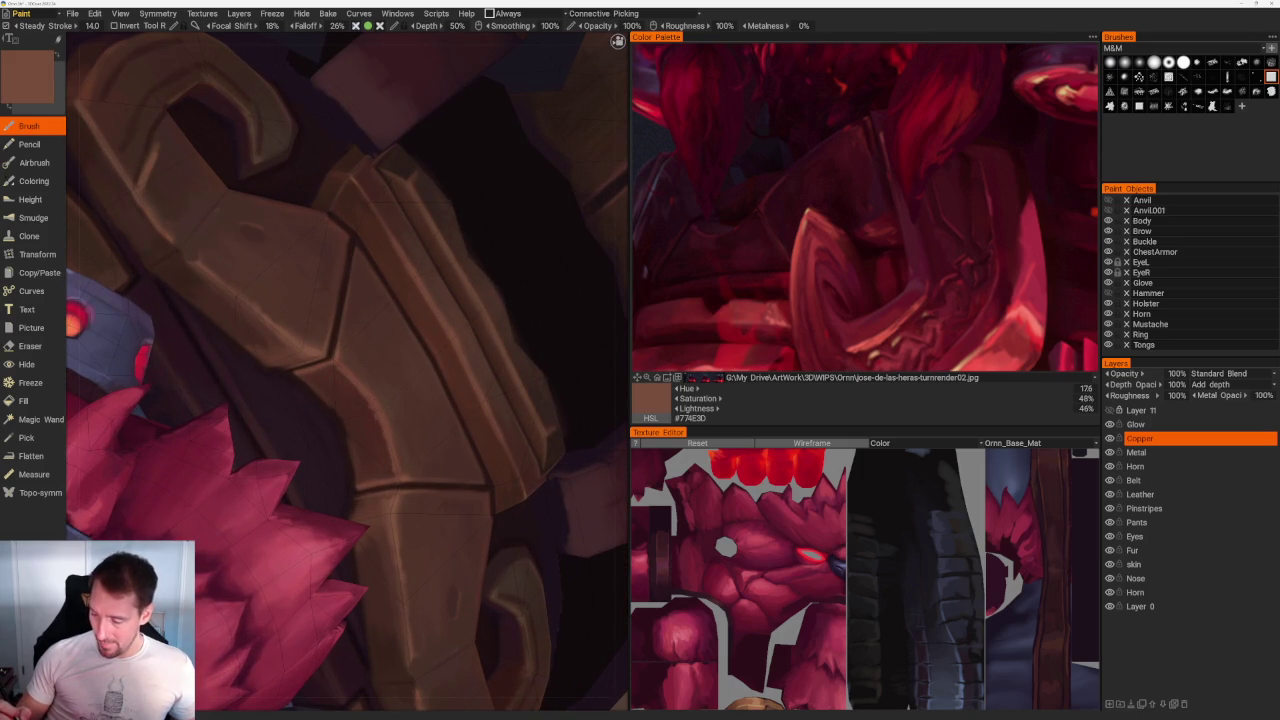
pyautogui.press('v')
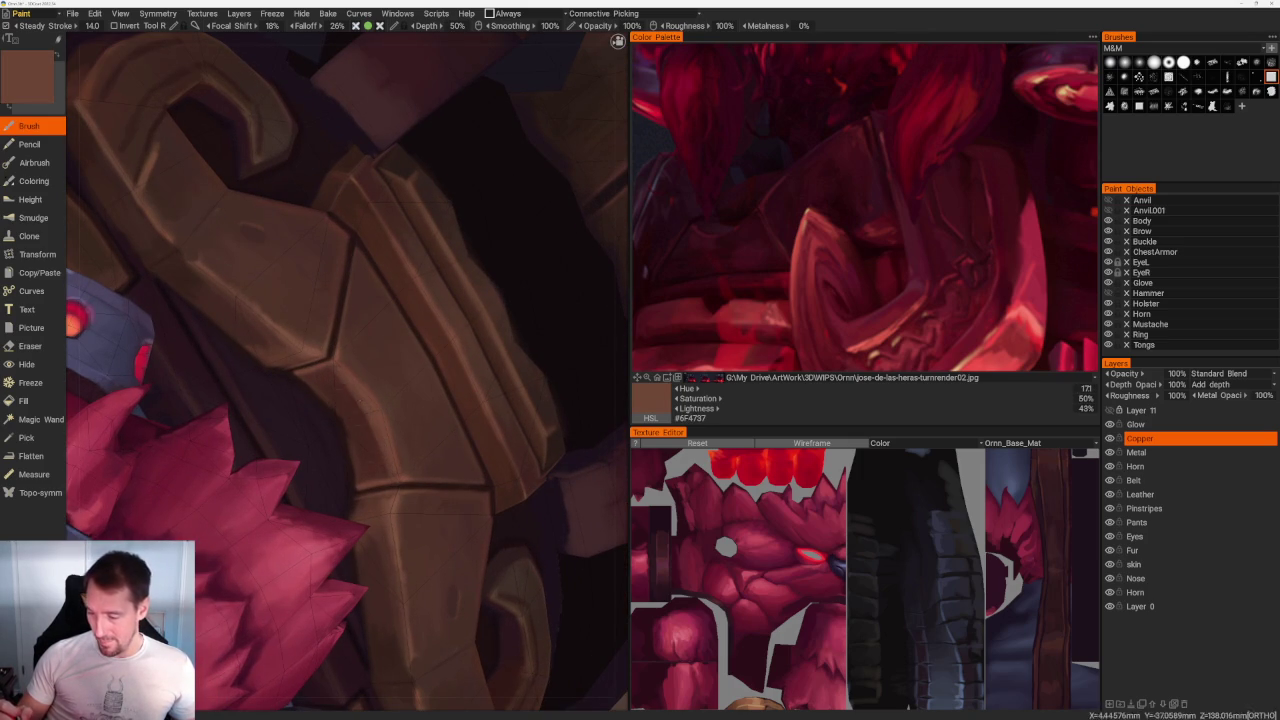
# Step: View the hook and strap from above and from a turned angle
pyautogui.scroll(-10, 271, 191)
pyautogui.moveTo(271, 191)
pyautogui.mouseDown()
pyautogui.moveTo(366, 194)
pyautogui.moveTo(314, 191)
pyautogui.moveTo(326, 190)
pyautogui.mouseUp()
pyautogui.scroll(5, 400, 330)
pyautogui.scroll(5, 443, 287)
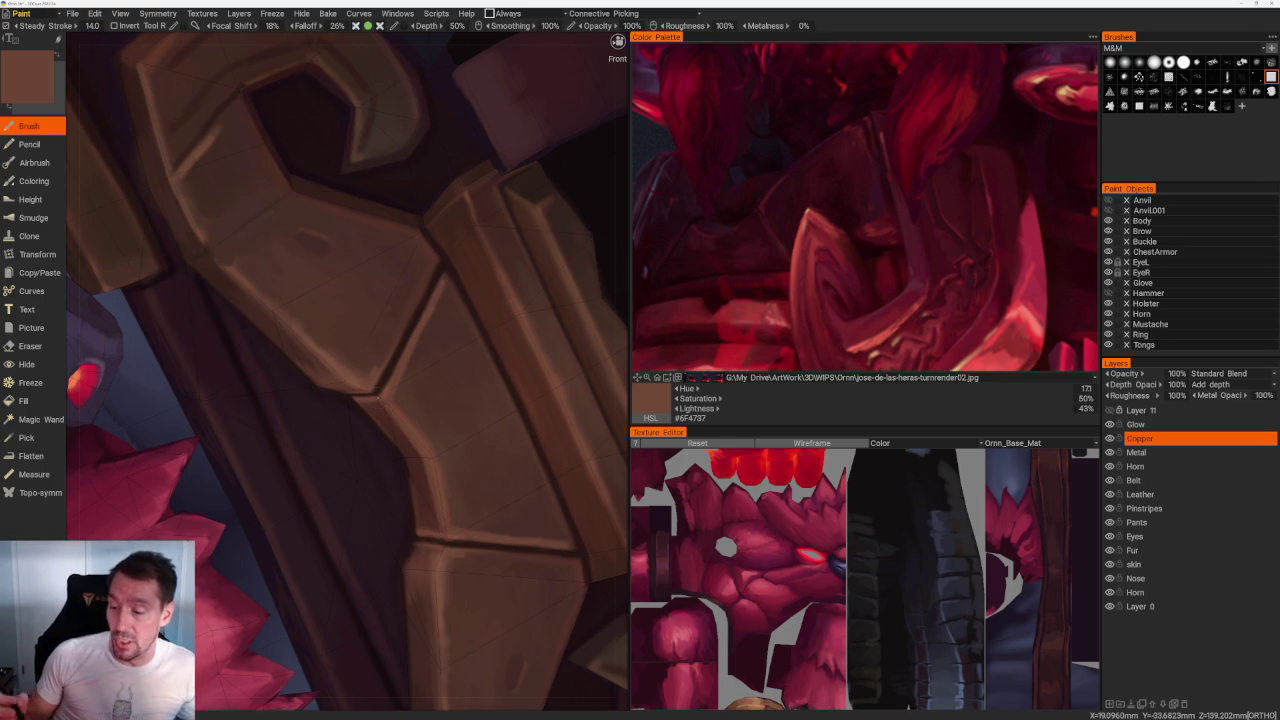
pyautogui.moveTo(283, 260); pyautogui.dragTo(287, 387, button='middle')
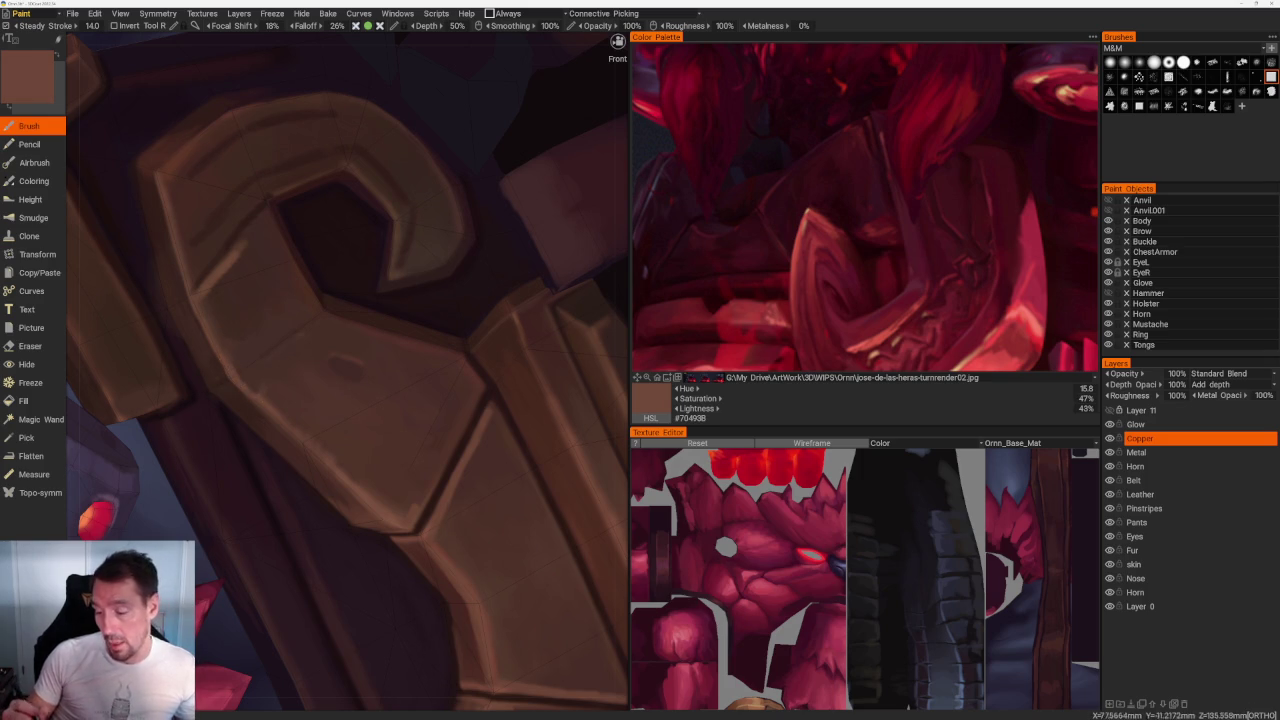
pyautogui.scroll(-10, 347, 372)
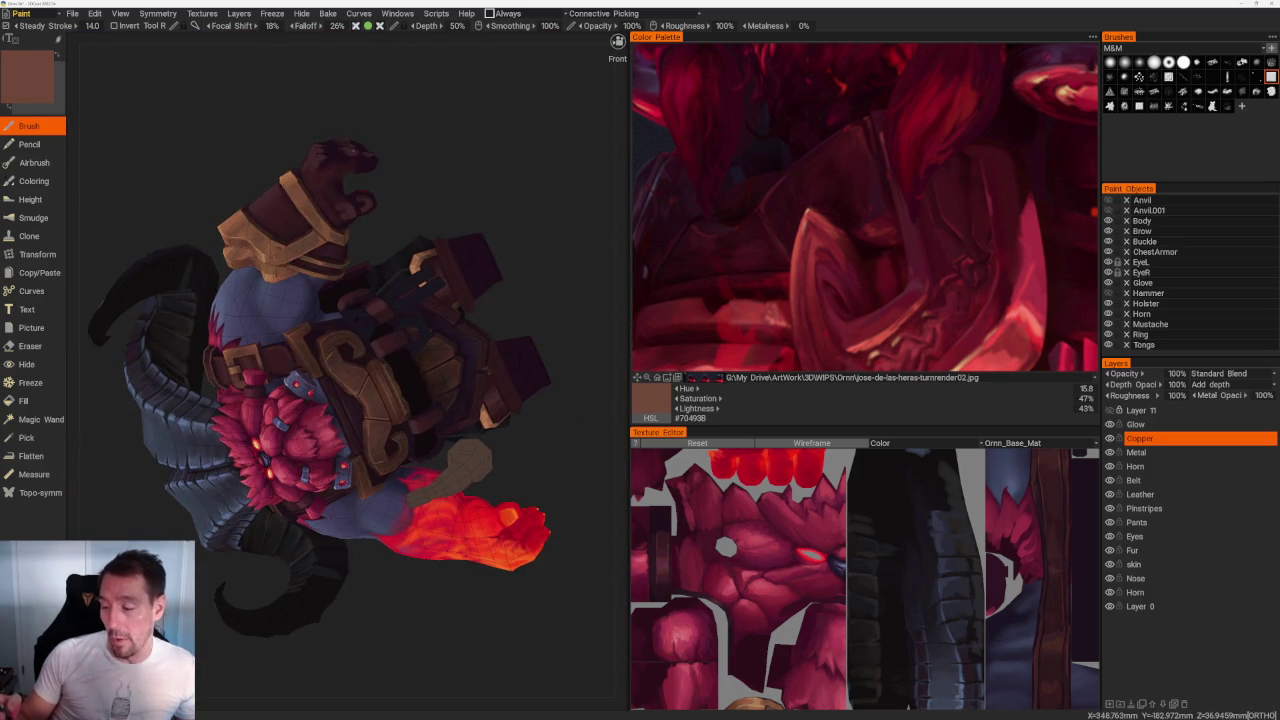
pyautogui.scroll(-3, 363, 149)
# Step: Zoom onto the belt buckle and pick a dark brown from it
pyautogui.moveTo(363, 149); pyautogui.dragTo(354, 191)
pyautogui.scroll(10, 354, 191)
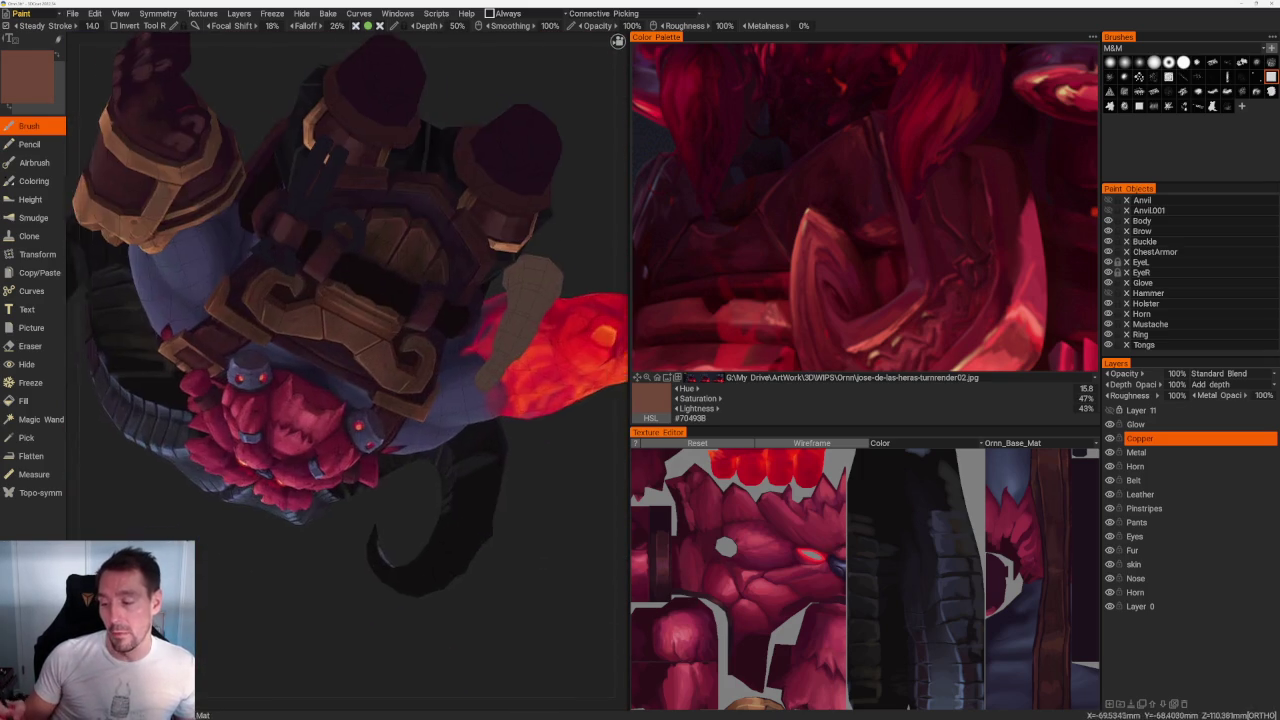
pyautogui.scroll(5, 354, 191)
pyautogui.scroll(3, 481, 361)
pyautogui.scroll(1, 481, 361)
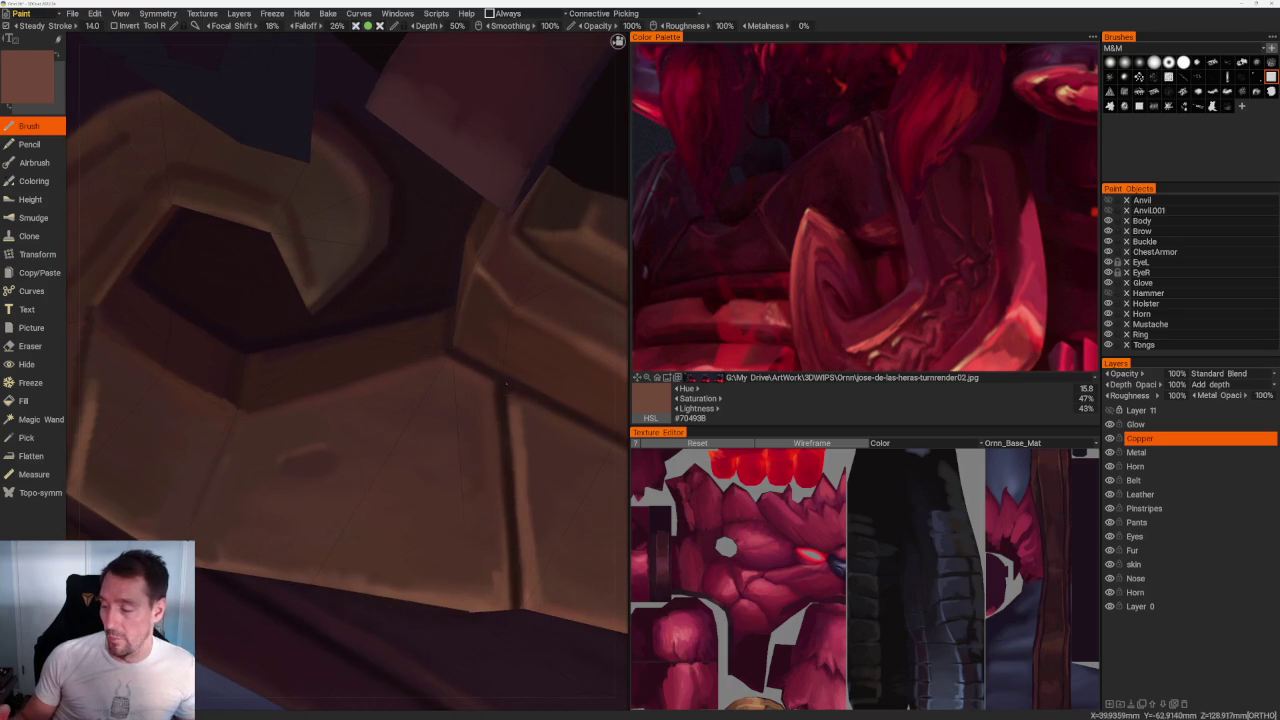
pyautogui.press('v')
pyautogui.scroll(-2, 481, 361)
pyautogui.scroll(-2, 481, 361)
pyautogui.scroll(-6, 380, 130)
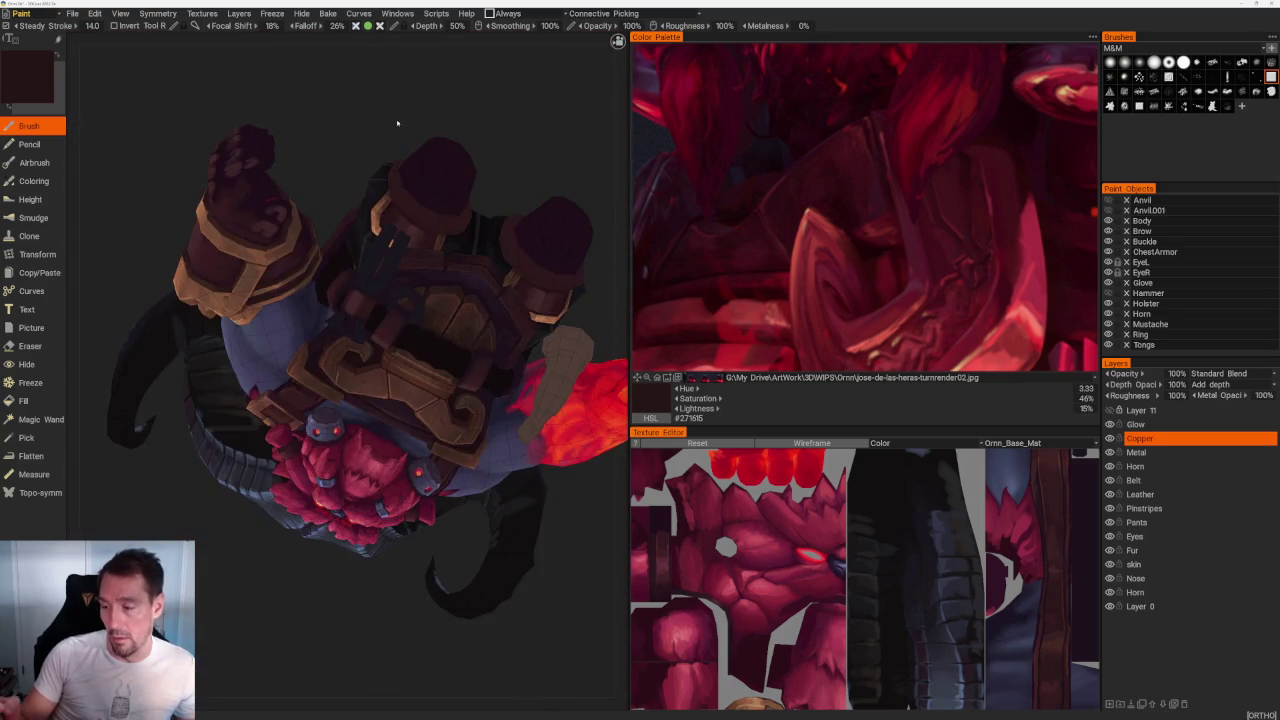
pyautogui.scroll(1, 370, 124)
pyautogui.scroll(3, 339, 263)
pyautogui.scroll(3, 339, 263)
pyautogui.scroll(2, 339, 263)
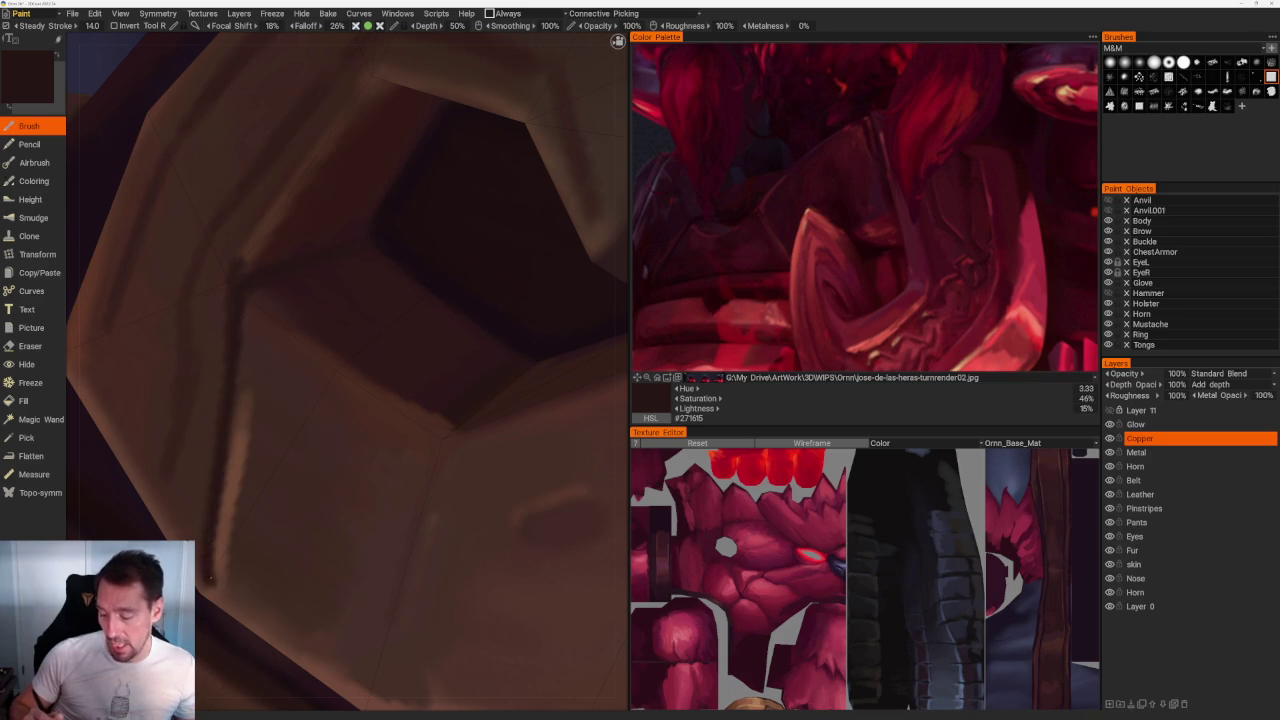
pyautogui.scroll(-8, 260, 148)
pyautogui.scroll(4, 309, 331)
pyautogui.scroll(3, 309, 331)
pyautogui.scroll(2, 309, 331)
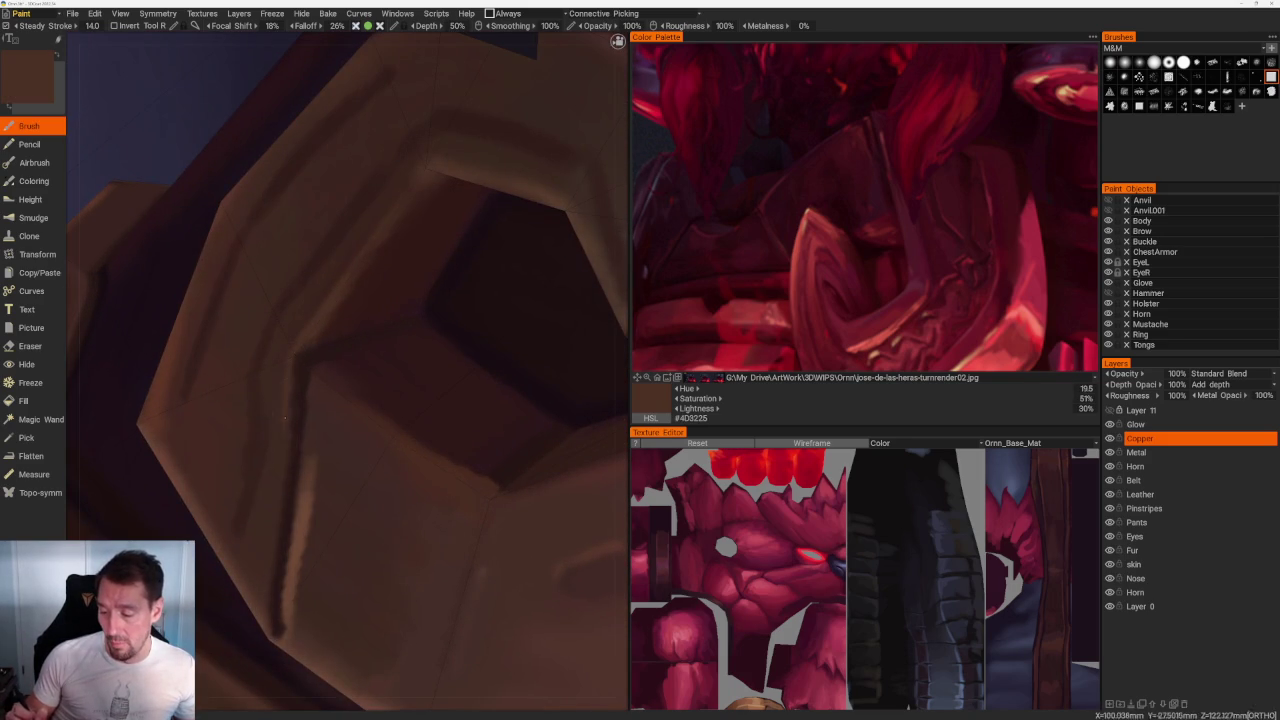
# Step: Orbit around the armour ring and sample a lighter brown from the buckle
pyautogui.moveTo(290, 427); pyautogui.dragTo(340, 288, button='middle')
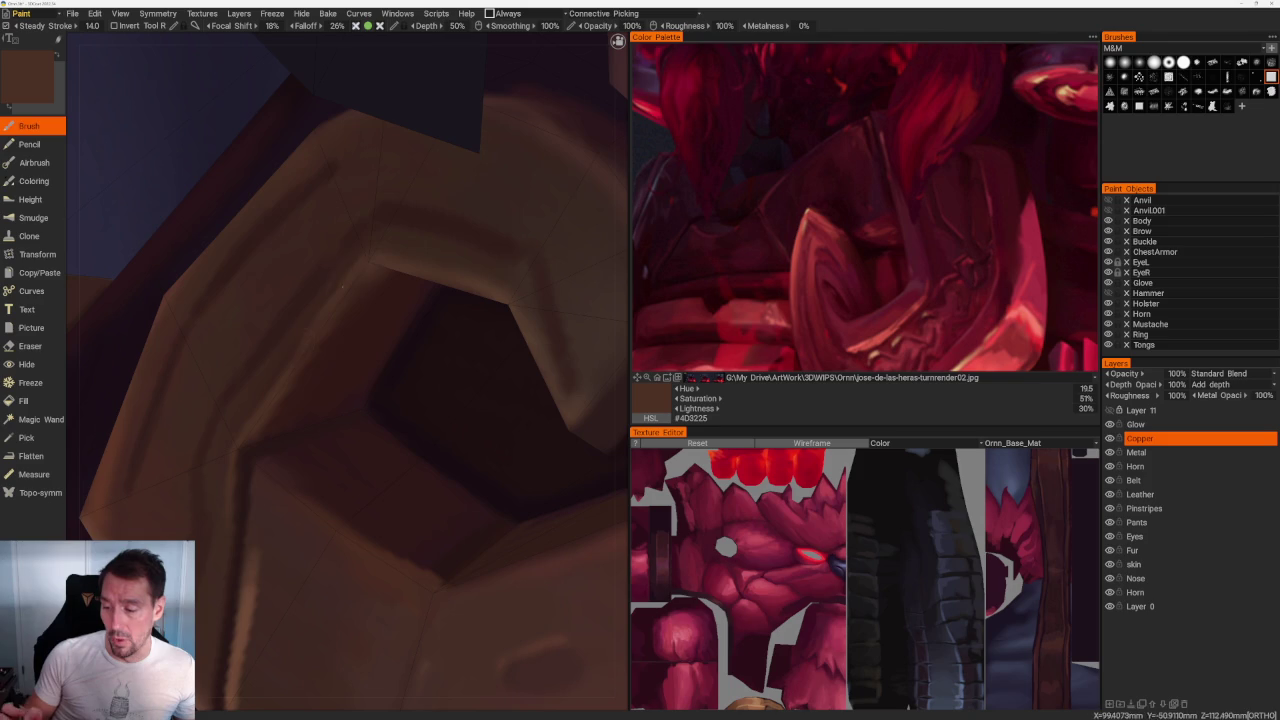
pyautogui.moveTo(253, 426); pyautogui.dragTo(288, 478, button='middle')
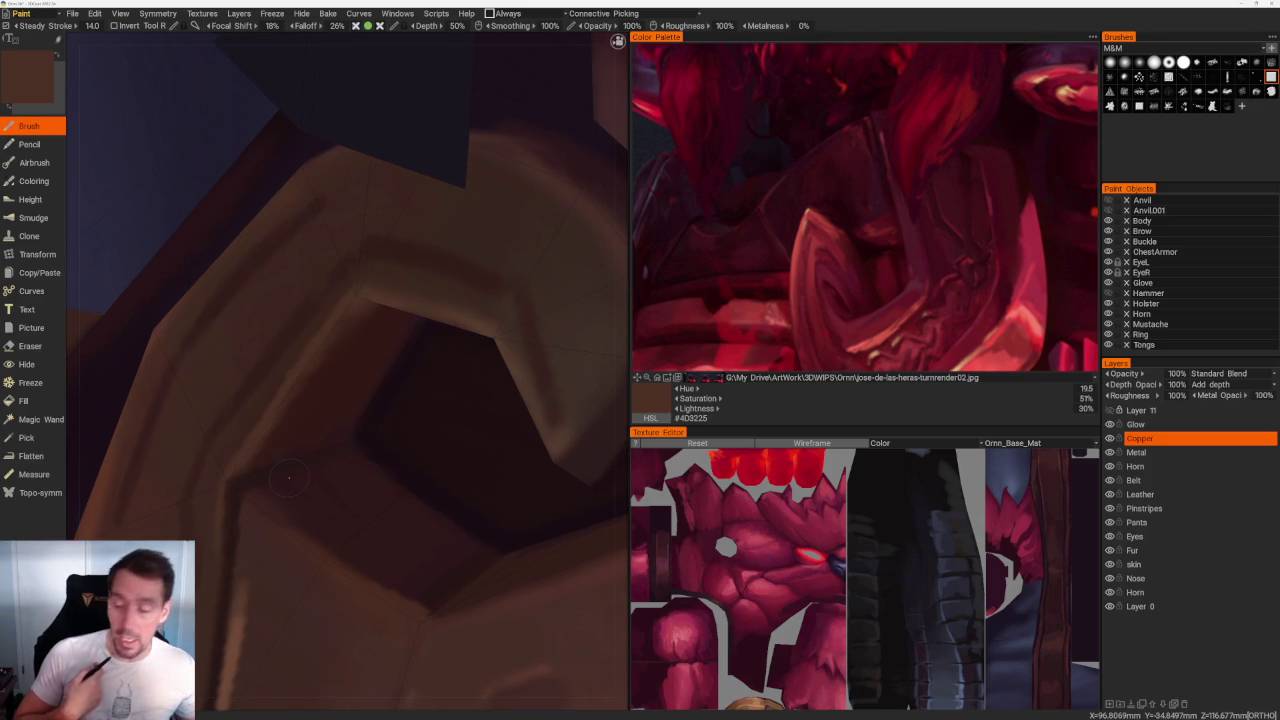
pyautogui.scroll(-5, 288, 477)
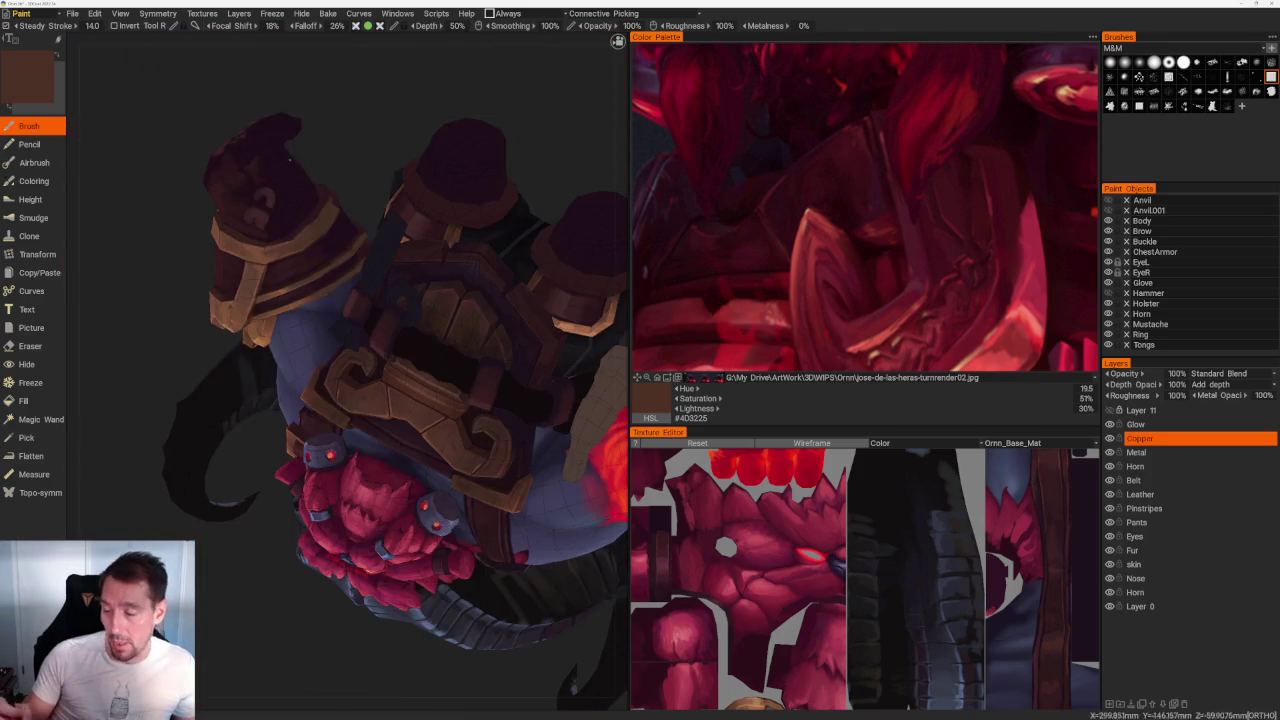
pyautogui.scroll(5, 403, 120)
pyautogui.scroll(3, 403, 120)
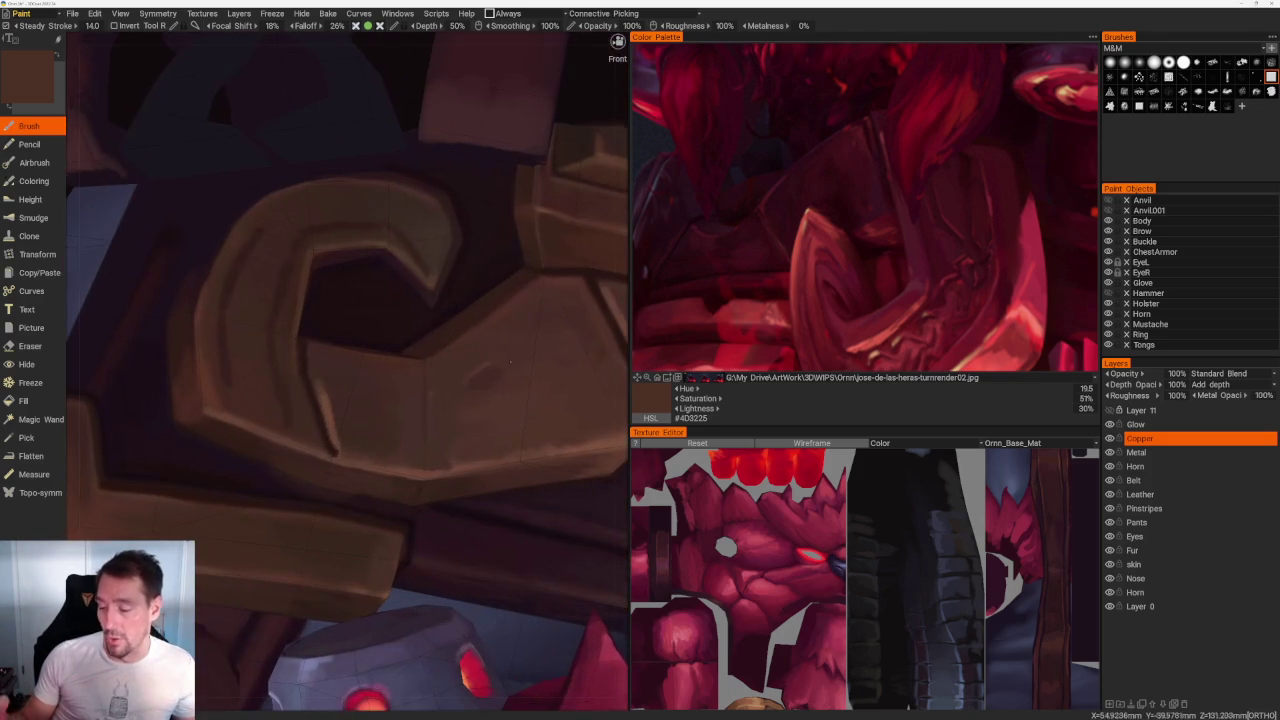
pyautogui.press('v')
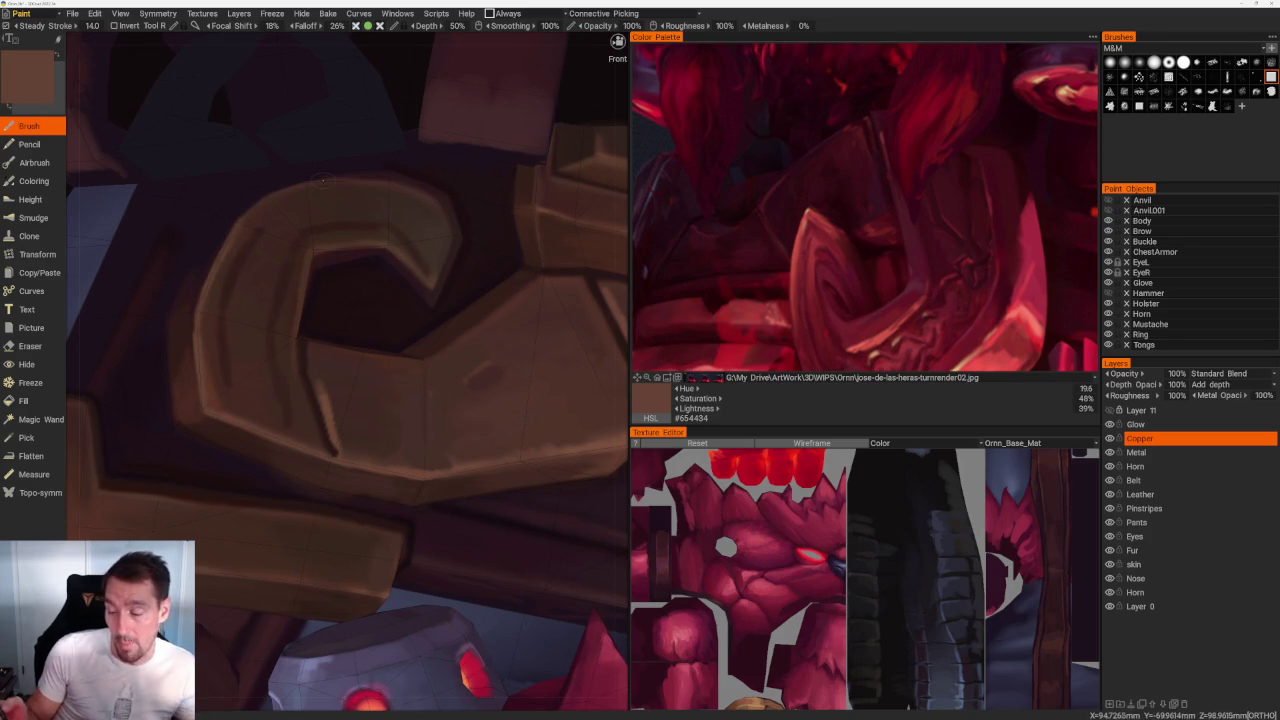
pyautogui.scroll(-10, 321, 179)
pyautogui.moveTo(314, 123); pyautogui.dragTo(411, 177, button='right')
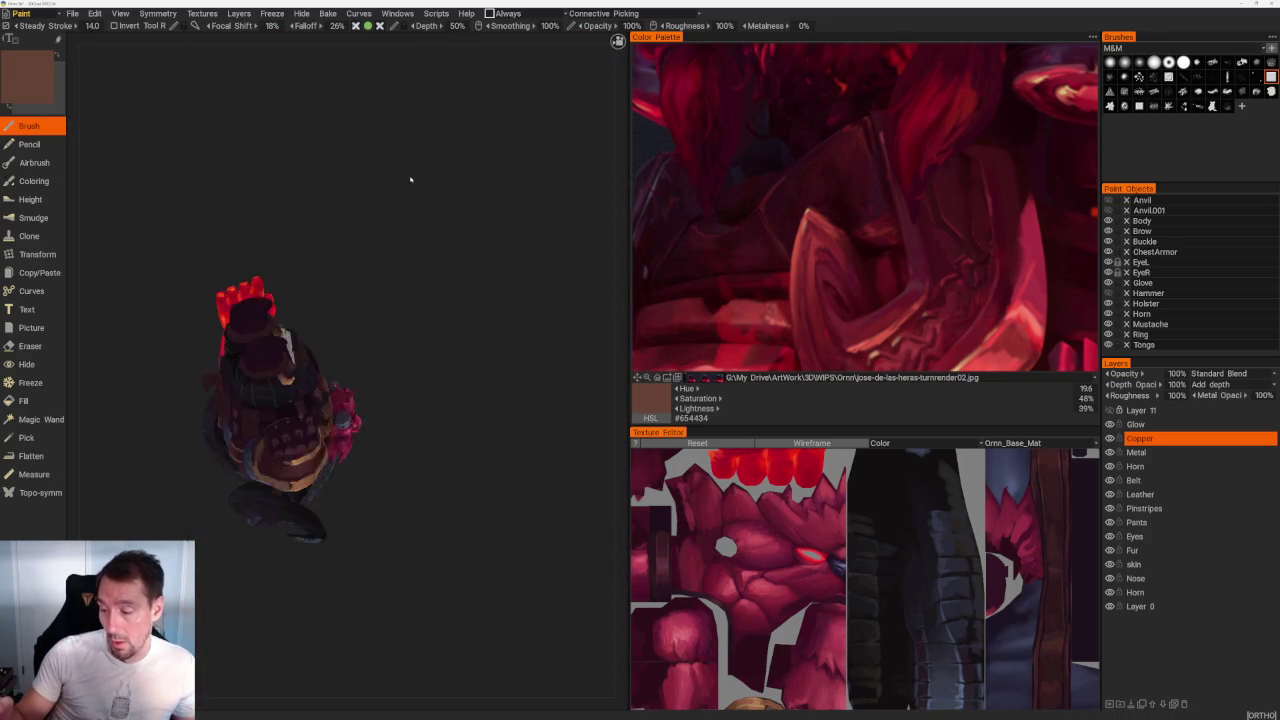
# Step: Zoom in and pick a very dark brown shadow colour with a slightly warmer hue
pyautogui.scroll(4, 430, 250)
pyautogui.scroll(2, 440, 300)
pyautogui.scroll(2, 440, 290)
pyautogui.scroll(2, 455, 300)
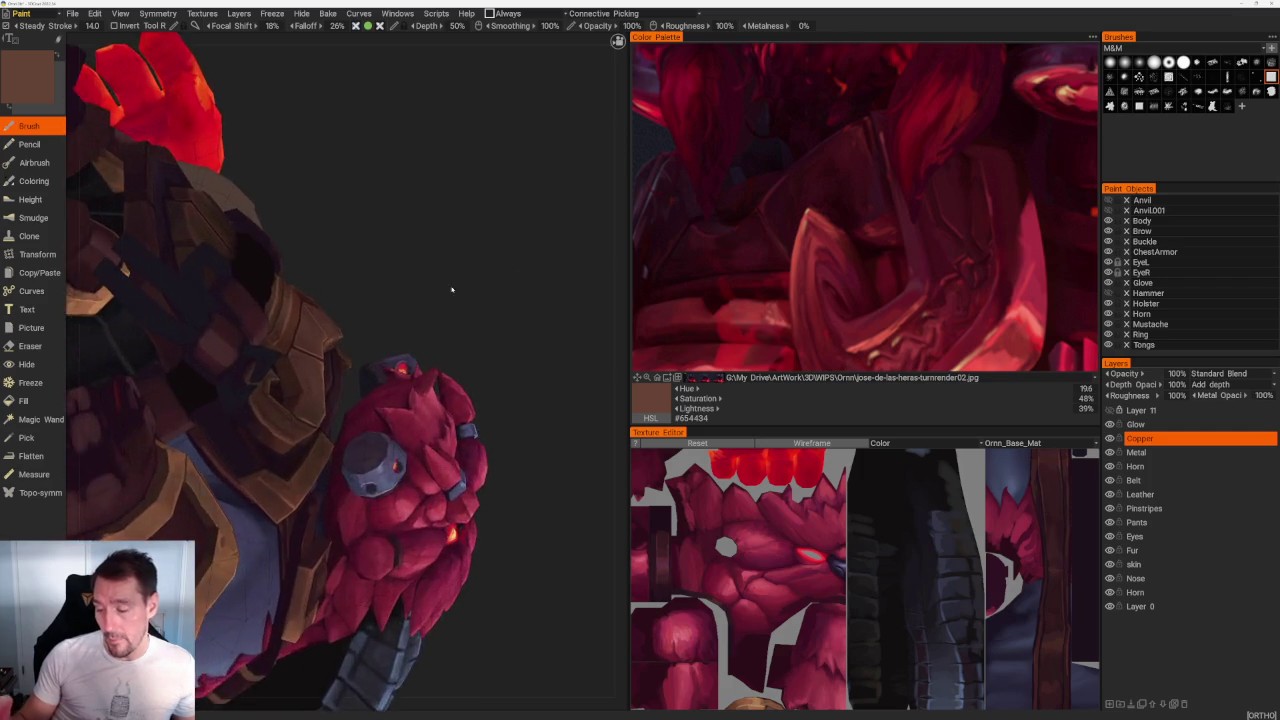
pyautogui.scroll(3, 460, 304)
pyautogui.scroll(2, 400, 330)
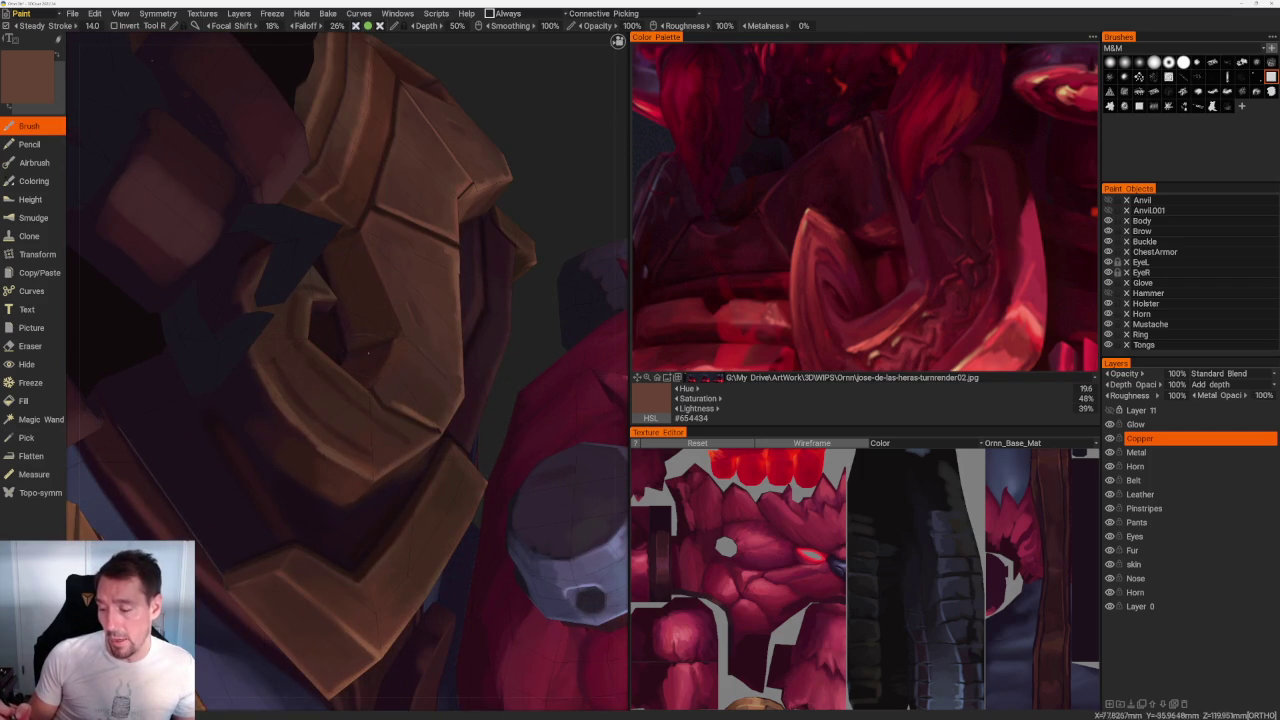
pyautogui.press('v')
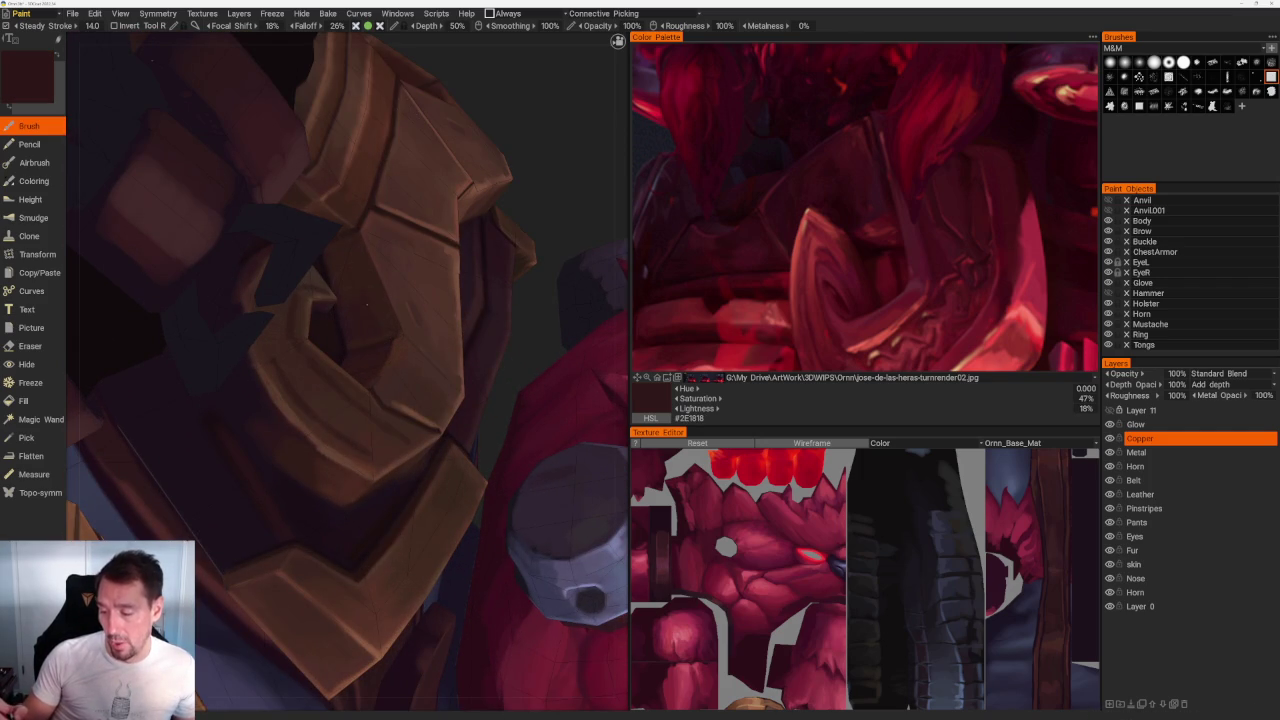
pyautogui.press('v')
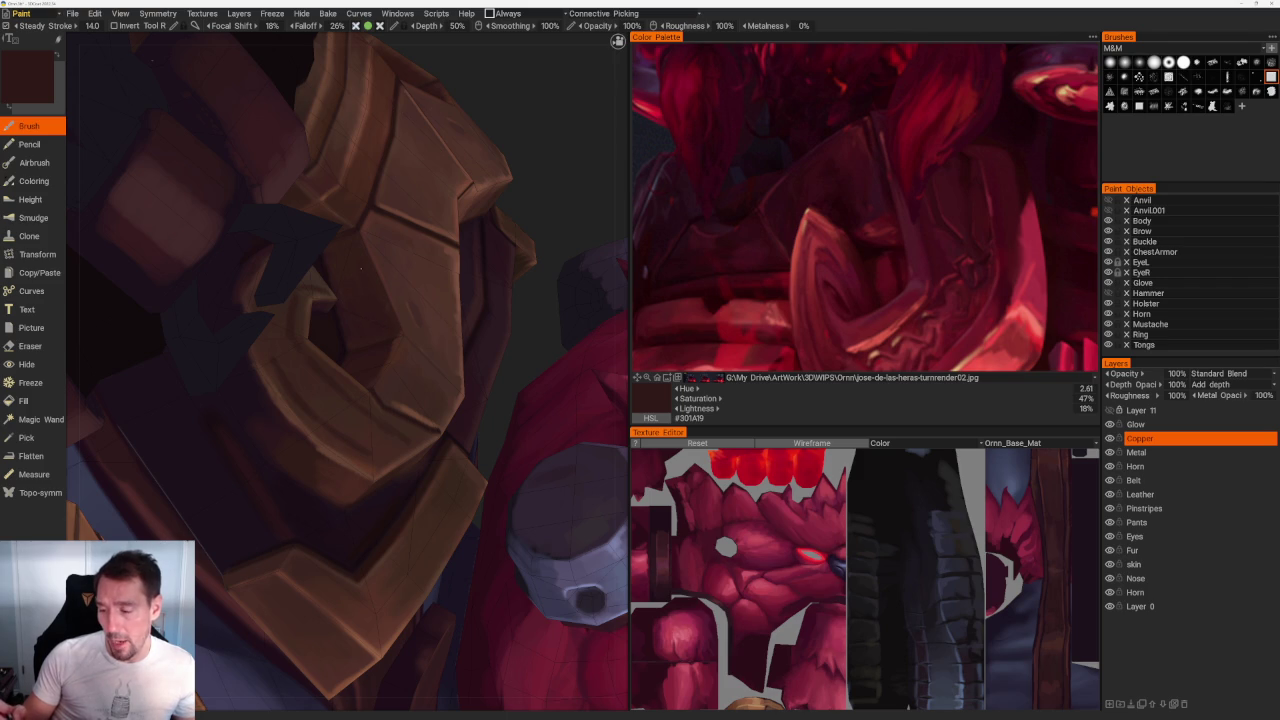
pyautogui.press('v')
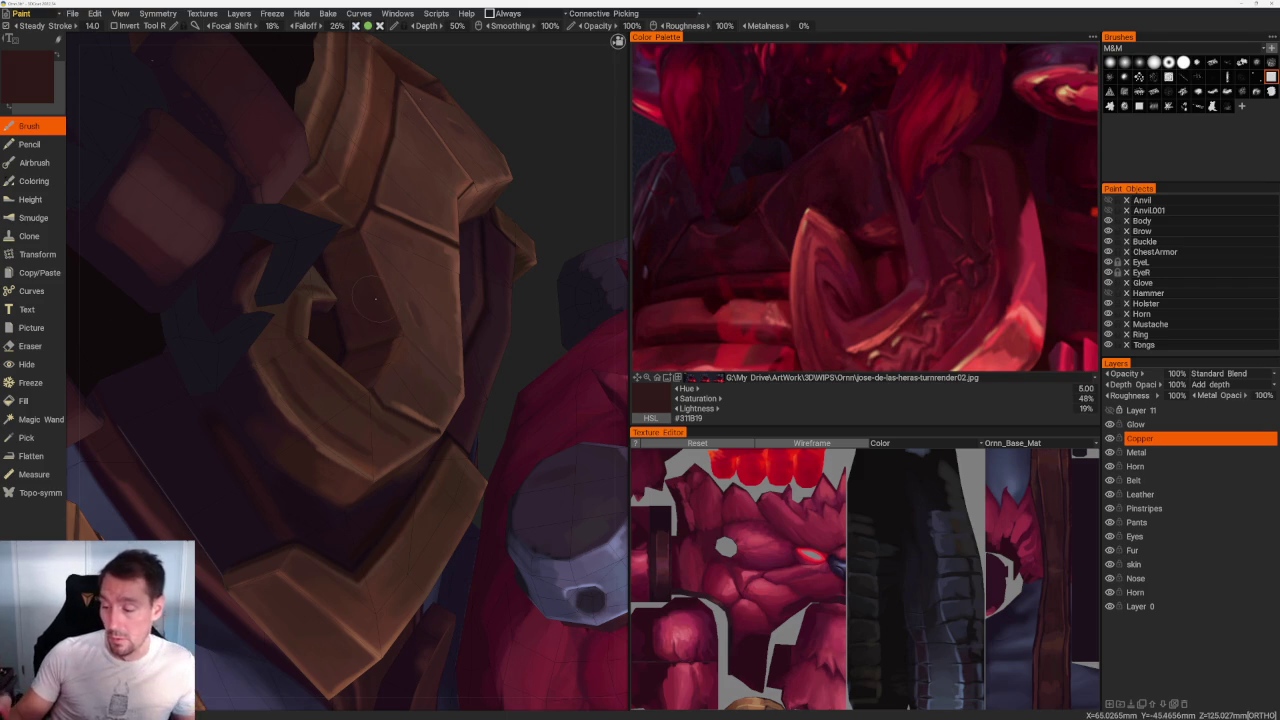
# Step: Sample a mid brown from the shoulder plates and view the gauntlet side-on
pyautogui.moveTo(357, 247); pyautogui.dragTo(340, 290, button='middle')
pyautogui.scroll(2, 370, 320)
pyautogui.press('v')
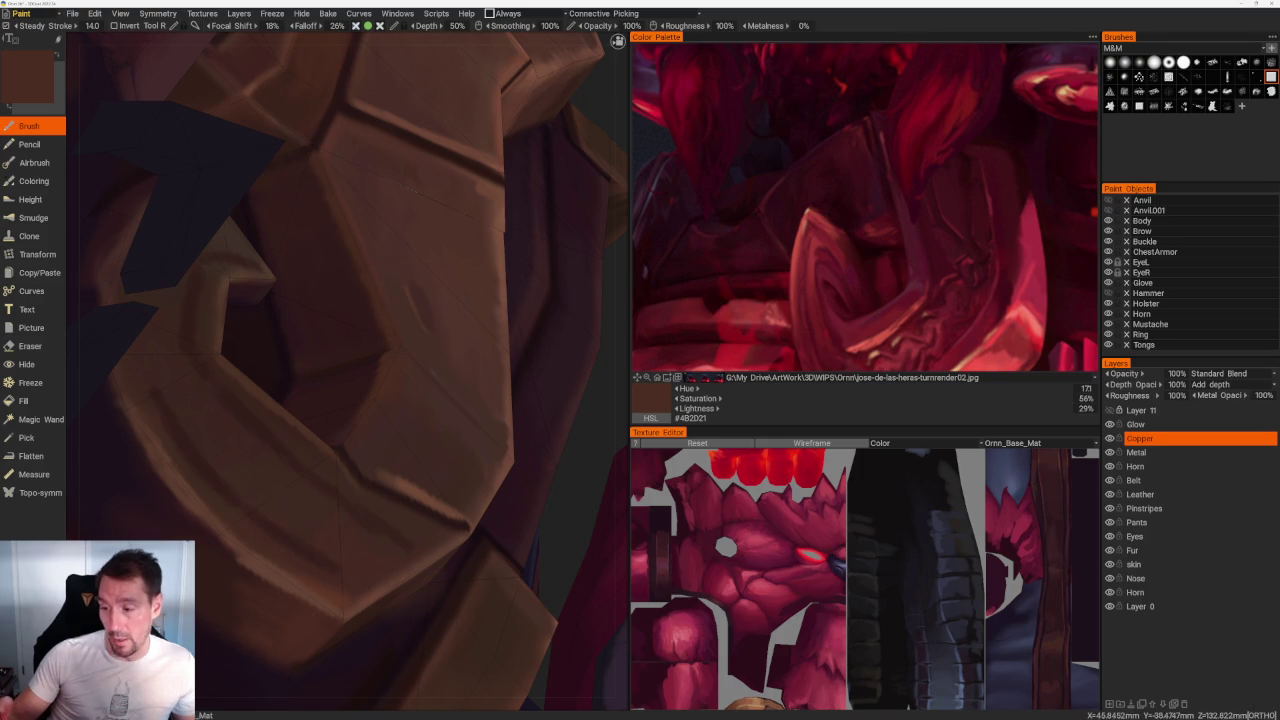
pyautogui.scroll(-5, 414, 220)
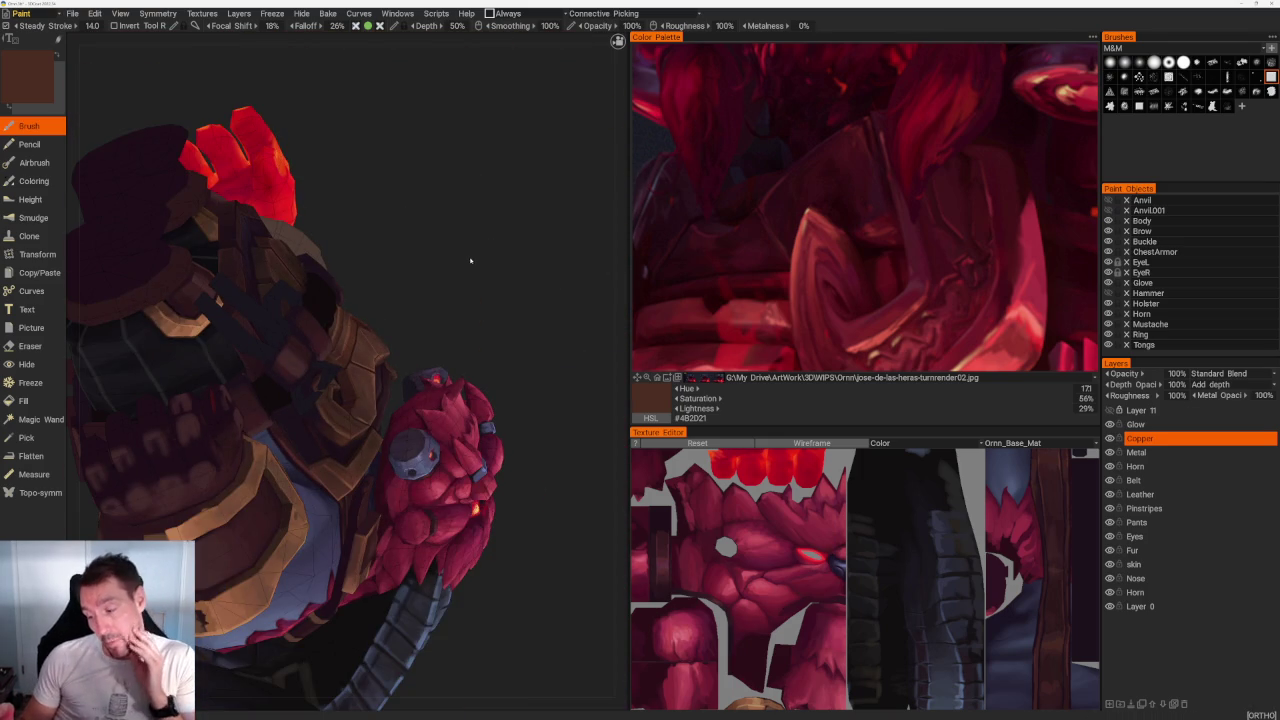
pyautogui.moveTo(466, 277)
pyautogui.mouseDown()
pyautogui.moveTo(491, 266)
pyautogui.moveTo(484, 240)
pyautogui.mouseUp()
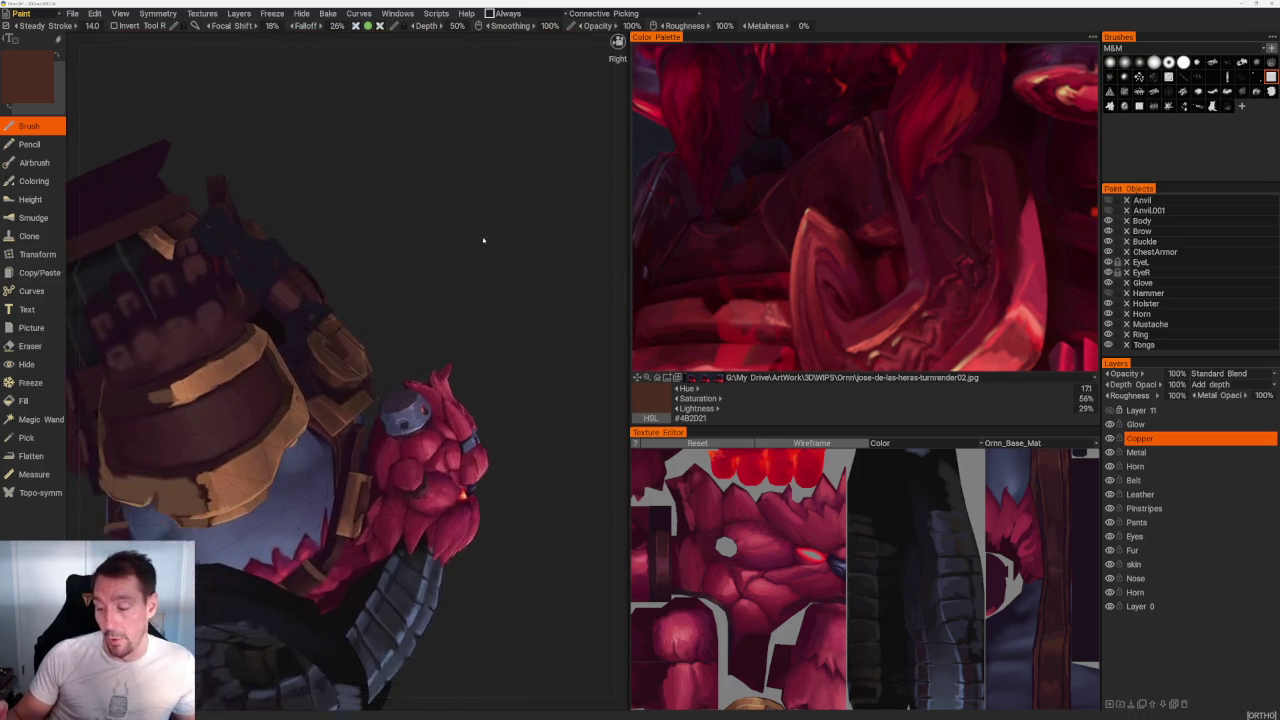
pyautogui.scroll(3, 412, 437)
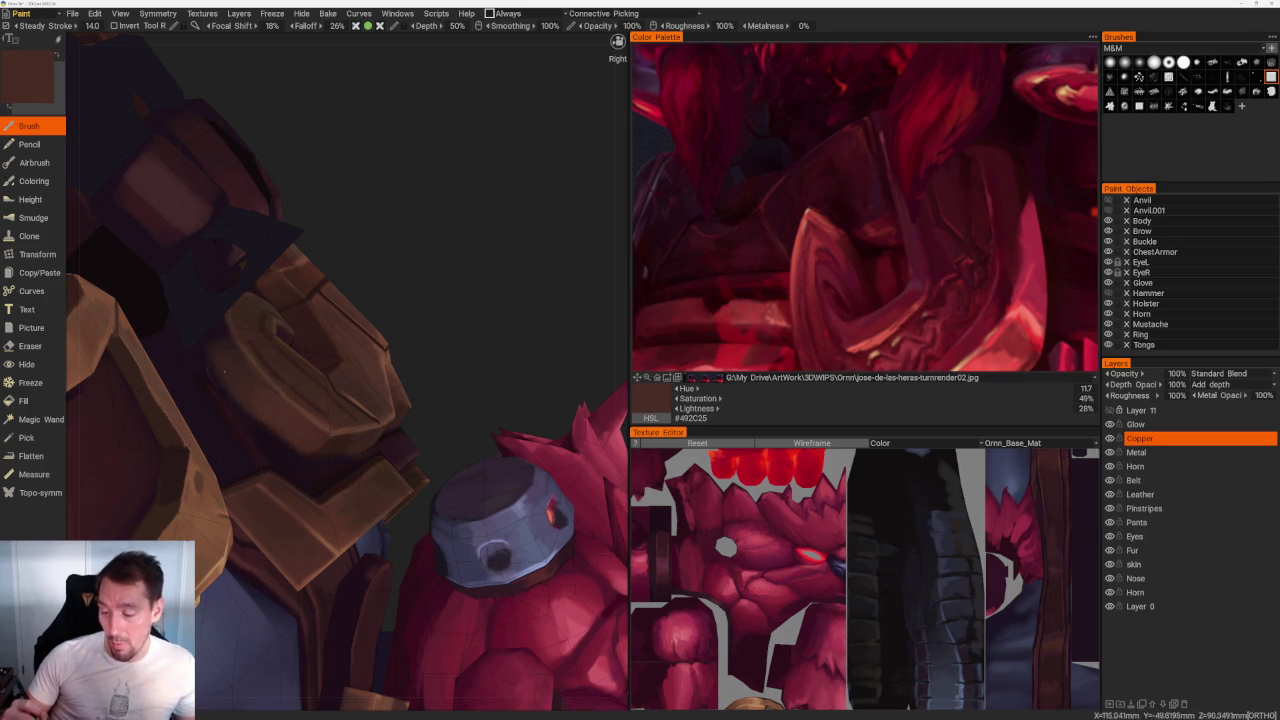
pyautogui.scroll(3, 234, 380)
pyautogui.scroll(3, 335, 429)
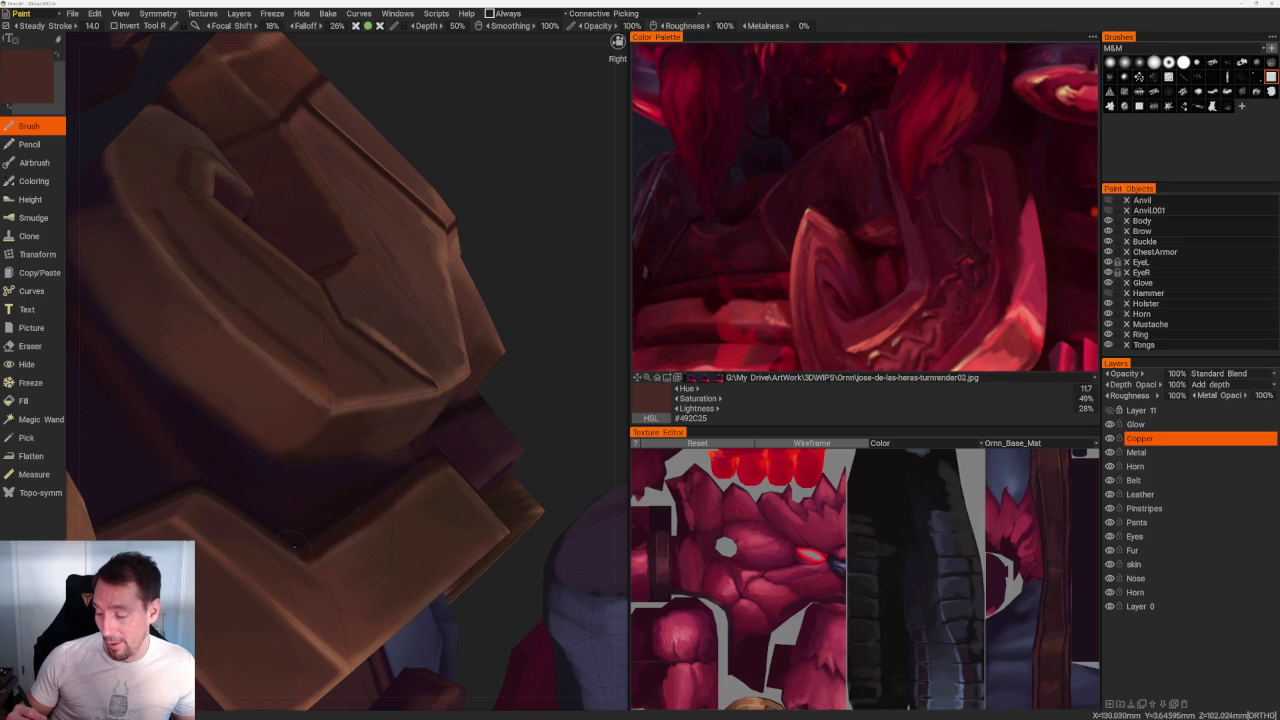
pyautogui.scroll(2, 295, 545)
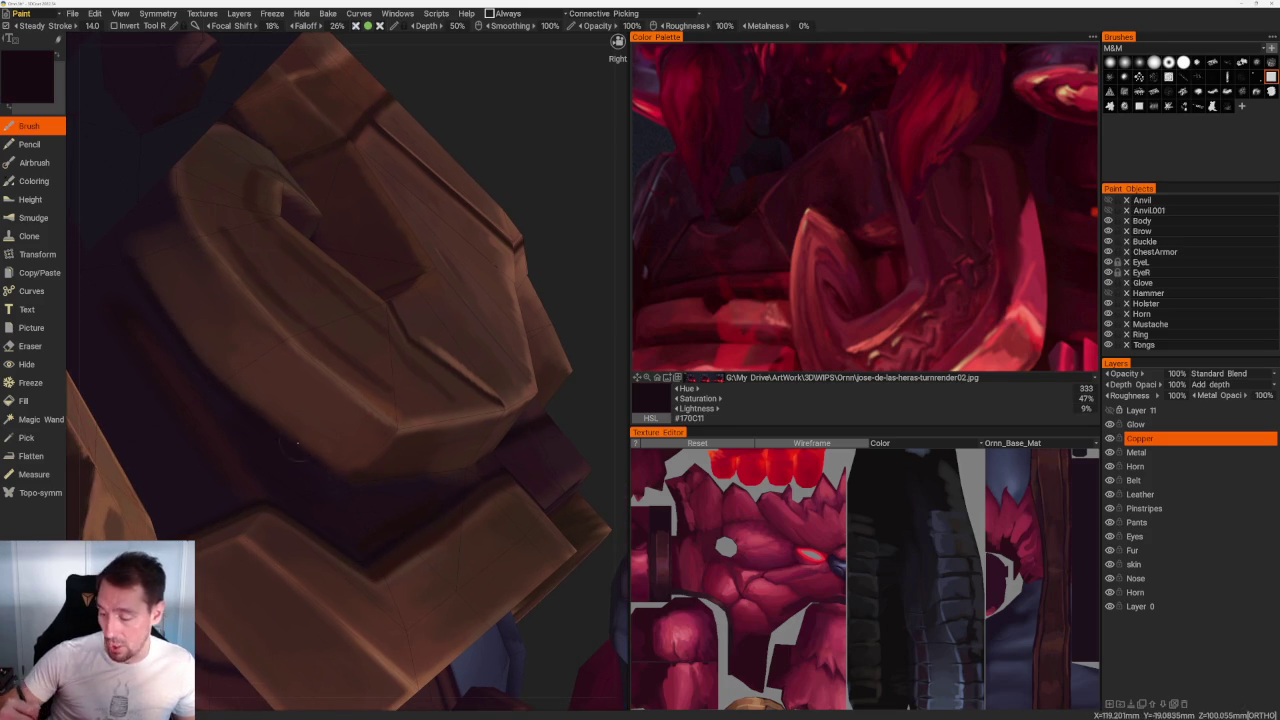
# Step: Shade the armour block's lower edge in reddish dark brown, then sample a lighter brown
pyautogui.press('v')
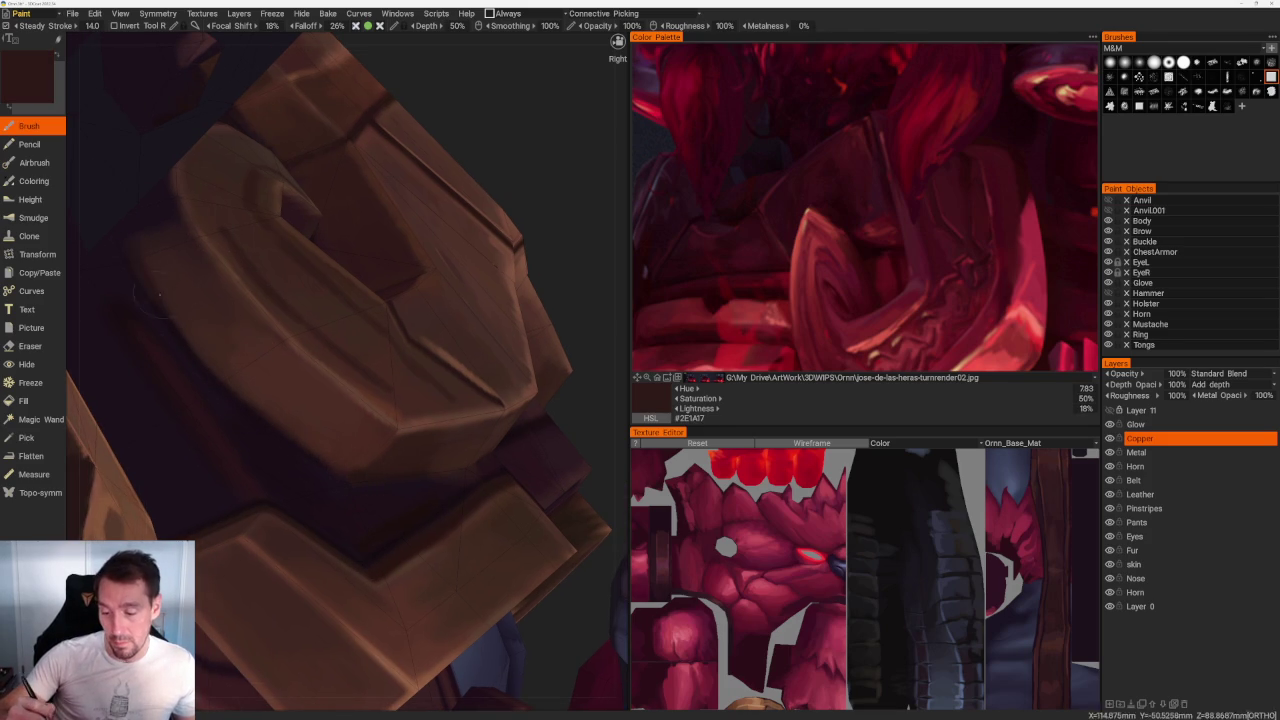
pyautogui.moveTo(271, 407); pyautogui.dragTo(340, 455)
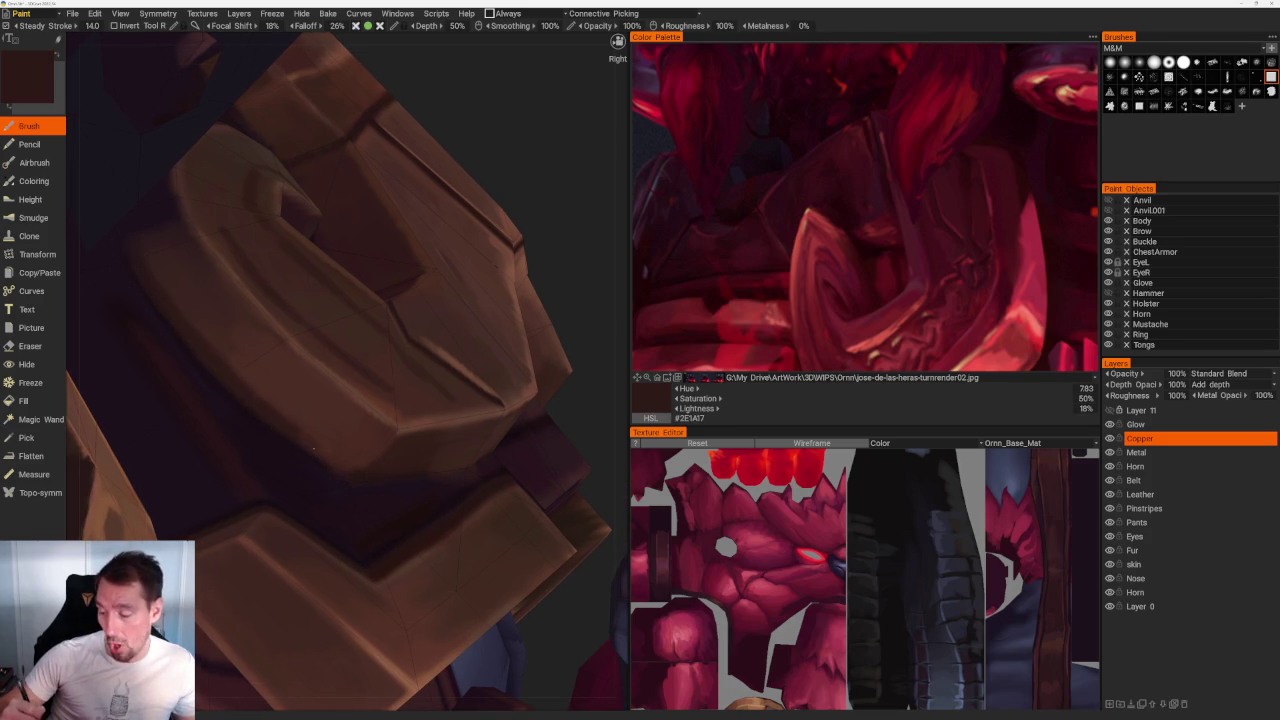
pyautogui.press('v')
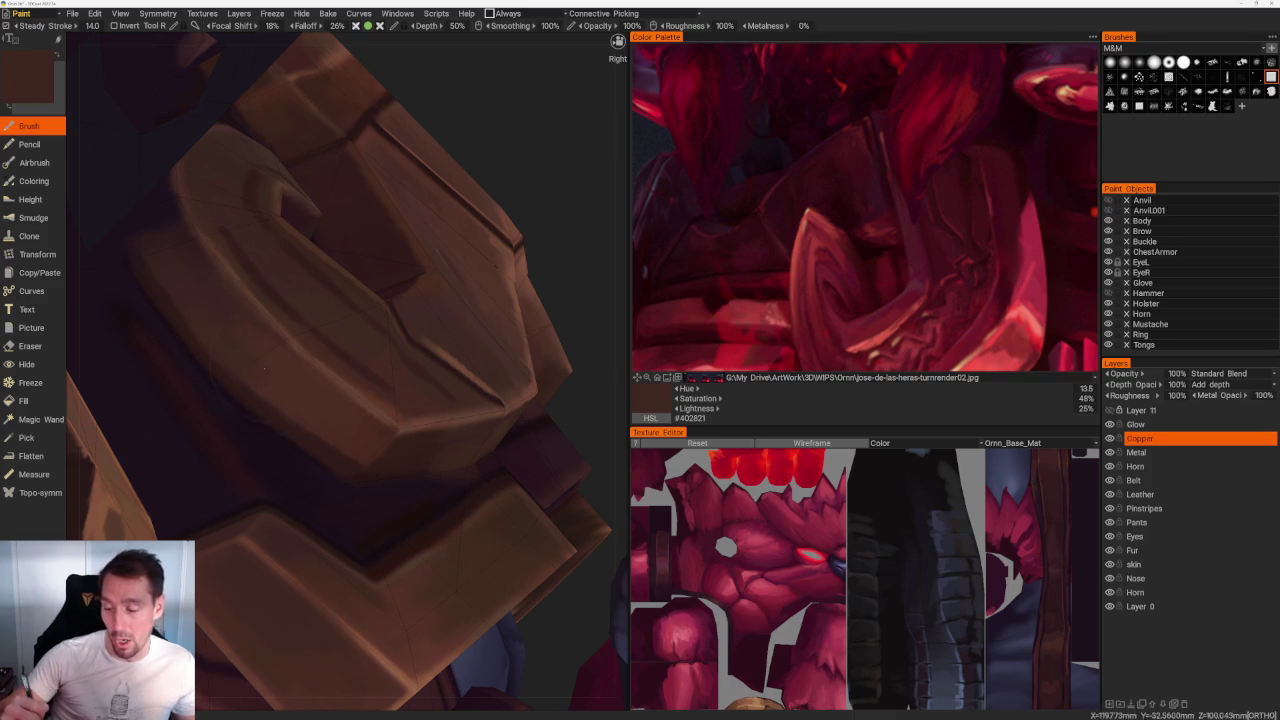
pyautogui.scroll(-10, 197, 163)
pyautogui.moveTo(197, 163); pyautogui.dragTo(208, 163)
pyautogui.scroll(10, 208, 163)
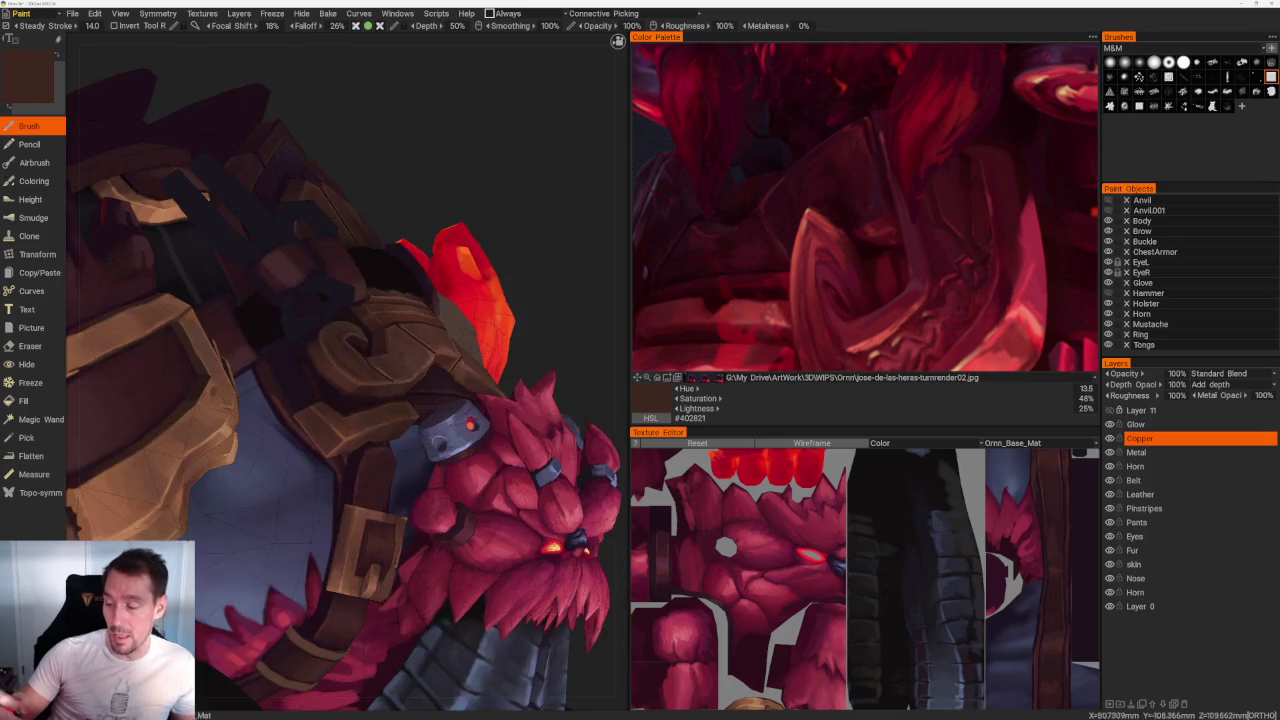
# Step: Sample glove browns and paint a lighter brown highlight along the glove edge
pyautogui.scroll(5, 360, 370)
pyautogui.press('v')
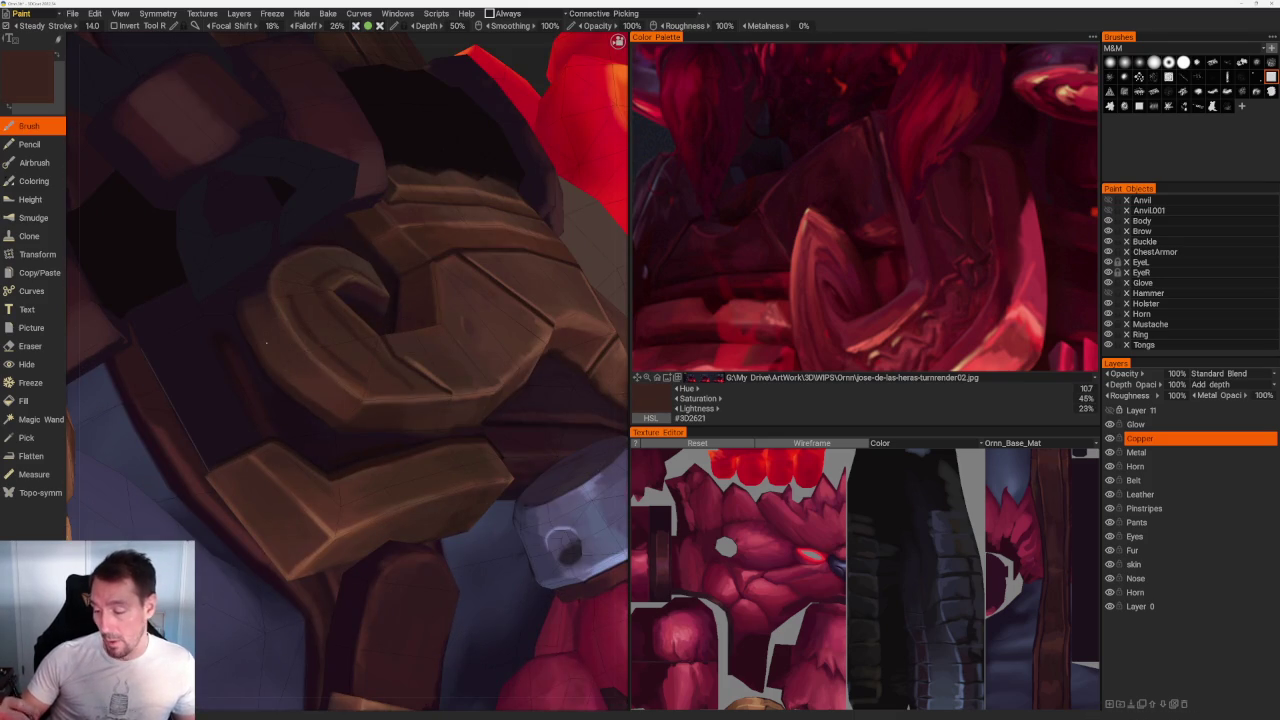
pyautogui.scroll(-10, 383, 421)
pyautogui.moveTo(357, 163)
pyautogui.mouseDown()
pyautogui.moveTo(517, 274)
pyautogui.moveTo(397, 243)
pyautogui.moveTo(396, 176)
pyautogui.mouseUp()
pyautogui.scroll(5, 420, 300)
pyautogui.scroll(3, 441, 347)
pyautogui.scroll(3, 441, 347)
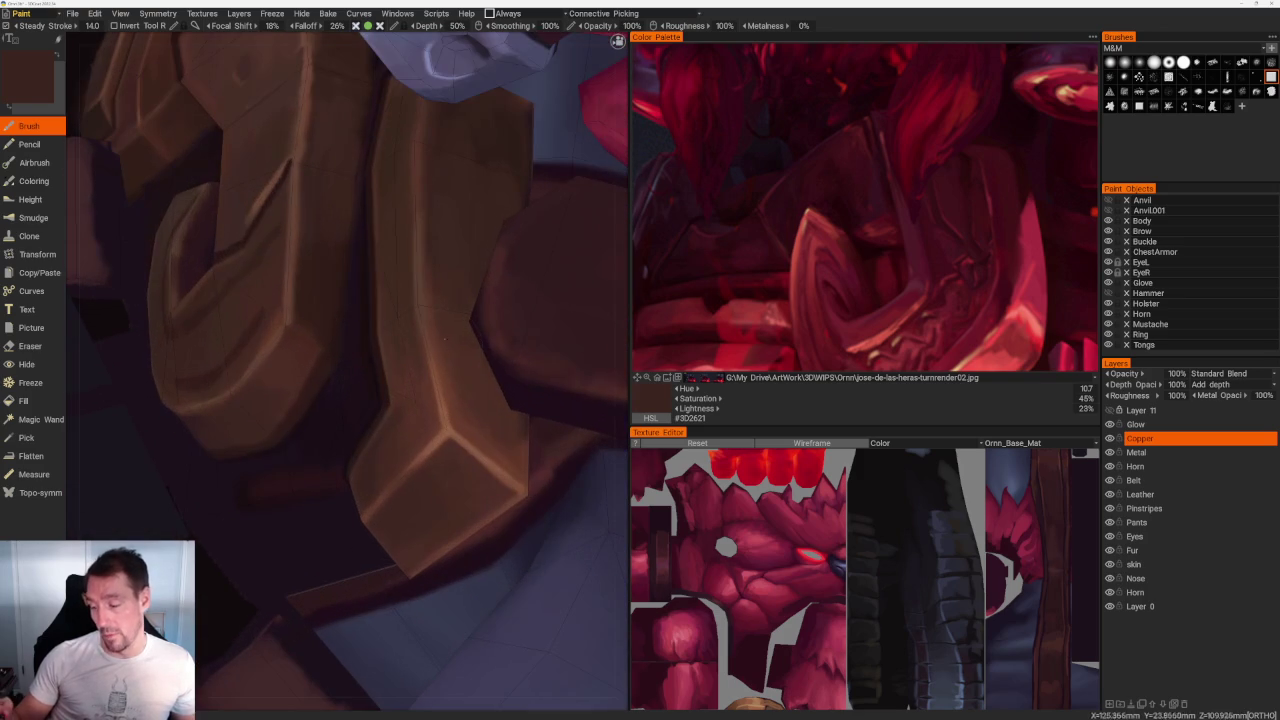
pyautogui.press('v')
pyautogui.moveTo(288, 321); pyautogui.dragTo(328, 357)
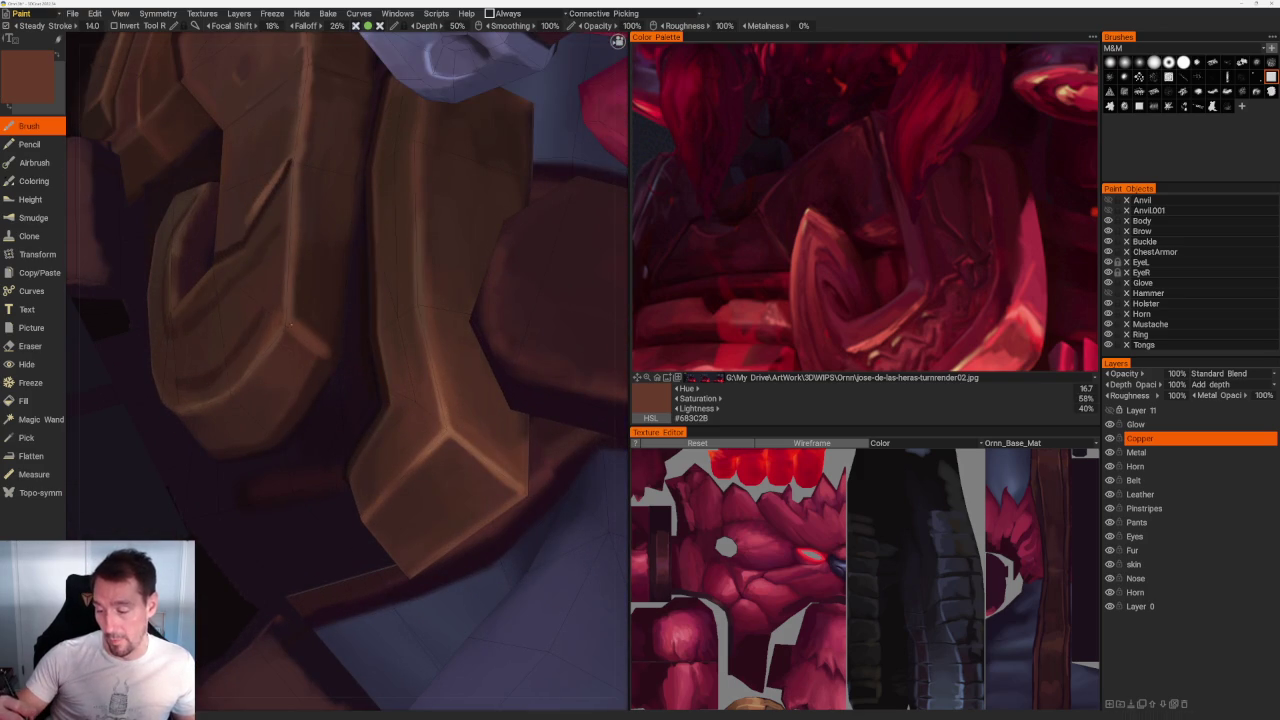
# Step: Alternate sampling darker and lighter browns from the glove for edge shading
pyautogui.press('v')
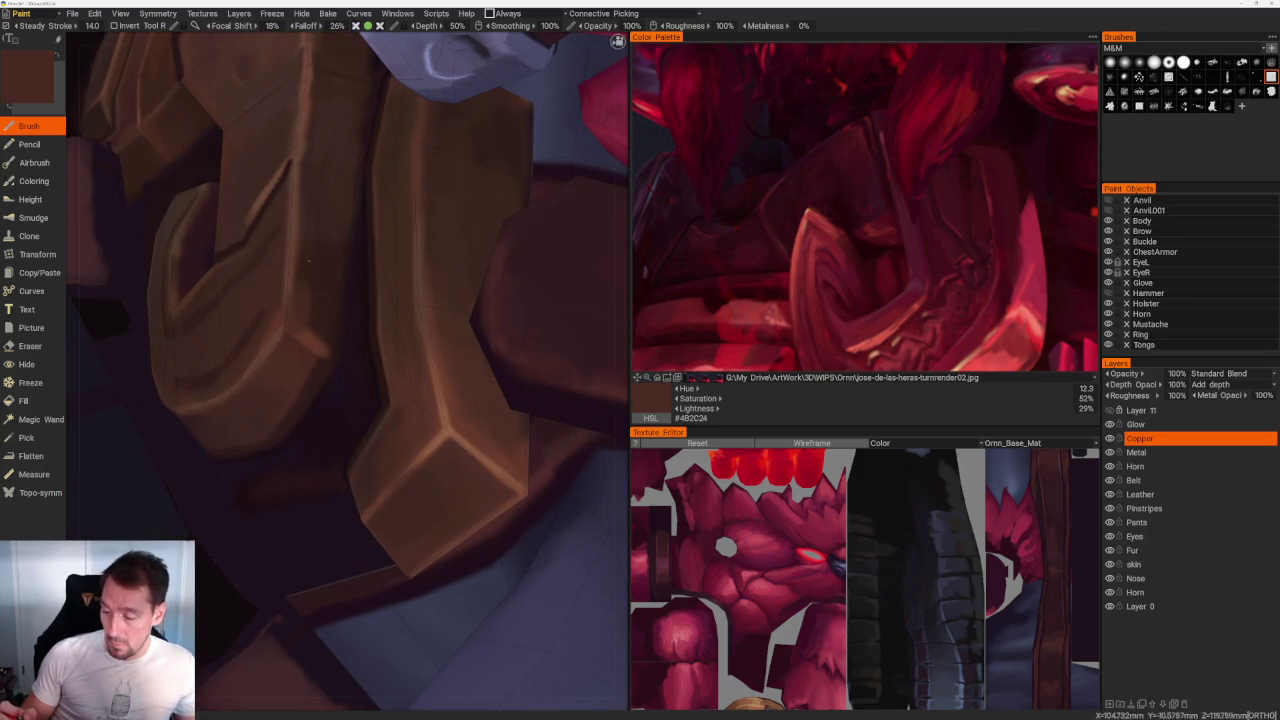
pyautogui.press('v')
pyautogui.press('v')
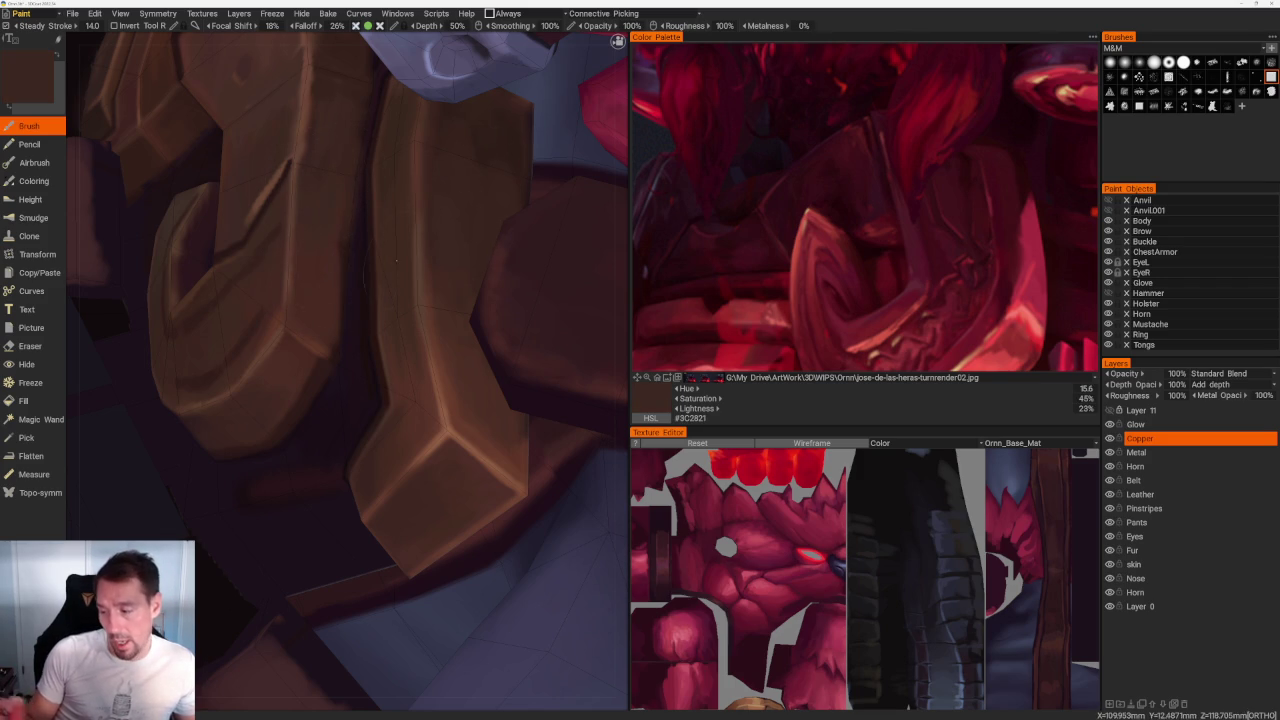
pyautogui.press('v')
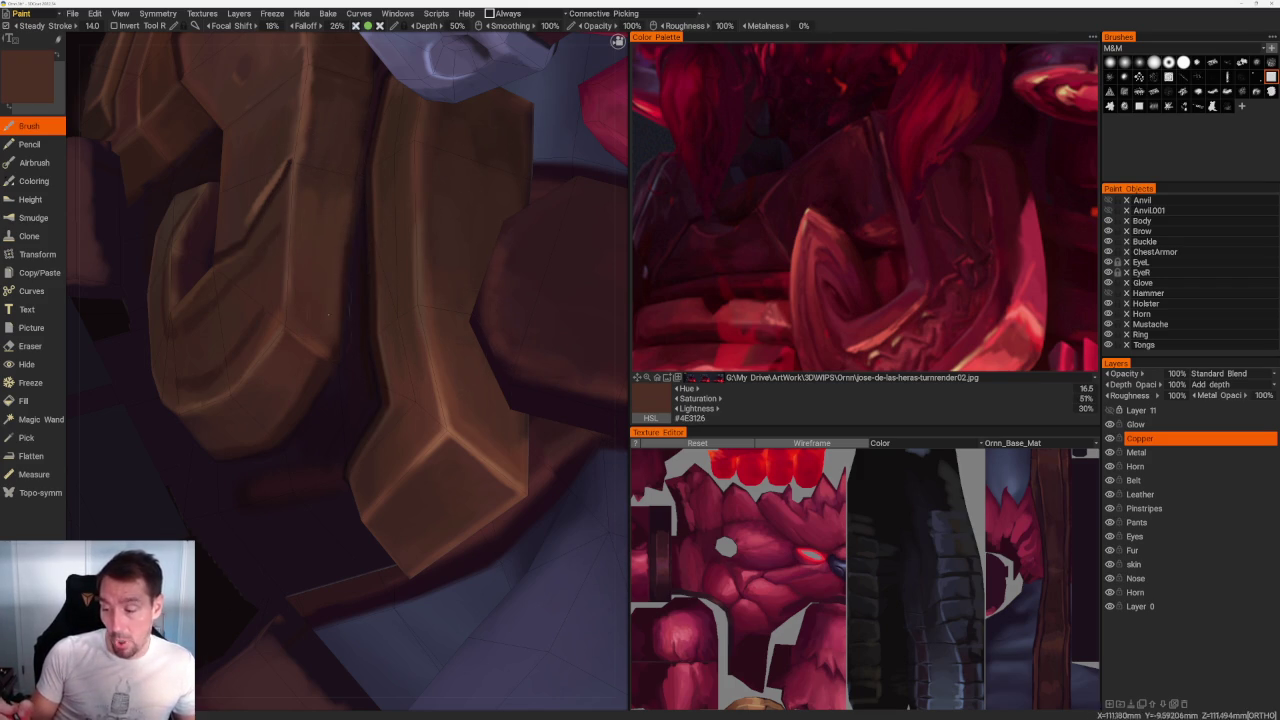
pyautogui.press('v')
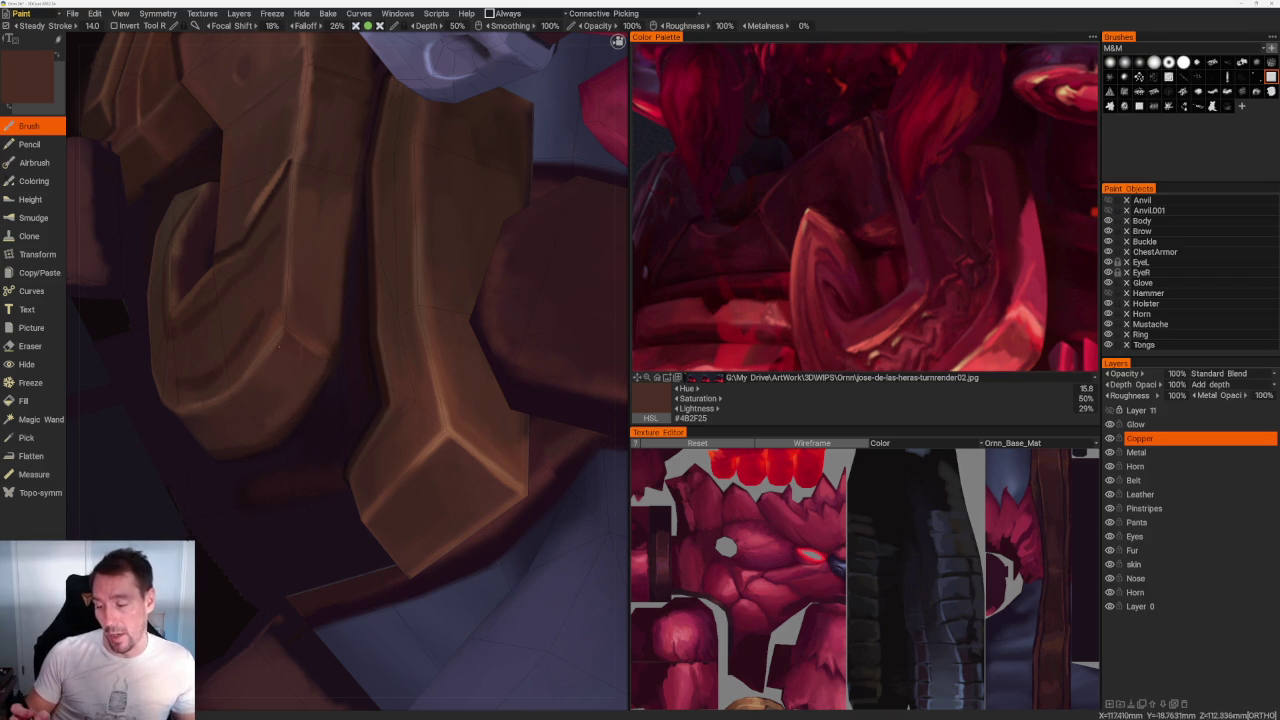
pyautogui.press('v')
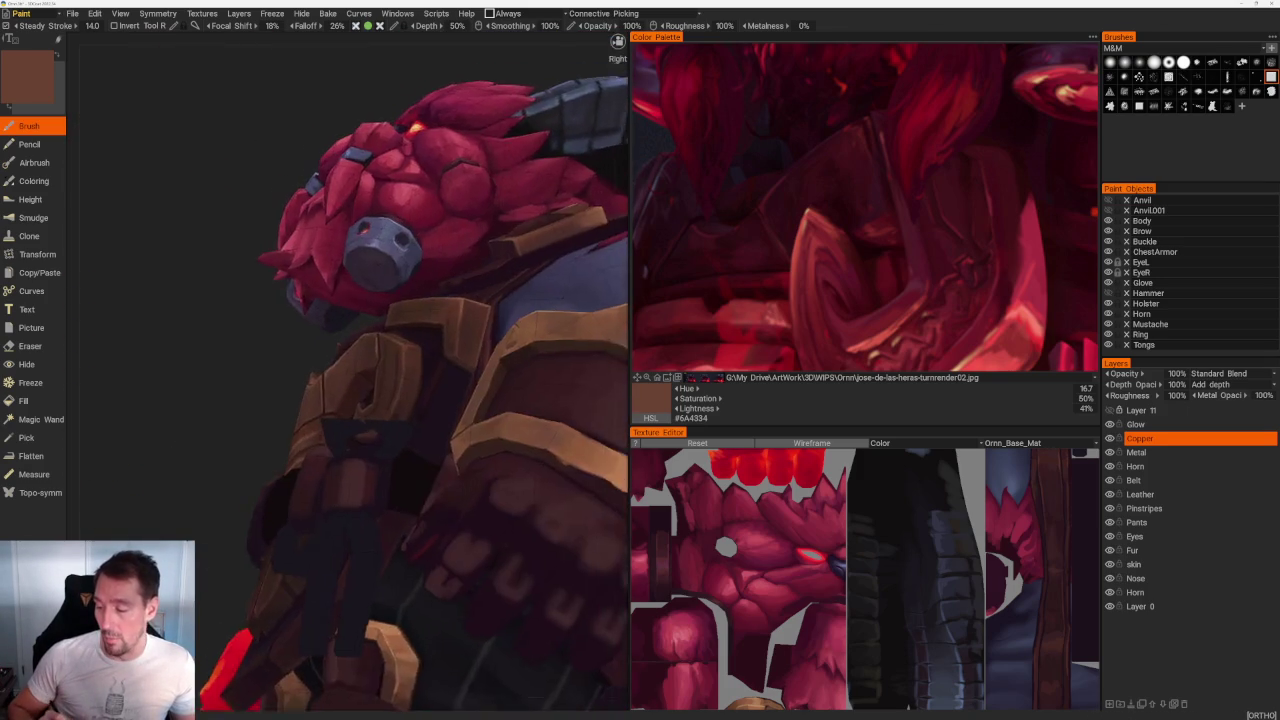
# Step: Brush a near-black brown (#281716) shadow down the chest armour crease, softening it with mid-brown
pyautogui.scroll(5, 370, 377)
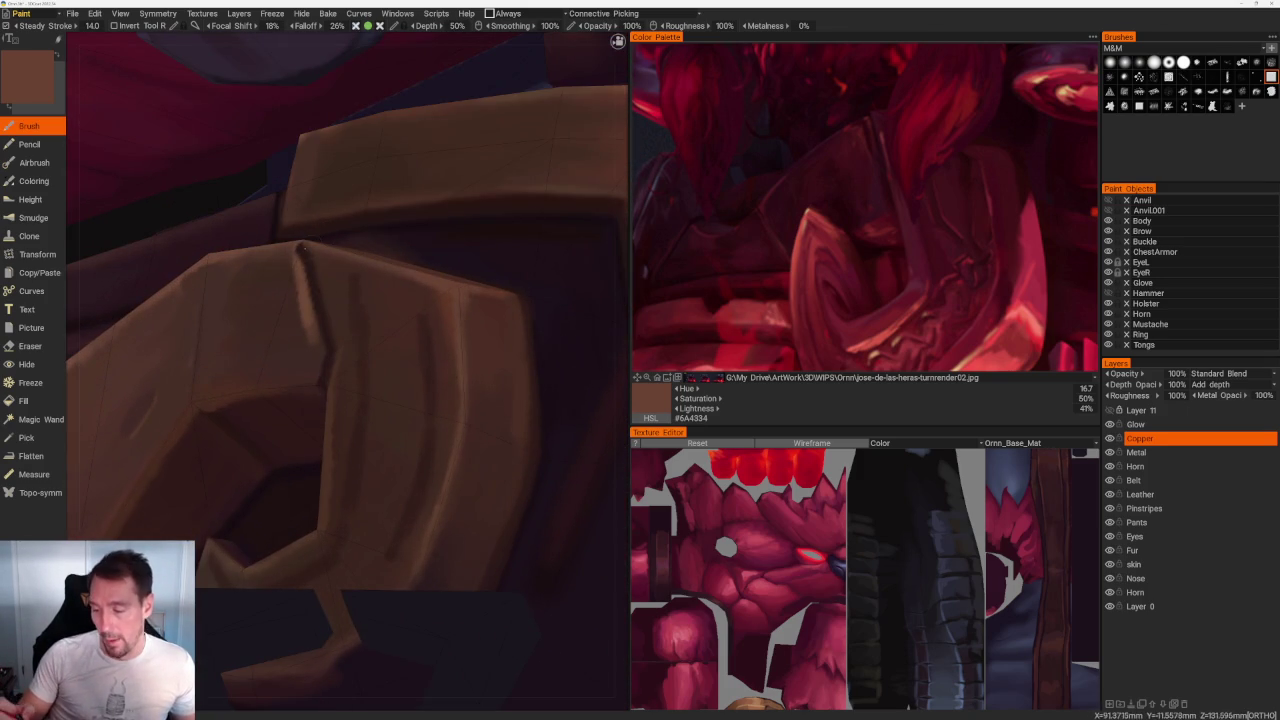
pyautogui.press('v')
pyautogui.moveTo(299, 250); pyautogui.dragTo(319, 350)
pyautogui.moveTo(309, 267); pyautogui.dragTo(320, 380)
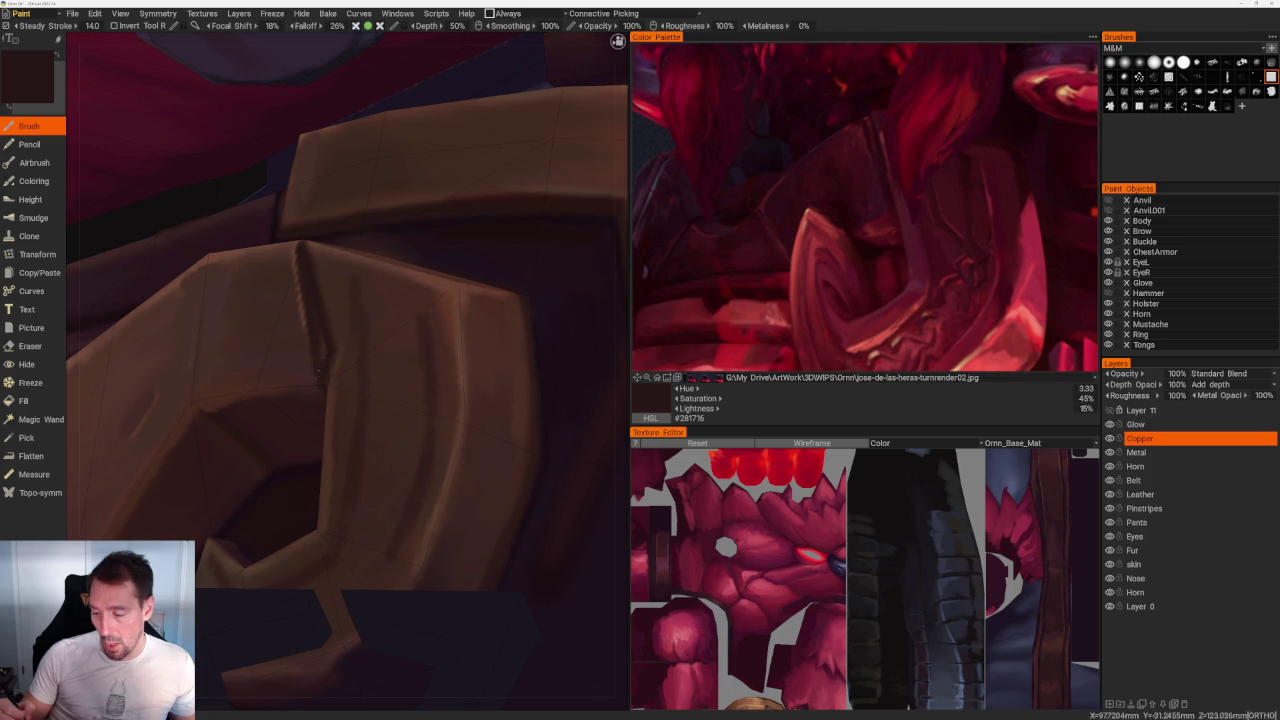
pyautogui.press('v')
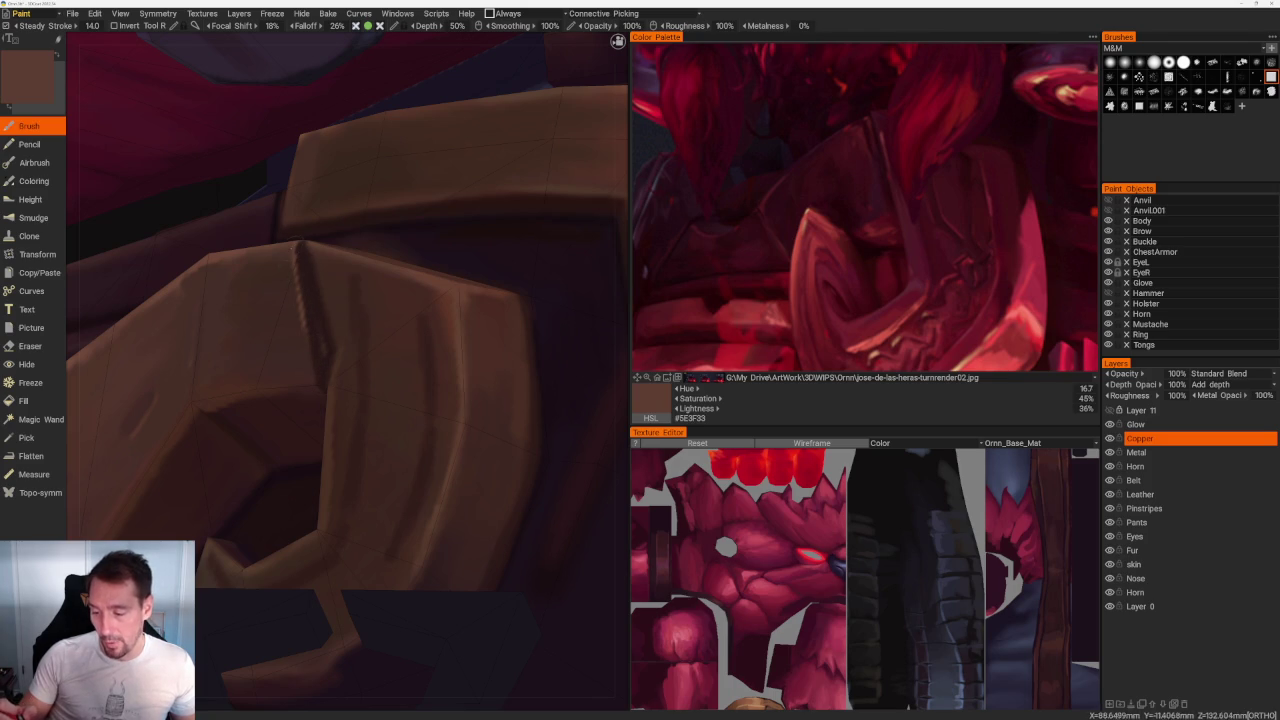
pyautogui.moveTo(297, 252)
pyautogui.mouseDown()
pyautogui.moveTo(322, 390)
pyautogui.moveTo(326, 302)
pyautogui.mouseUp()
# Step: Re-darken the chest armour crease line with the darkest brown
pyautogui.press('v')
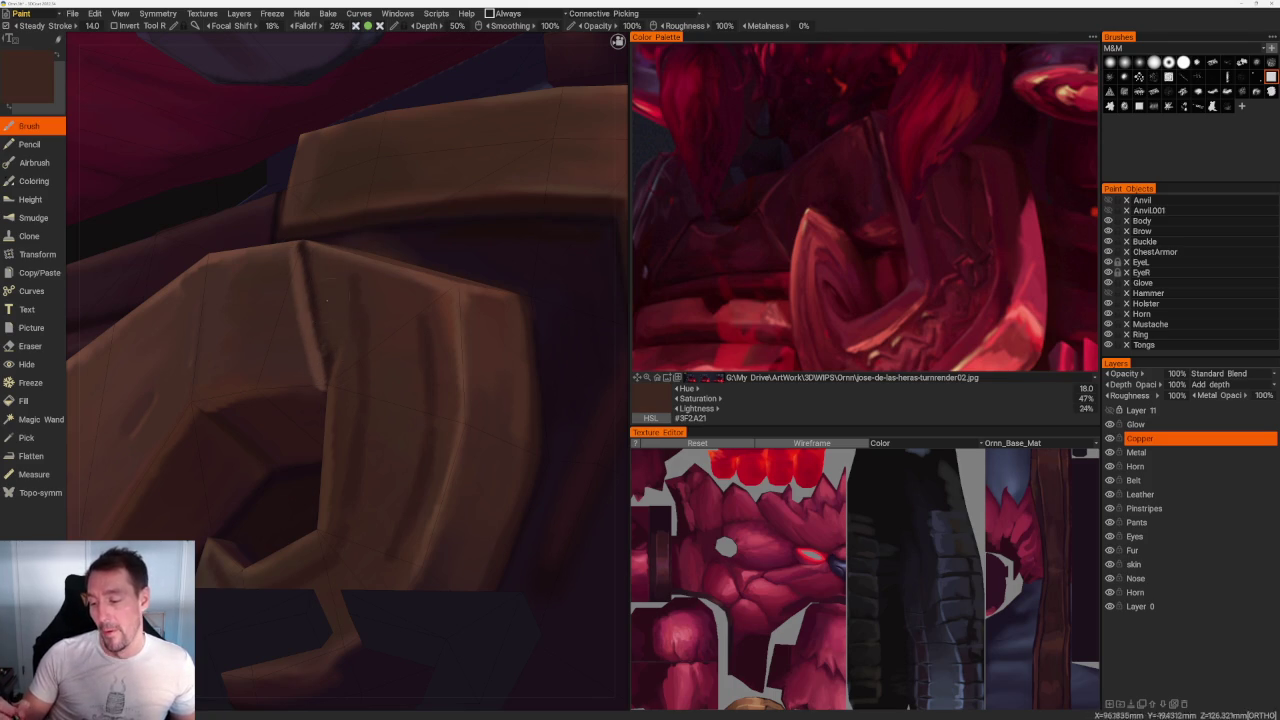
pyautogui.press('v')
pyautogui.moveTo(303, 249); pyautogui.dragTo(326, 358)
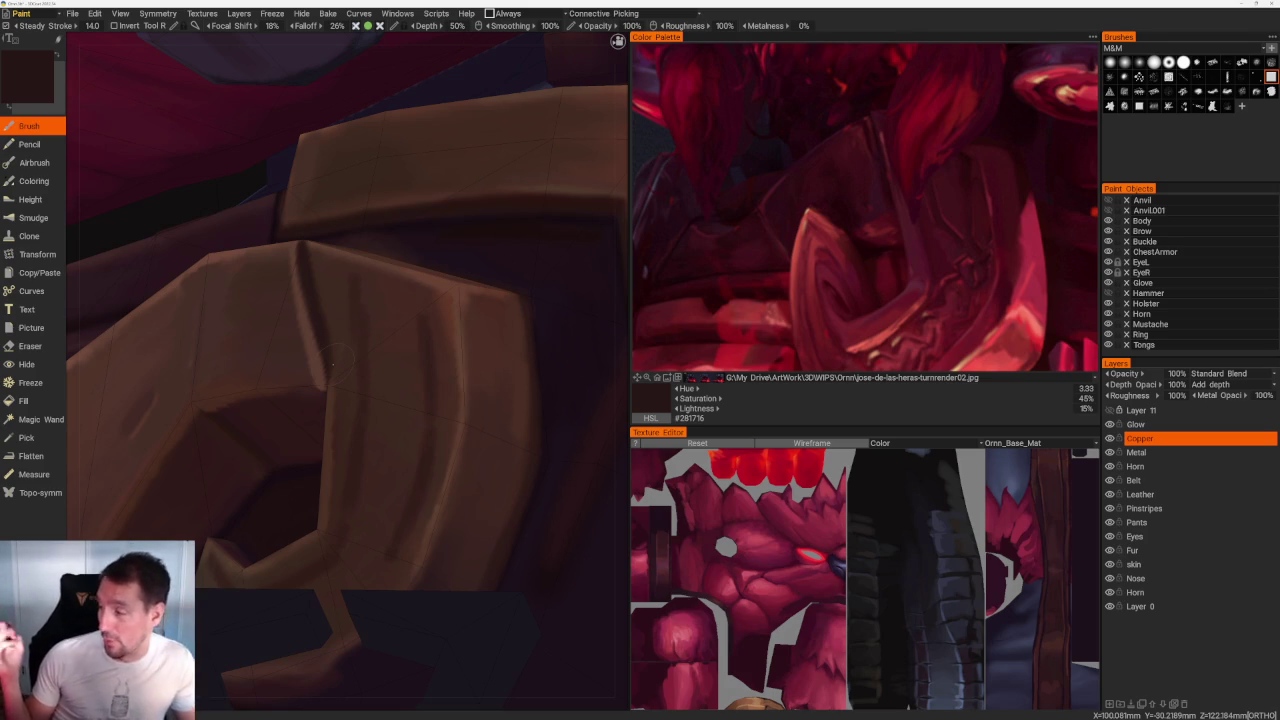
pyautogui.scroll(-10, 226, 151)
pyautogui.moveTo(314, 166)
pyautogui.mouseDown()
pyautogui.moveTo(245, 368)
pyautogui.moveTo(266, 129)
pyautogui.moveTo(546, 349)
pyautogui.moveTo(523, 400)
pyautogui.mouseUp()
pyautogui.scroll(3, 523, 420)
pyautogui.scroll(-3, 523, 400)
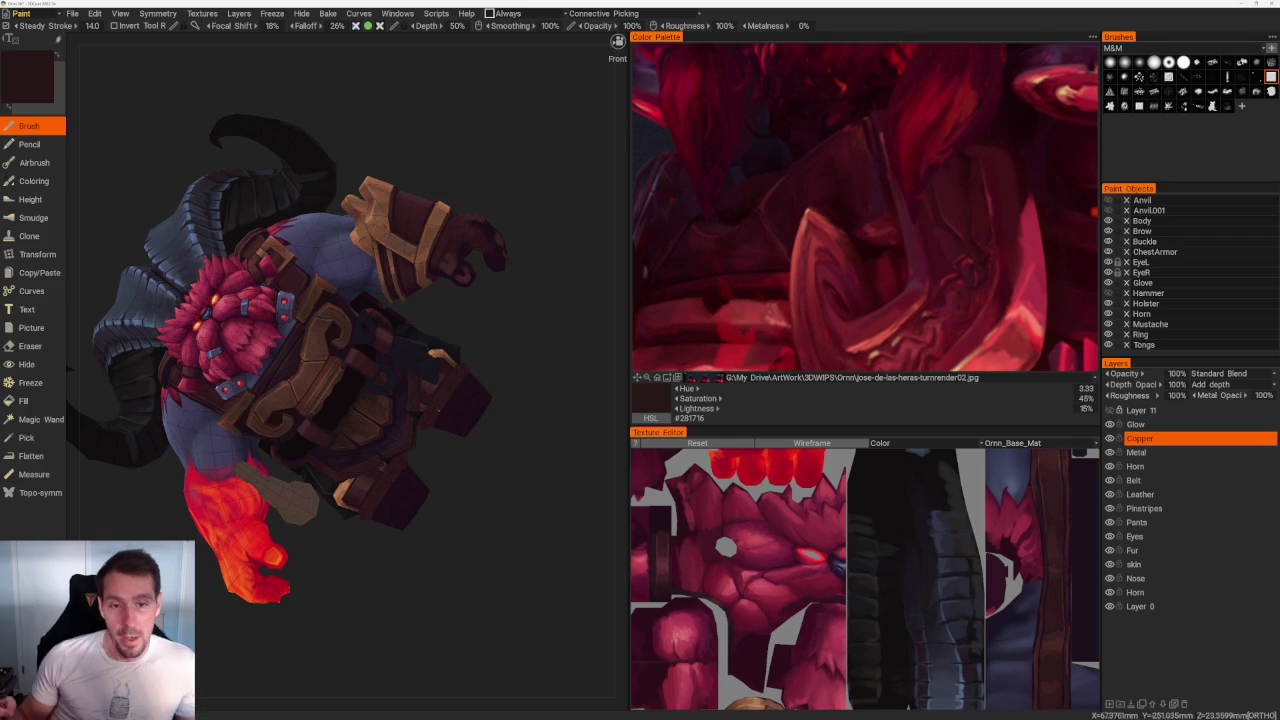
# Step: Paint a brown highlight and dark strokes down the buckle's inner C-shaped plate edge
pyautogui.moveTo(501, 522)
pyautogui.mouseDown()
pyautogui.moveTo(423, 403)
pyautogui.moveTo(443, 434)
pyautogui.moveTo(410, 440)
pyautogui.moveTo(487, 442)
pyautogui.moveTo(505, 148)
pyautogui.mouseUp()
pyautogui.moveTo(454, 186)
pyautogui.mouseDown()
pyautogui.moveTo(440, 206)
pyautogui.moveTo(414, 114)
pyautogui.moveTo(434, 348)
pyautogui.moveTo(505, 264)
pyautogui.mouseUp()
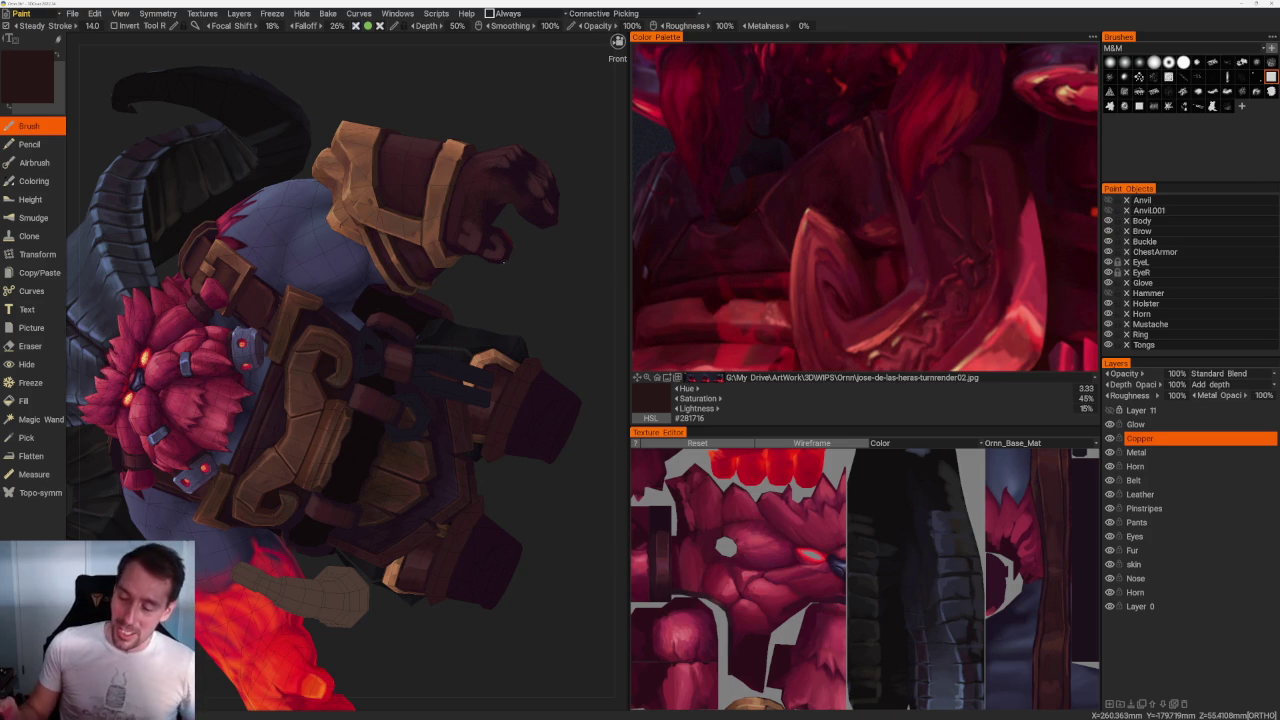
pyautogui.moveTo(543, 286); pyautogui.dragTo(292, 281)
pyautogui.scroll(5, 292, 281)
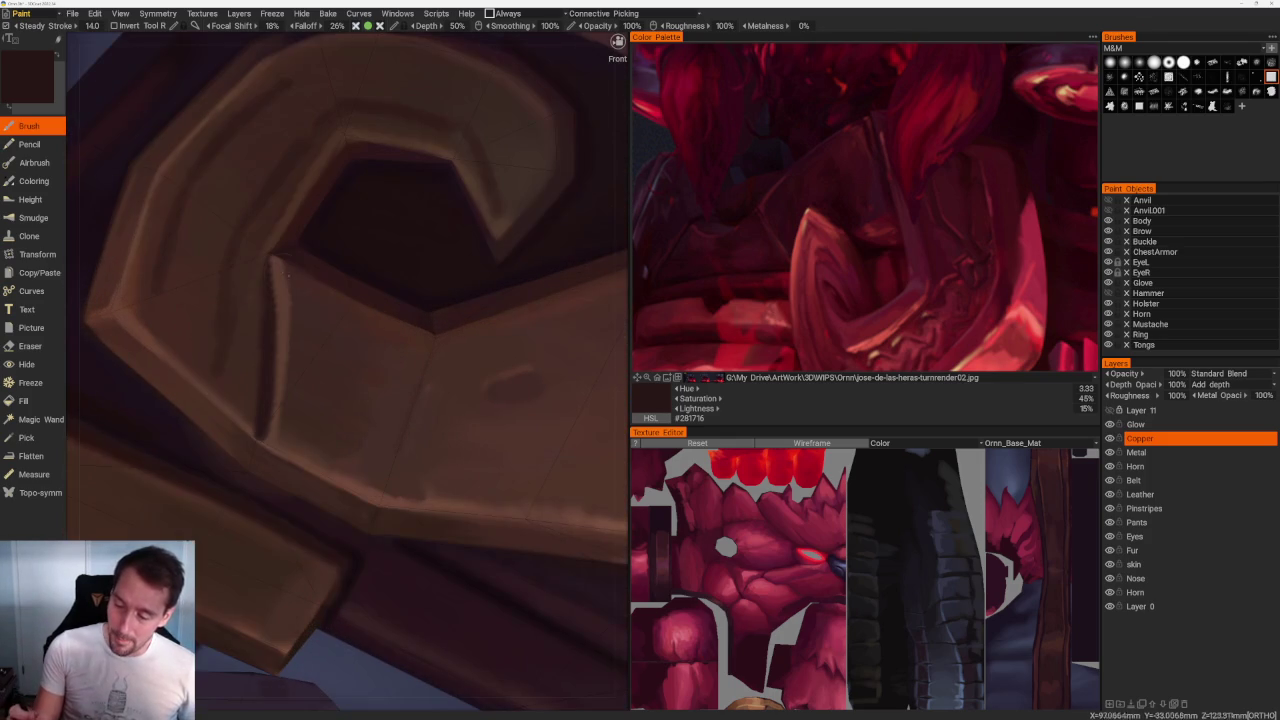
pyautogui.press('v')
pyautogui.moveTo(273, 288); pyautogui.dragTo(266, 424)
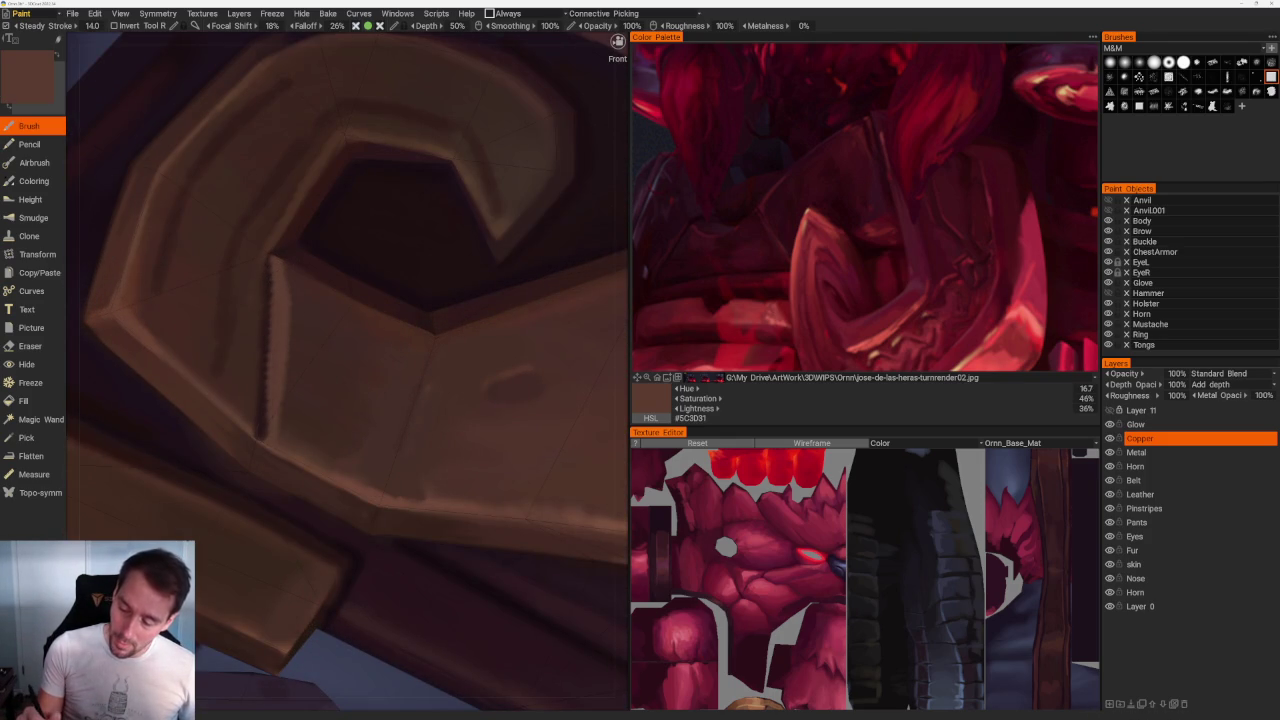
pyautogui.press('v')
pyautogui.moveTo(282, 276); pyautogui.dragTo(278, 418)
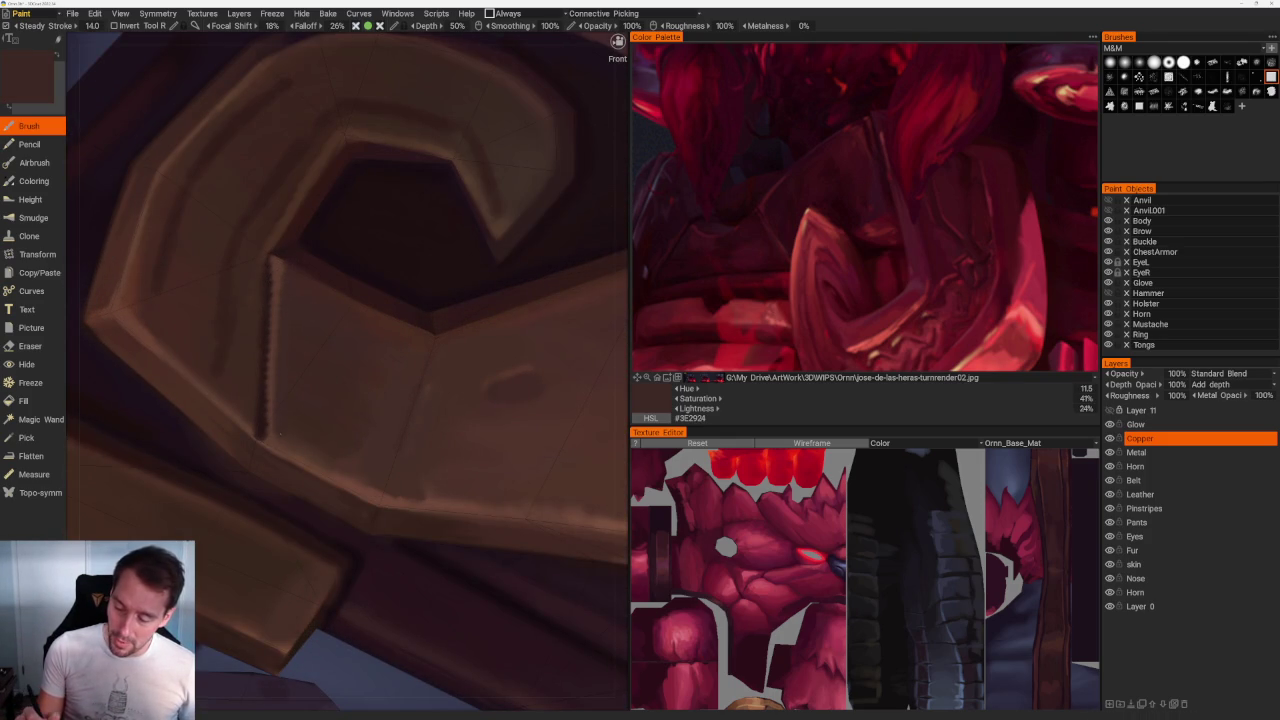
# Step: Extend a dark line down the plate edge and darken the top of its jagged edge
pyautogui.press('v')
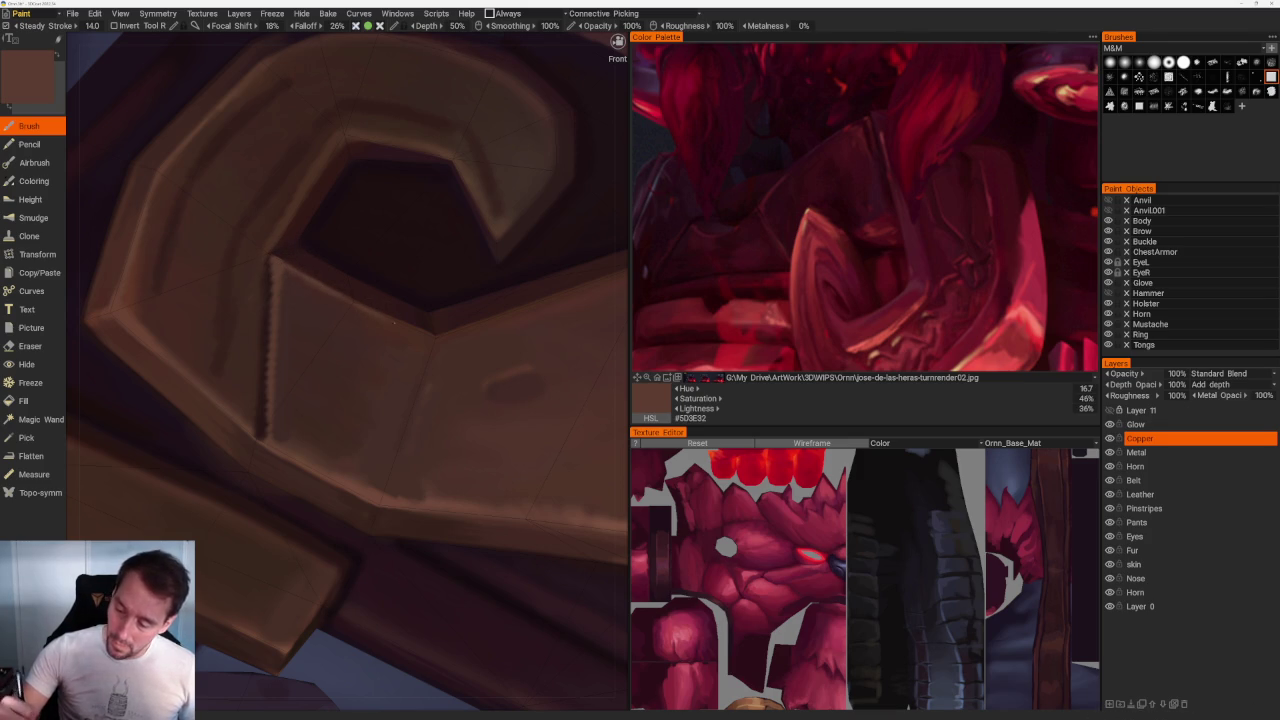
pyautogui.scroll(-10, 290, 200)
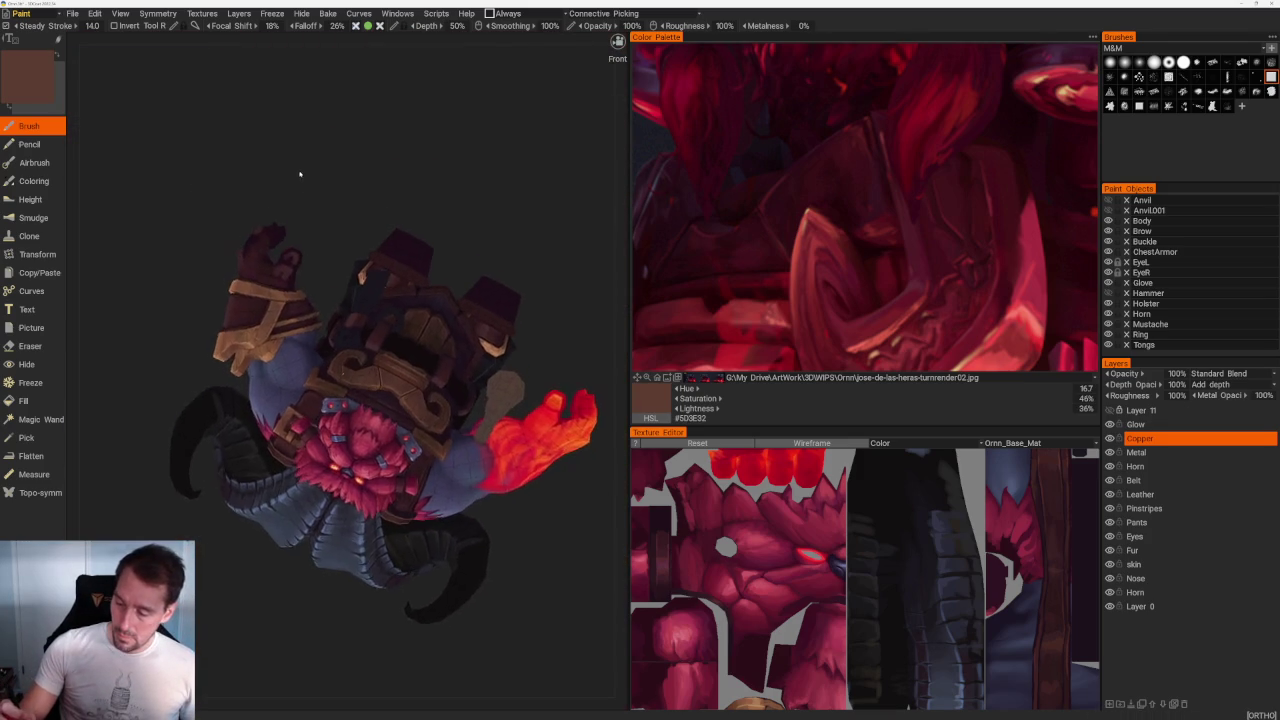
pyautogui.scroll(5, 300, 180)
pyautogui.scroll(5, 376, 412)
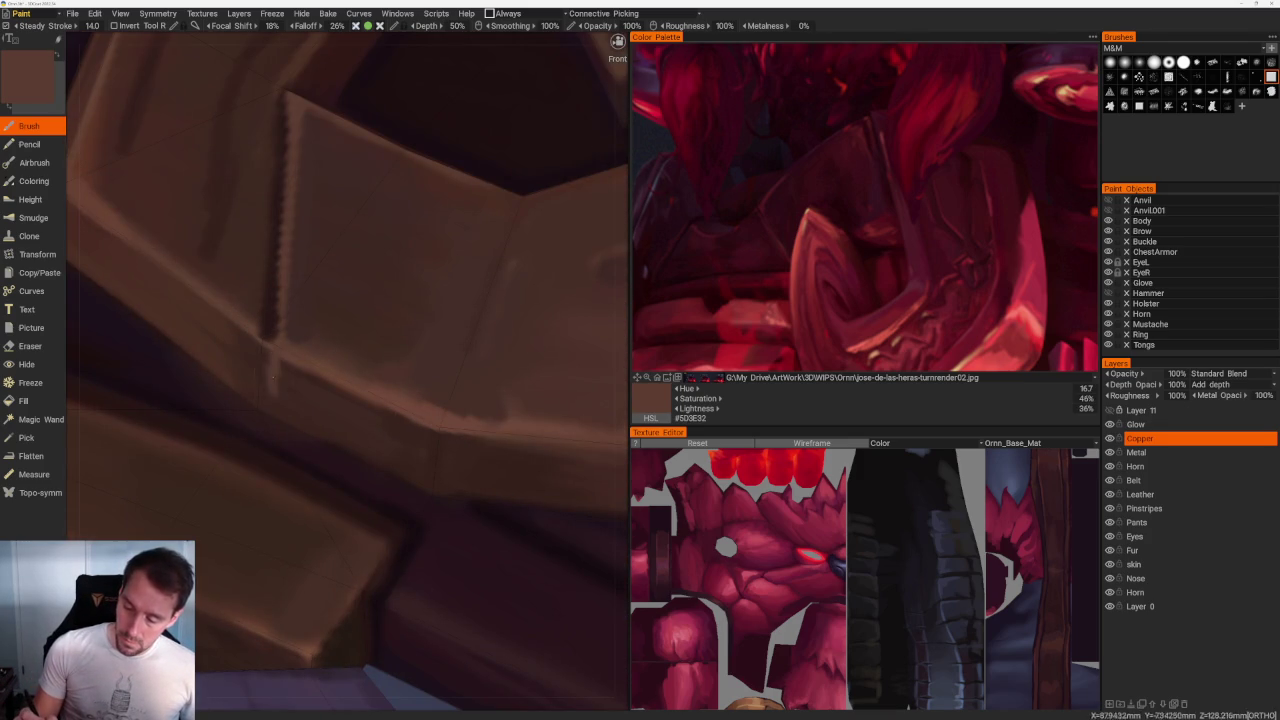
pyautogui.press('v')
pyautogui.moveTo(266, 340); pyautogui.dragTo(266, 407)
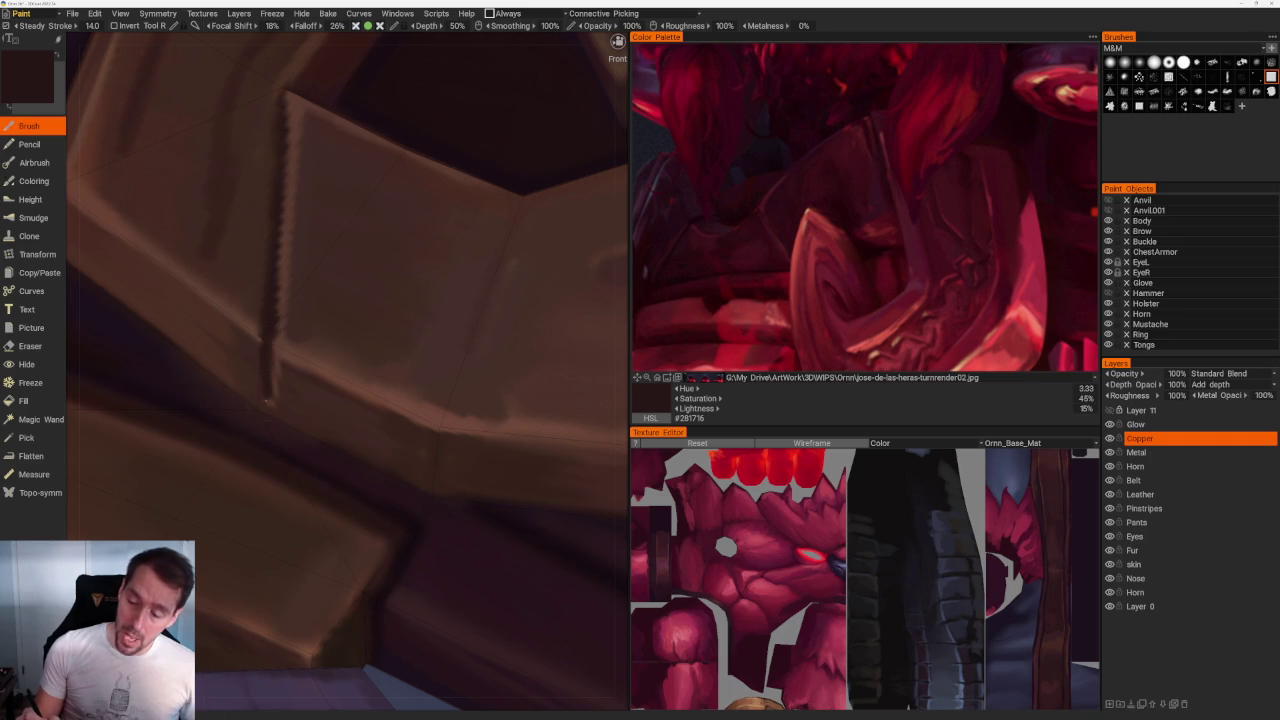
pyautogui.moveTo(289, 92); pyautogui.dragTo(281, 172)
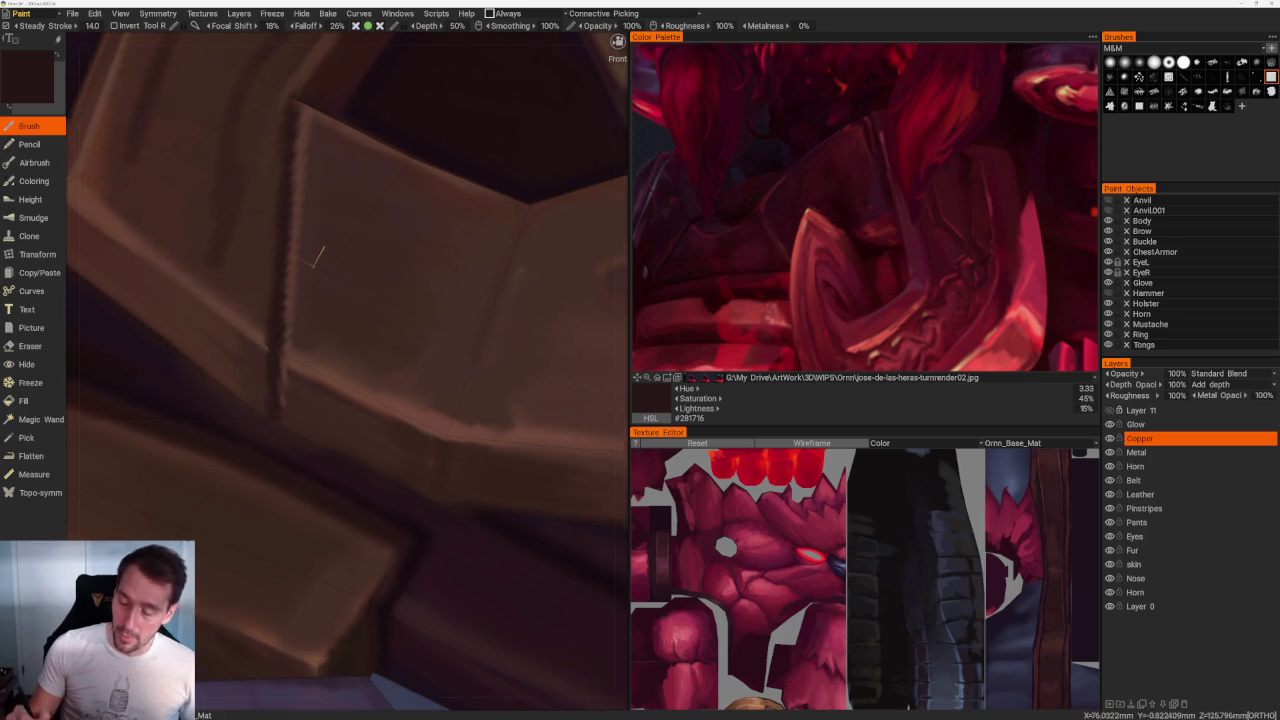
pyautogui.scroll(-10, 330, 170)
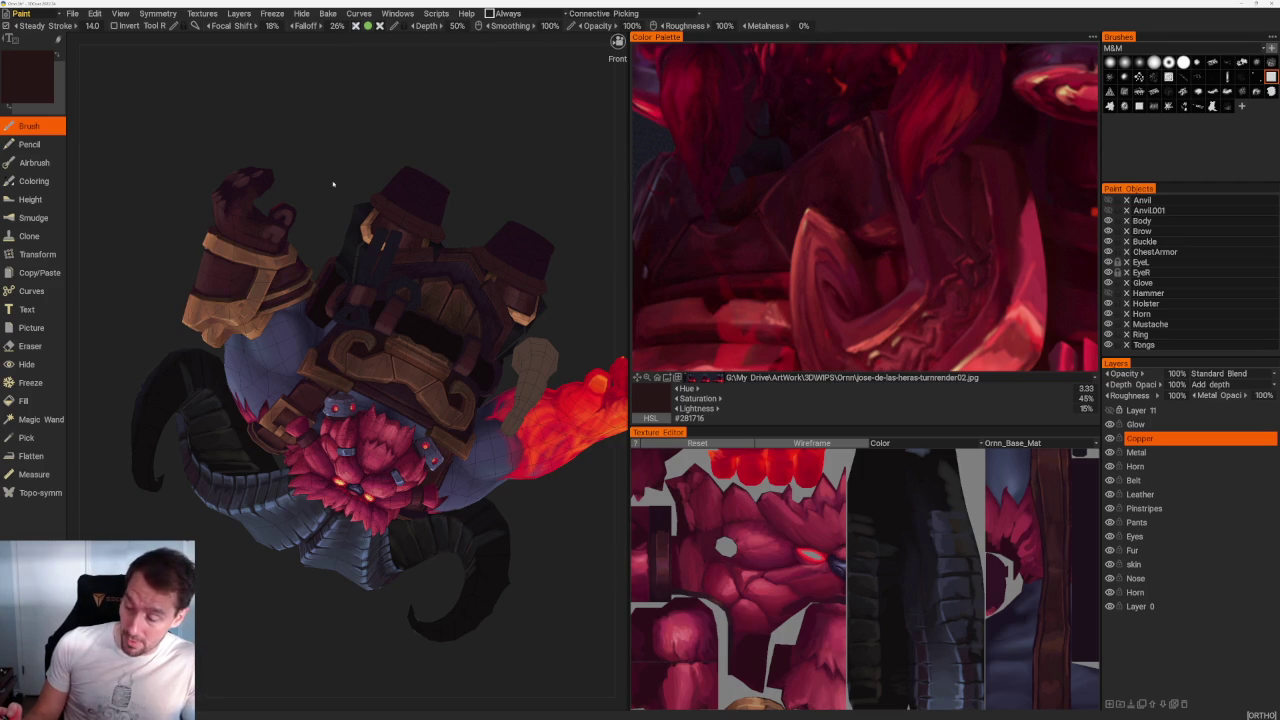
# Step: Paint a warm brown highlight along the ridge beside the bracer
pyautogui.moveTo(333, 183); pyautogui.dragTo(279, 628, button='middle')
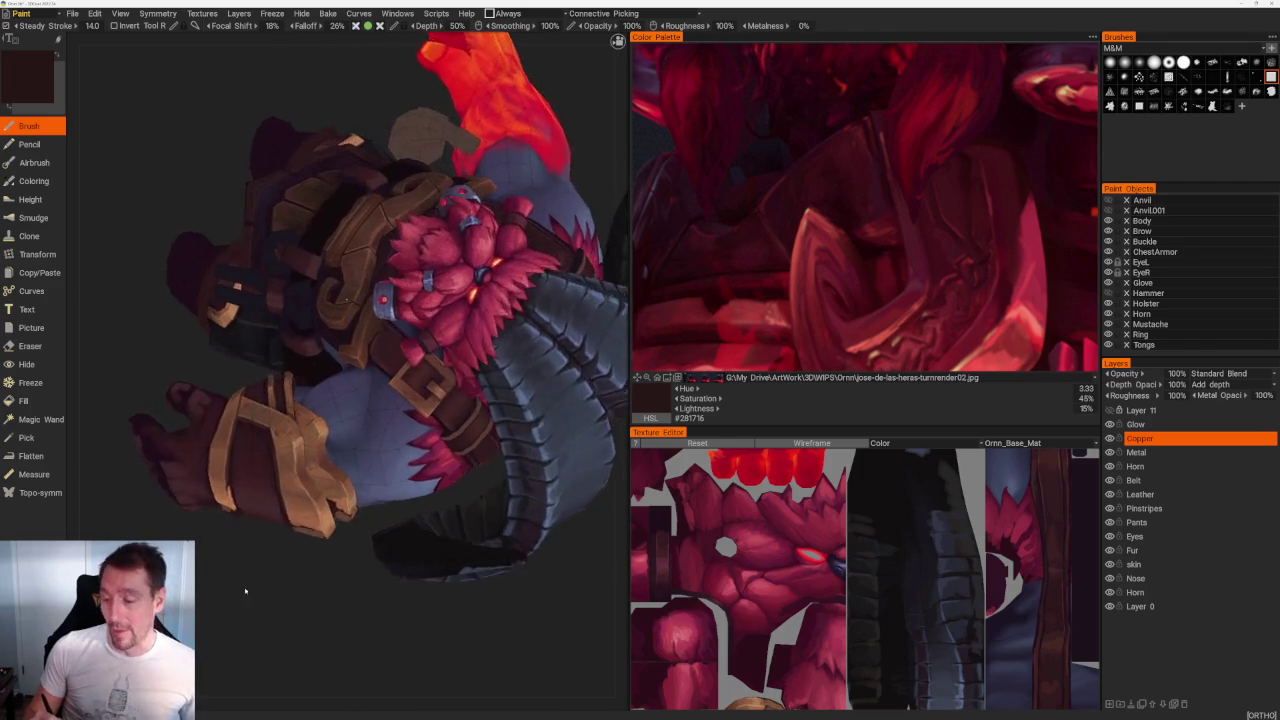
pyautogui.scroll(8, 243, 580)
pyautogui.scroll(4, 340, 190)
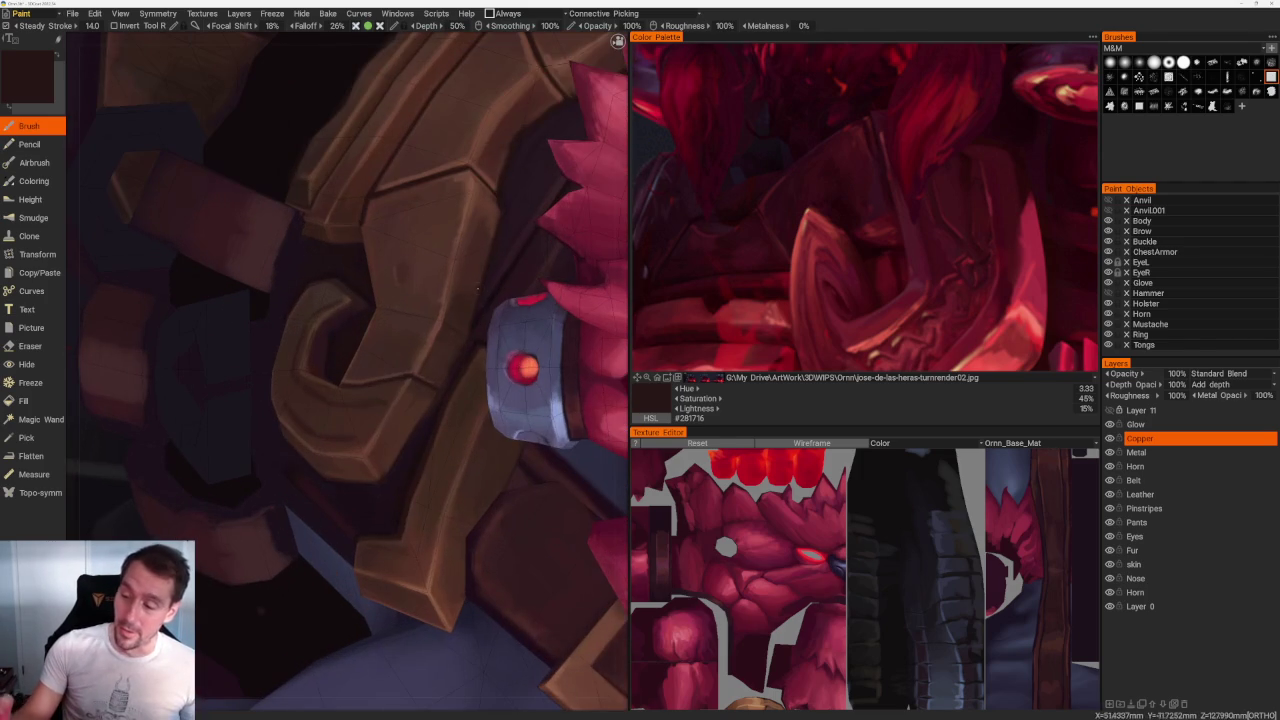
pyautogui.press('v')
pyautogui.scroll(3, 357, 345)
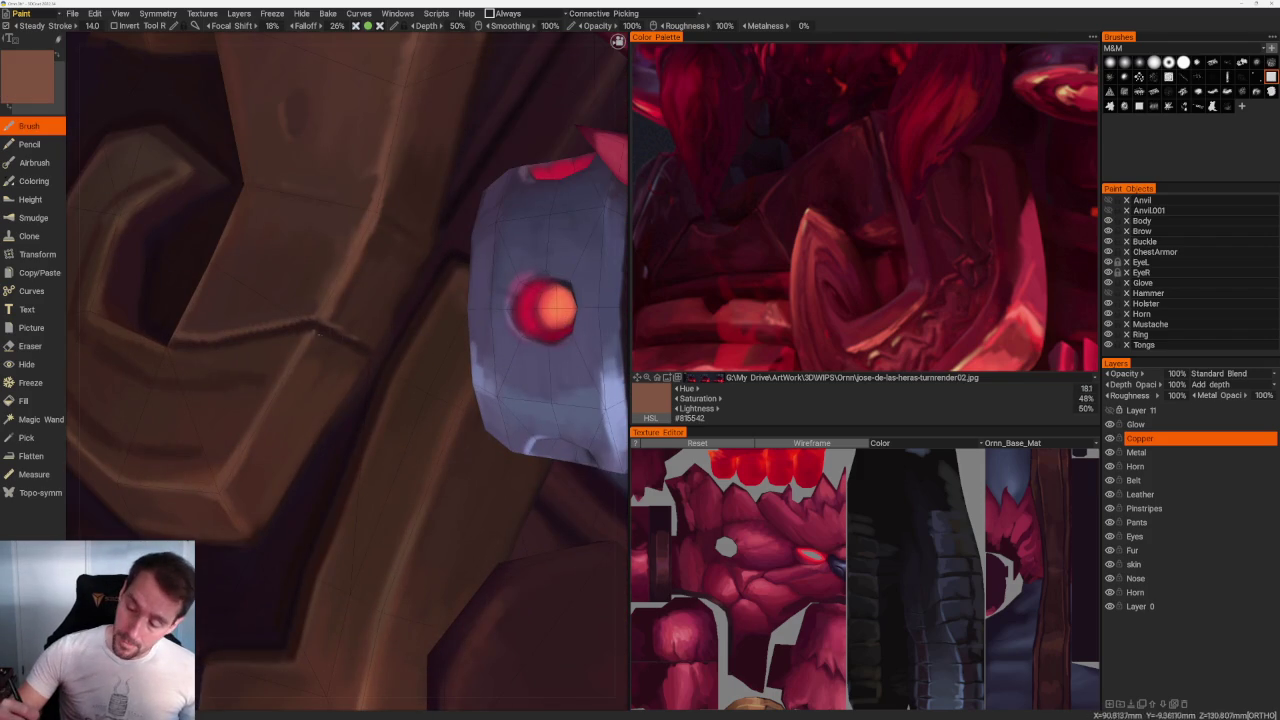
pyautogui.moveTo(316, 328); pyautogui.dragTo(370, 342)
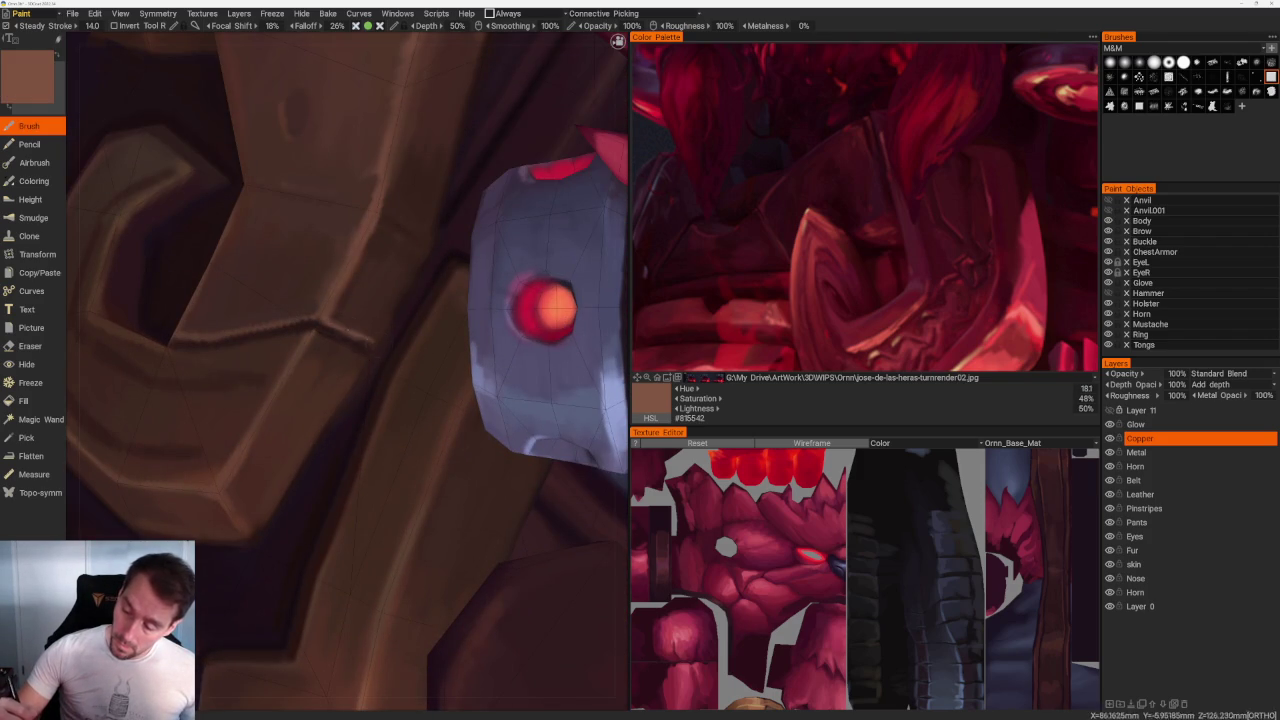
pyautogui.press('v')
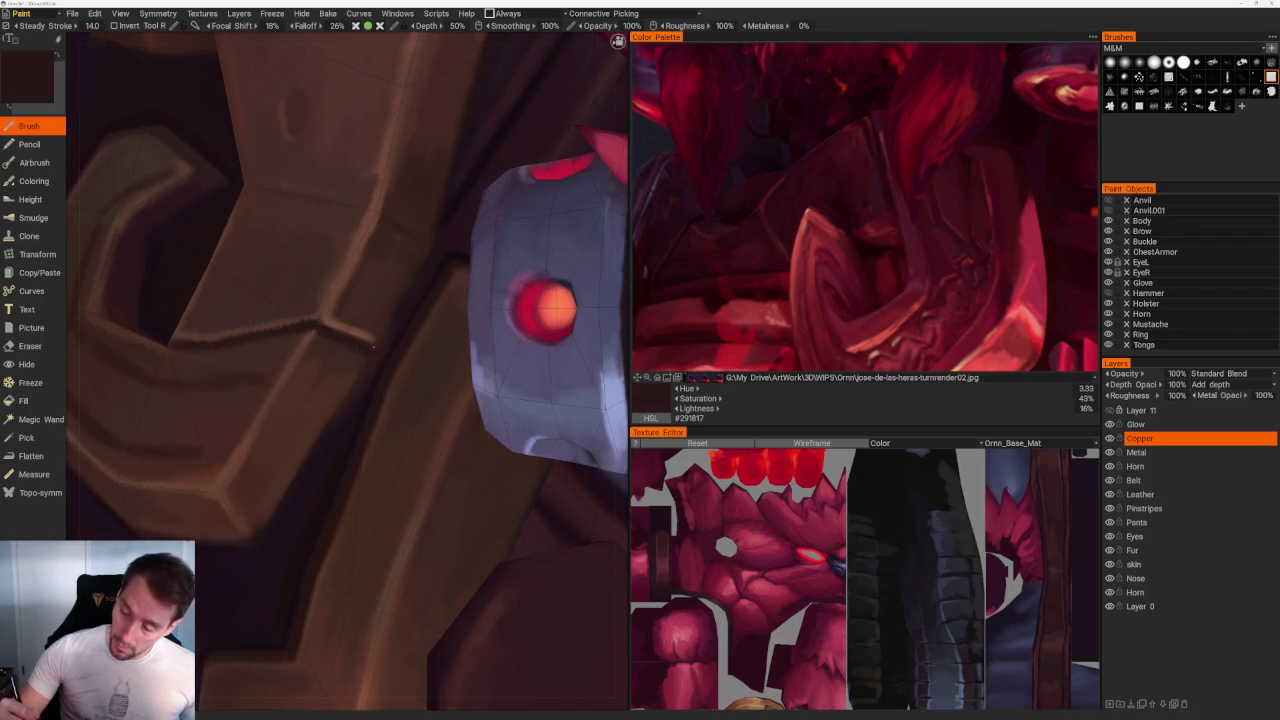
pyautogui.scroll(-5, 270, 318)
pyautogui.moveTo(270, 318)
pyautogui.mouseDown(button='middle')
pyautogui.moveTo(310, 165)
pyautogui.moveTo(338, 117)
pyautogui.moveTo(434, 179)
pyautogui.mouseUp(button='middle')
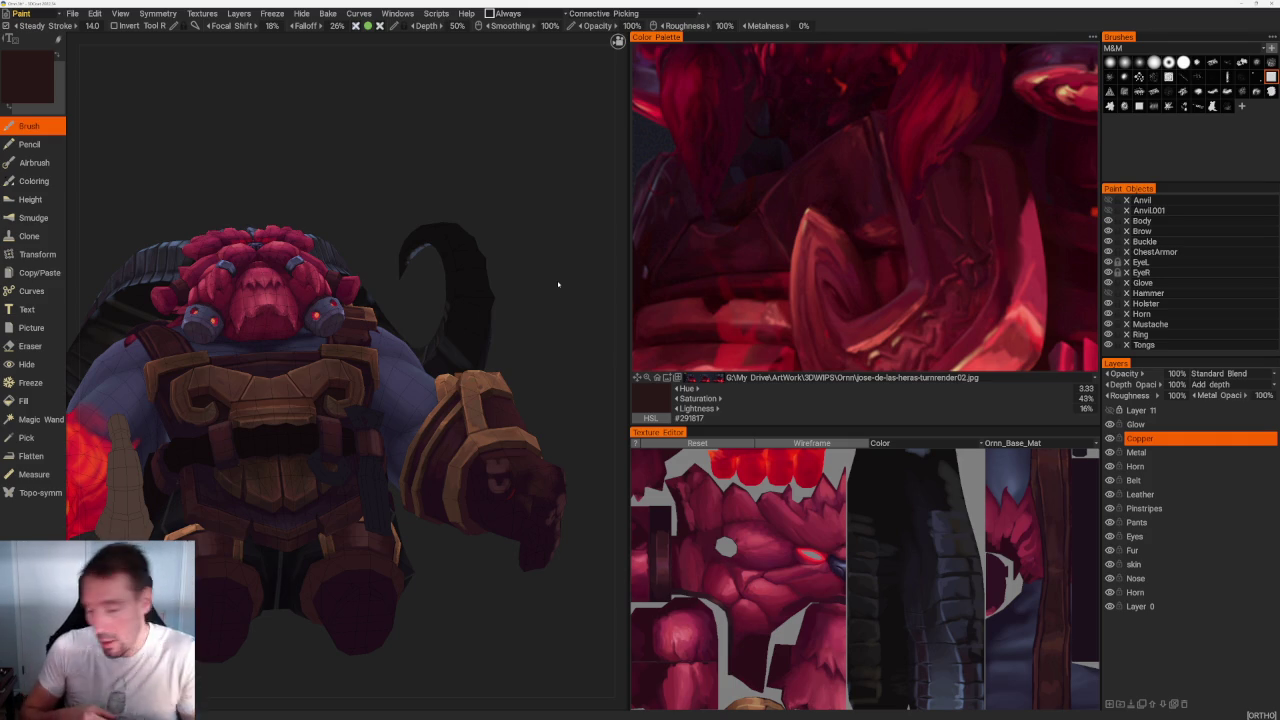
# Step: From a top-side angle, brush faint light, dark and lighter brown streaks down the belt pillar
pyautogui.moveTo(558, 284); pyautogui.dragTo(558, 327)
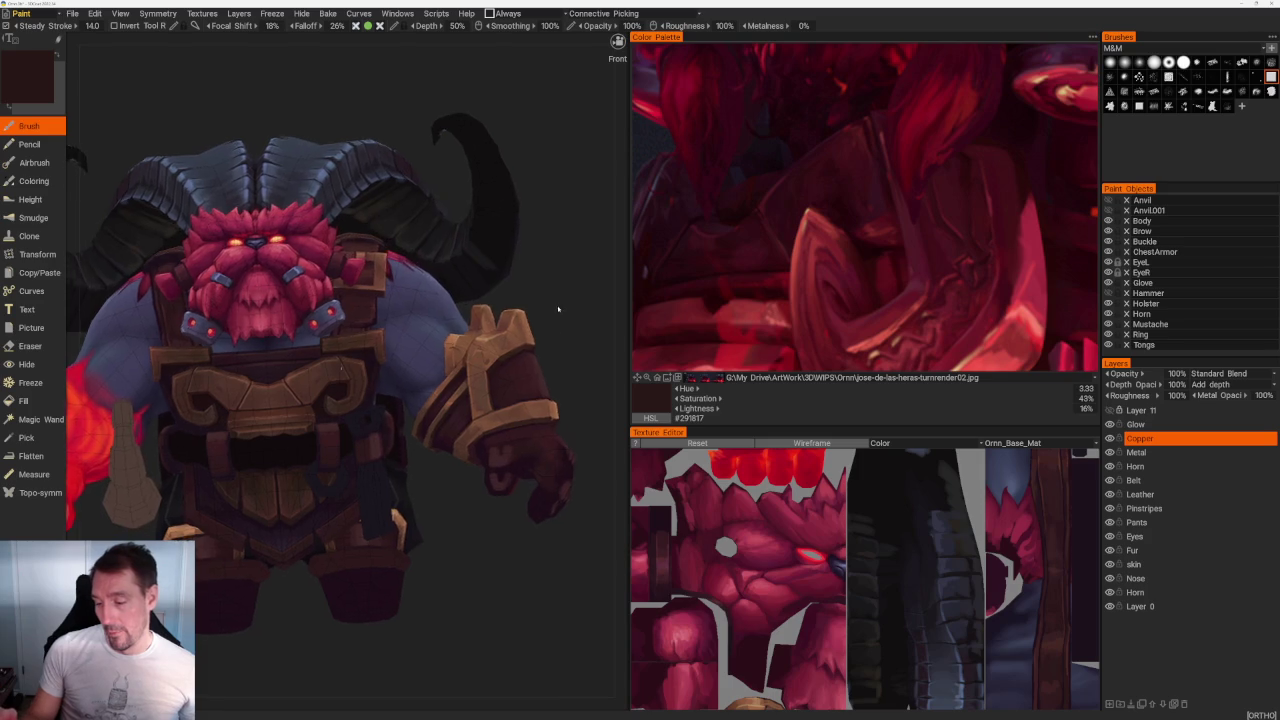
pyautogui.scroll(3, 480, 390)
pyautogui.scroll(2, 400, 450)
pyautogui.scroll(2, 303, 537)
pyautogui.scroll(-5, 303, 537)
pyautogui.moveTo(508, 234)
pyautogui.mouseDown()
pyautogui.moveTo(391, 164)
pyautogui.moveTo(310, 320)
pyautogui.mouseUp()
pyautogui.scroll(3, 330, 300)
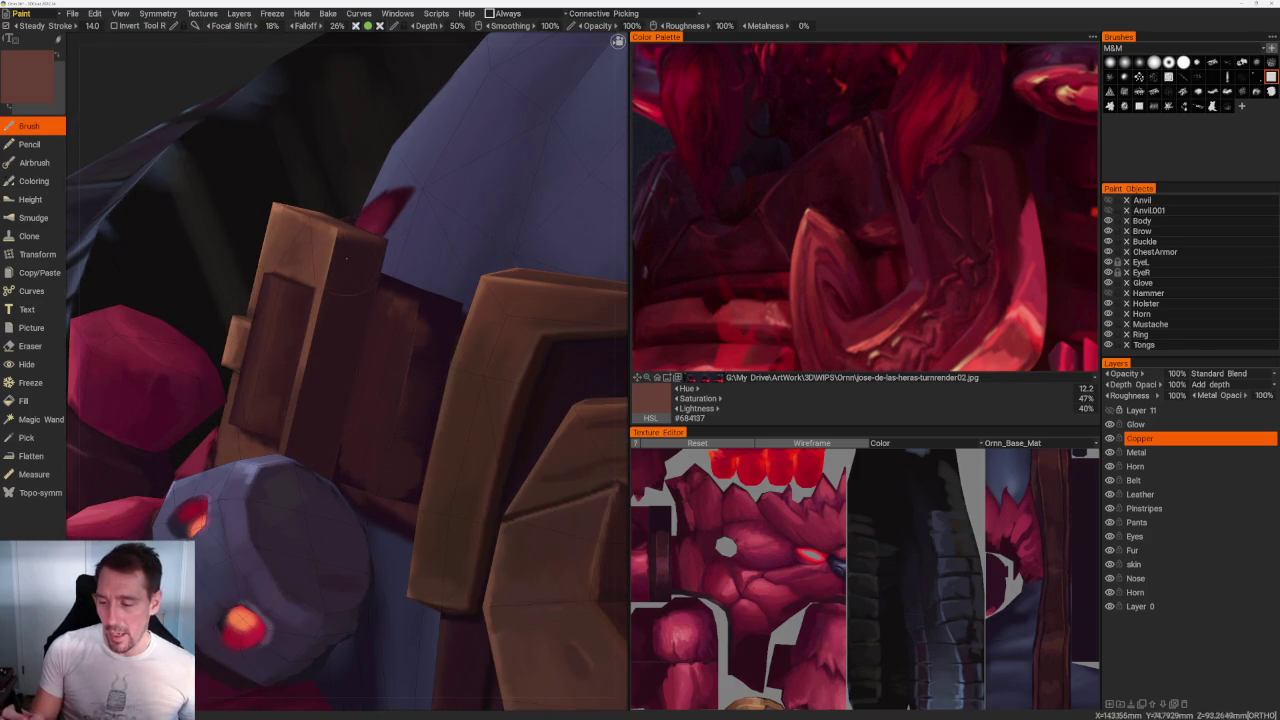
pyautogui.moveTo(348, 258); pyautogui.dragTo(334, 316)
pyautogui.press('v')
pyautogui.moveTo(360, 242); pyautogui.dragTo(330, 300)
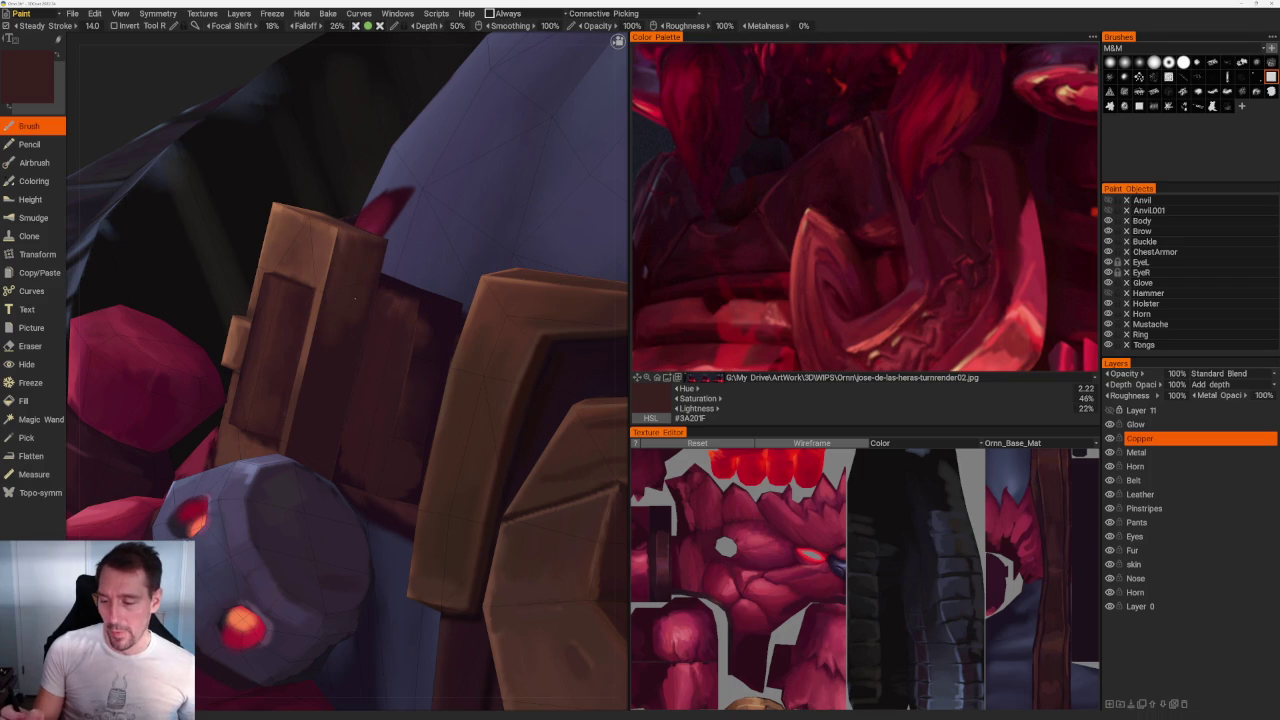
pyautogui.press('v')
pyautogui.moveTo(340, 240); pyautogui.dragTo(316, 366)
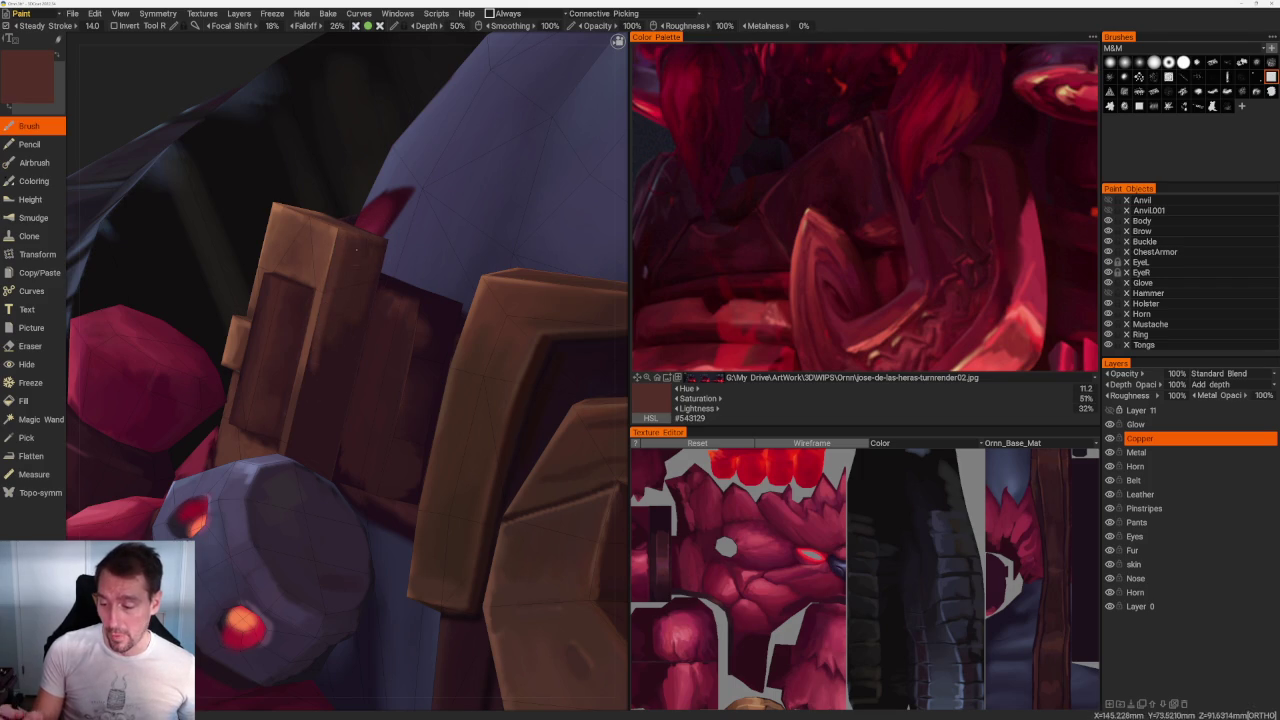
# Step: From another angle, add further dark and lighter brown streaks down the belt pillar
pyautogui.scroll(-5, 214, 100)
pyautogui.moveTo(214, 100)
pyautogui.mouseDown()
pyautogui.moveTo(266, 166)
pyautogui.moveTo(474, 573)
pyautogui.moveTo(360, 330)
pyautogui.moveTo(350, 380)
pyautogui.mouseUp()
pyautogui.scroll(5, 266, 166)
pyautogui.press('v')
pyautogui.moveTo(380, 312)
pyautogui.mouseDown()
pyautogui.moveTo(366, 432)
pyautogui.moveTo(335, 434)
pyautogui.mouseUp()
pyautogui.press('v')
pyautogui.moveTo(372, 230); pyautogui.dragTo(328, 451)
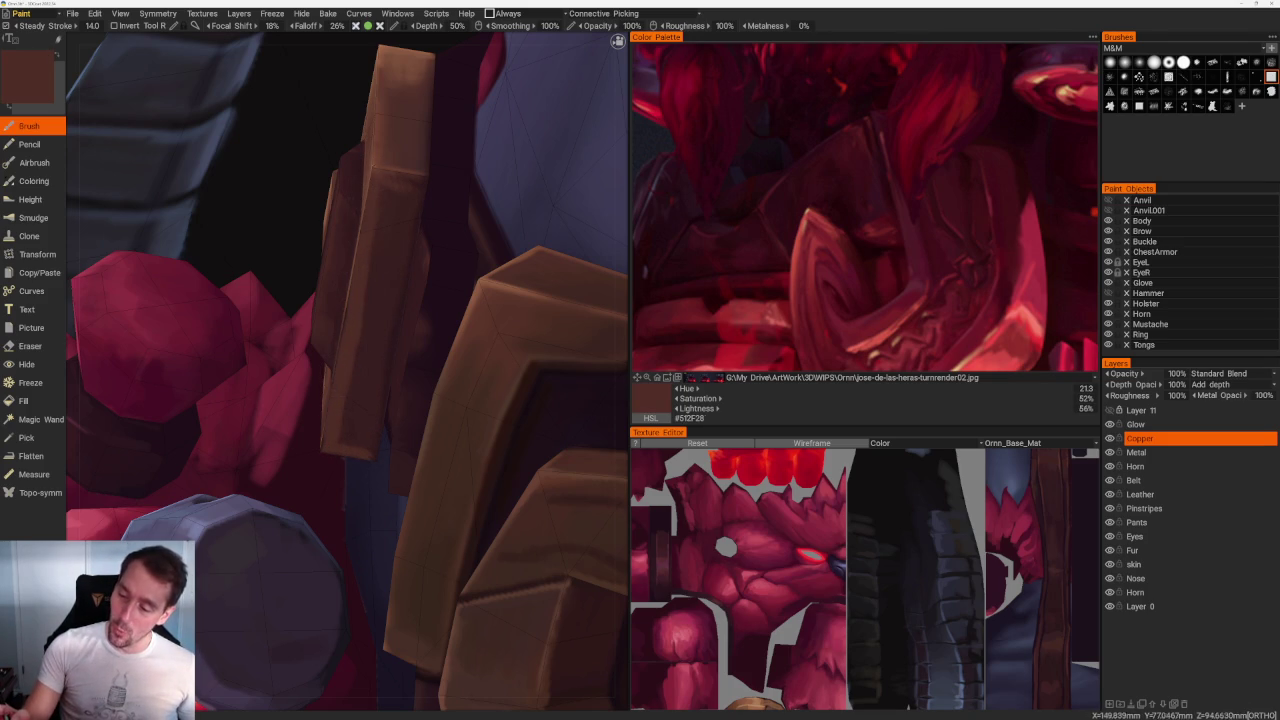
pyautogui.press('v')
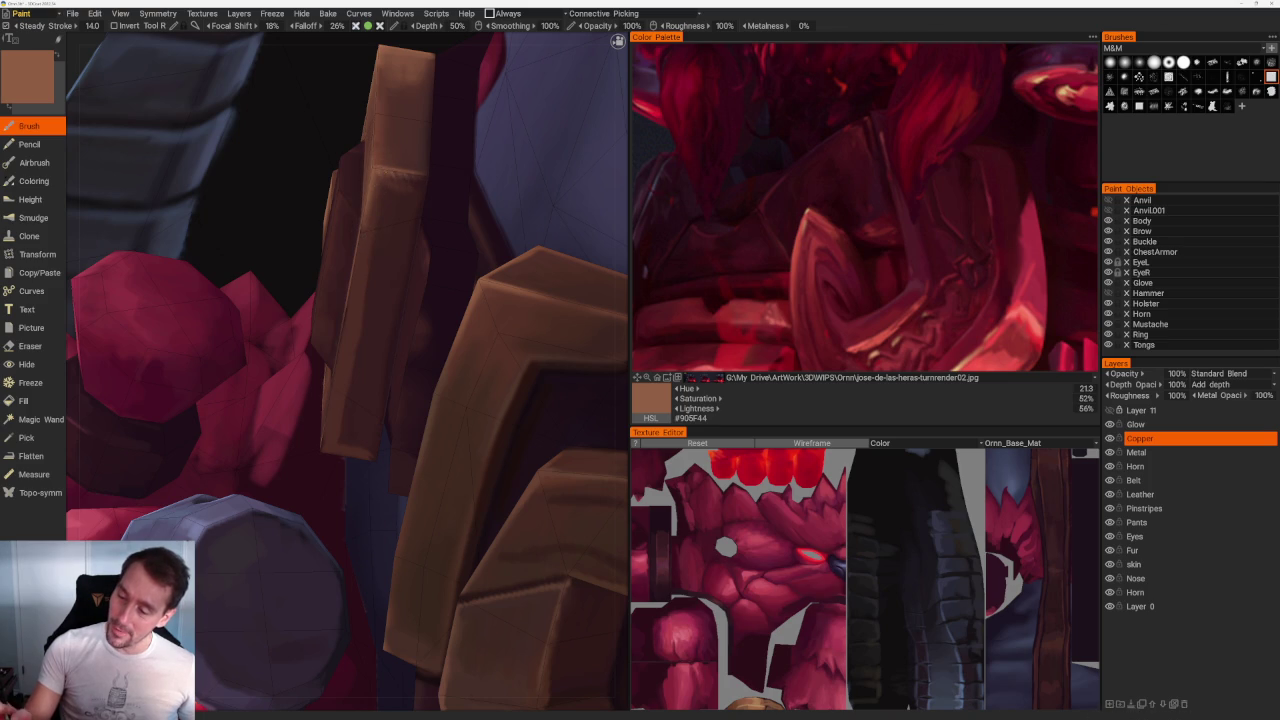
pyautogui.keyDown('alt'); pyautogui.moveTo(350, 300); pyautogui.dragTo(380, 320); pyautogui.keyUp('alt')
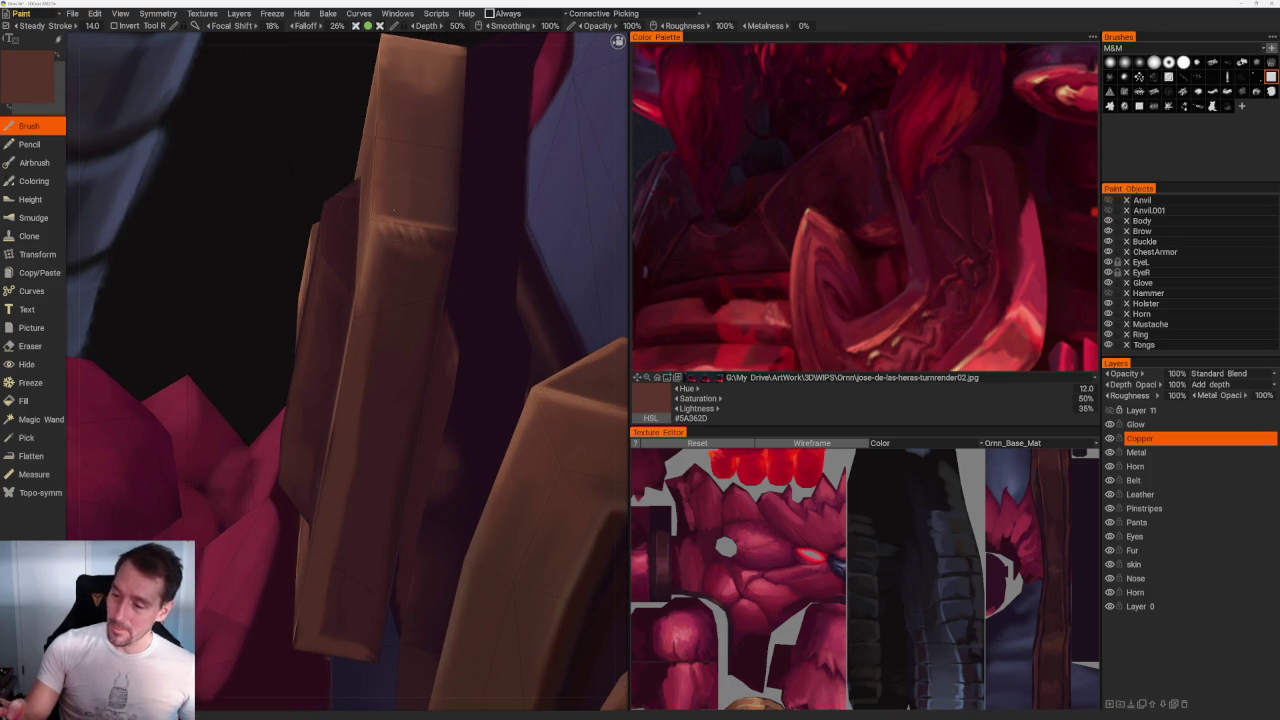
pyautogui.keyDown('alt'); pyautogui.moveTo(395, 100); pyautogui.dragTo(365, 200); pyautogui.keyUp('alt')
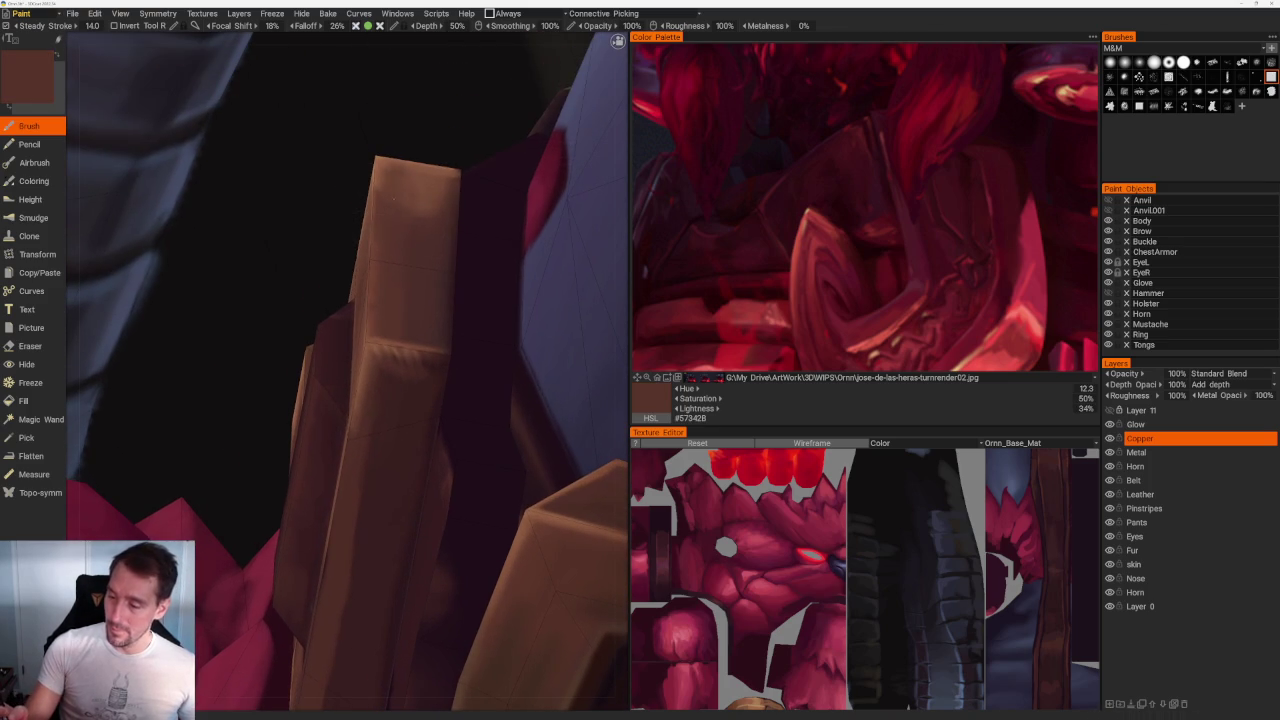
pyautogui.scroll(-10, 400, 185)
pyautogui.moveTo(249, 163)
pyautogui.keyDown('alt'); pyautogui.mouseDown()
pyautogui.moveTo(471, 205)
pyautogui.moveTo(443, 621)
pyautogui.mouseUp(); pyautogui.keyUp('alt')
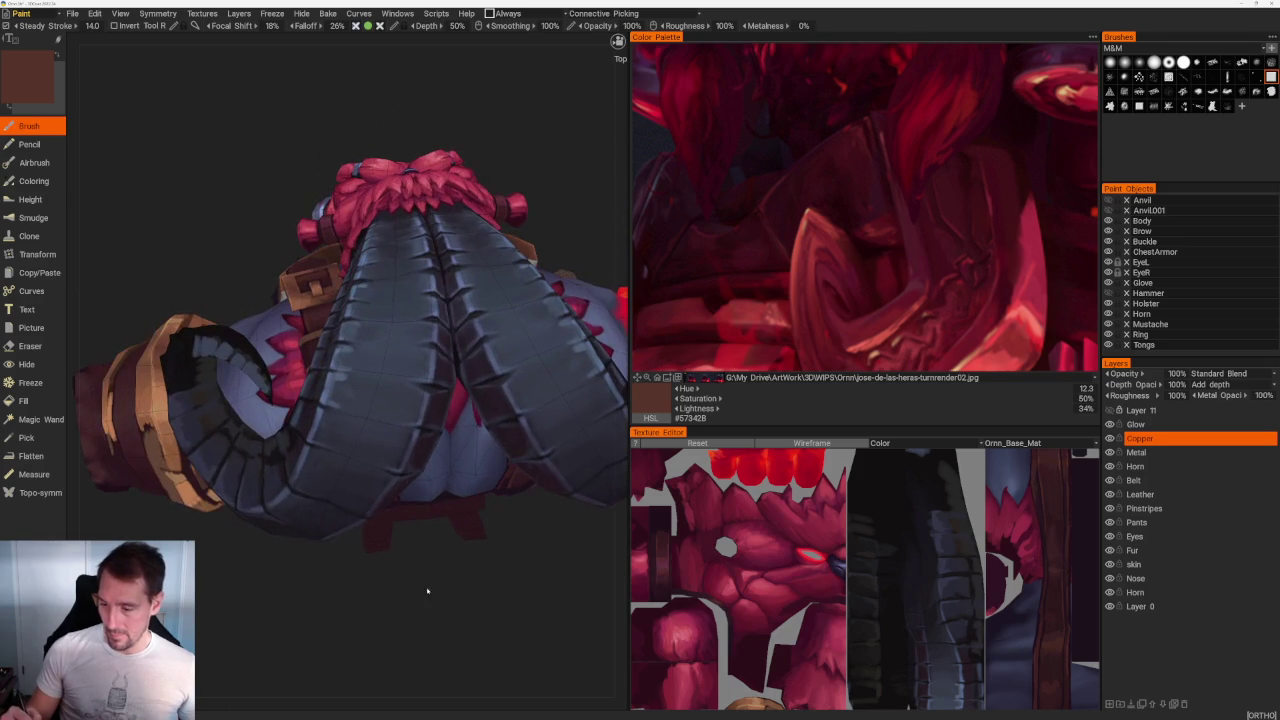
# Step: Brush two bright copper strokes along the belt buckle's edges, widening and brightening them
pyautogui.press('v')
pyautogui.keyDown('alt'); pyautogui.moveTo(480, 570); pyautogui.dragTo(446, 503); pyautogui.keyUp('alt')
pyautogui.keyDown('alt'); pyautogui.moveTo(446, 503); pyautogui.dragTo(306, 609, button='right'); pyautogui.keyUp('alt')
pyautogui.keyDown('alt'); pyautogui.moveTo(500, 417); pyautogui.dragTo(467, 246, button='right'); pyautogui.keyUp('alt')
pyautogui.scroll(3, 467, 246)
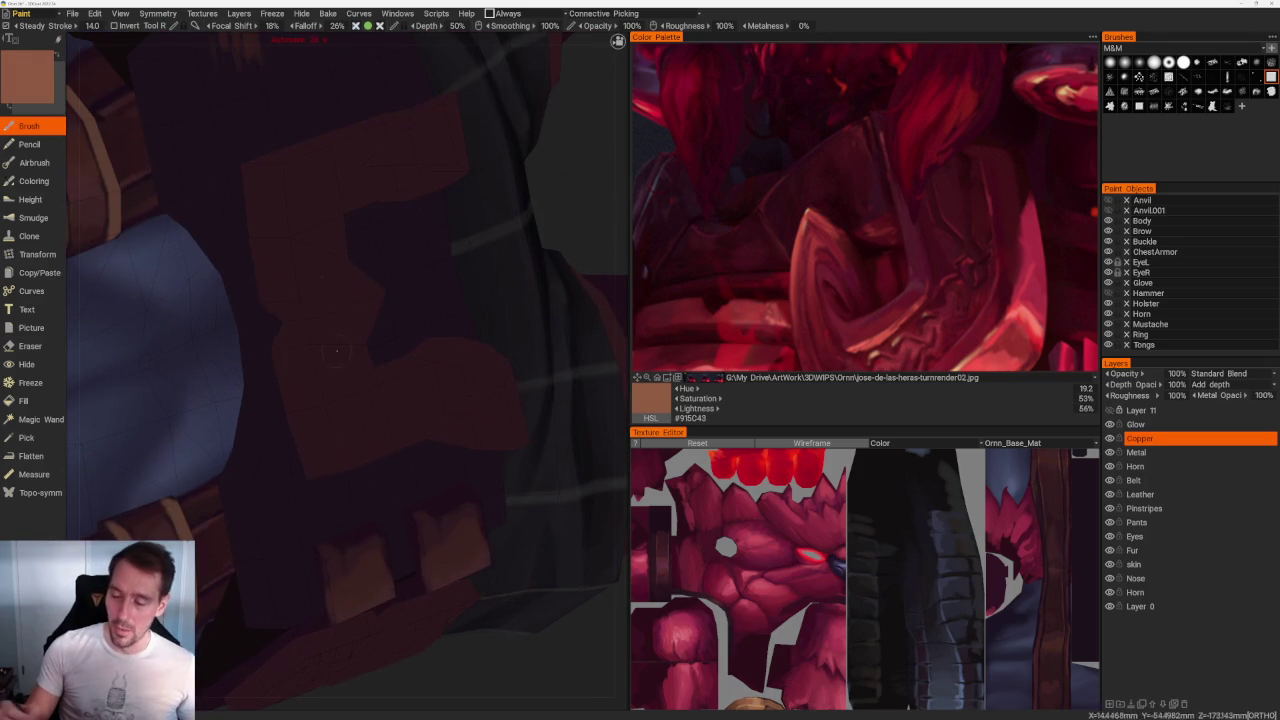
pyautogui.moveTo(278, 178); pyautogui.dragTo(297, 300)
pyautogui.moveTo(303, 345); pyautogui.dragTo(341, 465)
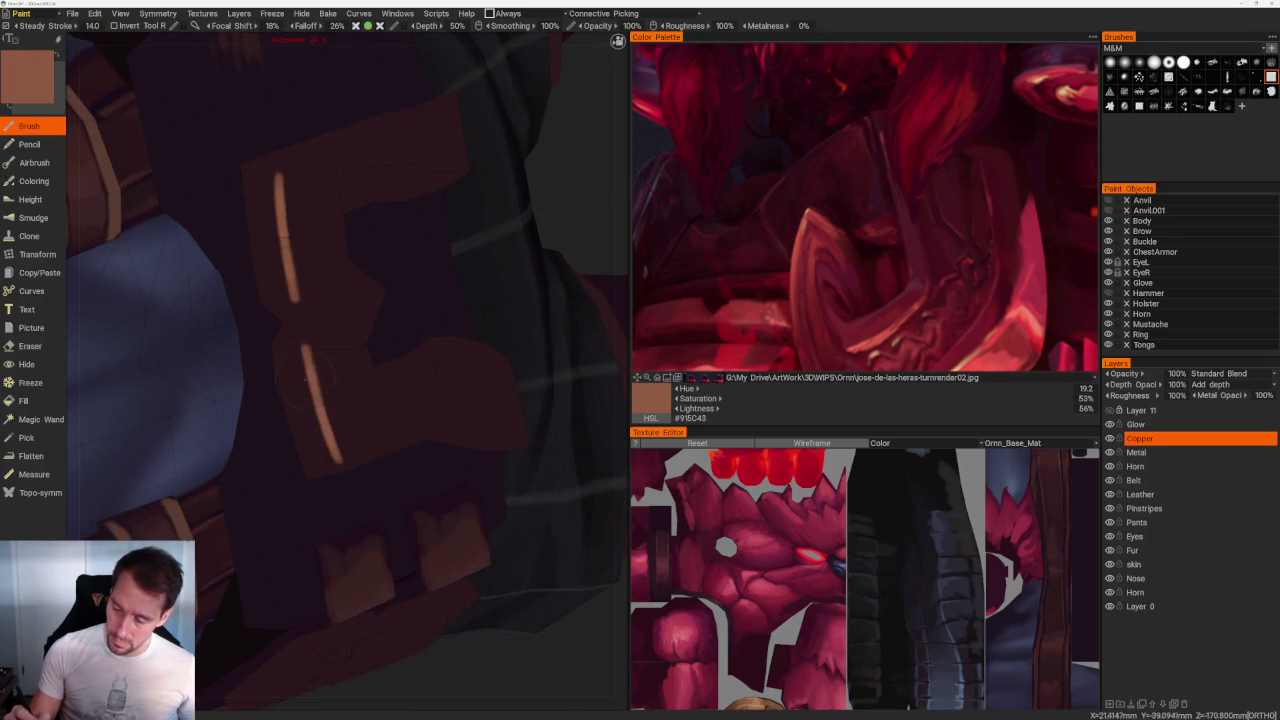
pyautogui.moveTo(270, 178); pyautogui.dragTo(285, 298)
pyautogui.moveTo(298, 350); pyautogui.dragTo(330, 458)
# Step: Shade dark brown around and between the copper strokes, adding a lighter copper V
pyautogui.press('v')
pyautogui.moveTo(268, 268)
pyautogui.mouseDown()
pyautogui.moveTo(310, 344)
pyautogui.moveTo(278, 300)
pyautogui.mouseUp()
pyautogui.moveTo(286, 306)
pyautogui.mouseDown()
pyautogui.moveTo(312, 342)
pyautogui.moveTo(290, 344)
pyautogui.mouseUp()
pyautogui.moveTo(282, 316)
pyautogui.mouseDown()
pyautogui.moveTo(294, 328)
pyautogui.moveTo(310, 313)
pyautogui.mouseUp()
pyautogui.scroll(-2, 302, 341)
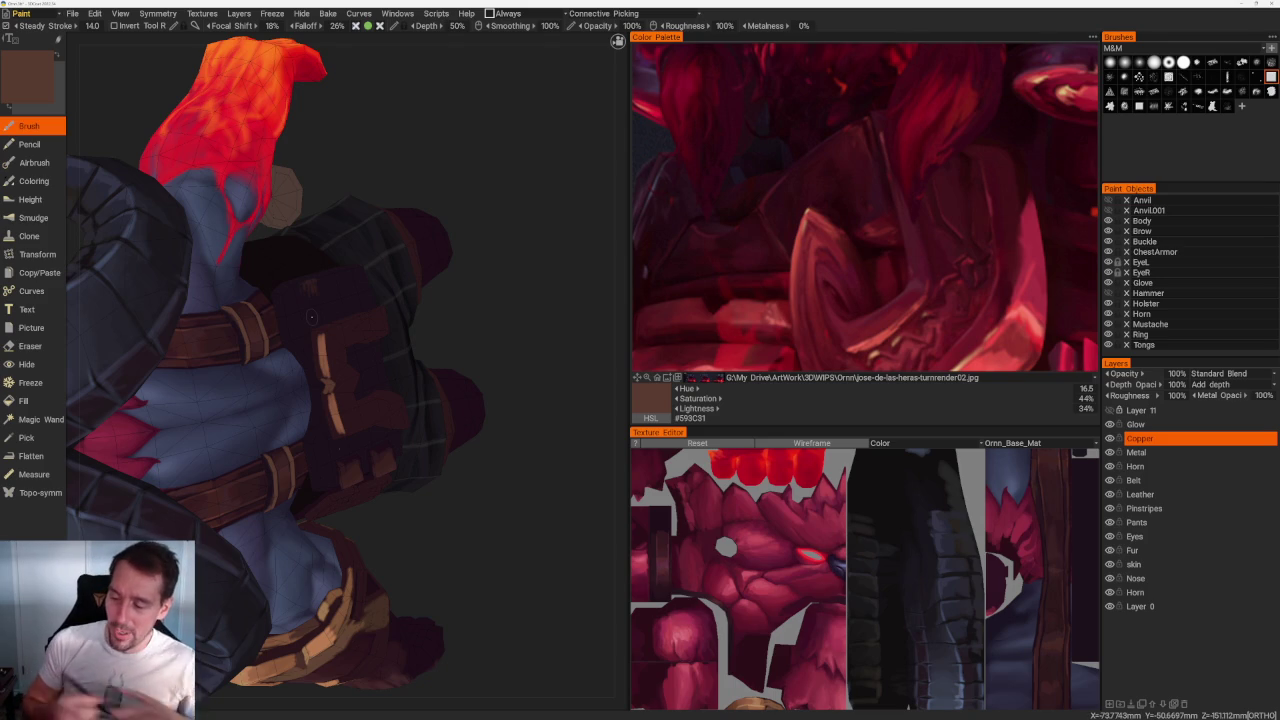
pyautogui.moveTo(310, 318); pyautogui.dragTo(471, 506)
# Step: Extend the orange copper strokes along the upper and lower belt straps
pyautogui.scroll(3, 471, 506)
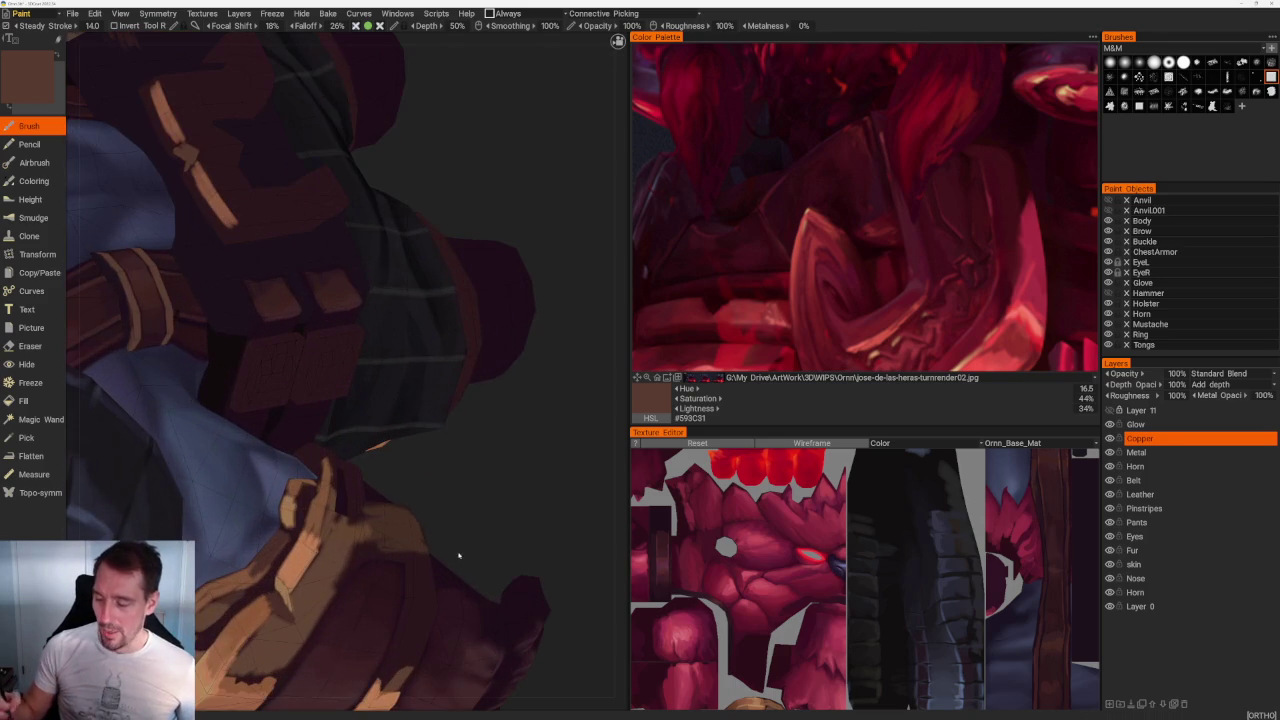
pyautogui.moveTo(414, 463)
pyautogui.mouseDown()
pyautogui.moveTo(517, 491)
pyautogui.moveTo(517, 563)
pyautogui.mouseUp()
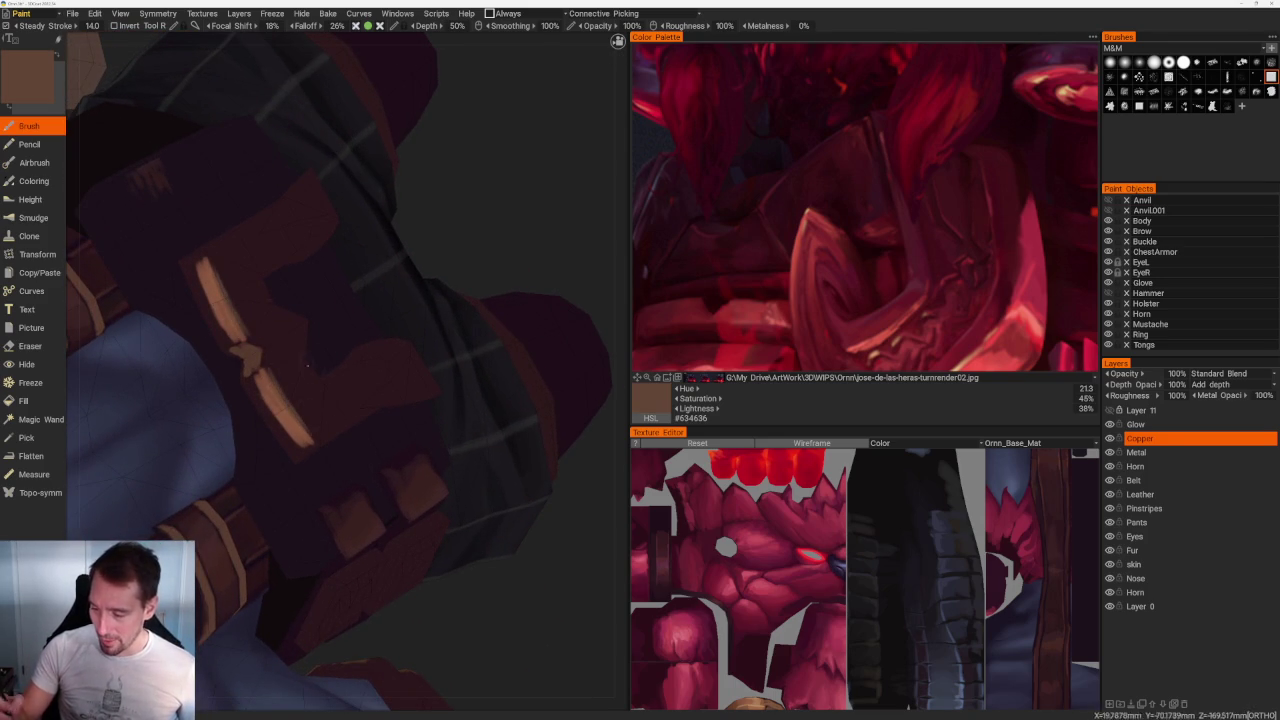
pyautogui.moveTo(320, 432)
pyautogui.mouseDown()
pyautogui.moveTo(357, 410)
pyautogui.moveTo(340, 384)
pyautogui.moveTo(348, 402)
pyautogui.mouseUp()
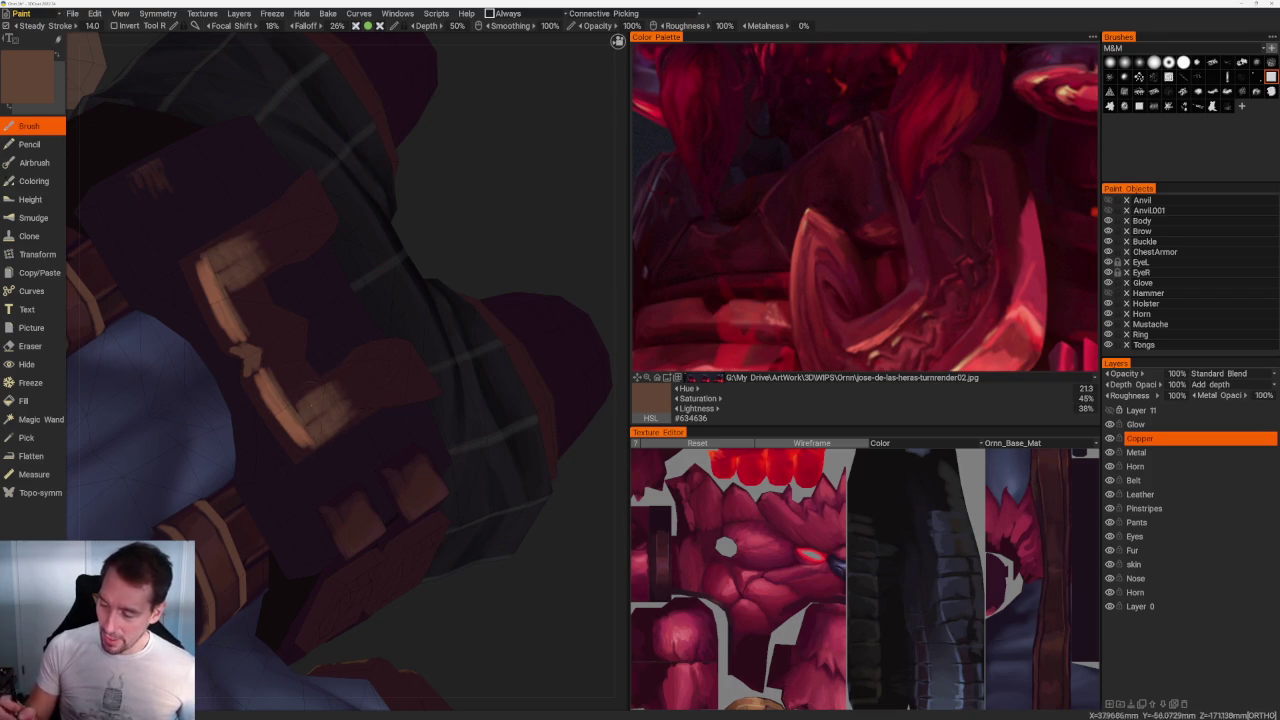
pyautogui.moveTo(278, 374); pyautogui.dragTo(298, 398)
pyautogui.moveTo(244, 292)
pyautogui.mouseDown()
pyautogui.moveTo(304, 356)
pyautogui.moveTo(248, 366)
pyautogui.mouseUp()
pyautogui.scroll(-5, 251, 223)
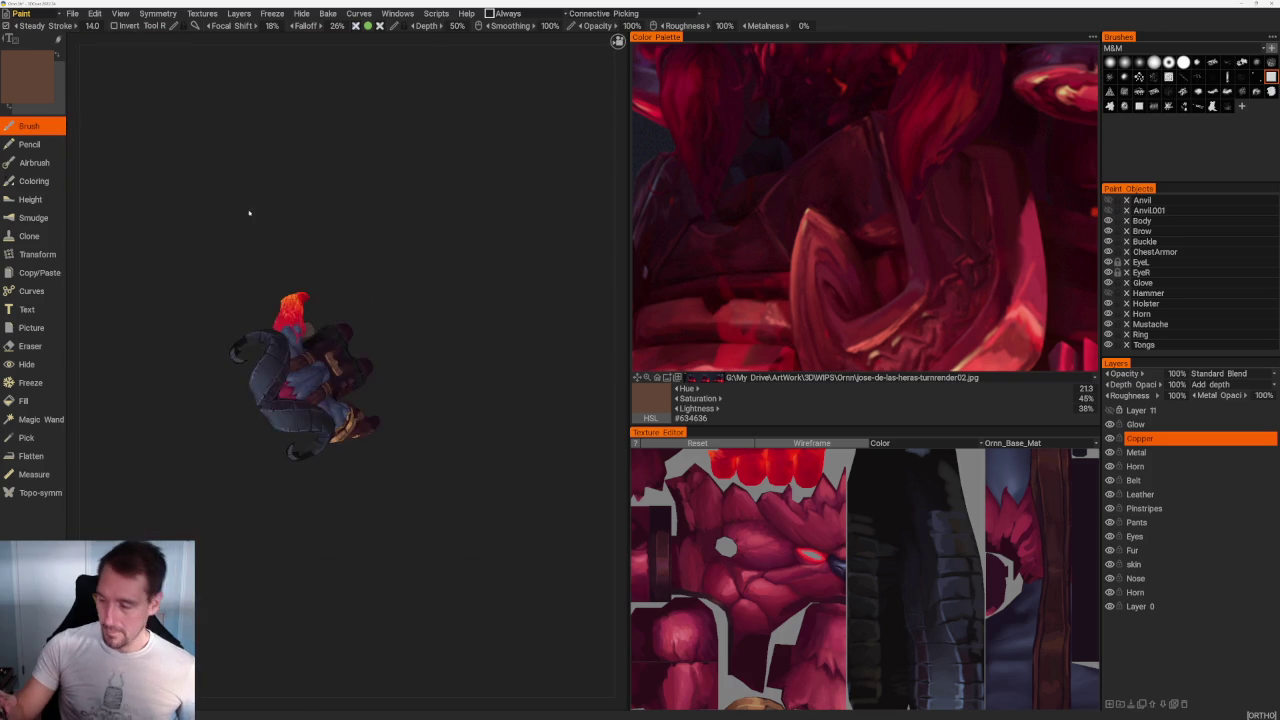
pyautogui.scroll(5, 420, 378)
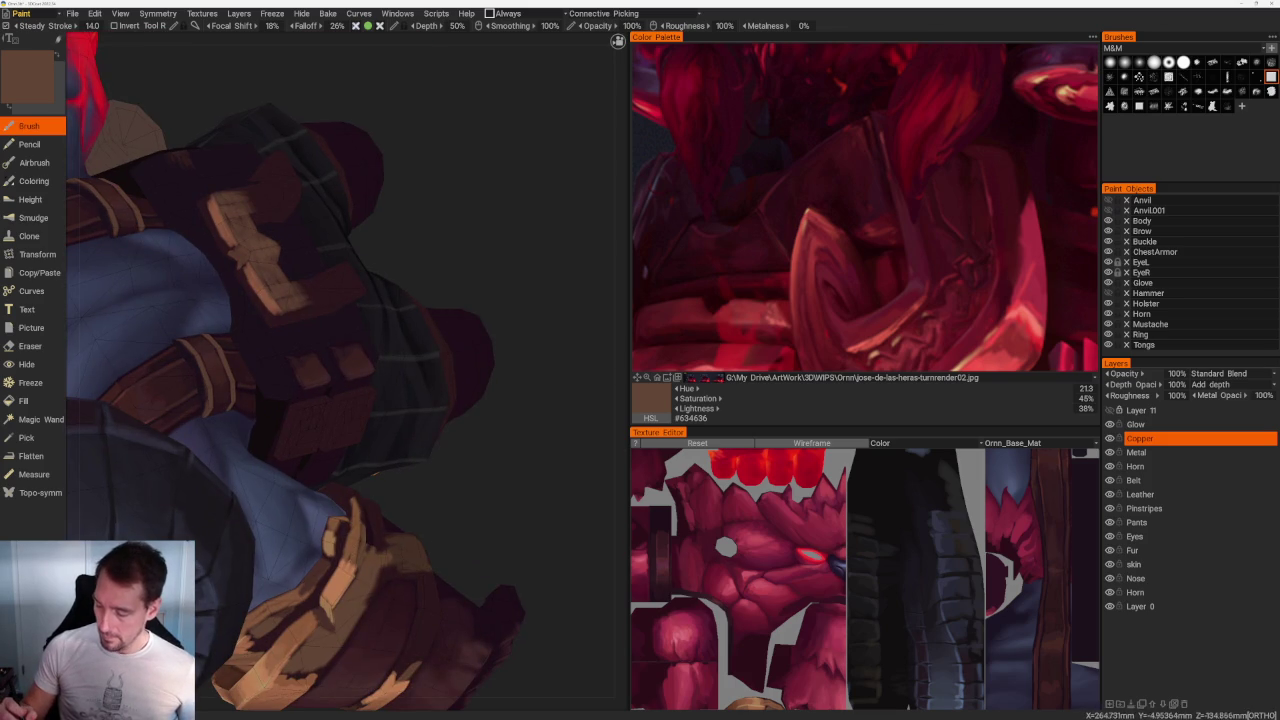
# Step: Paint a lighter copper stroke across the strap buckle
pyautogui.press('v')
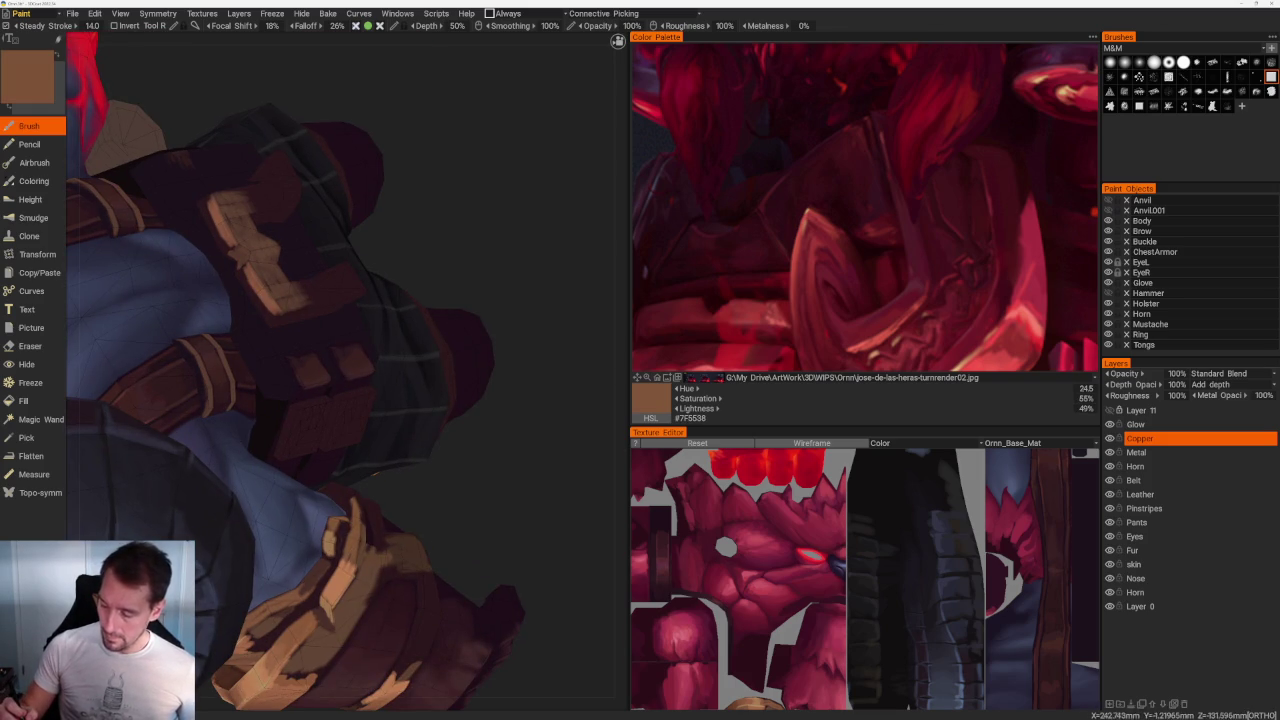
pyautogui.press('v')
pyautogui.scroll(3, 429, 300)
pyautogui.scroll(3, 338, 436)
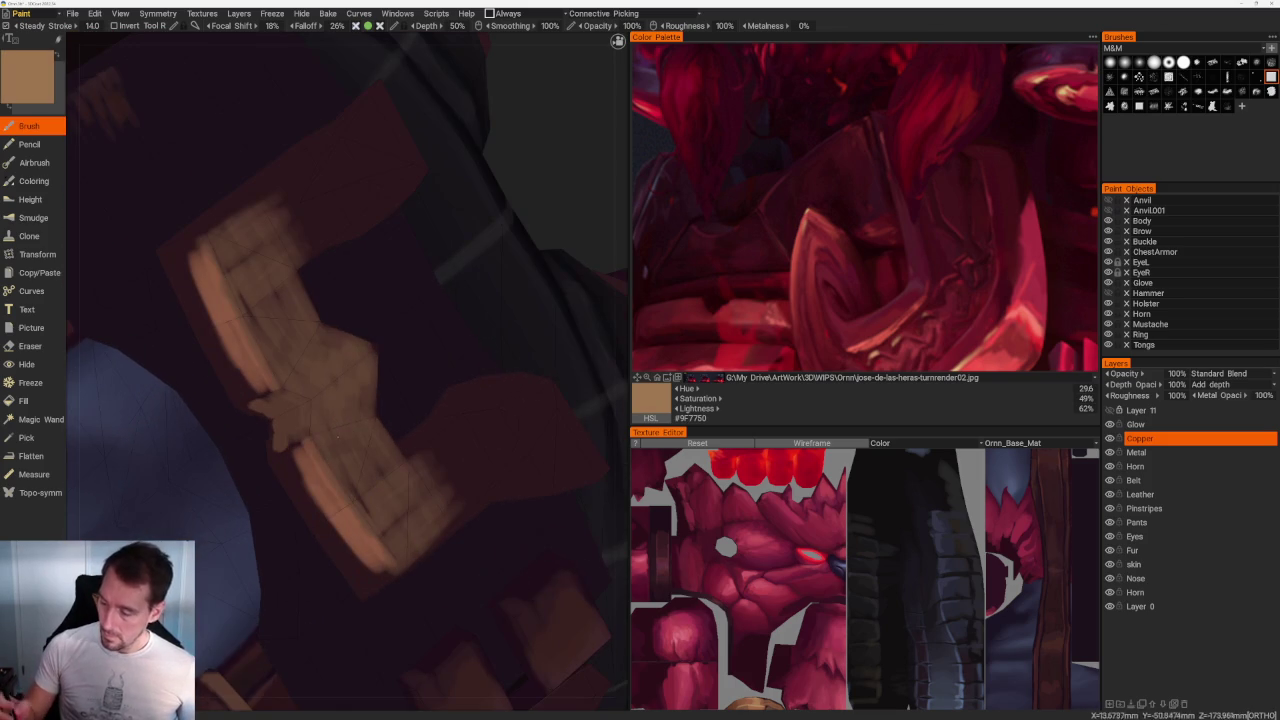
pyautogui.moveTo(274, 380); pyautogui.dragTo(313, 440)
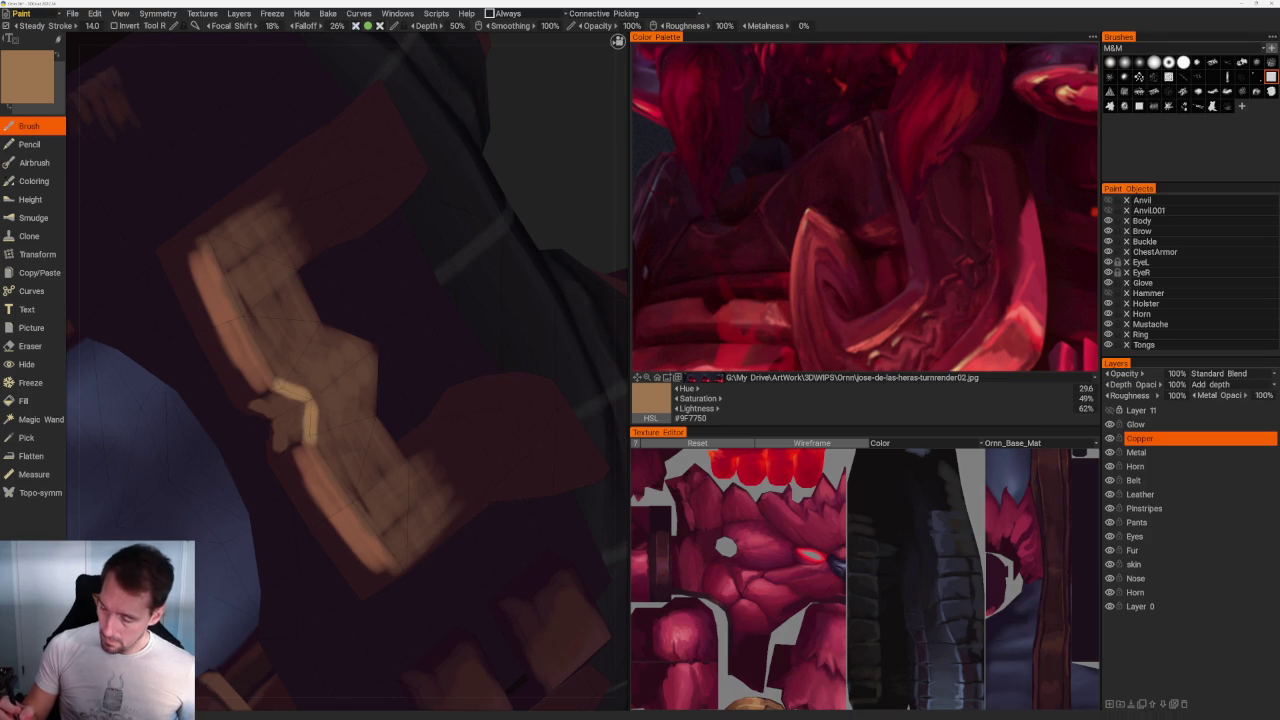
pyautogui.scroll(-5, 309, 231)
pyautogui.moveTo(309, 231); pyautogui.dragTo(371, 226)
pyautogui.scroll(5, 458, 422)
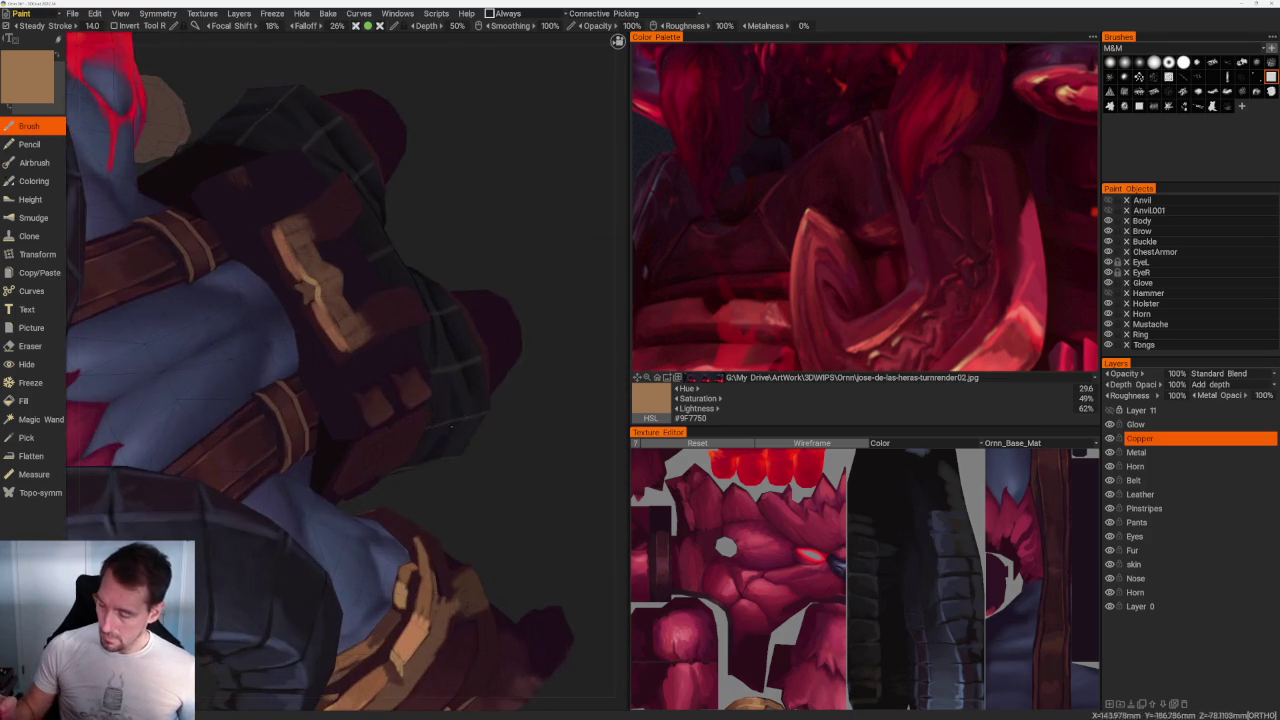
pyautogui.moveTo(458, 422); pyautogui.dragTo(462, 340)
# Step: Highlight the strap's lower edge with an even lighter copper tone
pyautogui.press('v')
pyautogui.scroll(3, 340, 370)
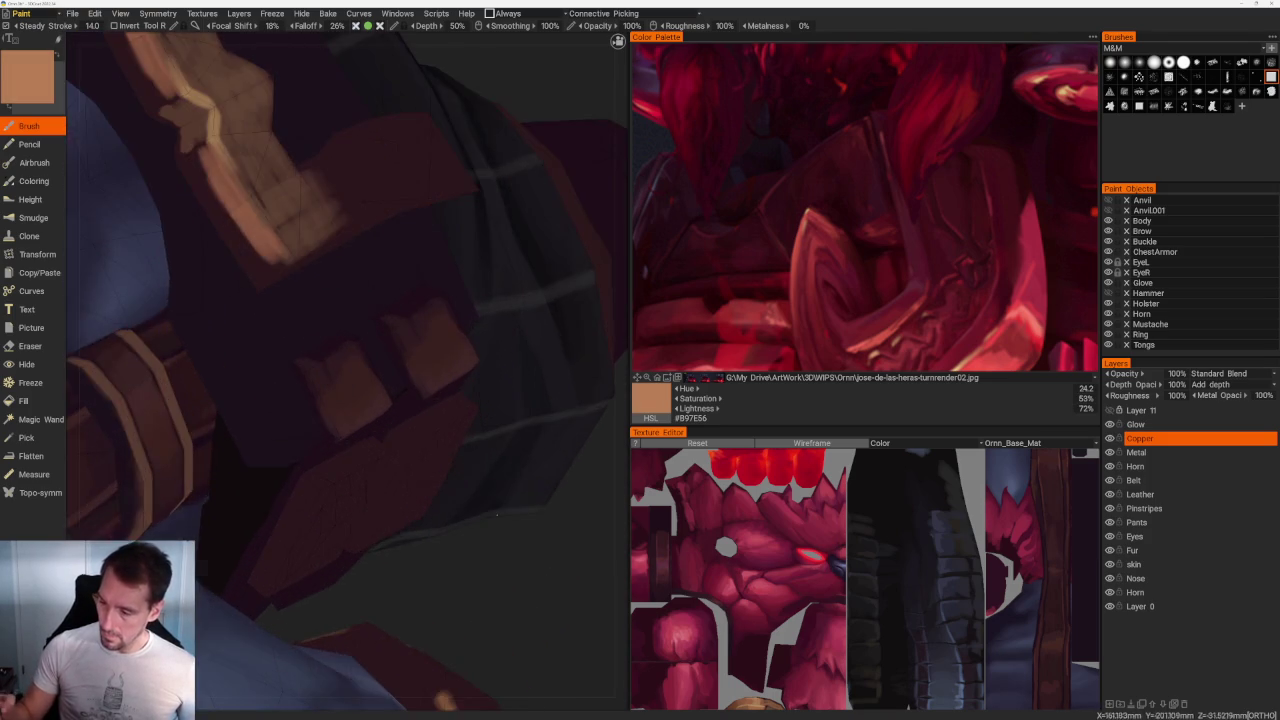
pyautogui.scroll(3, 340, 370)
pyautogui.scroll(2, 340, 370)
pyautogui.moveTo(353, 398); pyautogui.dragTo(380, 432)
pyautogui.scroll(-5, 466, 300)
pyautogui.moveTo(466, 300); pyautogui.dragTo(490, 420)
pyautogui.scroll(5, 499, 478)
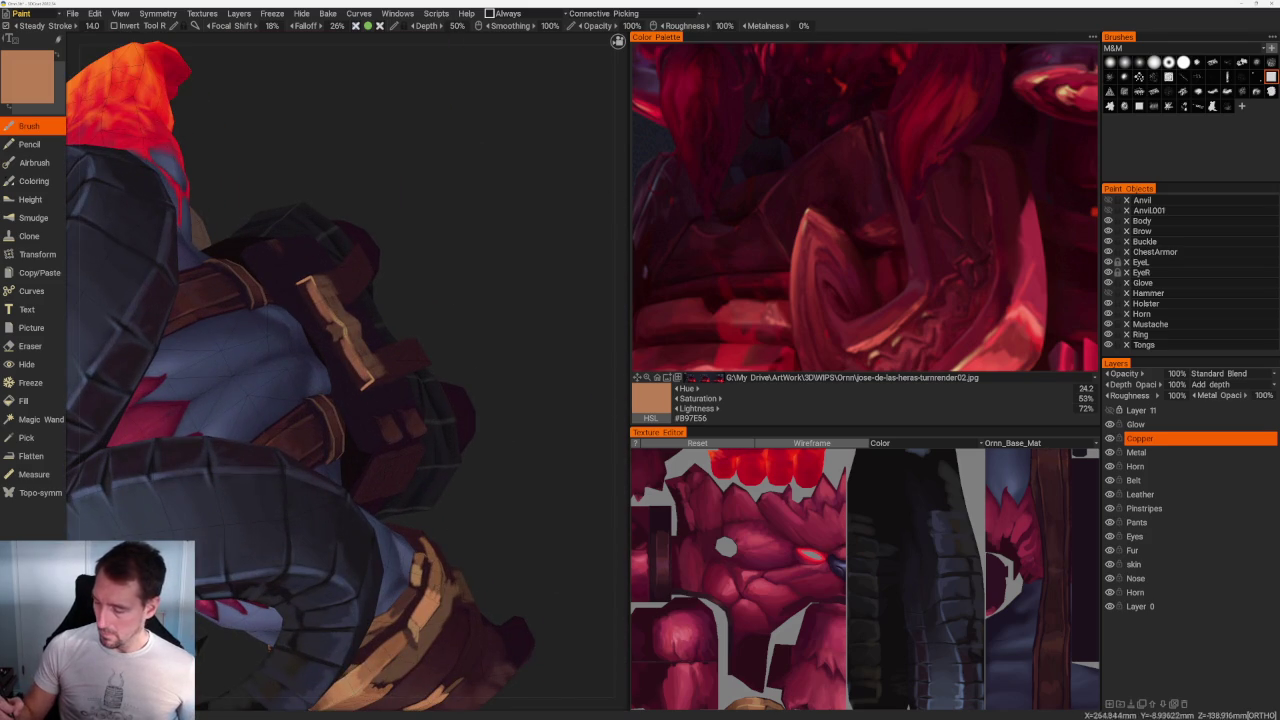
# Step: Blend a sampled darker brown between the tan strap highlights
pyautogui.press('v')
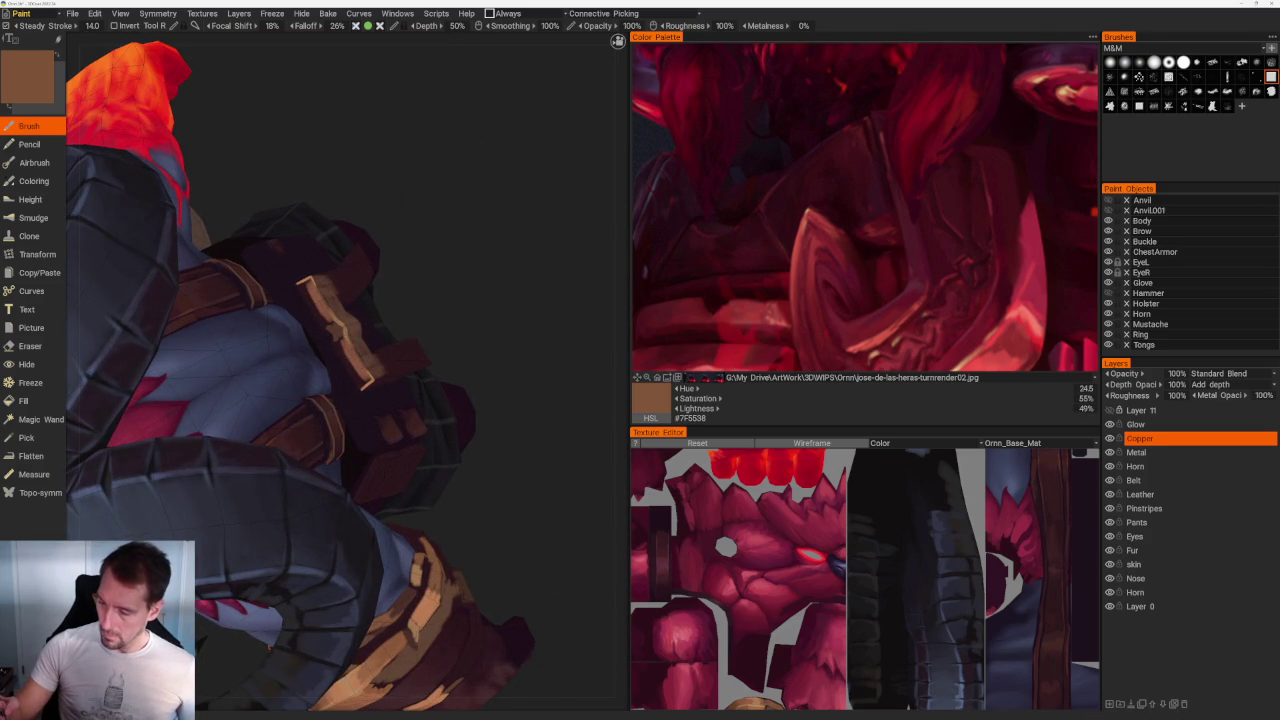
pyautogui.scroll(3, 340, 330)
pyautogui.scroll(3, 340, 330)
pyautogui.moveTo(210, 277)
pyautogui.mouseDown()
pyautogui.moveTo(172, 190)
pyautogui.moveTo(258, 347)
pyautogui.moveTo(125, 120)
pyautogui.moveTo(270, 360)
pyautogui.moveTo(110, 100)
pyautogui.moveTo(310, 375)
pyautogui.moveTo(130, 72)
pyautogui.moveTo(300, 388)
pyautogui.mouseUp()
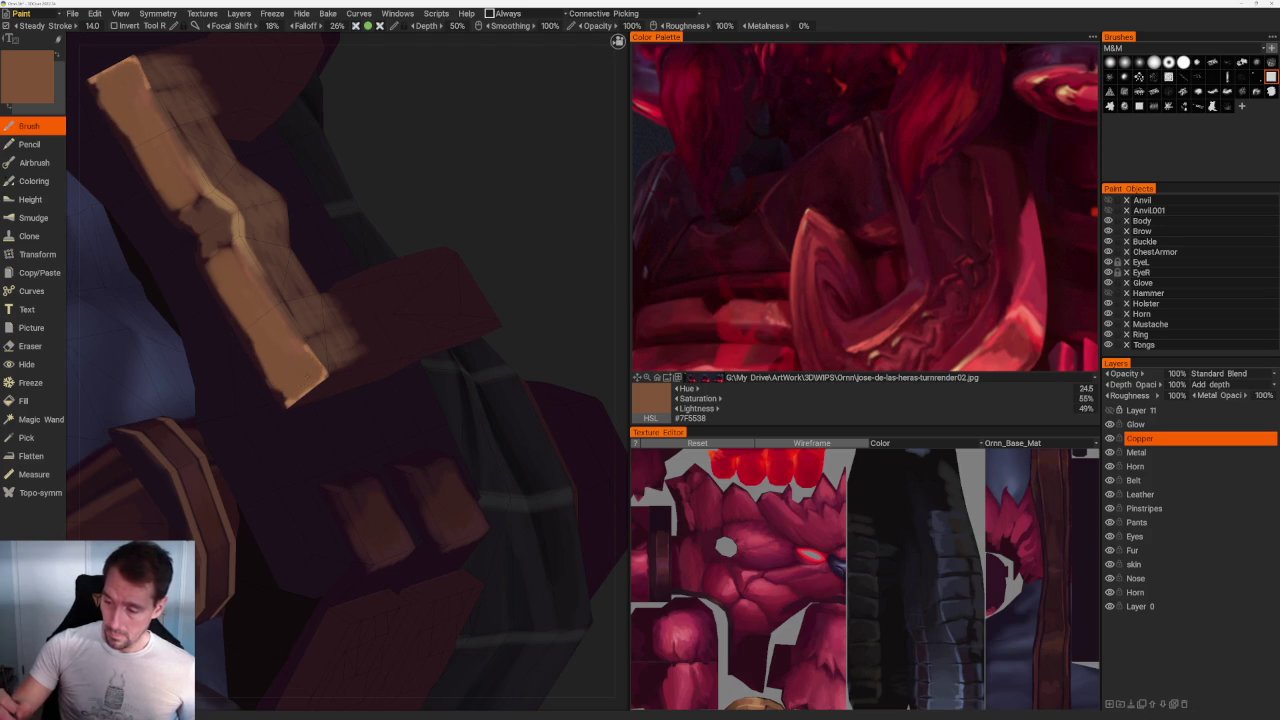
pyautogui.scroll(-10, 300, 350)
pyautogui.moveTo(400, 286)
pyautogui.mouseDown()
pyautogui.moveTo(212, 320)
pyautogui.moveTo(249, 280)
pyautogui.mouseUp()
pyautogui.scroll(10, 300, 300)
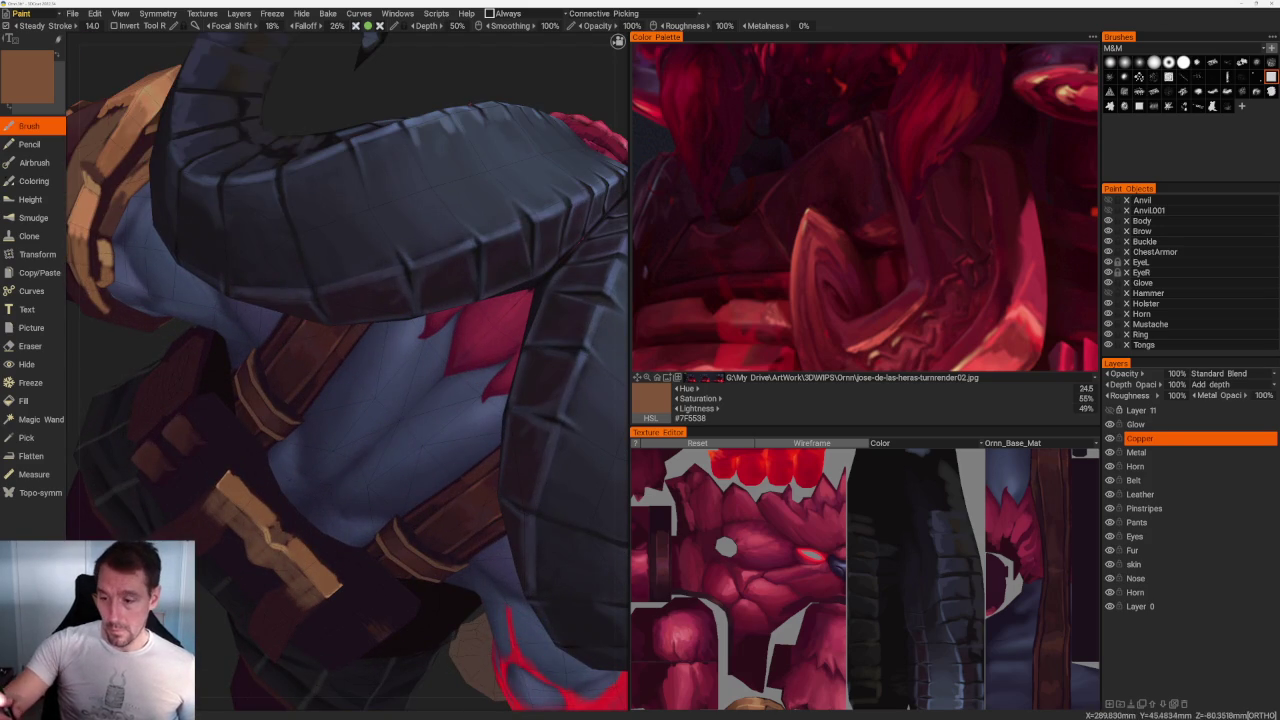
pyautogui.scroll(5, 300, 450)
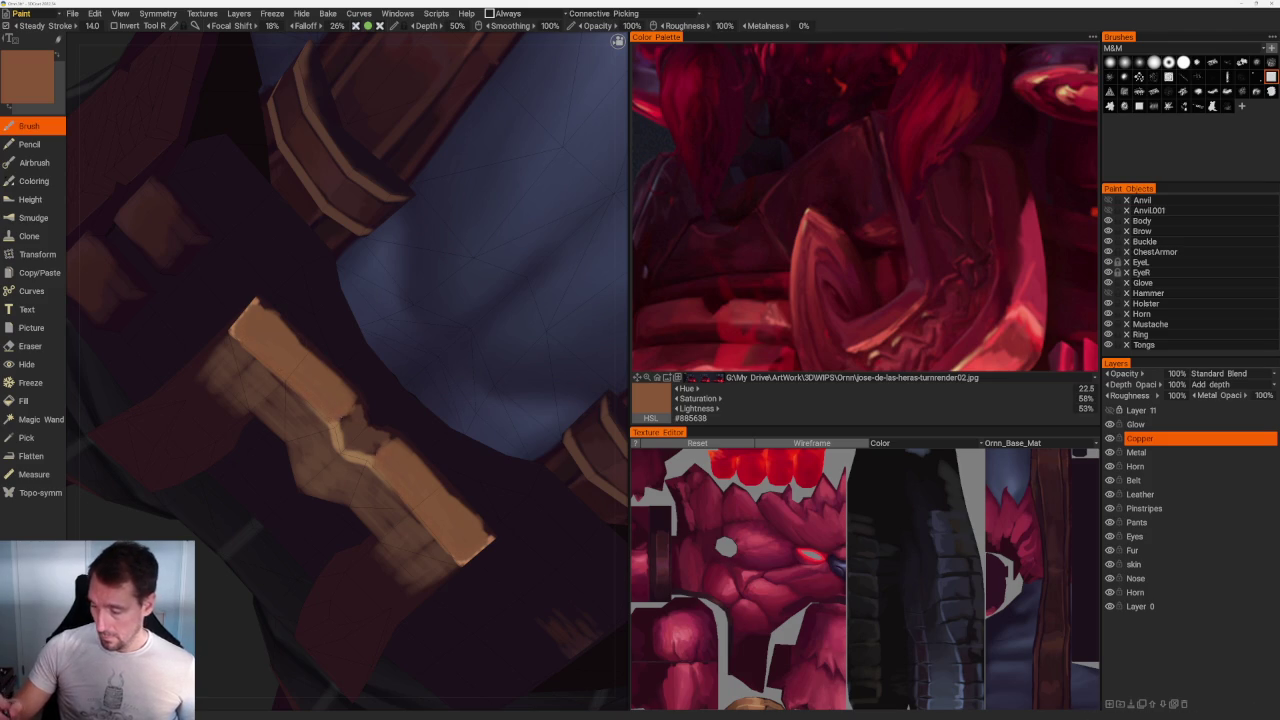
pyautogui.scroll(-4, 350, 370)
pyautogui.moveTo(320, 350); pyautogui.dragTo(330, 347)
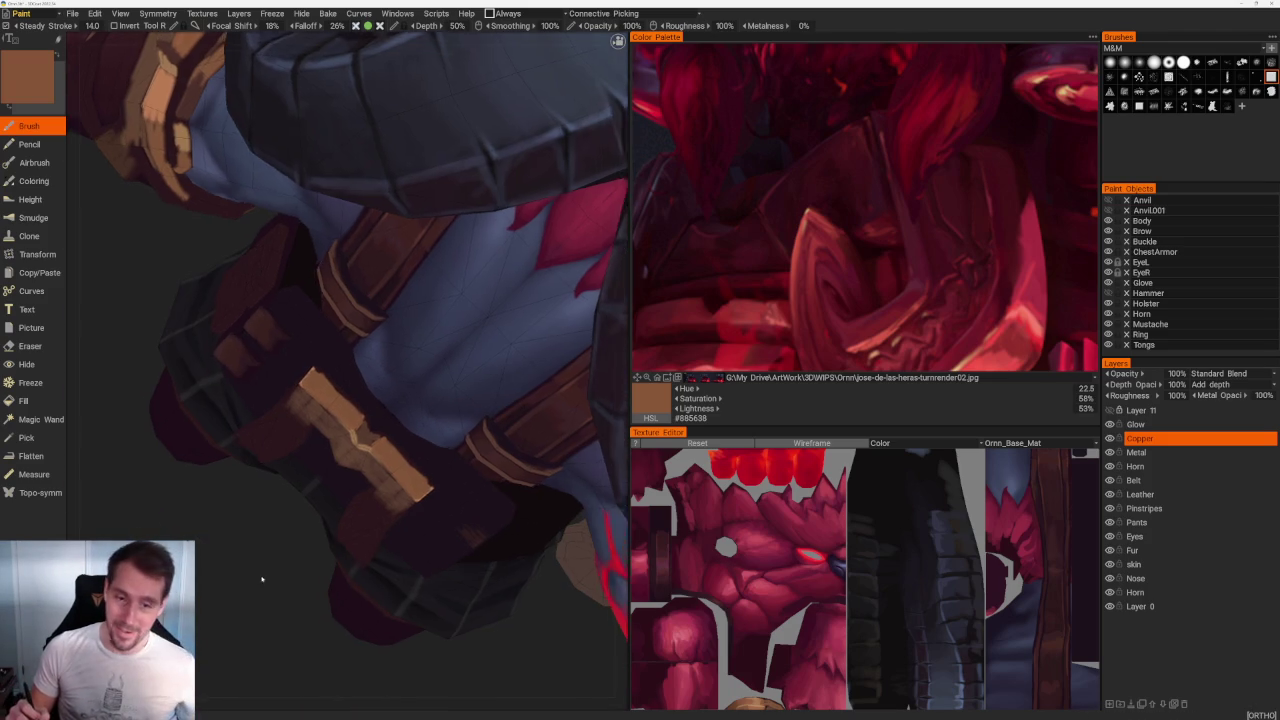
pyautogui.scroll(3, 300, 500)
# Step: Highlight the copper strap's notch edges with the lighter copper colour
pyautogui.press('v')
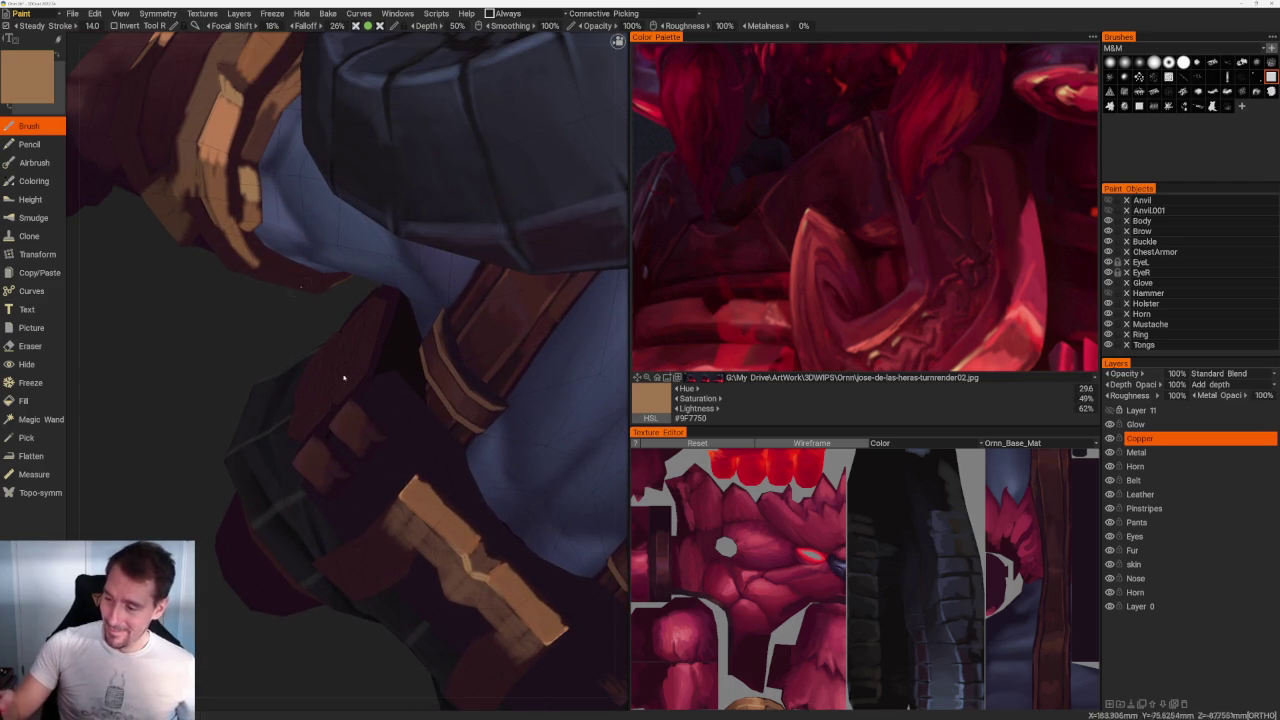
pyautogui.scroll(3, 400, 450)
pyautogui.scroll(2, 400, 450)
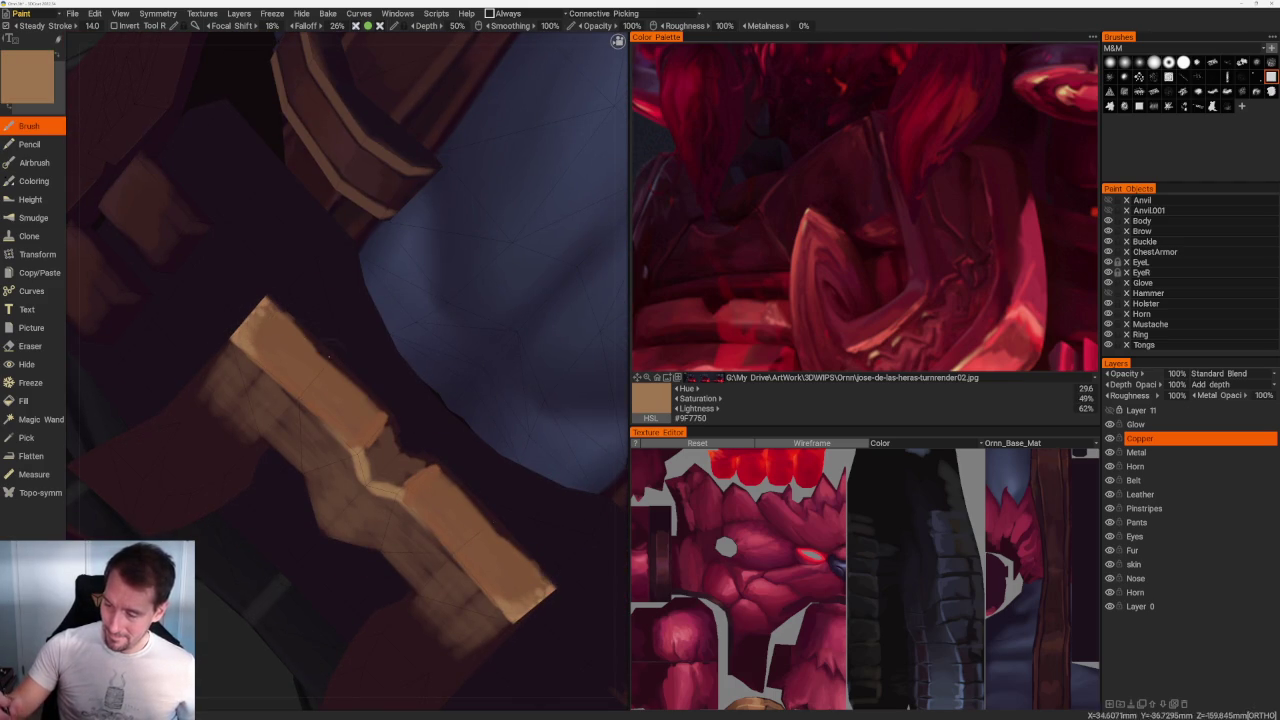
pyautogui.moveTo(378, 426); pyautogui.dragTo(358, 448)
pyautogui.moveTo(404, 494)
pyautogui.mouseDown()
pyautogui.moveTo(426, 477)
pyautogui.moveTo(413, 516)
pyautogui.moveTo(451, 500)
pyautogui.mouseUp()
pyautogui.scroll(-10, 363, 477)
pyautogui.scroll(5, 451, 500)
pyautogui.scroll(3, 443, 609)
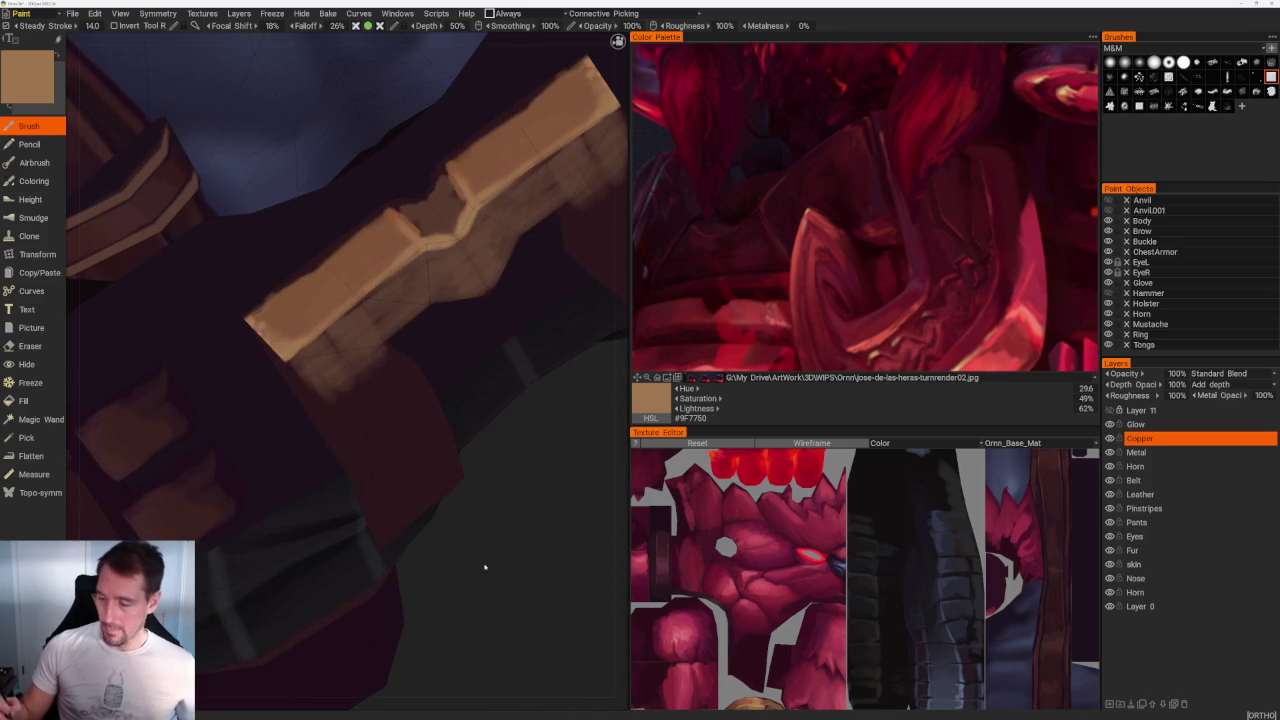
# Step: Darken the tan buckle's edges and upper-right fold
pyautogui.moveTo(295, 372); pyautogui.dragTo(310, 400)
pyautogui.scroll(-8, 310, 400)
pyautogui.scroll(5, 312, 585)
pyautogui.moveTo(334, 598); pyautogui.dragTo(434, 591)
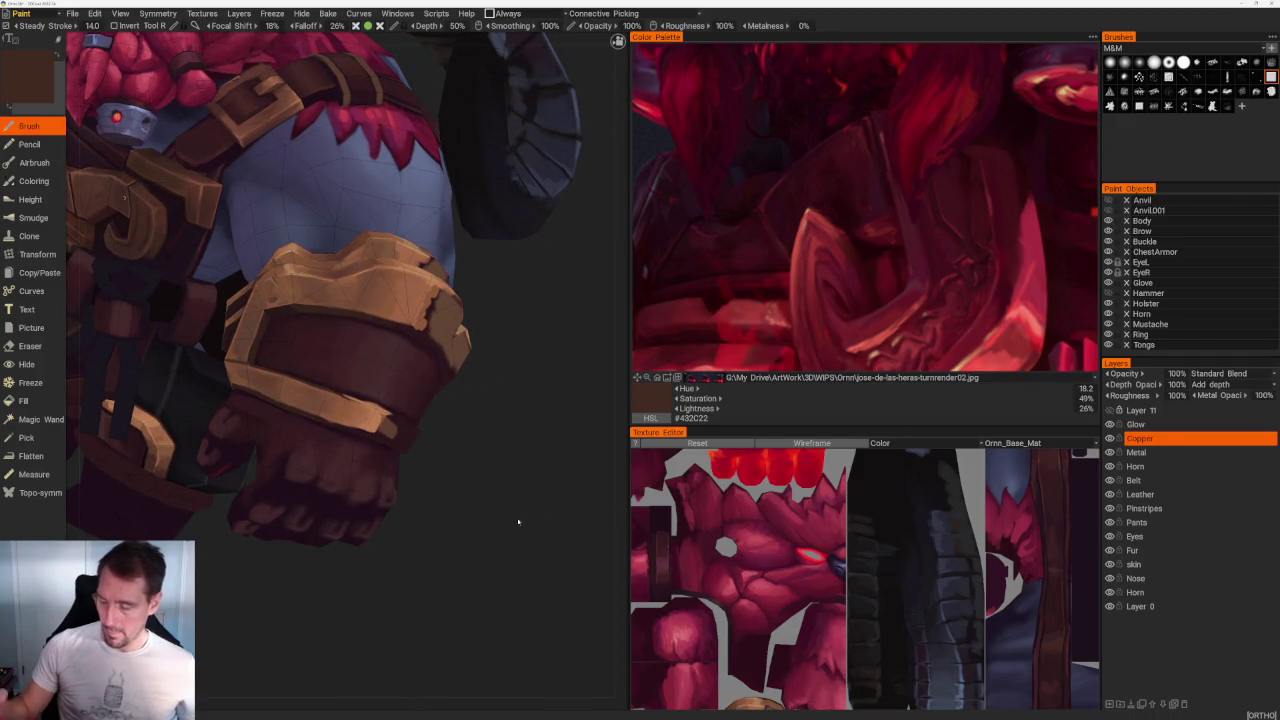
pyautogui.moveTo(531, 517); pyautogui.dragTo(437, 531)
pyautogui.scroll(3, 437, 531)
pyautogui.moveTo(482, 220); pyautogui.dragTo(398, 282)
pyautogui.moveTo(518, 214); pyautogui.dragTo(376, 298)
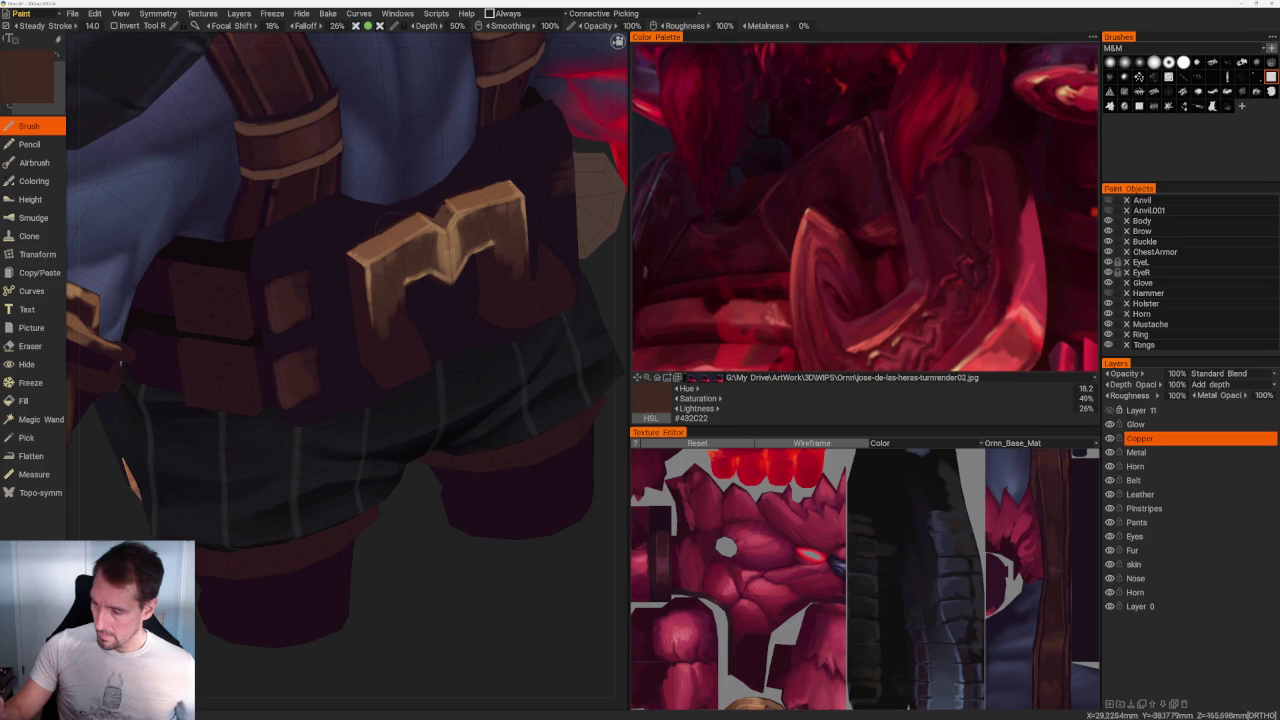
# Step: Add light brown along the buckle's lower-left fold and right edge
pyautogui.press('v')
pyautogui.moveTo(548, 246); pyautogui.dragTo(546, 276)
pyautogui.moveTo(404, 310); pyautogui.dragTo(410, 346)
pyautogui.moveTo(546, 252); pyautogui.dragTo(548, 300)
pyautogui.moveTo(406, 314); pyautogui.dragTo(420, 356)
pyautogui.moveTo(556, 262); pyautogui.dragTo(558, 292)
pyautogui.moveTo(408, 328)
pyautogui.mouseDown()
pyautogui.moveTo(414, 356)
pyautogui.moveTo(402, 336)
pyautogui.mouseUp()
pyautogui.moveTo(562, 258); pyautogui.dragTo(562, 272)
pyautogui.moveTo(400, 328); pyautogui.dragTo(404, 360)
pyautogui.scroll(3, 446, 545)
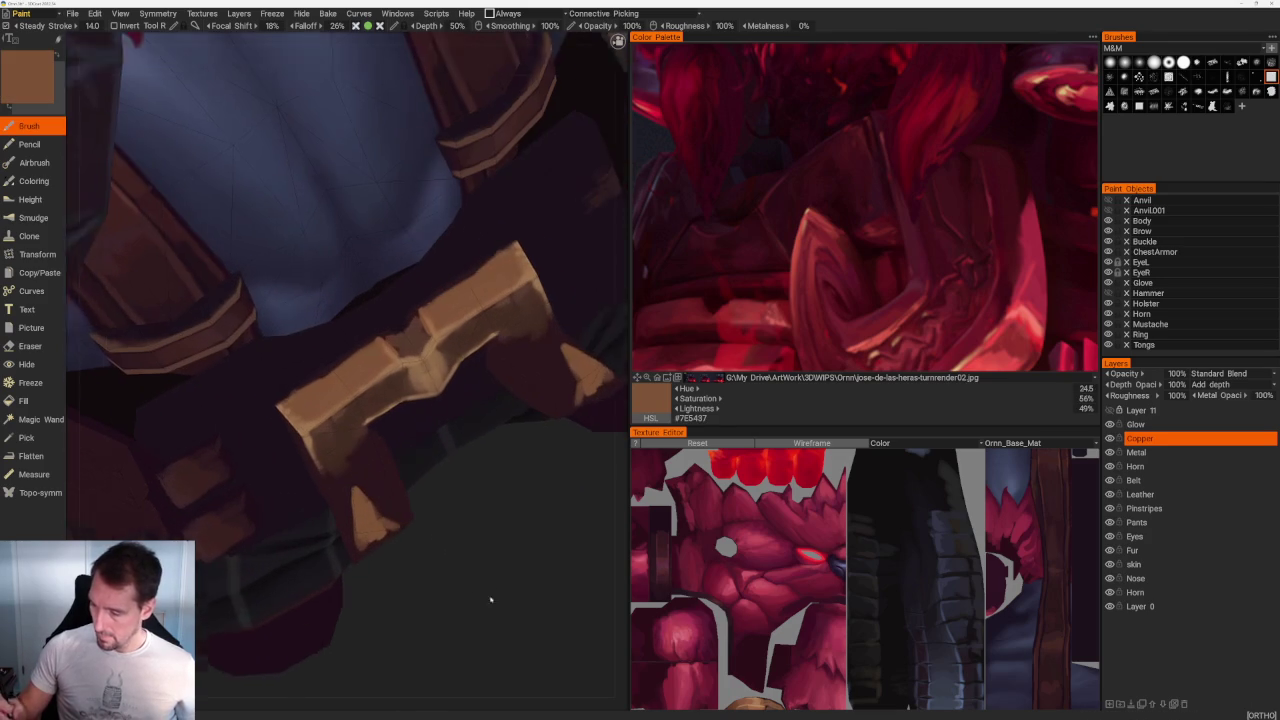
# Step: Pick a lighter tan and orbit to a front-left view to check the buckle
pyautogui.press('v')
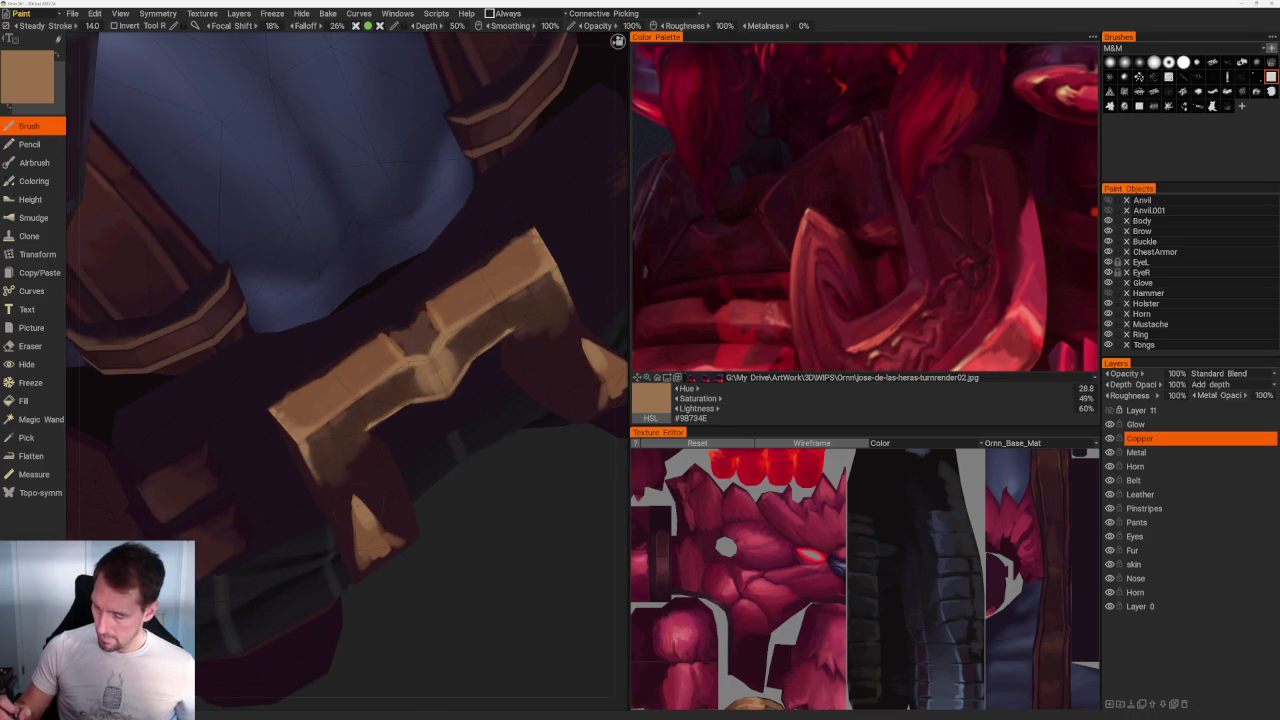
pyautogui.scroll(-1, 432, 488)
pyautogui.scroll(-5, 432, 488)
pyautogui.moveTo(432, 488)
pyautogui.mouseDown()
pyautogui.moveTo(463, 437)
pyautogui.moveTo(494, 434)
pyautogui.moveTo(506, 449)
pyautogui.moveTo(471, 357)
pyautogui.mouseUp()
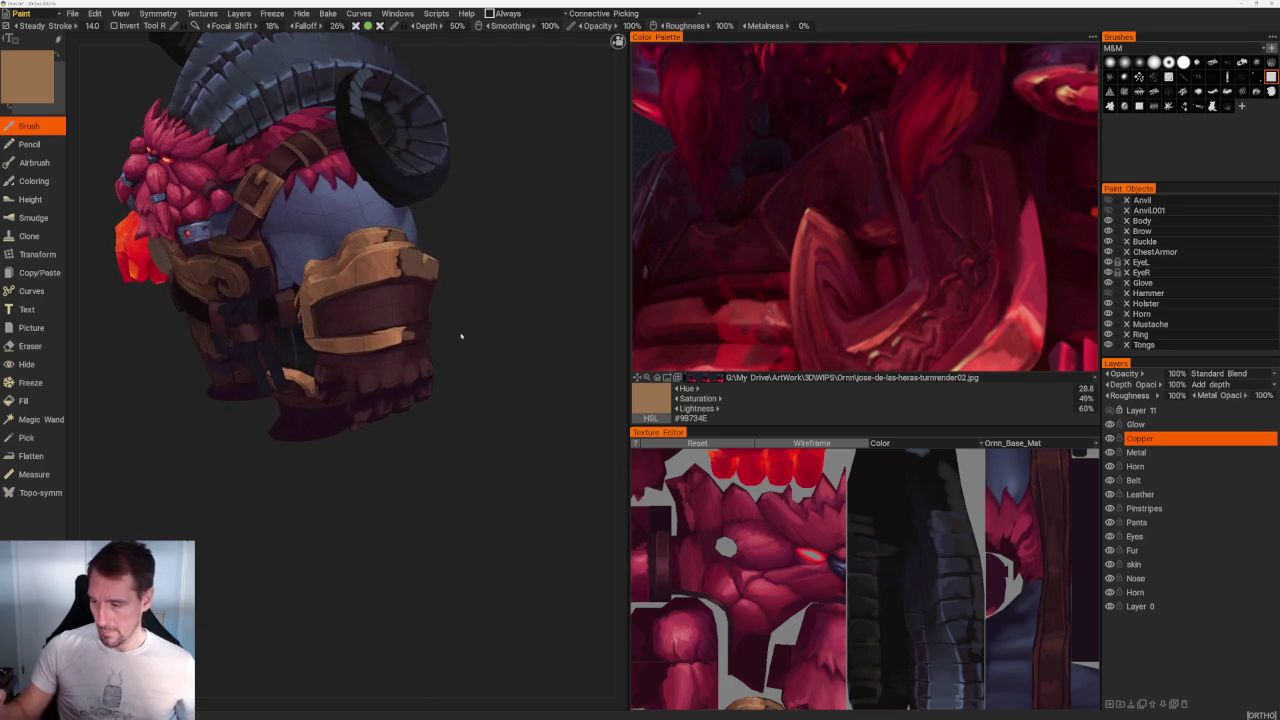
pyautogui.scroll(2, 471, 357)
pyautogui.scroll(3, 471, 357)
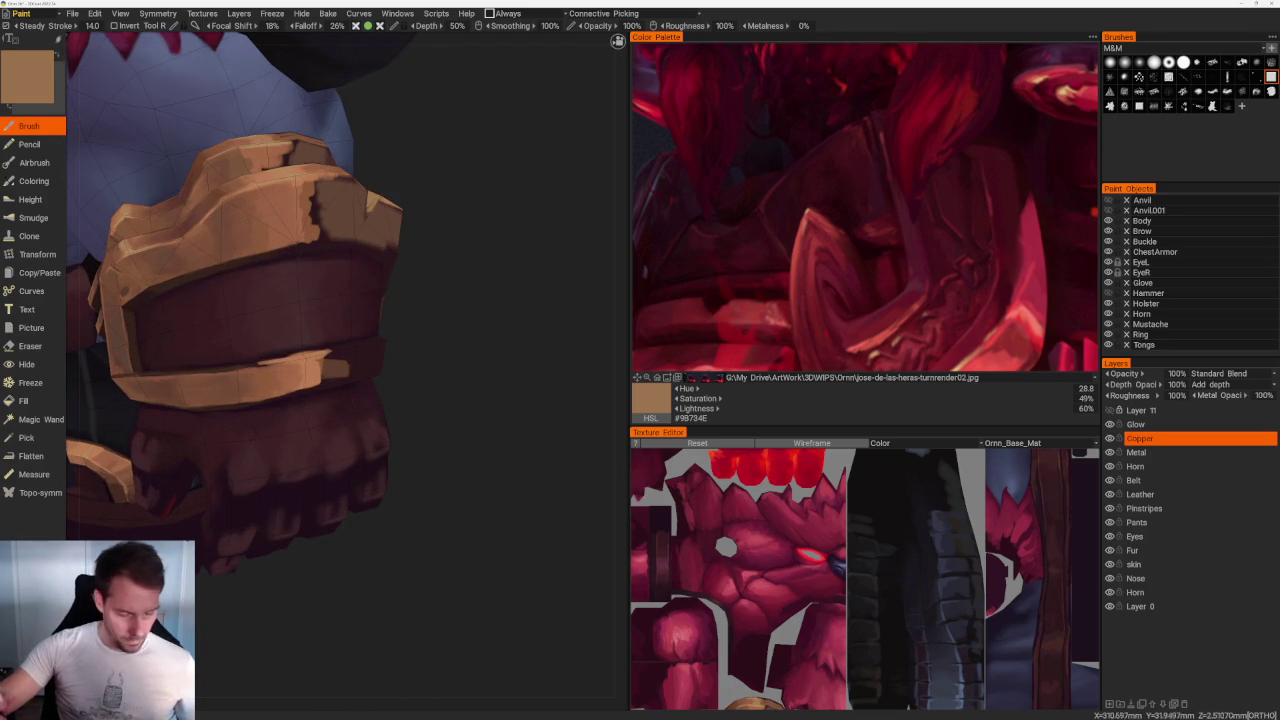
# Step: Cover the dark patch on the gauntlet's top with a sampled darker brown
pyautogui.press('v')
pyautogui.moveTo(330, 240); pyautogui.dragTo(332, 175)
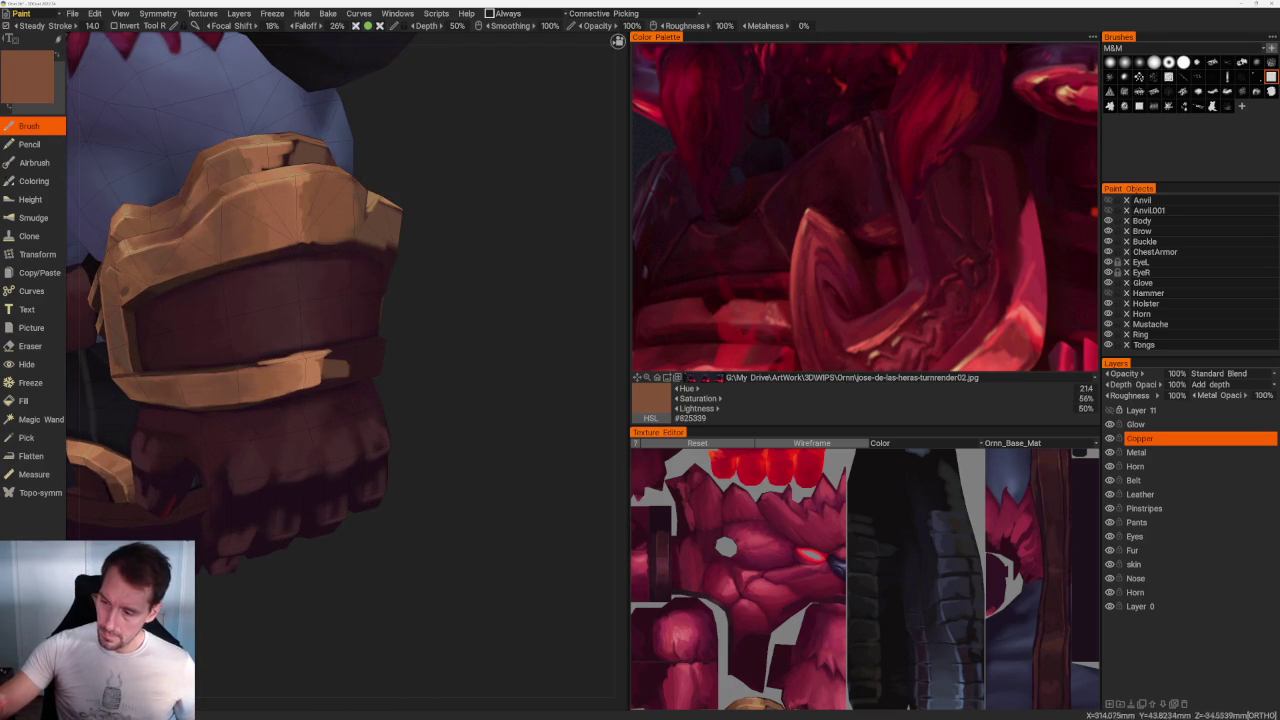
pyautogui.press('v')
pyautogui.press('v')
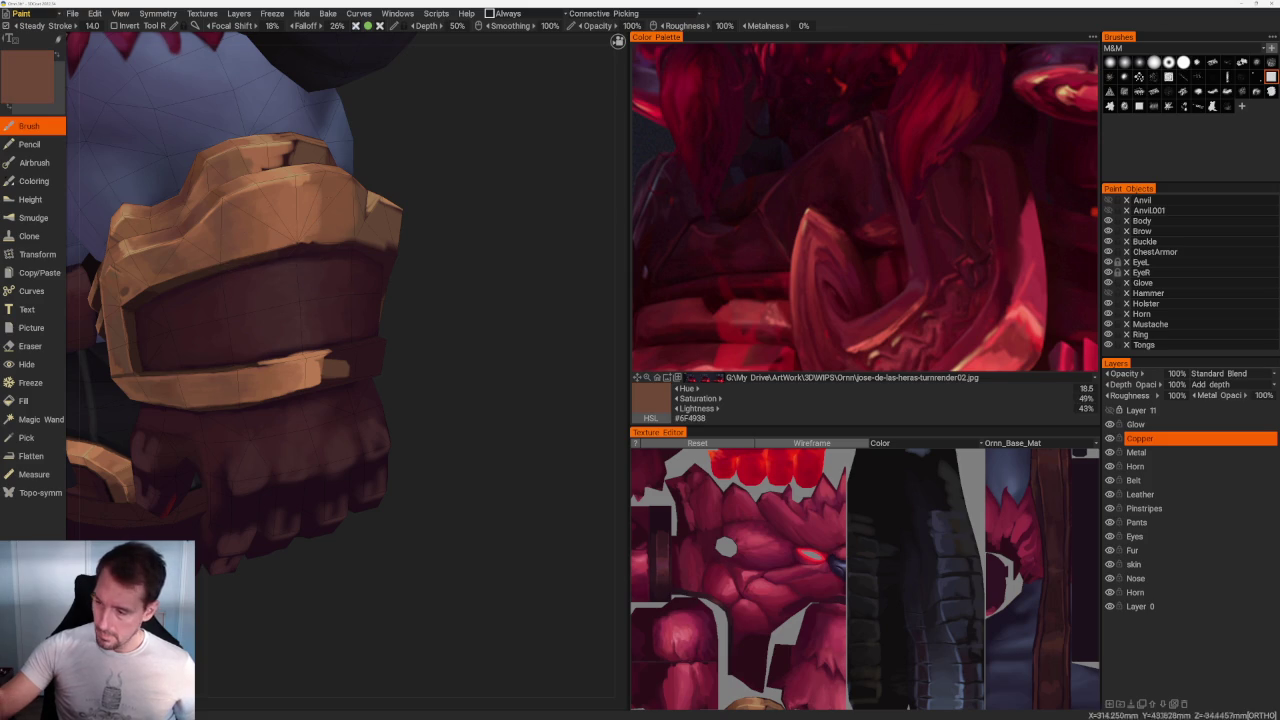
pyautogui.press('v')
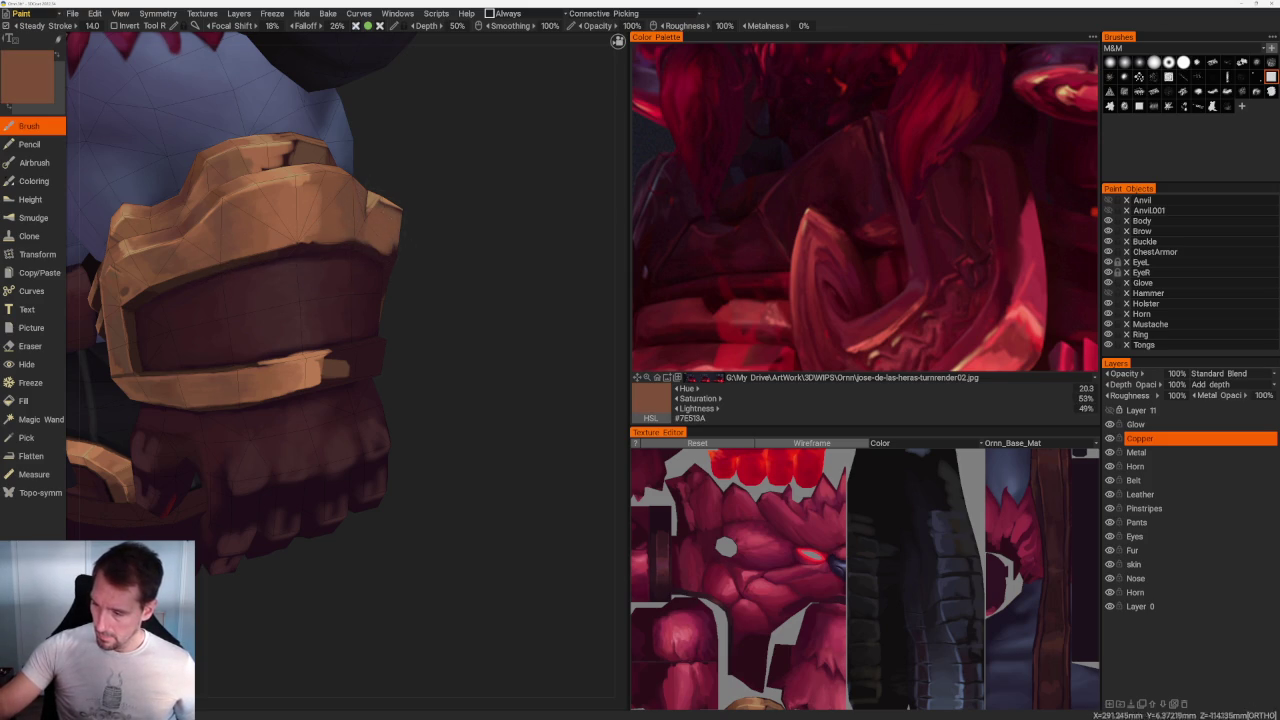
pyautogui.moveTo(390, 250)
pyautogui.mouseDown(button='right')
pyautogui.moveTo(440, 210)
pyautogui.moveTo(340, 277)
pyautogui.mouseUp(button='right')
# Step: Highlight the gauntlet cuff edge in light orange-brown and shade its right edge darker
pyautogui.press('v')
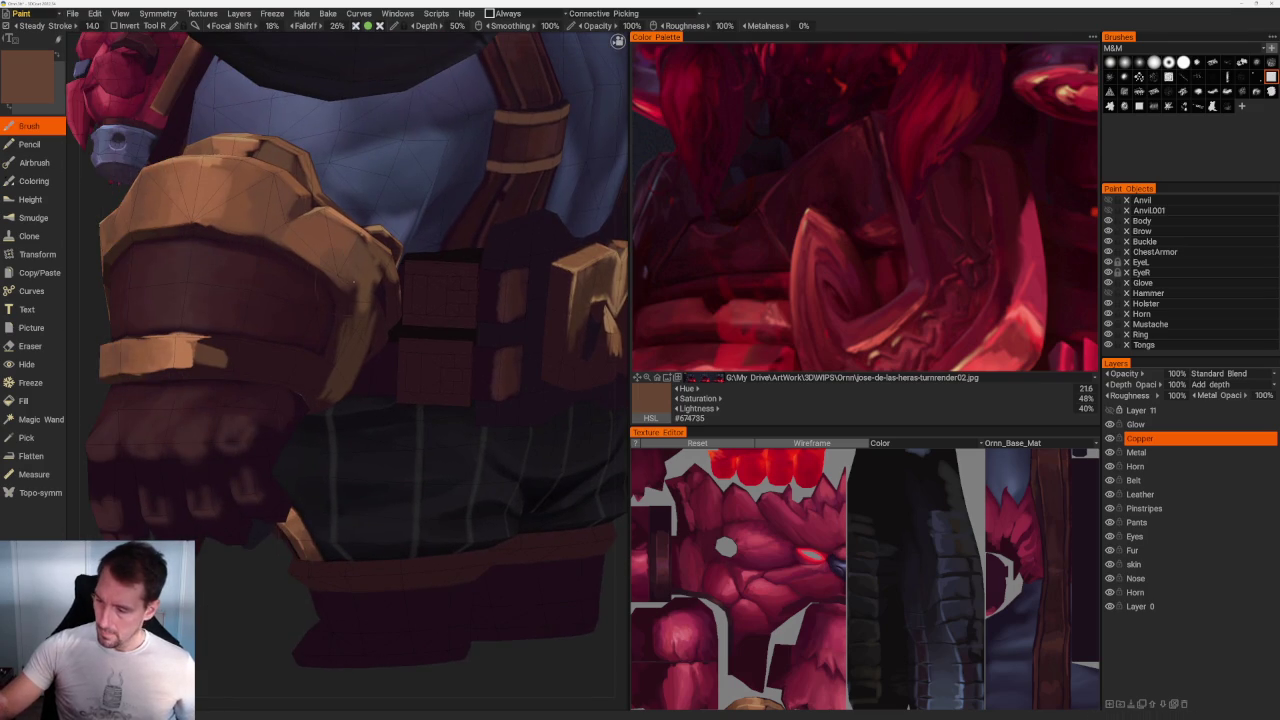
pyautogui.press('v')
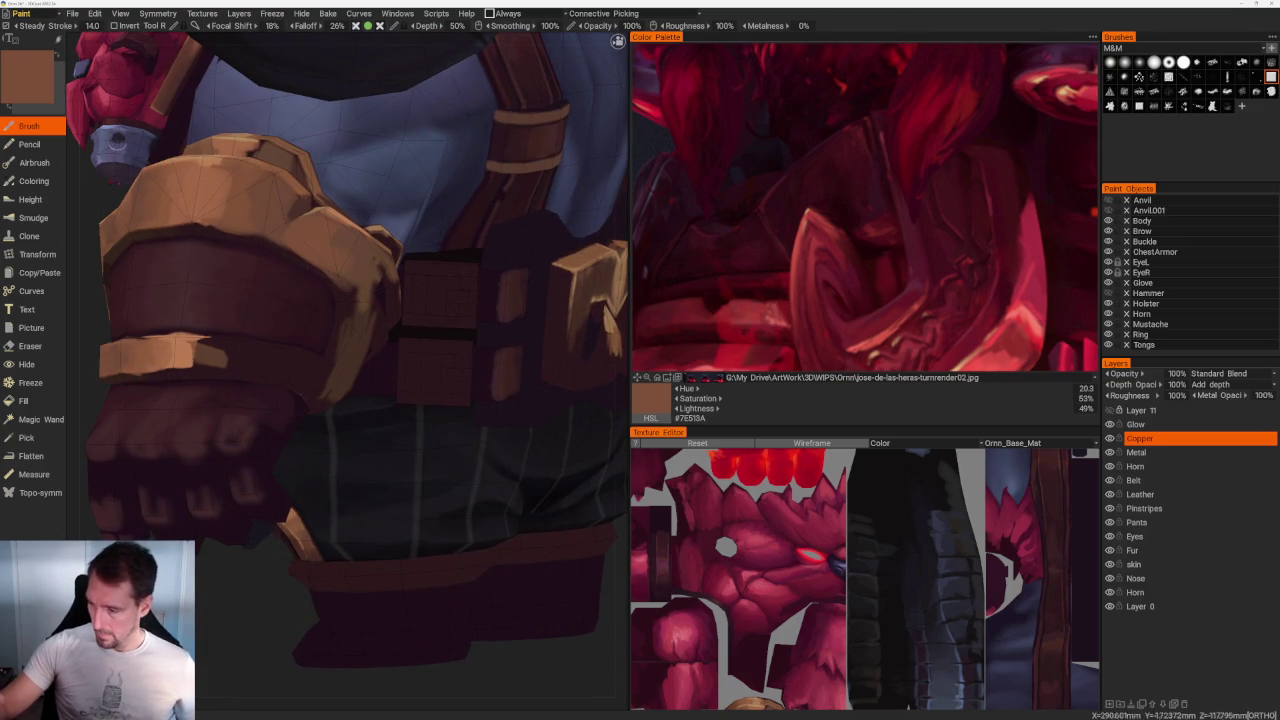
pyautogui.press('v')
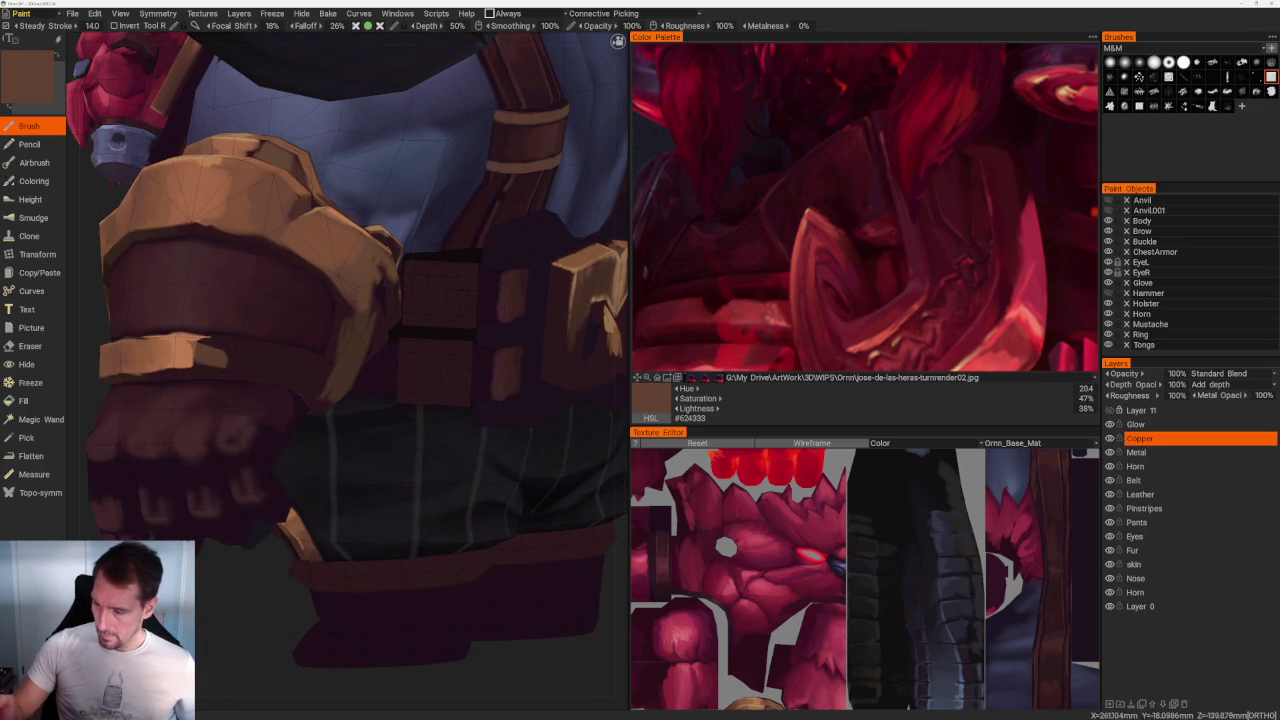
pyautogui.press('v')
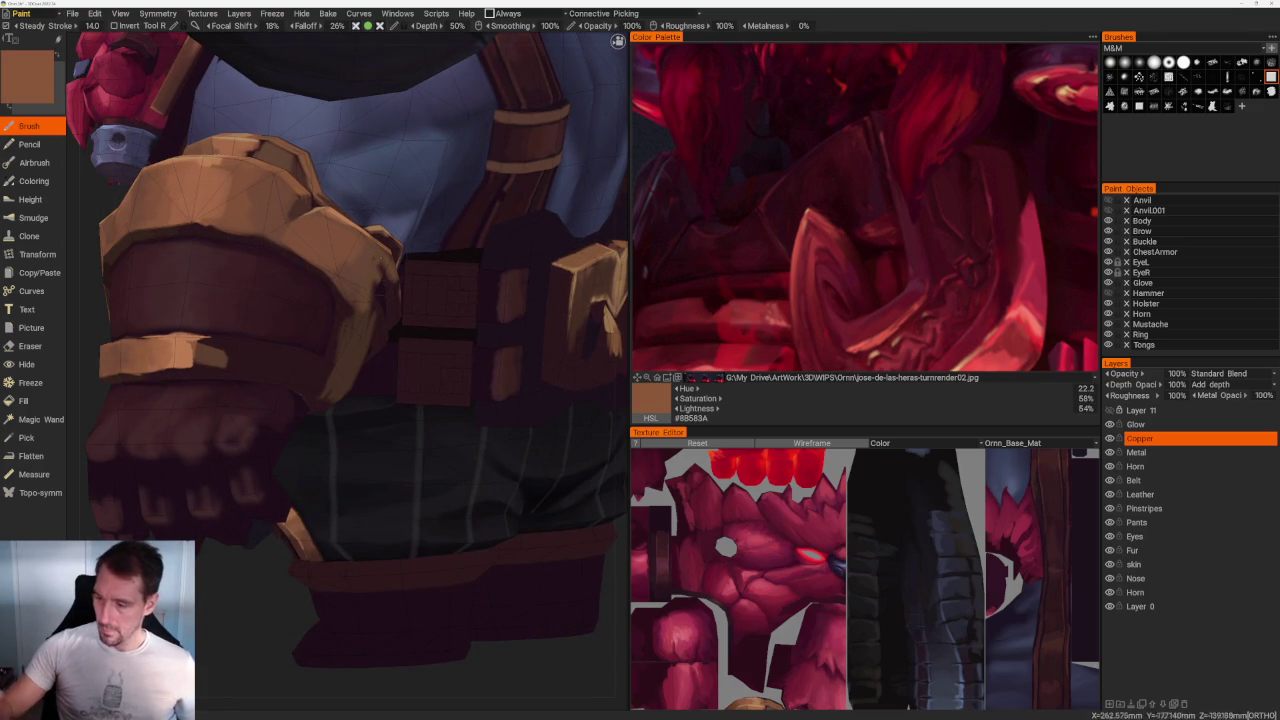
pyautogui.moveTo(388, 250); pyautogui.dragTo(352, 332)
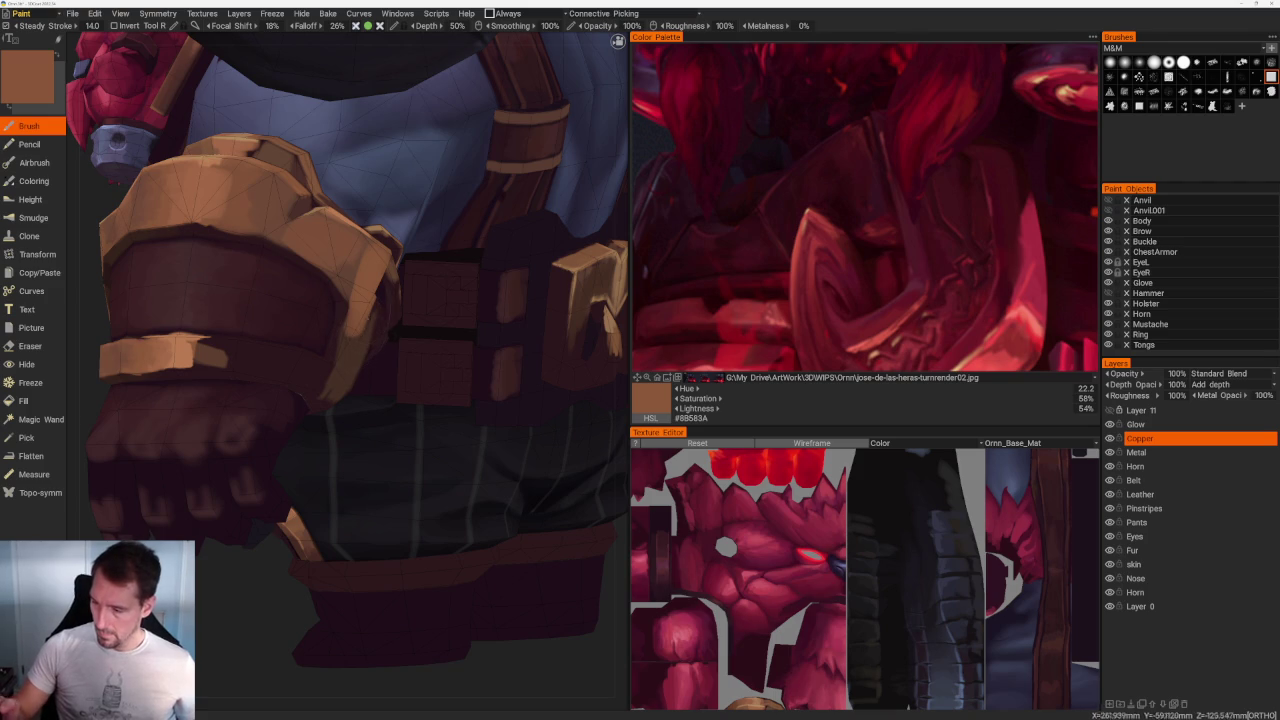
pyautogui.press('v')
pyautogui.moveTo(359, 288); pyautogui.dragTo(346, 254)
# Step: Paint a lighter mid-brown stroke along the gauntlet's lower band
pyautogui.press('v')
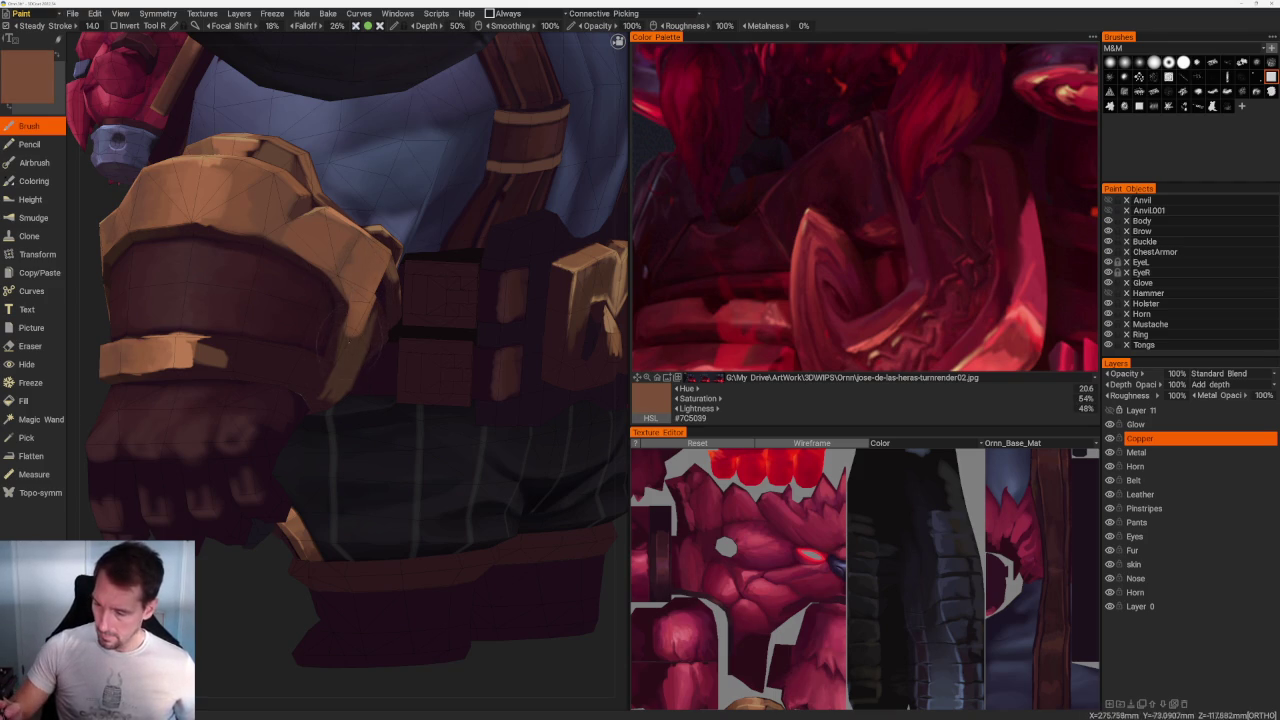
pyautogui.moveTo(184, 366)
pyautogui.mouseDown()
pyautogui.moveTo(232, 352)
pyautogui.moveTo(198, 344)
pyautogui.moveTo(290, 352)
pyautogui.moveTo(310, 372)
pyautogui.mouseUp()
pyautogui.press('v')
pyautogui.press('v')
pyautogui.press('v')
pyautogui.press('v')
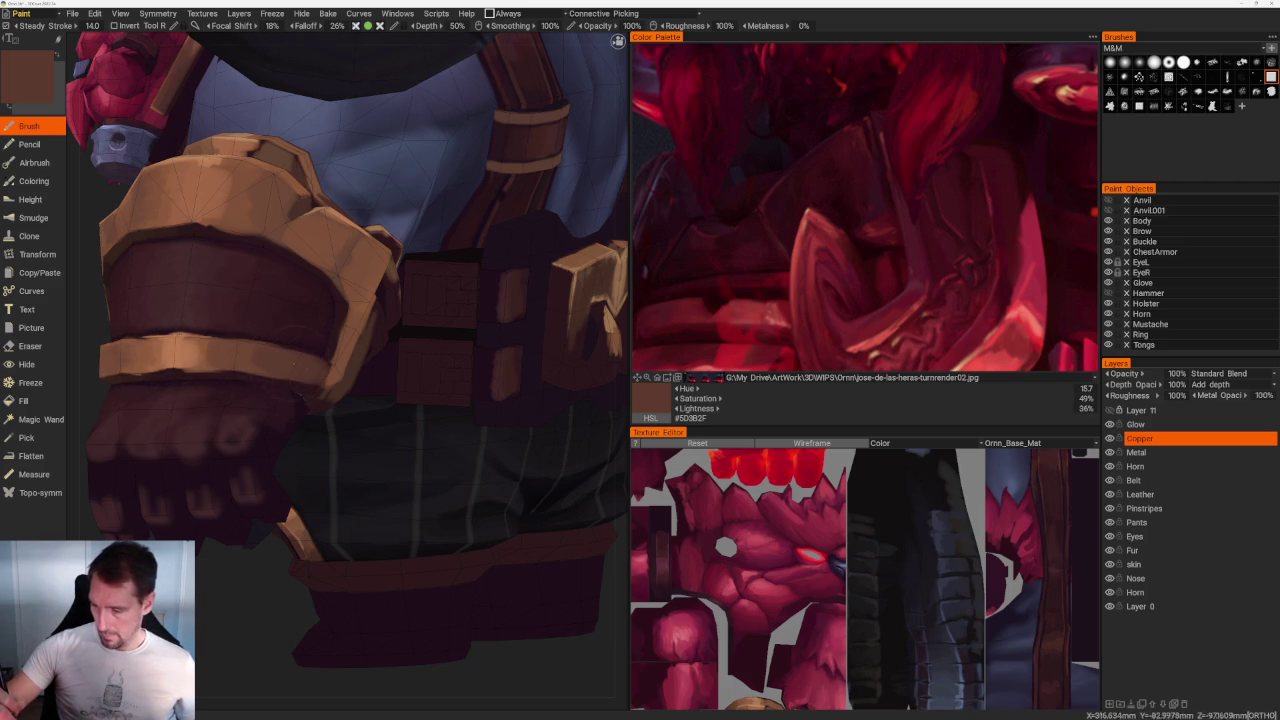
pyautogui.press('v')
pyautogui.press('v')
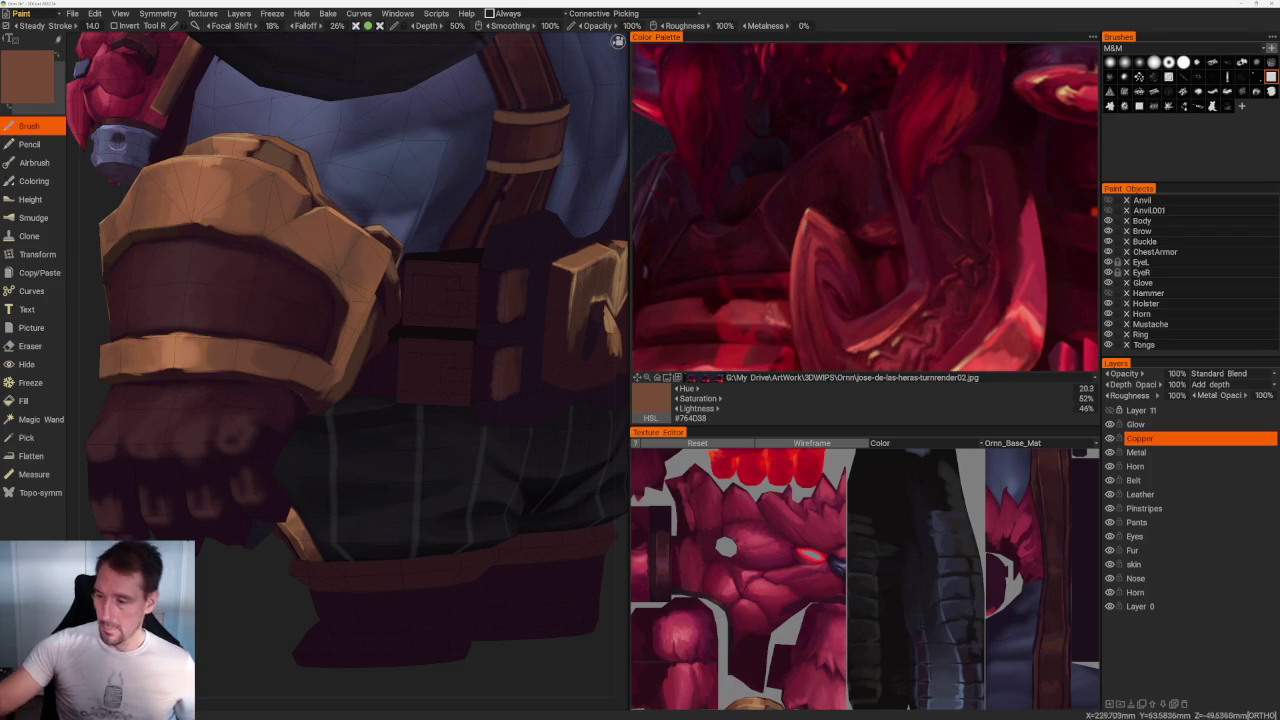
pyautogui.scroll(-2, 306, 196)
pyautogui.scroll(-10, 306, 196)
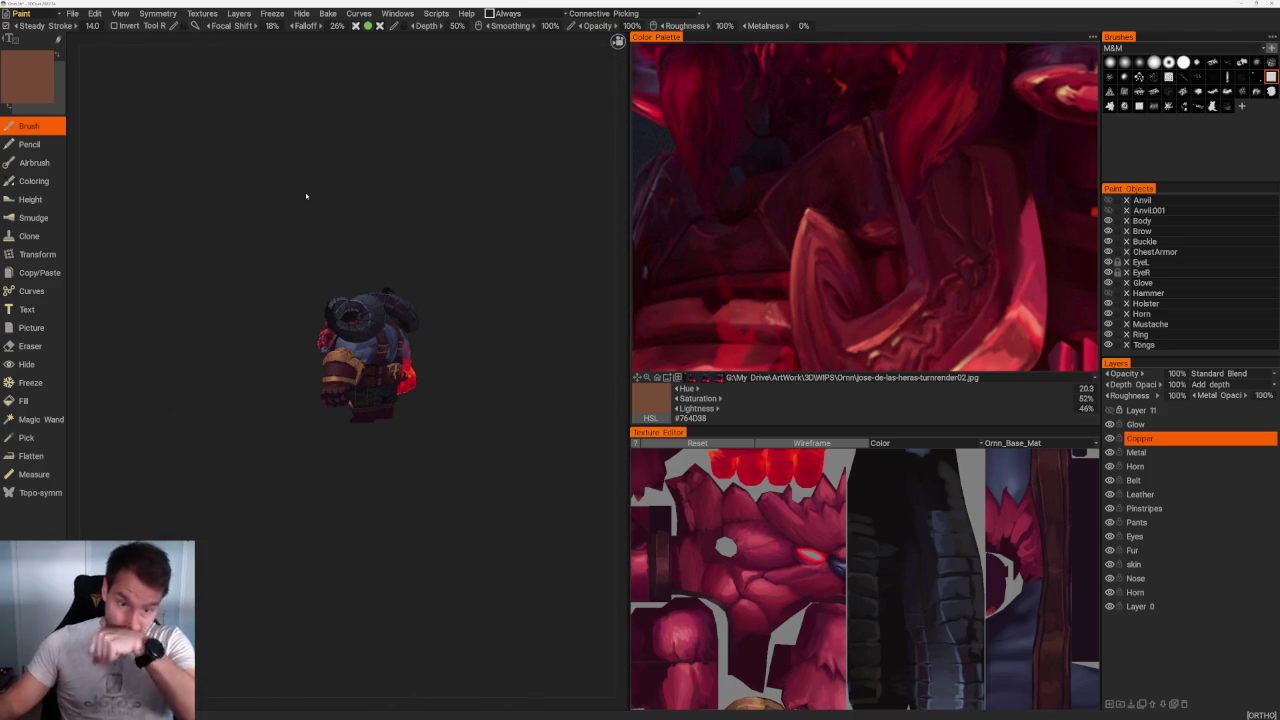
pyautogui.moveTo(446, 314); pyautogui.dragTo(449, 234)
# Step: Sample several browns from the buckle, ending on medium brown #6F4938
pyautogui.scroll(10, 434, 429)
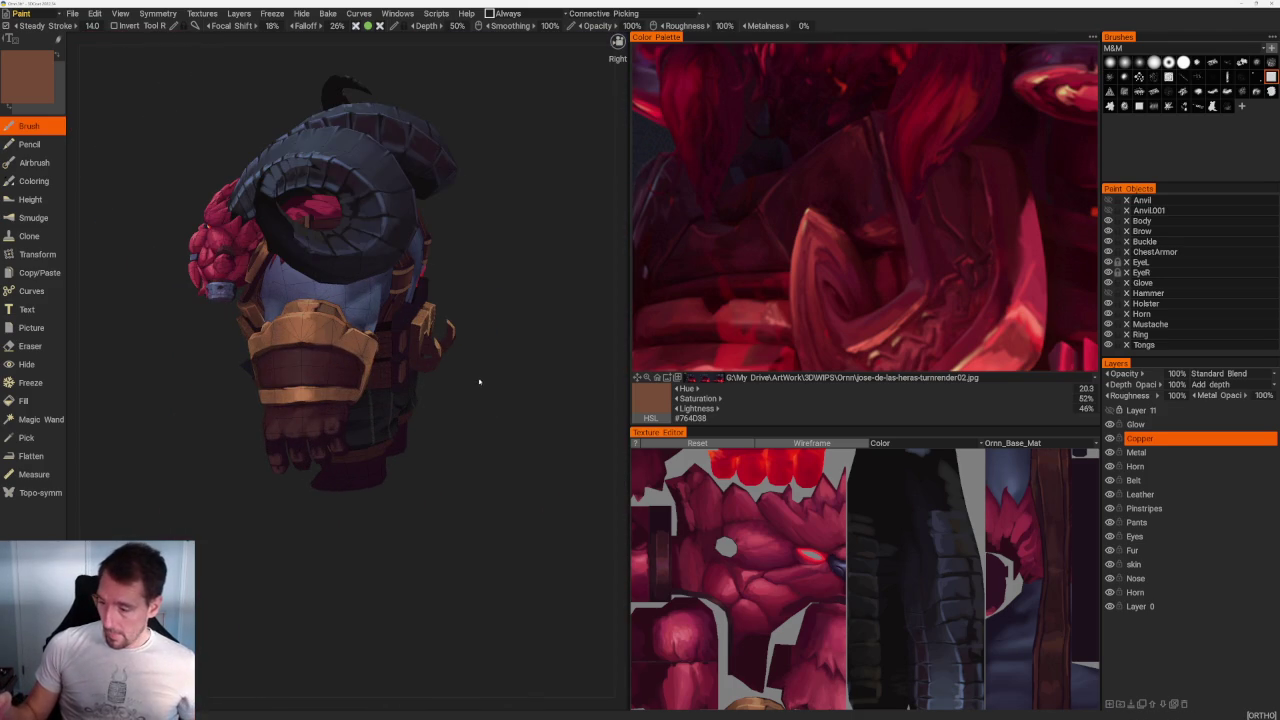
pyautogui.moveTo(477, 382); pyautogui.dragTo(483, 420)
pyautogui.scroll(10, 483, 420)
pyautogui.press('v')
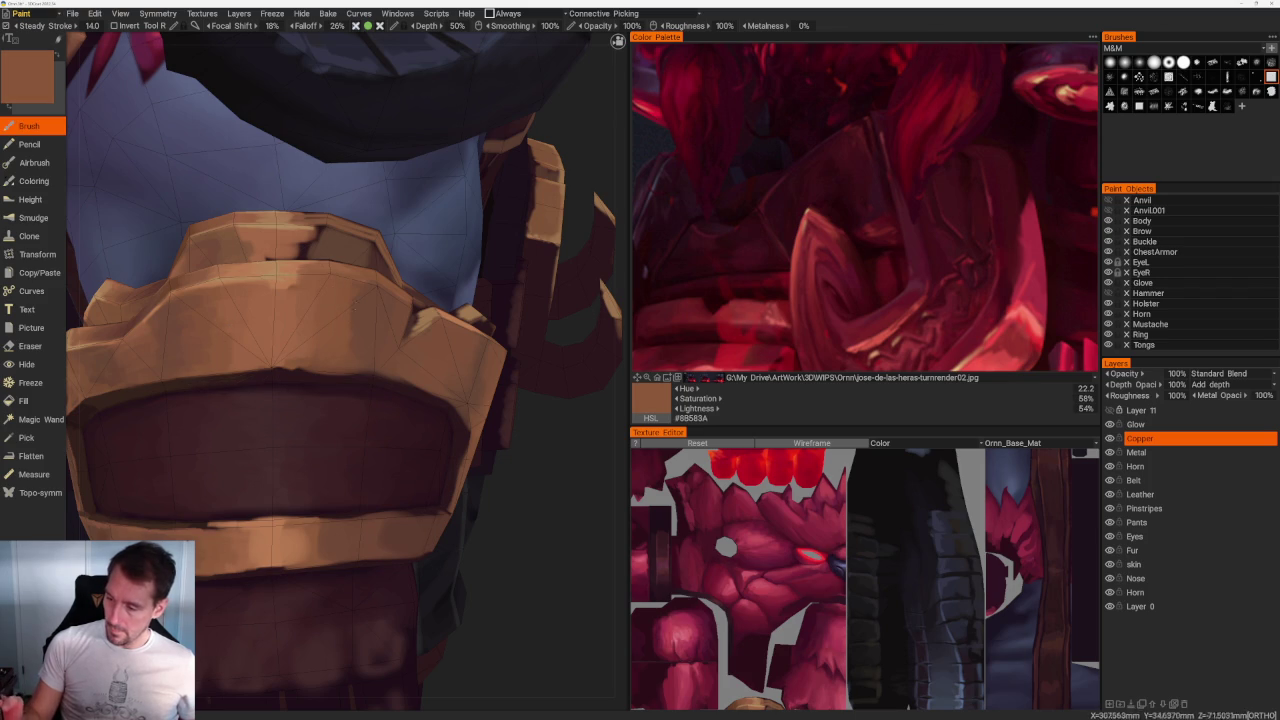
pyautogui.press('v')
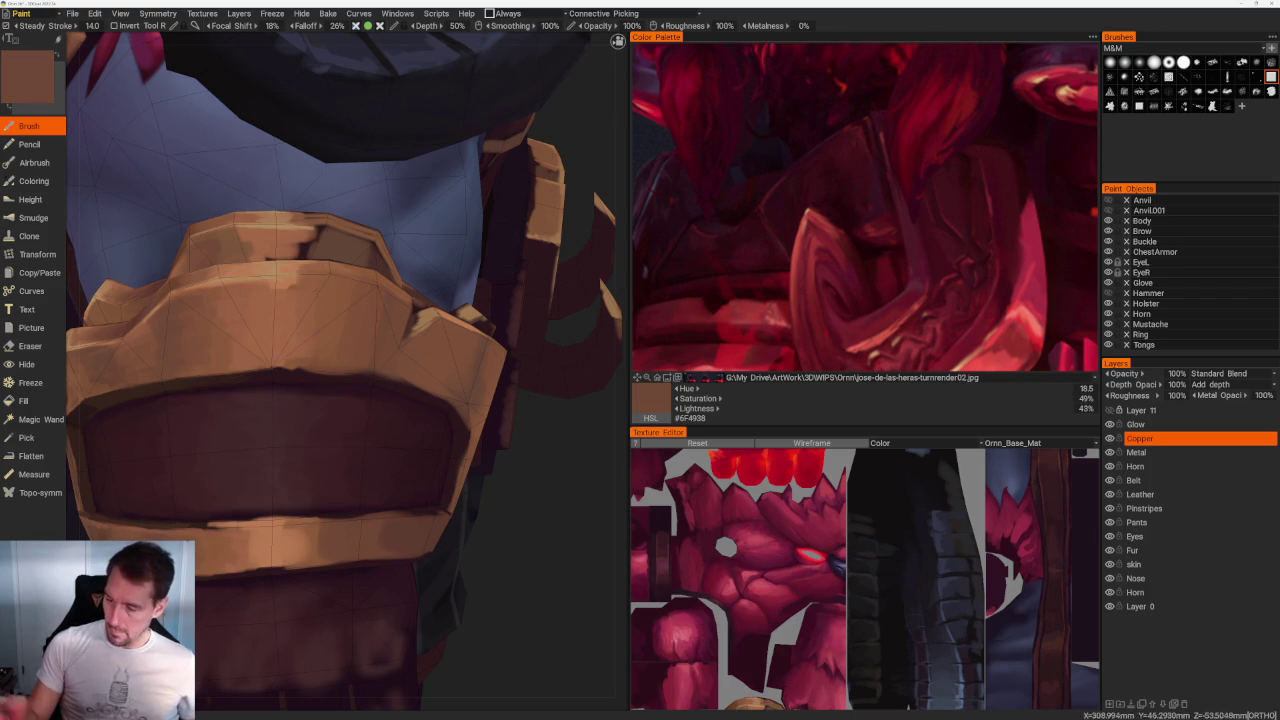
pyautogui.press('v')
# Step: Zoom out and orbit to a frontal view of the whole character
pyautogui.scroll(-10, 306, 200)
pyautogui.moveTo(306, 200)
pyautogui.mouseDown()
pyautogui.moveTo(314, 220)
pyautogui.moveTo(326, 211)
pyautogui.mouseUp()
pyautogui.moveTo(463, 434); pyautogui.dragTo(520, 417)
pyautogui.scroll(5, 500, 460)
pyautogui.moveTo(482, 503)
pyautogui.mouseDown()
pyautogui.moveTo(537, 517)
pyautogui.moveTo(520, 448)
pyautogui.moveTo(480, 423)
pyautogui.moveTo(526, 437)
pyautogui.mouseUp()
pyautogui.scroll(3, 537, 559)
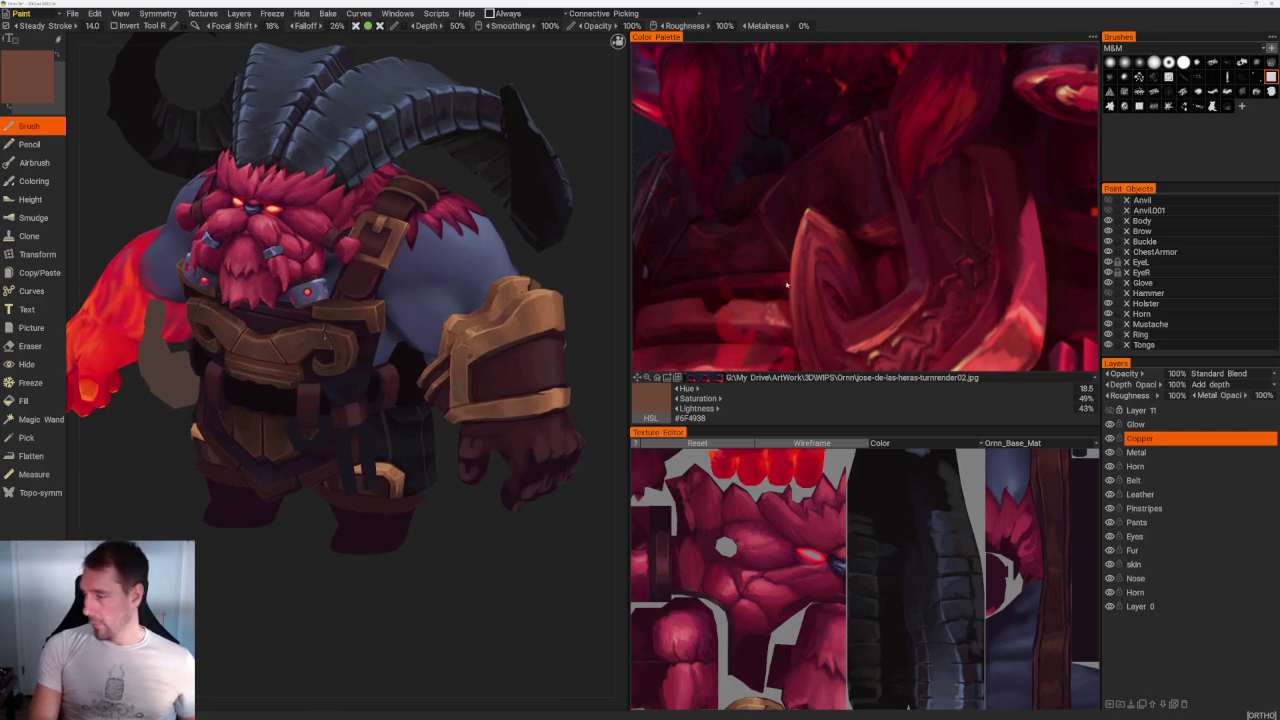
pyautogui.scroll(3, 935, 124)
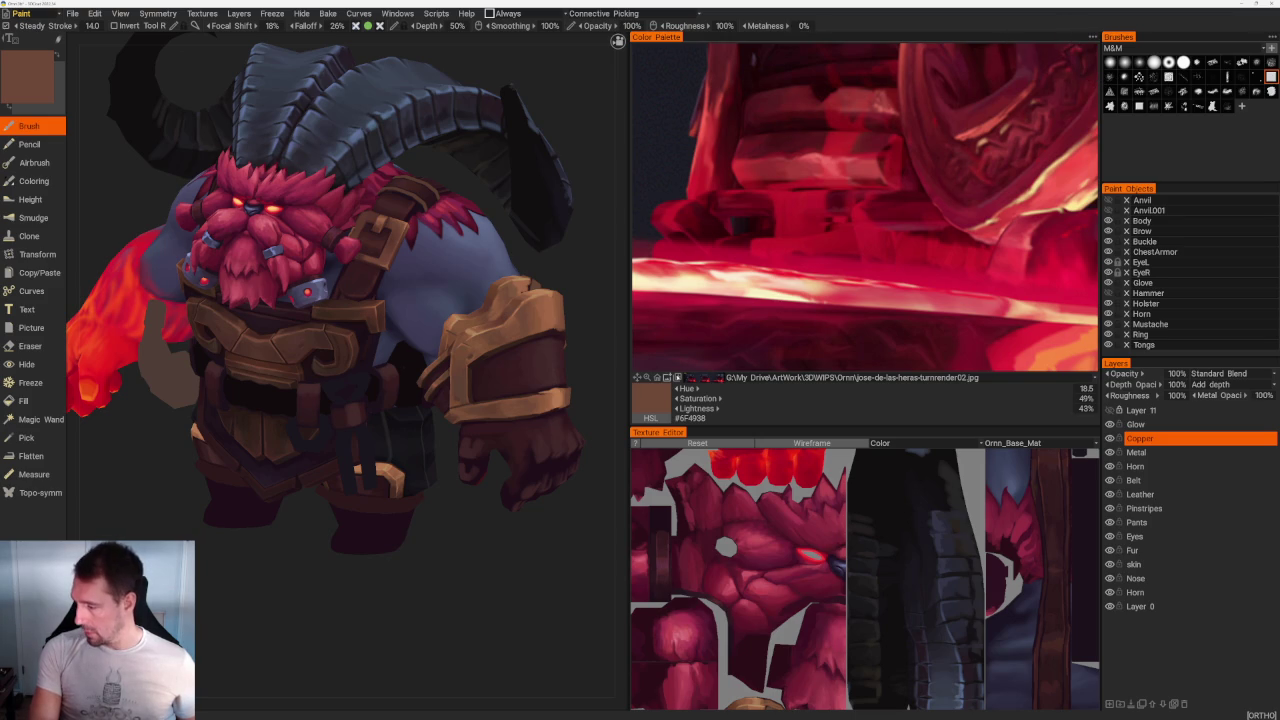
# Step: Load Screenshot 2025-12-09 110427.png as the Color Palette reference image
pyautogui.click(721, 377)
pyautogui.click(688, 253)
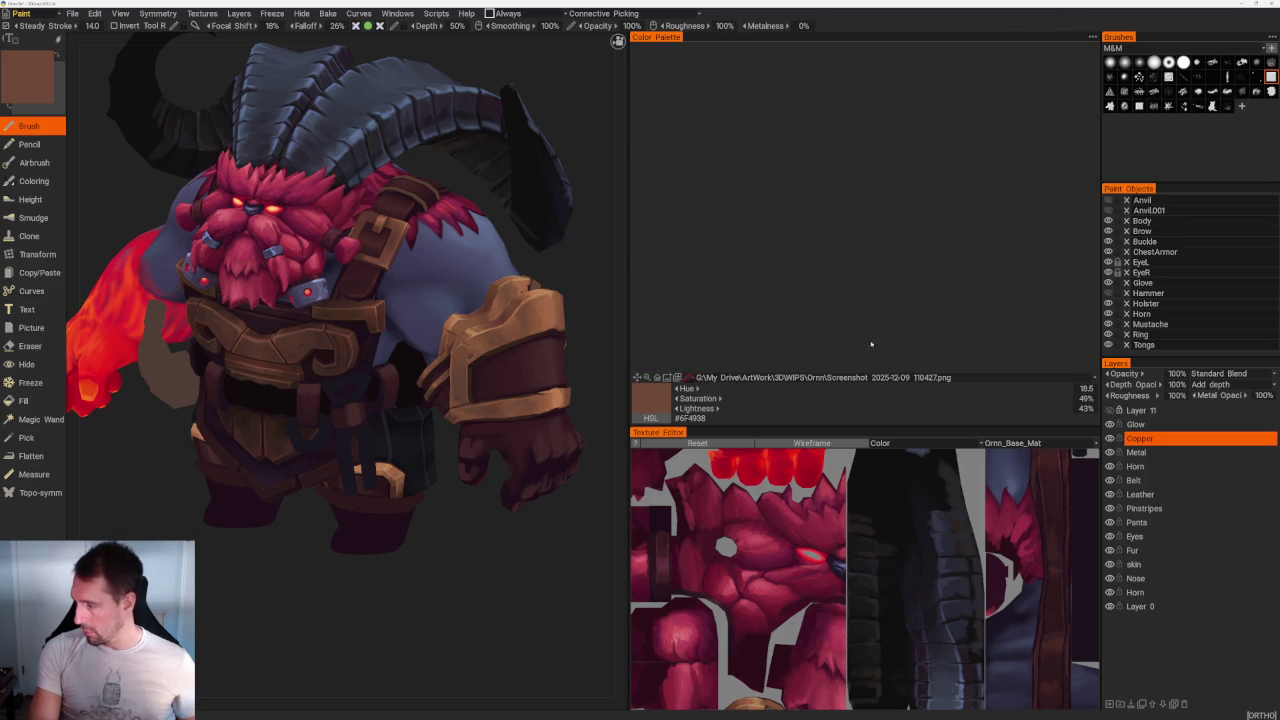
pyautogui.scroll(2, 826, 308)
pyautogui.scroll(2, 826, 308)
pyautogui.scroll(-2, 826, 308)
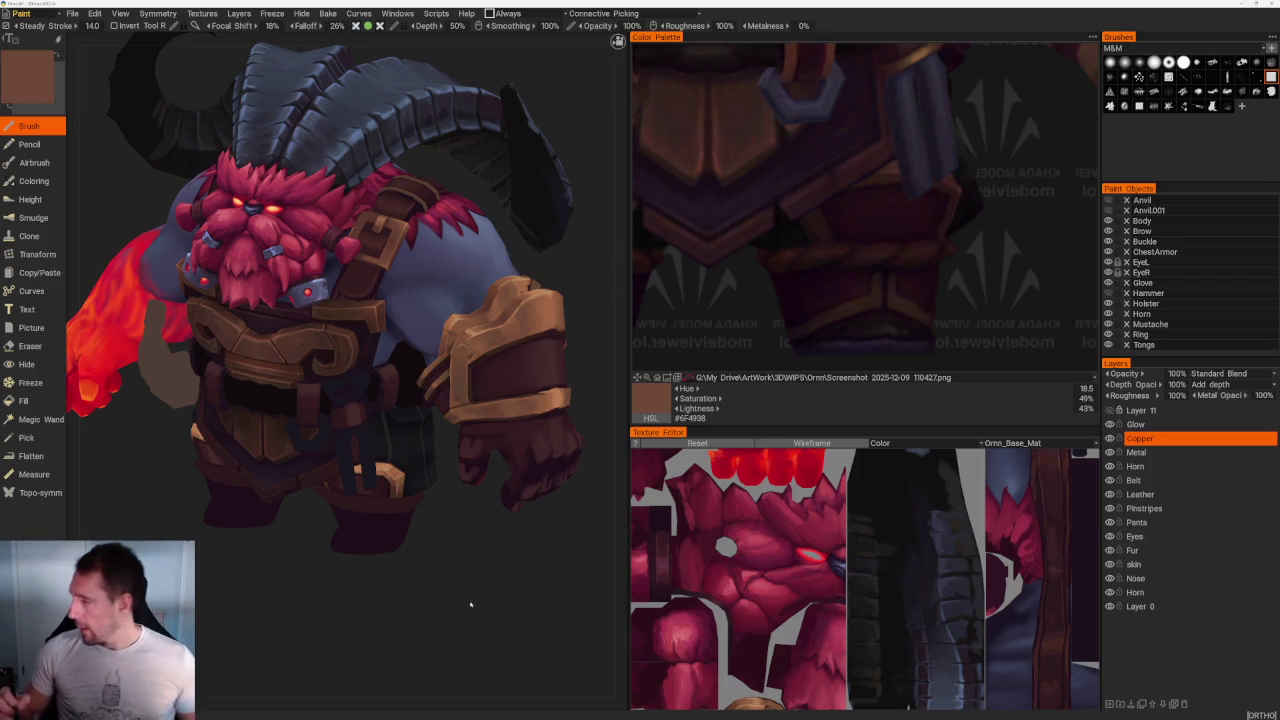
# Step: View the character from below and make the Leather layer active
pyautogui.moveTo(470, 500); pyautogui.dragTo(505, 570, button='middle')
pyautogui.scroll(3, 505, 570)
pyautogui.scroll(2, 551, 514)
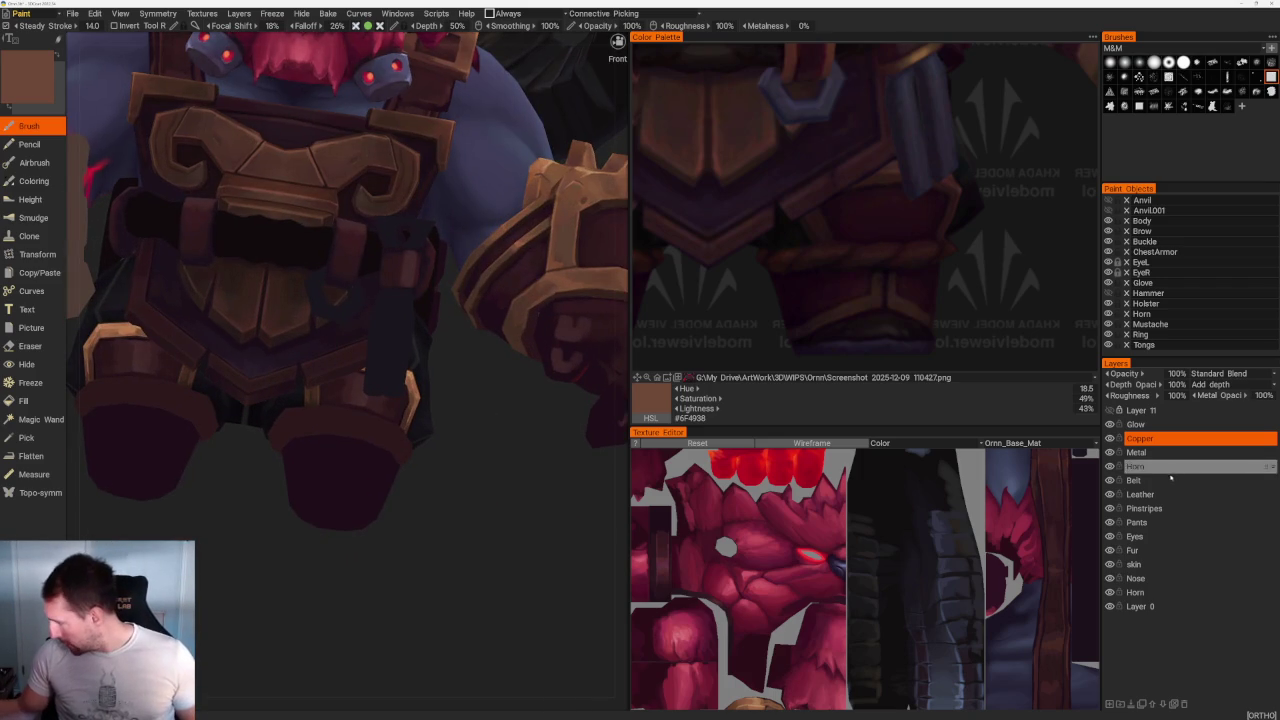
pyautogui.click(1140, 494)
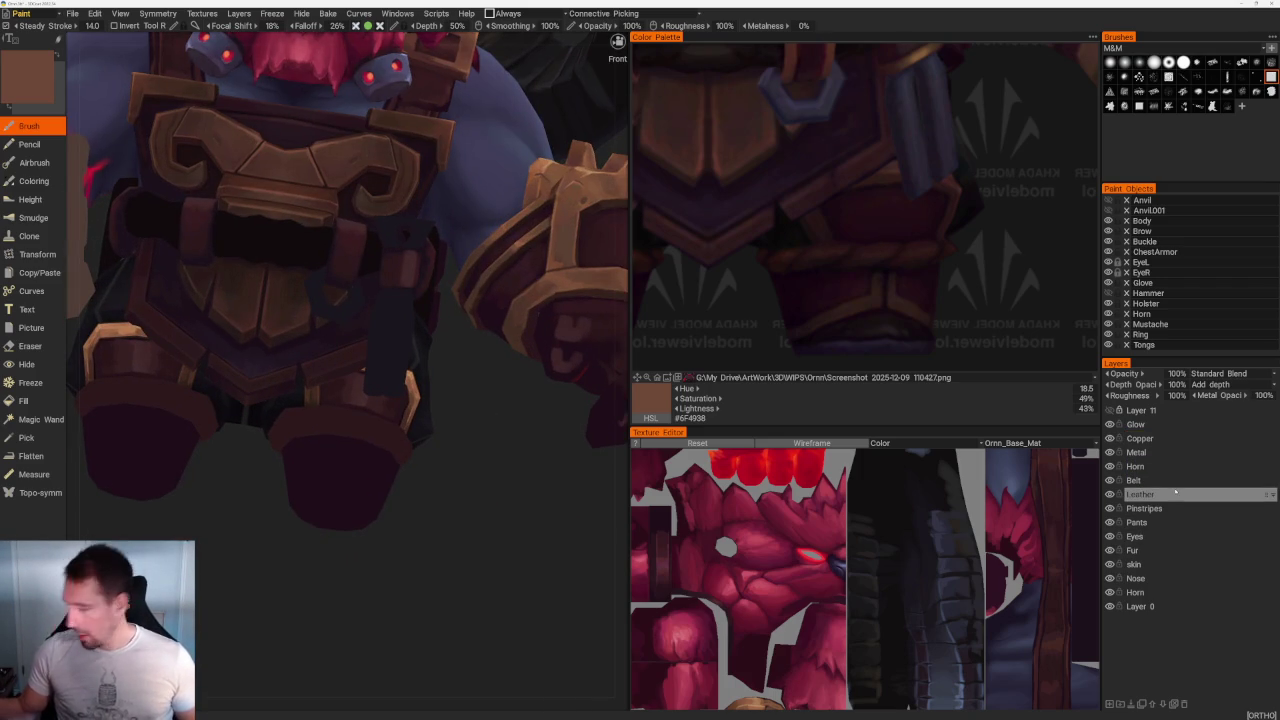
# Step: Paint leather colour onto the lower armour piece beside the belt
pyautogui.scroll(3, 428, 514)
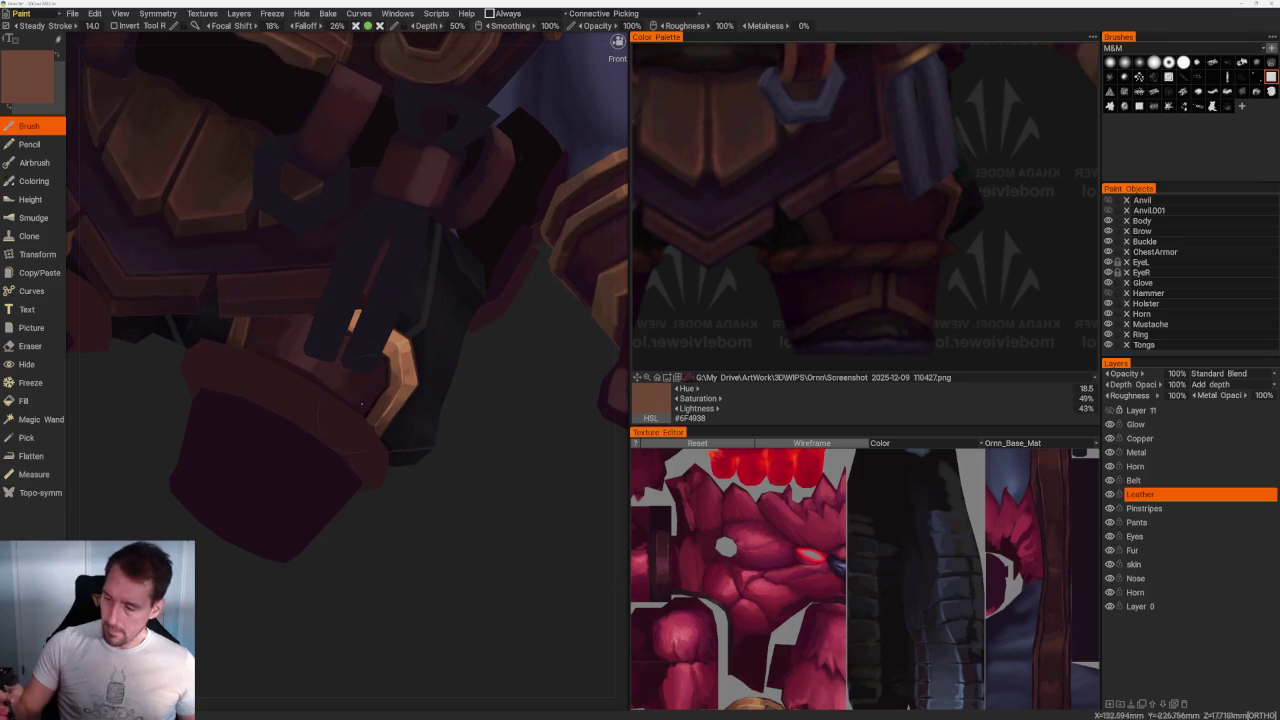
pyautogui.moveTo(443, 514); pyautogui.dragTo(327, 374, button='middle')
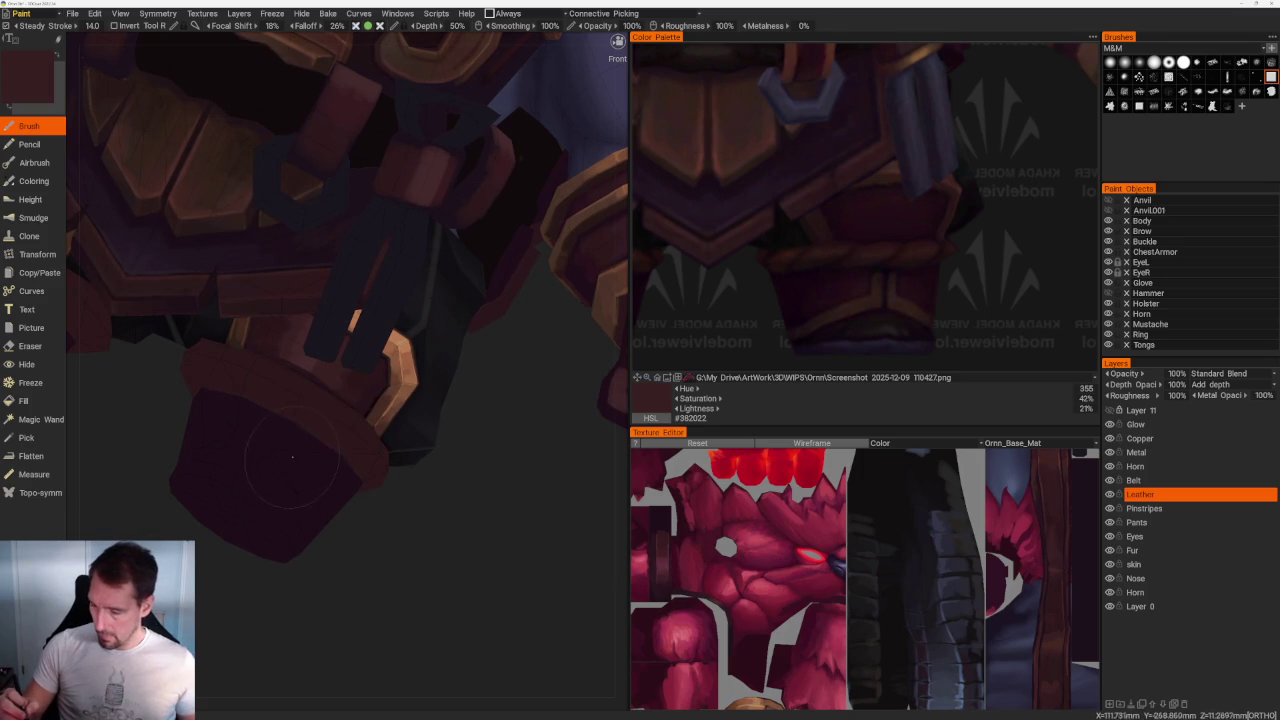
pyautogui.moveTo(292, 448); pyautogui.dragTo(305, 459)
pyautogui.scroll(-5, 420, 560)
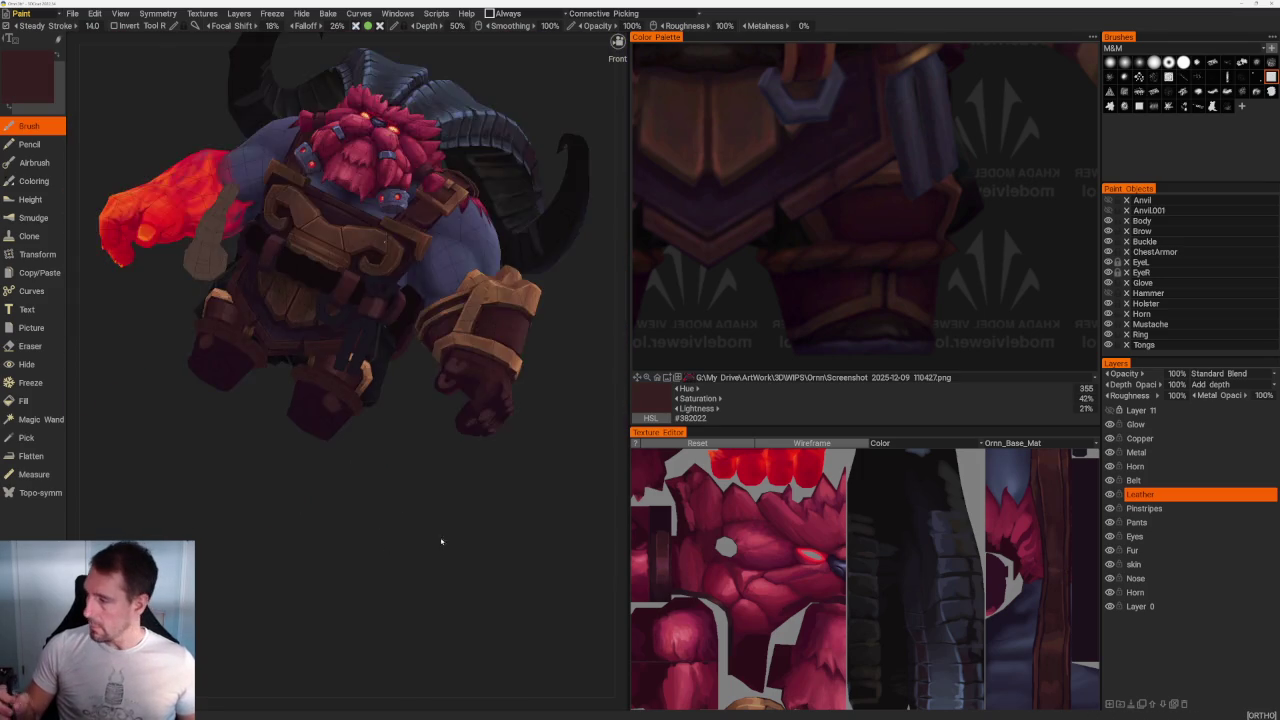
pyautogui.moveTo(411, 412); pyautogui.dragTo(449, 523, button='middle')
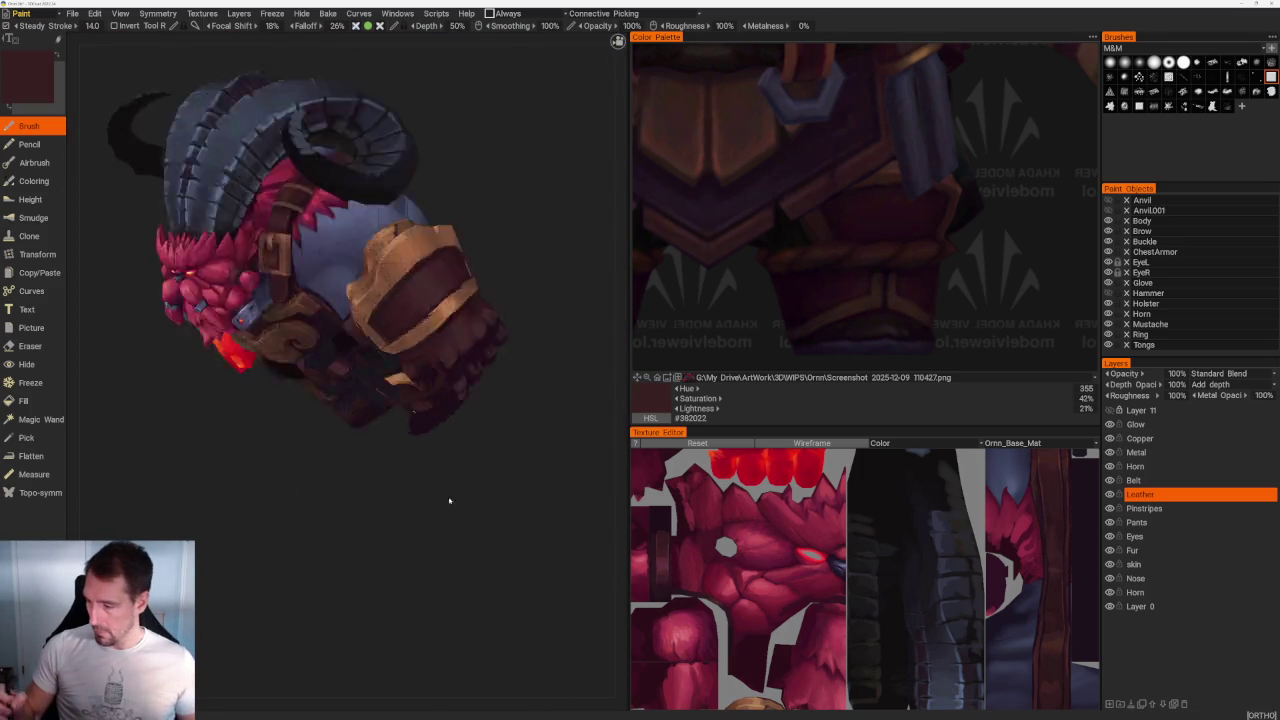
pyautogui.scroll(3, 449, 540)
pyautogui.scroll(3, 446, 502)
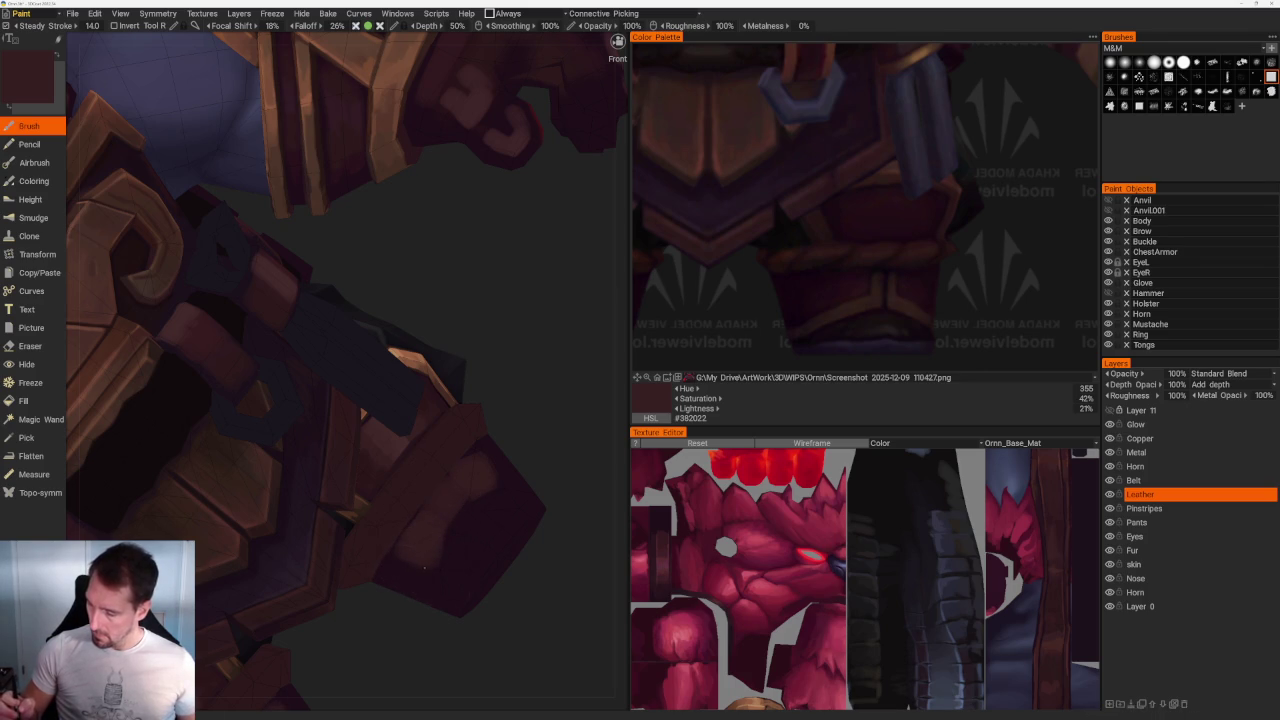
pyautogui.moveTo(480, 533); pyautogui.dragTo(406, 412, button='middle')
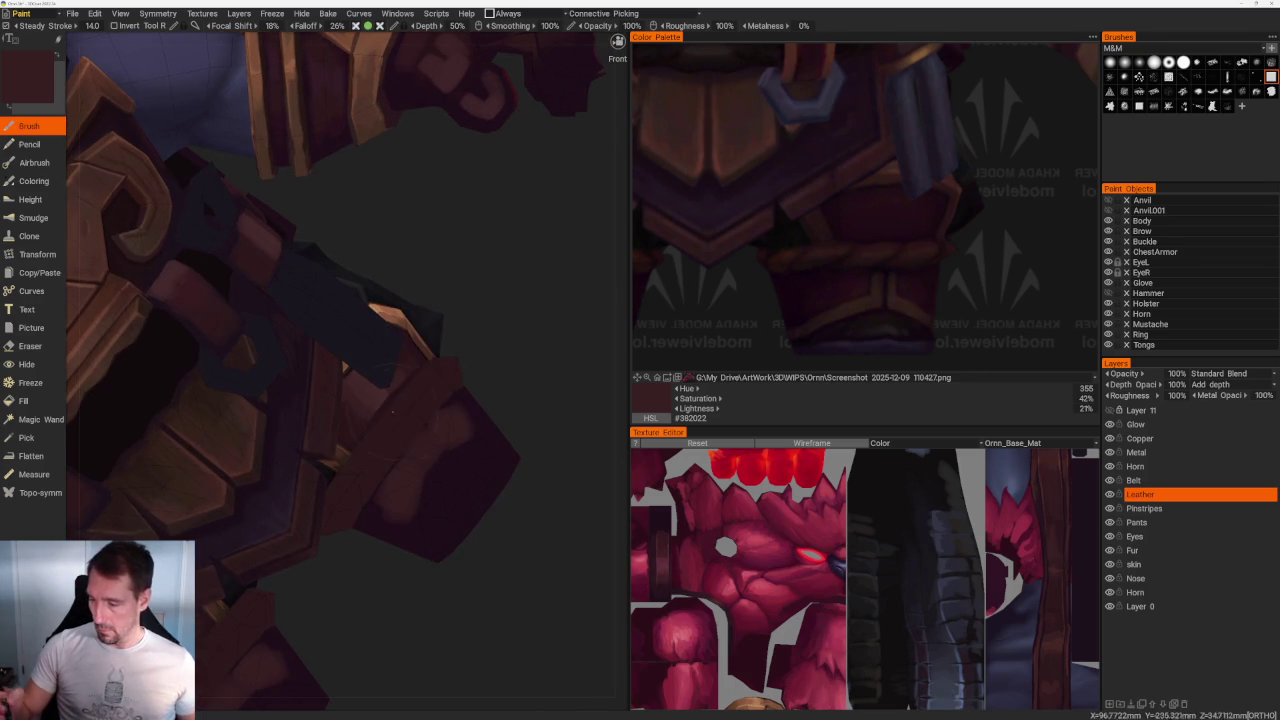
# Step: Sample several leather reds from the model, settling on a darker shading tone
pyautogui.press('v')
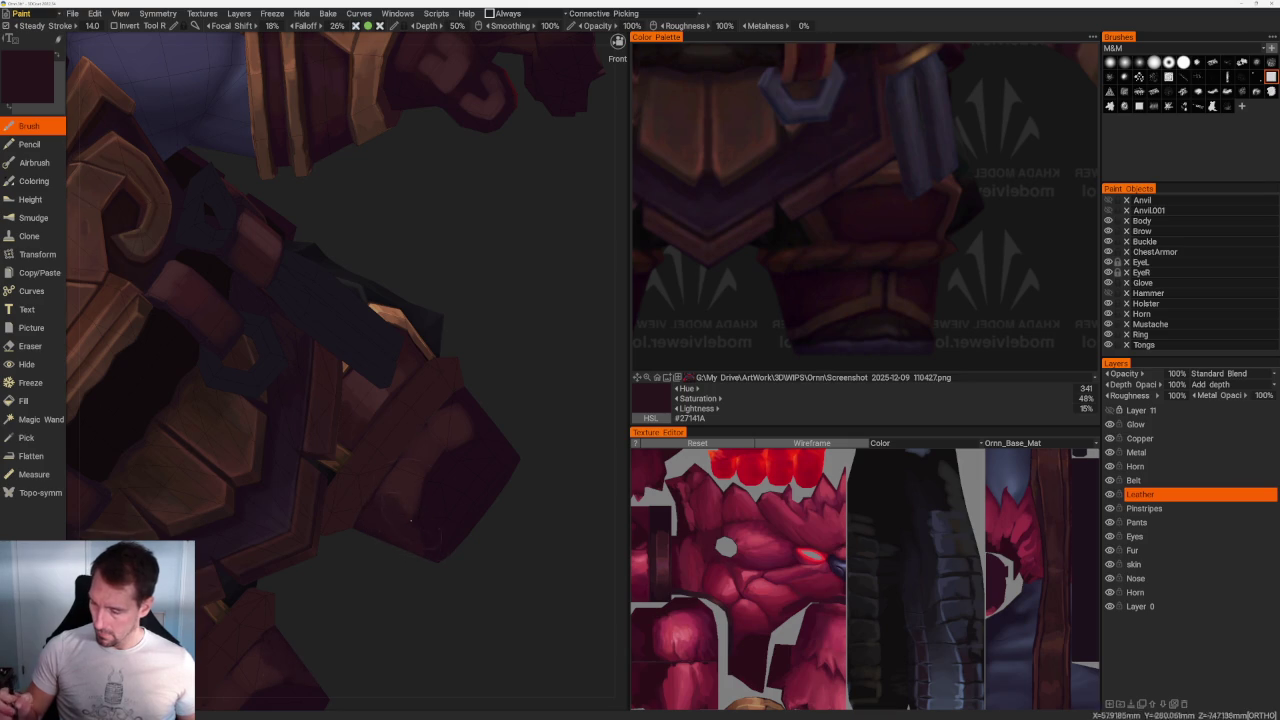
pyautogui.press('v')
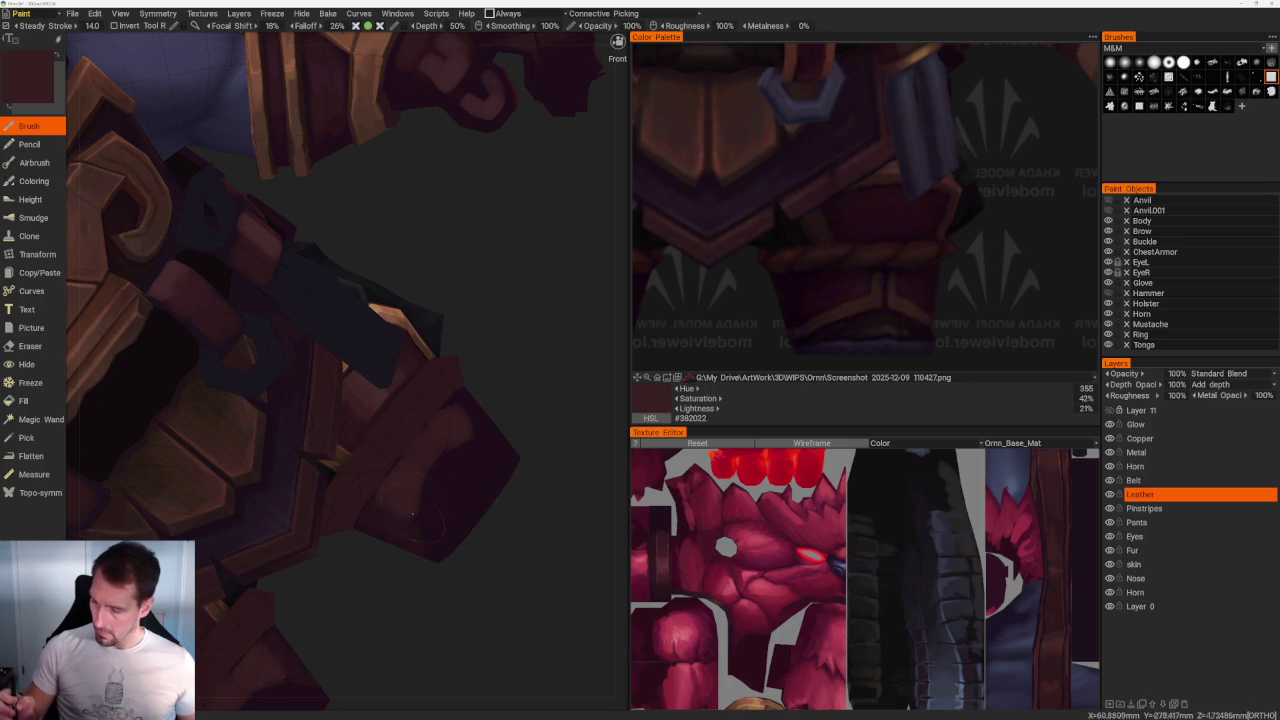
pyautogui.press('v')
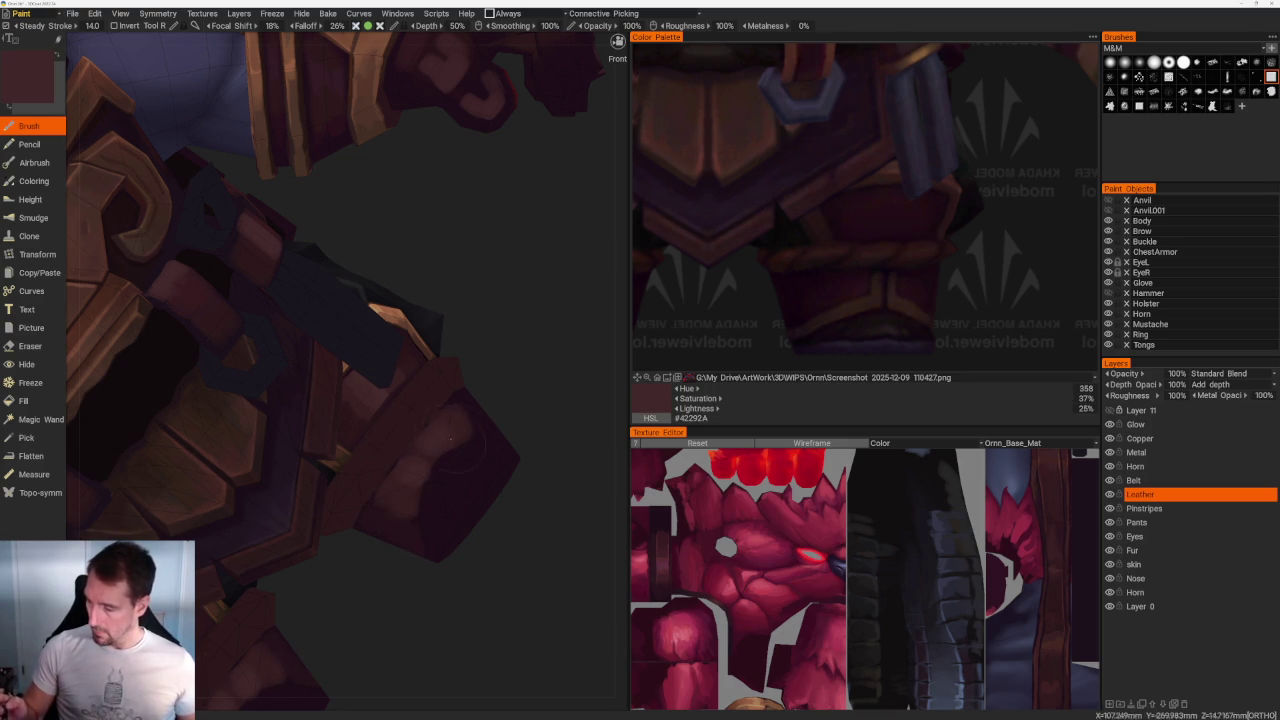
pyautogui.press('v')
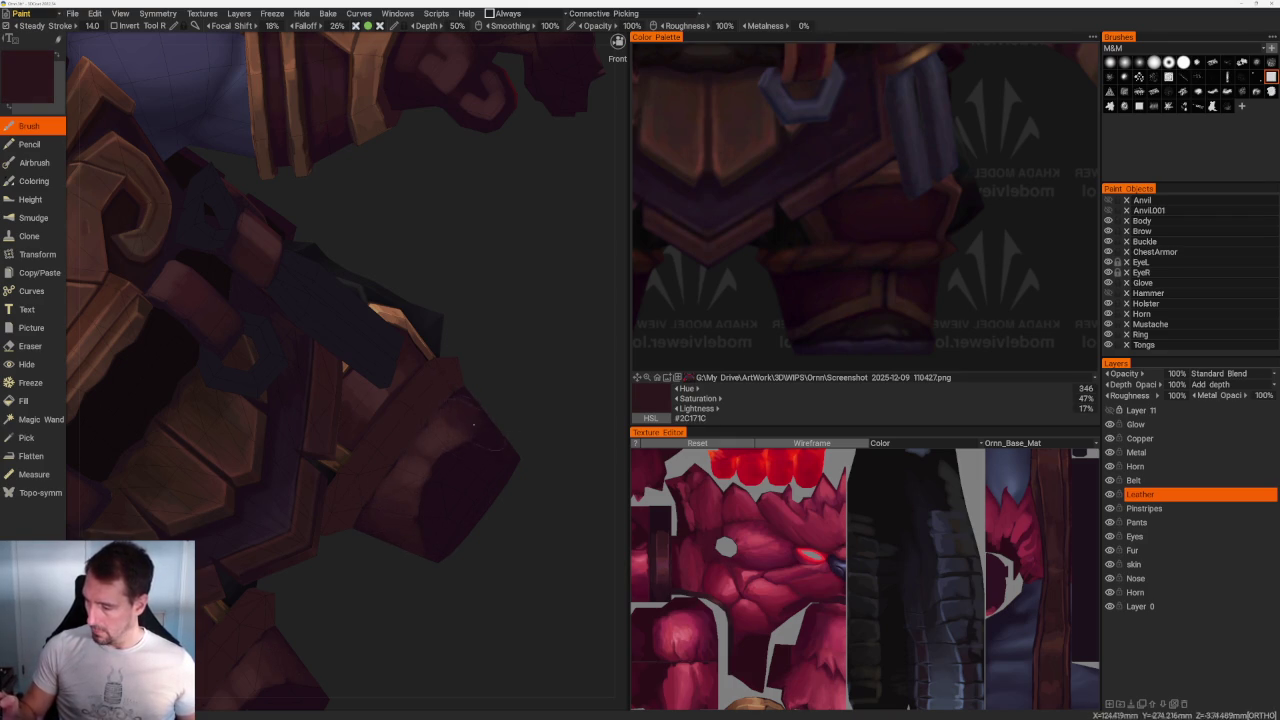
pyautogui.press('v')
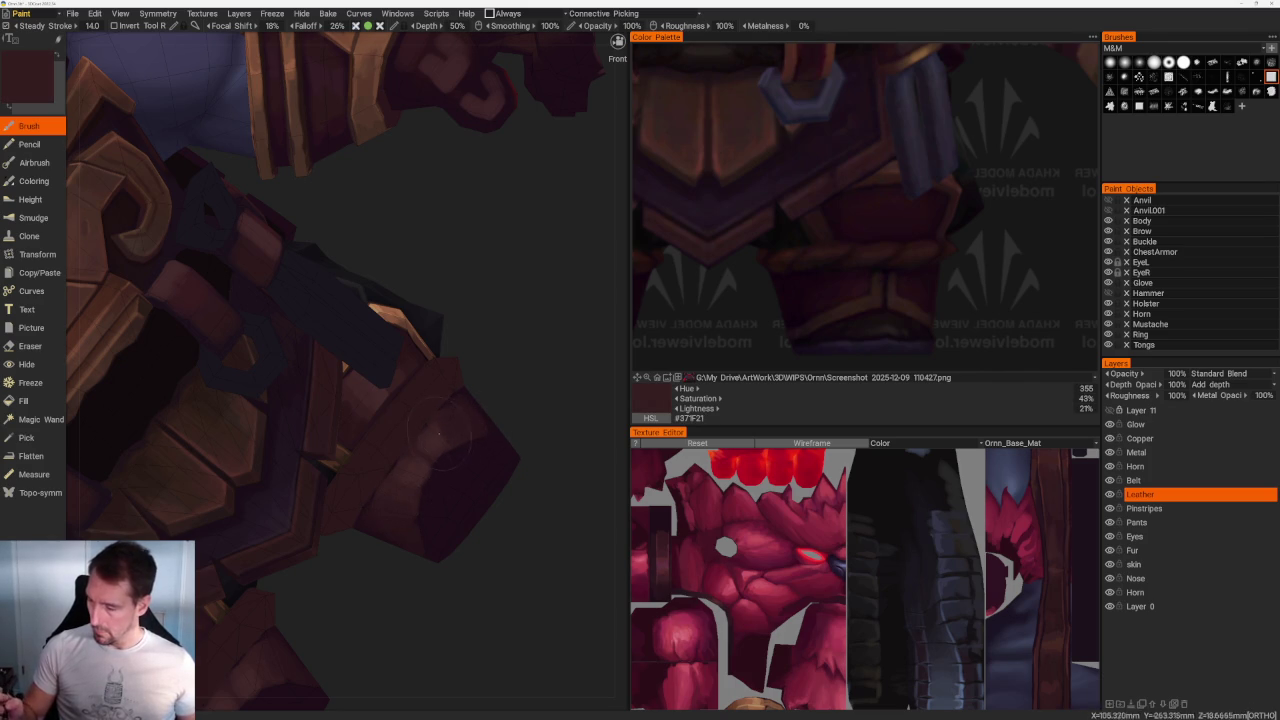
# Step: Turn the view toward the holster and pick a darker shadow shade
pyautogui.scroll(-6, 443, 440)
pyautogui.moveTo(446, 329)
pyautogui.mouseDown()
pyautogui.moveTo(471, 371)
pyautogui.moveTo(443, 443)
pyautogui.mouseUp()
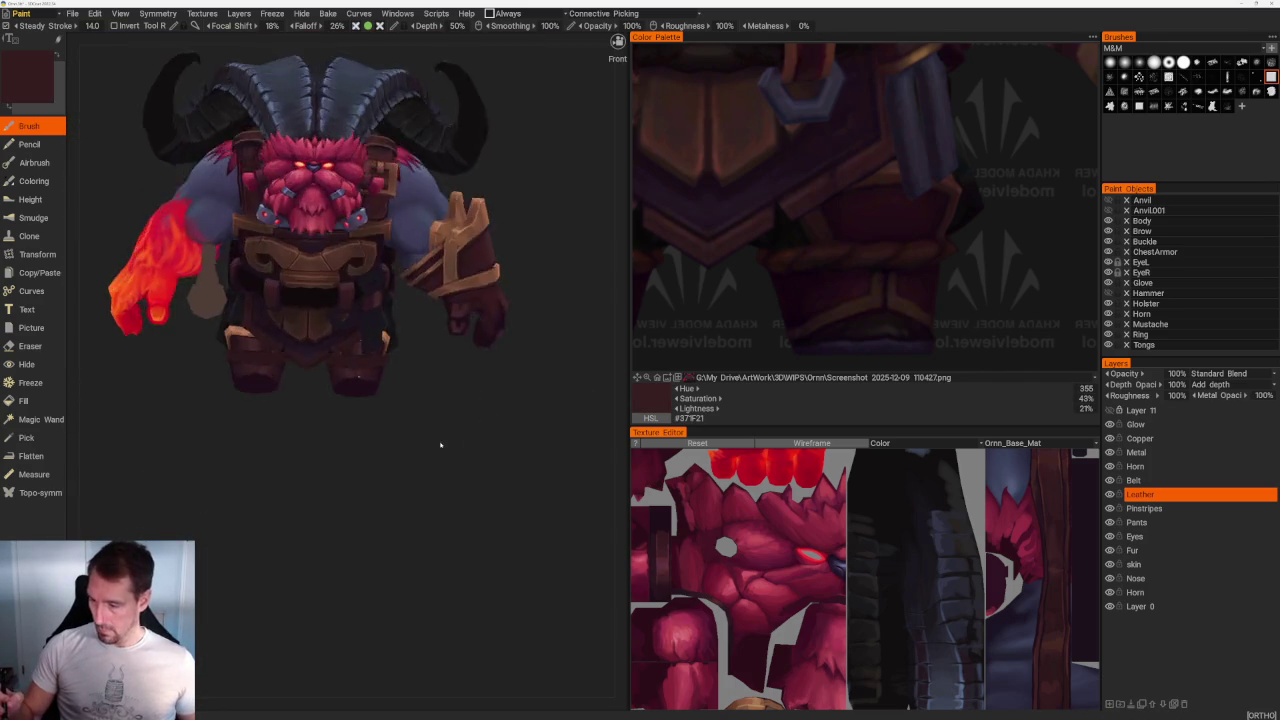
pyautogui.scroll(4, 480, 481)
pyautogui.moveTo(480, 481)
pyautogui.mouseDown()
pyautogui.moveTo(449, 486)
pyautogui.moveTo(491, 503)
pyautogui.moveTo(443, 437)
pyautogui.mouseUp()
pyautogui.scroll(3, 528, 558)
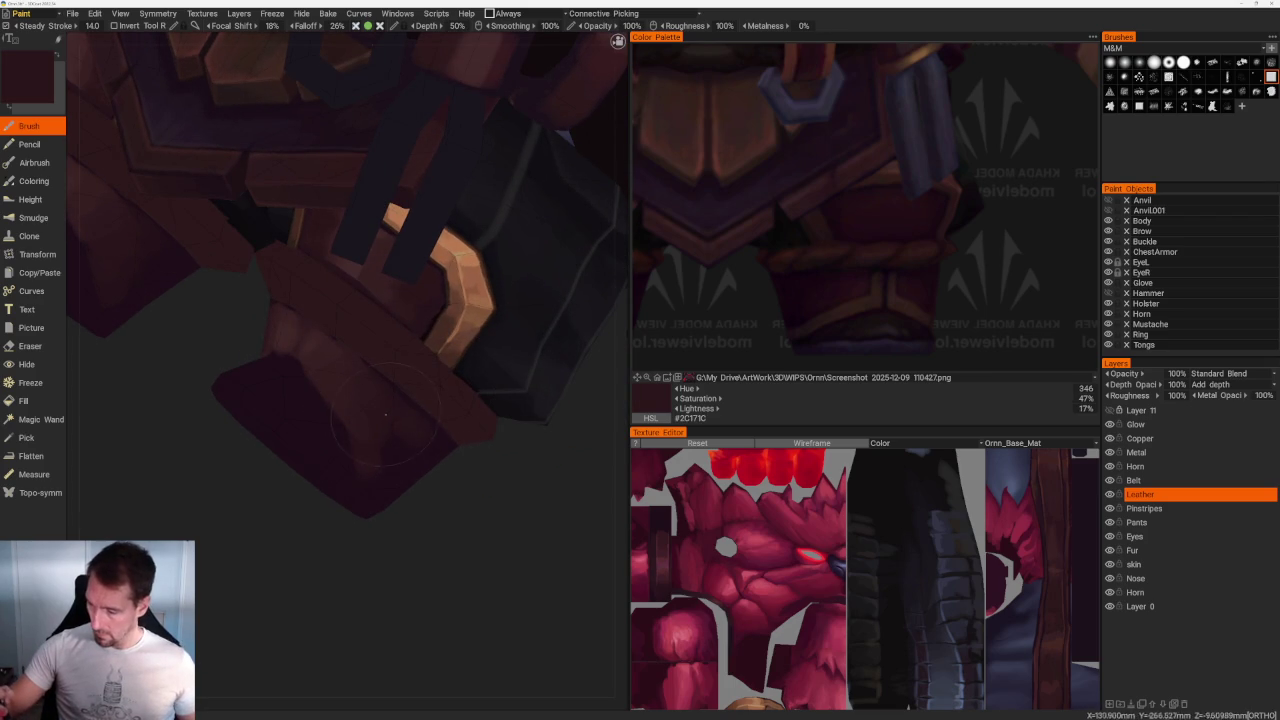
pyautogui.press('v')
pyautogui.moveTo(379, 395); pyautogui.dragTo(429, 491)
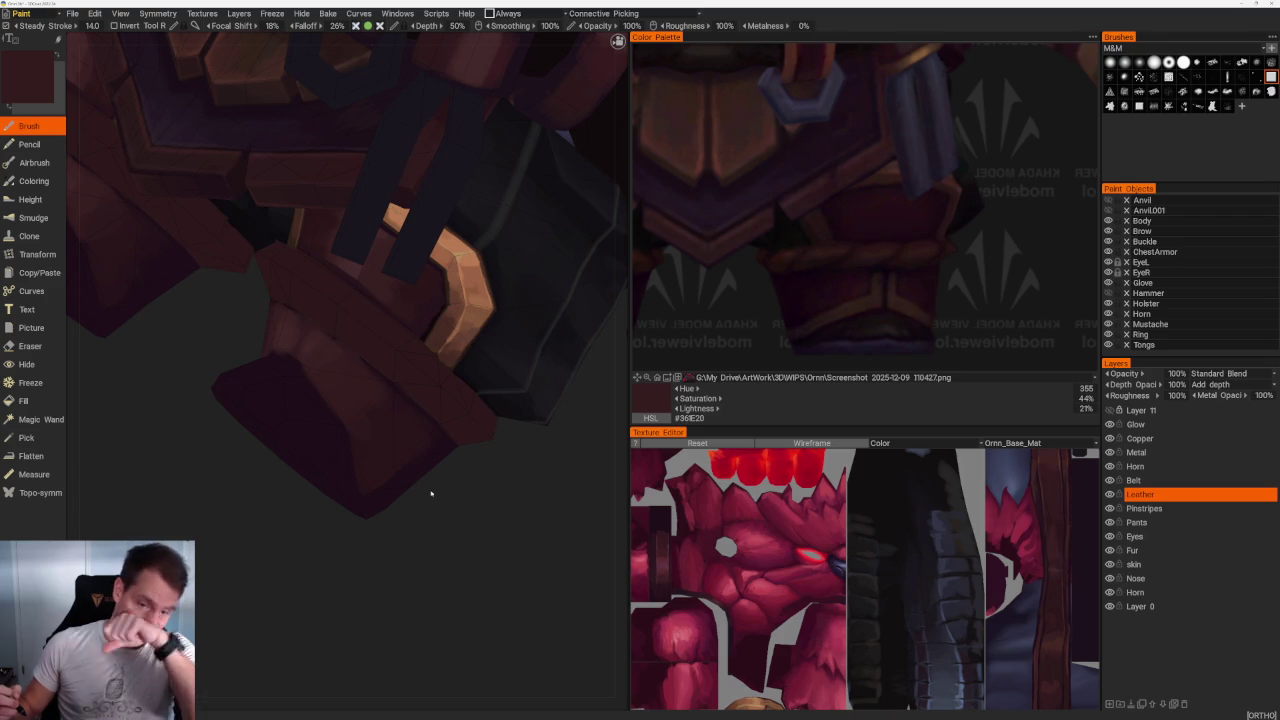
pyautogui.scroll(3, 349, 573)
pyautogui.moveTo(349, 573)
pyautogui.mouseDown()
pyautogui.moveTo(486, 509)
pyautogui.moveTo(272, 480)
pyautogui.mouseUp()
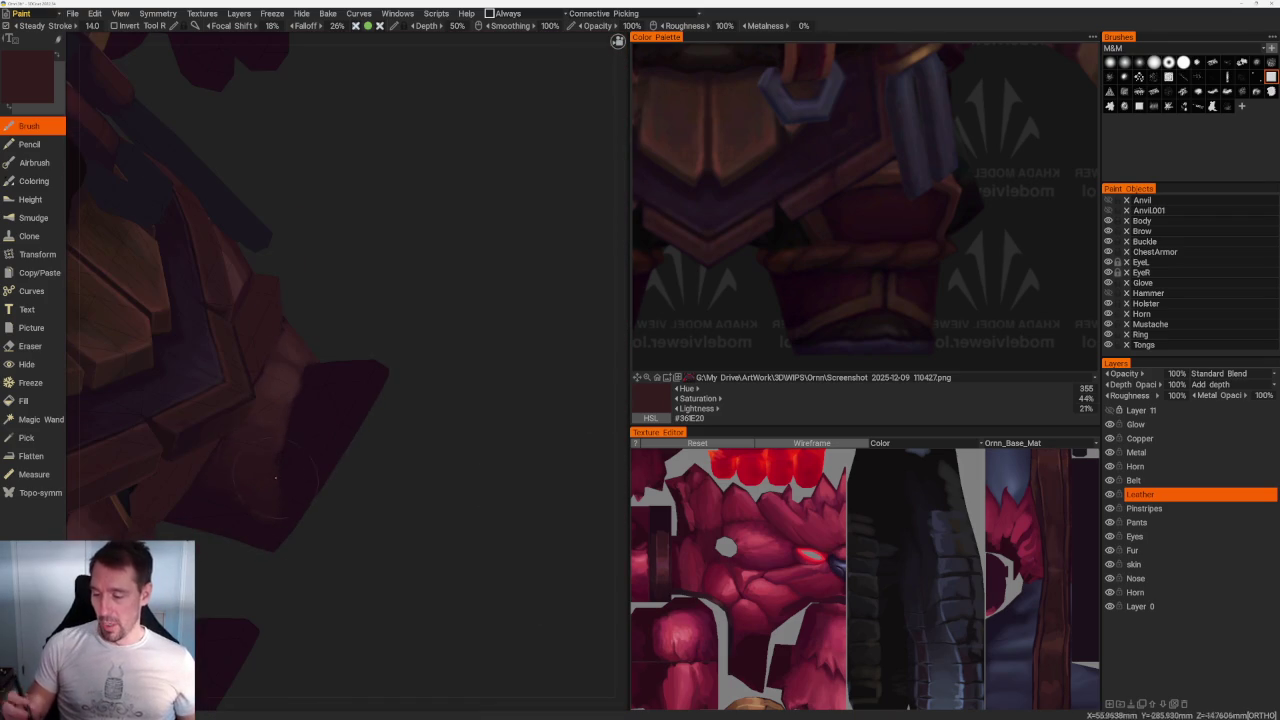
pyautogui.press('v')
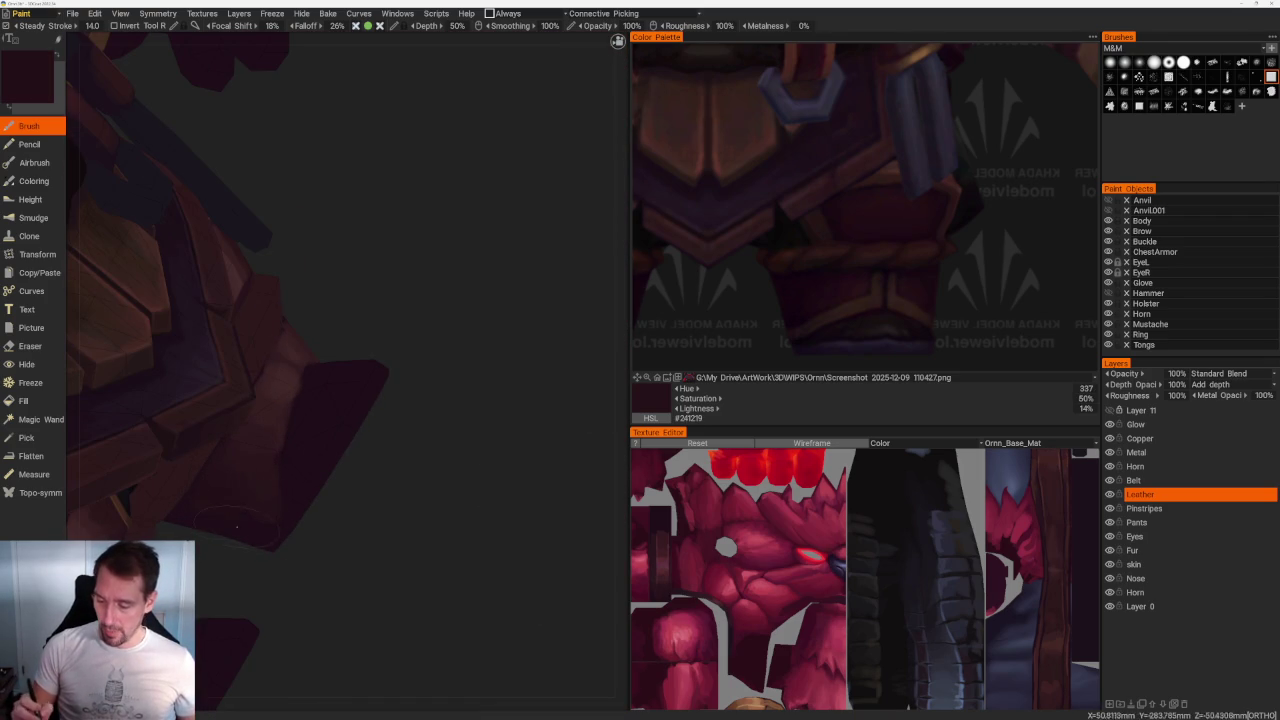
# Step: Paint a dark vertical crease down the holster leather flap, darkening its right edge
pyautogui.moveTo(486, 476)
pyautogui.mouseDown()
pyautogui.moveTo(491, 557)
pyautogui.moveTo(285, 372)
pyautogui.mouseUp()
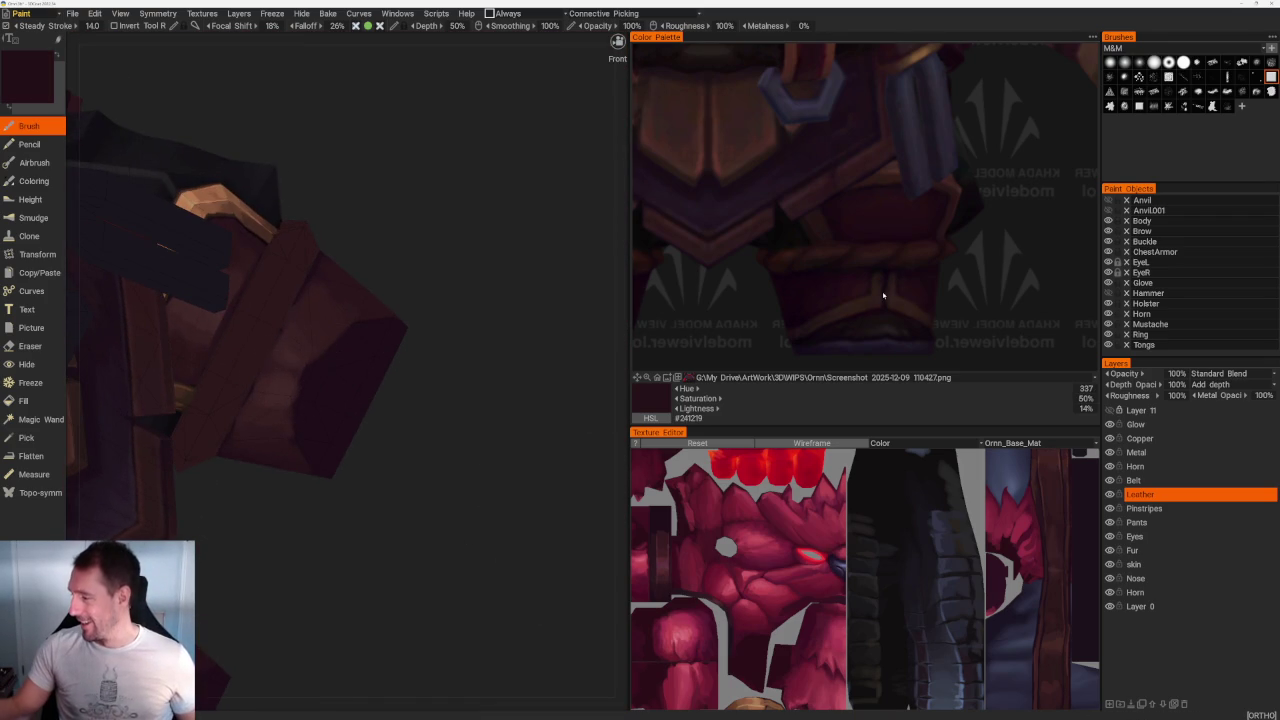
pyautogui.scroll(3, 466, 409)
pyautogui.scroll(3, 341, 350)
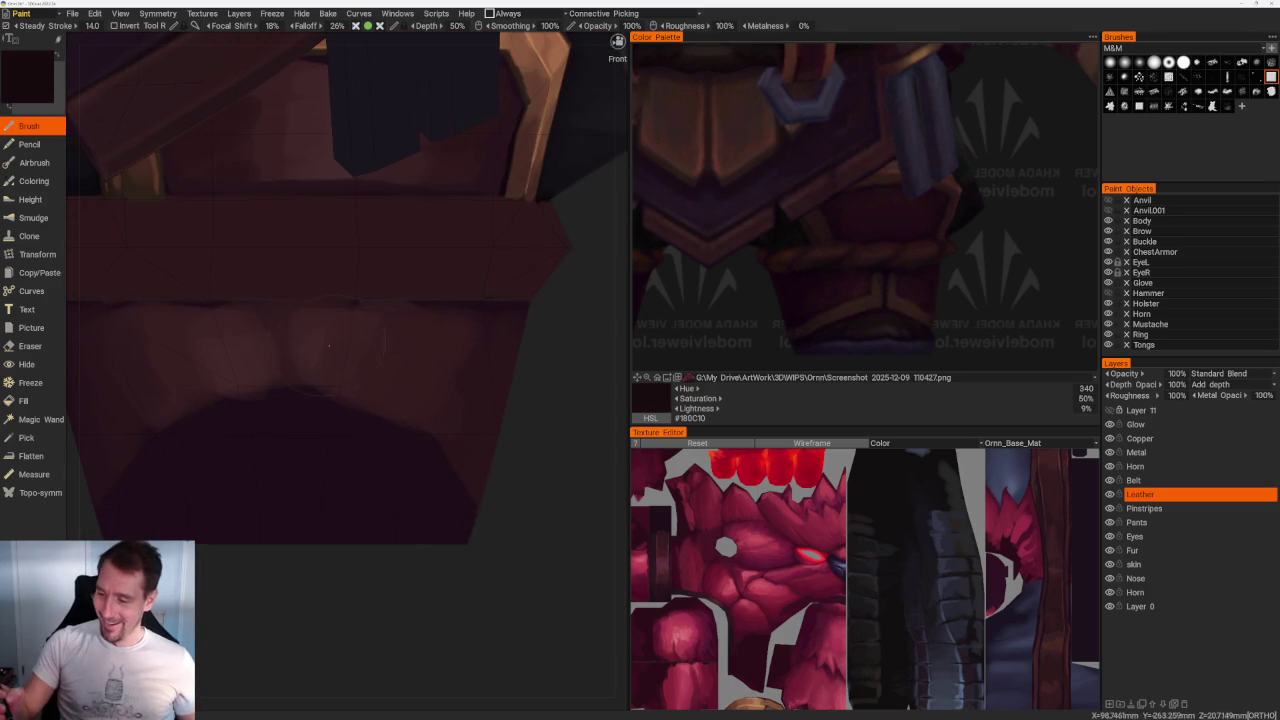
pyautogui.moveTo(293, 307); pyautogui.dragTo(295, 383)
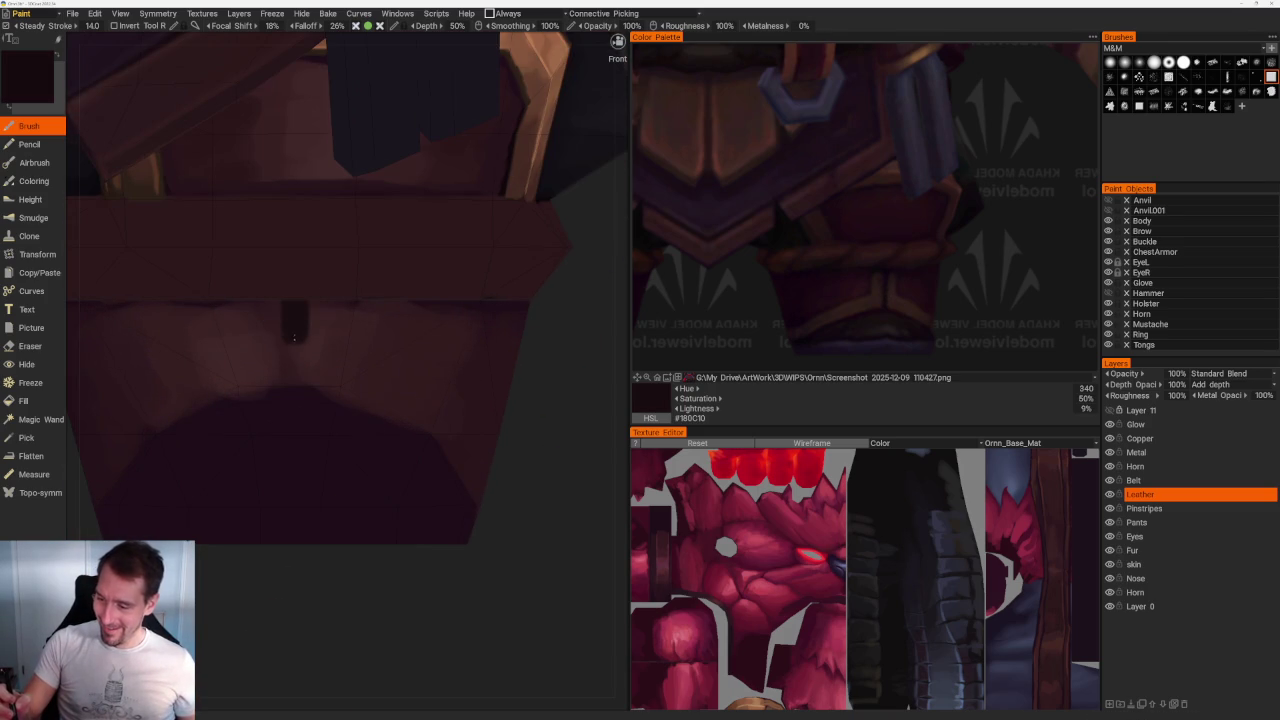
pyautogui.scroll(-2, 397, 563)
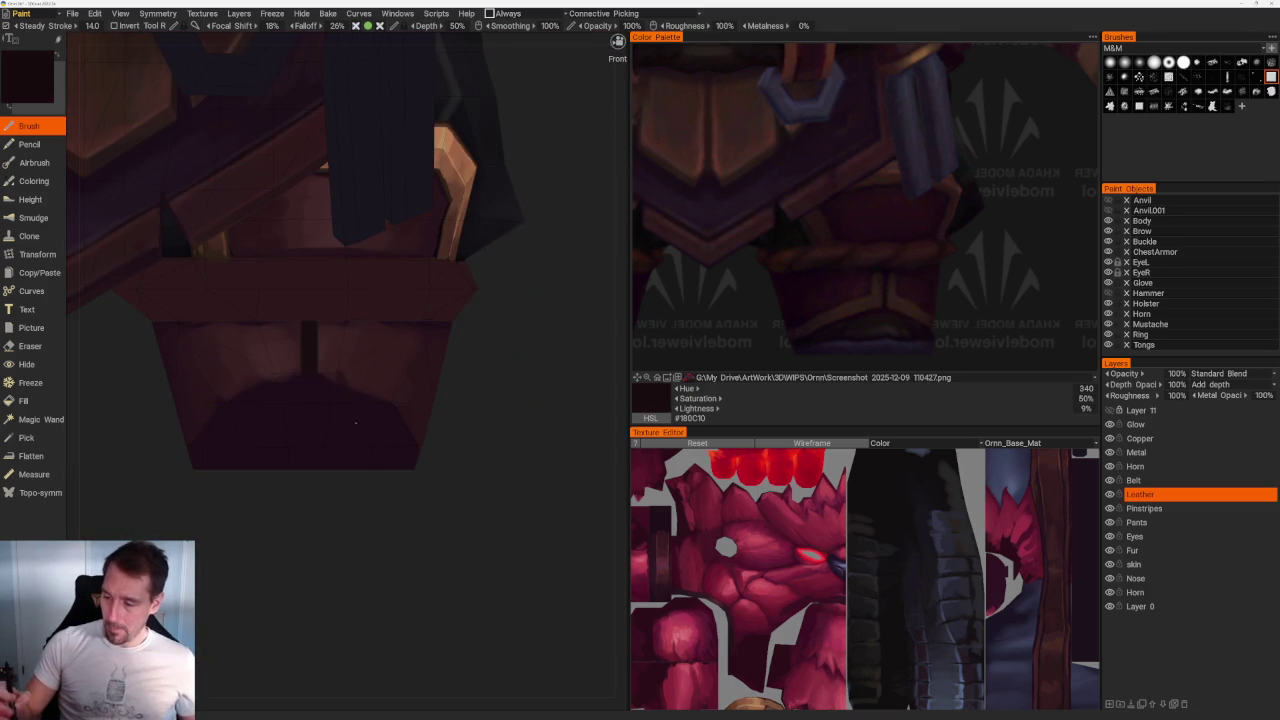
pyautogui.scroll(1, 357, 563)
pyautogui.scroll(3, 316, 493)
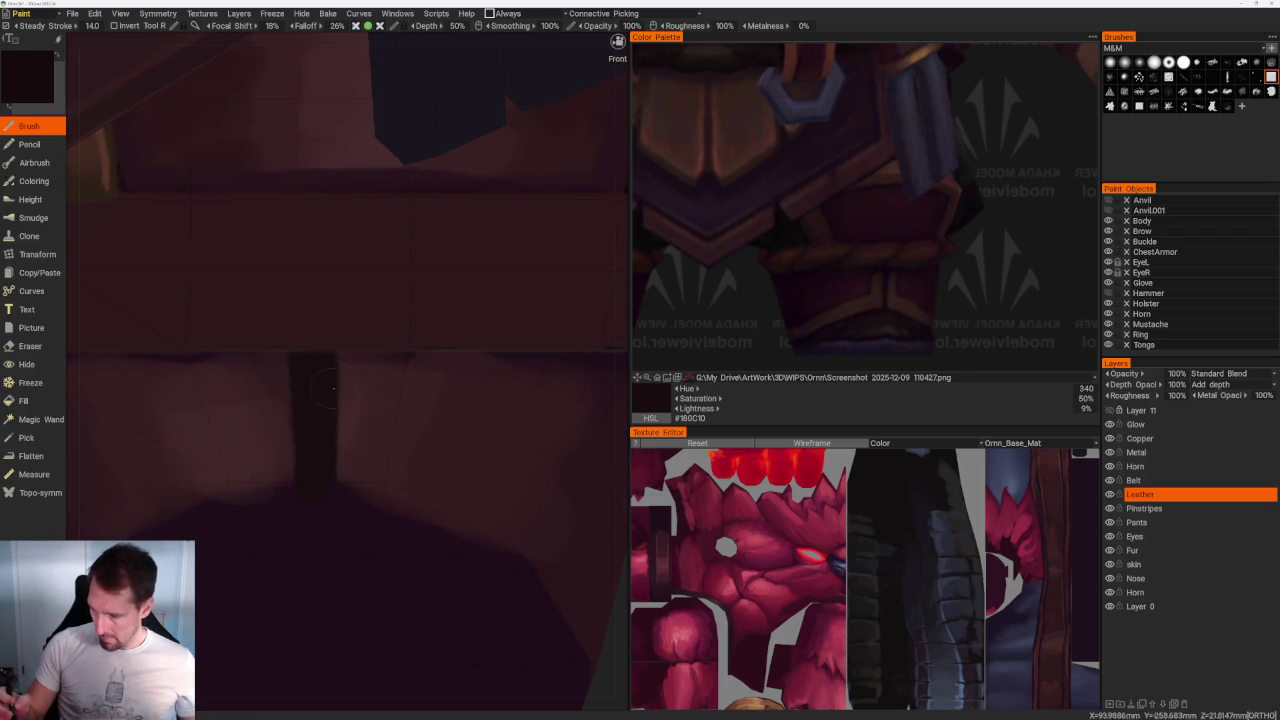
pyautogui.moveTo(333, 419); pyautogui.dragTo(332, 481)
# Step: Re-pick a slightly darker leather tone and return to a near-front view
pyautogui.press('v')
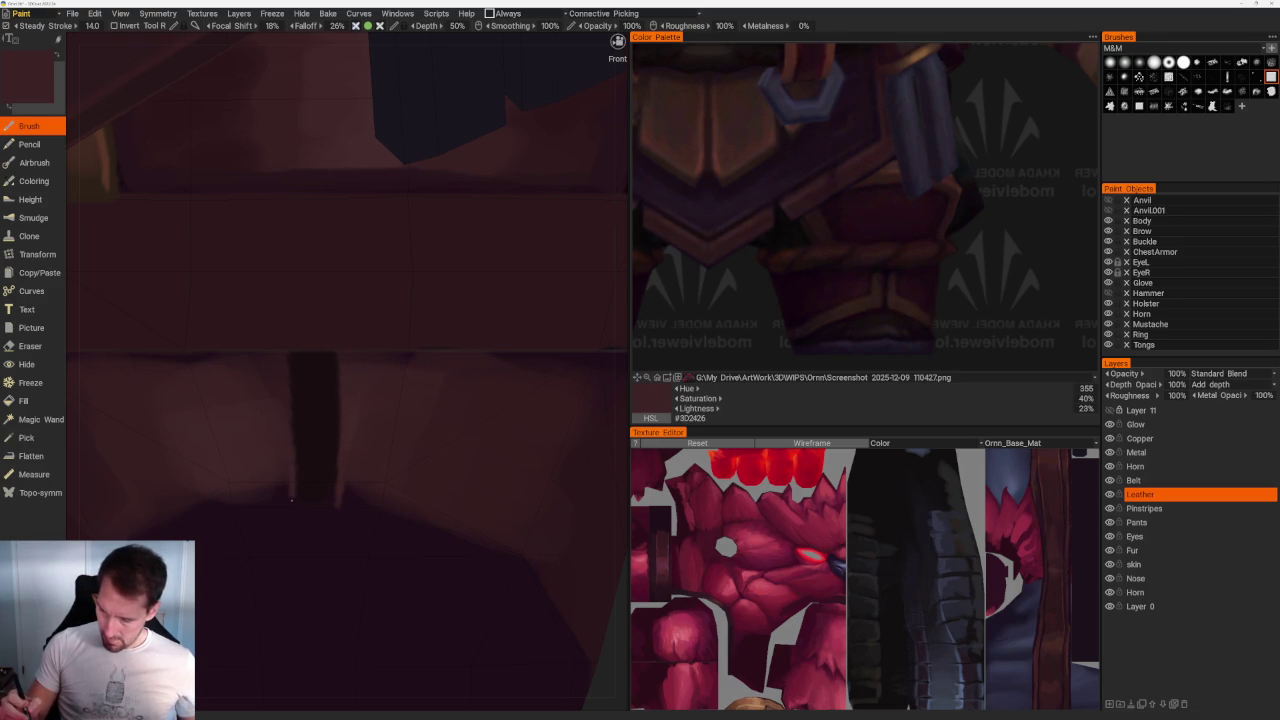
pyautogui.press('v')
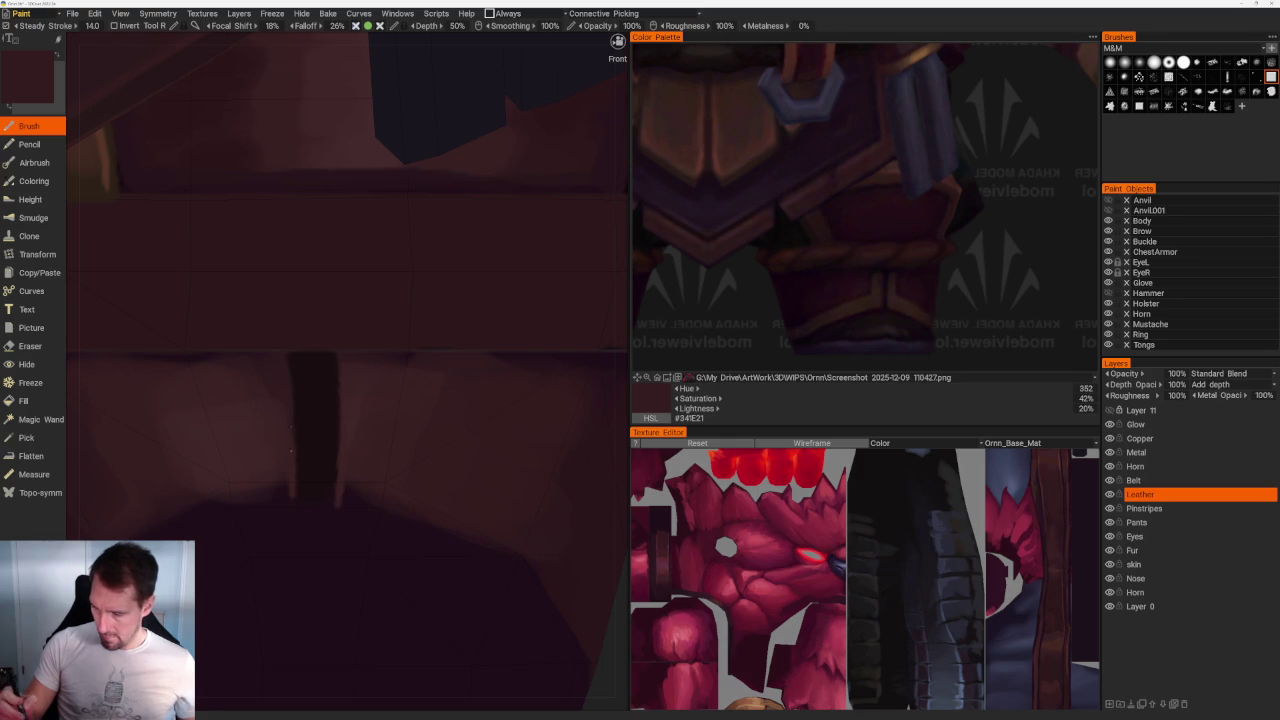
pyautogui.scroll(-5, 291, 446)
pyautogui.scroll(-5, 380, 520)
pyautogui.scroll(2, 494, 405)
pyautogui.scroll(2, 491, 430)
pyautogui.scroll(2, 488, 465)
pyautogui.scroll(-1, 436, 364)
pyautogui.scroll(-5, 436, 364)
pyautogui.moveTo(437, 423)
pyautogui.mouseDown(button='middle')
pyautogui.moveTo(423, 466)
pyautogui.moveTo(457, 463)
pyautogui.moveTo(450, 487)
pyautogui.mouseUp(button='middle')
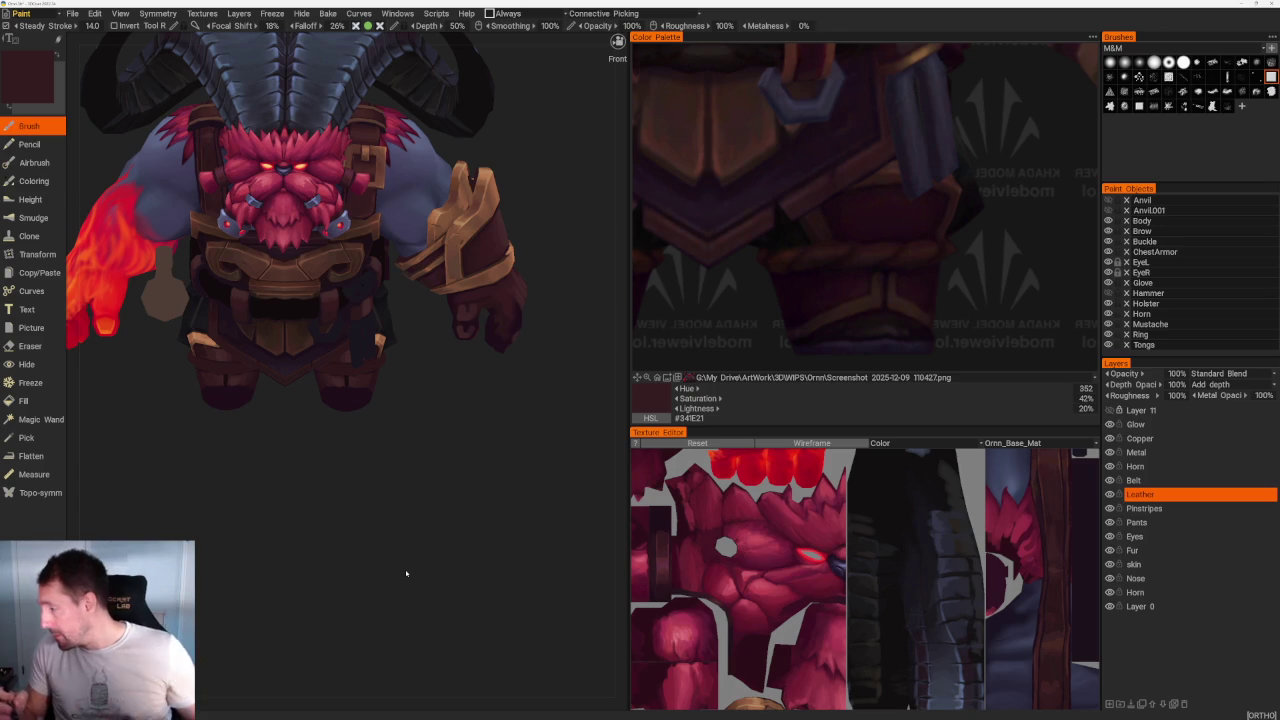
# Step: Zoom to the right arm and sample the glove's dark red leather colour
pyautogui.moveTo(406, 486)
pyautogui.mouseDown(button='middle')
pyautogui.moveTo(523, 451)
pyautogui.moveTo(457, 466)
pyautogui.moveTo(449, 537)
pyautogui.moveTo(463, 523)
pyautogui.moveTo(445, 410)
pyautogui.mouseUp(button='middle')
pyautogui.scroll(3, 465, 578)
pyautogui.press('v')
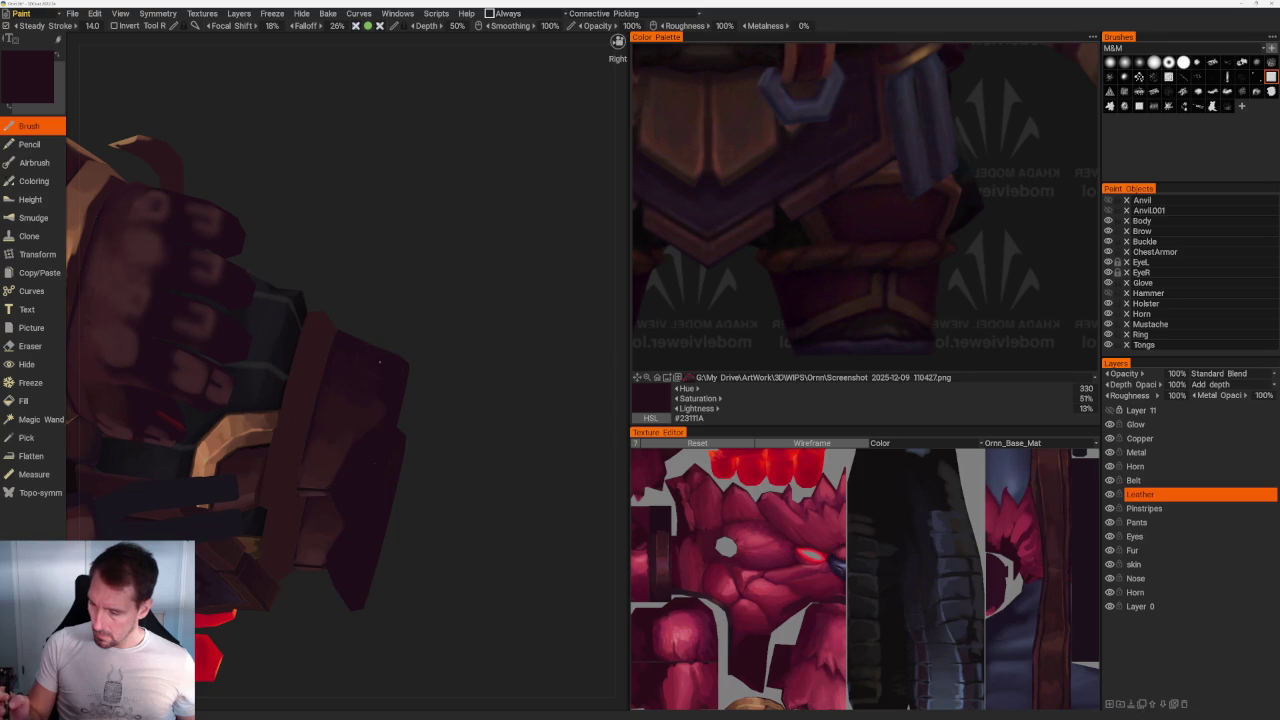
pyautogui.press('v')
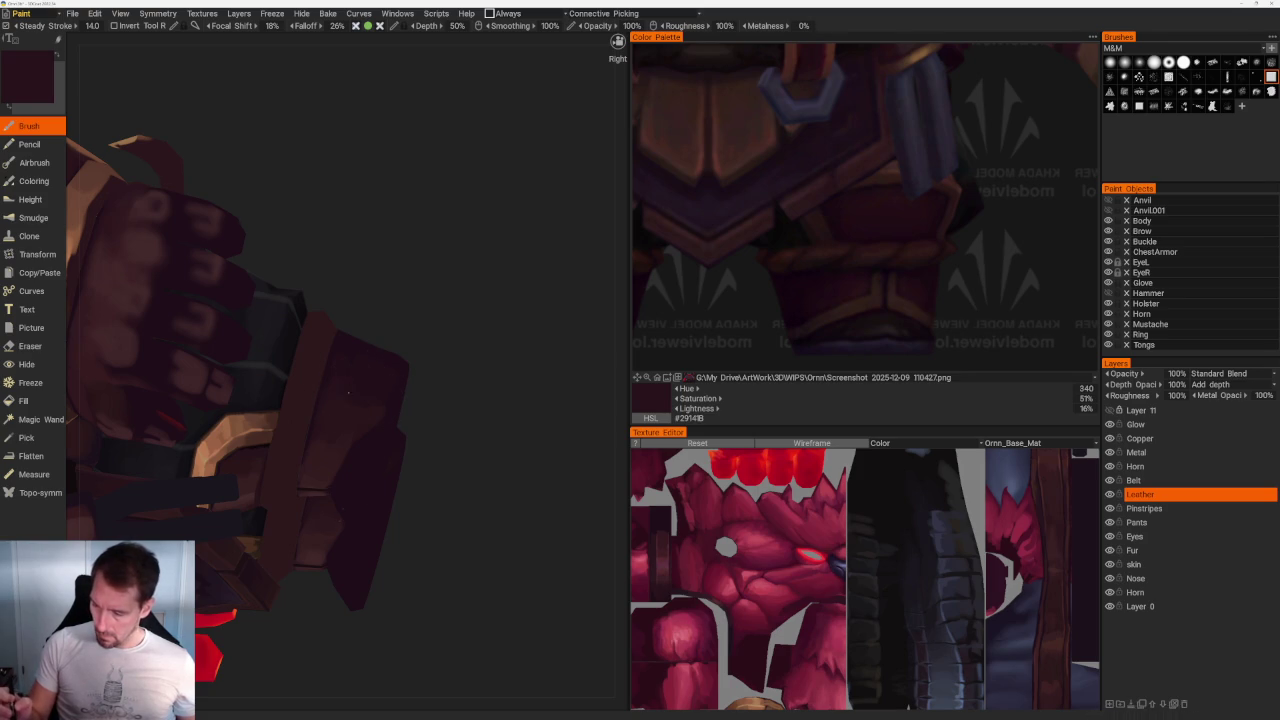
# Step: Shade the glove and arm leather with darker and lighter sampled reddish-brown tones
pyautogui.moveTo(503, 397)
pyautogui.mouseDown()
pyautogui.moveTo(409, 314)
pyautogui.moveTo(420, 266)
pyautogui.moveTo(381, 354)
pyautogui.mouseUp()
pyautogui.moveTo(381, 354)
pyautogui.mouseDown(button='right')
pyautogui.moveTo(346, 466)
pyautogui.moveTo(318, 502)
pyautogui.mouseUp(button='right')
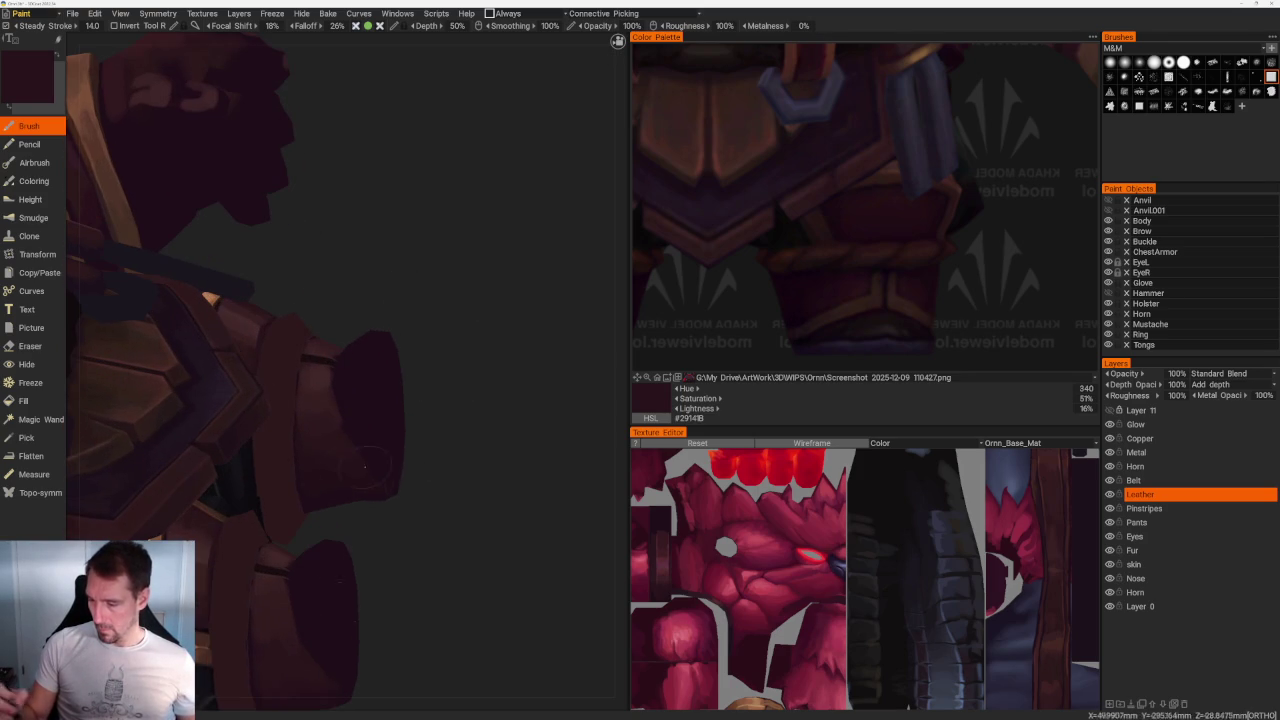
pyautogui.press('v')
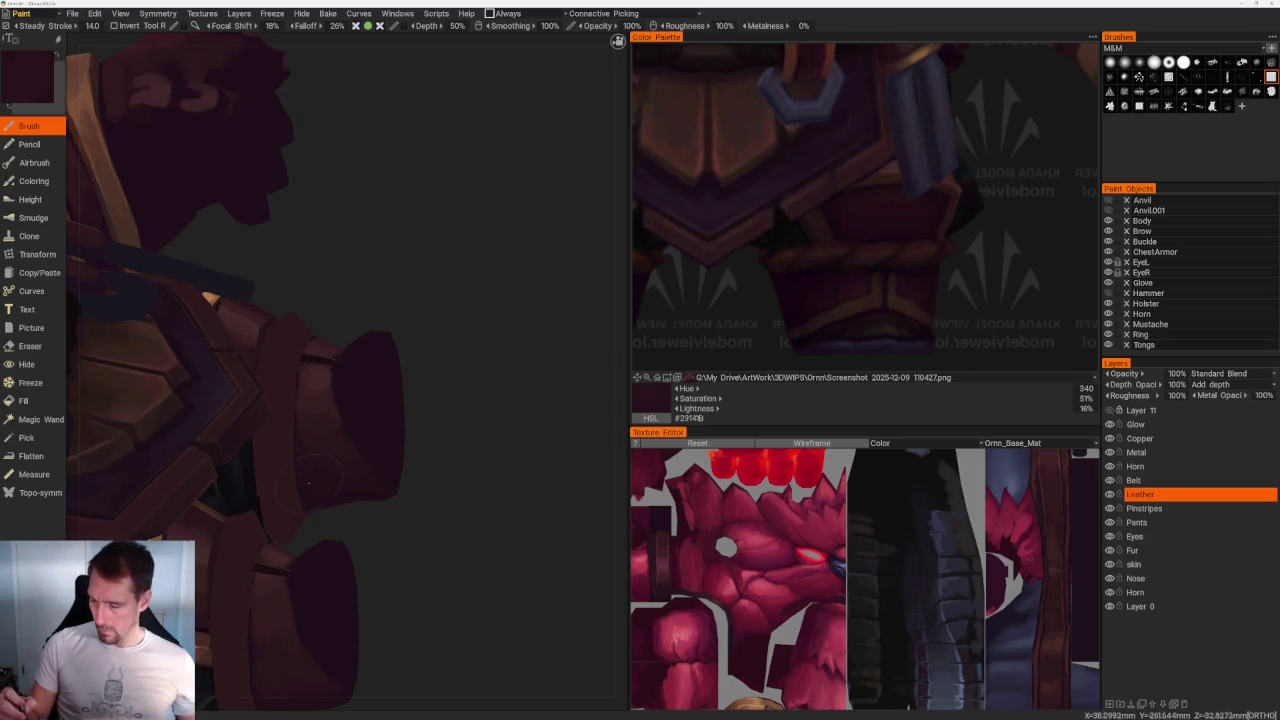
pyautogui.moveTo(463, 343); pyautogui.dragTo(457, 243)
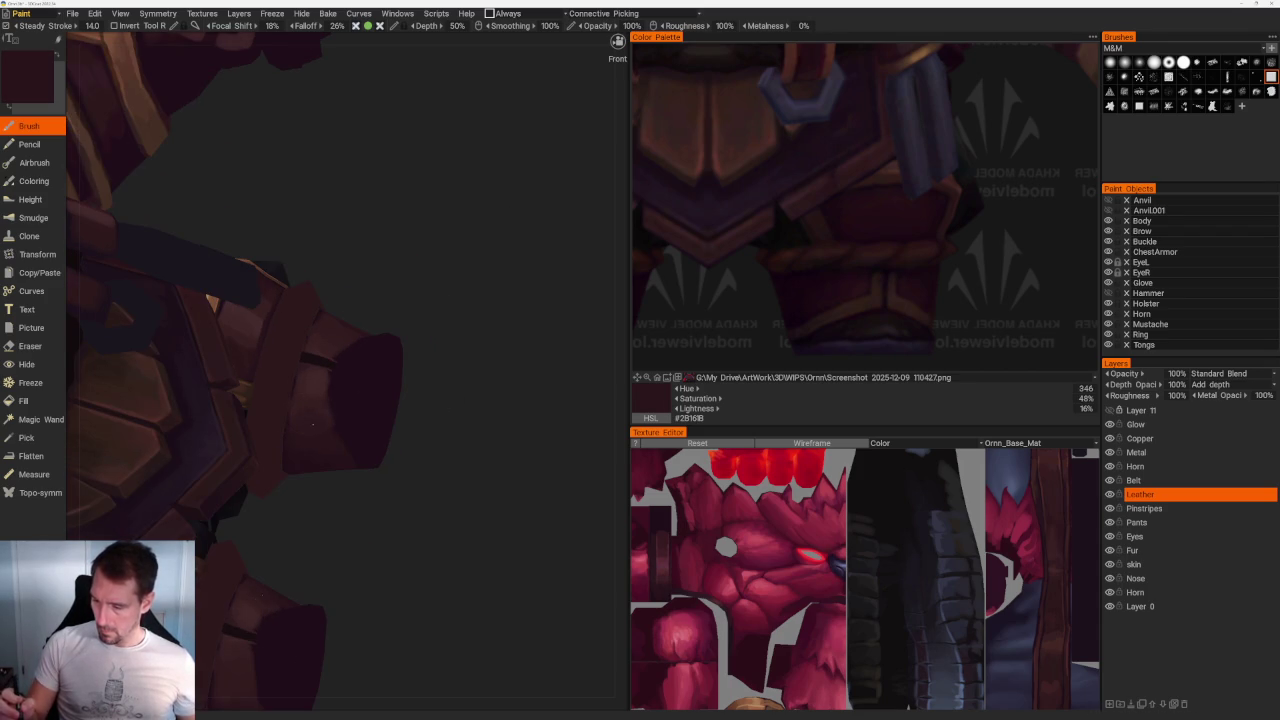
pyautogui.press('v')
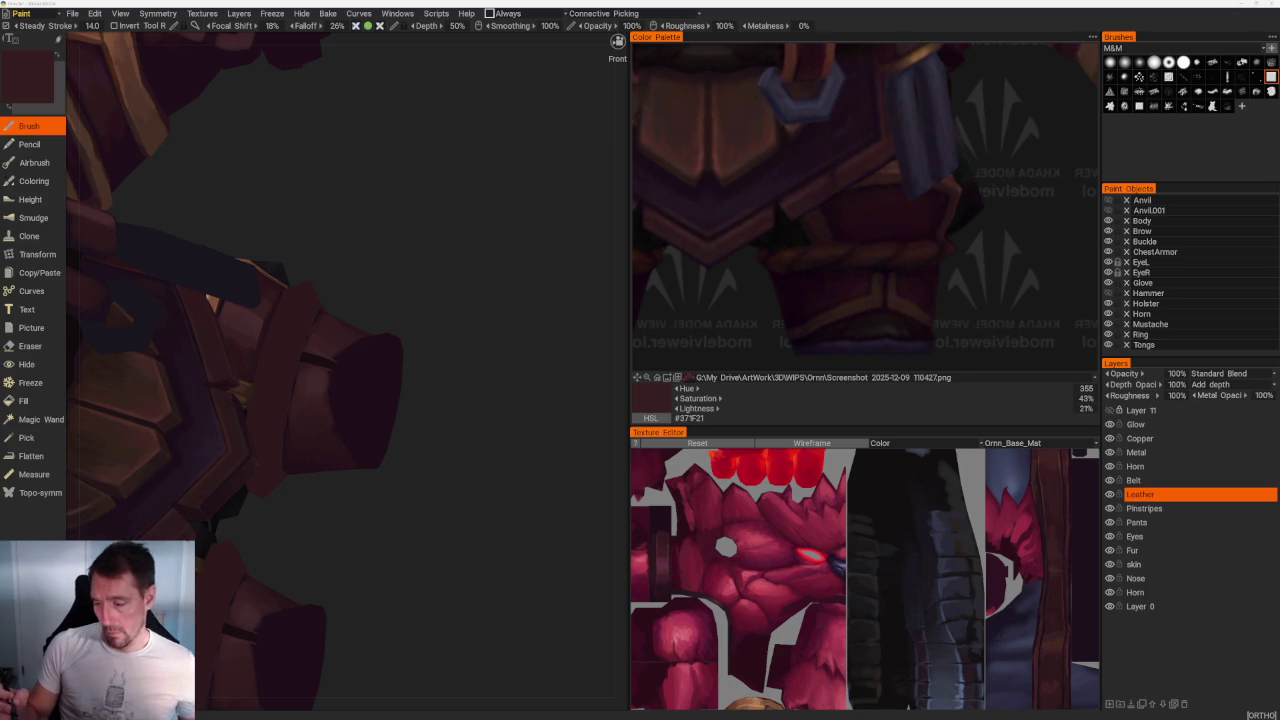
pyautogui.moveTo(475, 425)
pyautogui.mouseDown(button='middle')
pyautogui.moveTo(423, 563)
pyautogui.moveTo(434, 437)
pyautogui.moveTo(434, 529)
pyautogui.mouseUp(button='middle')
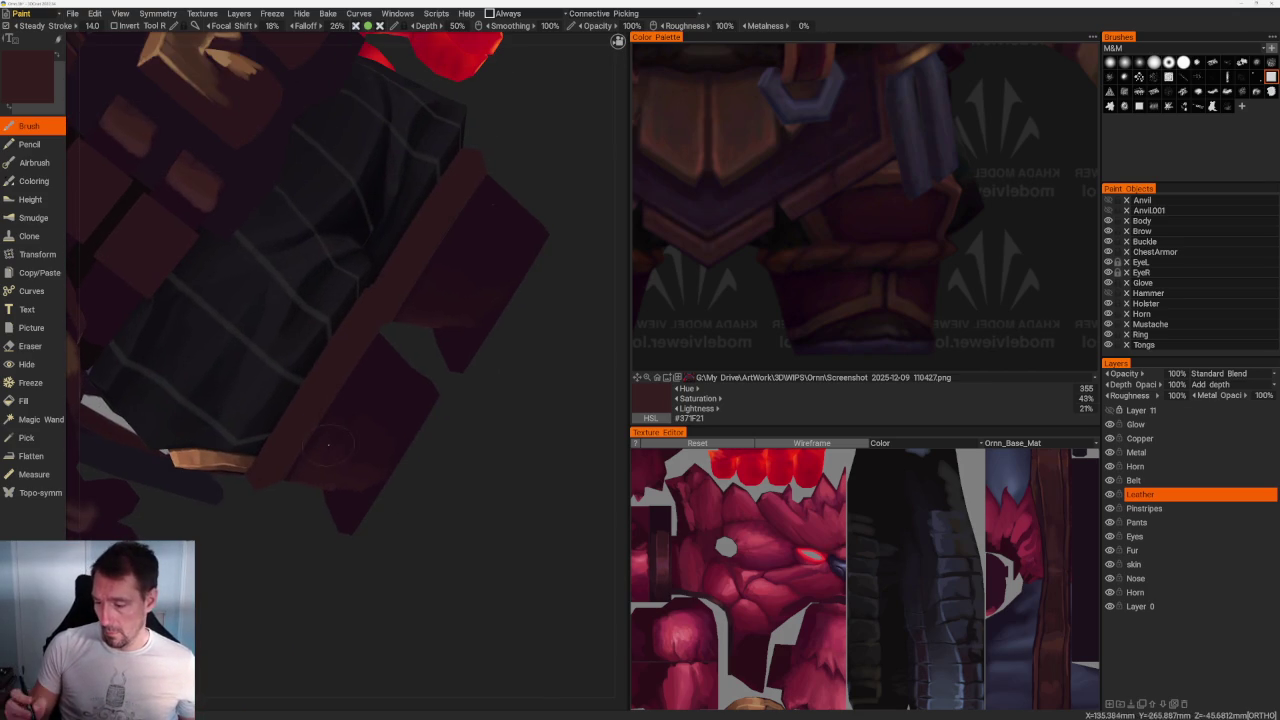
# Step: Orbit around the armour, sampling a darker shadow and the leather colour
pyautogui.moveTo(356, 408); pyautogui.dragTo(363, 426, button='middle')
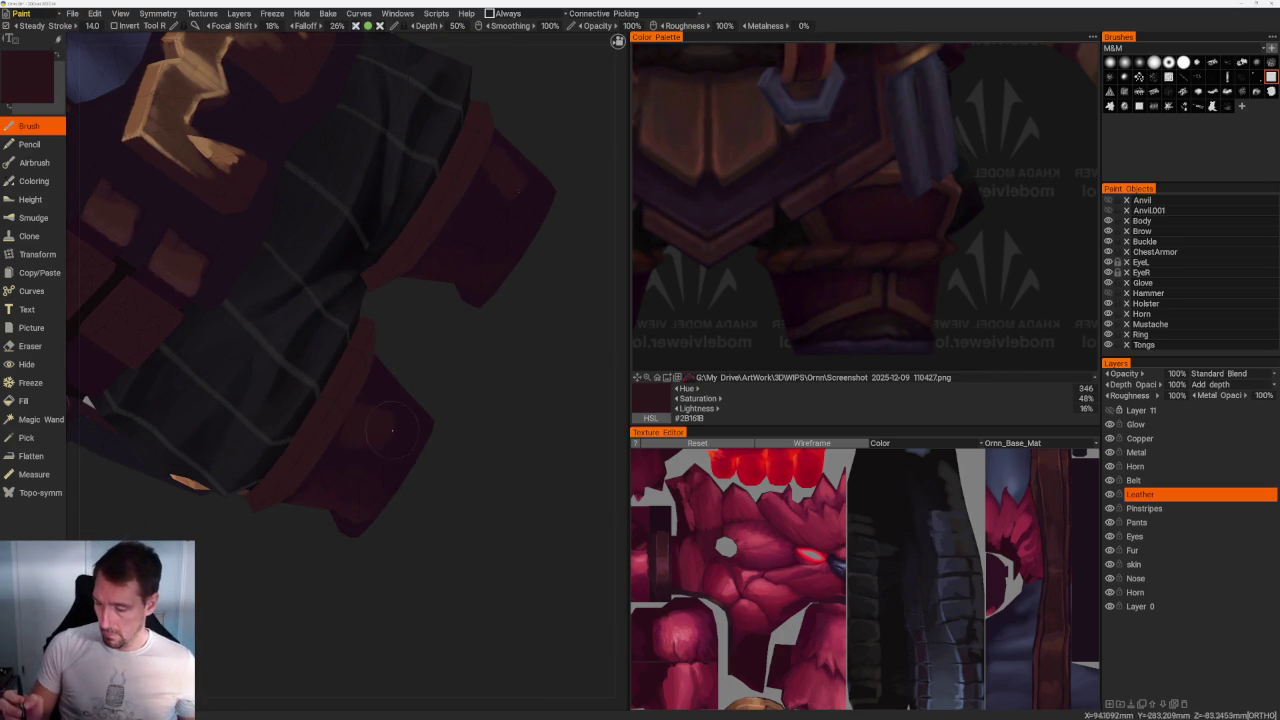
pyautogui.moveTo(500, 524)
pyautogui.mouseDown(button='middle')
pyautogui.moveTo(497, 486)
pyautogui.moveTo(320, 381)
pyautogui.mouseUp(button='middle')
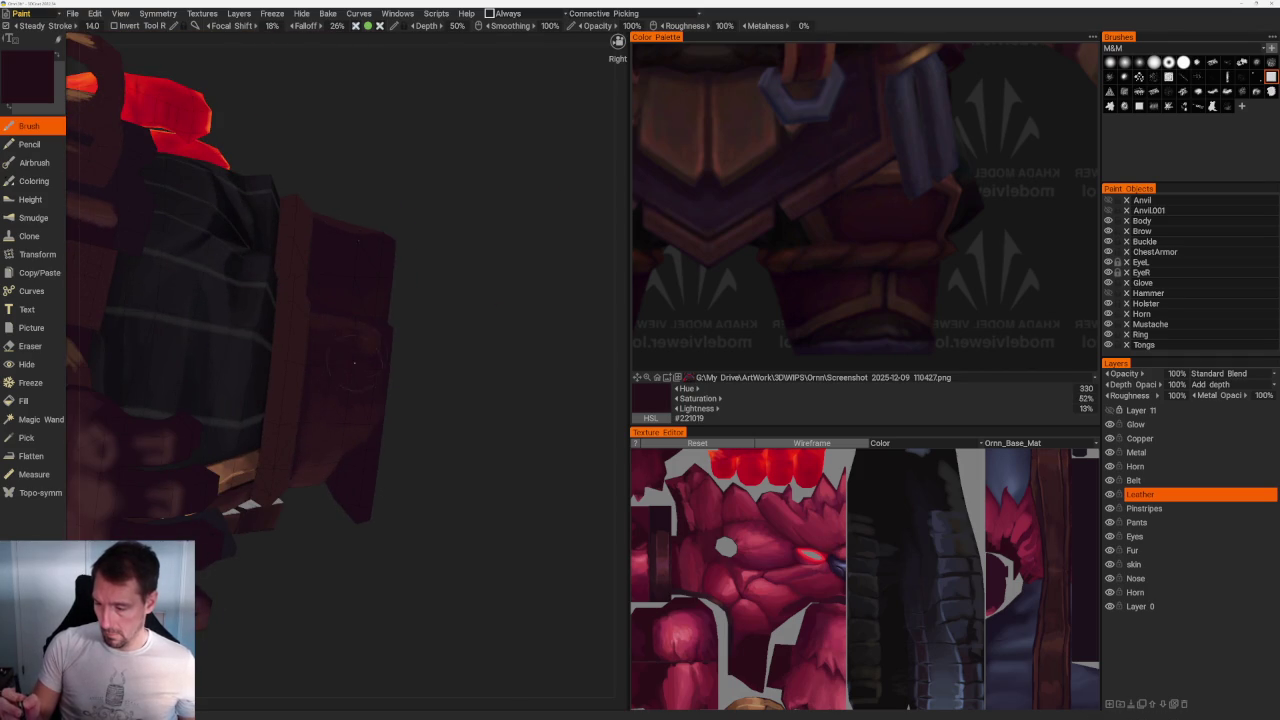
pyautogui.press('v')
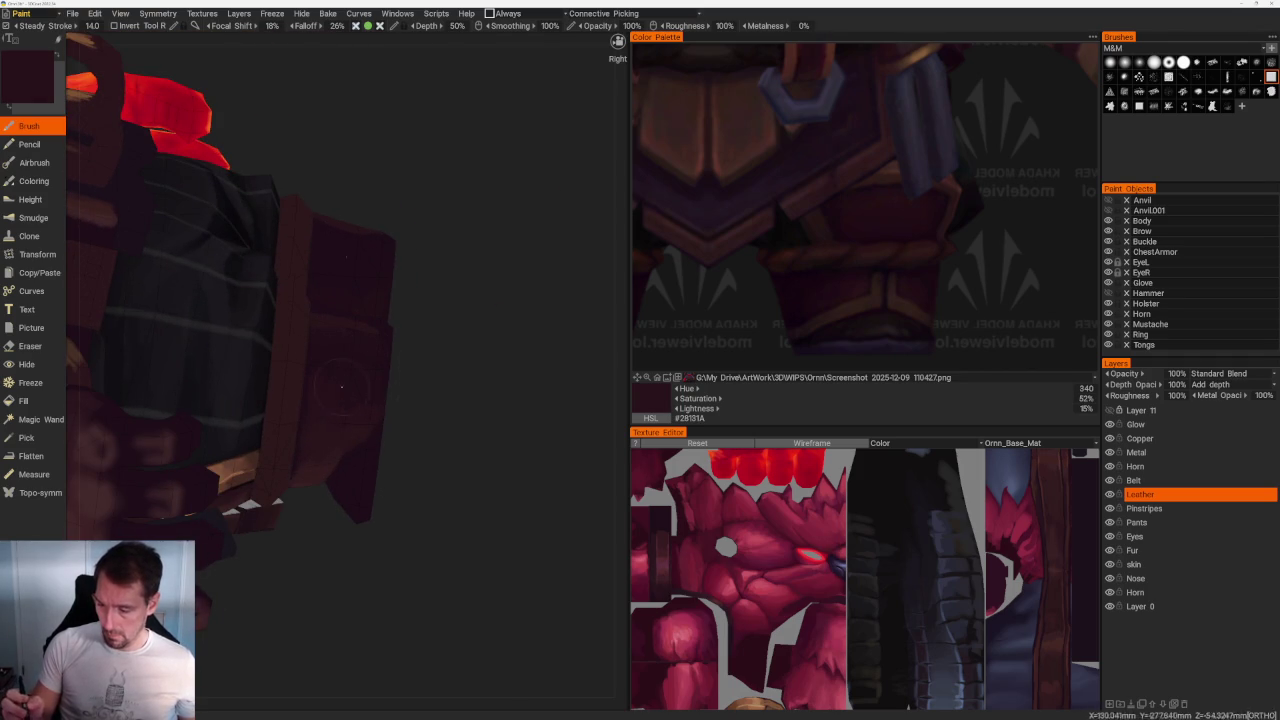
pyautogui.moveTo(365, 390); pyautogui.dragTo(338, 513, button='middle')
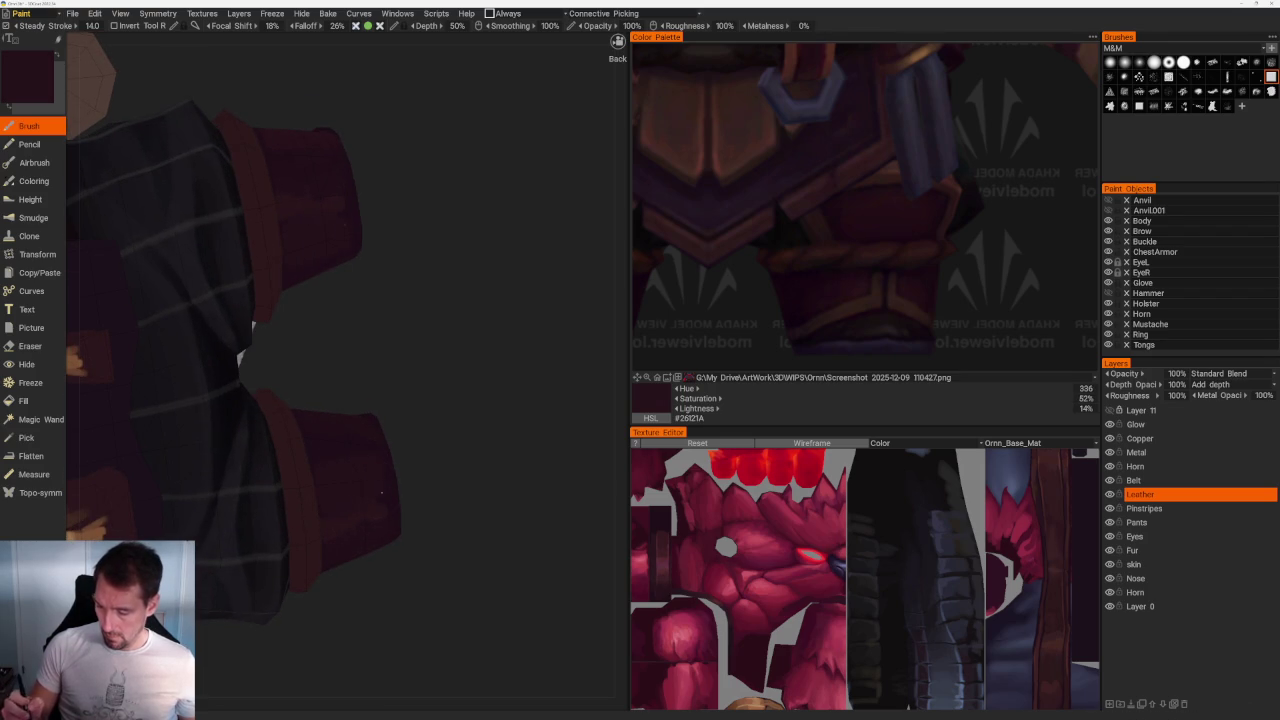
pyautogui.moveTo(442, 466)
pyautogui.mouseDown(button='middle')
pyautogui.moveTo(454, 429)
pyautogui.moveTo(316, 503)
pyautogui.mouseUp(button='middle')
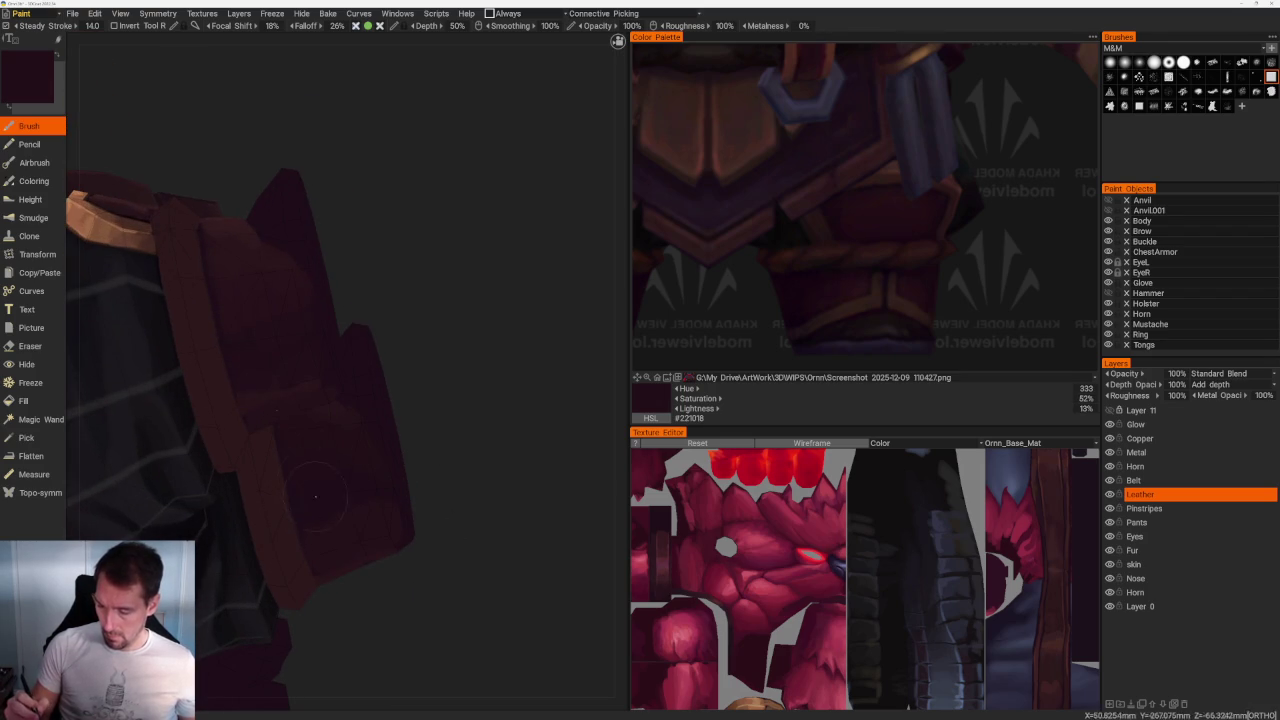
pyautogui.moveTo(508, 517)
pyautogui.mouseDown(button='middle')
pyautogui.moveTo(360, 320)
pyautogui.moveTo(443, 400)
pyautogui.moveTo(334, 461)
pyautogui.mouseUp(button='middle')
pyautogui.press('v')
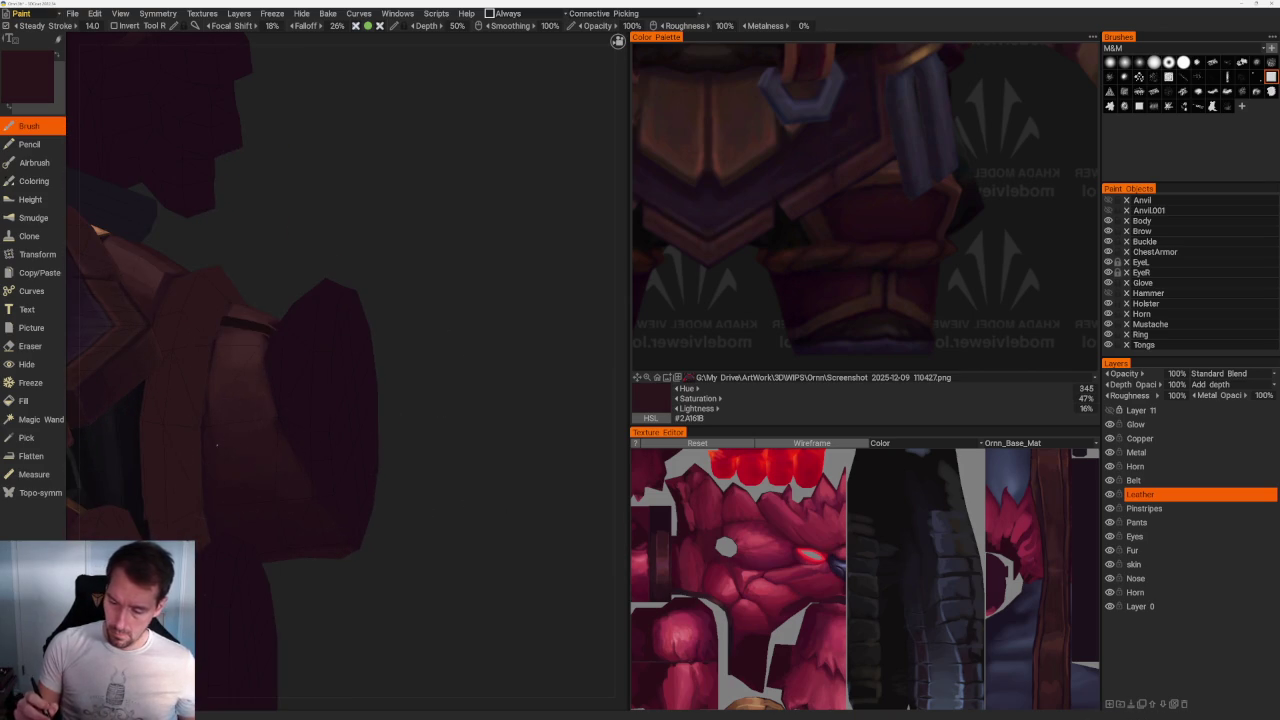
# Step: Paint a lighter patch on the shoulder pad using reference tones, then pick a darker shadow
pyautogui.moveTo(219, 437)
pyautogui.mouseDown(button='middle')
pyautogui.moveTo(492, 443)
pyautogui.moveTo(480, 440)
pyautogui.mouseUp(button='middle')
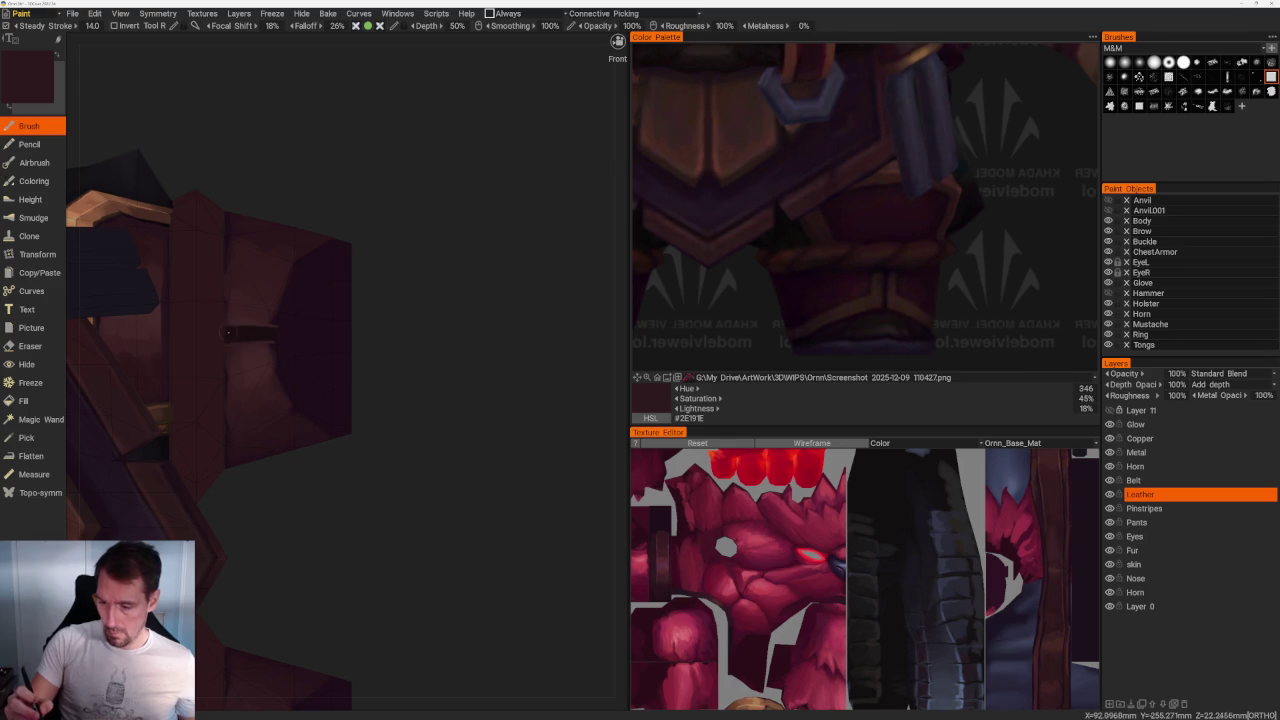
pyautogui.press('v')
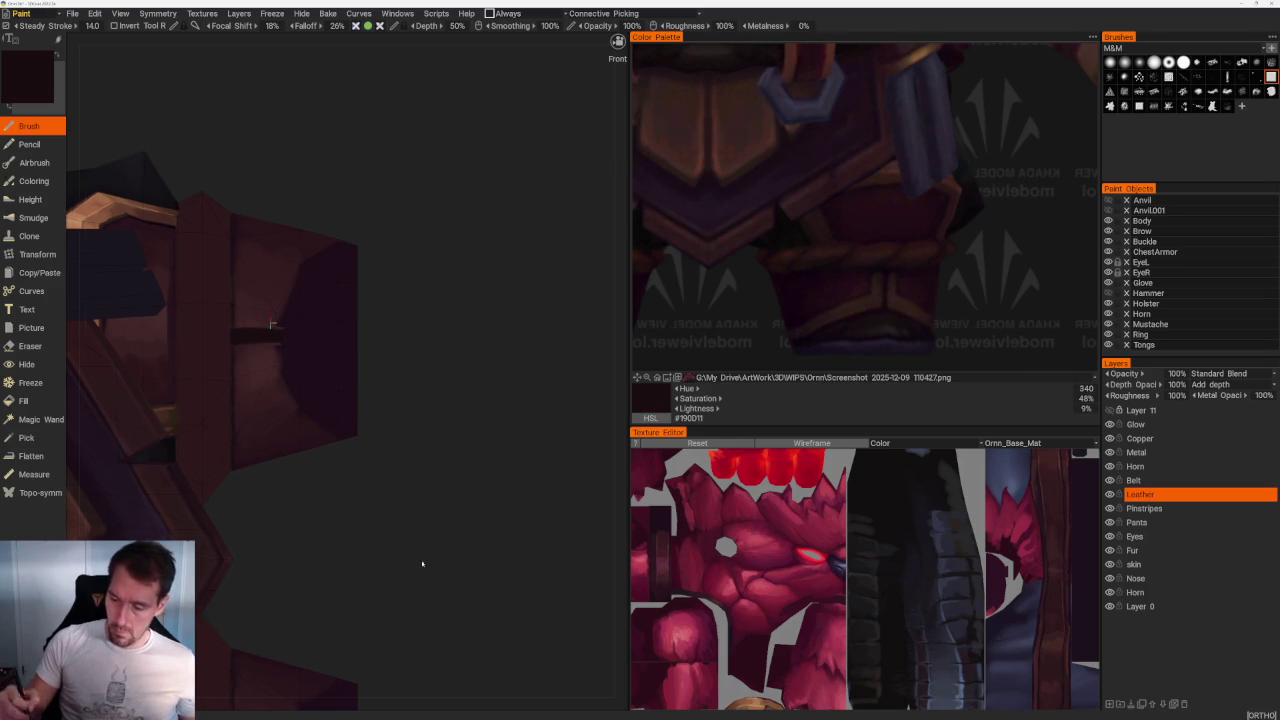
pyautogui.scroll(-5, 426, 430)
pyautogui.moveTo(429, 286); pyautogui.dragTo(452, 437, button='middle')
pyautogui.scroll(3, 452, 437)
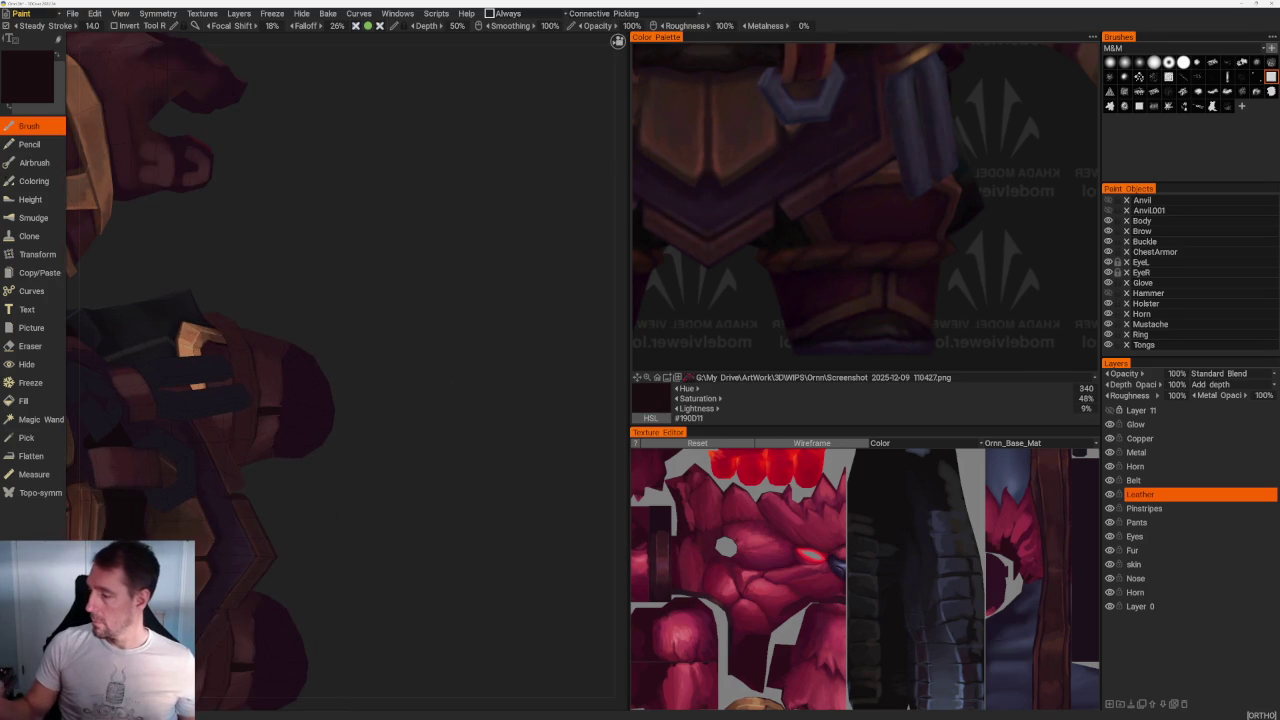
pyautogui.click(890, 332)
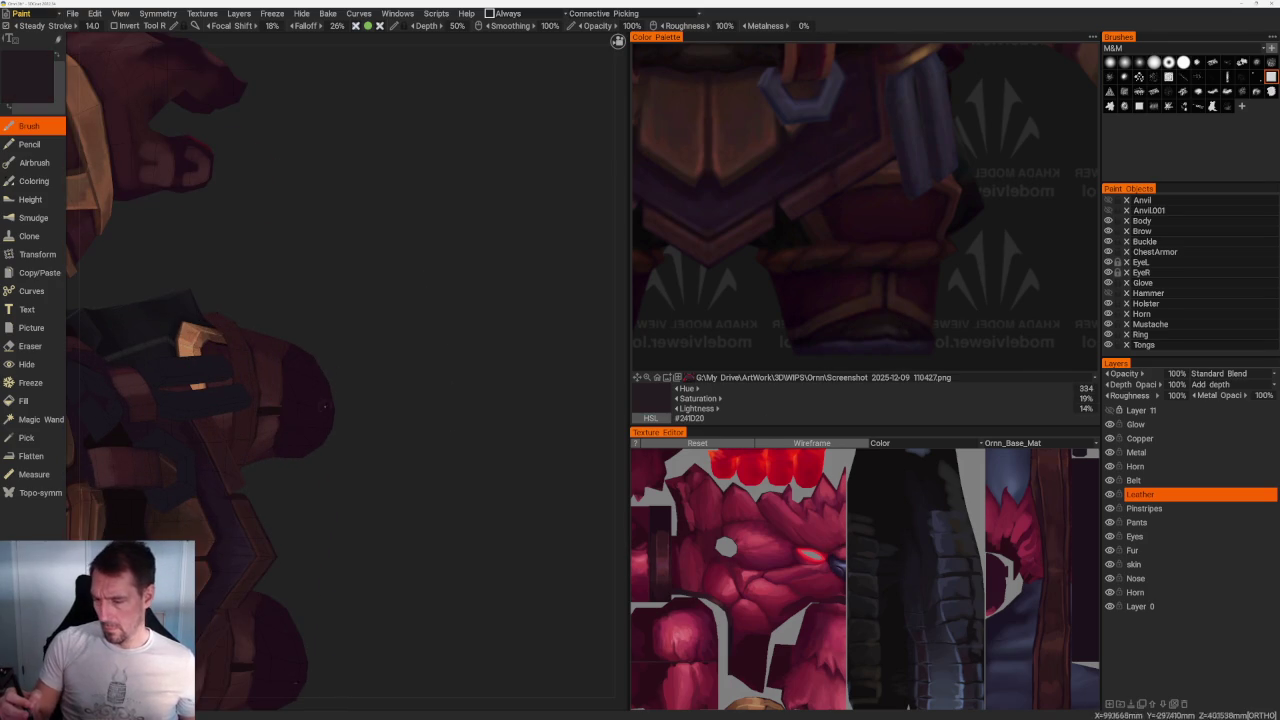
pyautogui.moveTo(322, 397); pyautogui.dragTo(324, 426)
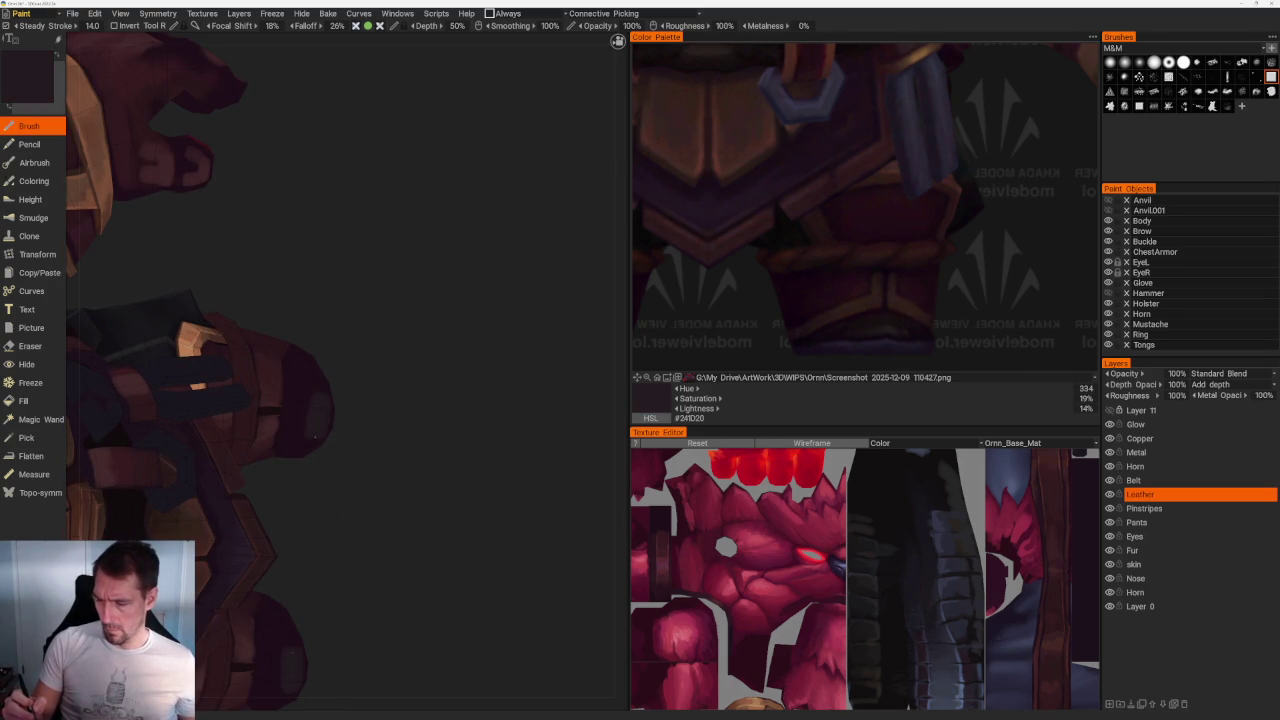
pyautogui.click(885, 321)
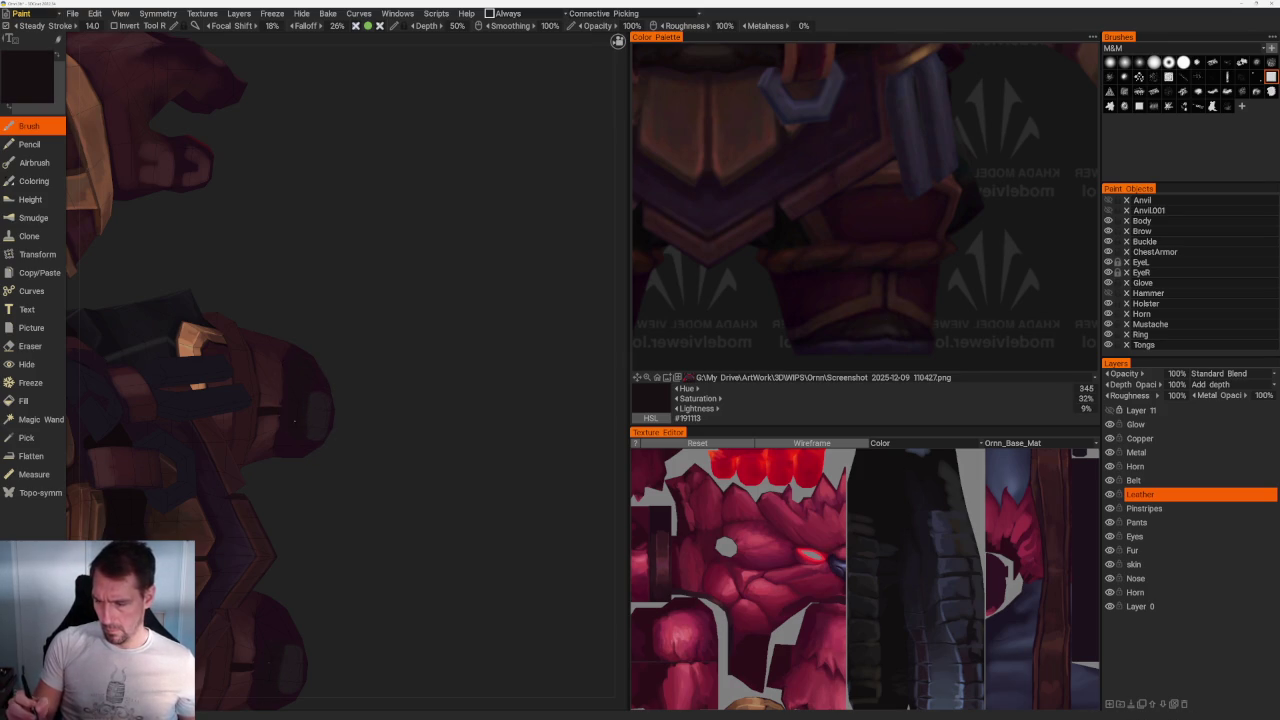
# Step: Orbit around the shoulder armour to inspect the new shading
pyautogui.moveTo(295, 438); pyautogui.dragTo(340, 380, button='middle')
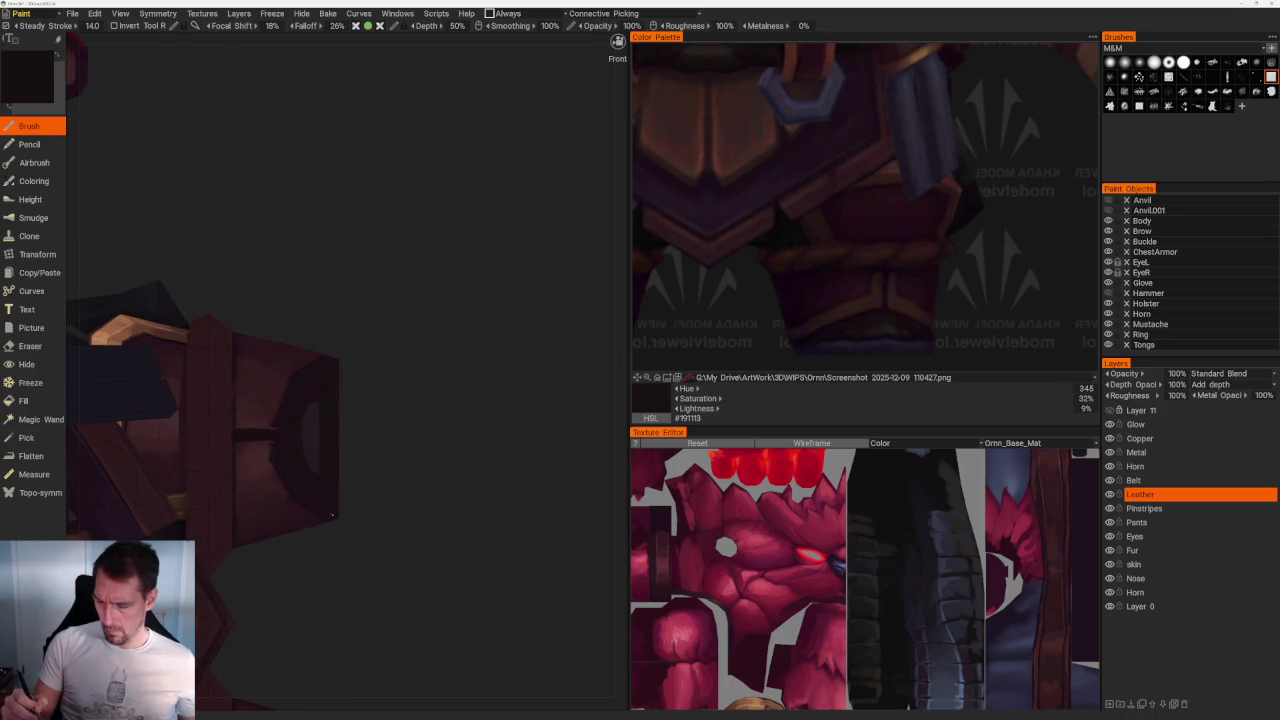
pyautogui.moveTo(331, 407); pyautogui.dragTo(387, 566, button='middle')
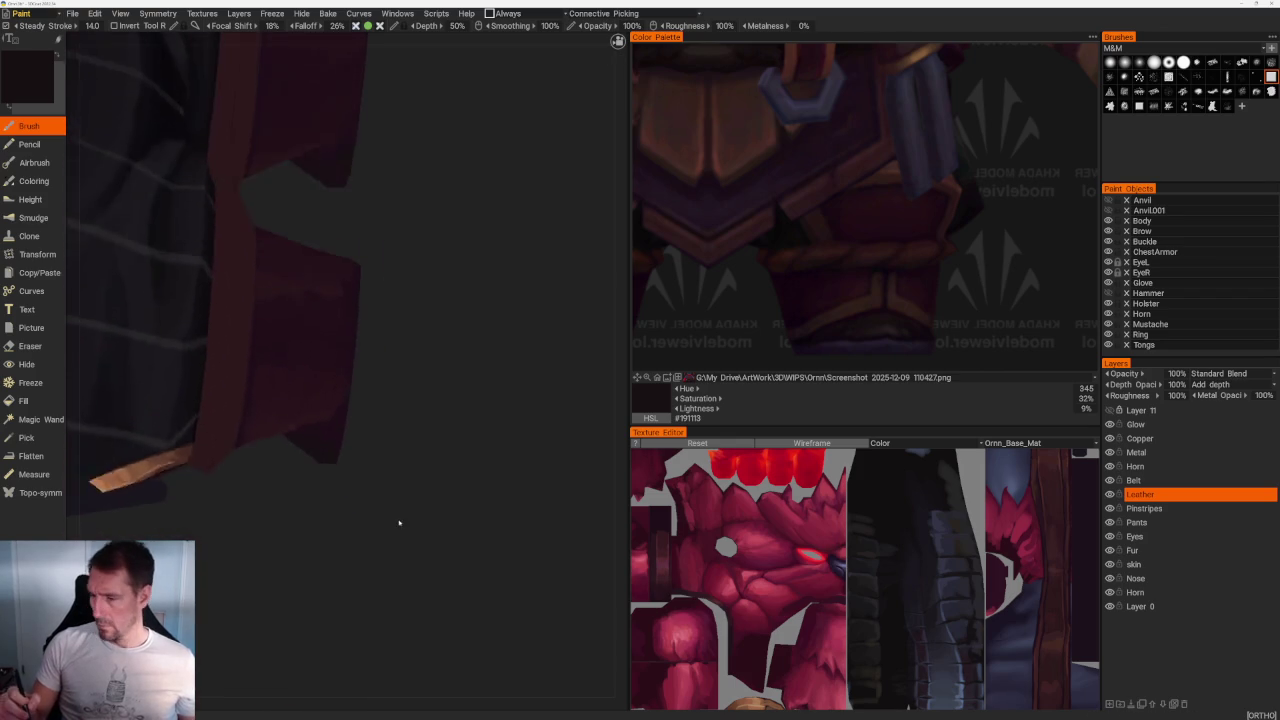
pyautogui.moveTo(330, 440)
pyautogui.mouseDown(button='middle')
pyautogui.moveTo(443, 449)
pyautogui.moveTo(294, 529)
pyautogui.mouseUp(button='middle')
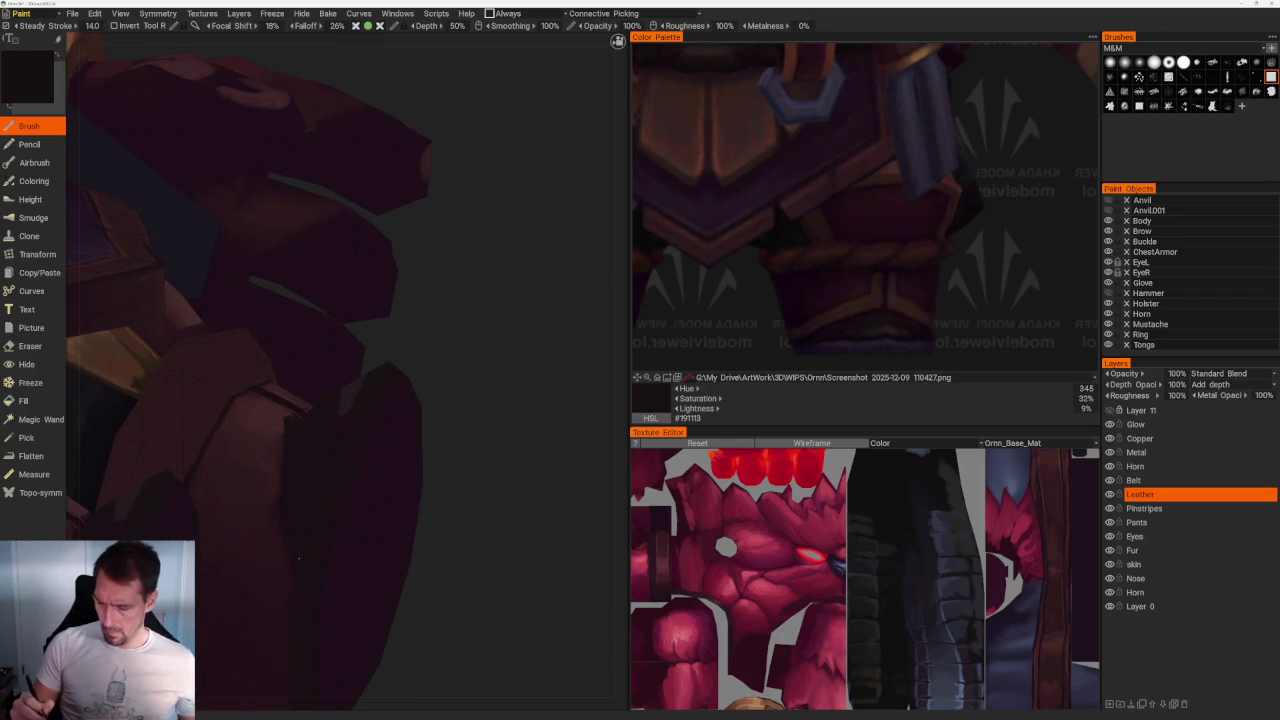
pyautogui.scroll(-5, 420, 434)
pyautogui.moveTo(420, 434); pyautogui.dragTo(314, 514, button='middle')
pyautogui.scroll(5, 314, 514)
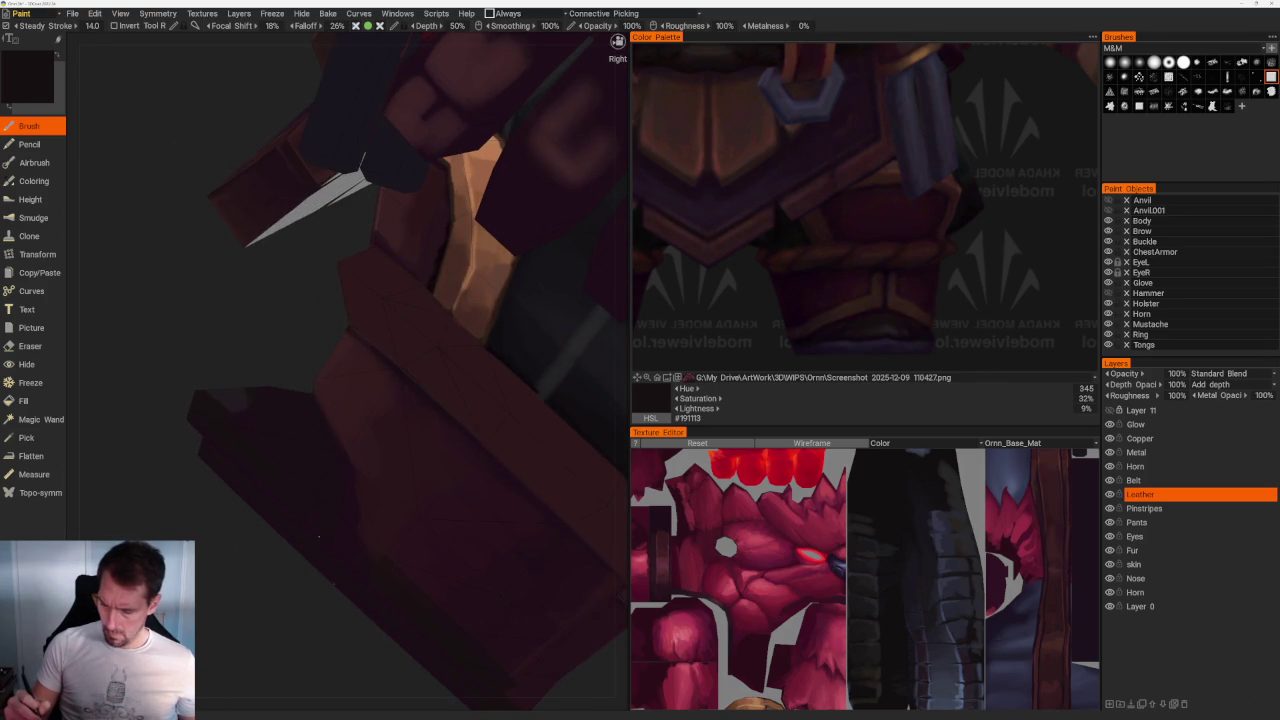
pyautogui.scroll(-1, 314, 375)
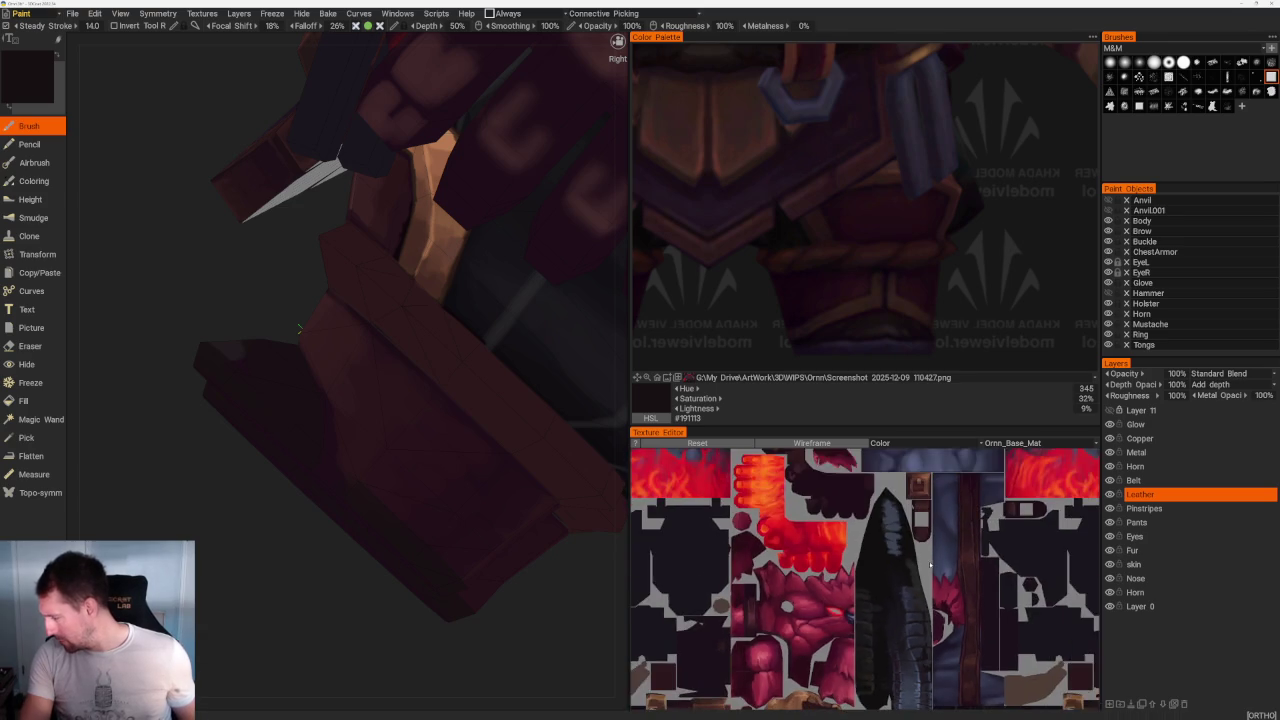
# Step: Check the UV layout by toggling the wireframe, then return to the brush
pyautogui.scroll(-3, 911, 691)
pyautogui.moveTo(911, 691); pyautogui.dragTo(859, 653, button='middle')
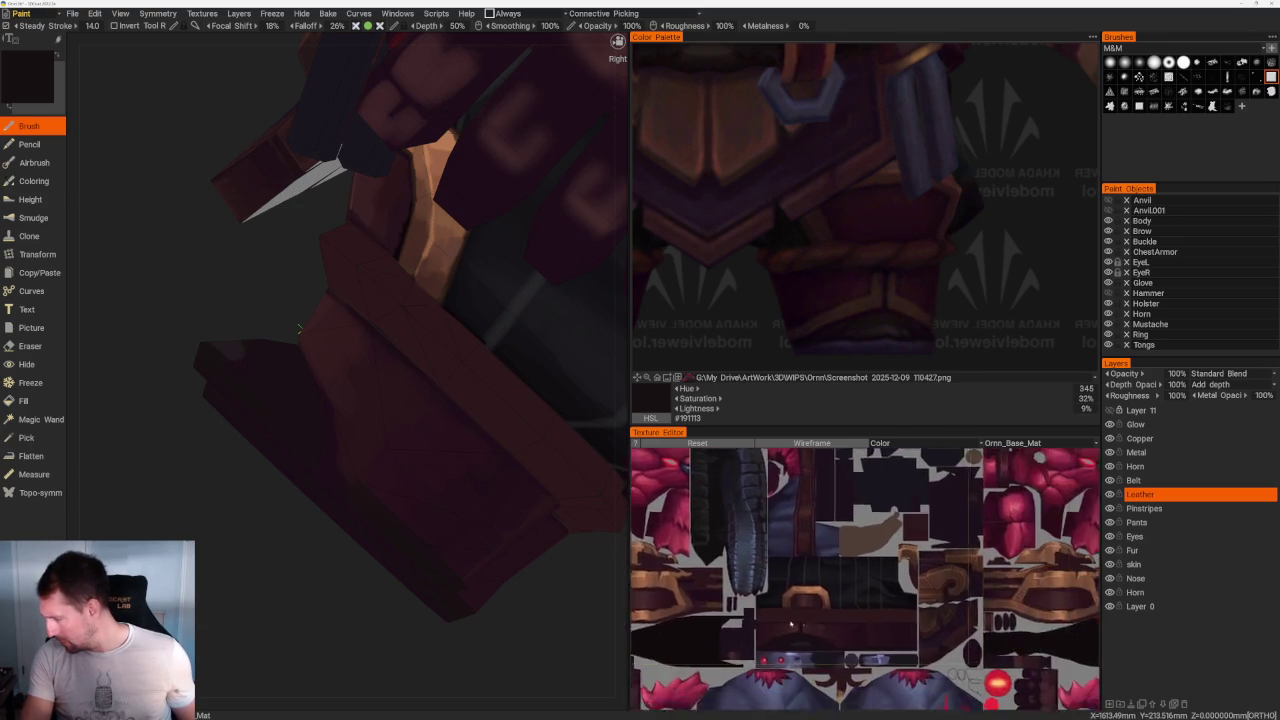
pyautogui.click(826, 443)
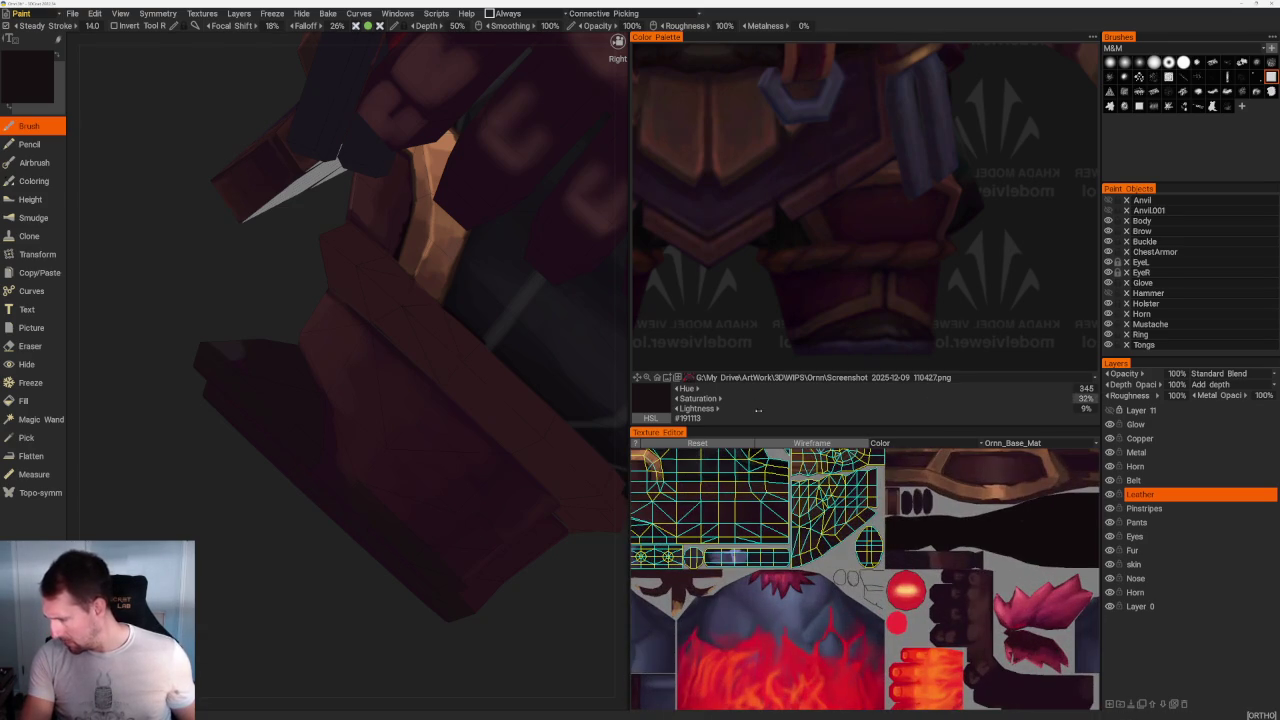
pyautogui.click(826, 443)
pyautogui.click(25, 400)
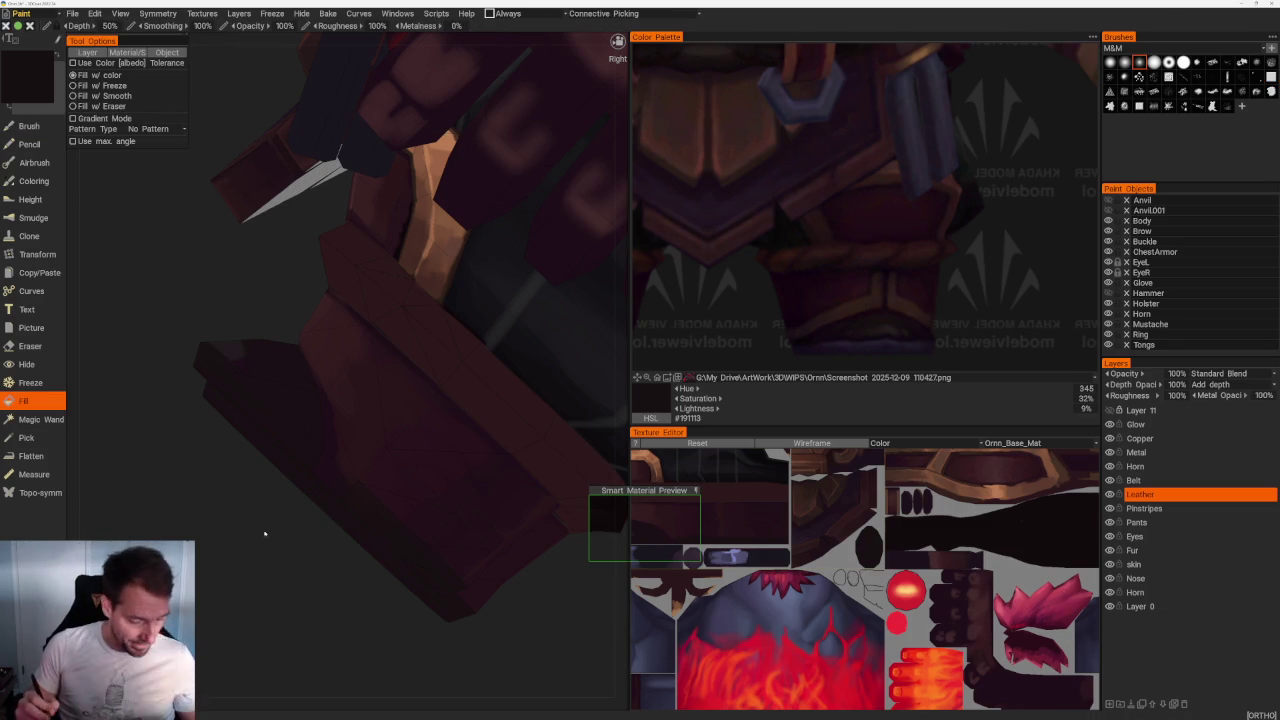
pyautogui.moveTo(261, 522); pyautogui.dragTo(280, 428, button='right')
pyautogui.press('b')
# Step: Shade the gauntlet and armour using a very dark reddish reference tone
pyautogui.click(830, 340)
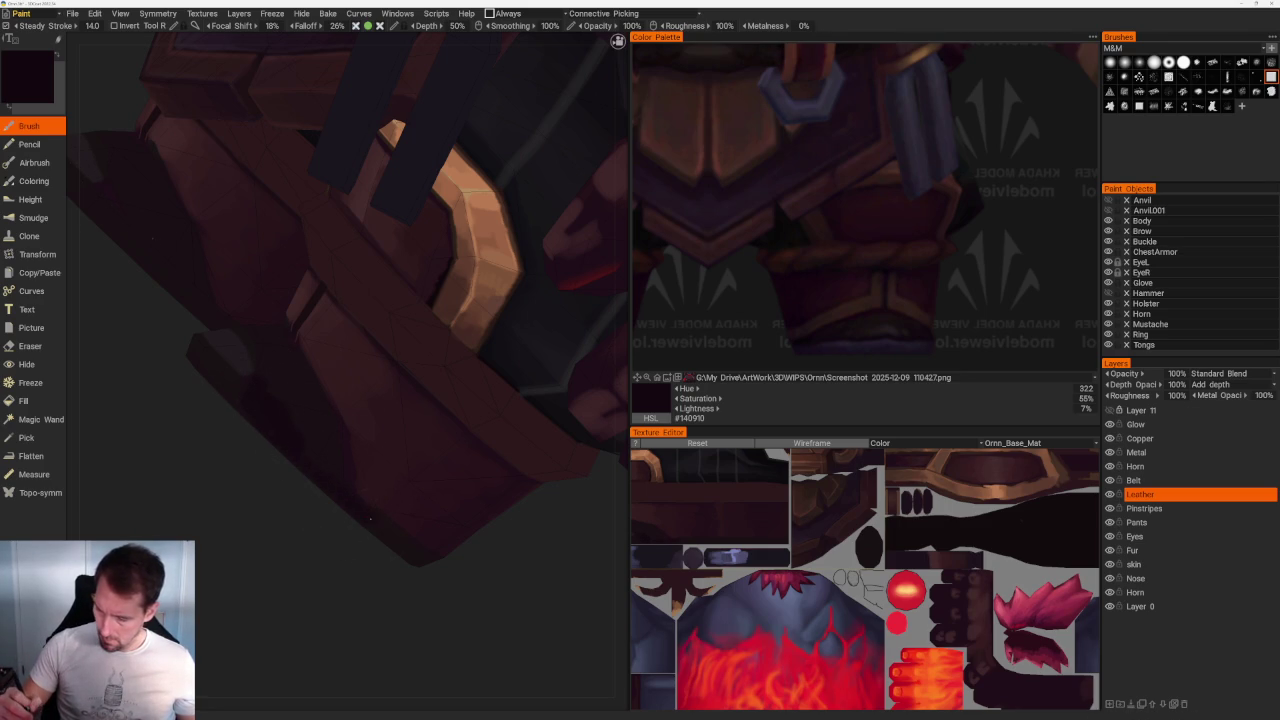
pyautogui.press('v')
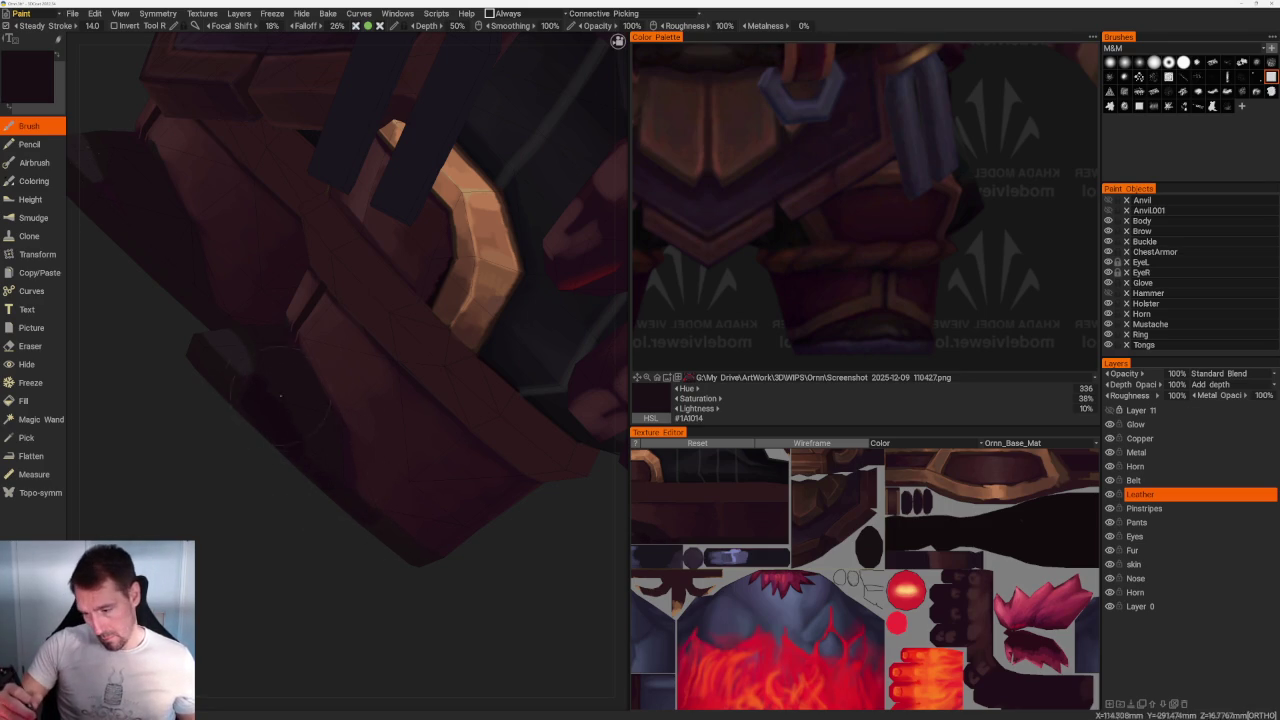
pyautogui.press('v')
pyautogui.press('v')
pyautogui.moveTo(290, 377)
pyautogui.mouseDown(button='middle')
pyautogui.moveTo(374, 523)
pyautogui.moveTo(431, 577)
pyautogui.mouseUp(button='middle')
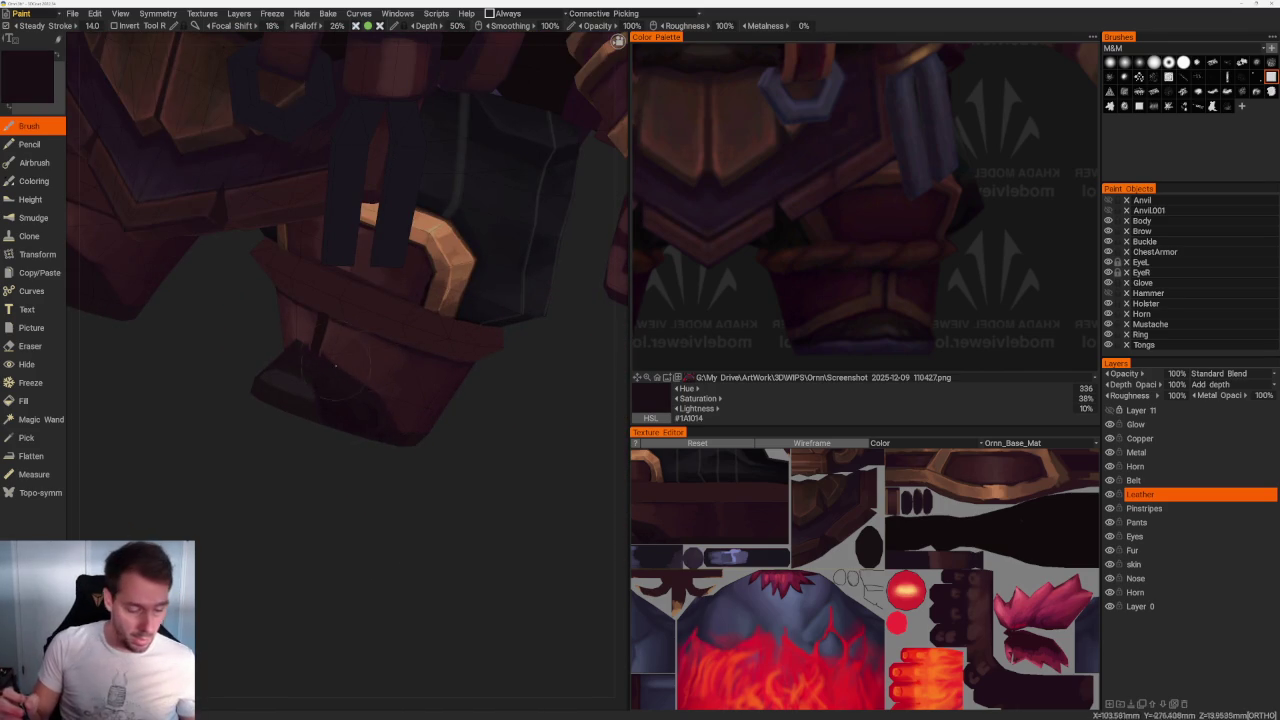
pyautogui.moveTo(474, 523)
pyautogui.mouseDown(button='middle')
pyautogui.moveTo(478, 491)
pyautogui.moveTo(409, 483)
pyautogui.moveTo(406, 600)
pyautogui.moveTo(448, 600)
pyautogui.moveTo(406, 688)
pyautogui.moveTo(423, 600)
pyautogui.moveTo(509, 631)
pyautogui.moveTo(491, 423)
pyautogui.moveTo(323, 355)
pyautogui.moveTo(351, 457)
pyautogui.moveTo(374, 371)
pyautogui.mouseUp(button='middle')
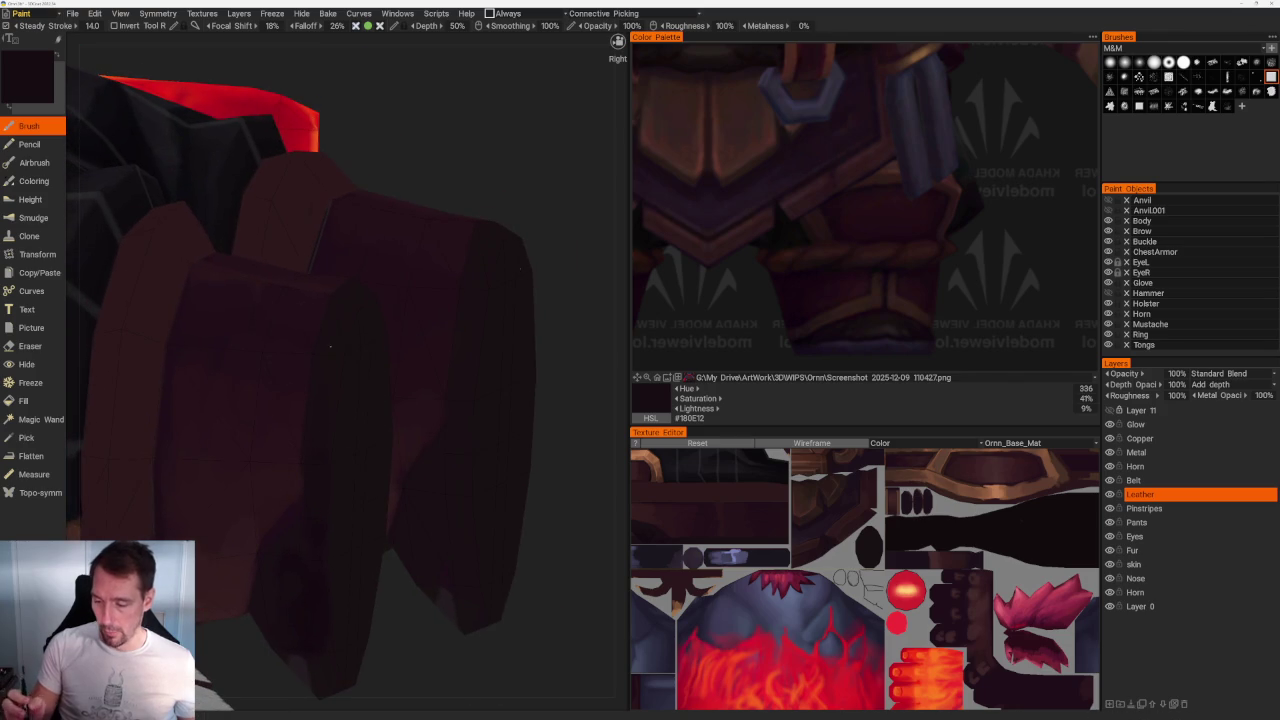
pyautogui.scroll(3, 354, 466)
pyautogui.moveTo(334, 460)
pyautogui.mouseDown(button='middle')
pyautogui.moveTo(443, 623)
pyautogui.moveTo(377, 414)
pyautogui.mouseUp(button='middle')
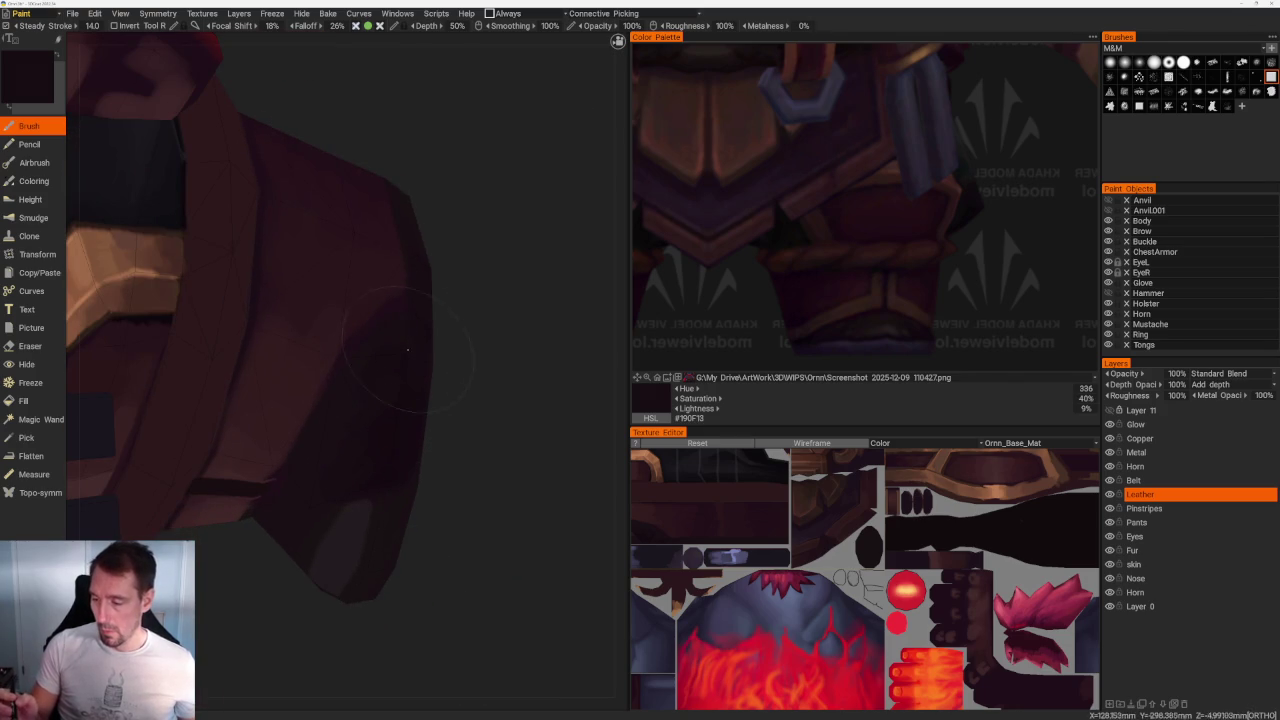
pyautogui.moveTo(380, 398)
pyautogui.mouseDown(button='middle')
pyautogui.moveTo(486, 423)
pyautogui.moveTo(317, 263)
pyautogui.moveTo(445, 307)
pyautogui.mouseUp(button='middle')
# Step: Shade the cylindrical armour piece with lighter and darker reds and a muted reference tone
pyautogui.press('v')
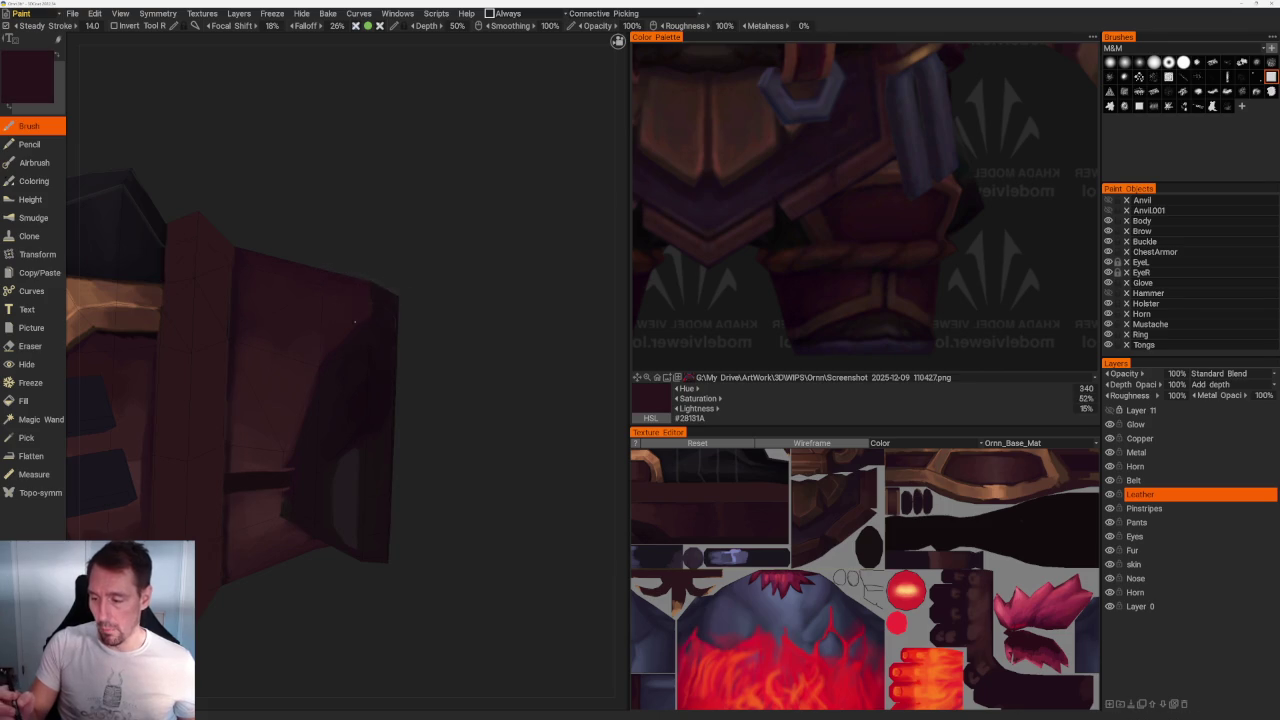
pyautogui.moveTo(362, 308); pyautogui.dragTo(381, 298, button='middle')
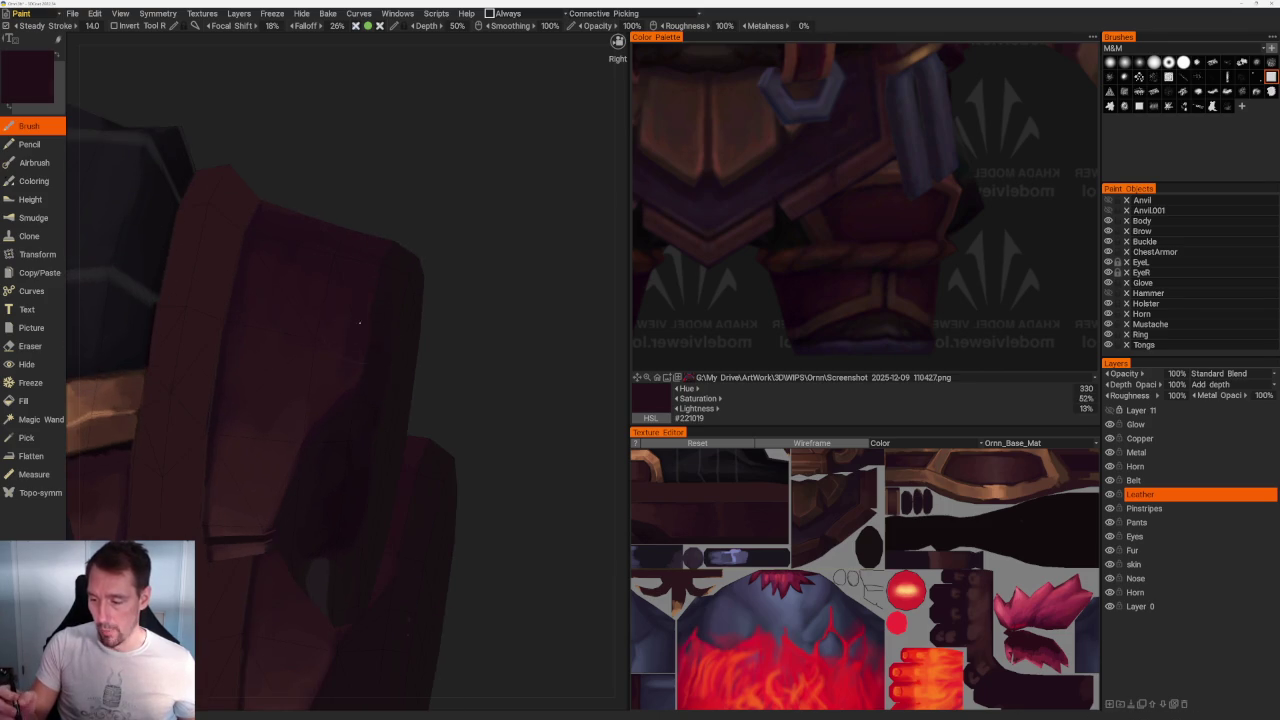
pyautogui.moveTo(493, 308); pyautogui.dragTo(467, 289, button='middle')
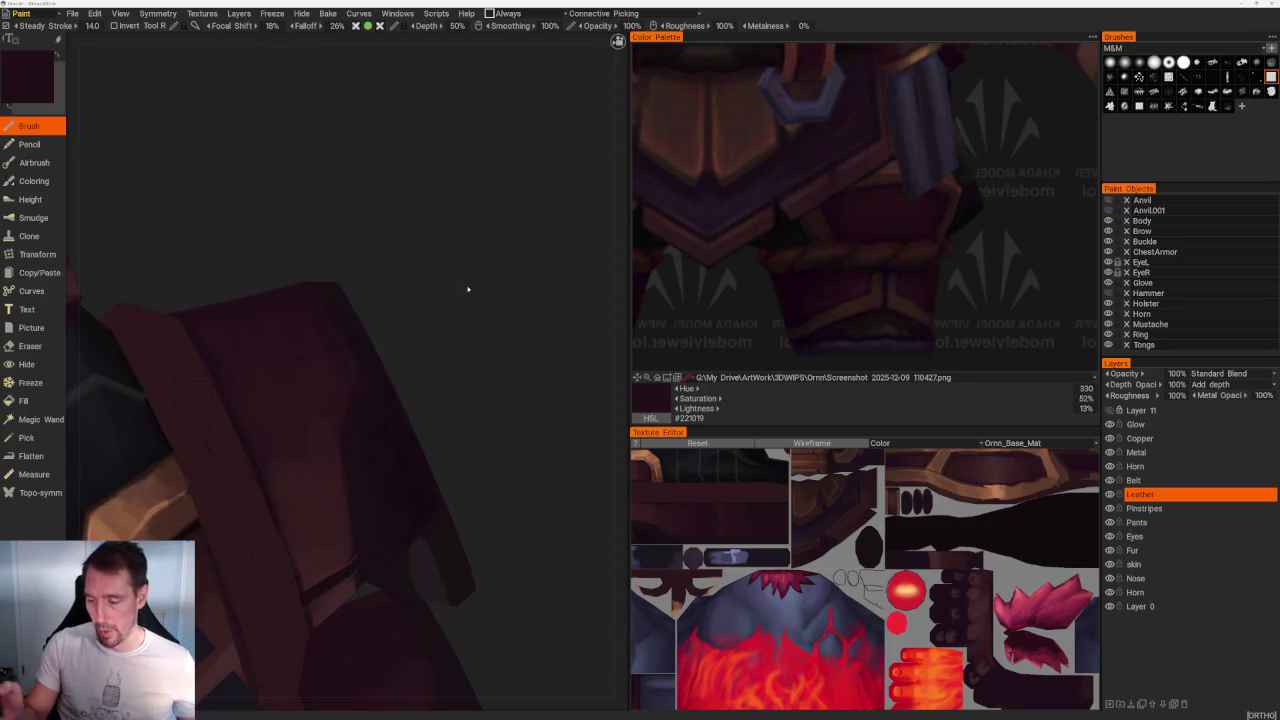
pyautogui.moveTo(338, 453)
pyautogui.mouseDown(button='middle')
pyautogui.moveTo(497, 380)
pyautogui.moveTo(503, 354)
pyautogui.moveTo(380, 328)
pyautogui.mouseUp(button='middle')
pyautogui.press('v')
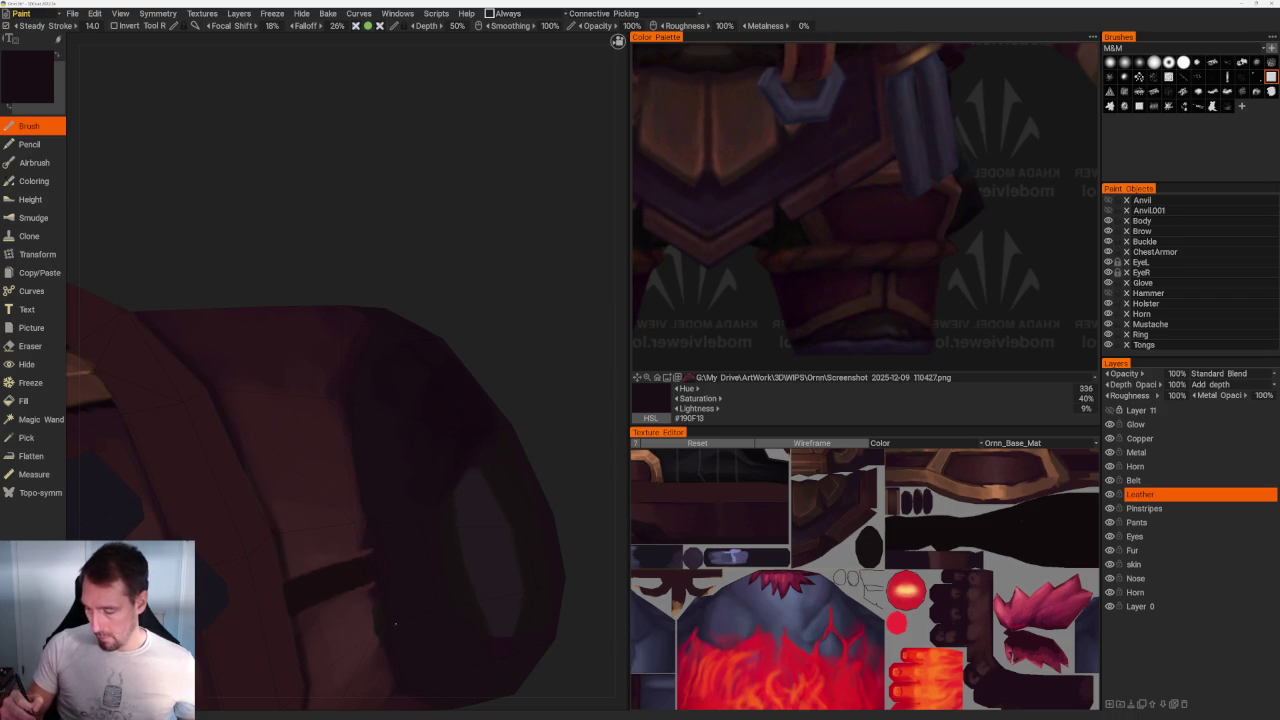
pyautogui.moveTo(396, 598); pyautogui.dragTo(421, 505, button='middle')
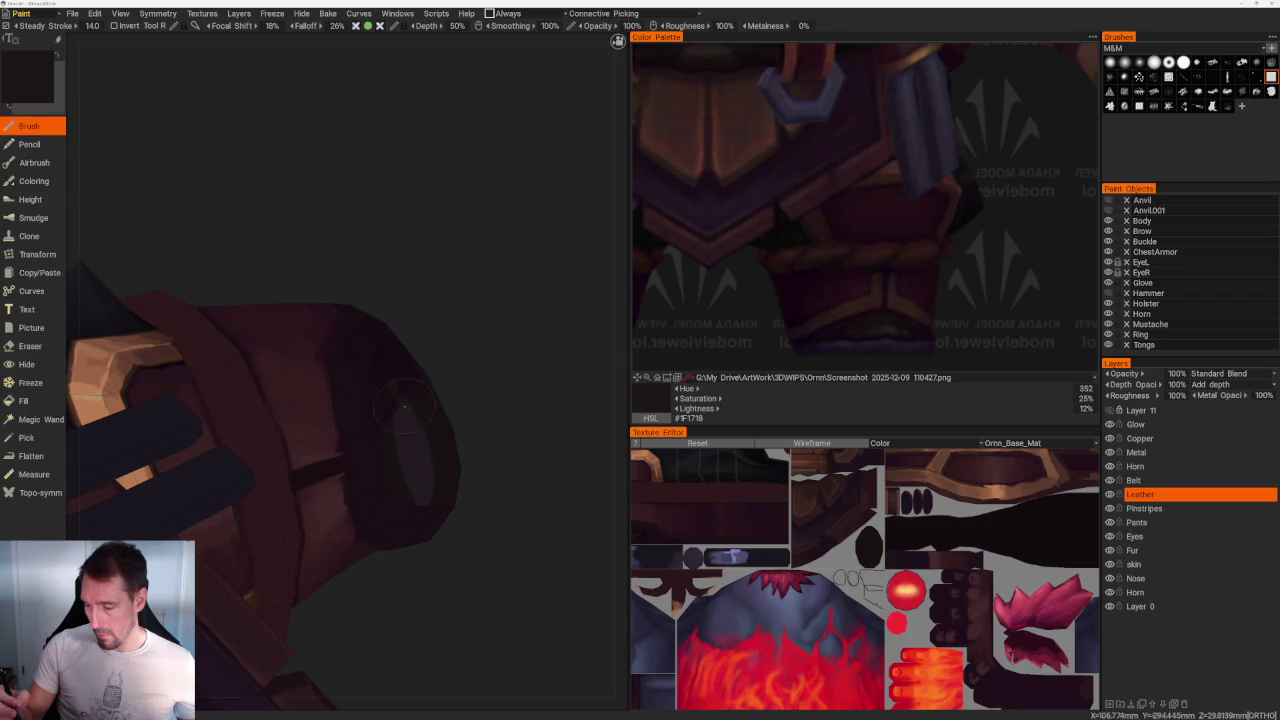
pyautogui.moveTo(425, 471)
pyautogui.mouseDown(button='middle')
pyautogui.moveTo(457, 423)
pyautogui.moveTo(470, 346)
pyautogui.moveTo(449, 392)
pyautogui.mouseUp(button='middle')
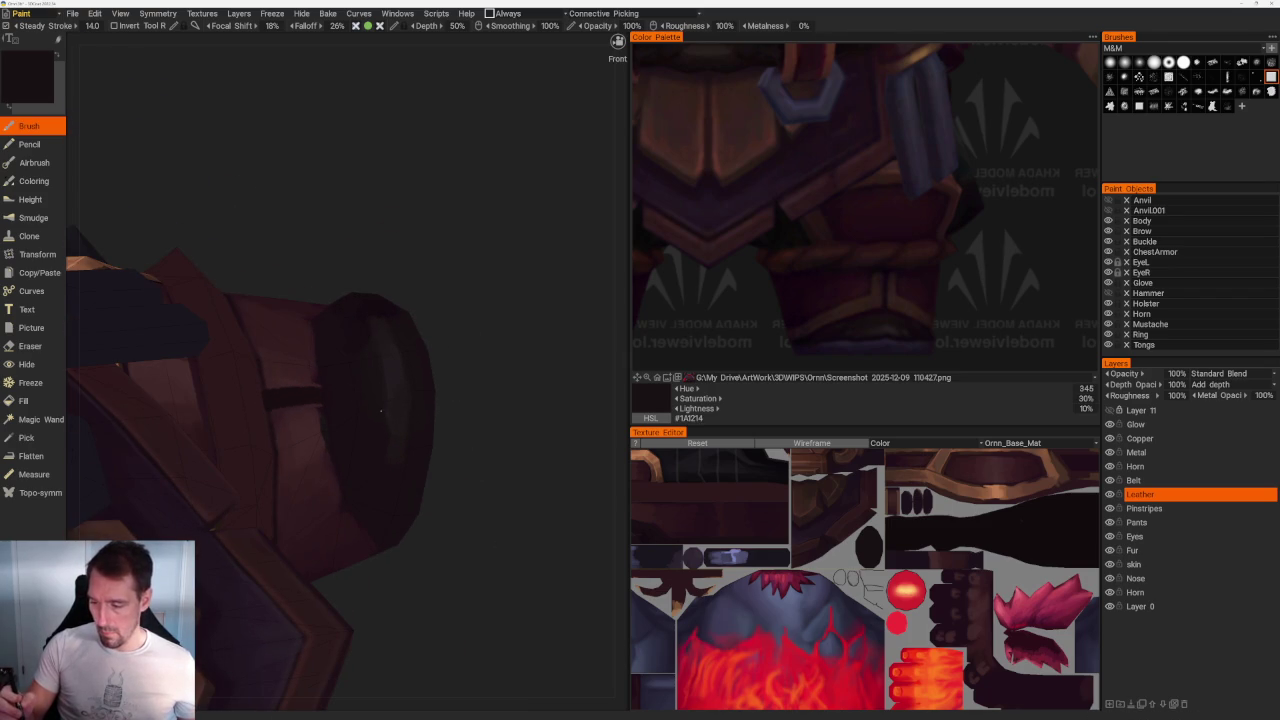
pyautogui.click(891, 333)
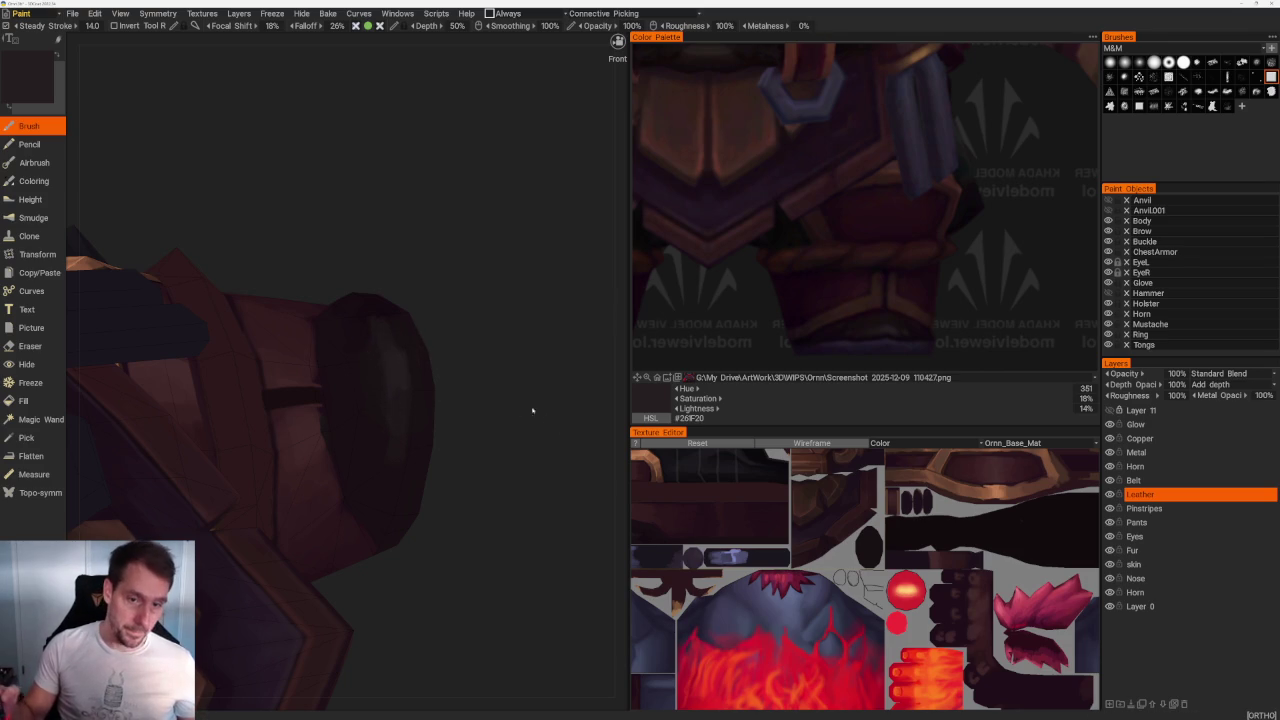
# Step: Move to the torso and shoulder armour and pick a warmer, lighter leather colour
pyautogui.scroll(-4, 487, 315)
pyautogui.moveTo(487, 315); pyautogui.dragTo(410, 533)
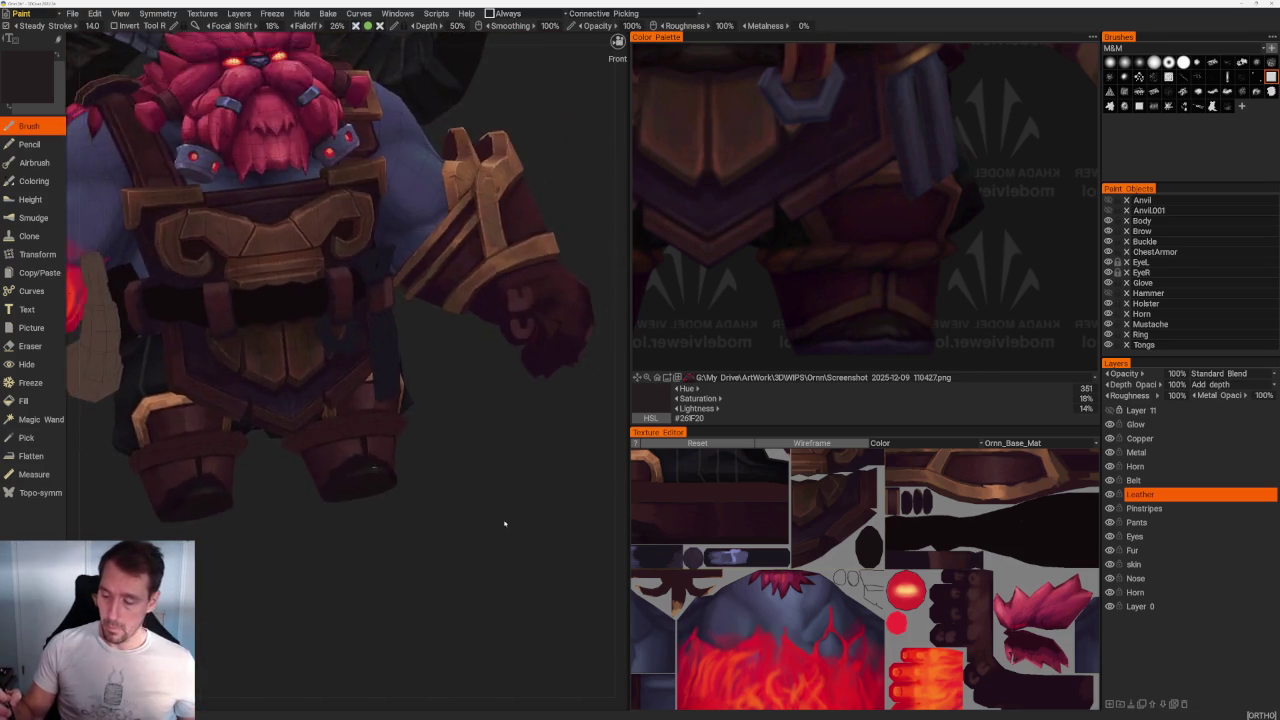
pyautogui.scroll(3, 410, 533)
pyautogui.scroll(3, 405, 500)
pyautogui.scroll(2, 417, 450)
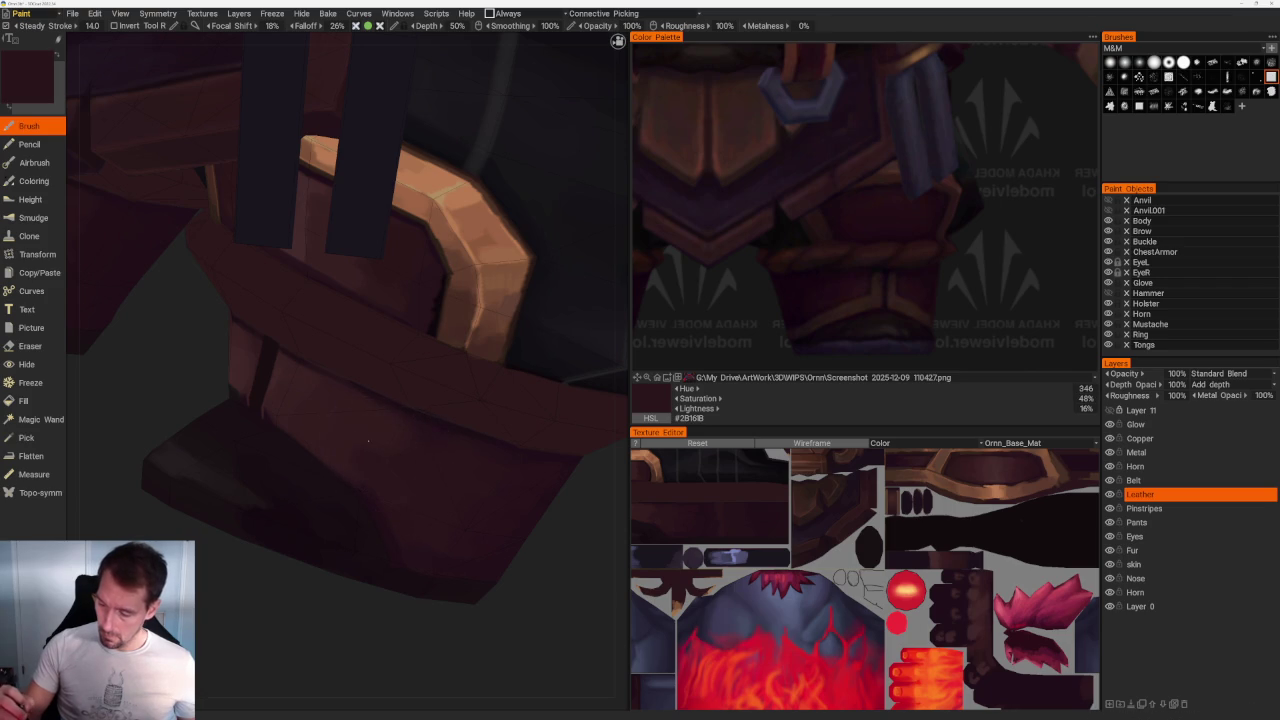
pyautogui.scroll(-5, 421, 433)
pyautogui.moveTo(421, 433); pyautogui.dragTo(370, 520)
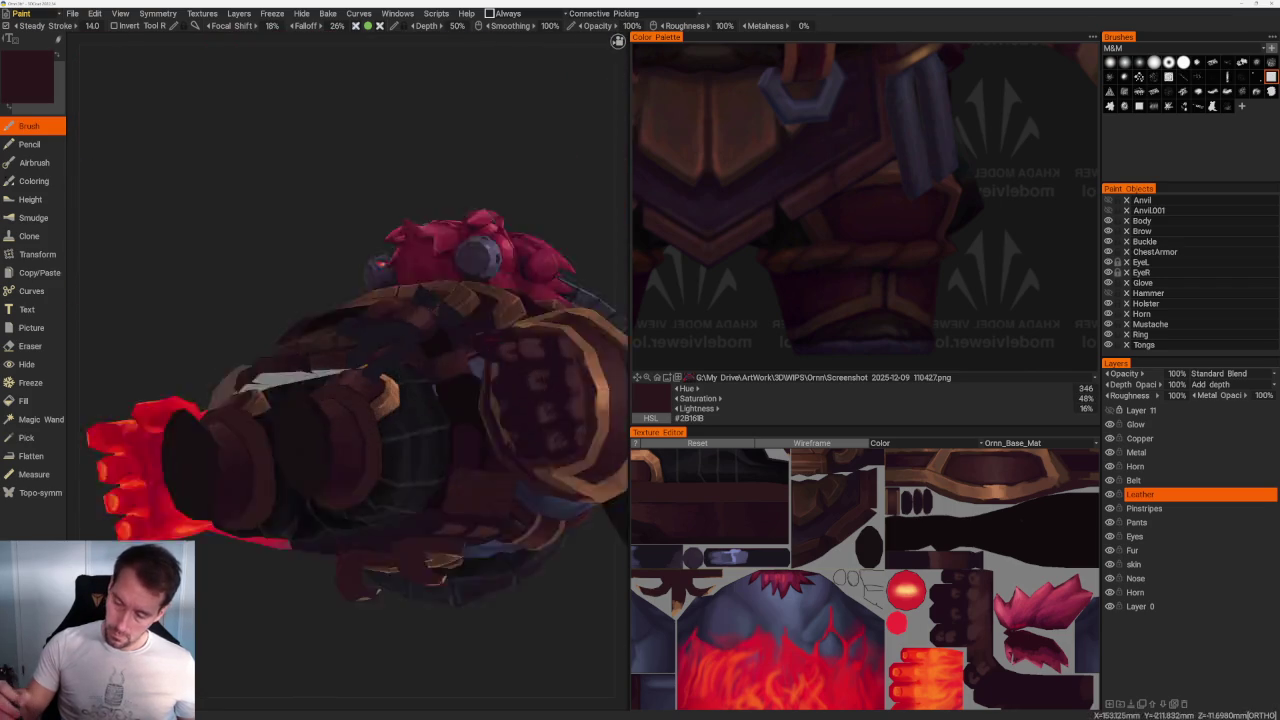
pyautogui.scroll(5, 370, 522)
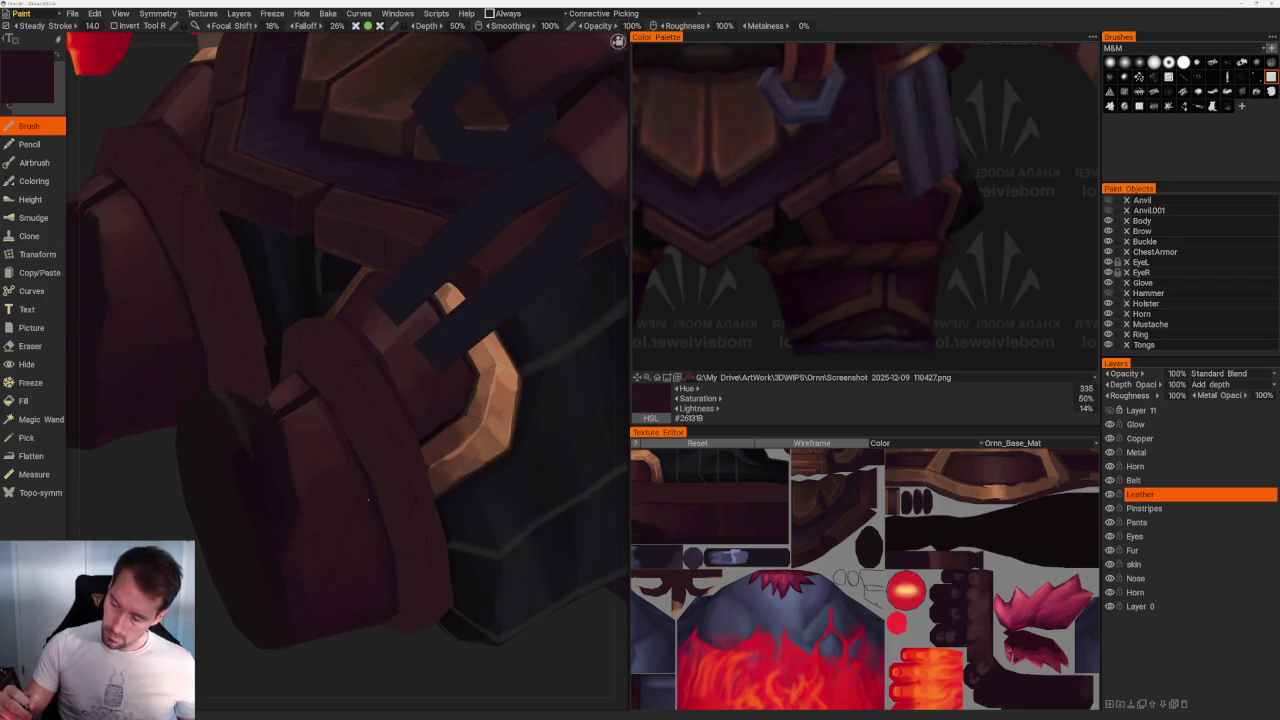
pyautogui.moveTo(209, 551); pyautogui.dragTo(287, 318)
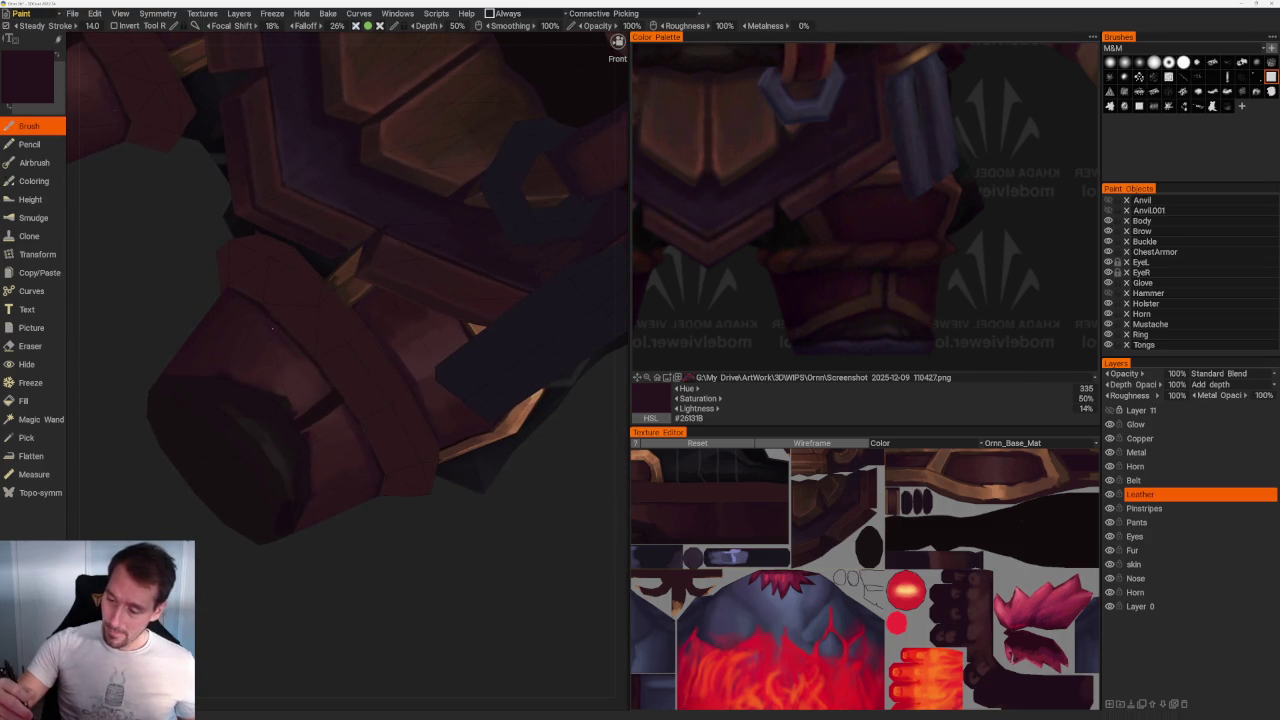
pyautogui.press('v')
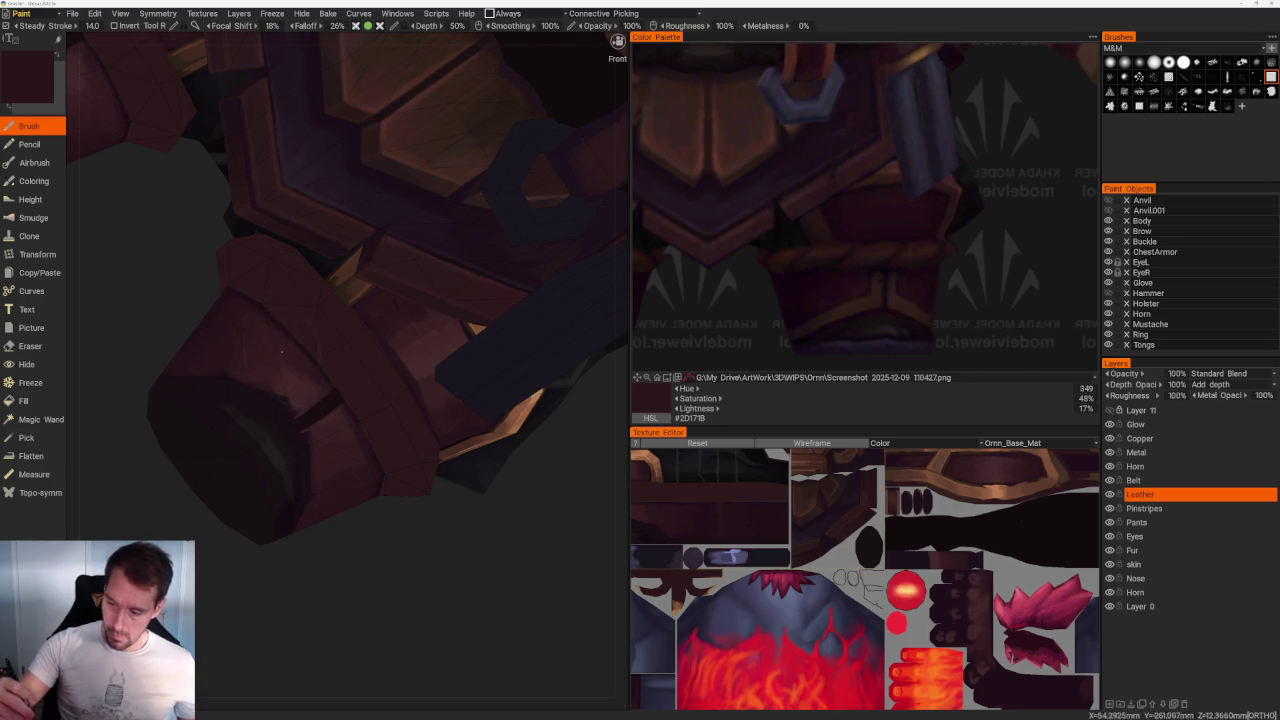
pyautogui.moveTo(428, 508)
pyautogui.mouseDown()
pyautogui.moveTo(383, 568)
pyautogui.moveTo(357, 537)
pyautogui.moveTo(400, 580)
pyautogui.moveTo(366, 597)
pyautogui.moveTo(337, 551)
pyautogui.moveTo(380, 631)
pyautogui.moveTo(488, 532)
pyautogui.moveTo(343, 410)
pyautogui.moveTo(390, 390)
pyautogui.moveTo(458, 396)
pyautogui.mouseUp()
# Step: Inspect the bracer and torso undersides from below
pyautogui.moveTo(589, 343); pyautogui.dragTo(455, 288)
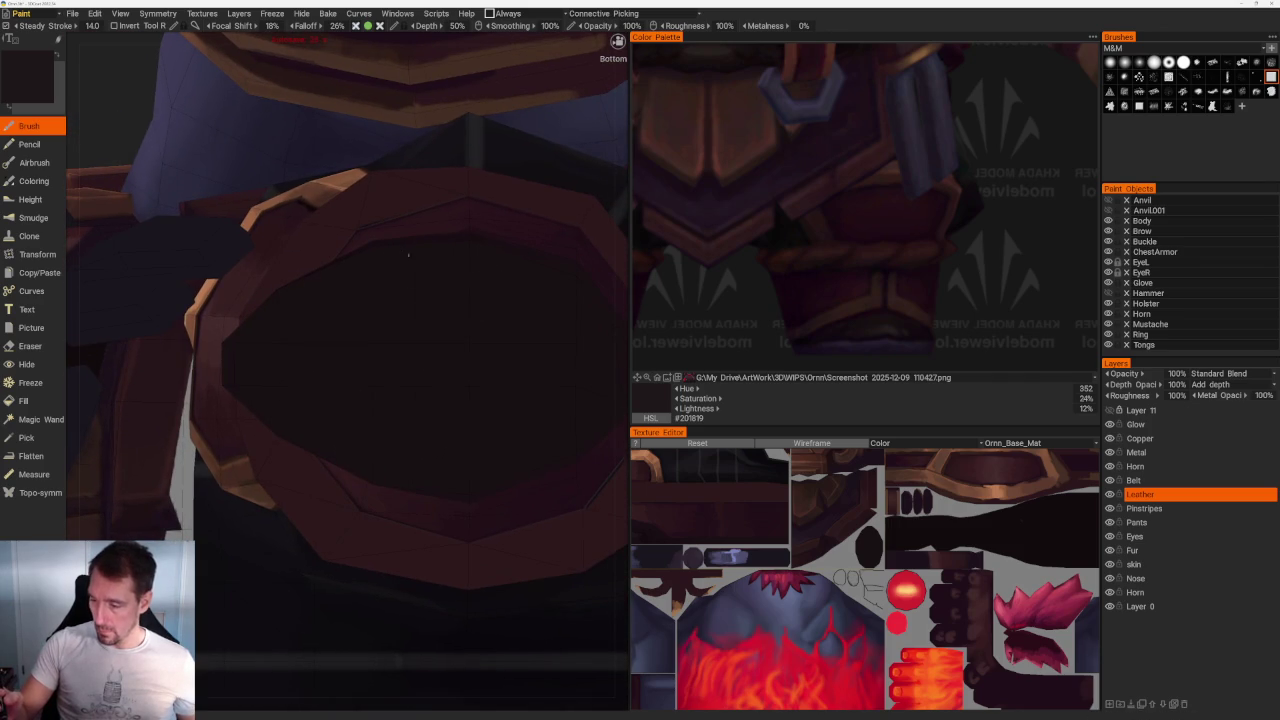
pyautogui.moveTo(438, 462)
pyautogui.mouseDown()
pyautogui.moveTo(320, 533)
pyautogui.moveTo(241, 367)
pyautogui.mouseUp()
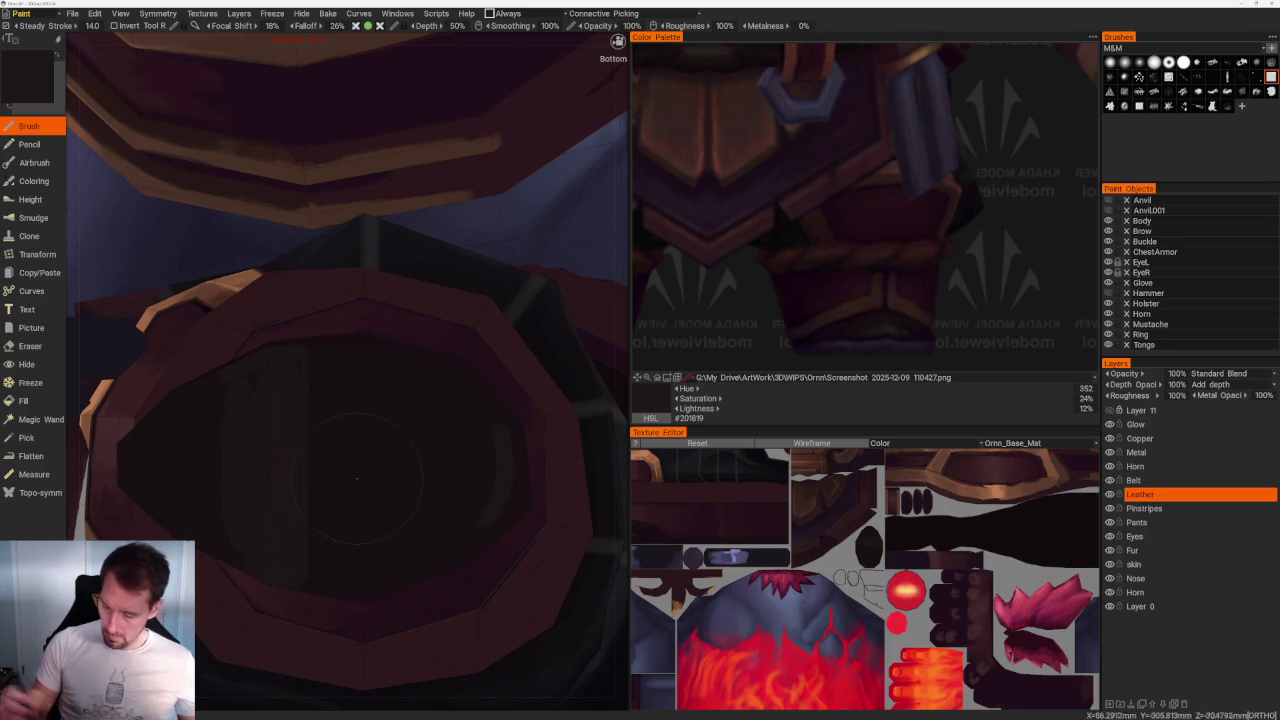
pyautogui.scroll(-5, 332, 505)
pyautogui.moveTo(517, 434)
pyautogui.mouseDown()
pyautogui.moveTo(400, 420)
pyautogui.moveTo(435, 452)
pyautogui.mouseUp()
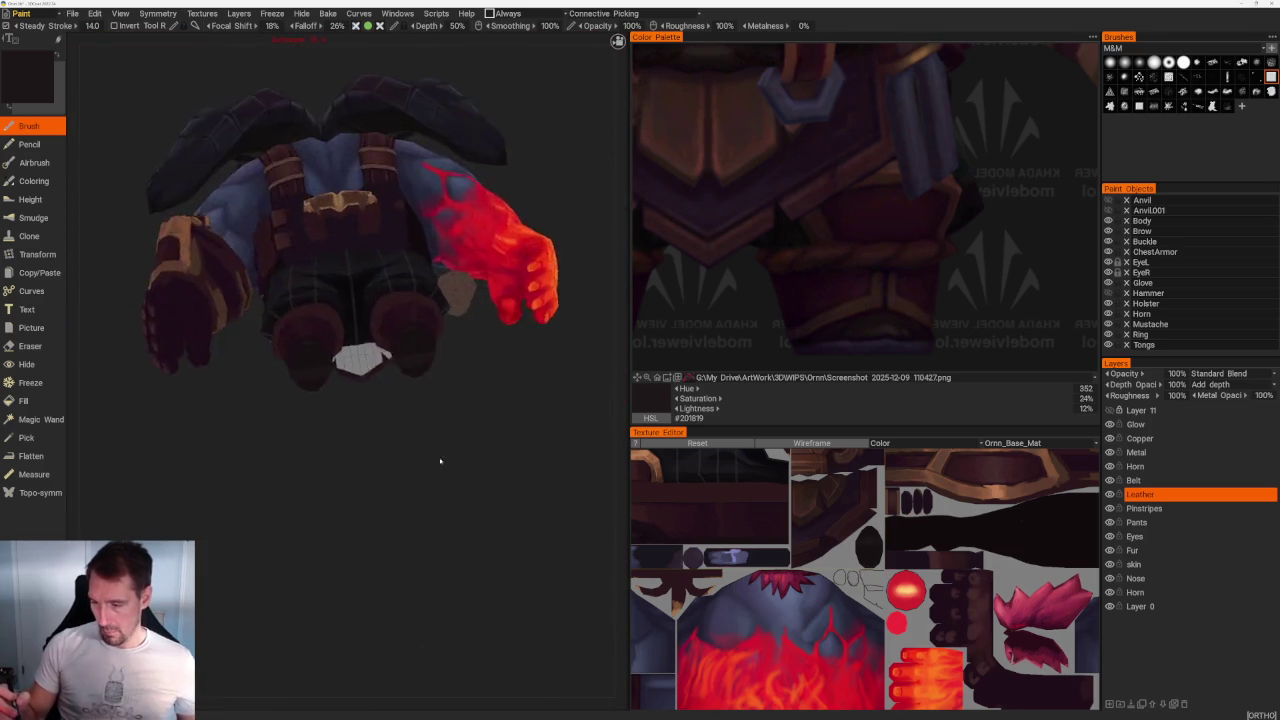
pyautogui.scroll(5, 305, 440)
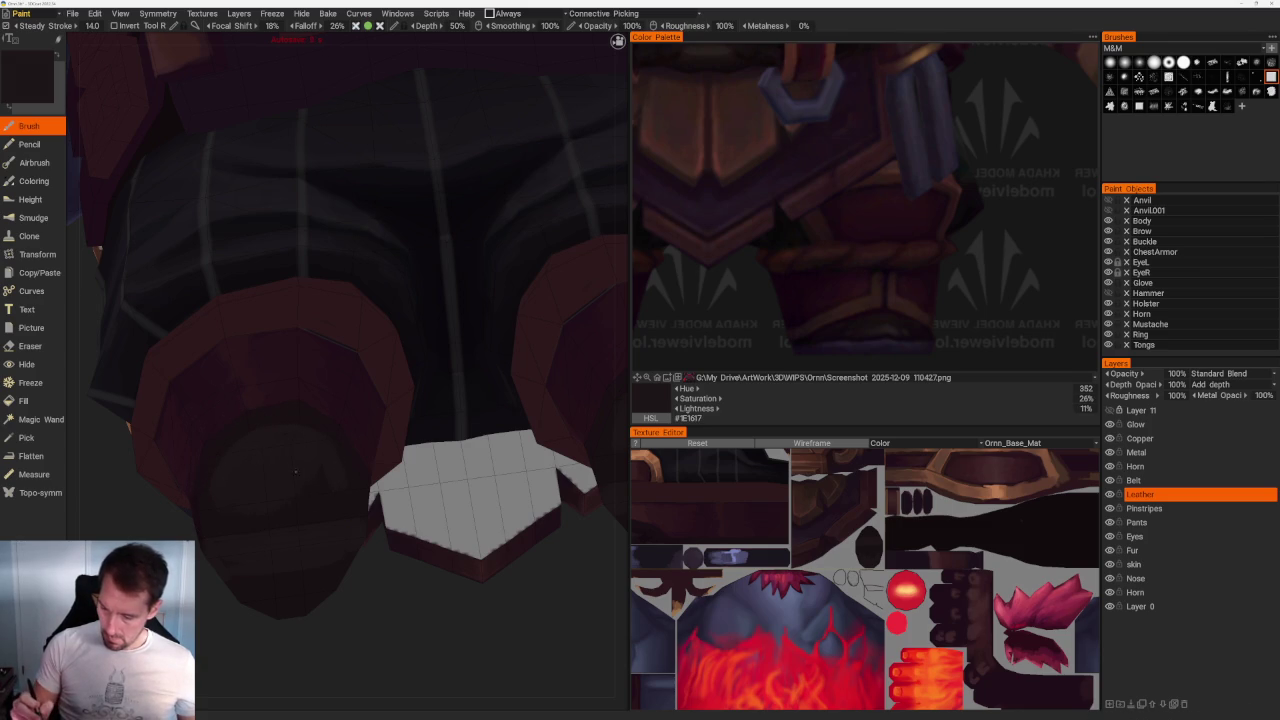
pyautogui.scroll(-5, 330, 486)
# Step: Orbit under the boots to view the grey unpainted soles
pyautogui.moveTo(330, 486); pyautogui.dragTo(315, 480)
pyautogui.scroll(6, 315, 480)
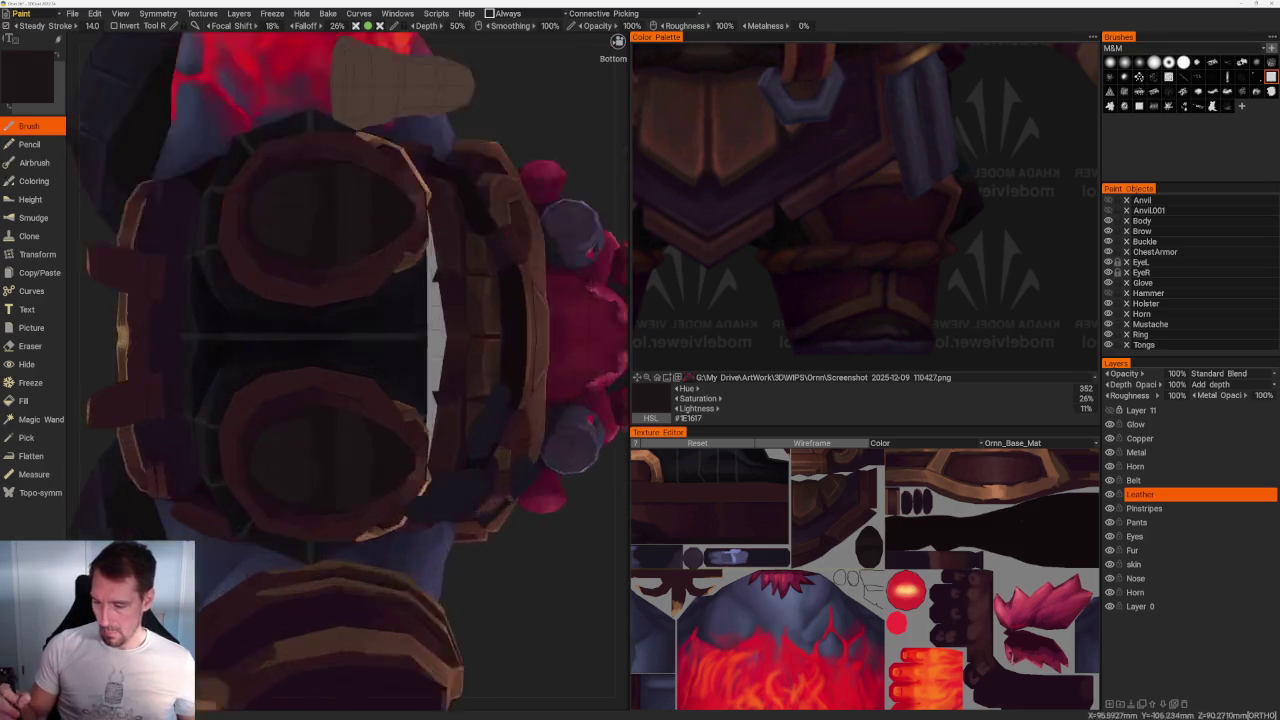
pyautogui.scroll(-4, 305, 590)
pyautogui.moveTo(305, 590); pyautogui.dragTo(505, 482, button='right')
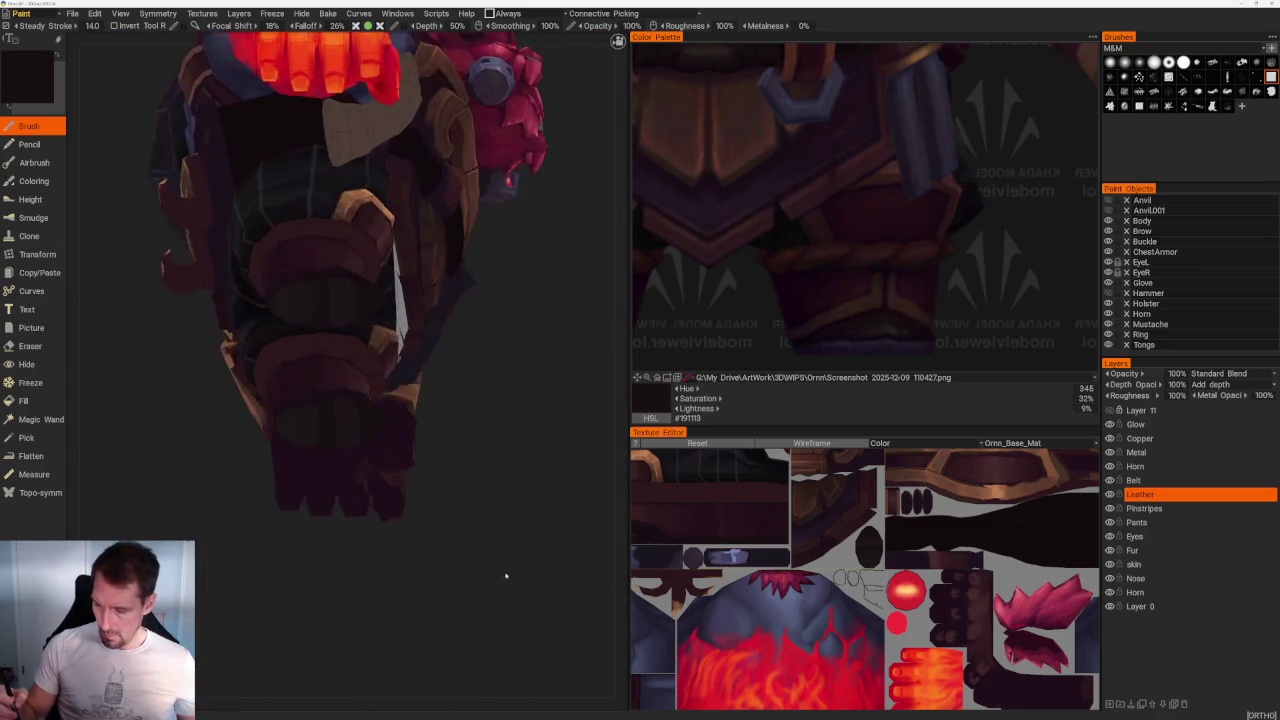
pyautogui.scroll(3, 300, 453)
pyautogui.moveTo(443, 296)
pyautogui.mouseDown(button='right')
pyautogui.moveTo(526, 360)
pyautogui.moveTo(339, 237)
pyautogui.mouseUp(button='right')
pyautogui.scroll(3, 526, 360)
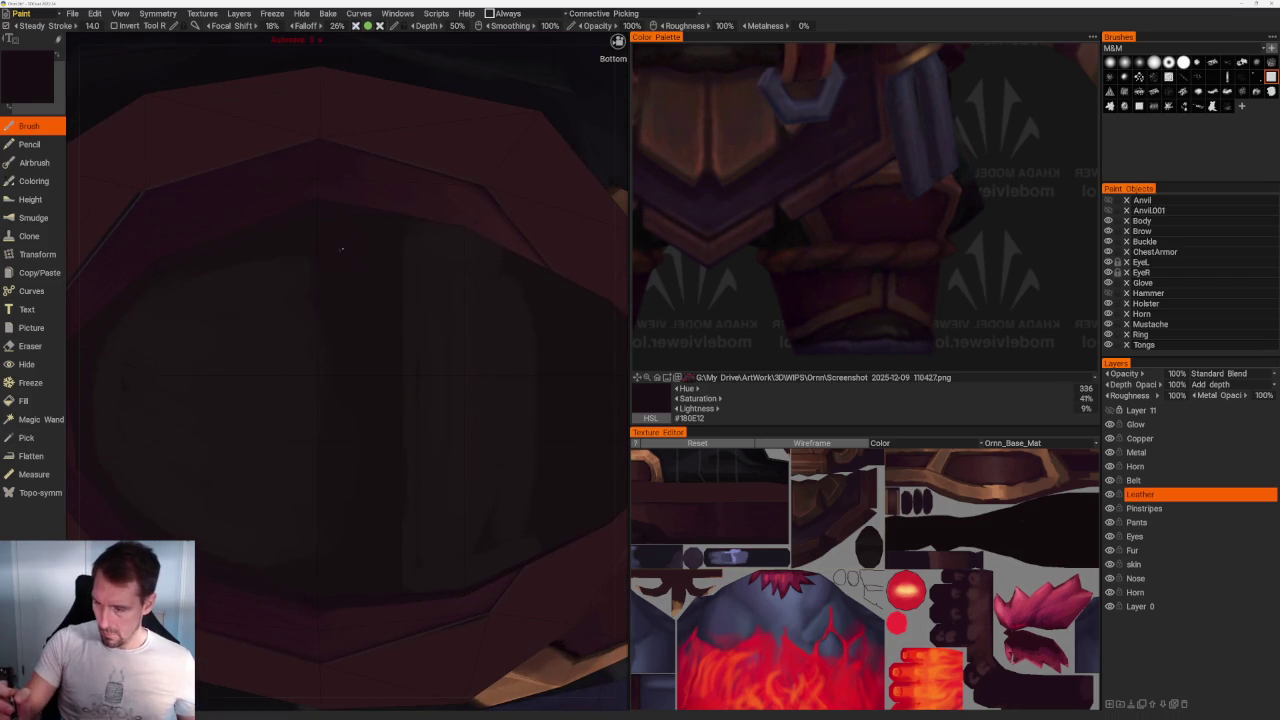
pyautogui.scroll(-3, 340, 370)
pyautogui.moveTo(340, 370)
pyautogui.mouseDown(button='right')
pyautogui.moveTo(420, 330)
pyautogui.moveTo(460, 400)
pyautogui.mouseUp(button='right')
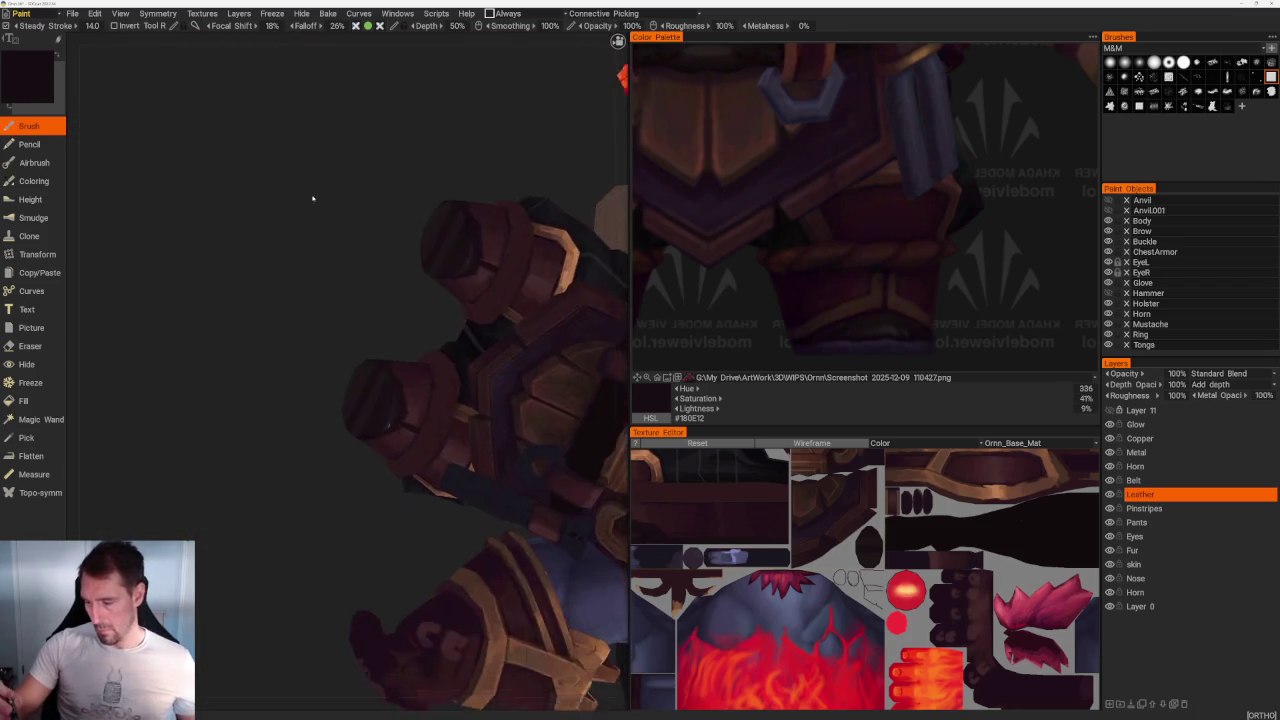
pyautogui.scroll(5, 489, 376)
# Step: Sample dark leather colour and darken the rounded armour undersides and belt area
pyautogui.press('v')
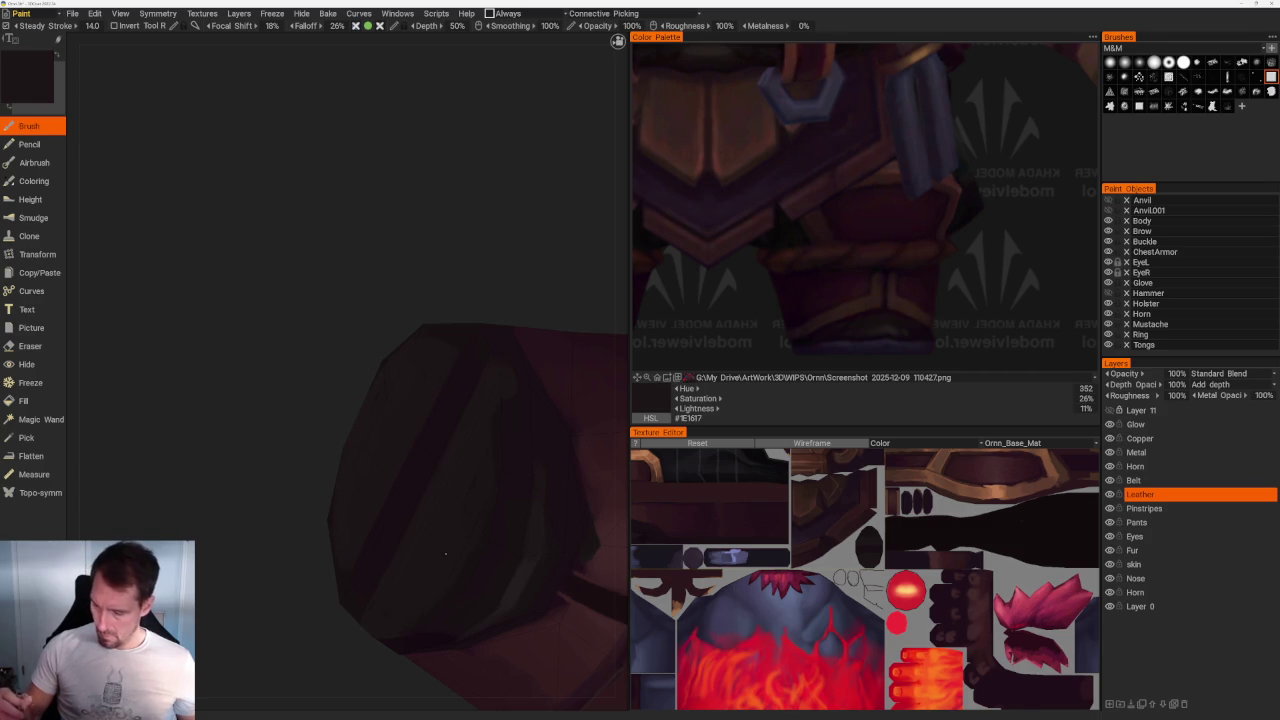
pyautogui.moveTo(438, 545); pyautogui.dragTo(537, 387, button='right')
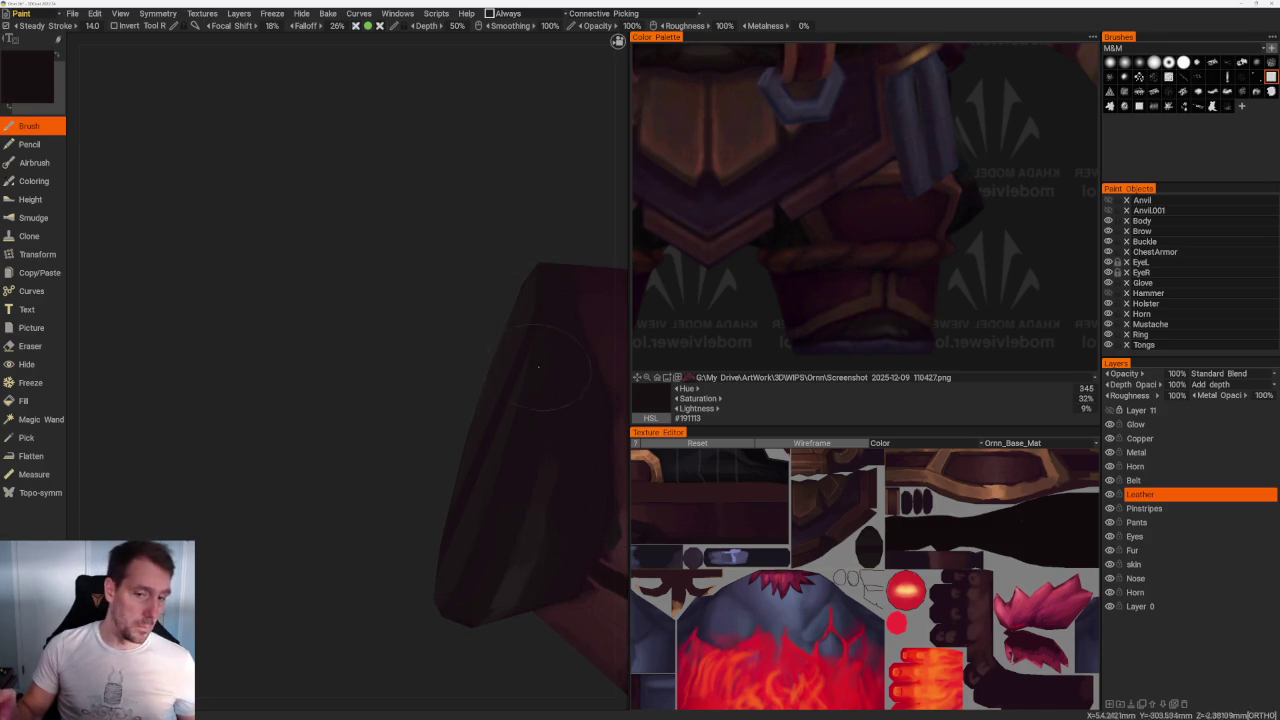
pyautogui.scroll(-5, 395, 268)
pyautogui.moveTo(395, 268); pyautogui.dragTo(509, 437, button='right')
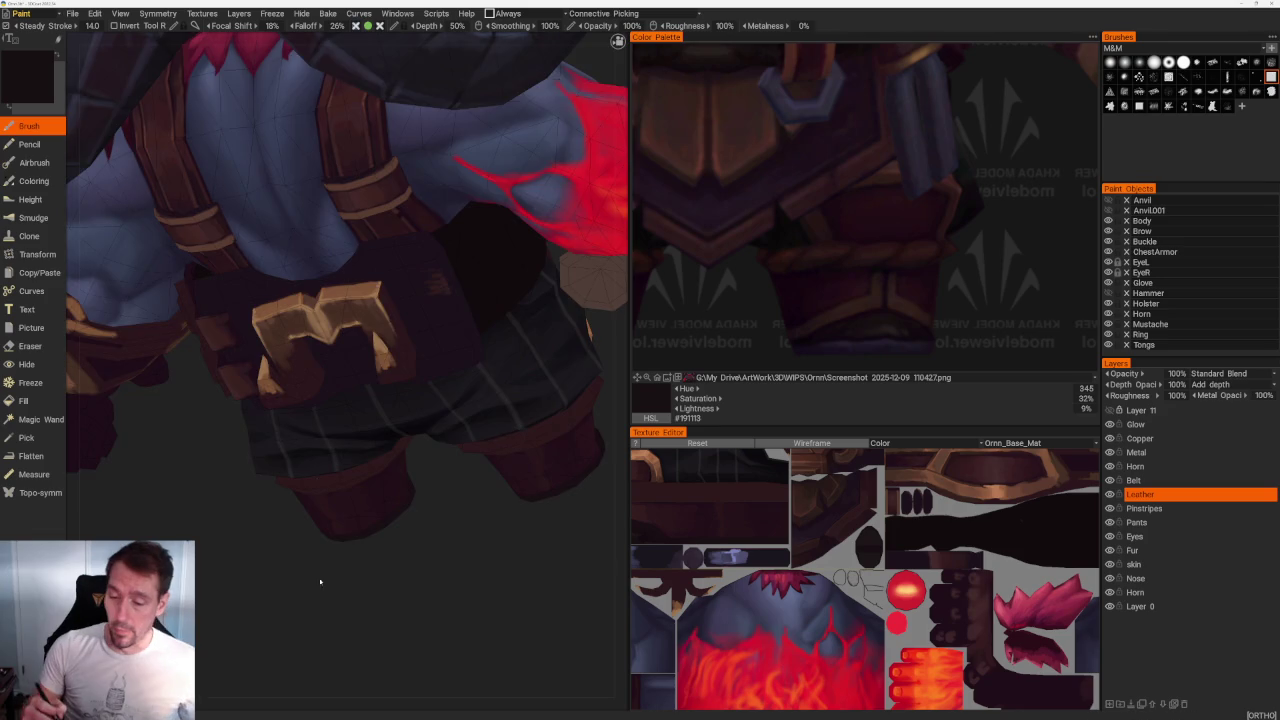
# Step: Load Screenshot 2025-12-09 110528.png as the back-view belt reference
pyautogui.moveTo(400, 560); pyautogui.dragTo(336, 585)
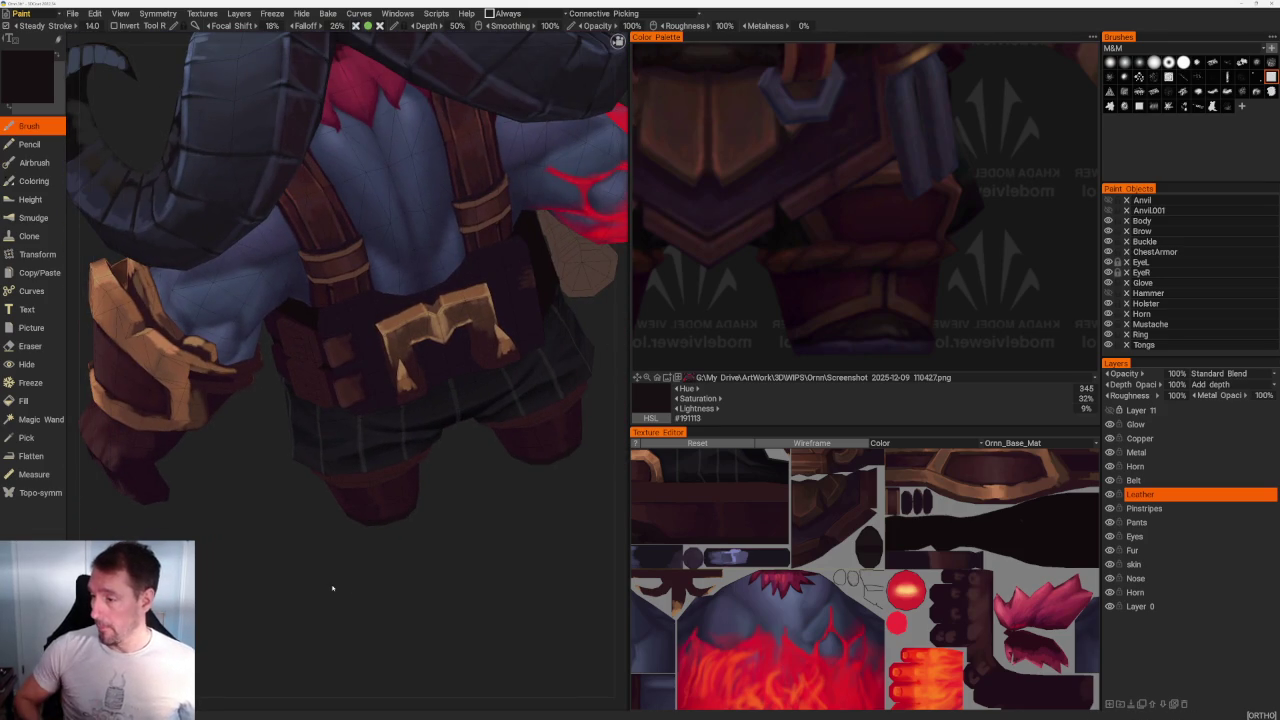
pyautogui.scroll(-5, 954, 234)
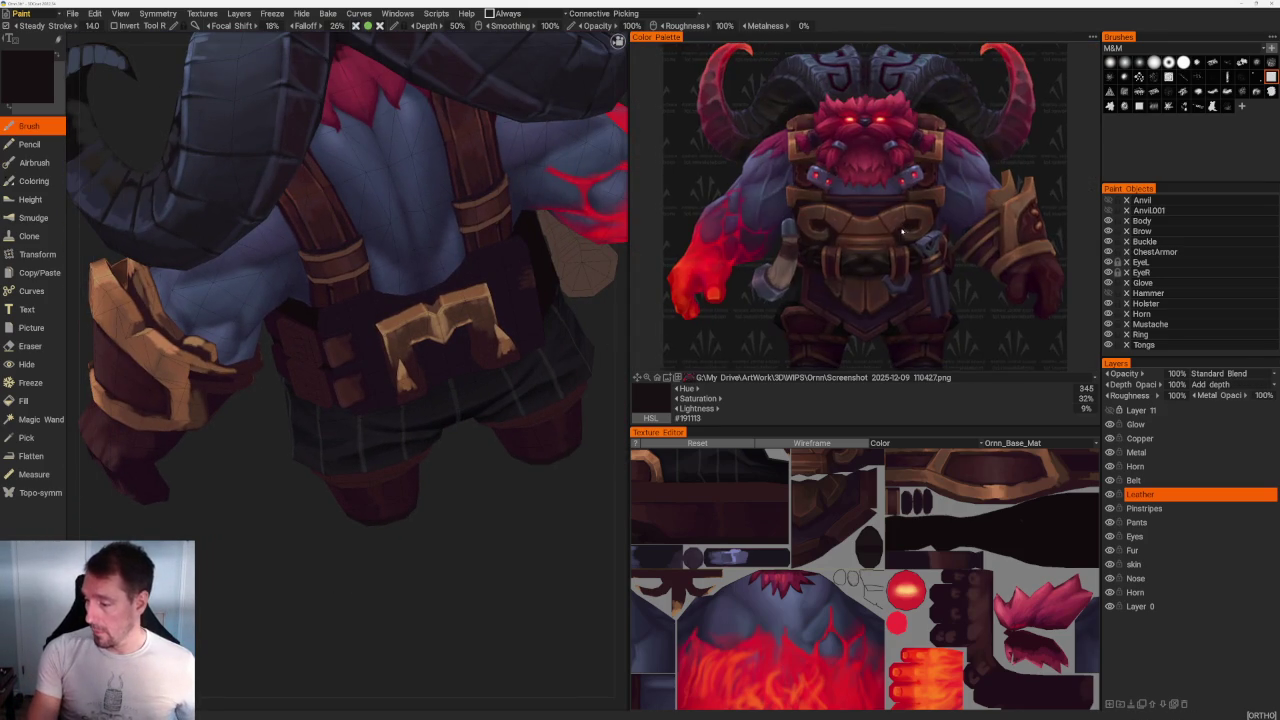
pyautogui.click(706, 377)
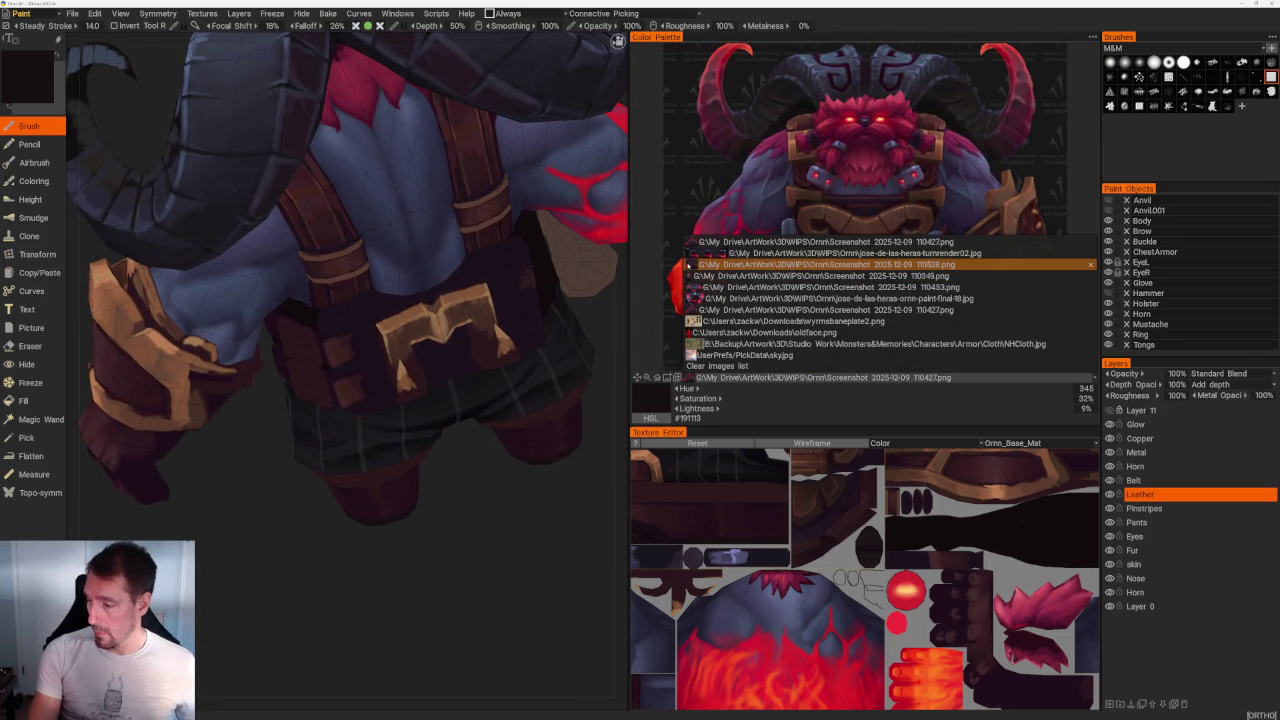
pyautogui.click(700, 264)
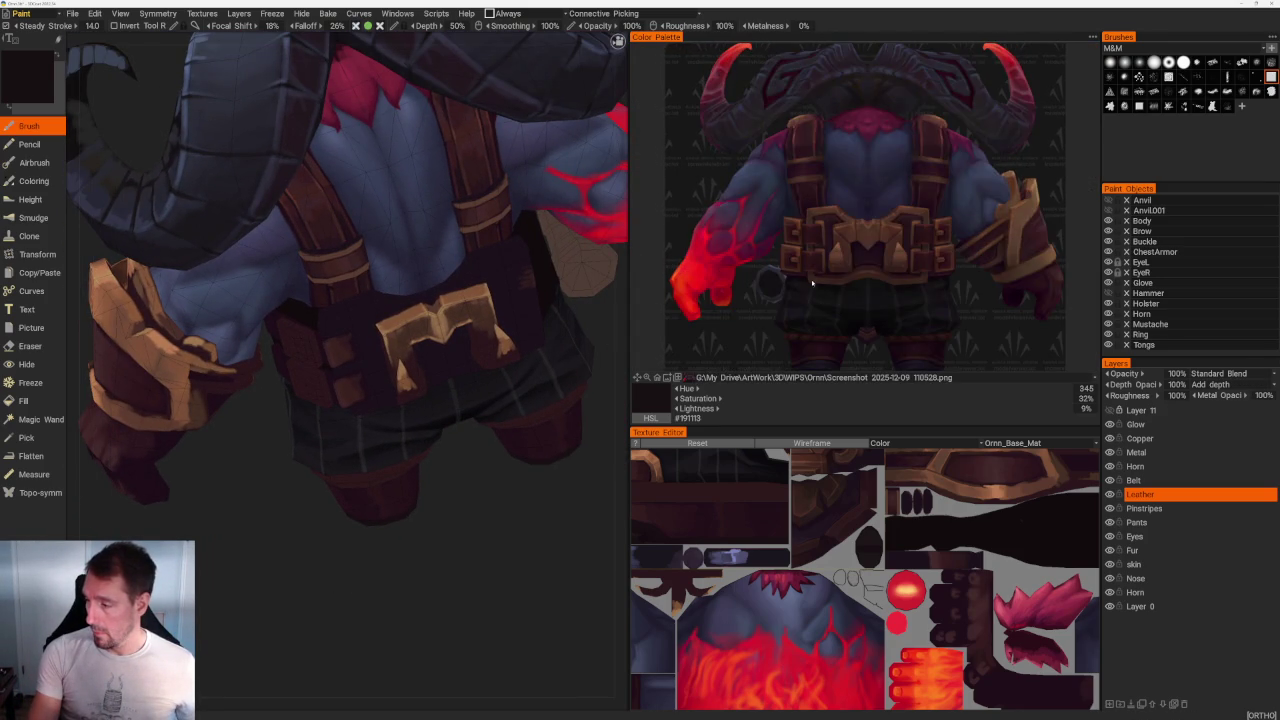
pyautogui.scroll(3, 766, 280)
pyautogui.scroll(2, 800, 278)
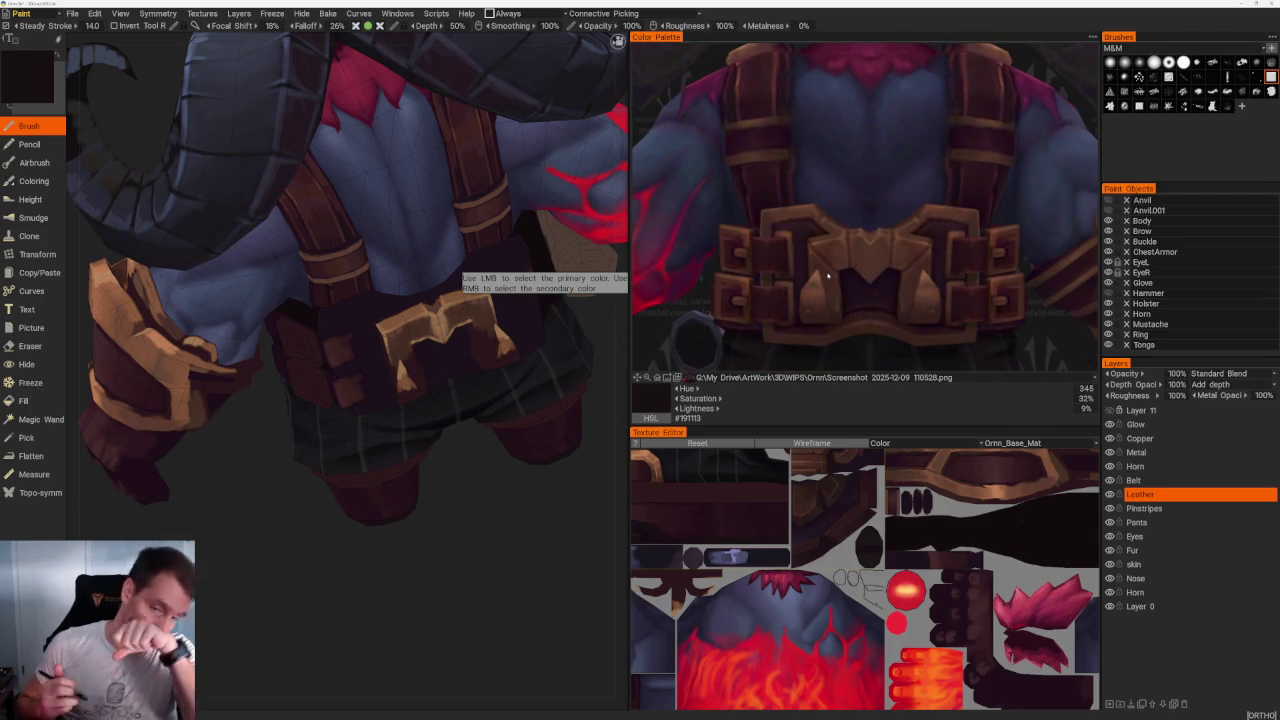
pyautogui.scroll(2, 449, 580)
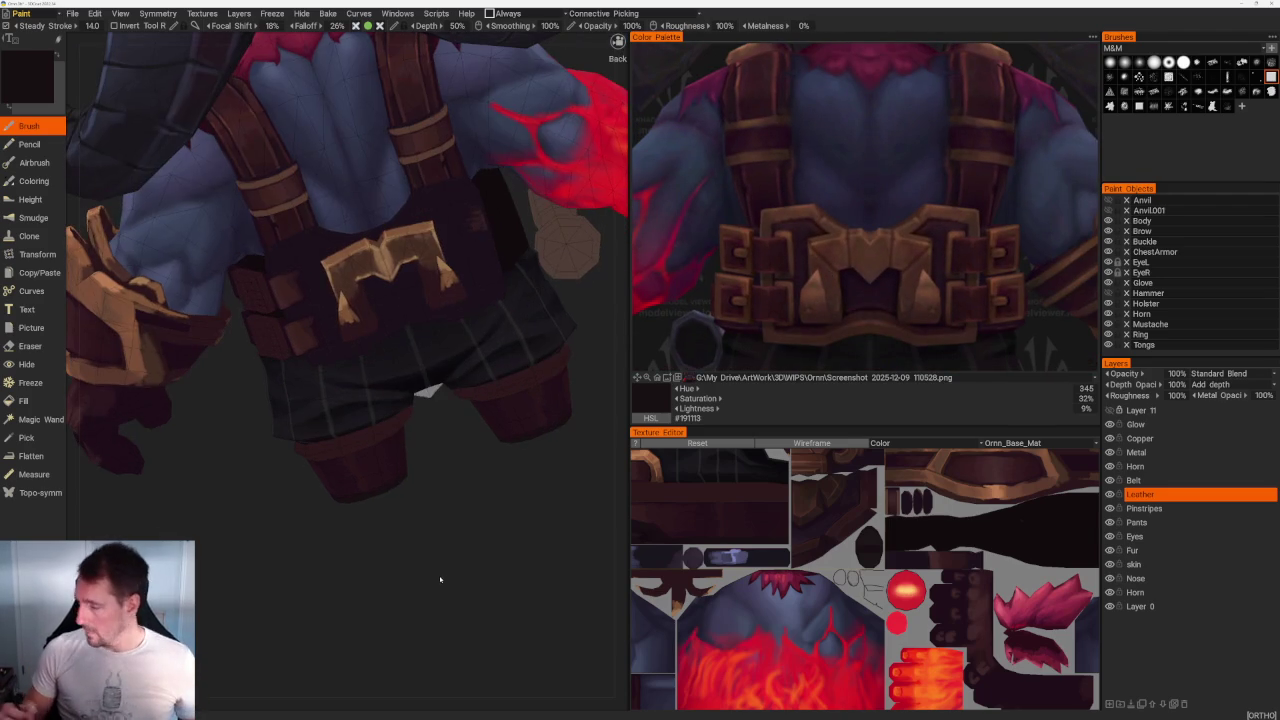
# Step: Toggle the Copper layer's visibility and make Copper the active paint layer
pyautogui.click(1109, 438)
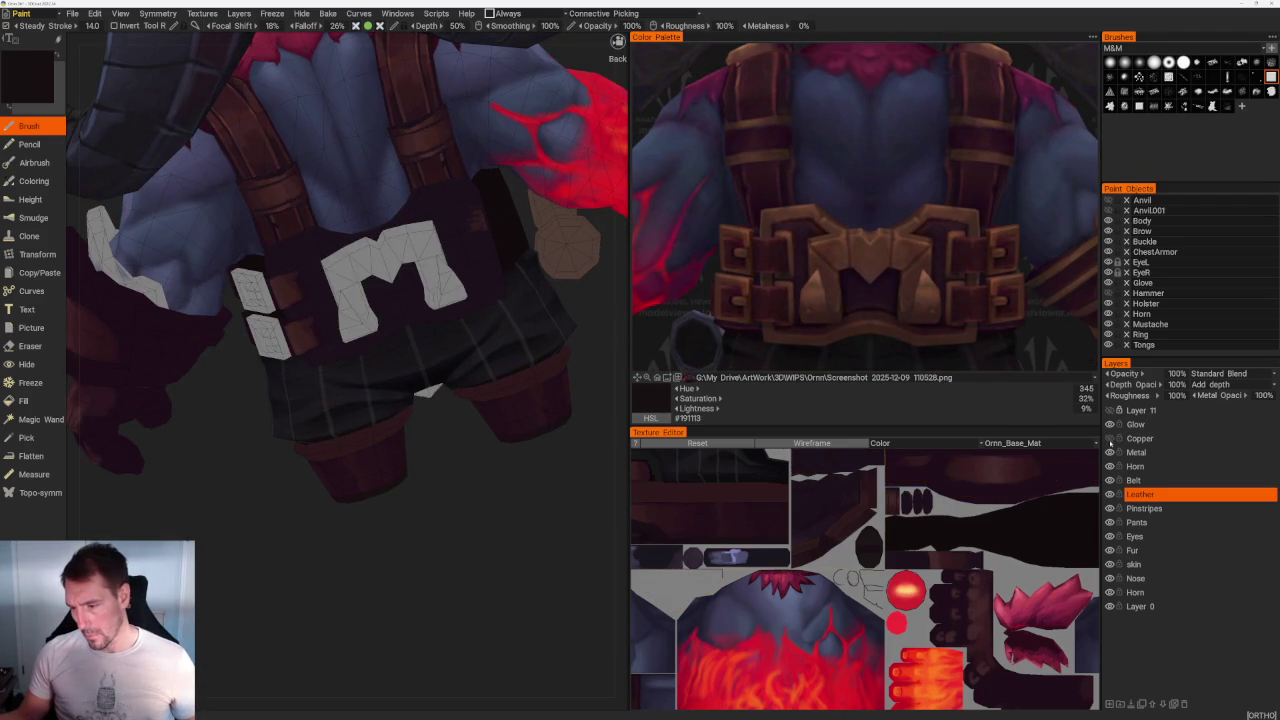
pyautogui.click(1109, 438)
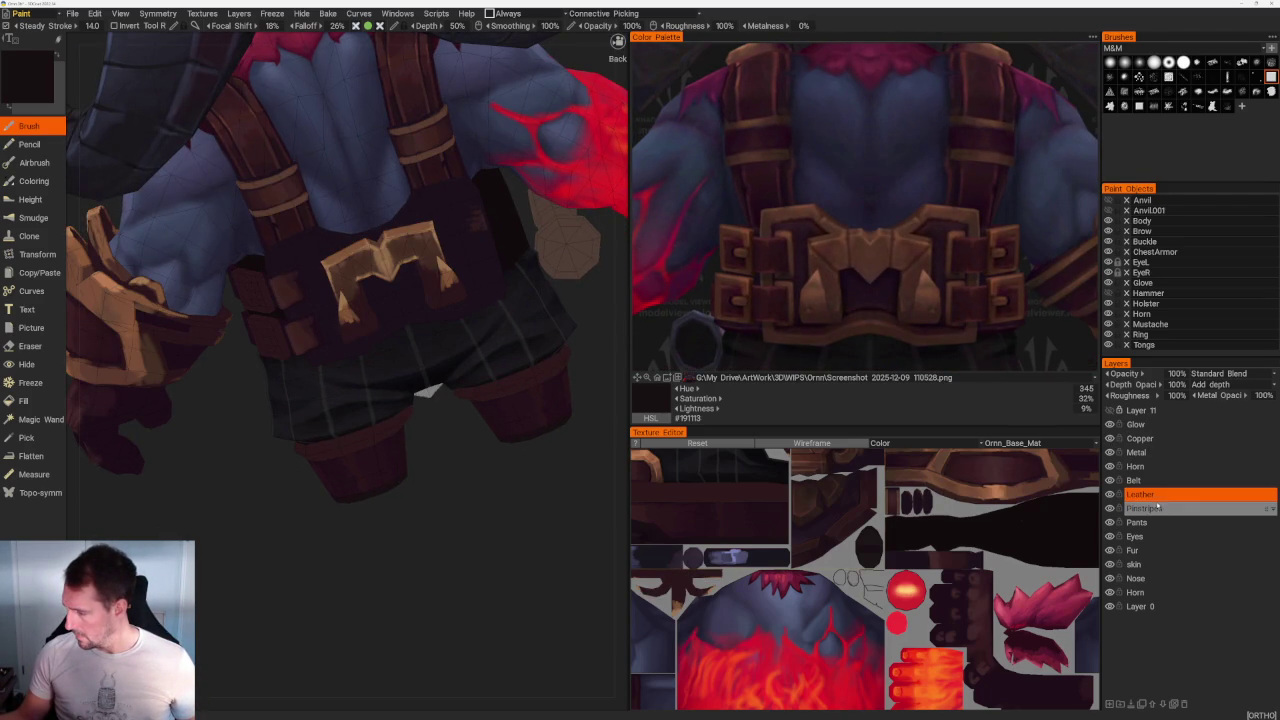
pyautogui.click(1140, 438)
# Step: Orbit toward the glove and belt and sample the dark colour #2C171B from the model
pyautogui.moveTo(380, 526)
pyautogui.mouseDown()
pyautogui.moveTo(466, 546)
pyautogui.moveTo(429, 538)
pyautogui.moveTo(520, 580)
pyautogui.mouseUp()
pyautogui.scroll(3, 466, 546)
pyautogui.press('v')
pyautogui.scroll(-5, 440, 520)
pyautogui.scroll(3, 520, 580)
# Step: Rotate and zoom the view around the belt buckle, side and horn
pyautogui.moveTo(520, 580); pyautogui.dragTo(280, 440, button='middle')
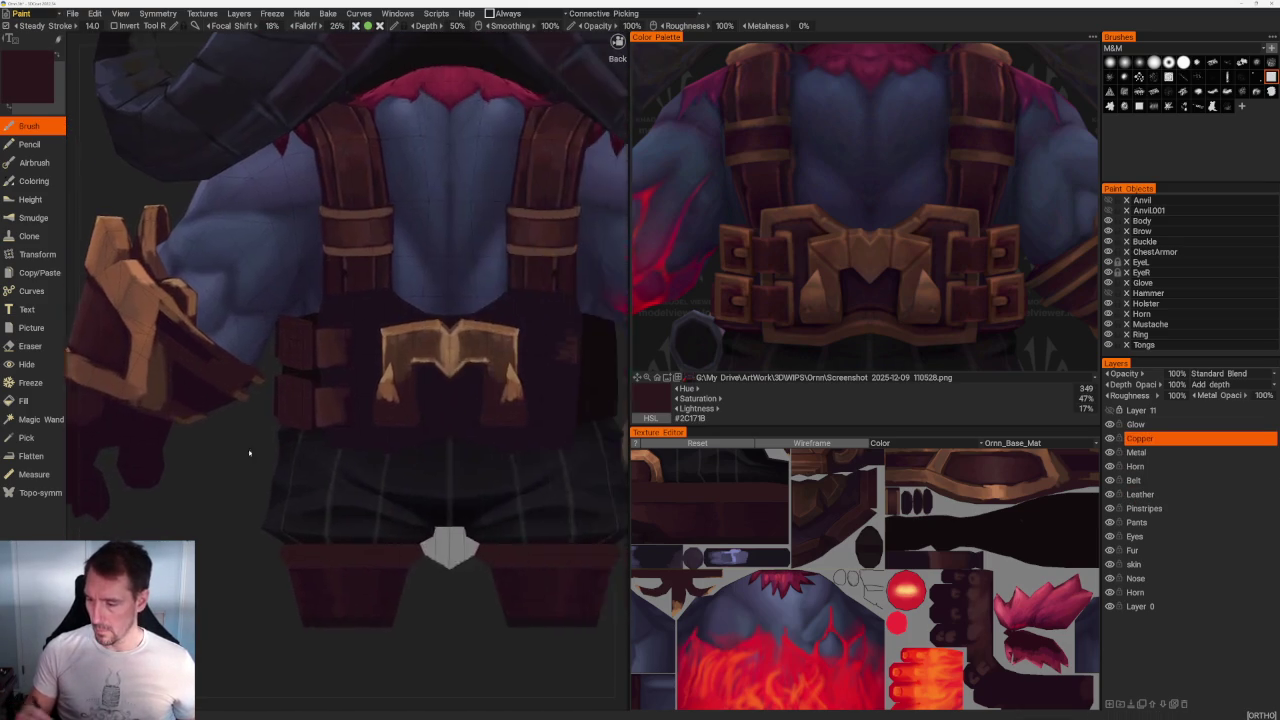
pyautogui.scroll(3, 280, 440)
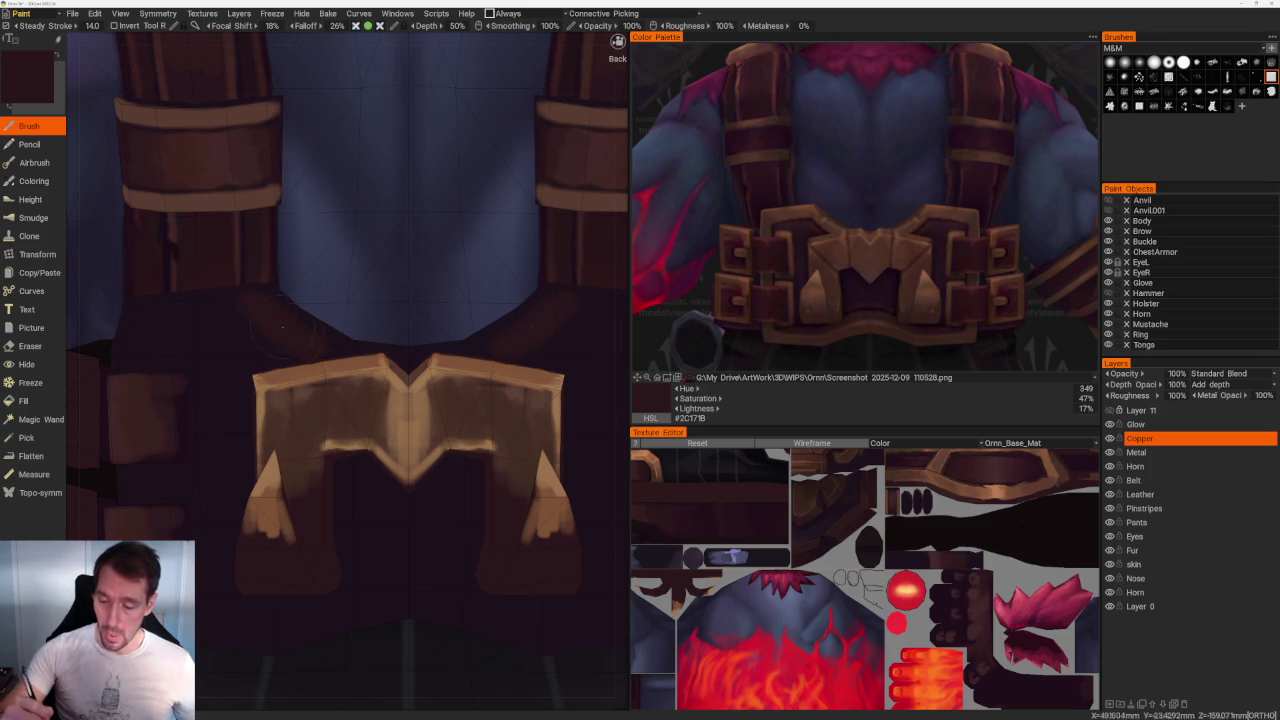
pyautogui.scroll(-10, 355, 113)
pyautogui.moveTo(355, 113)
pyautogui.mouseDown()
pyautogui.moveTo(386, 286)
pyautogui.moveTo(451, 400)
pyautogui.mouseUp()
pyautogui.scroll(5, 451, 400)
pyautogui.scroll(3, 430, 410)
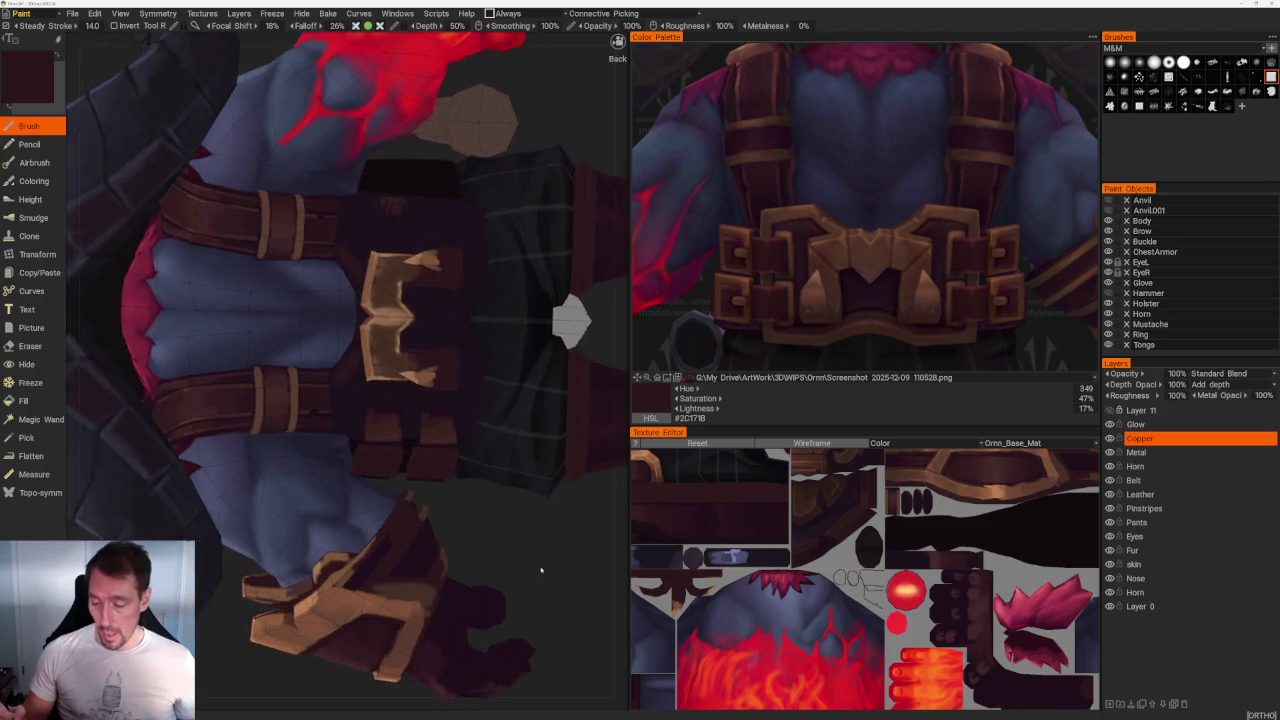
pyautogui.scroll(3, 323, 459)
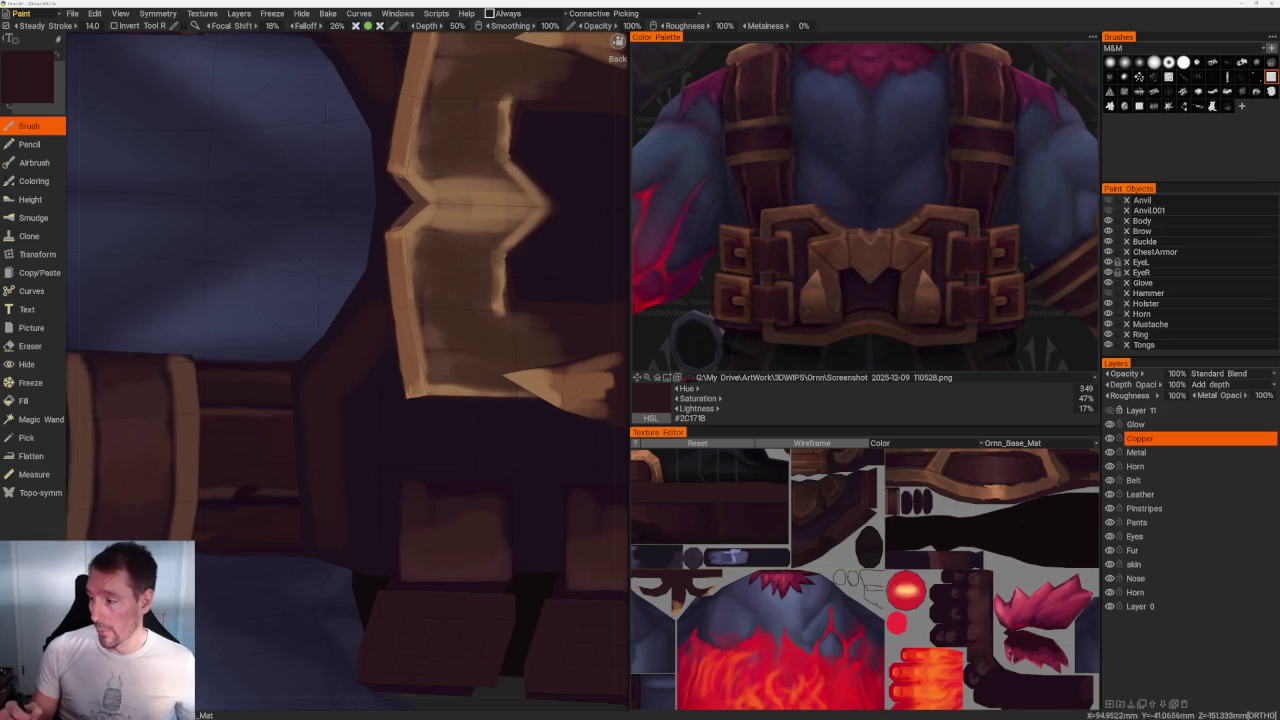
pyautogui.scroll(-5, 398, 509)
pyautogui.keyDown('alt'); pyautogui.moveTo(480, 480); pyautogui.dragTo(529, 529); pyautogui.keyUp('alt')
pyautogui.scroll(3, 529, 529)
pyautogui.scroll(3, 313, 430)
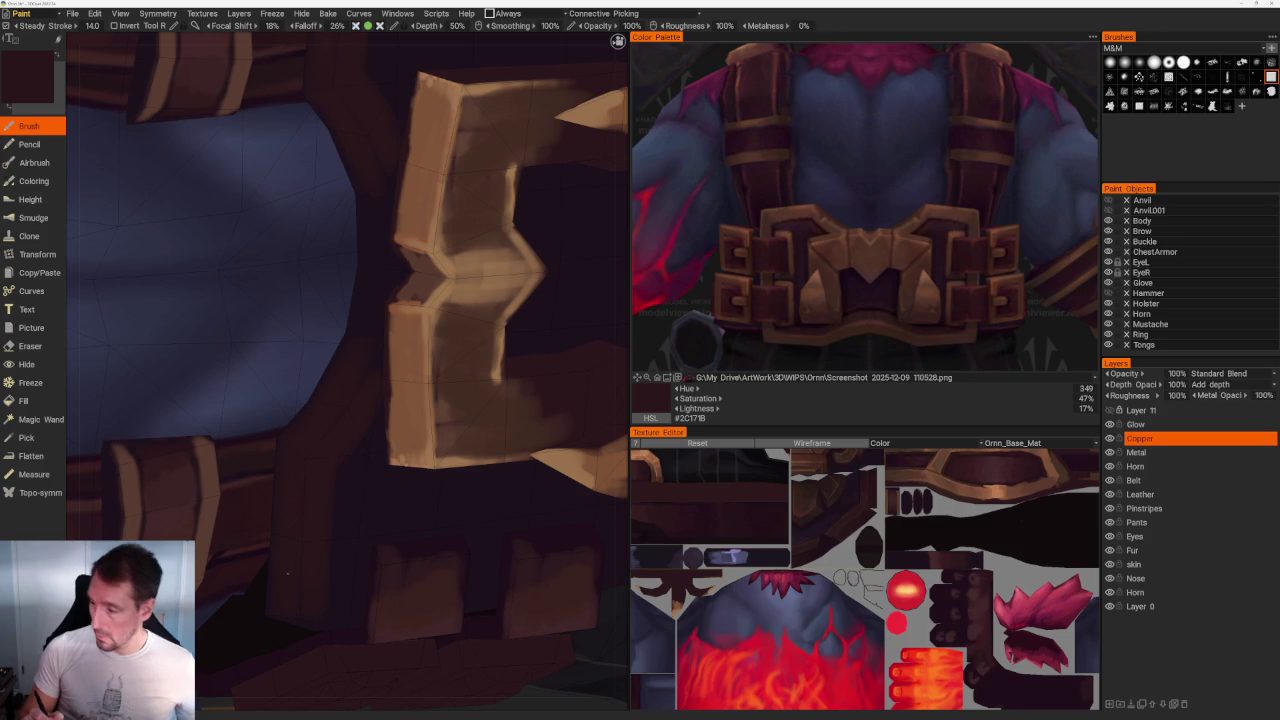
# Step: Sample copper brown #774634 from the reference and paint thin highlights along the armour plate edges
pyautogui.click(811, 212)
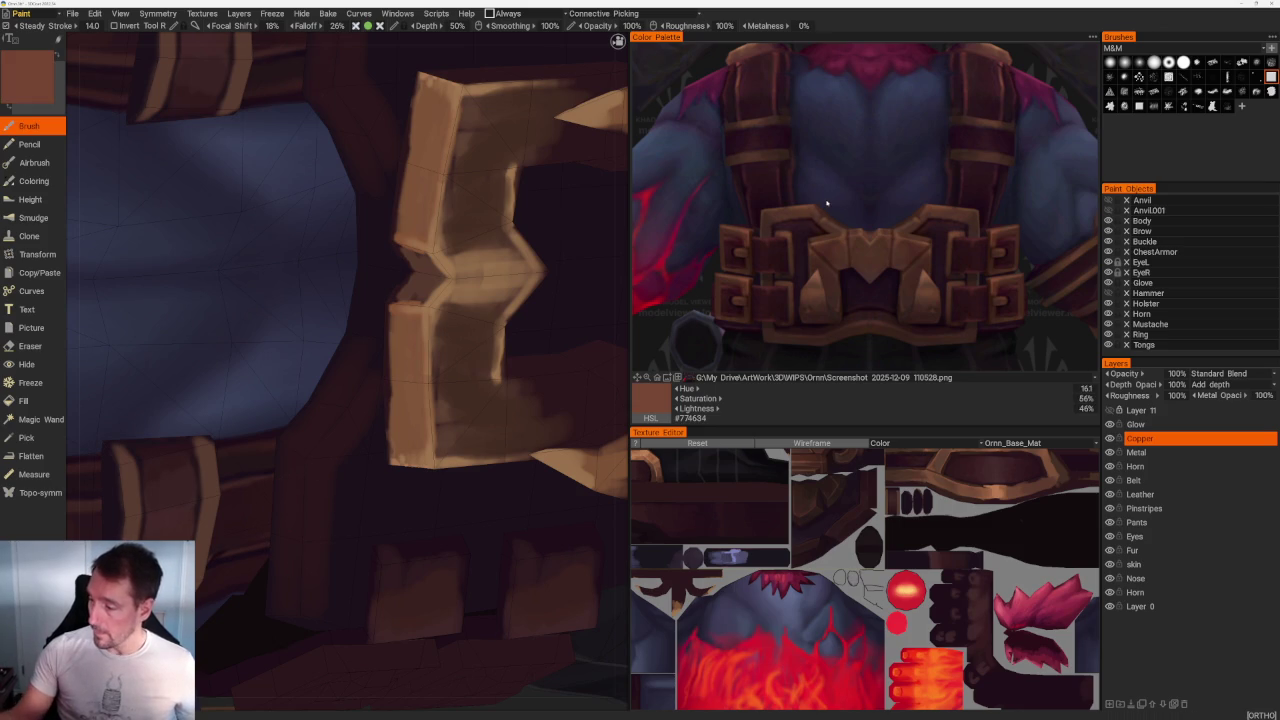
pyautogui.moveTo(347, 397); pyautogui.dragTo(302, 474)
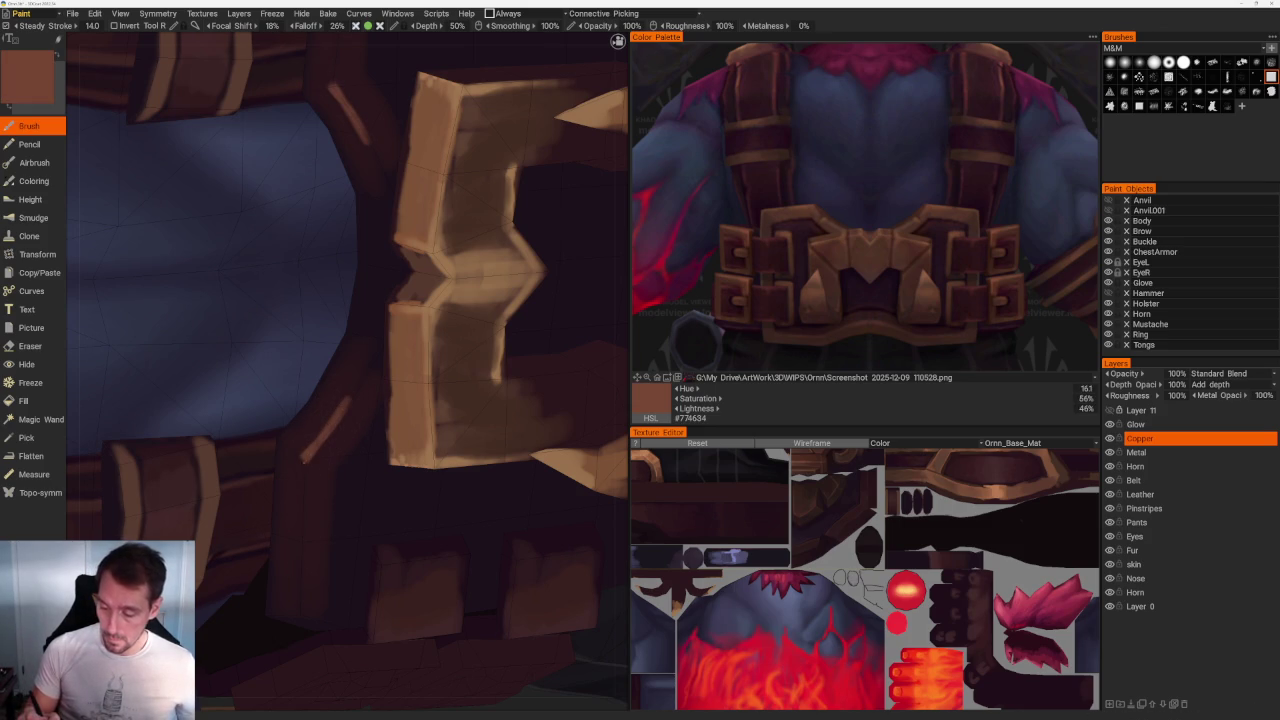
pyautogui.moveTo(320, 556); pyautogui.dragTo(325, 466, button='middle')
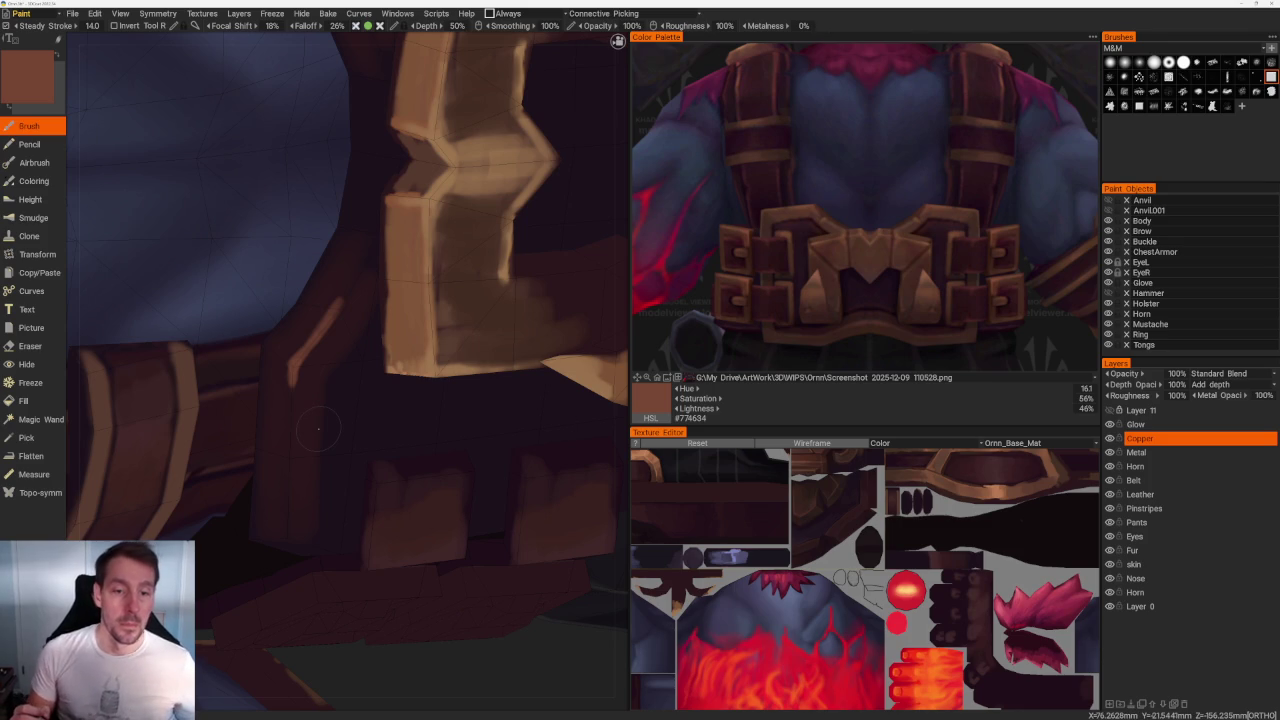
pyautogui.moveTo(318, 428); pyautogui.dragTo(412, 357, button='middle')
pyautogui.moveTo(357, 406); pyautogui.dragTo(317, 318, button='middle')
pyautogui.moveTo(317, 318); pyautogui.dragTo(308, 516)
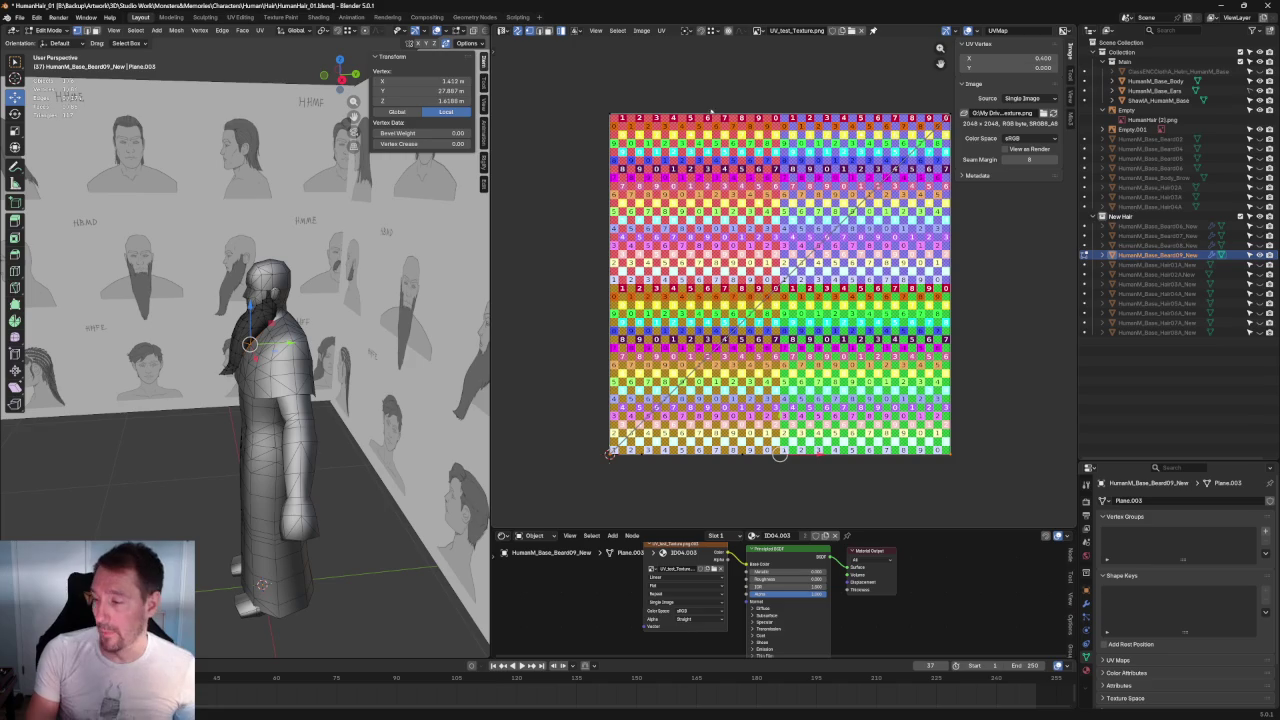
# Step: Zoom the UV Editor over the checker texture and select the whole beard mesh with Ctrl+L
pyautogui.scroll(2, 784, 283)
pyautogui.scroll(-1, 784, 283)
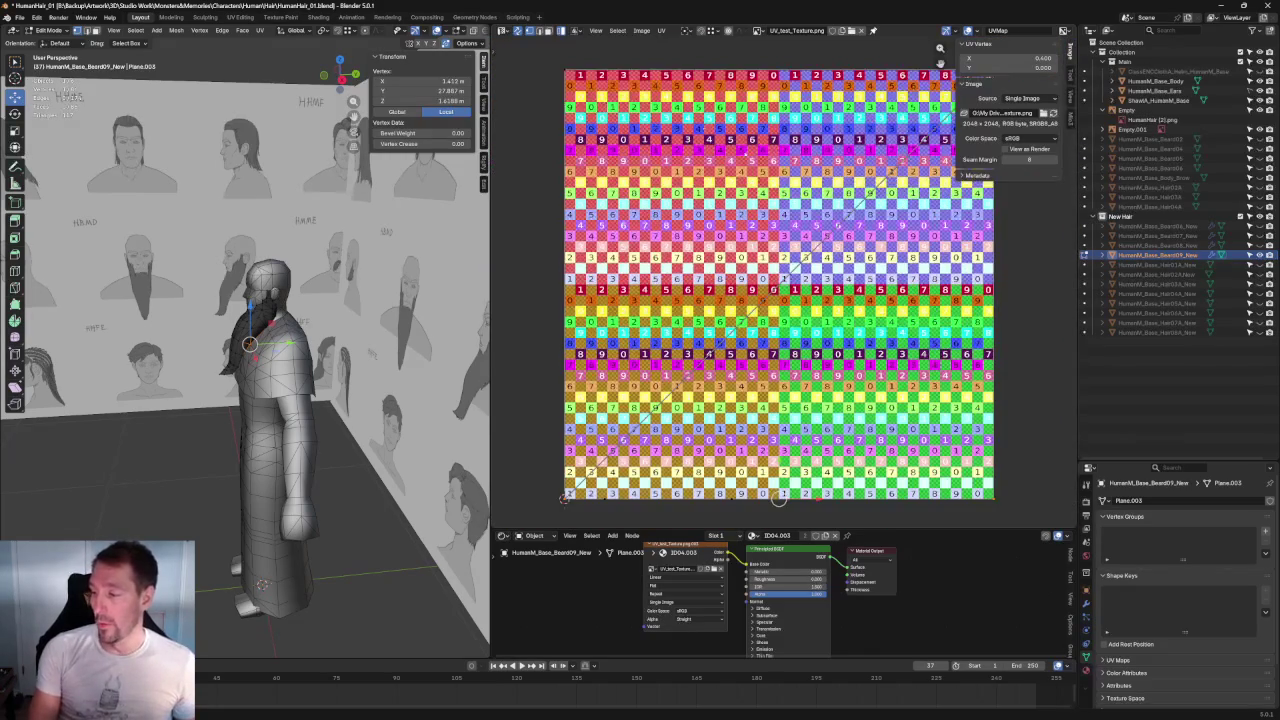
pyautogui.scroll(1, 781, 91)
pyautogui.scroll(-2, 829, 111)
pyautogui.hotkey('ctrl', 'l')
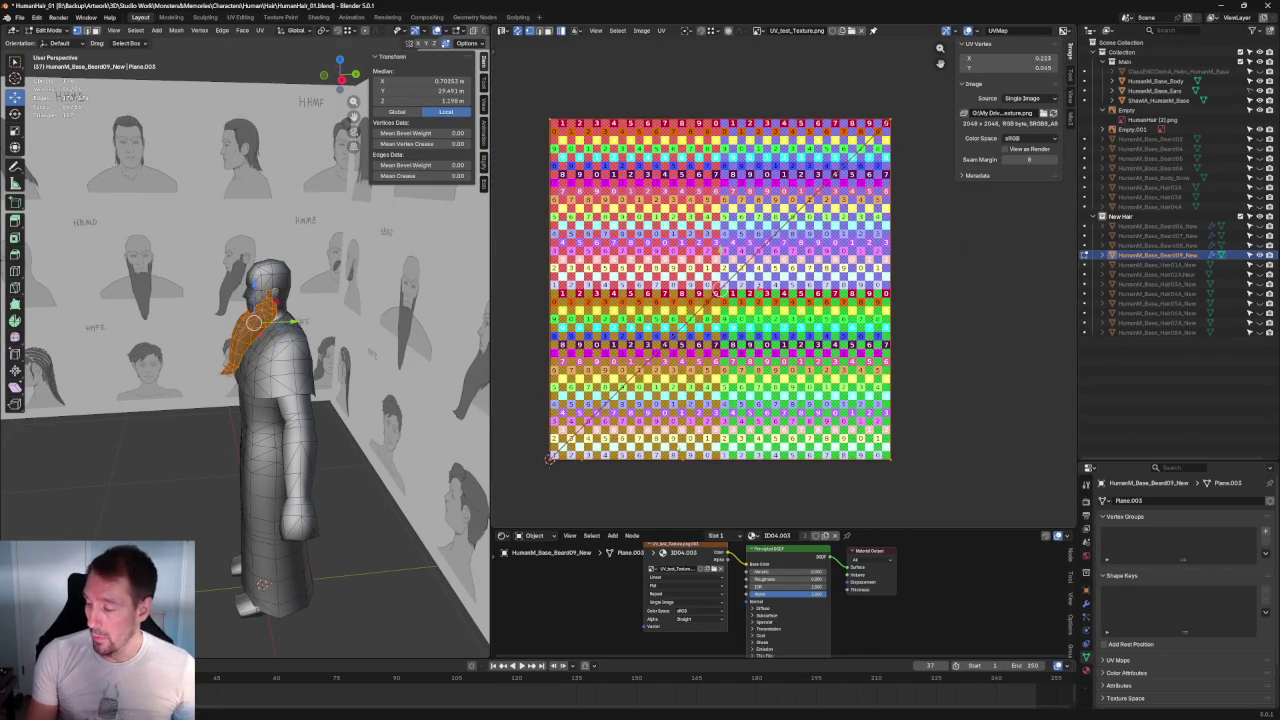
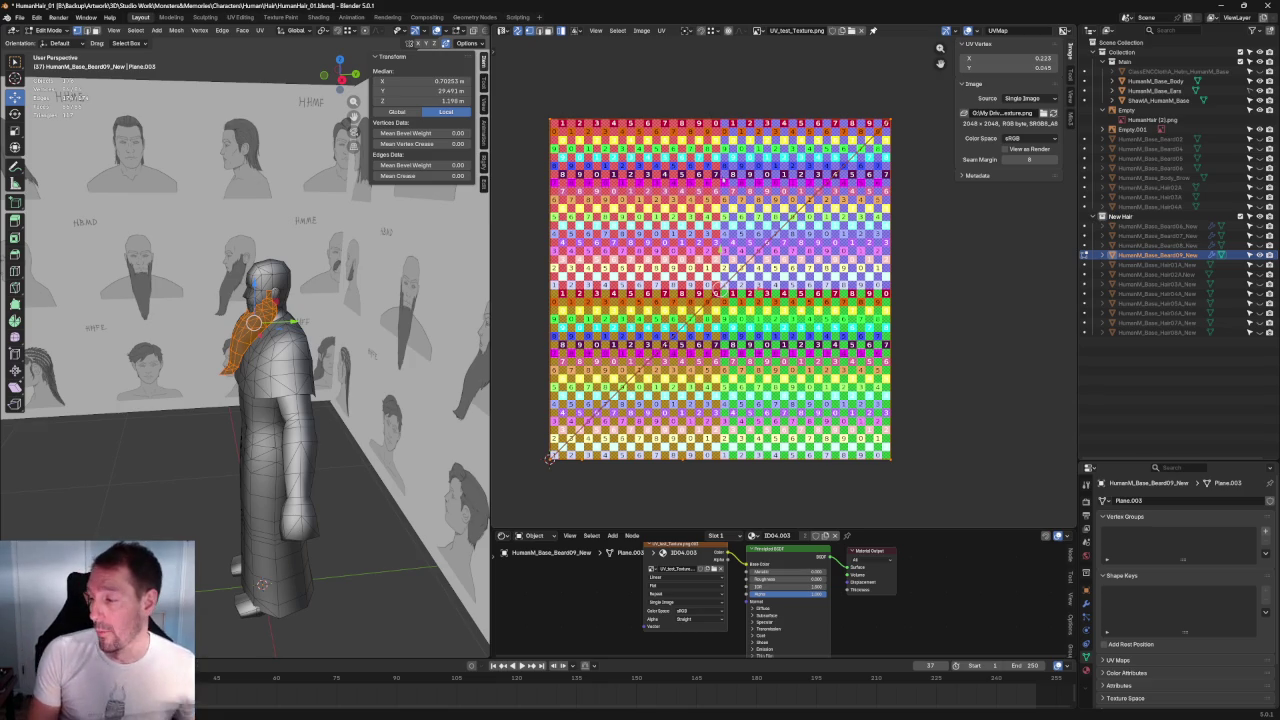
# Step: Orbit around the half-beard and display its X-axis Mirror modifier in the Modifier properties
pyautogui.scroll(-1, 782, 280)
pyautogui.moveTo(233, 305)
pyautogui.mouseDown(button='middle')
pyautogui.moveTo(366, 310)
pyautogui.moveTo(262, 322)
pyautogui.mouseUp(button='middle')
pyautogui.scroll(5, 283, 311)
pyautogui.scroll(2, 281, 338)
pyautogui.scroll(2, 281, 338)
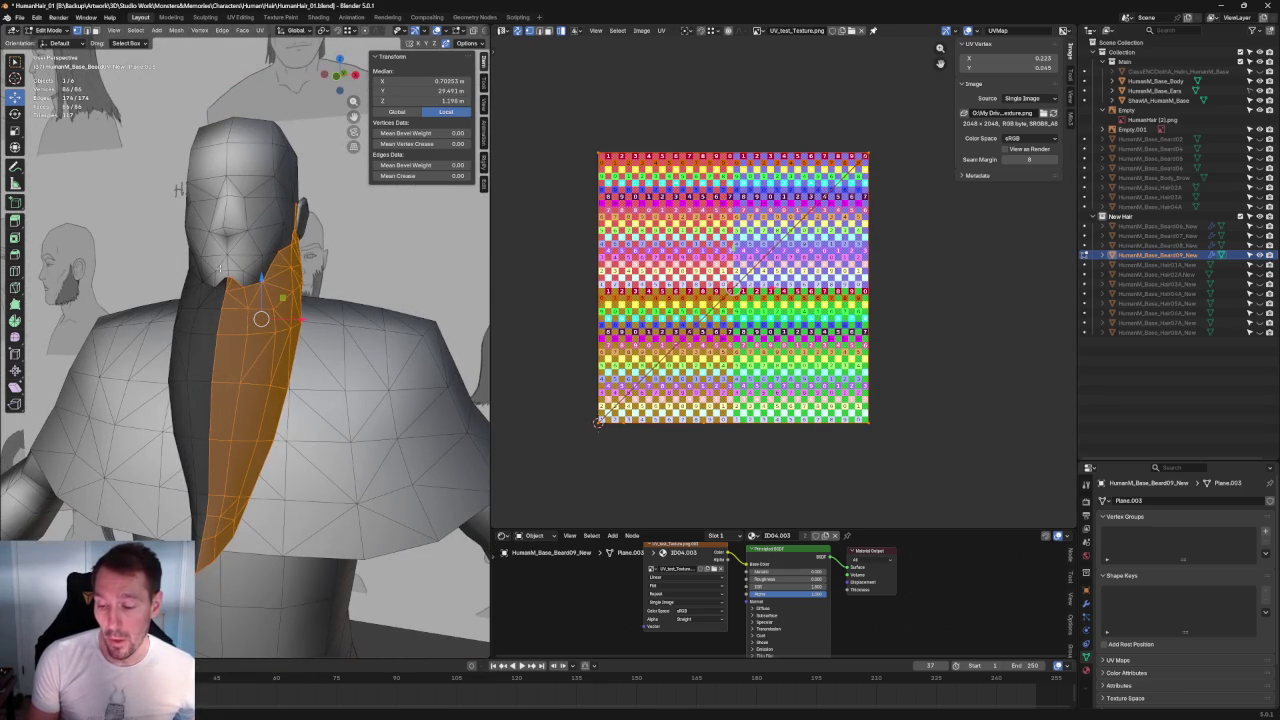
pyautogui.moveTo(227, 376)
pyautogui.mouseDown(button='middle')
pyautogui.moveTo(333, 451)
pyautogui.moveTo(327, 177)
pyautogui.moveTo(270, 195)
pyautogui.mouseUp(button='middle')
pyautogui.click(1086, 604)
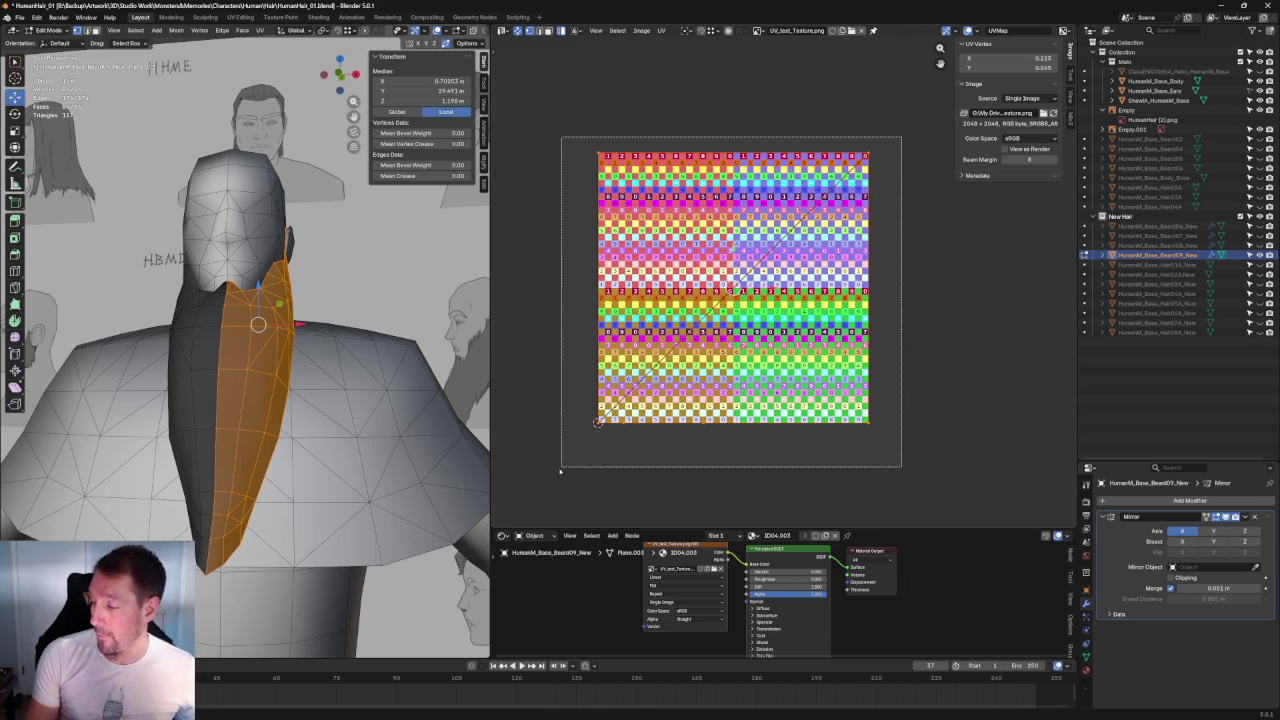
pyautogui.moveTo(260, 300); pyautogui.dragTo(355, 141, button='middle')
# Step: Unwrap the beard's UVs and unlink the checker image from the UV editor
pyautogui.press('u')
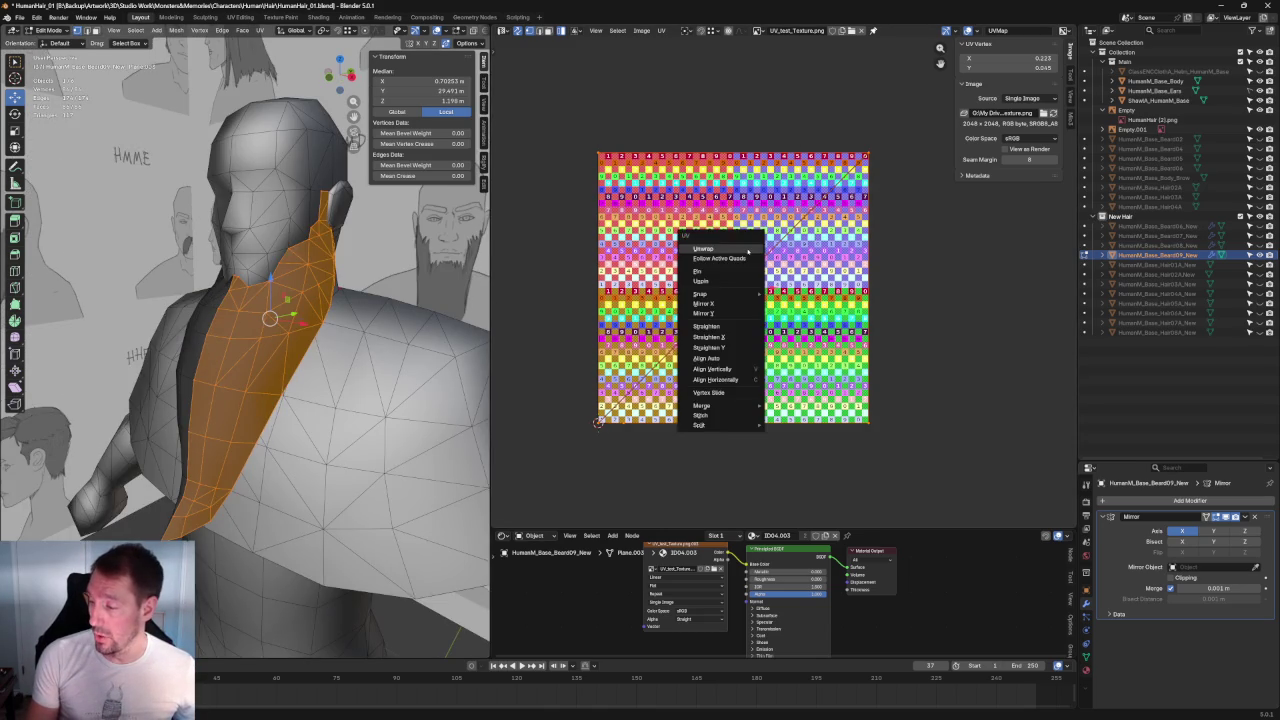
pyautogui.click(729, 249)
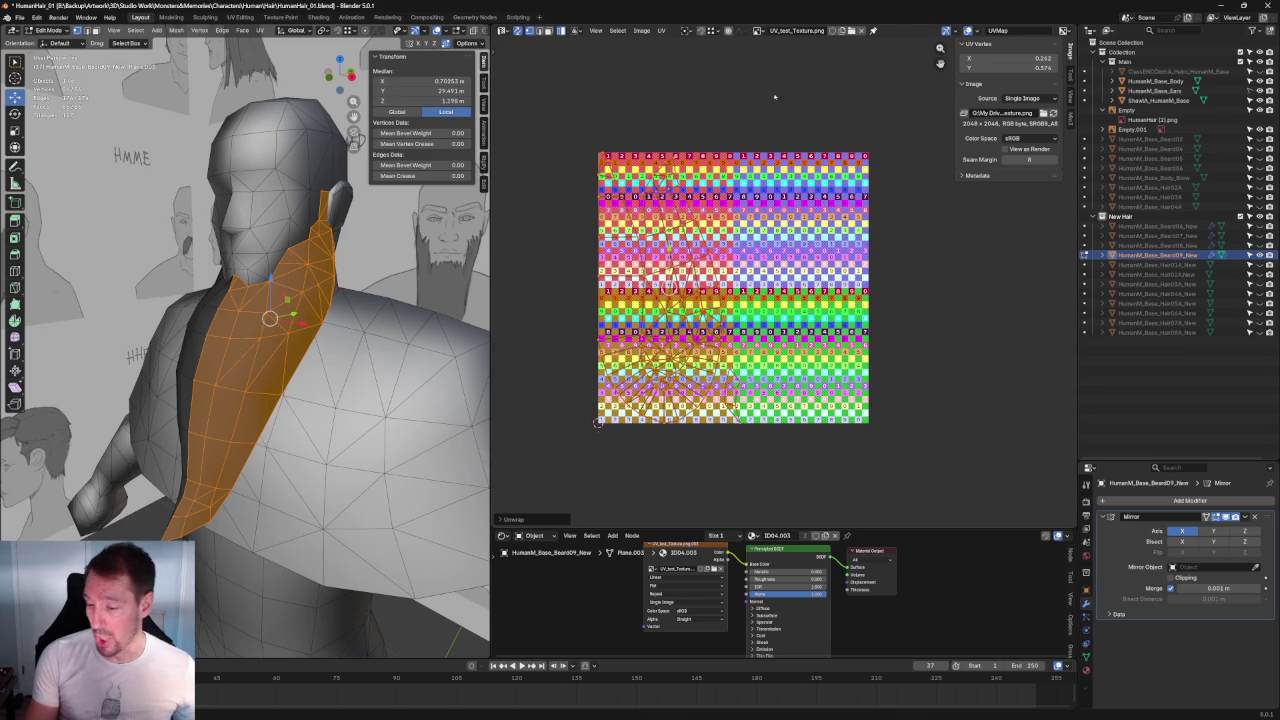
pyautogui.click(858, 31)
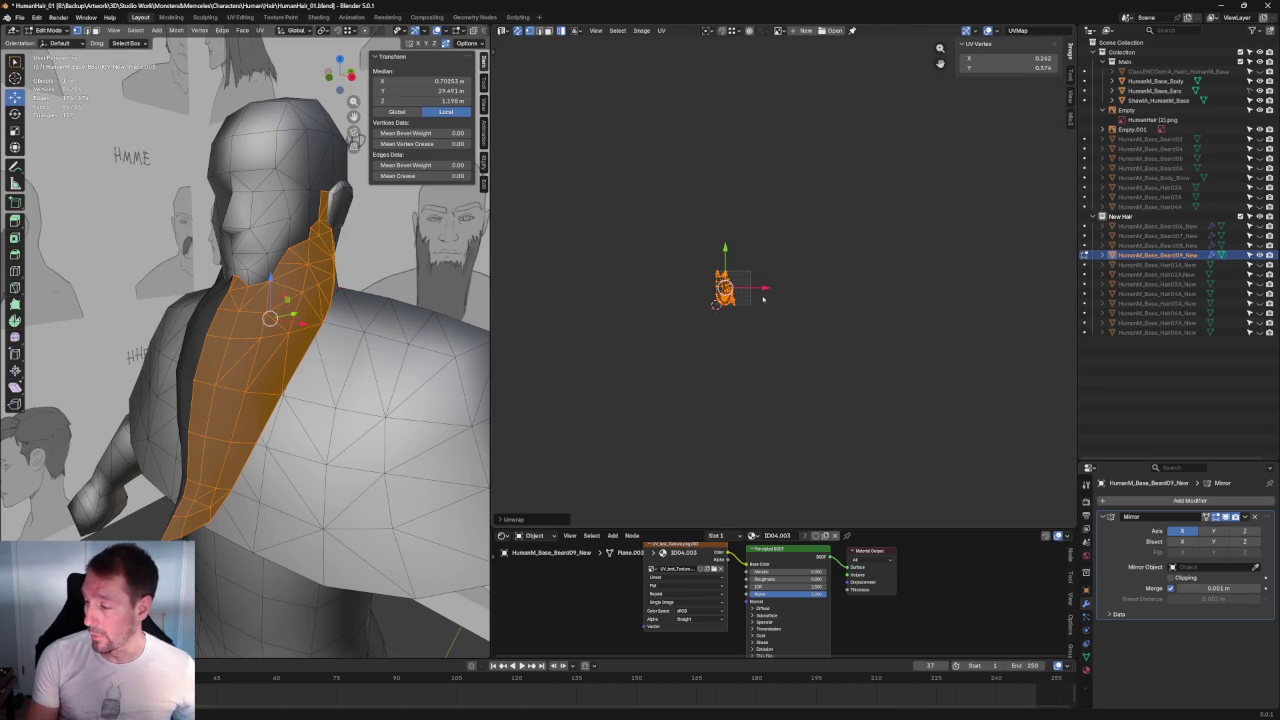
pyautogui.scroll(6, 629, 283)
pyautogui.scroll(3, 700, 300)
pyautogui.scroll(-1, 781, 387)
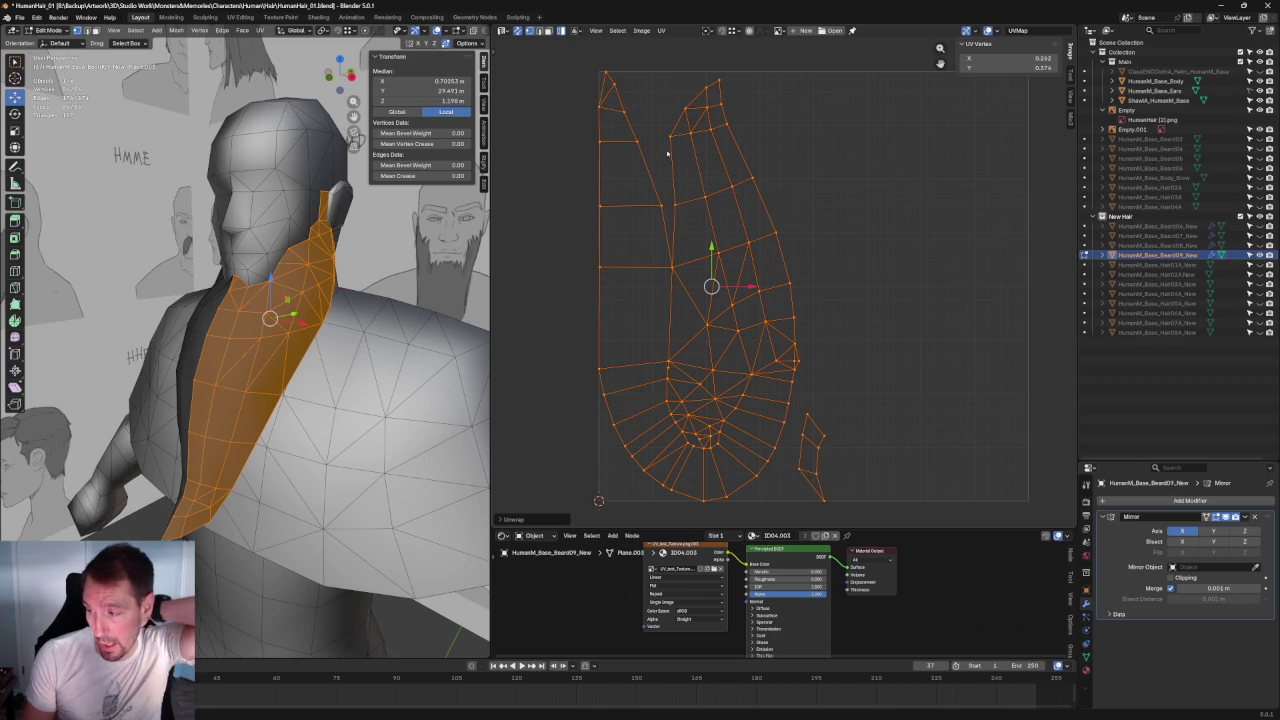
# Step: Widen the 3D viewport and preview the checker texture in Material Preview shading
pyautogui.moveTo(325, 355); pyautogui.dragTo(267, 346, button='middle')
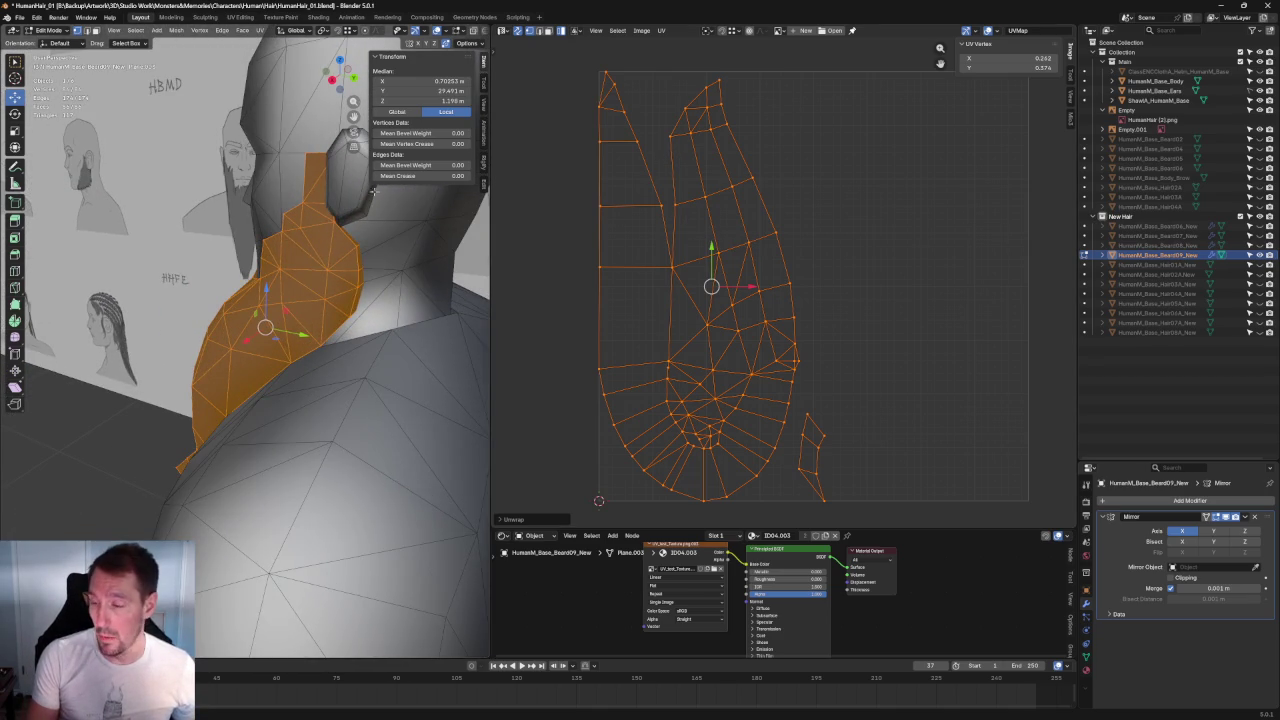
pyautogui.moveTo(490, 50); pyautogui.dragTo(681, 34)
pyautogui.click(660, 31)
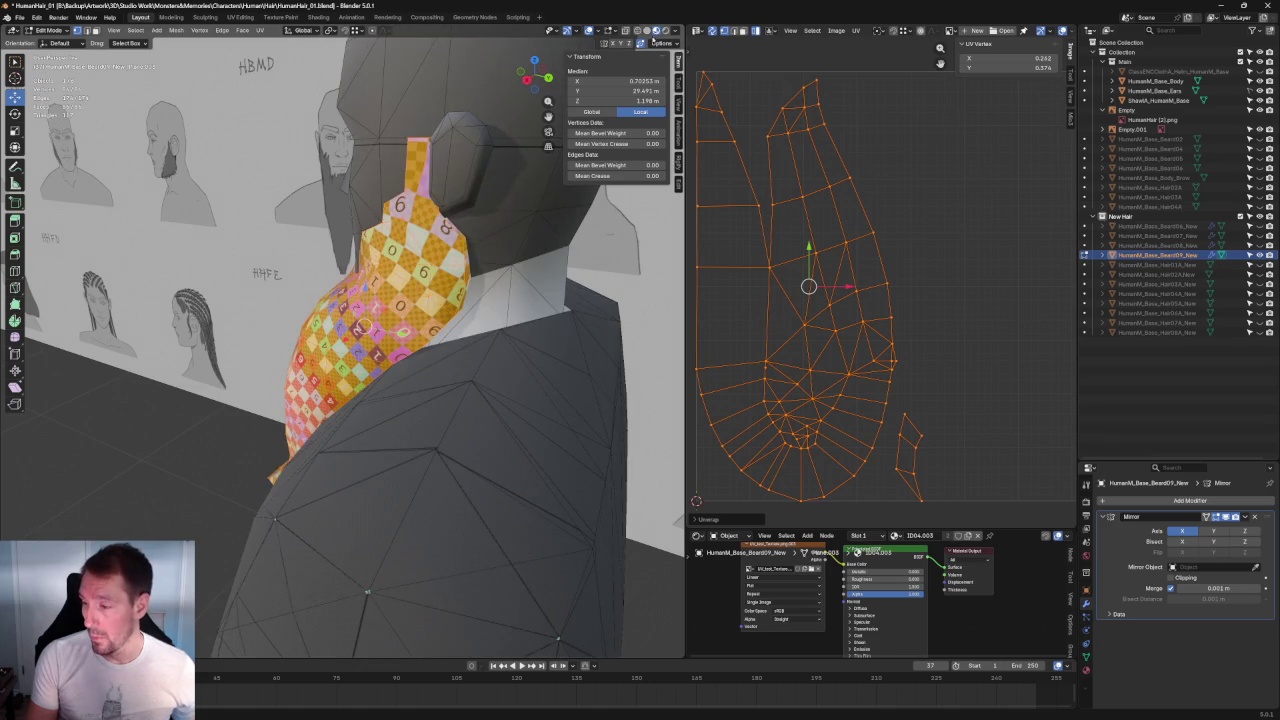
# Step: Isolate the beard in local view, hiding head and body, and orbit around it
pyautogui.moveTo(340, 320)
pyautogui.mouseDown(button='middle')
pyautogui.moveTo(378, 330)
pyautogui.moveTo(352, 320)
pyautogui.moveTo(330, 385)
pyautogui.mouseUp(button='middle')
pyautogui.scroll(3, 328, 390)
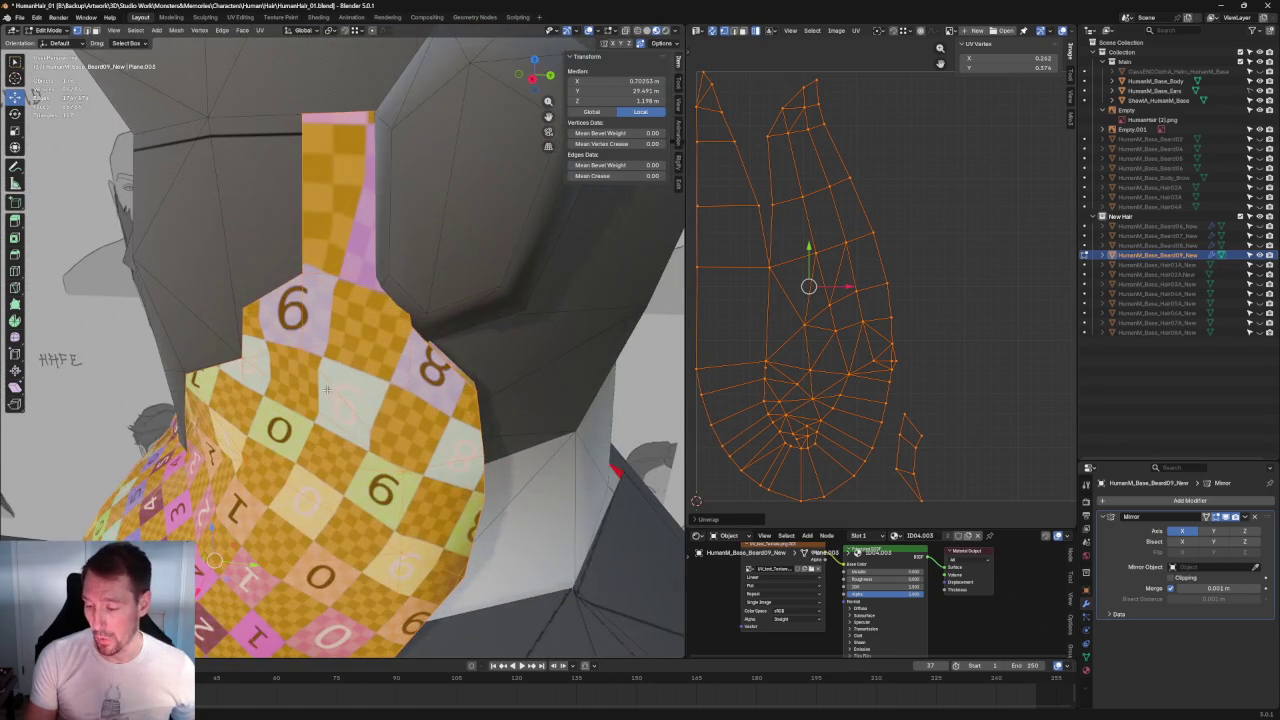
pyautogui.scroll(-3, 322, 412)
pyautogui.scroll(-4, 322, 412)
pyautogui.scroll(-1, 322, 412)
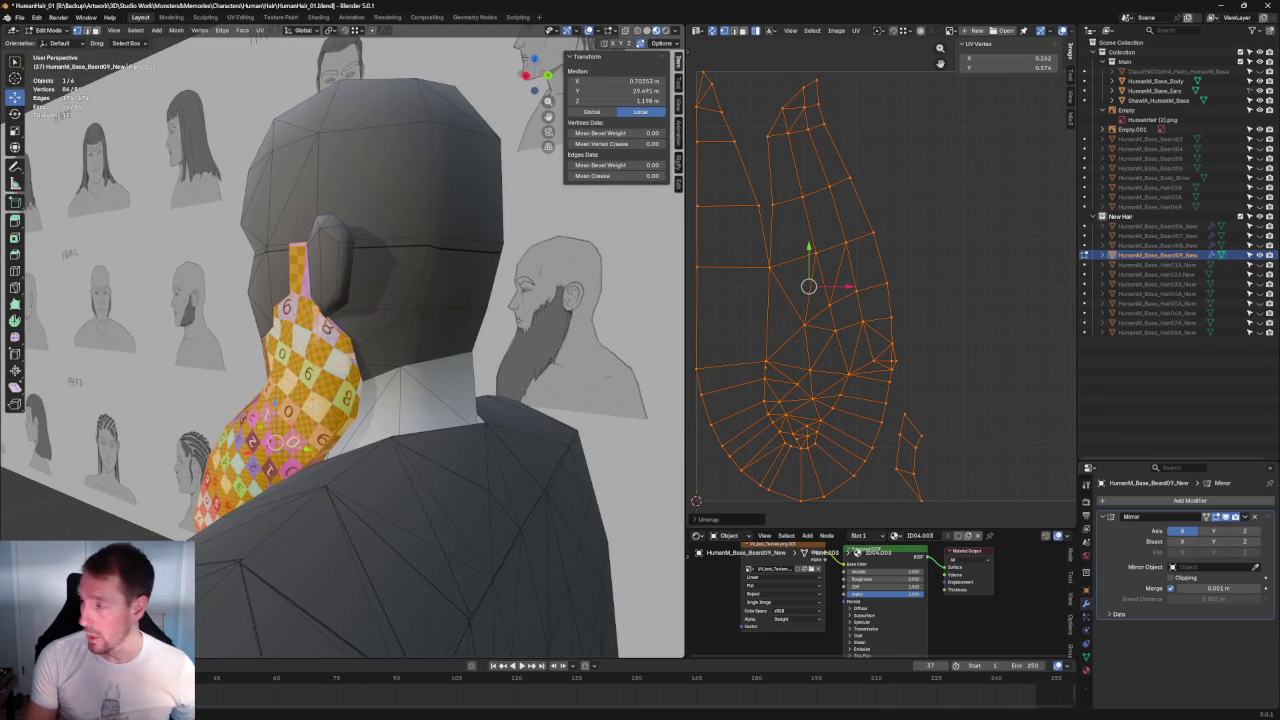
pyautogui.press('KP_Divide')
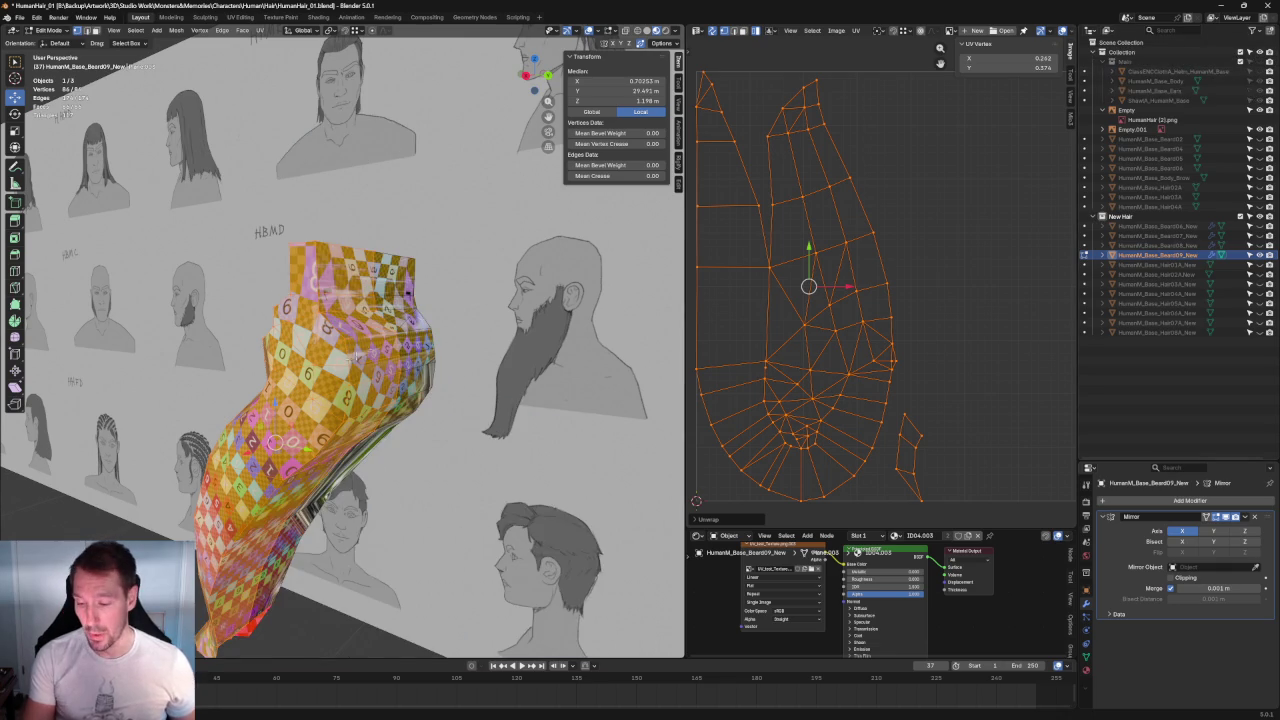
pyautogui.scroll(3, 316, 334)
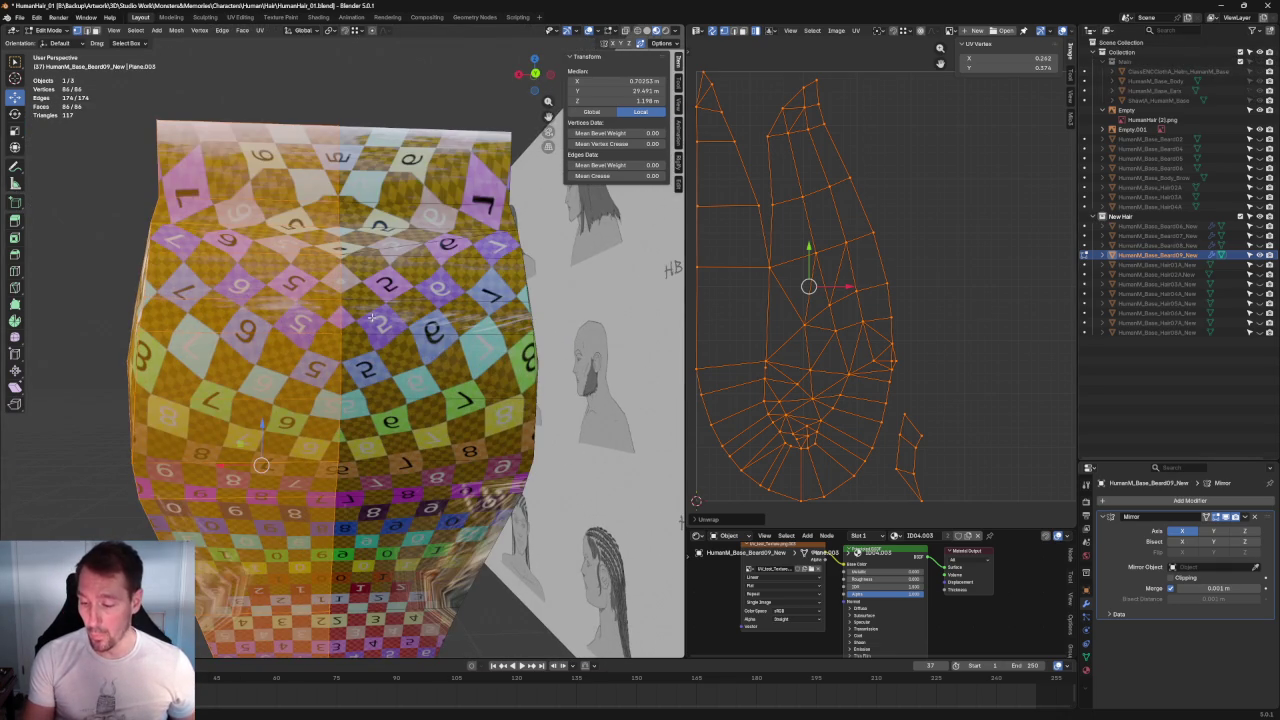
pyautogui.moveTo(371, 318); pyautogui.dragTo(499, 340, button='middle')
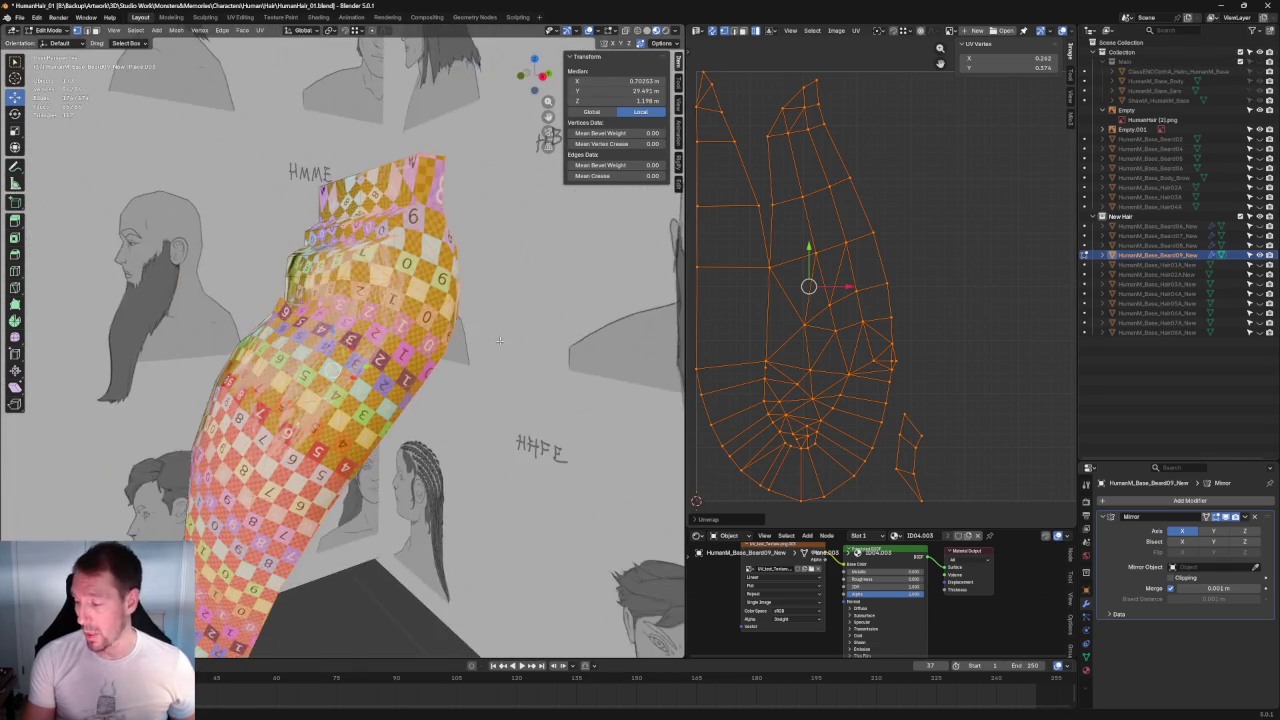
pyautogui.moveTo(417, 317); pyautogui.dragTo(463, 313, button='middle')
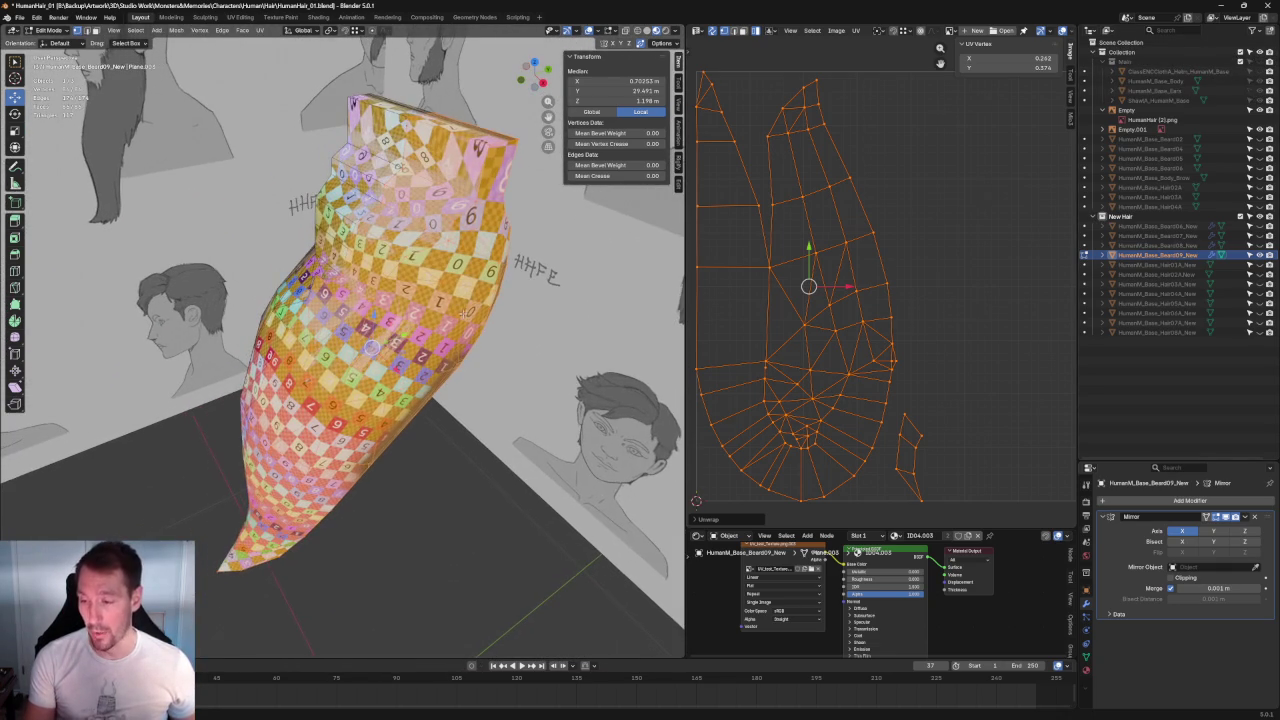
# Step: Box-select every UV island of the beard and re-unwrap them all
pyautogui.click(932, 305)
pyautogui.moveTo(300, 450)
pyautogui.mouseDown(button='middle')
pyautogui.moveTo(353, 497)
pyautogui.moveTo(527, 383)
pyautogui.mouseUp(button='middle')
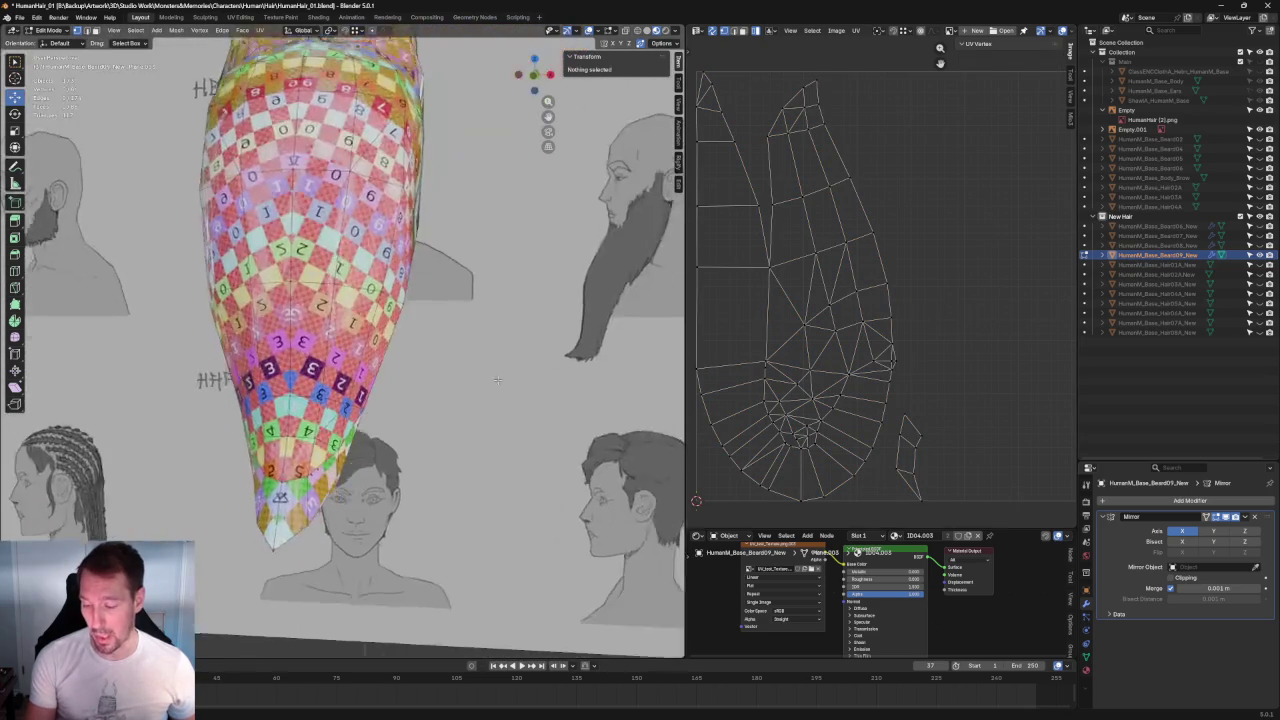
pyautogui.moveTo(884, 517); pyautogui.dragTo(884, 517)
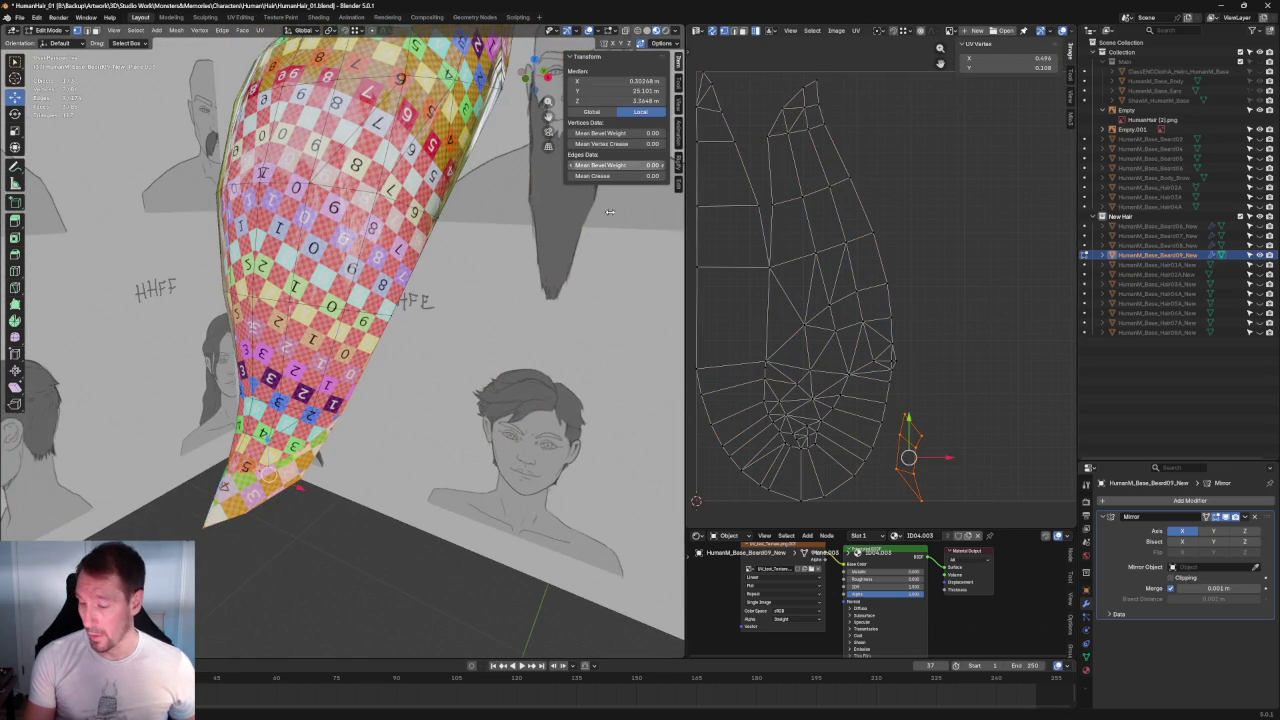
pyautogui.moveTo(660, 131); pyautogui.dragTo(367, 449, button='middle')
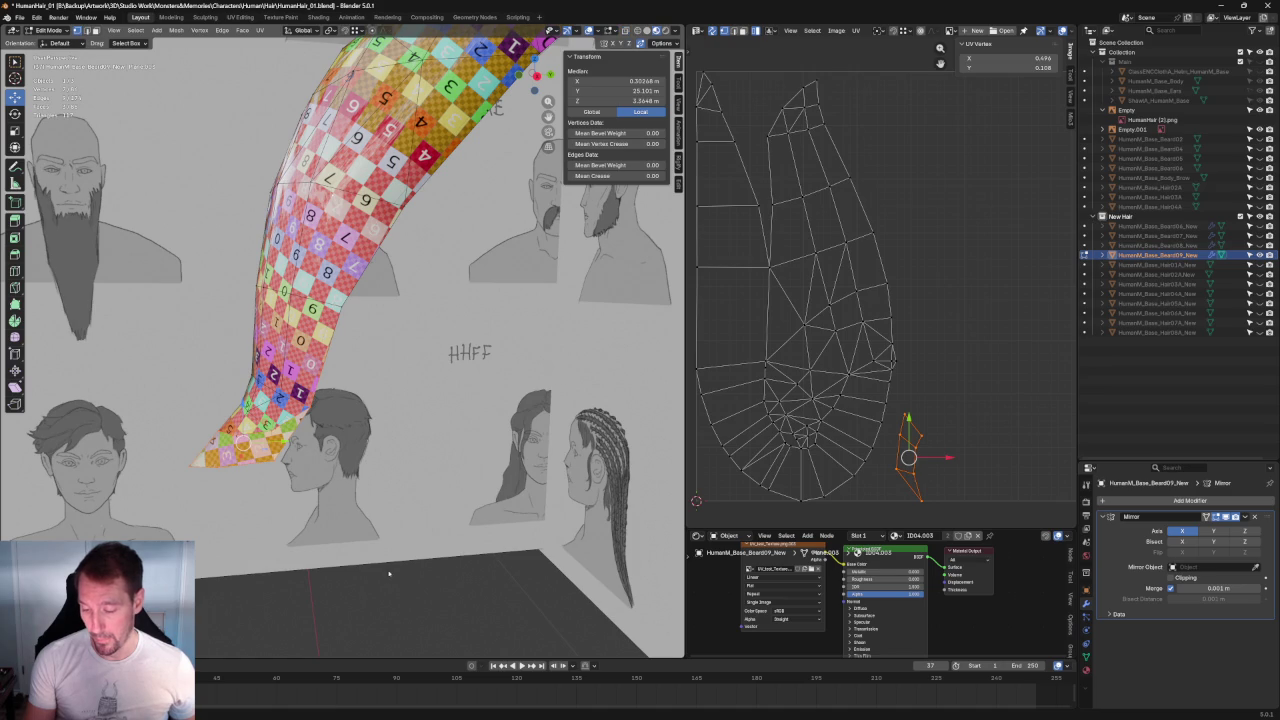
pyautogui.hotkey('alt', 'a')
pyautogui.moveTo(389, 573); pyautogui.dragTo(560, 420, button='middle')
pyautogui.scroll(-2, 1000, 120)
pyautogui.moveTo(1049, 66); pyautogui.dragTo(694, 516)
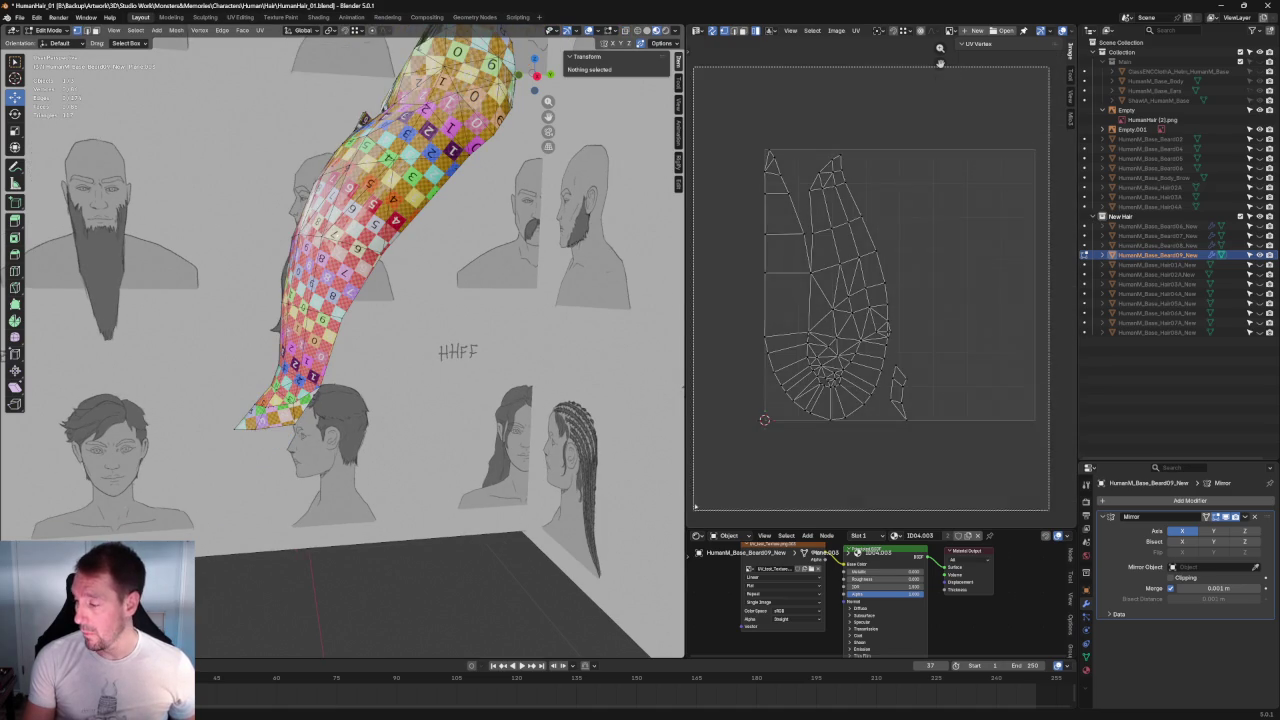
pyautogui.press('u')
pyautogui.click(815, 336)
pyautogui.hotkey('alt', 'a')
# Step: Frame the UV islands and select a single vertex on the island's edge
pyautogui.scroll(3, 934, 286)
pyautogui.scroll(-2, 934, 286)
pyautogui.moveTo(823, 362); pyautogui.dragTo(885, 346, button='middle')
pyautogui.scroll(2, 885, 346)
pyautogui.scroll(1, 889, 345)
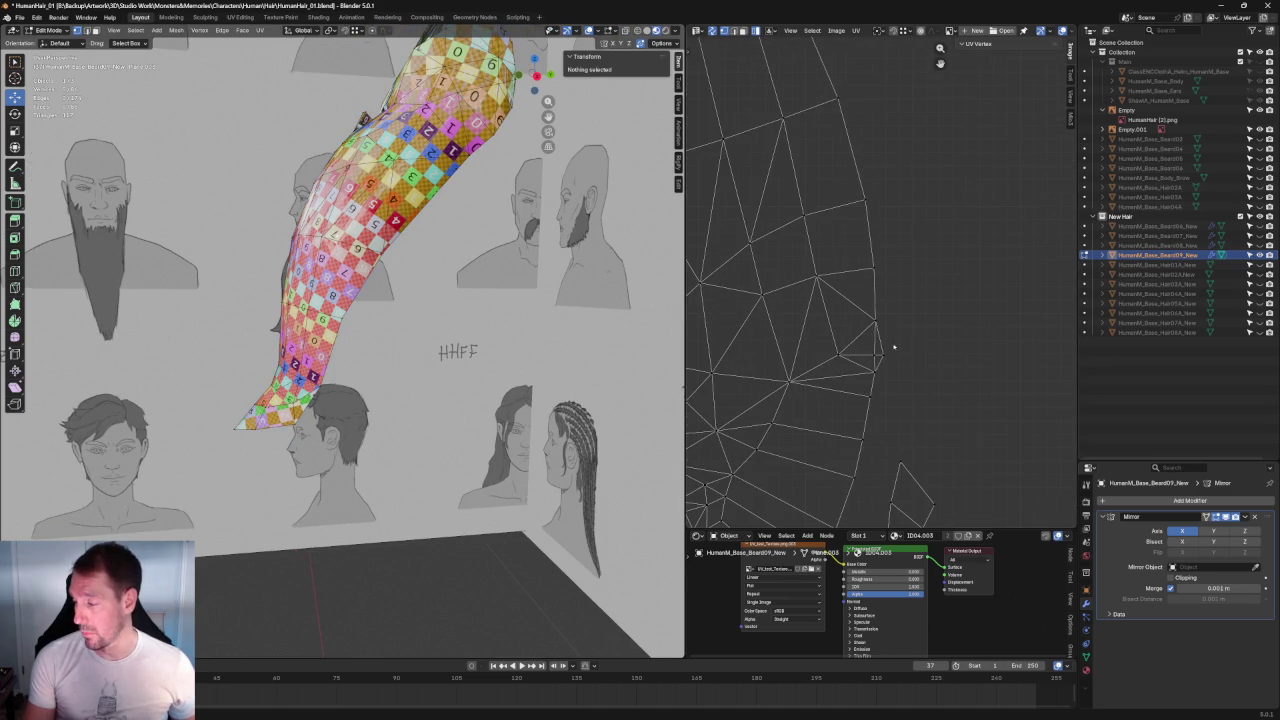
pyautogui.press('a')
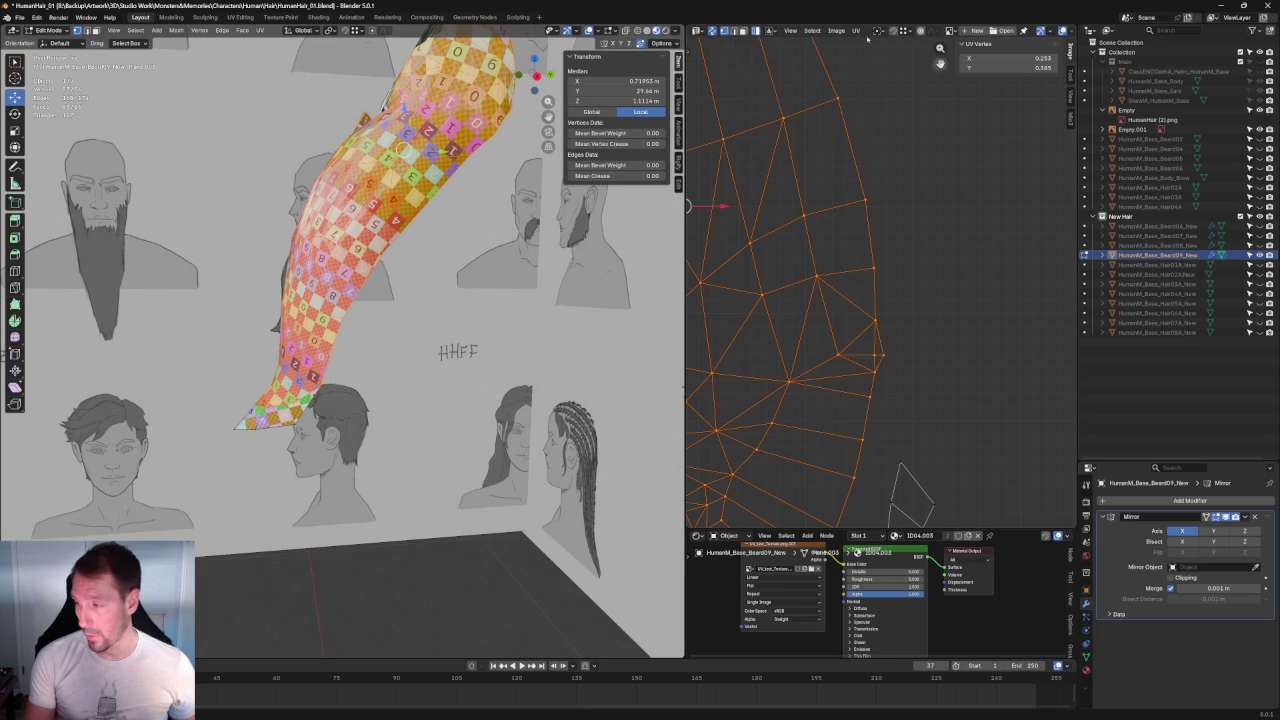
pyautogui.hotkey('alt', 'a')
pyautogui.moveTo(915, 320); pyautogui.dragTo(880, 370)
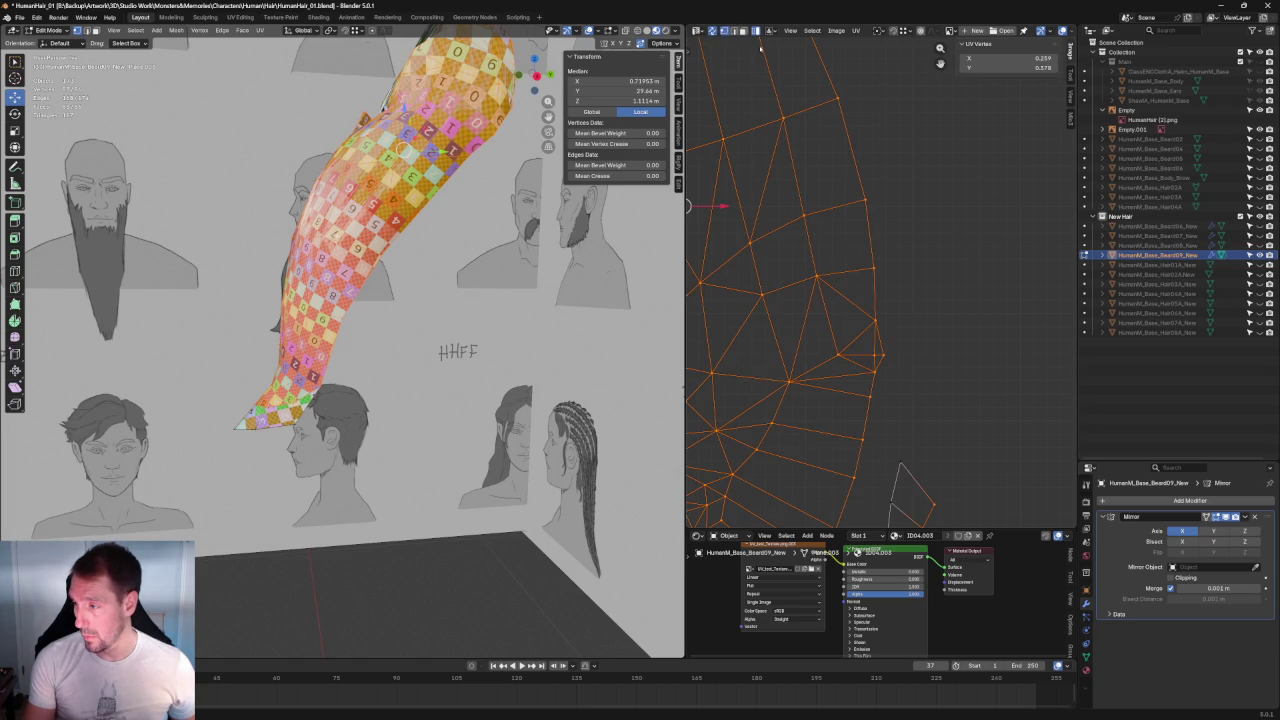
pyautogui.hotkey('alt', 'a')
pyautogui.moveTo(914, 342); pyautogui.dragTo(878, 377)
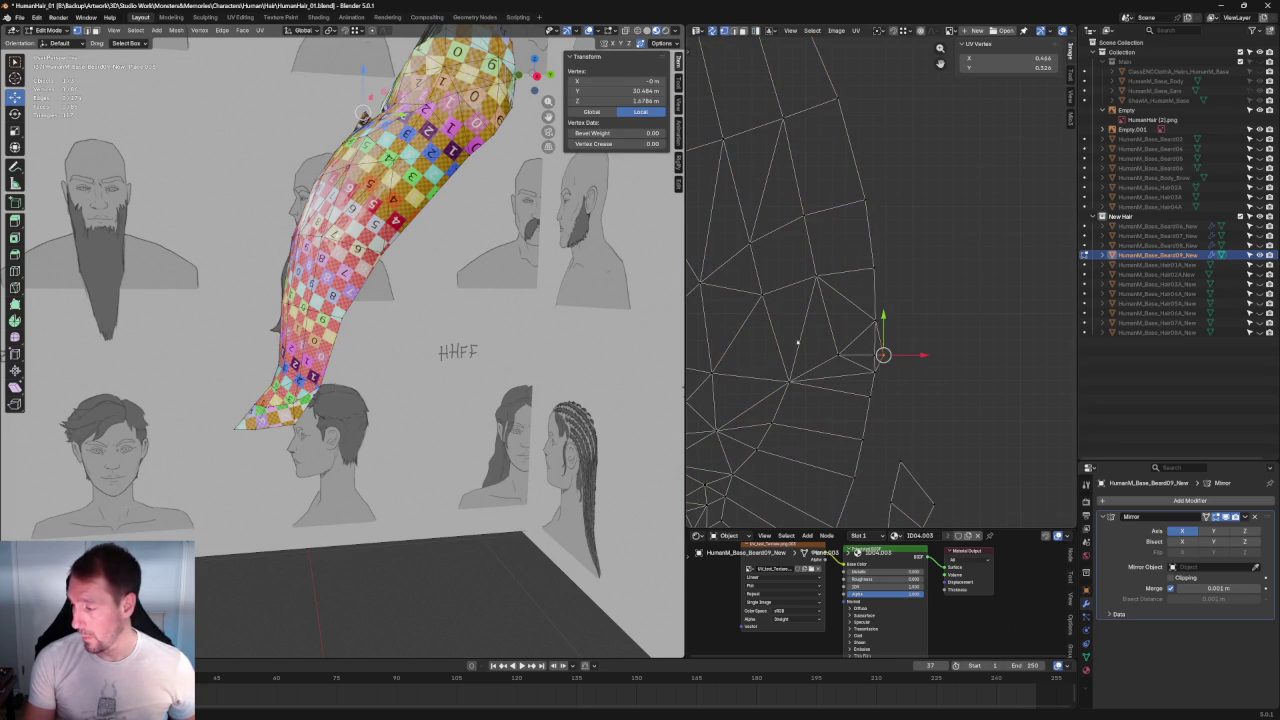
# Step: Deselect the UV vertex and change how the UV island is displayed
pyautogui.moveTo(560, 290); pyautogui.dragTo(491, 263, button='middle')
pyautogui.scroll(2, 491, 263)
pyautogui.scroll(2, 450, 300)
pyautogui.scroll(2, 400, 350)
pyautogui.scroll(2, 345, 408)
pyautogui.scroll(-3, 345, 408)
pyautogui.scroll(-3, 345, 408)
pyautogui.scroll(-2, 345, 408)
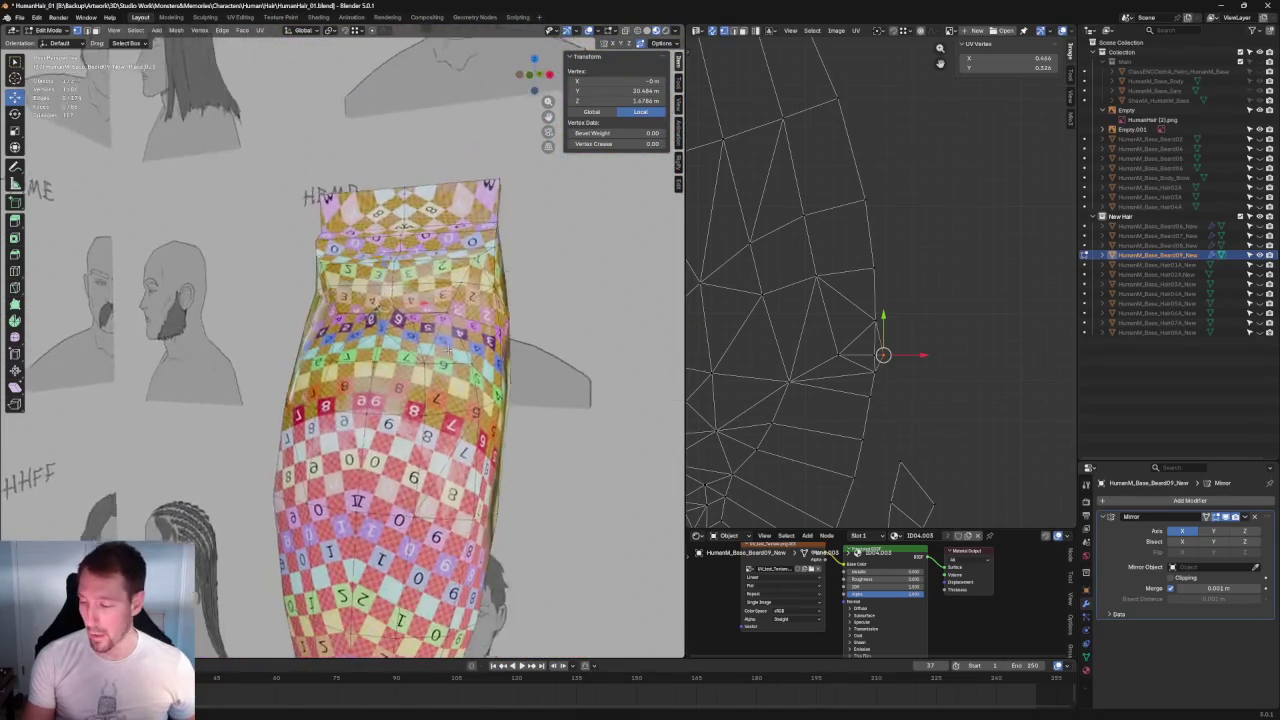
pyautogui.hotkey('alt', 'a')
pyautogui.scroll(-2, 925, 322)
pyautogui.scroll(-2, 915, 310)
pyautogui.scroll(-1, 901, 295)
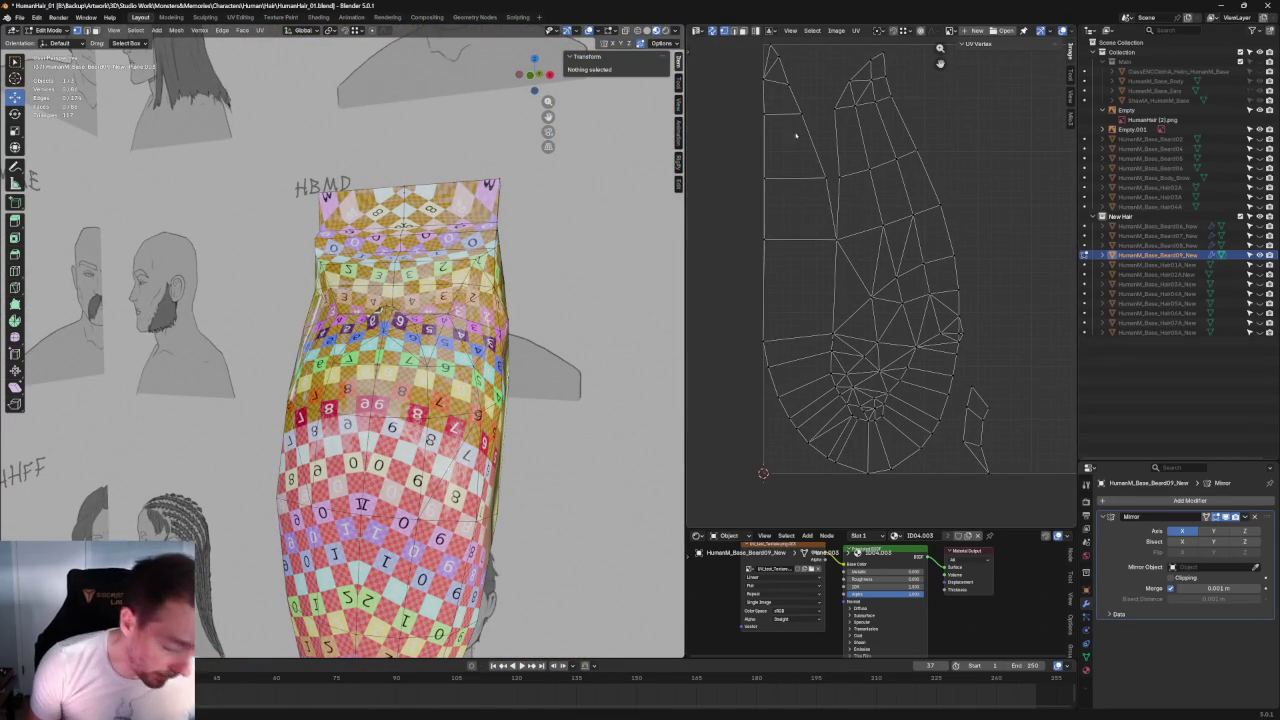
pyautogui.click(760, 144)
# Step: Select starting vertices on the beard mesh for a new seam path
pyautogui.click(787, 110)
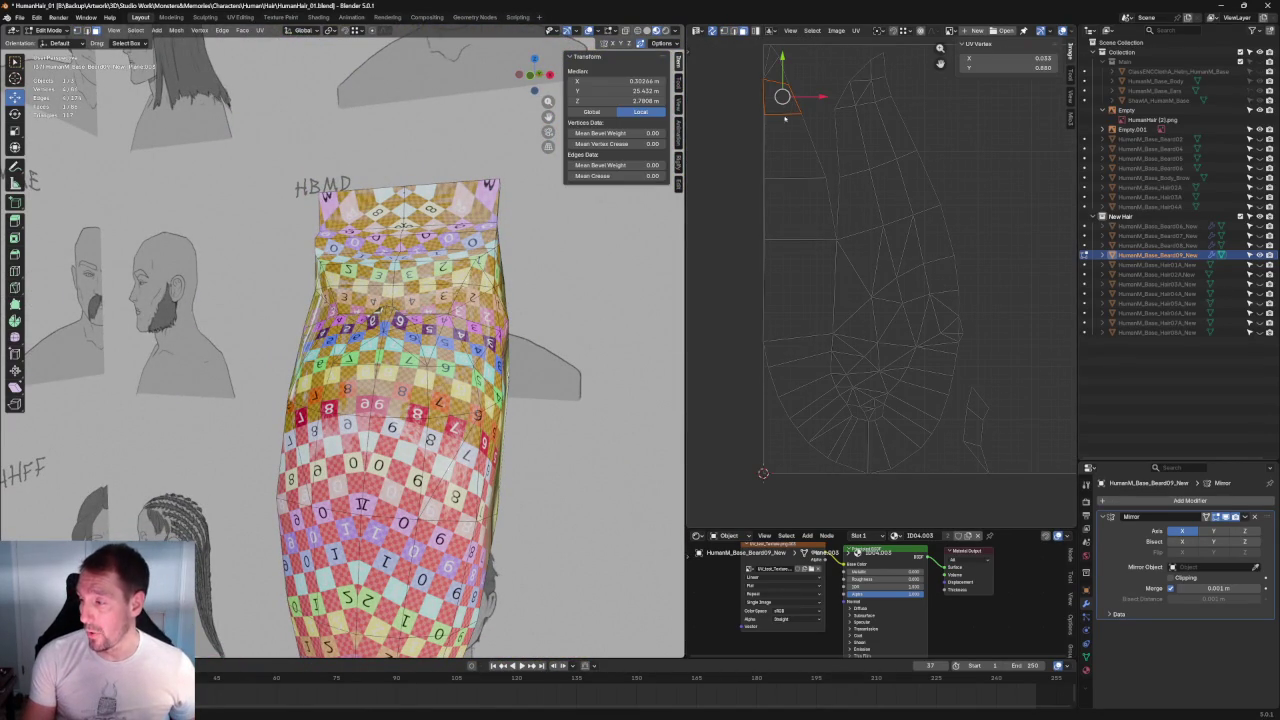
pyautogui.moveTo(510, 321); pyautogui.dragTo(339, 232, button='middle')
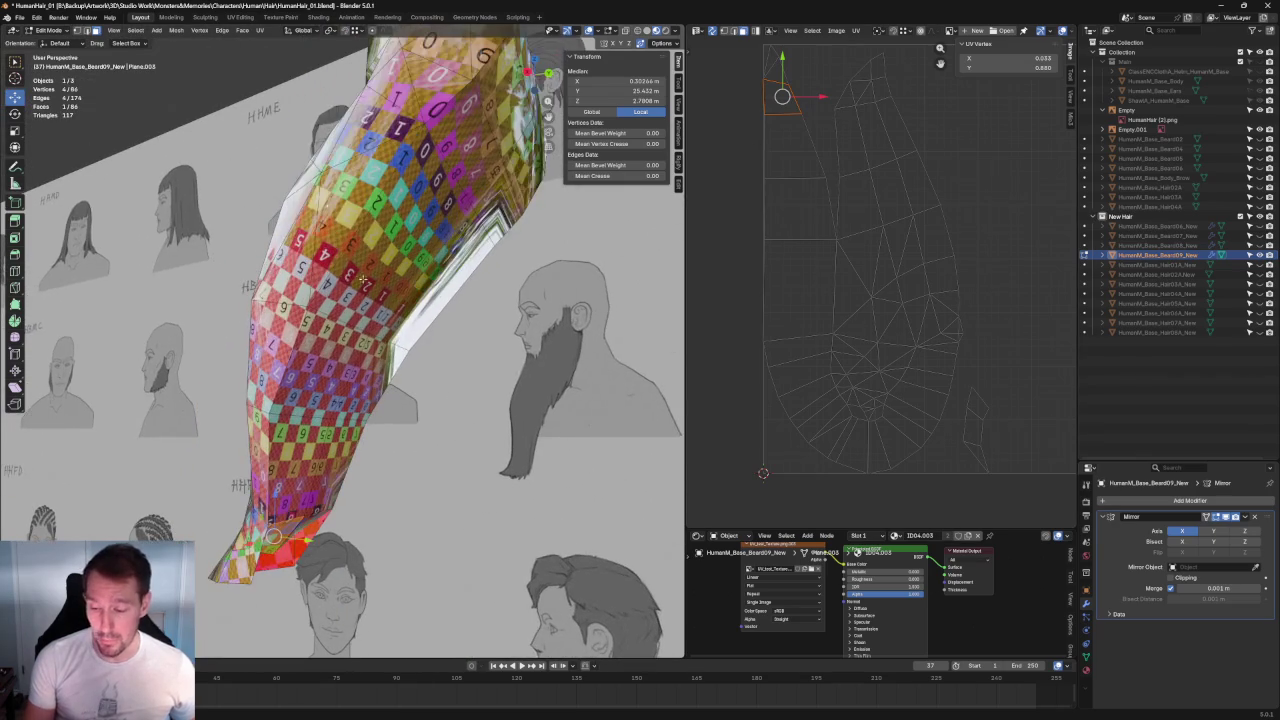
pyautogui.click(357, 258)
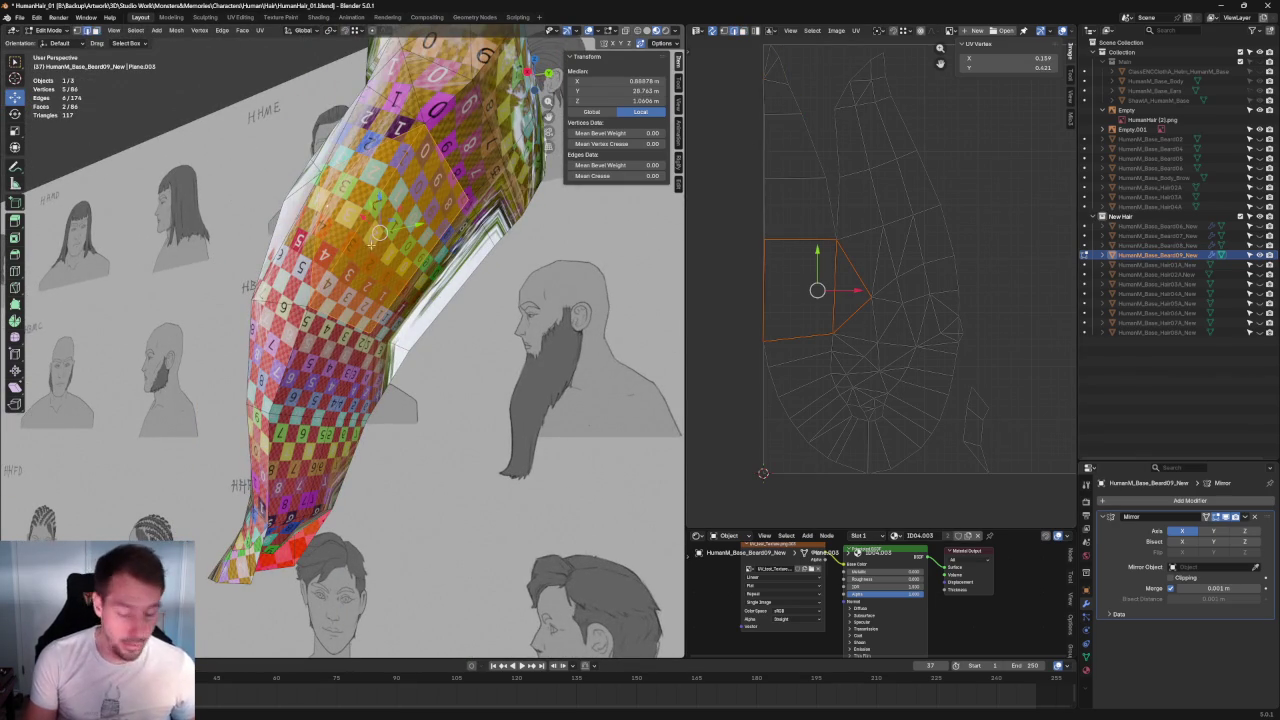
pyautogui.hotkey('alt', 'a')
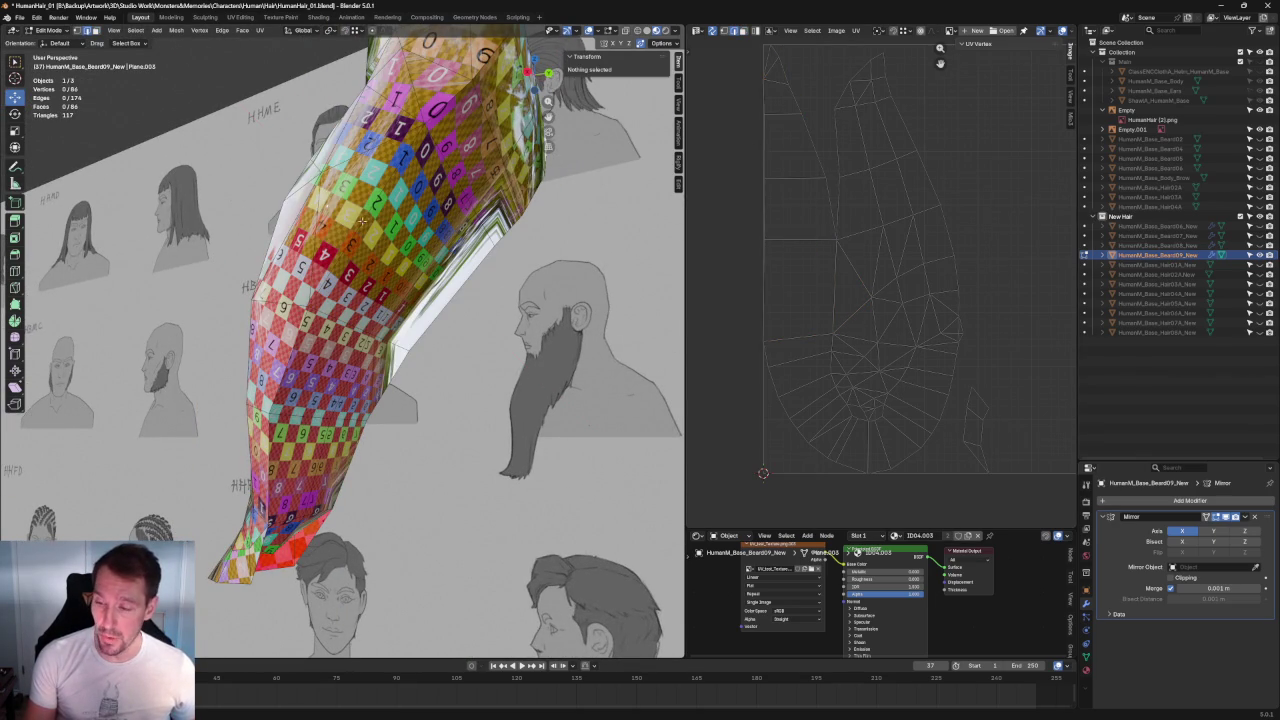
pyautogui.click(363, 219)
pyautogui.click(300, 352)
# Step: Extend the edge path down the beard and mark it as a seam
pyautogui.moveTo(300, 352)
pyautogui.mouseDown(button='middle')
pyautogui.moveTo(322, 323)
pyautogui.moveTo(225, 314)
pyautogui.moveTo(240, 289)
pyautogui.mouseUp(button='middle')
pyautogui.keyDown('ctrl'); pyautogui.click(302, 315); pyautogui.keyUp('ctrl')
pyautogui.keyDown('ctrl'); pyautogui.click(221, 342); pyautogui.keyUp('ctrl')
pyautogui.keyDown('ctrl'); pyautogui.click(191, 432); pyautogui.keyUp('ctrl')
pyautogui.moveTo(191, 432)
pyautogui.mouseDown(button='middle')
pyautogui.moveTo(286, 438)
pyautogui.moveTo(300, 424)
pyautogui.mouseUp(button='middle')
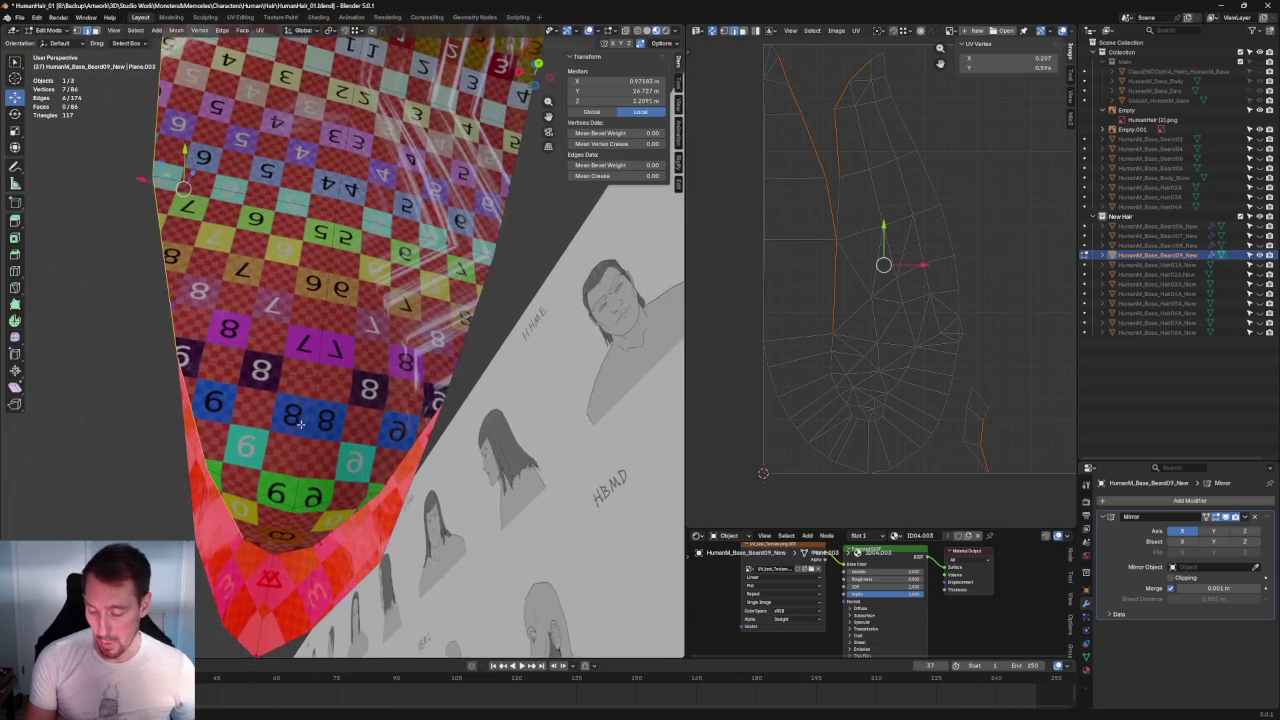
pyautogui.keyDown('ctrl'); pyautogui.click(256, 541); pyautogui.keyUp('ctrl')
pyautogui.hotkey('ctrl', 'e')
pyautogui.click(214, 593)
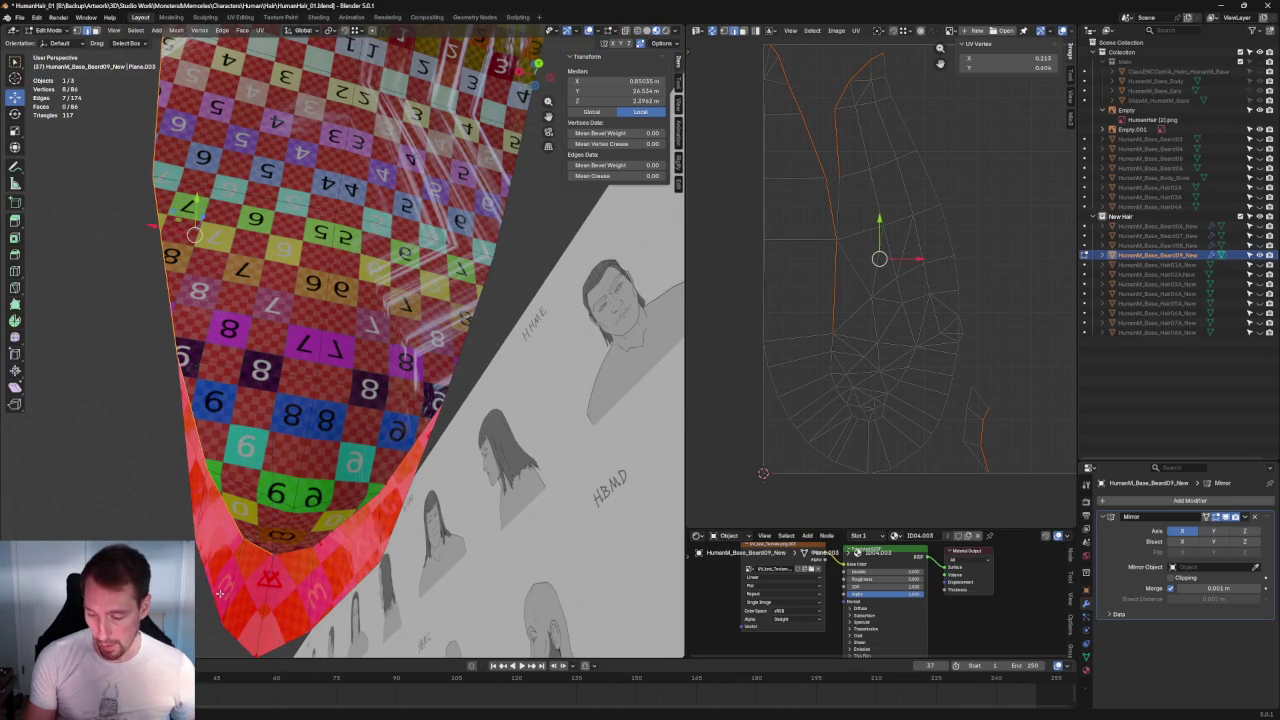
pyautogui.moveTo(214, 593); pyautogui.dragTo(240, 575, button='middle')
# Step: Select several UV vertices near the top of the island
pyautogui.moveTo(868, 100); pyautogui.dragTo(819, 185, button='middle')
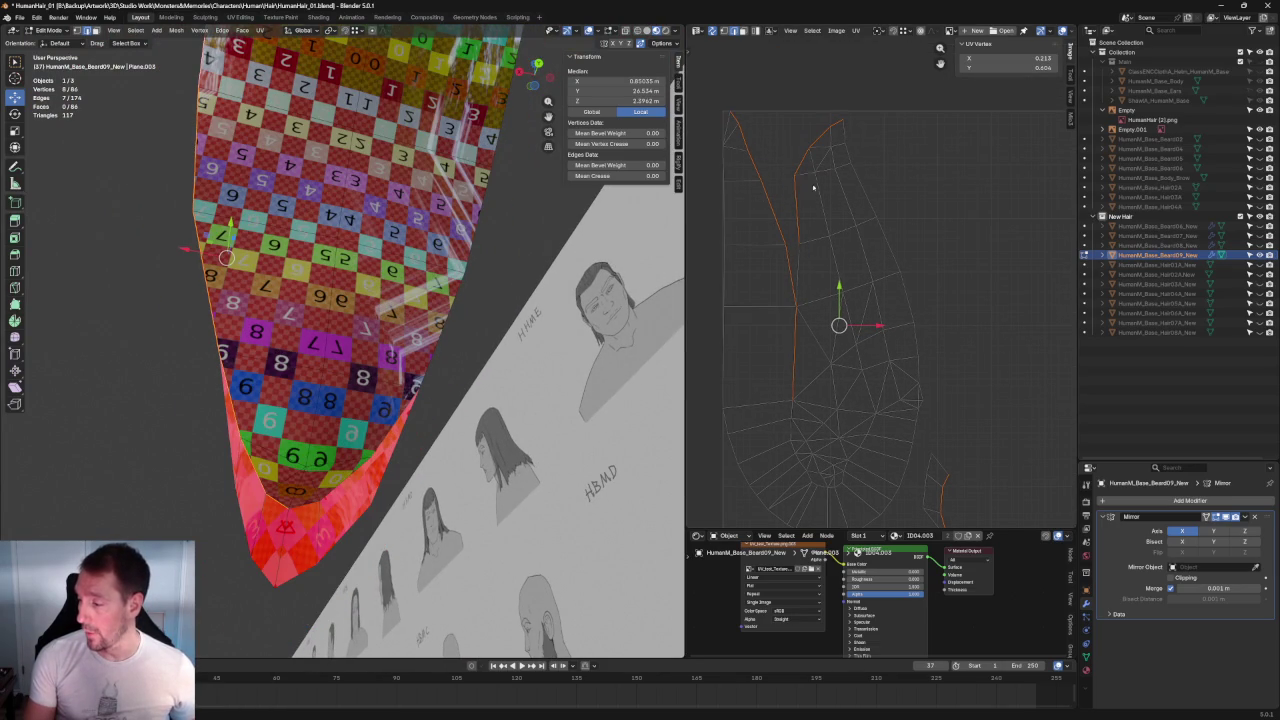
pyautogui.moveTo(866, 108)
pyautogui.mouseDown()
pyautogui.moveTo(796, 204)
pyautogui.moveTo(757, 185)
pyautogui.mouseUp()
pyautogui.keyDown('shift'); pyautogui.click(752, 168); pyautogui.keyUp('shift')
pyautogui.keyDown('shift'); pyautogui.click(748, 150); pyautogui.keyUp('shift')
pyautogui.scroll(-3, 866, 304)
# Step: Re-unwrap all the beard's UVs with the new seam, then select the long left strip
pyautogui.press('a')
pyautogui.press('u')
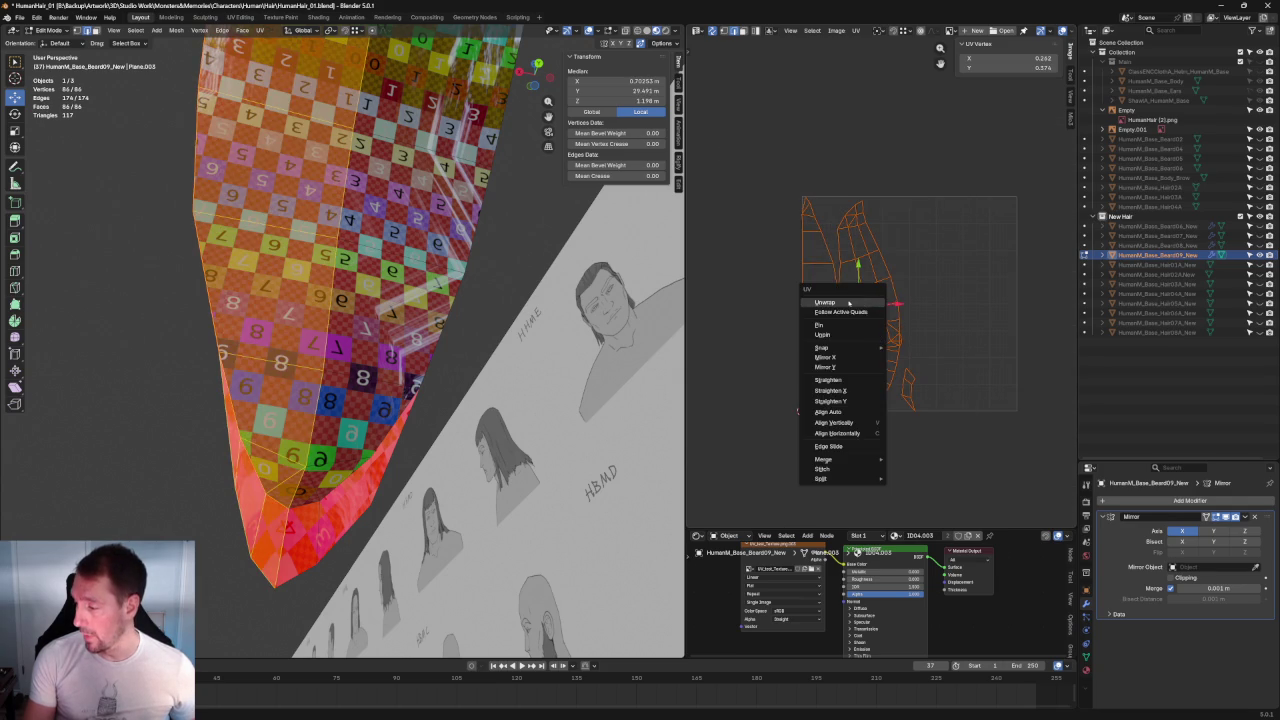
pyautogui.click(849, 302)
pyautogui.scroll(1, 871, 372)
pyautogui.scroll(2, 871, 372)
pyautogui.click(871, 372)
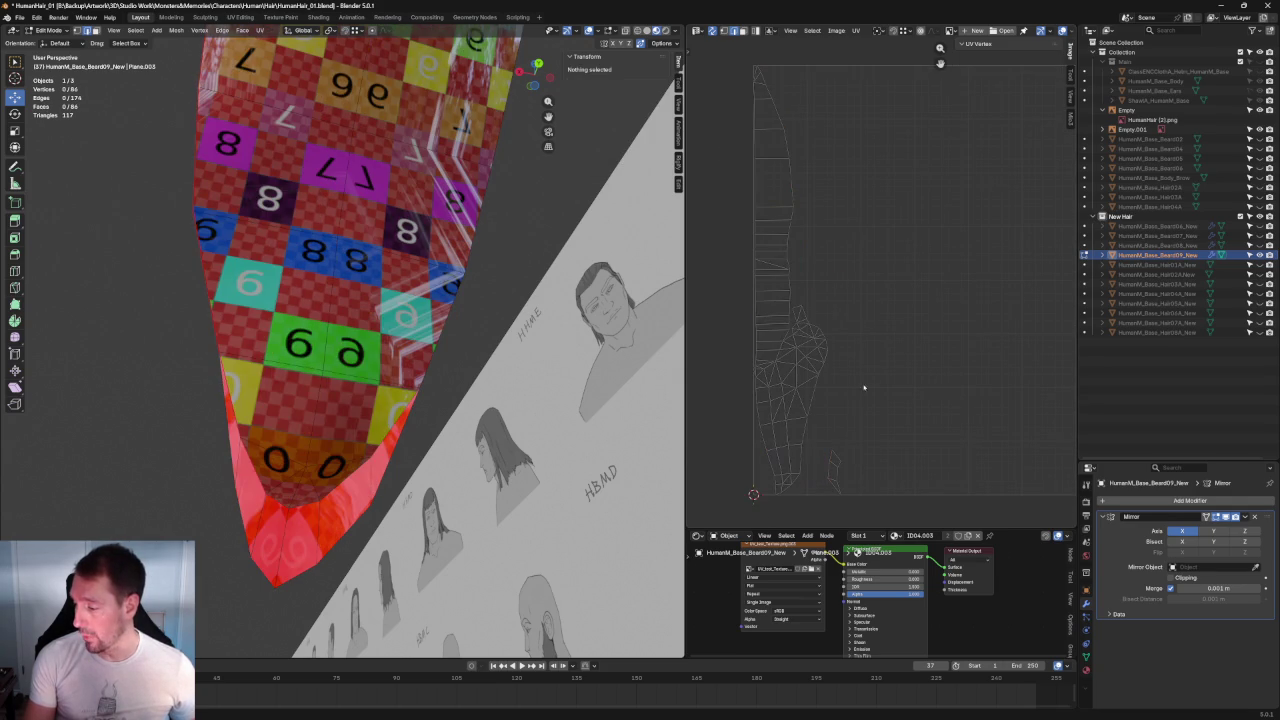
pyautogui.moveTo(848, 74); pyautogui.dragTo(694, 294)
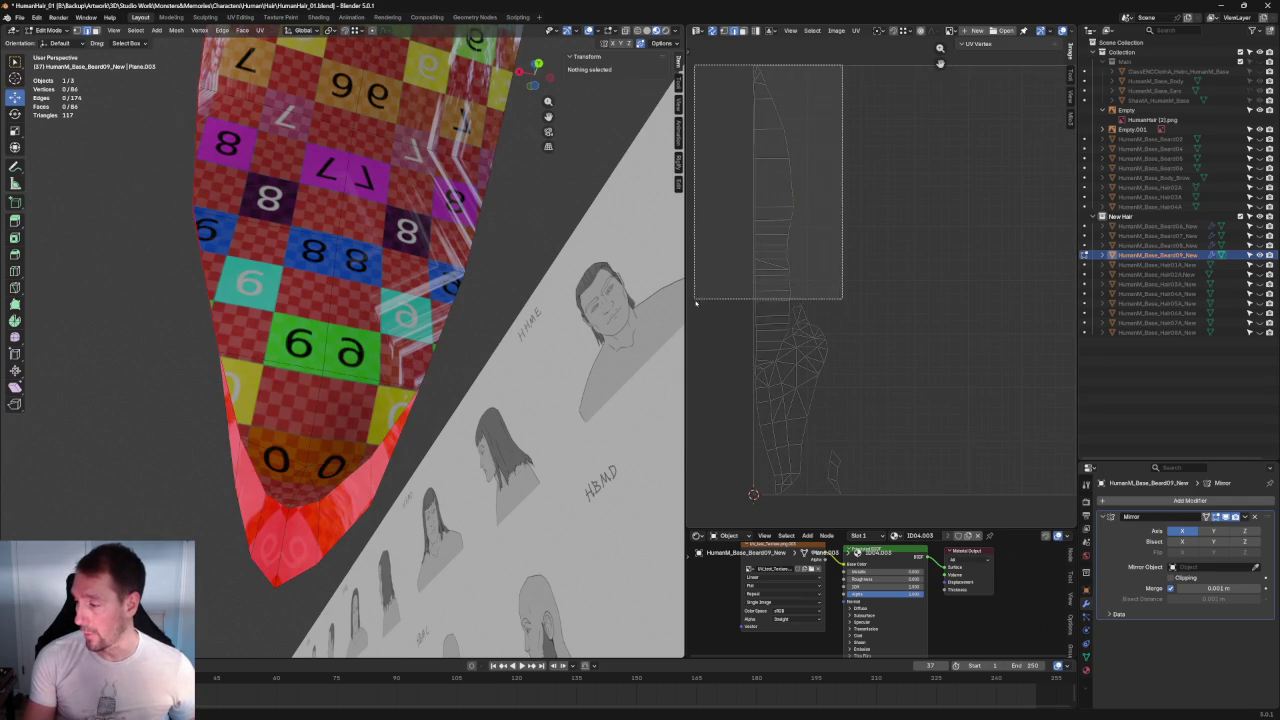
pyautogui.scroll(-3, 338, 353)
pyautogui.scroll(3, 375, 330)
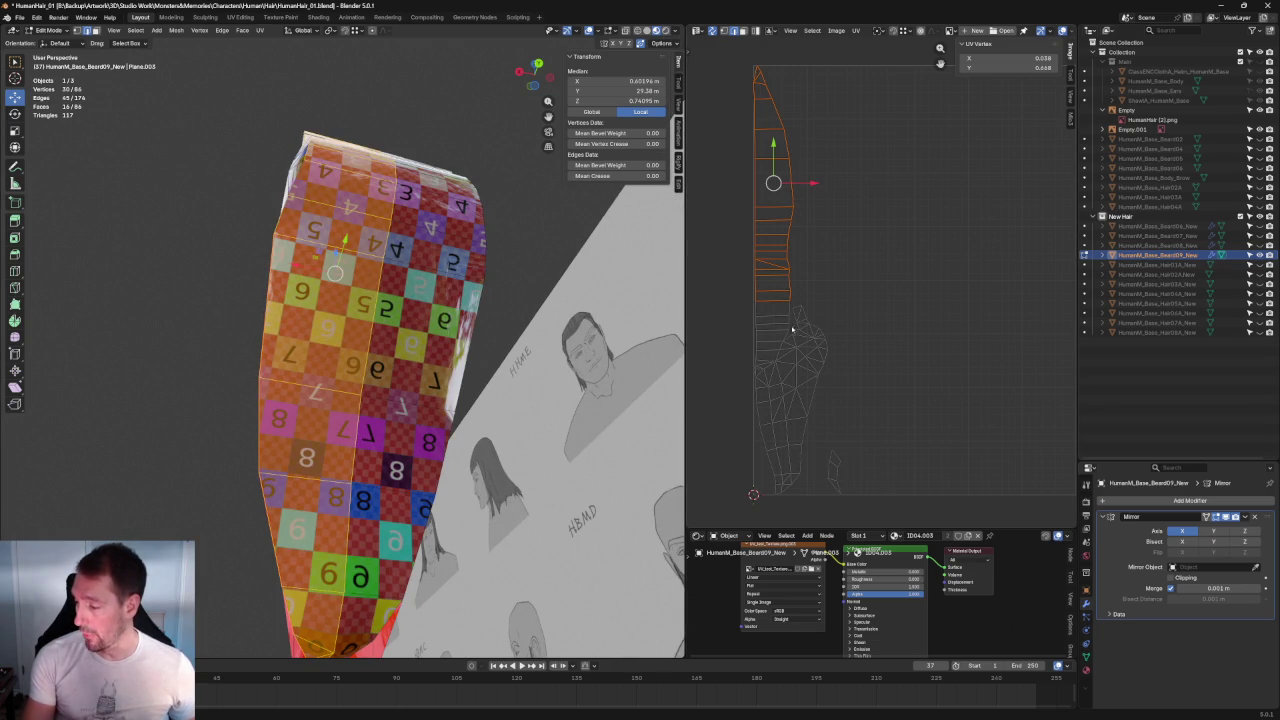
pyautogui.moveTo(400, 330)
pyautogui.mouseDown(button='middle')
pyautogui.moveTo(405, 309)
pyautogui.moveTo(487, 370)
pyautogui.mouseUp(button='middle')
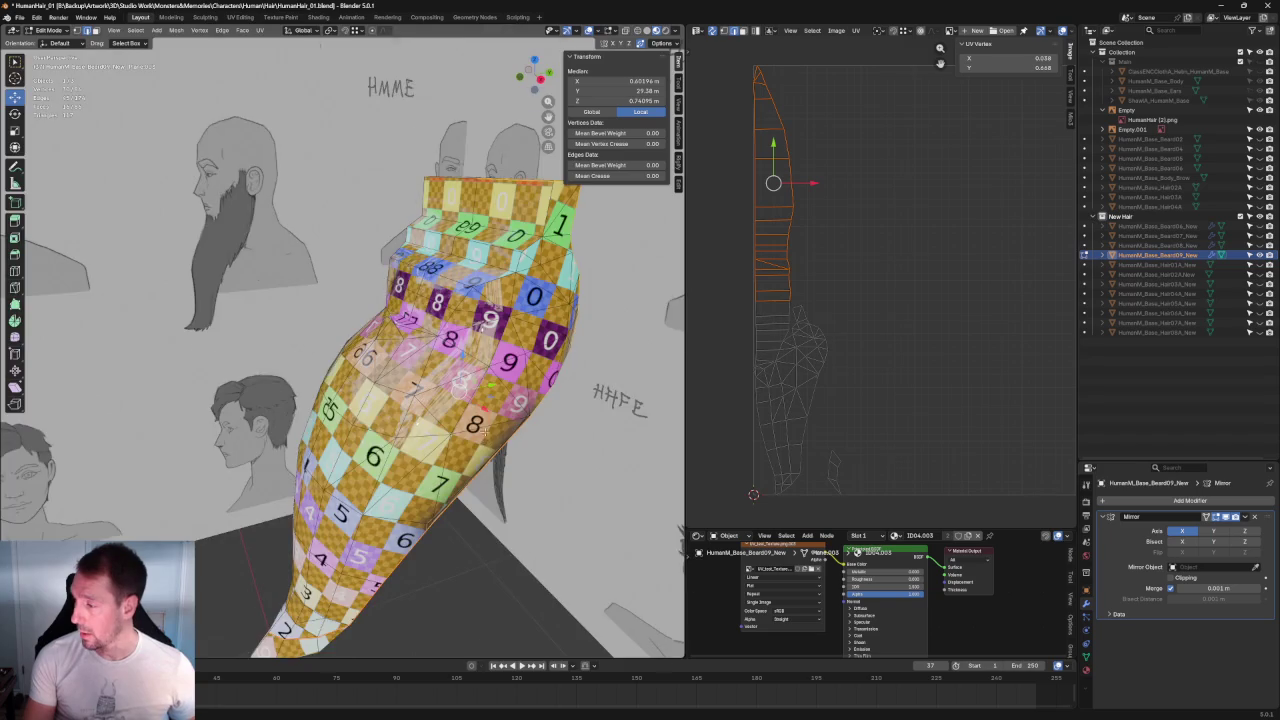
pyautogui.moveTo(487, 441); pyautogui.dragTo(395, 407, button='middle')
pyautogui.click(838, 323)
pyautogui.scroll(3, 855, 322)
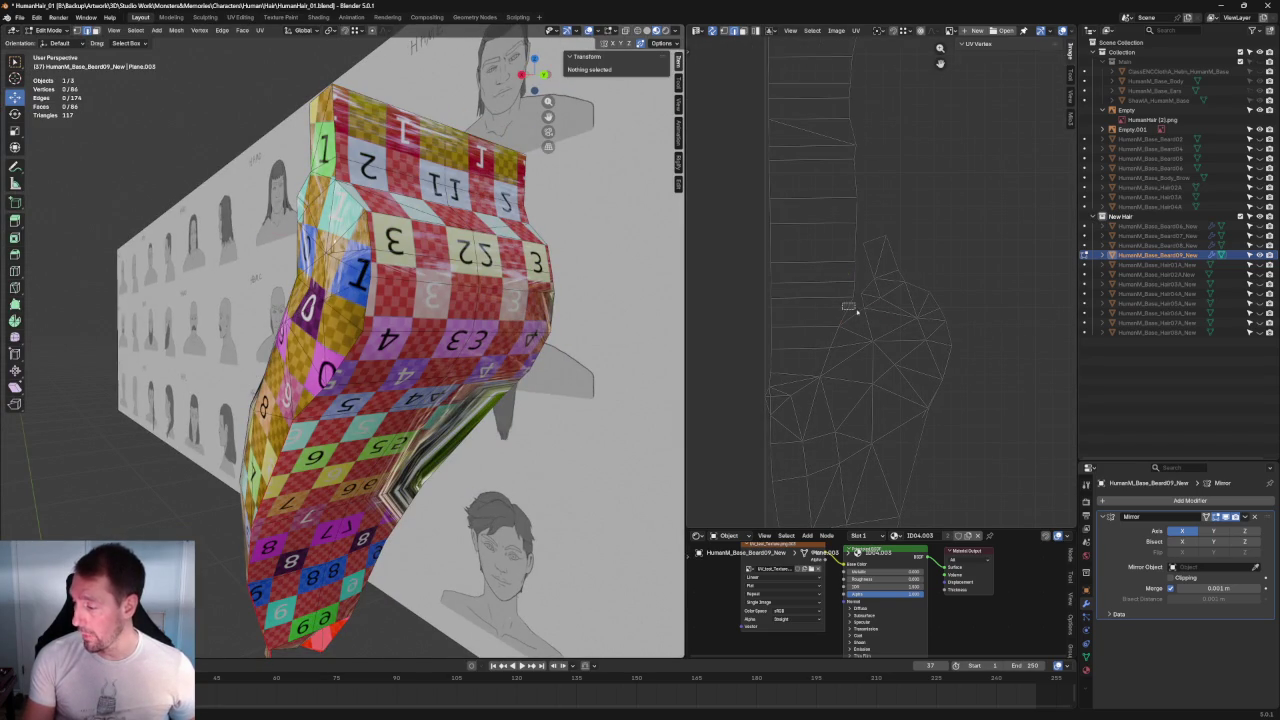
# Step: Pick a chain of UV vertices down the island's left edge for the next seam
pyautogui.click(848, 308)
pyautogui.keyDown('shift'); pyautogui.click(820, 360); pyautogui.keyUp('shift')
pyautogui.keyDown('shift'); pyautogui.click(810, 383); pyautogui.keyUp('shift')
pyautogui.keyDown('shift'); pyautogui.click(798, 389); pyautogui.keyUp('shift')
pyautogui.keyDown('shift'); pyautogui.click(769, 398); pyautogui.keyUp('shift')
pyautogui.keyDown('shift'); pyautogui.click(767, 400); pyautogui.keyUp('shift')
pyautogui.moveTo(420, 330)
pyautogui.mouseDown(button='middle')
pyautogui.moveTo(383, 336)
pyautogui.moveTo(331, 245)
pyautogui.mouseUp(button='middle')
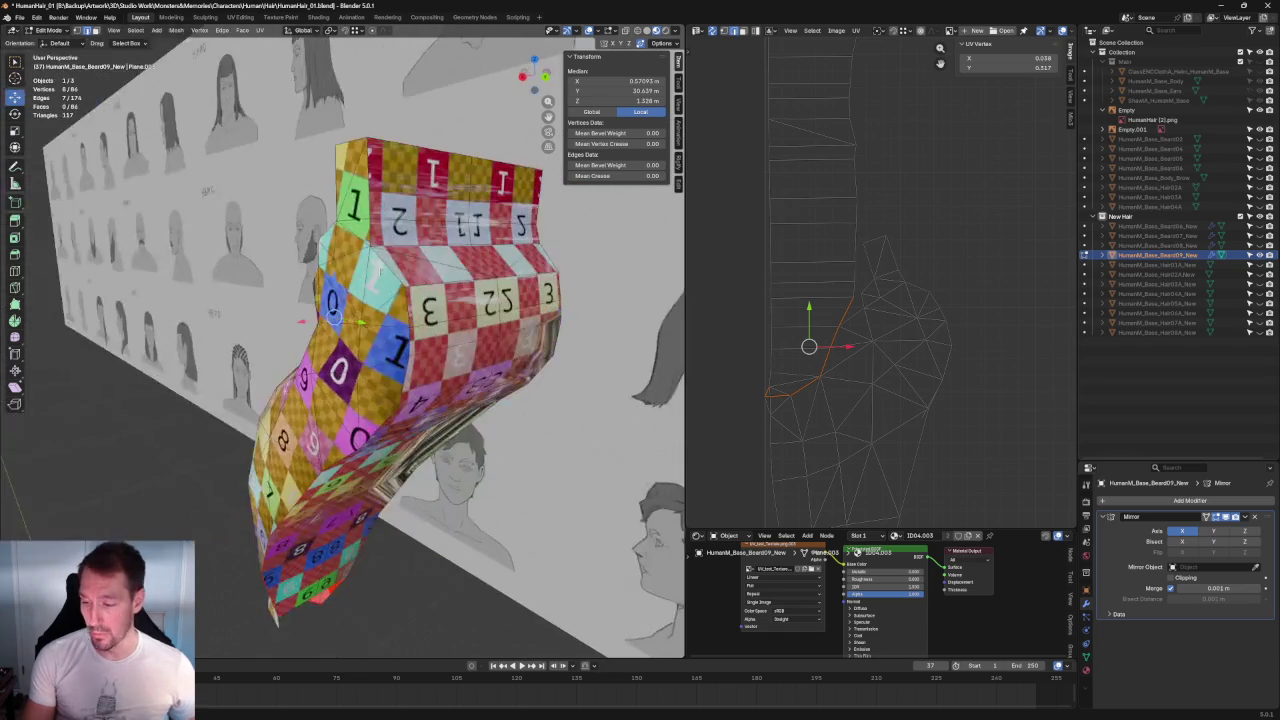
pyautogui.moveTo(302, 640); pyautogui.dragTo(443, 274, button='middle')
pyautogui.rightClick(444, 275)
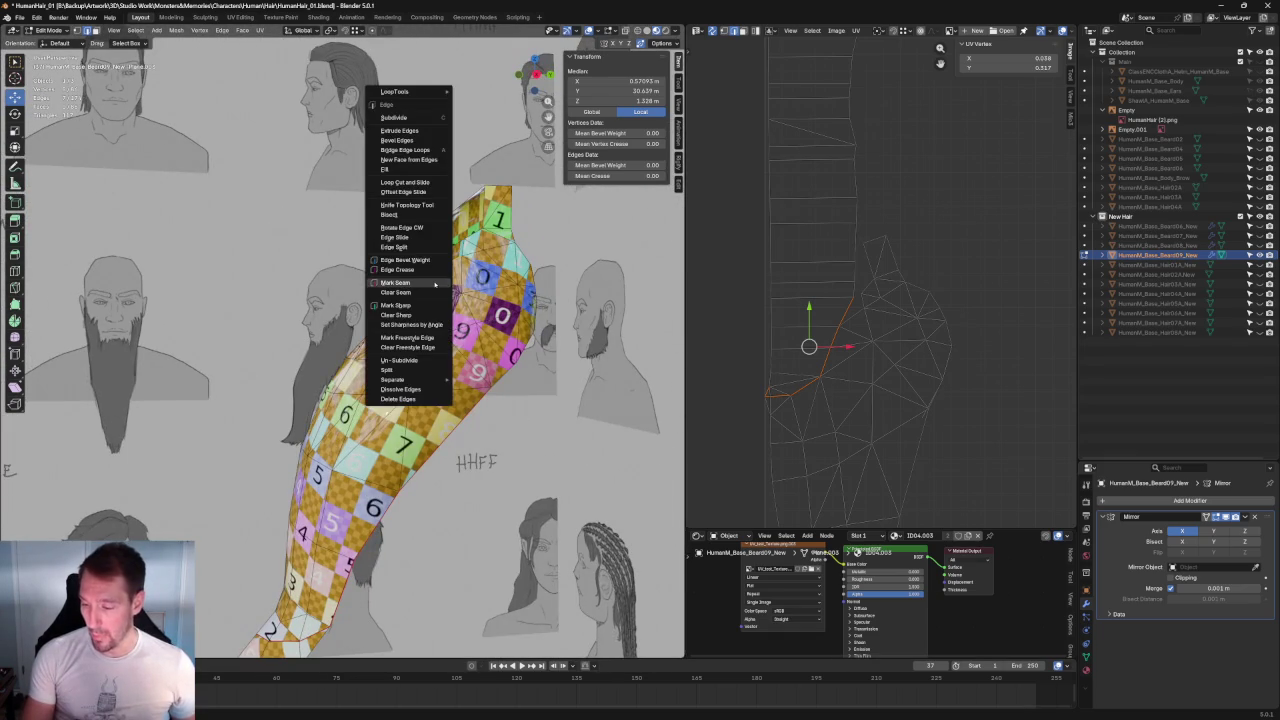
# Step: Mark the chosen edges as a seam and re-unwrap the whole beard UV layout
pyautogui.press('Escape')
pyautogui.scroll(-3, 821, 314)
pyautogui.scroll(-2, 821, 314)
pyautogui.scroll(-1, 821, 314)
pyautogui.moveTo(735, 76); pyautogui.dragTo(978, 510)
pyautogui.press('u')
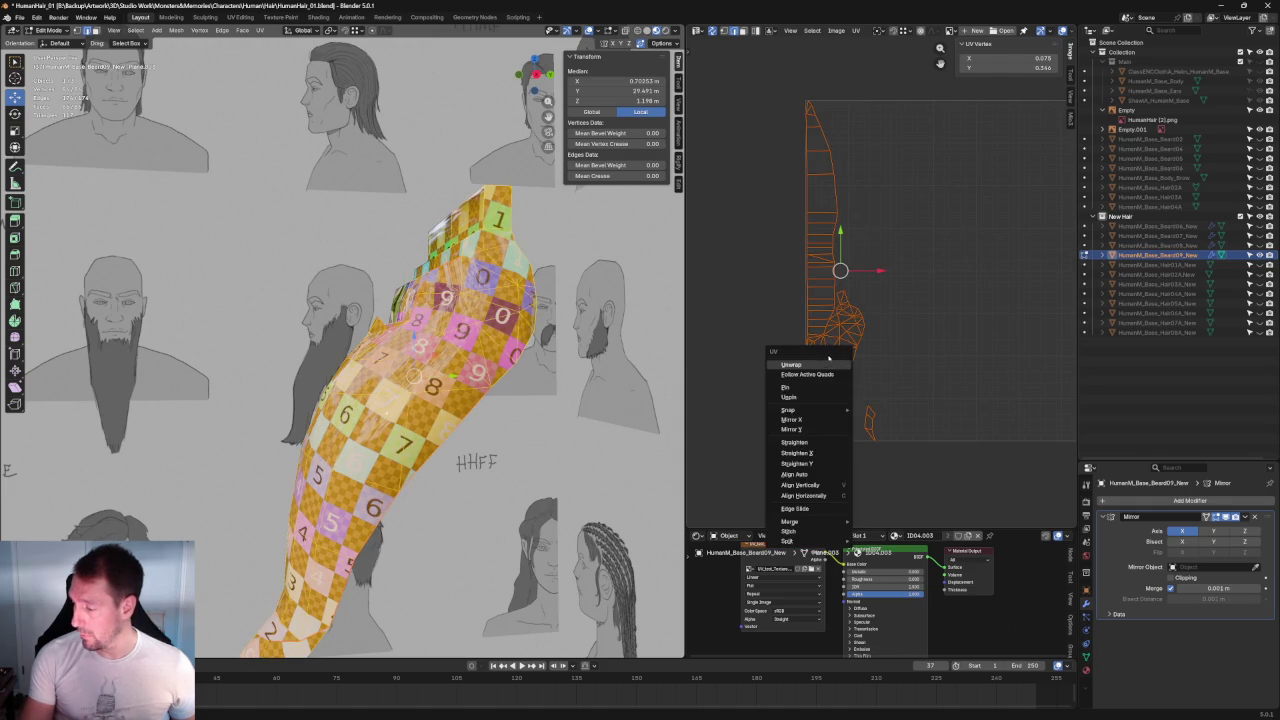
pyautogui.click(830, 368)
pyautogui.hotkey('ctrl', 'z')
pyautogui.hotkey('ctrl', 'shift', 'z')
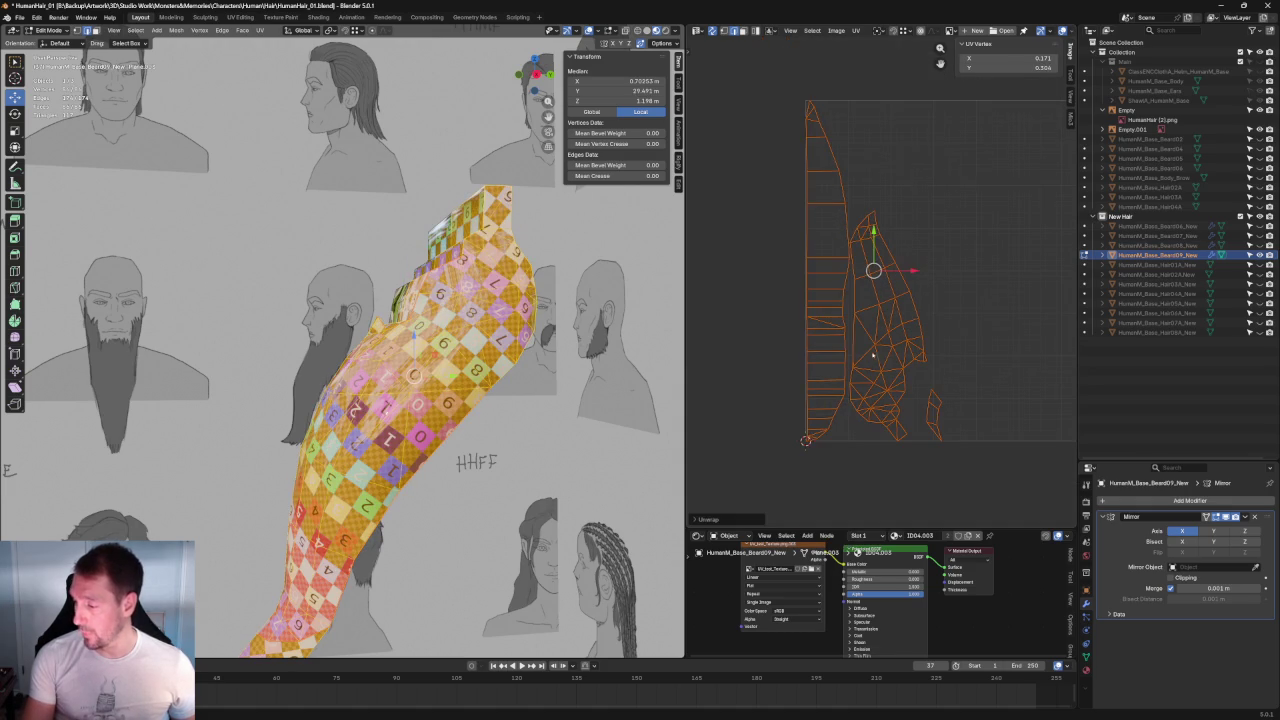
pyautogui.moveTo(610, 330)
pyautogui.mouseDown(button='middle')
pyautogui.moveTo(519, 414)
pyautogui.moveTo(450, 597)
pyautogui.mouseUp(button='middle')
# Step: Rotate the large UV island about 160° and move it up and to the right
pyautogui.hotkey('alt', 'a')
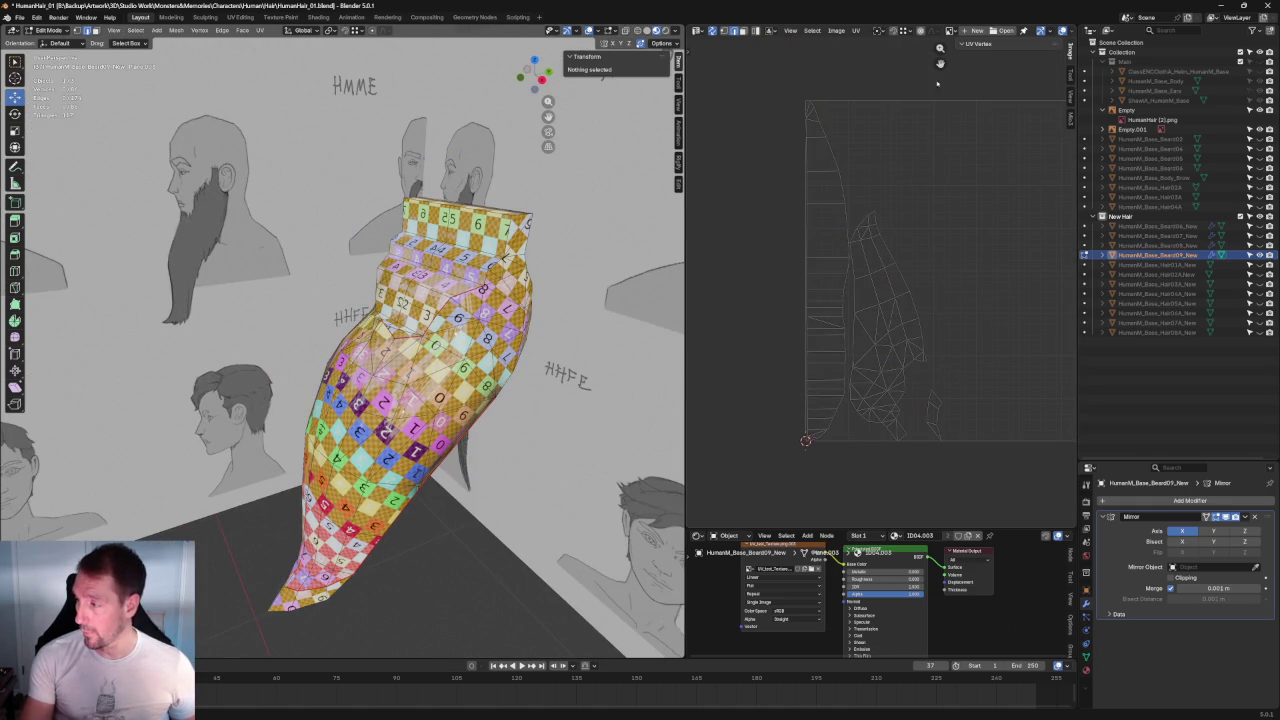
pyautogui.moveTo(917, 296); pyautogui.dragTo(843, 252, button='middle')
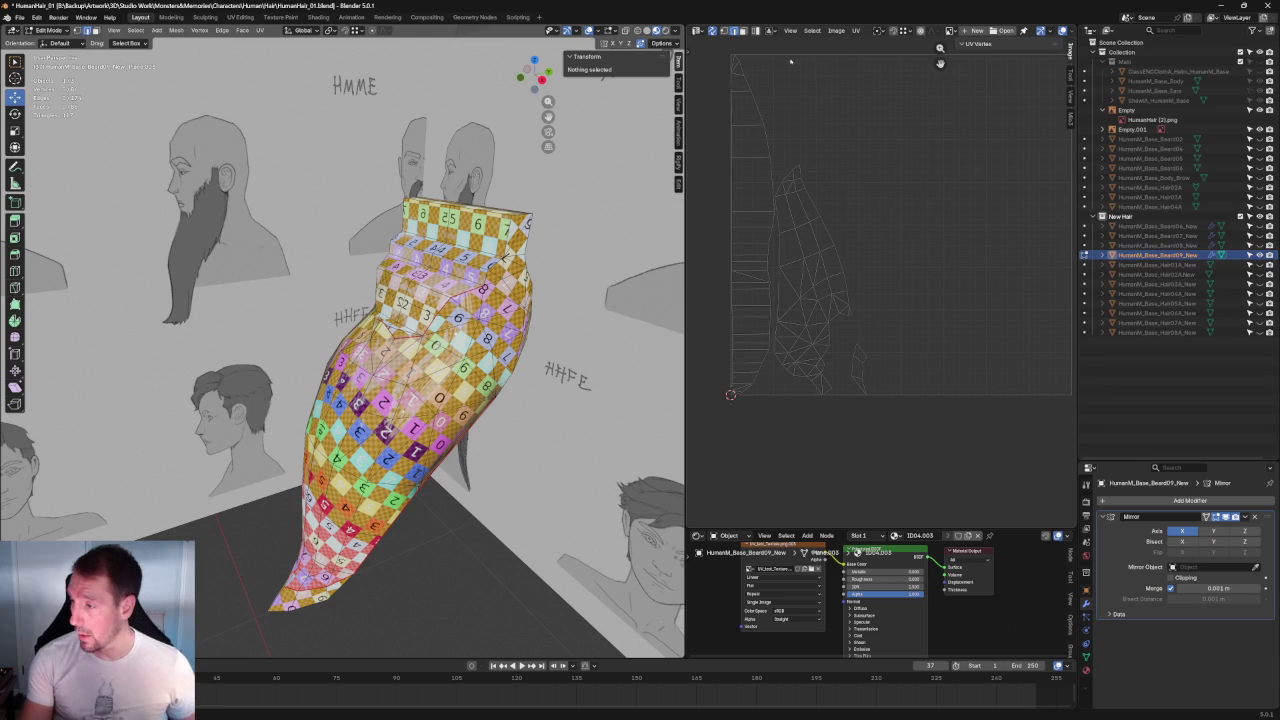
pyautogui.press('a')
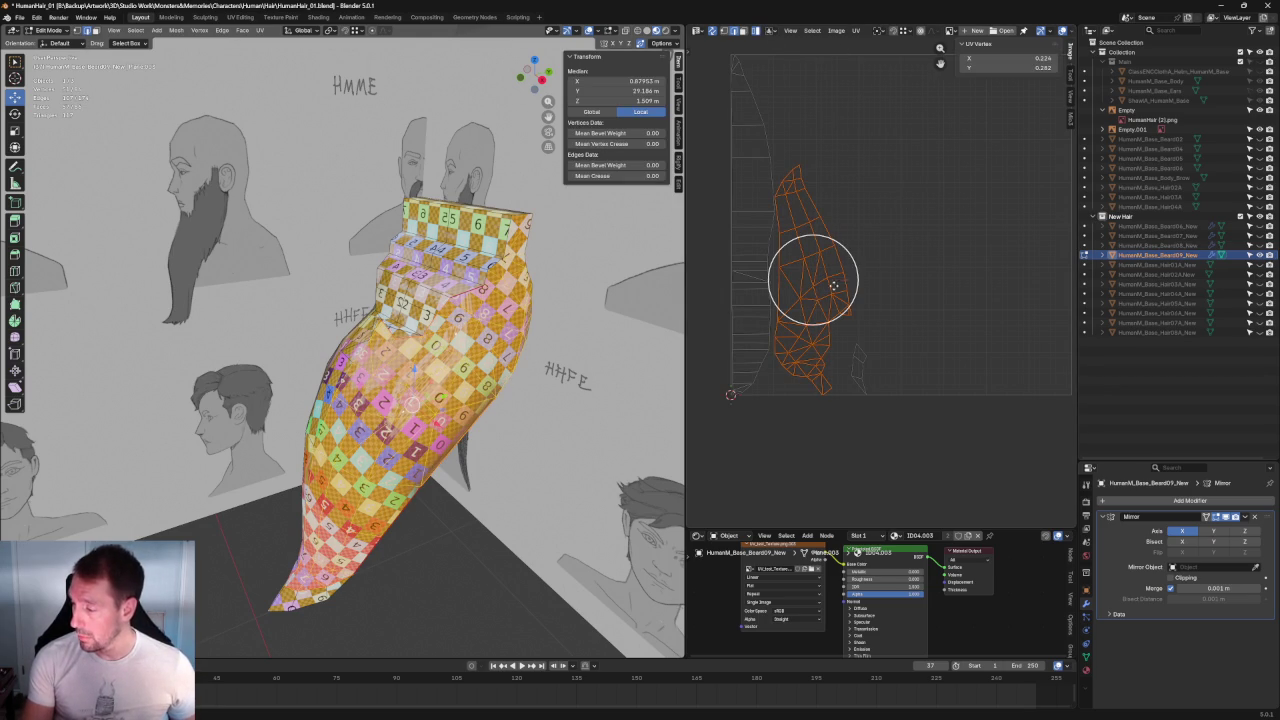
pyautogui.press('r')
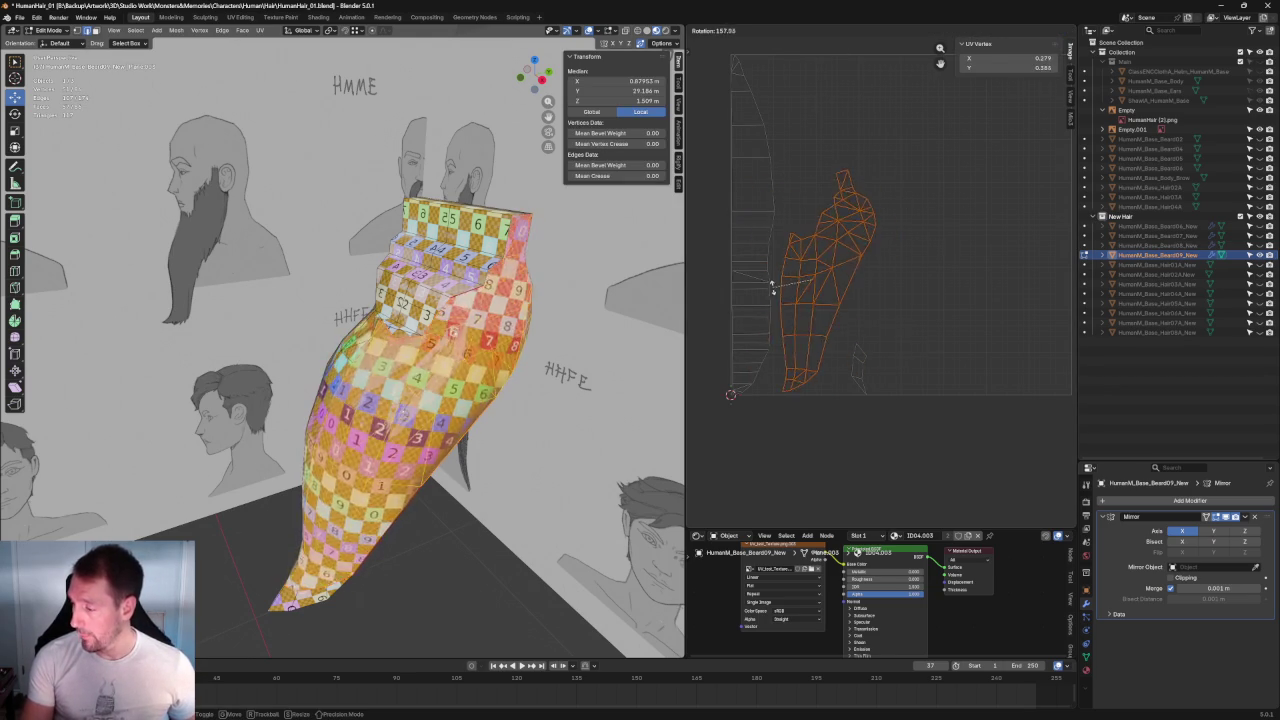
pyautogui.click(822, 280)
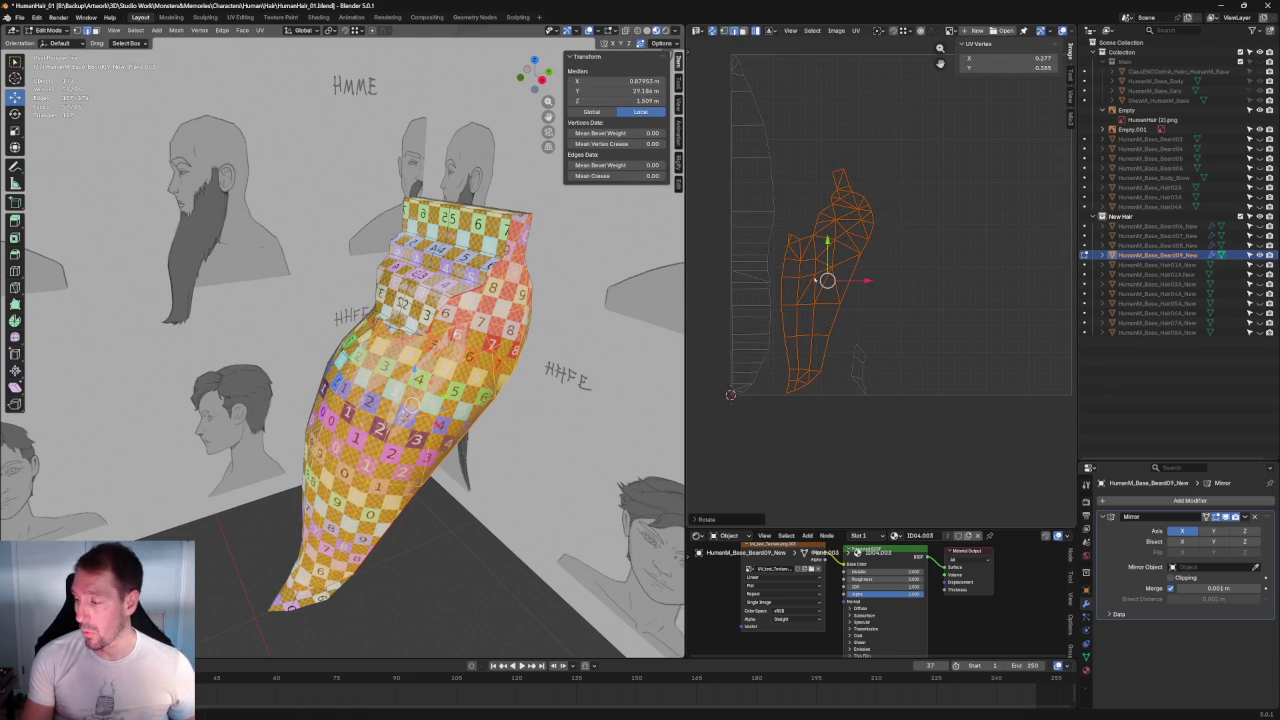
pyautogui.press('g')
pyautogui.click(845, 250)
pyautogui.scroll(4, 850, 265)
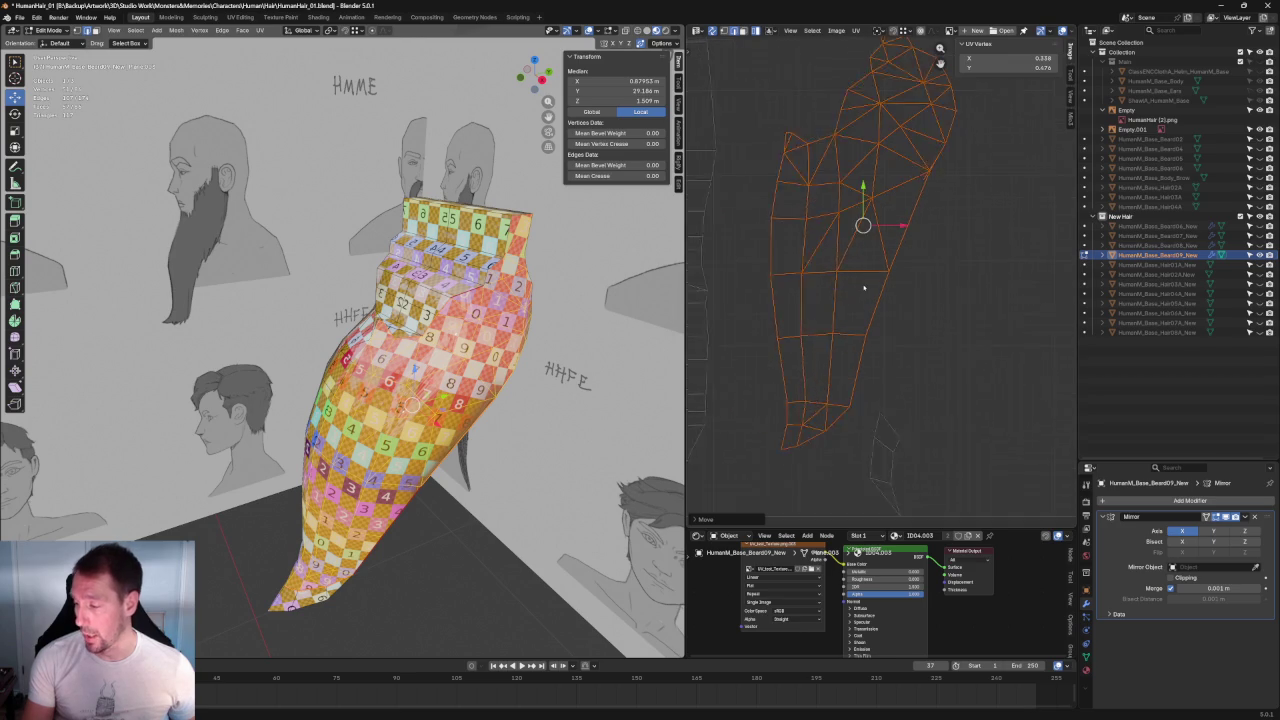
# Step: Align the island's left-edge UV vertices into a vertical line, nudged slightly left
pyautogui.press('1')
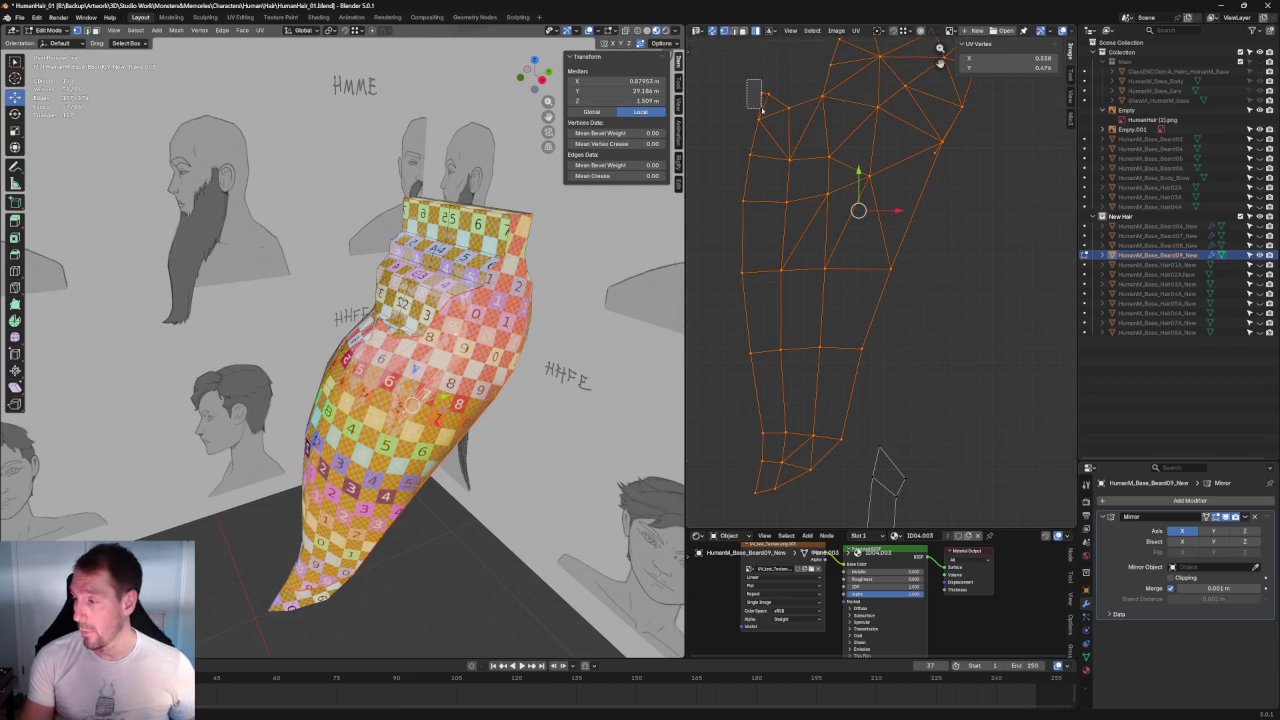
pyautogui.click(760, 93)
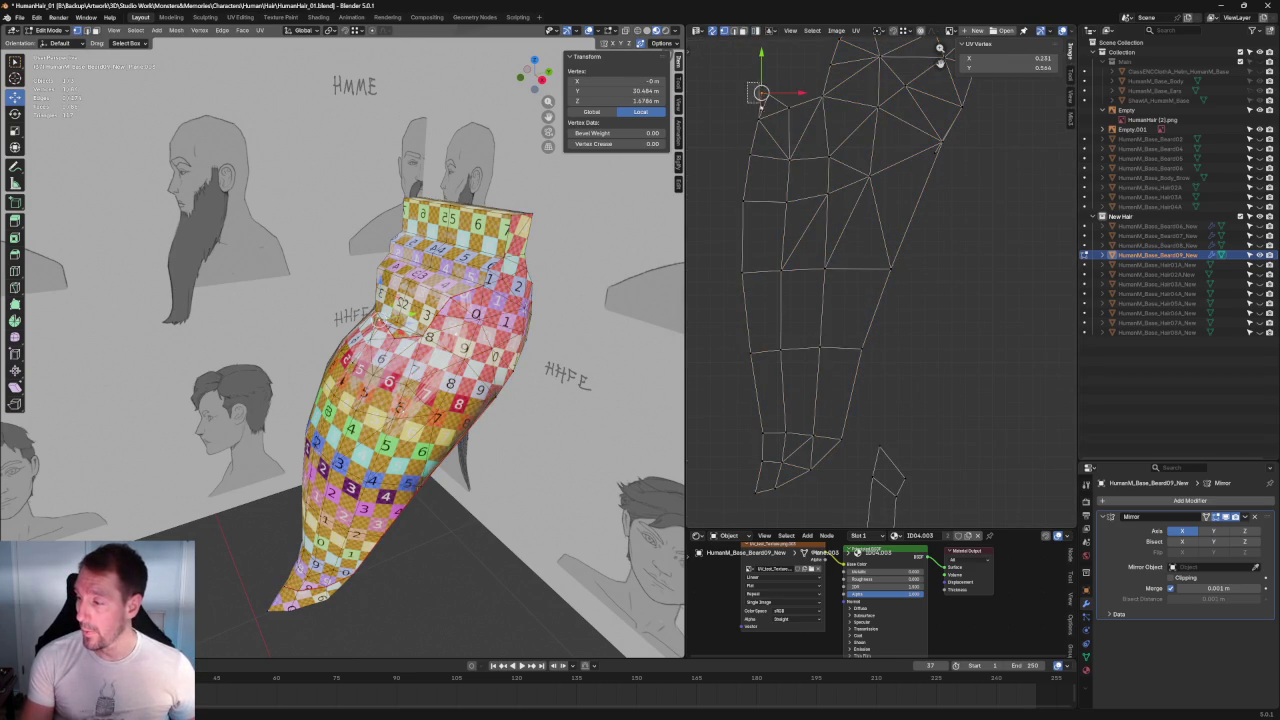
pyautogui.keyDown('shift'); pyautogui.click(757, 118); pyautogui.keyUp('shift')
pyautogui.keyDown('shift'); pyautogui.click(750, 149); pyautogui.keyUp('shift')
pyautogui.keyDown('shift'); pyautogui.click(744, 200); pyautogui.keyUp('shift')
pyautogui.keyDown('shift'); pyautogui.click(742, 272); pyautogui.keyUp('shift')
pyautogui.keyDown('shift'); pyautogui.click(749, 352); pyautogui.keyUp('shift')
pyautogui.keyDown('shift'); pyautogui.moveTo(730, 528); pyautogui.dragTo(770, 416); pyautogui.keyUp('shift')
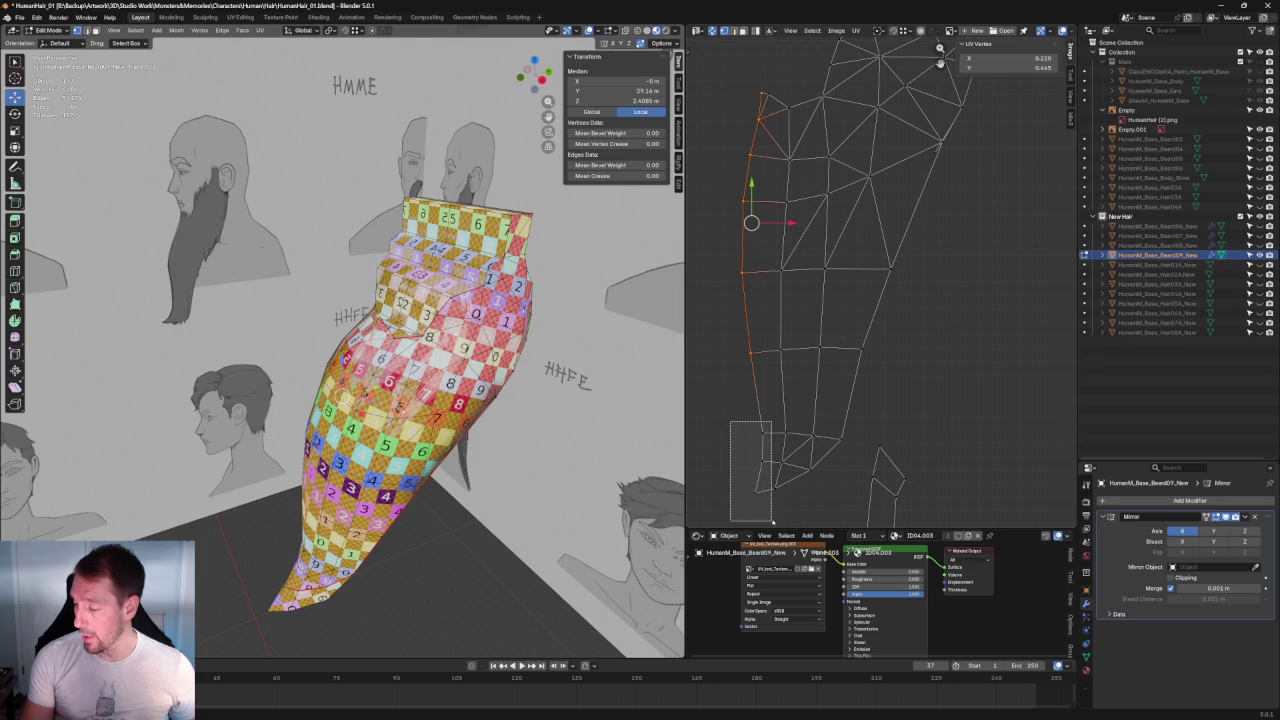
pyautogui.press('u')
pyautogui.click(721, 523)
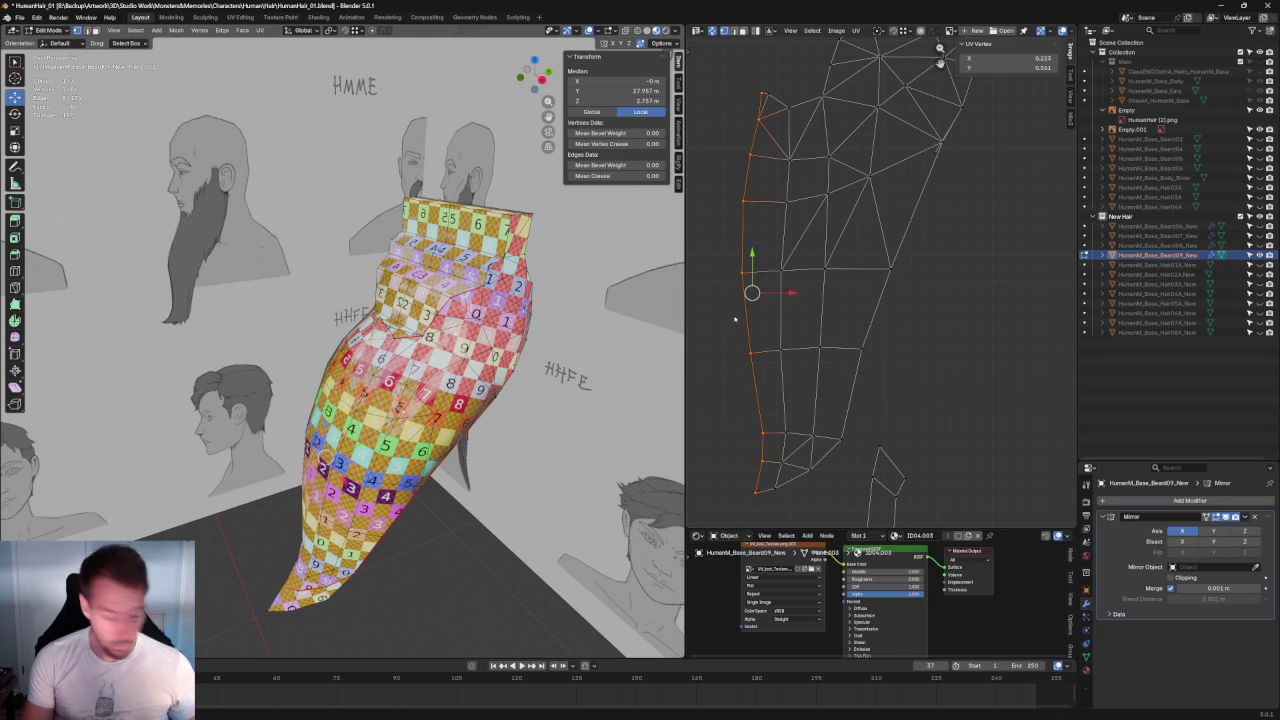
pyautogui.moveTo(780, 299); pyautogui.dragTo(775, 299)
pyautogui.scroll(-3, 755, 172)
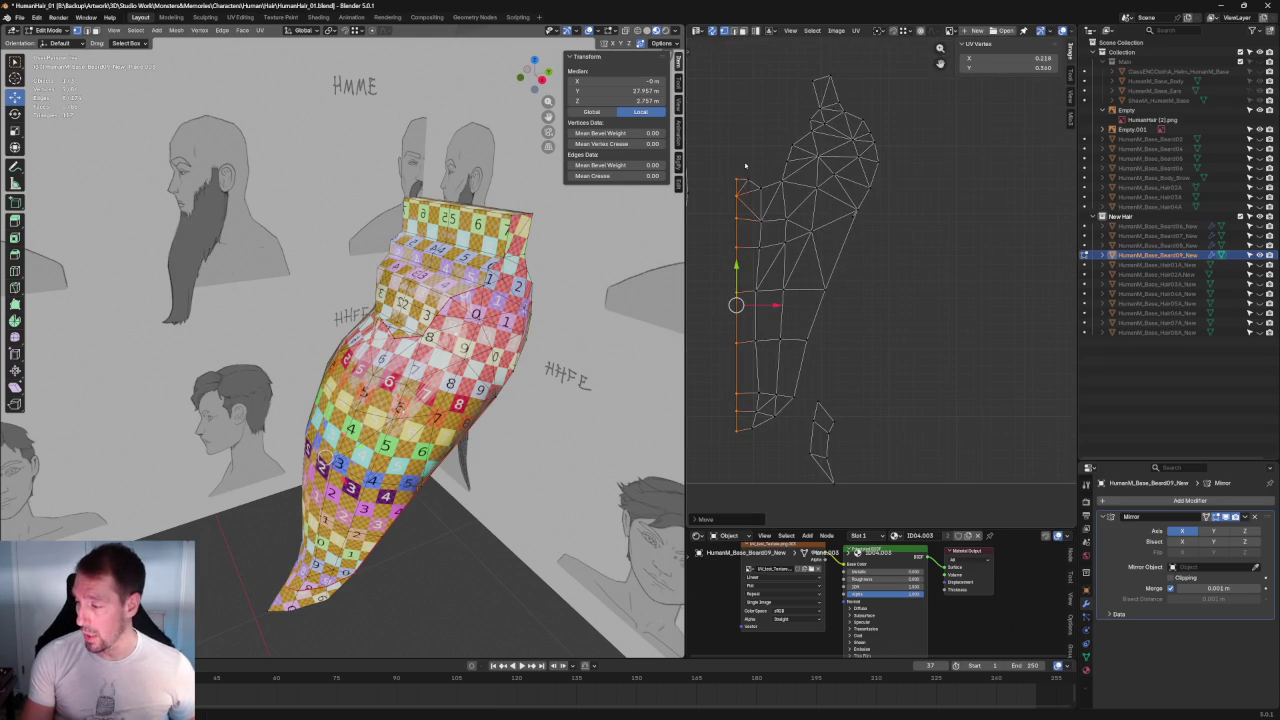
# Step: Select the rest of the island and re-unwrap it around the straightened edge
pyautogui.click(800, 121)
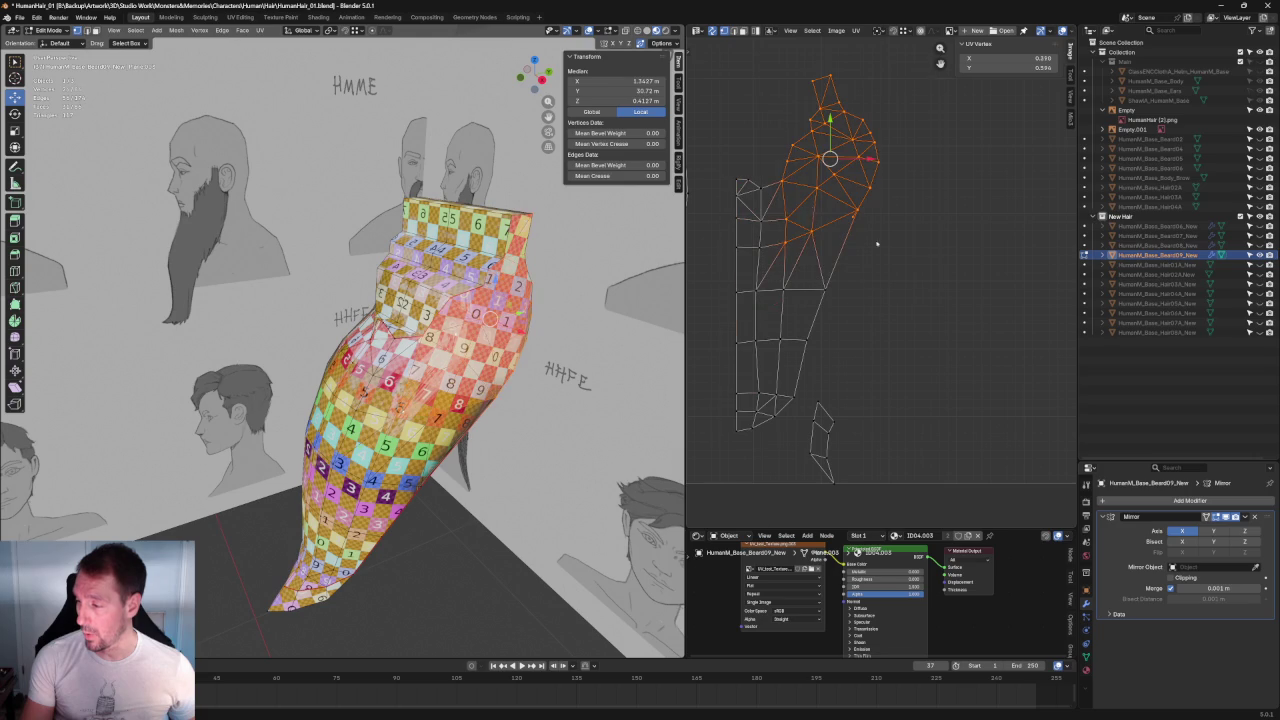
pyautogui.moveTo(886, 228)
pyautogui.keyDown('shift'); pyautogui.mouseDown()
pyautogui.moveTo(755, 330)
pyautogui.moveTo(748, 437)
pyautogui.mouseUp(); pyautogui.keyUp('shift')
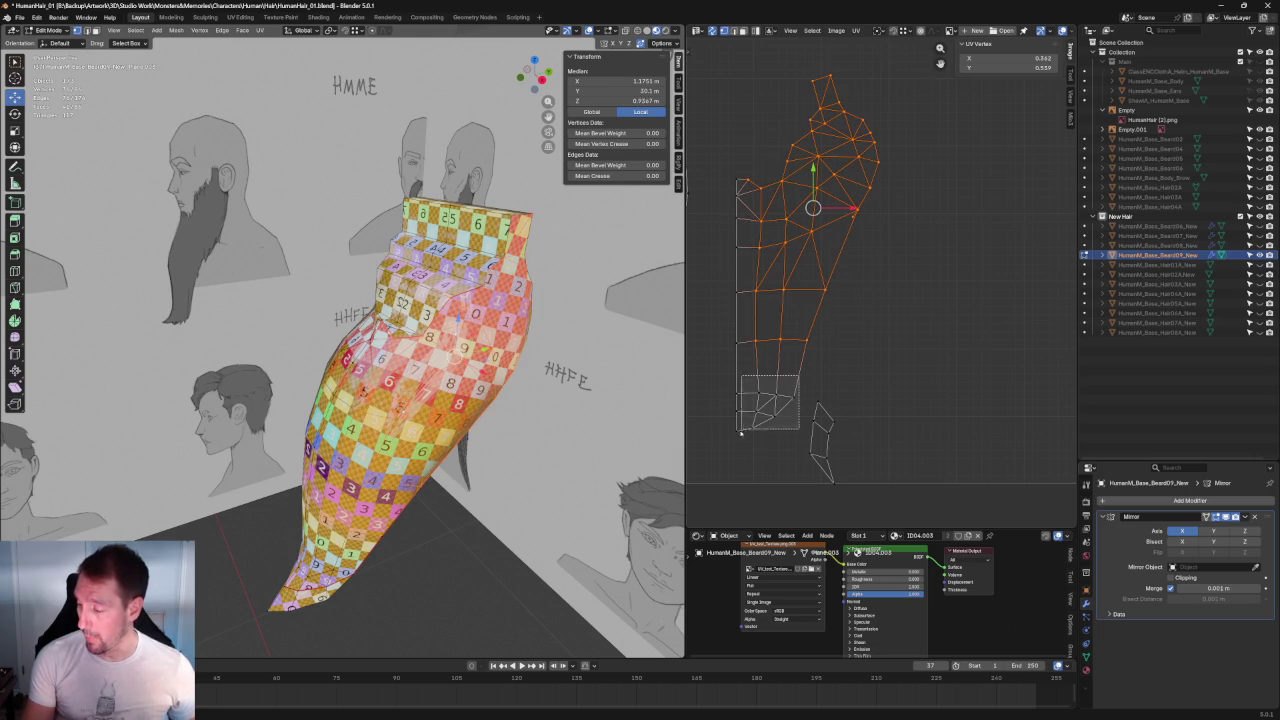
pyautogui.press('u')
pyautogui.click(767, 287)
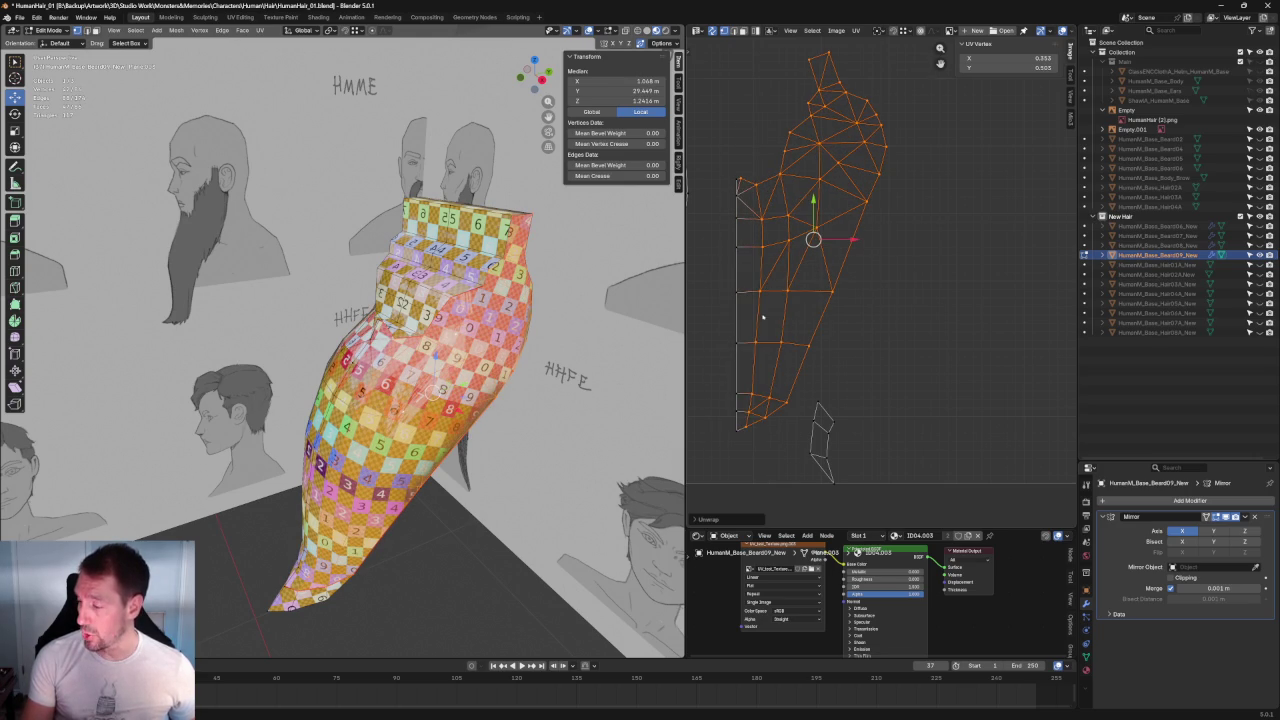
pyautogui.moveTo(433, 393); pyautogui.dragTo(460, 370, button='middle')
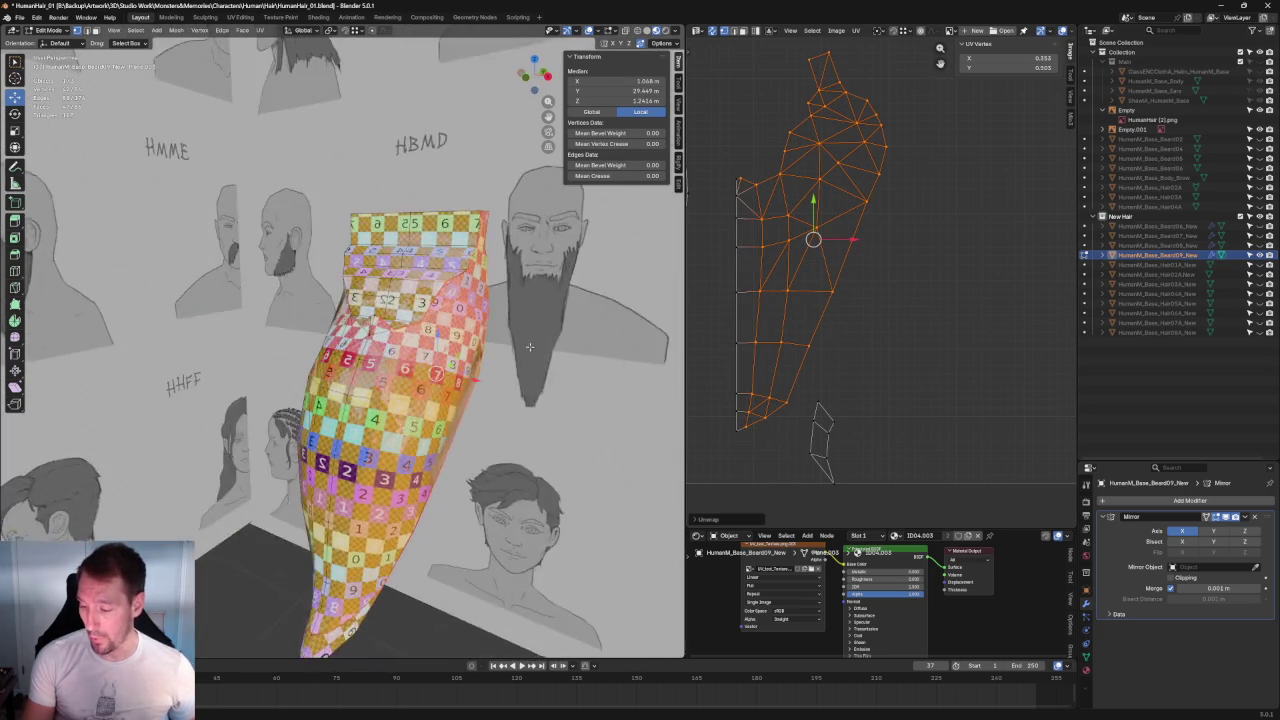
# Step: Zoom into the beard mesh to check the checker texture up close
pyautogui.scroll(3, 475, 351)
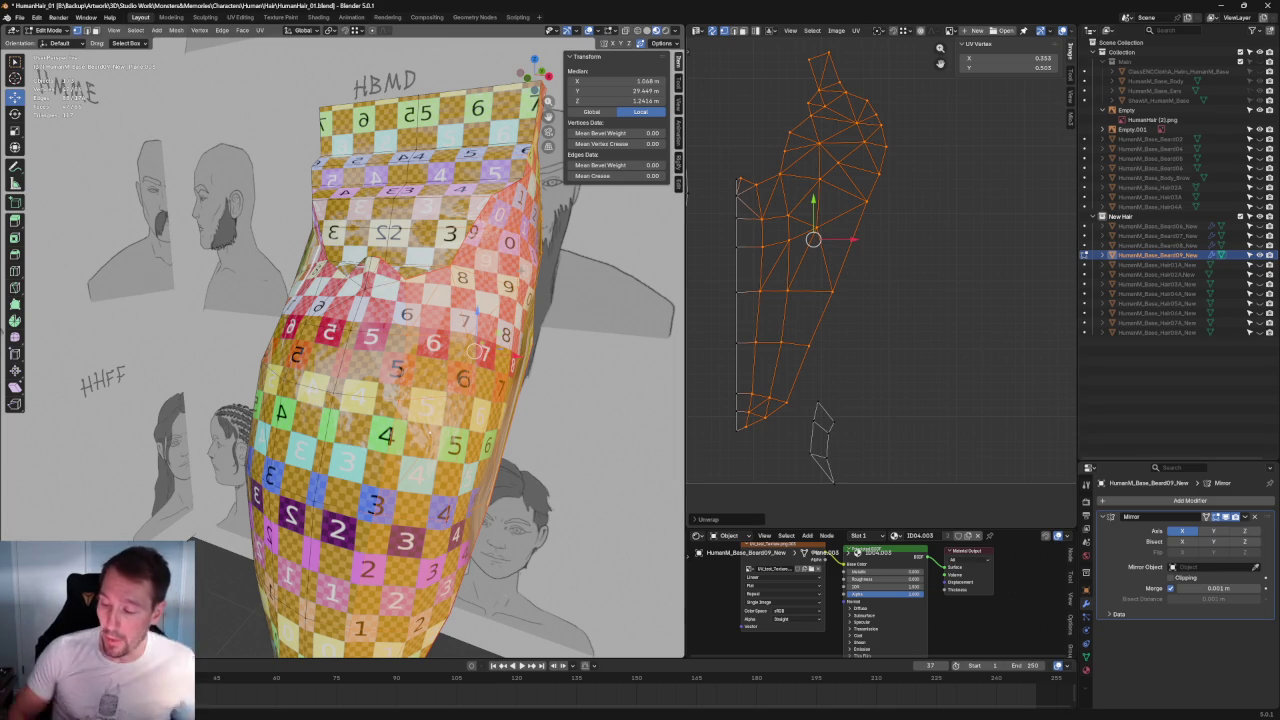
pyautogui.scroll(3, 400, 380)
pyautogui.scroll(2, 400, 380)
pyautogui.scroll(2, 240, 349)
pyautogui.scroll(2, 240, 349)
pyautogui.scroll(1, 240, 349)
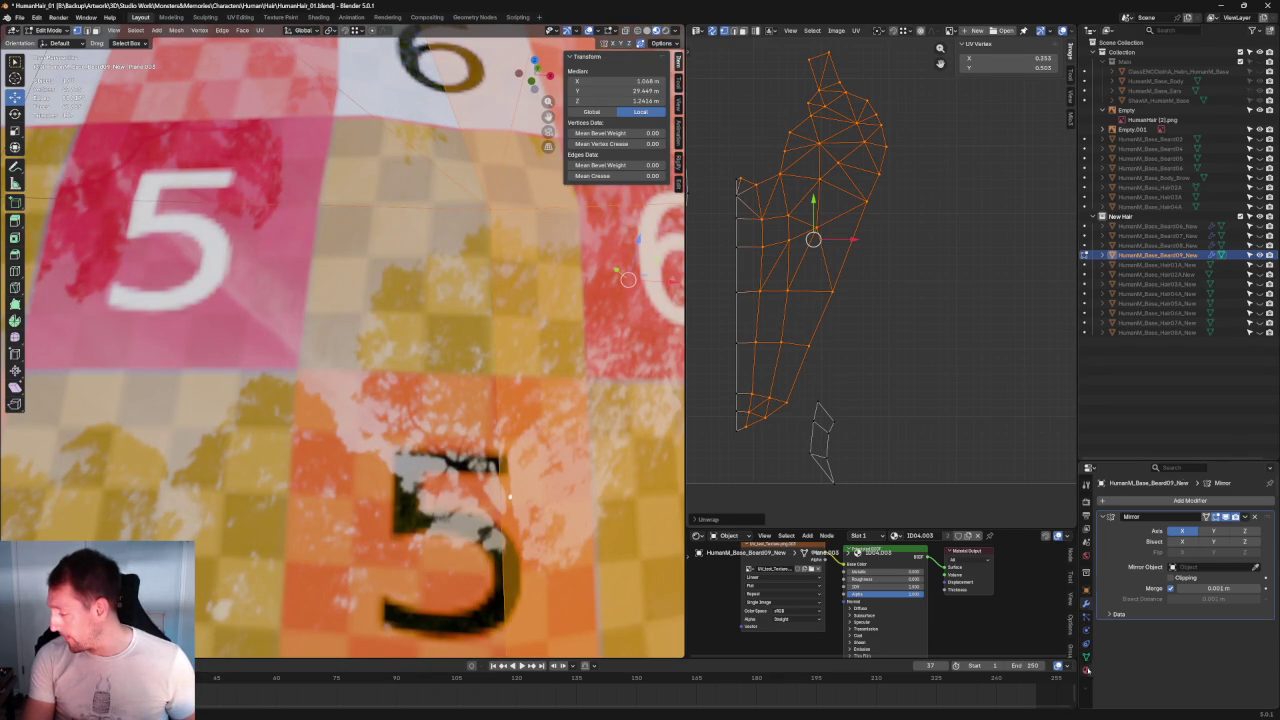
# Step: Show the beard material's settings, scrolled down to Viewport Display
pyautogui.click(1087, 669)
pyautogui.scroll(-5, 1187, 607)
pyautogui.scroll(-5, 1187, 607)
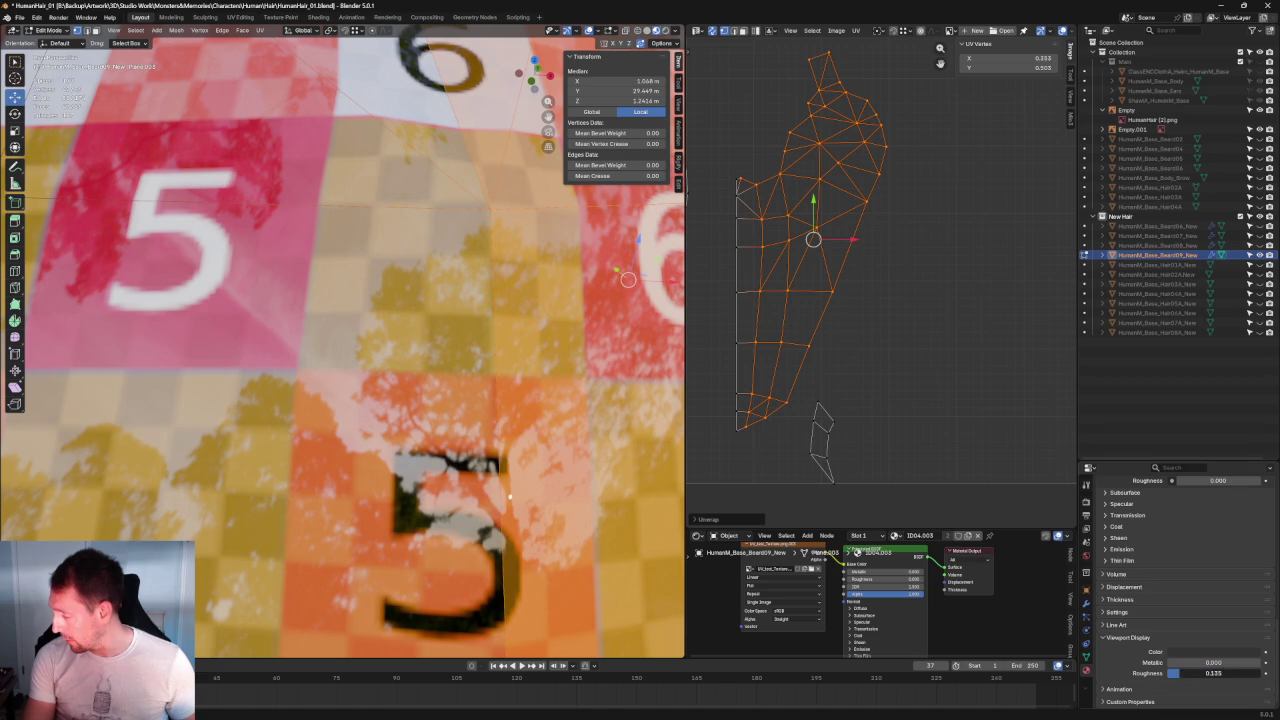
# Step: Lower the viewport display roughness, then set the Principled BSDF Roughness to 1.000
pyautogui.moveTo(1219, 673); pyautogui.dragTo(1176, 673)
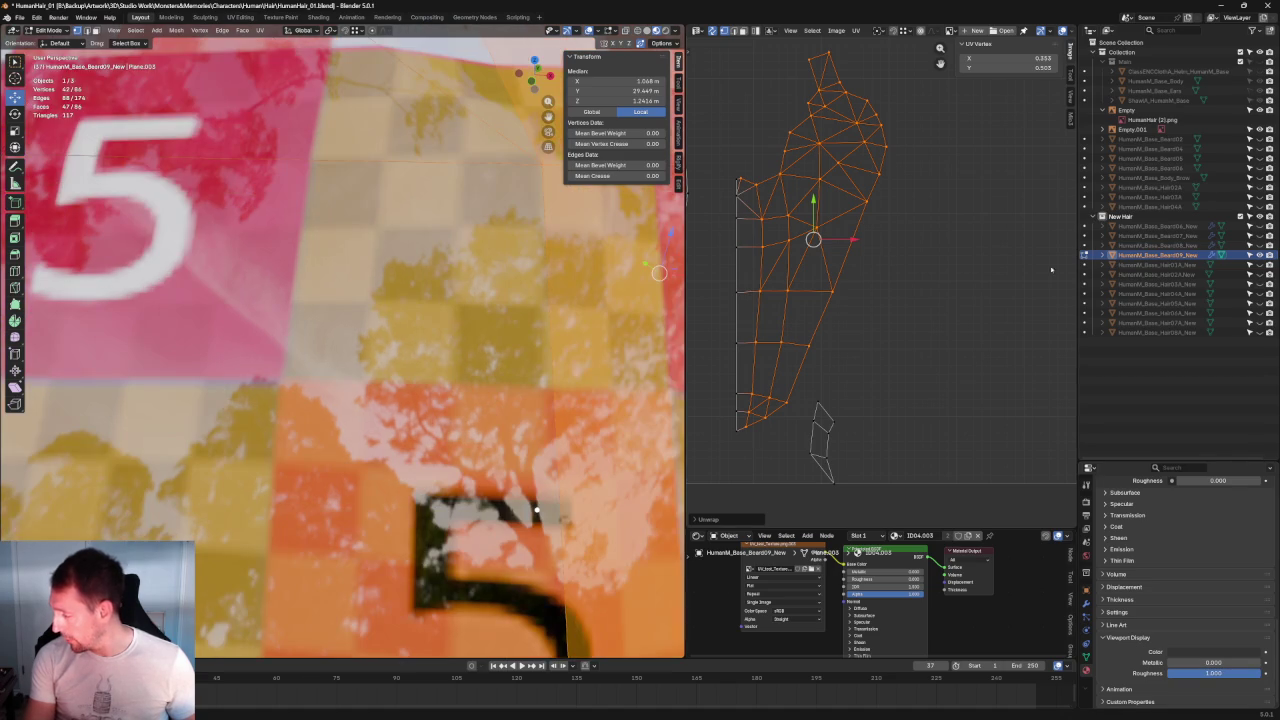
pyautogui.scroll(4, 1199, 595)
pyautogui.scroll(3, 1199, 595)
pyautogui.scroll(2, 1199, 595)
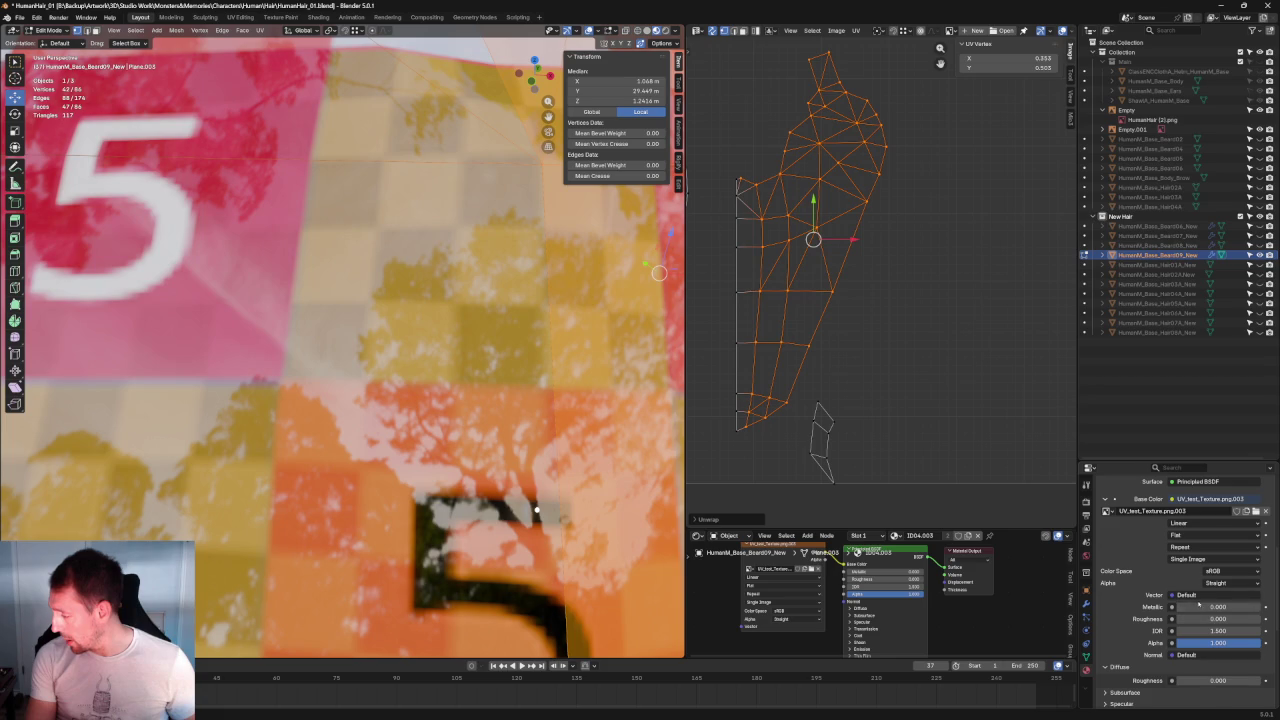
pyautogui.moveTo(1188, 618); pyautogui.dragTo(1262, 618)
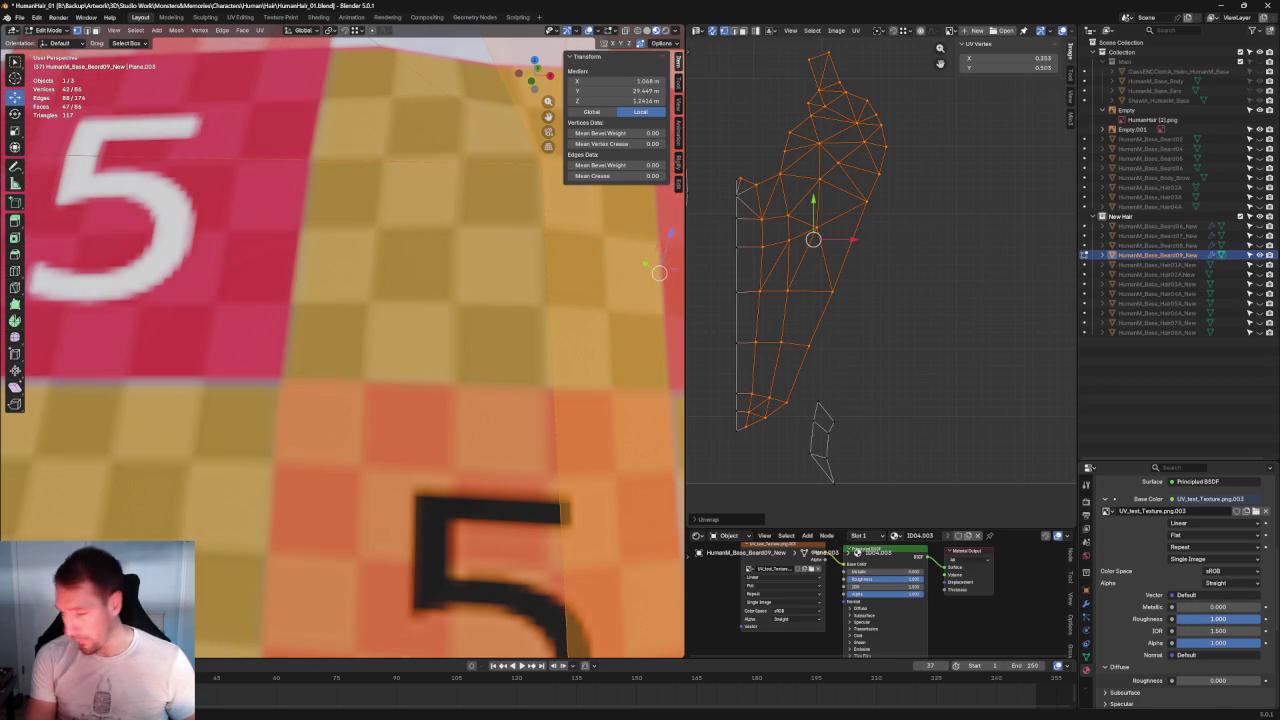
# Step: Zoom and orbit around the beard to inspect the checker, then select one UV island edge
pyautogui.scroll(-3, 262, 399)
pyautogui.scroll(2, 262, 399)
pyautogui.scroll(2, 285, 403)
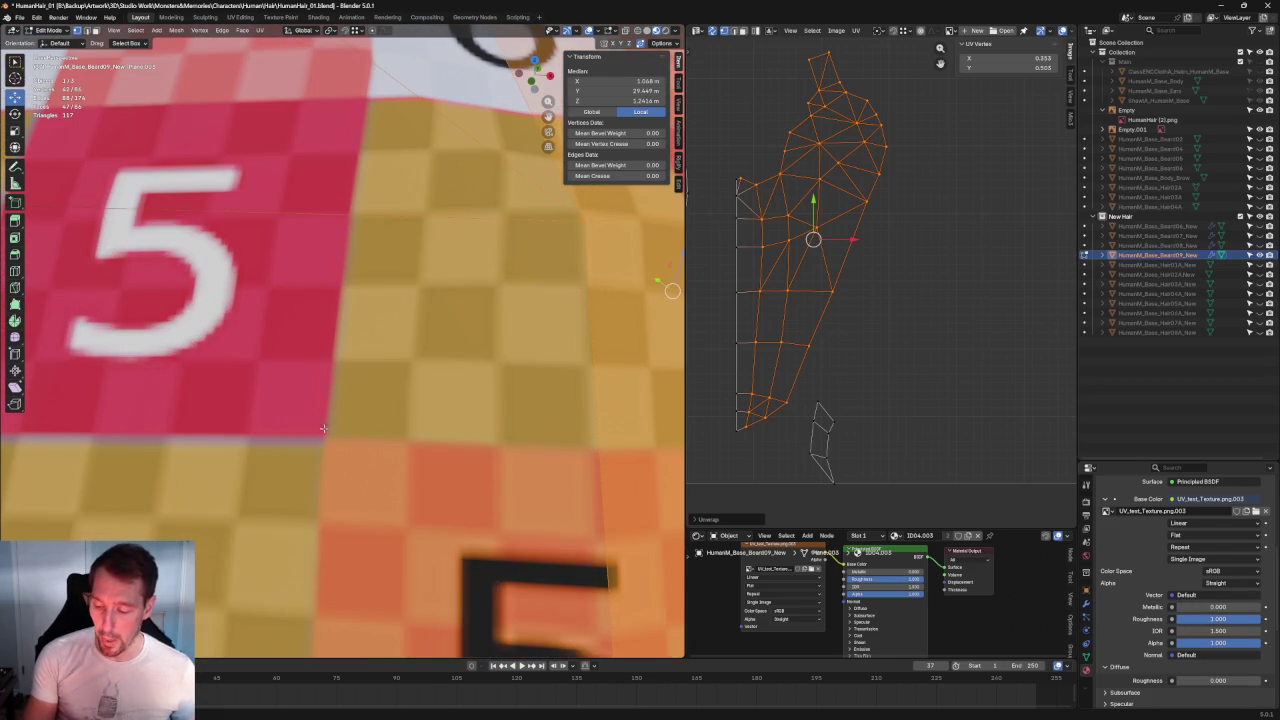
pyautogui.scroll(-3, 320, 430)
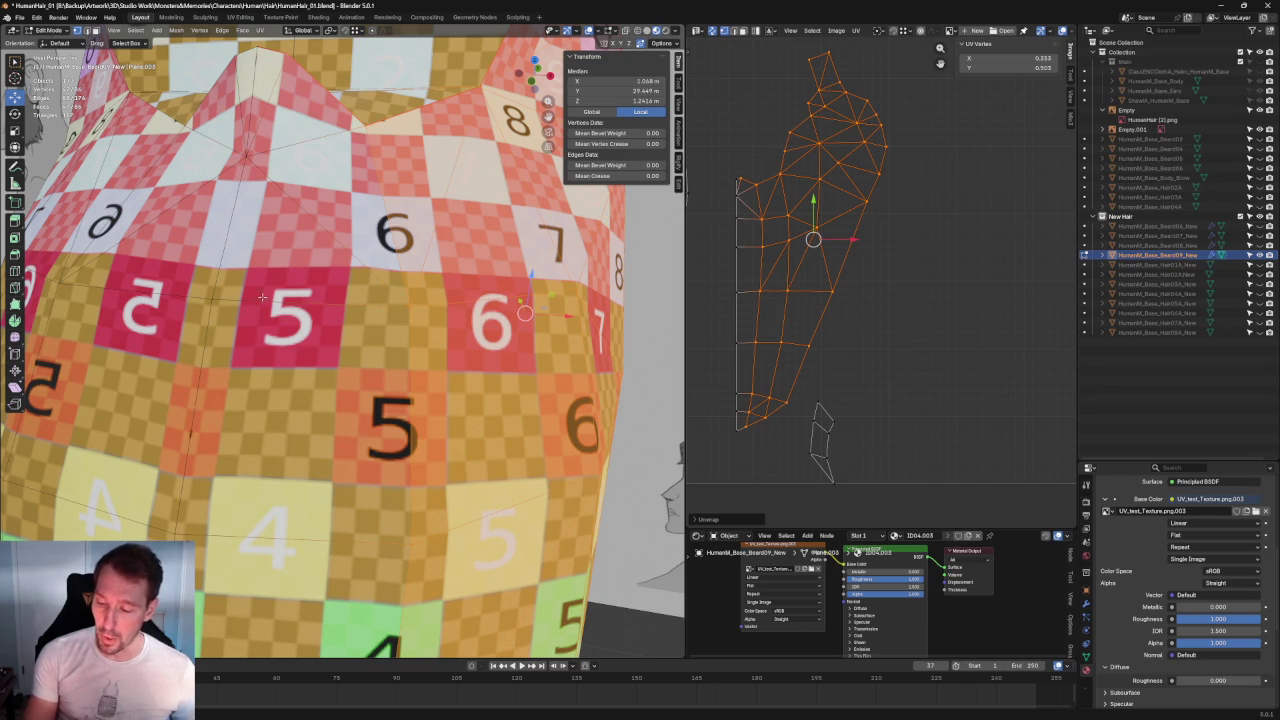
pyautogui.scroll(2, 265, 292)
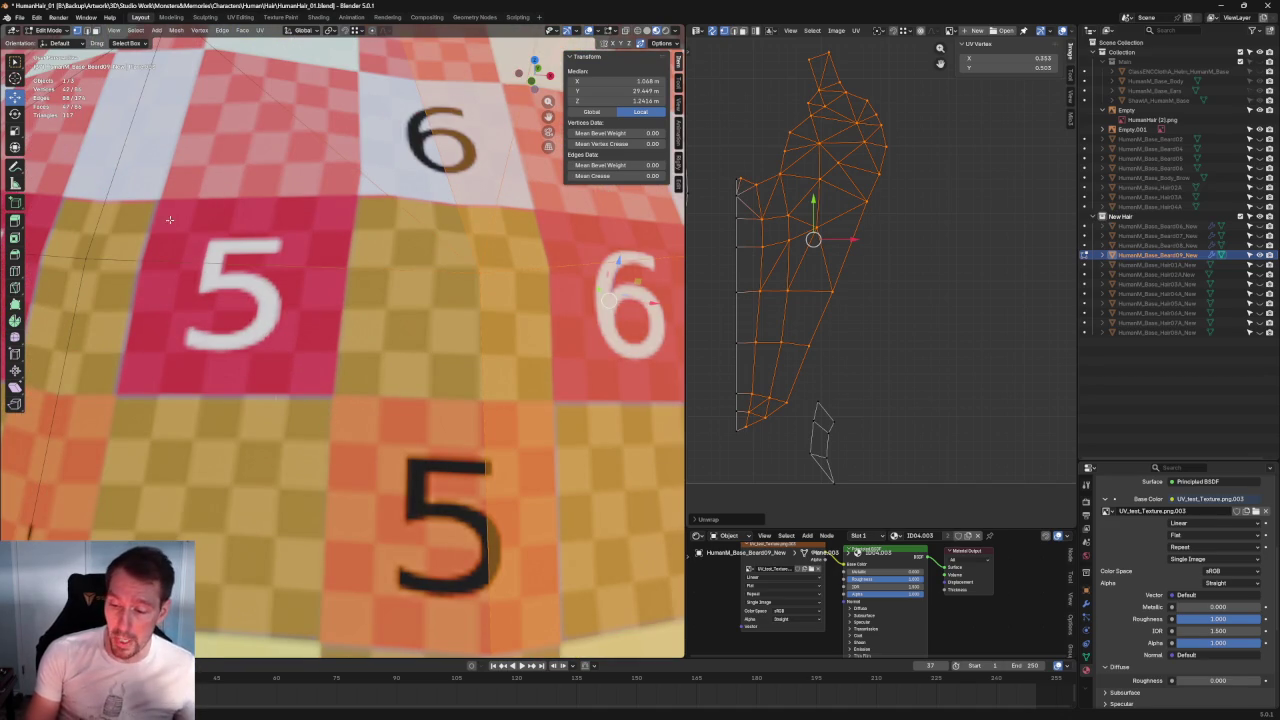
pyautogui.scroll(-2, 866, 299)
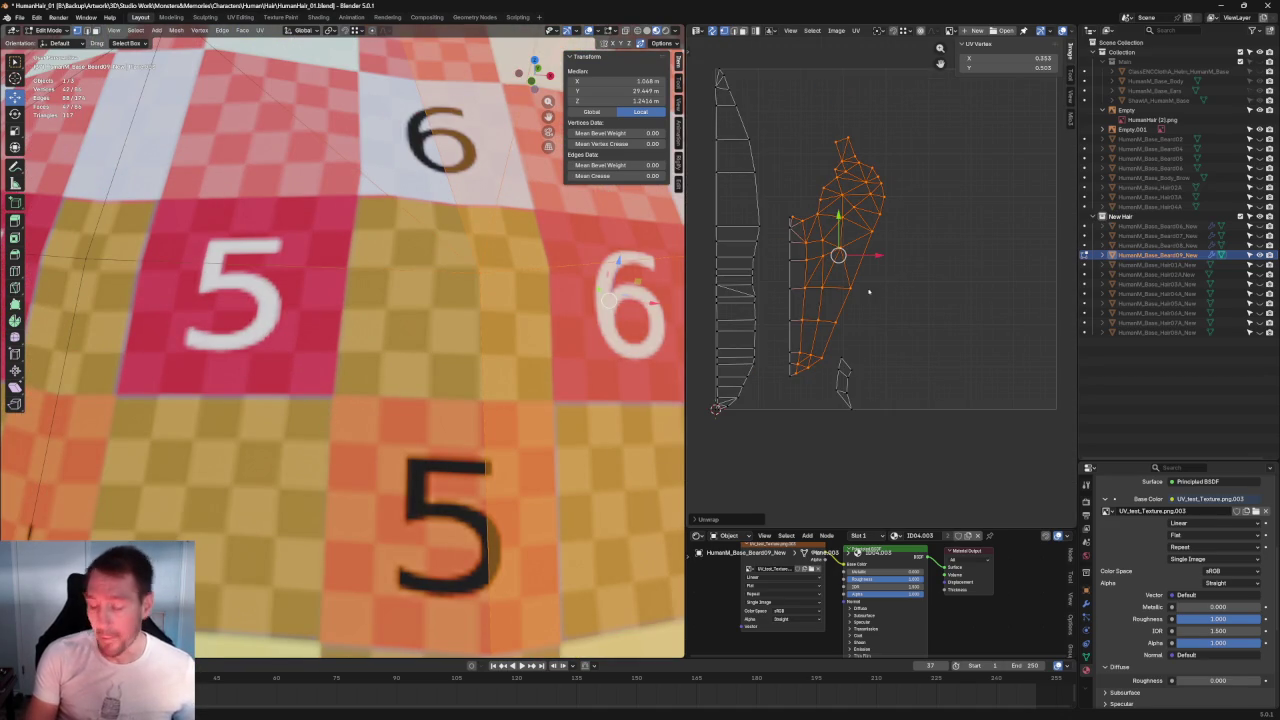
pyautogui.scroll(-4, 334, 256)
pyautogui.scroll(-3, 340, 330)
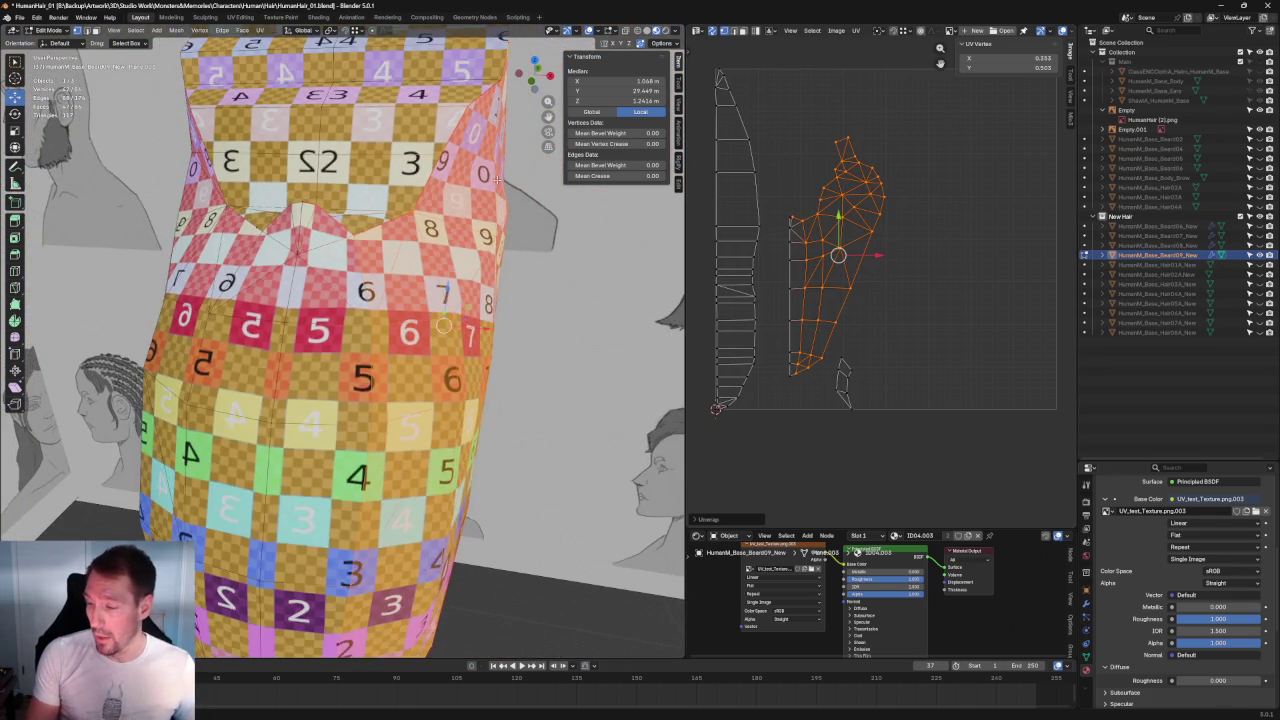
pyautogui.moveTo(340, 330); pyautogui.dragTo(480, 300, button='middle')
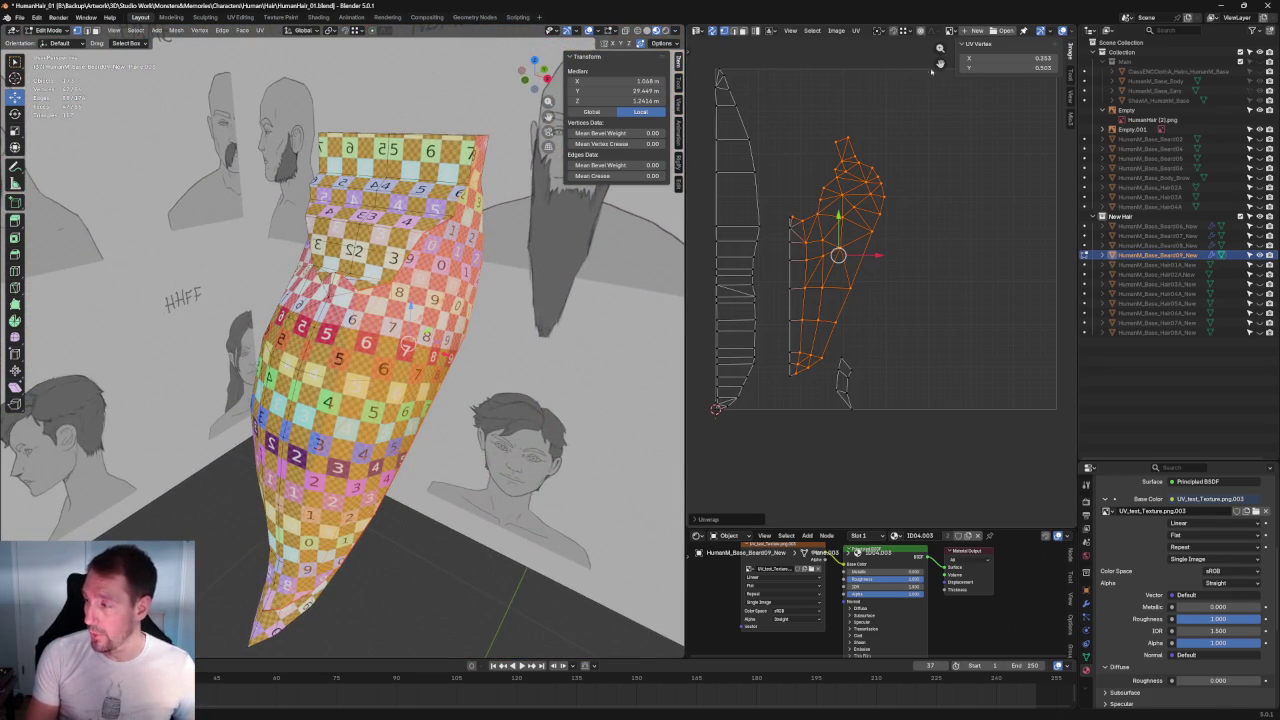
pyautogui.scroll(3, 420, 238)
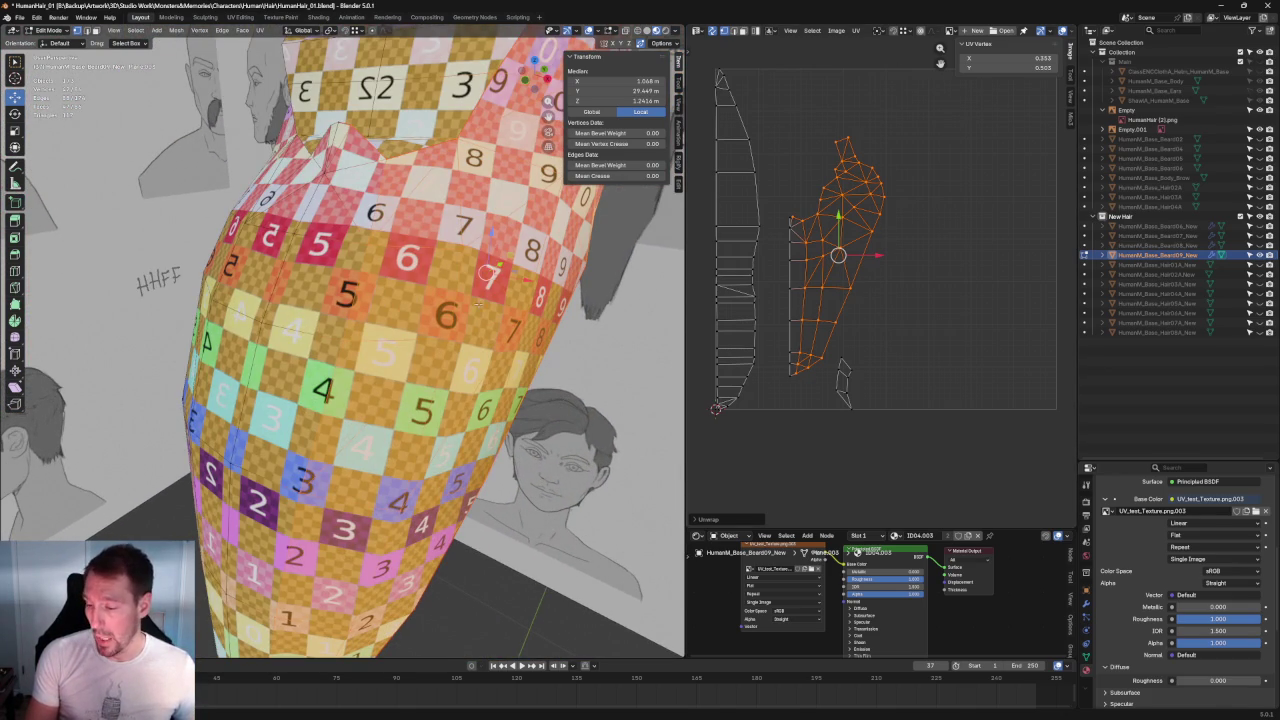
pyautogui.scroll(2, 834, 292)
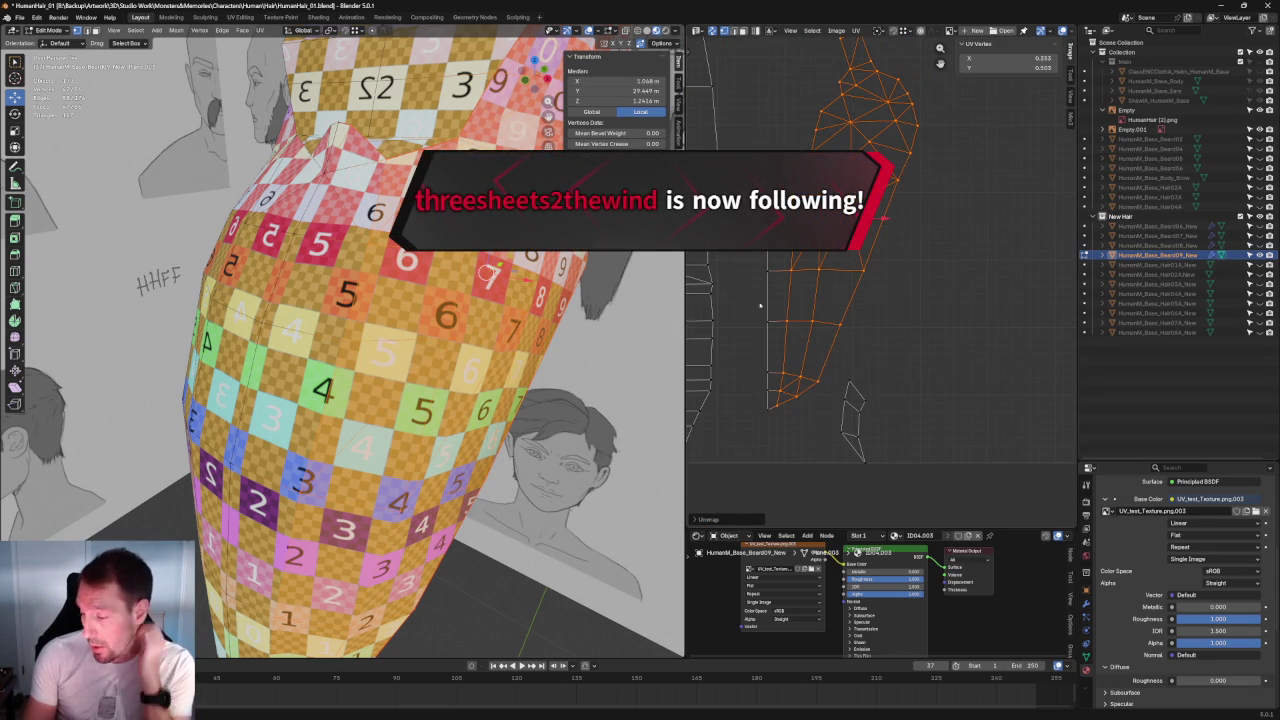
pyautogui.scroll(2, 349, 228)
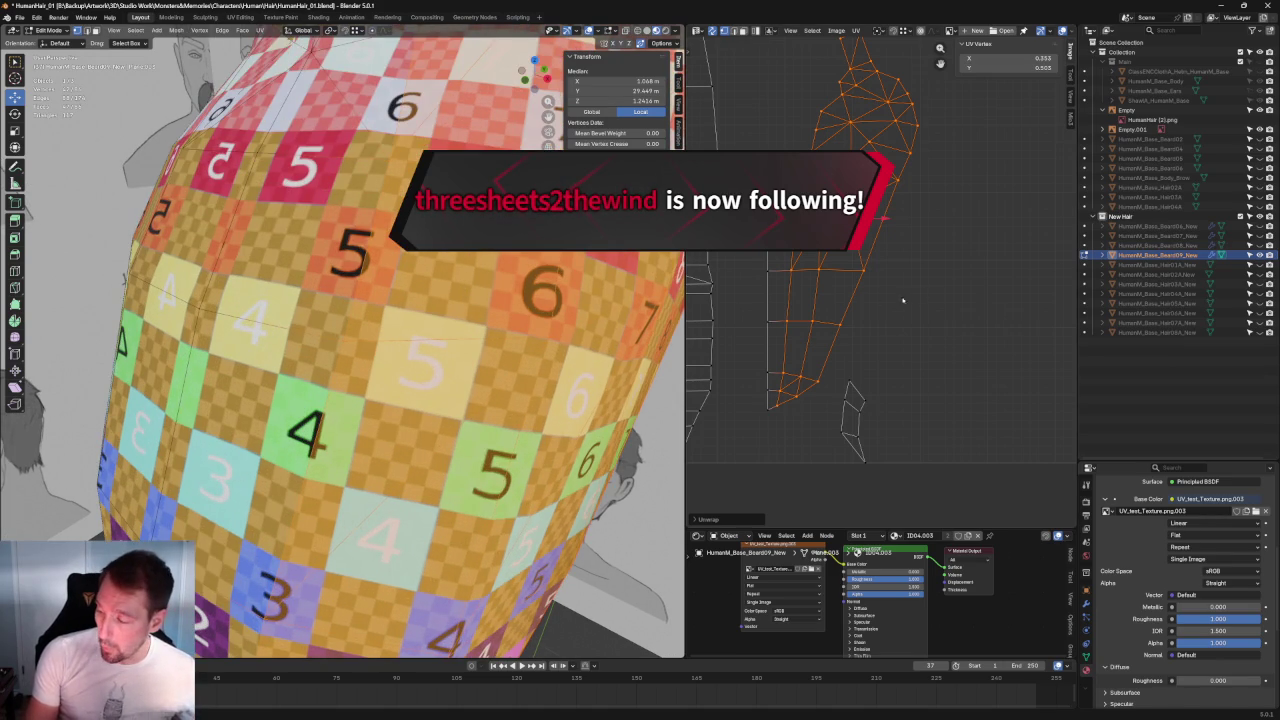
pyautogui.click(797, 328)
# Step: Align the first two UV edge rows and the lower vertex row horizontally
pyautogui.hotkey('shift', 'w')
pyautogui.click(856, 269)
pyautogui.hotkey('shift', 'w')
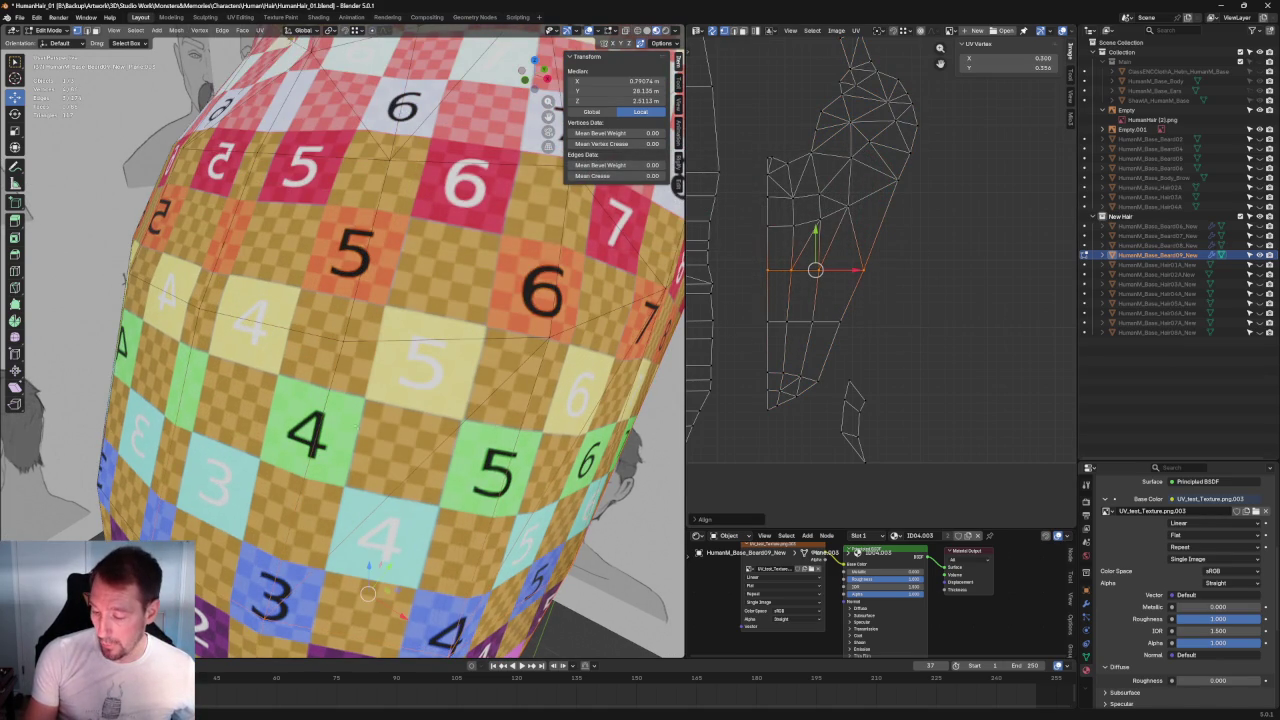
pyautogui.moveTo(367, 425); pyautogui.dragTo(405, 393, button='middle')
pyautogui.scroll(-3, 297, 352)
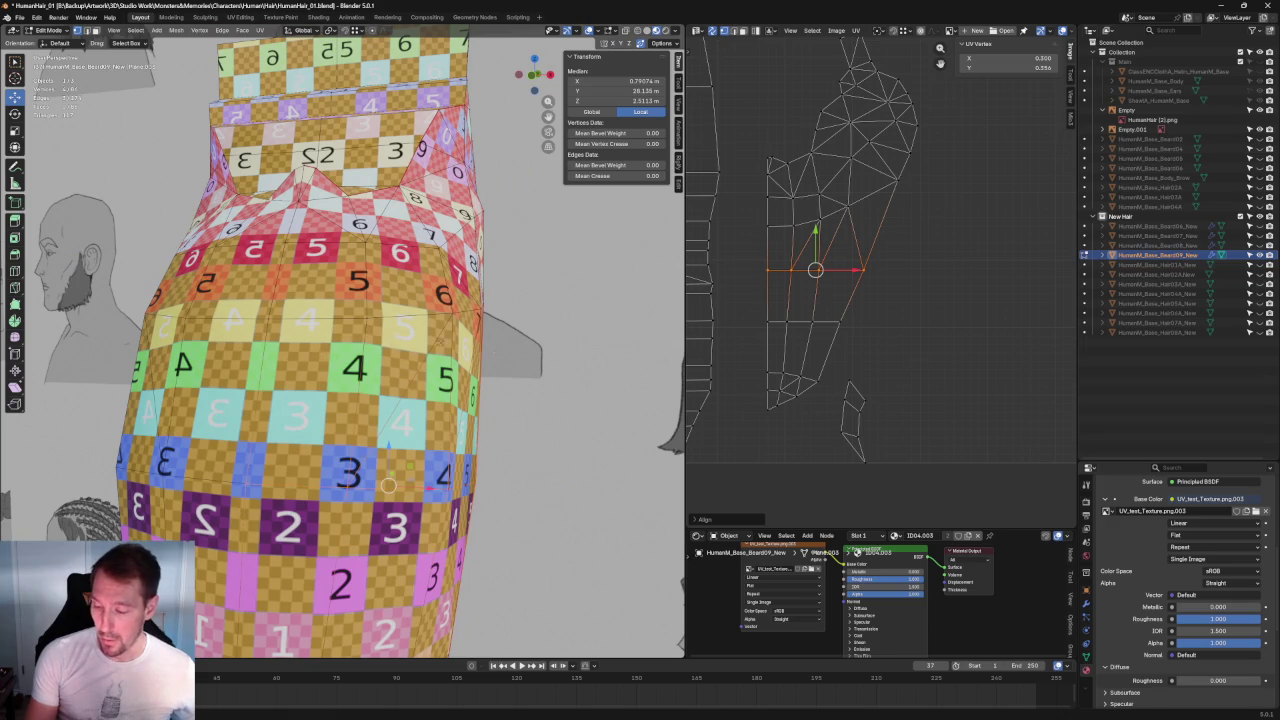
pyautogui.scroll(2, 828, 372)
pyautogui.moveTo(398, 425); pyautogui.dragTo(466, 331, button='middle')
pyautogui.moveTo(872, 336); pyautogui.dragTo(768, 390)
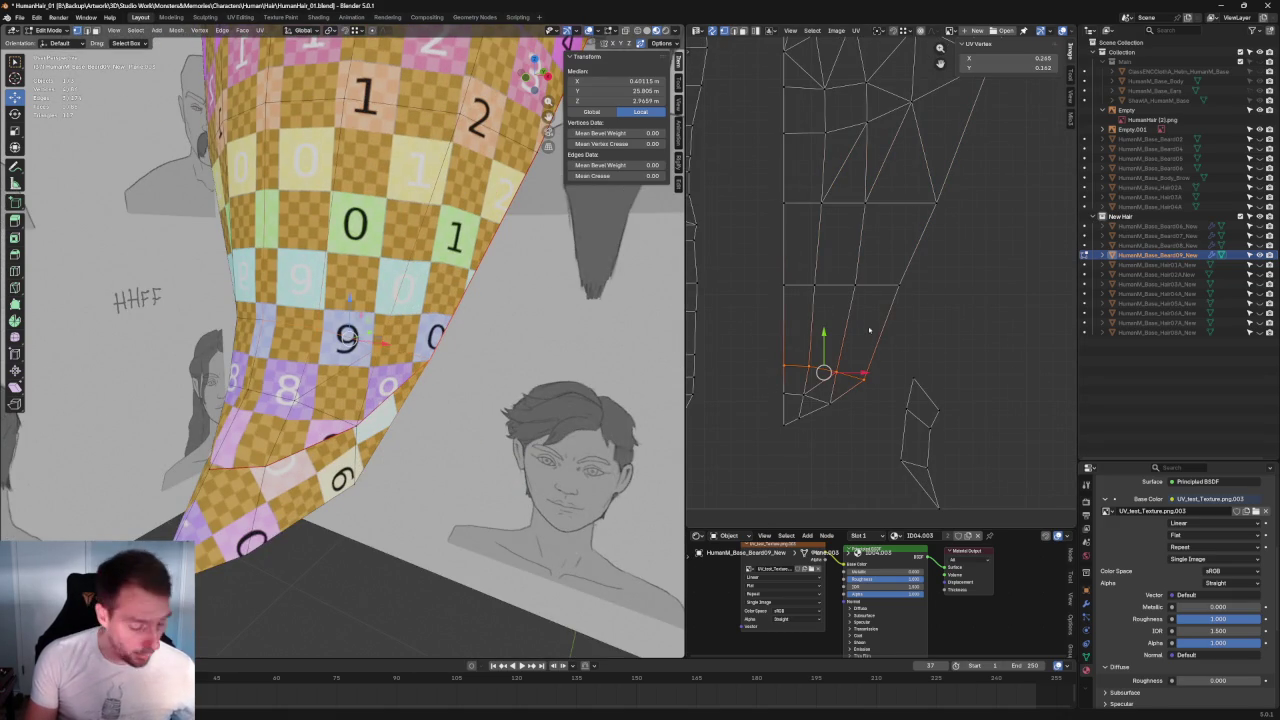
pyautogui.hotkey('shift', 'w')
# Step: Try aligning the island's bottom corner vertices, then undo it to keep the bottom edge sloped
pyautogui.moveTo(866, 387)
pyautogui.mouseDown()
pyautogui.moveTo(777, 411)
pyautogui.moveTo(784, 437)
pyautogui.mouseUp()
pyautogui.moveTo(340, 350); pyautogui.dragTo(340, 300, button='middle')
pyautogui.scroll(2, 340, 350)
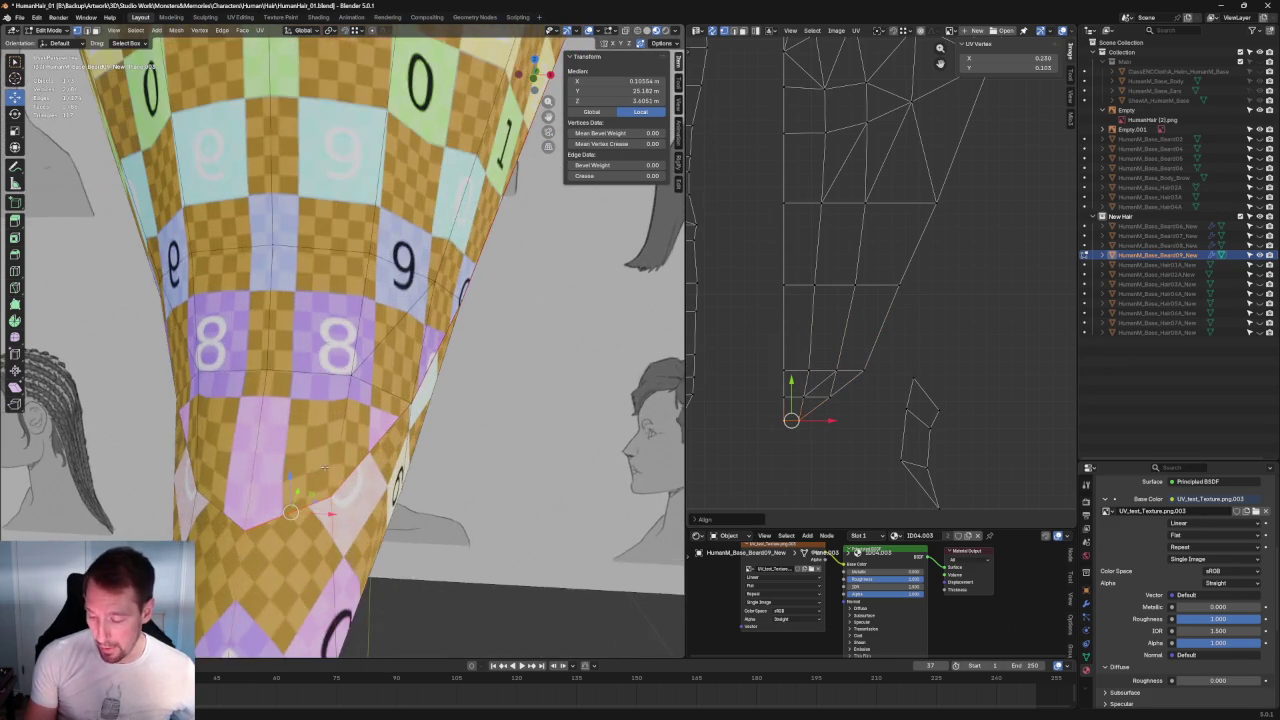
pyautogui.scroll(2, 340, 350)
pyautogui.scroll(2, 803, 425)
pyautogui.scroll(1, 804, 410)
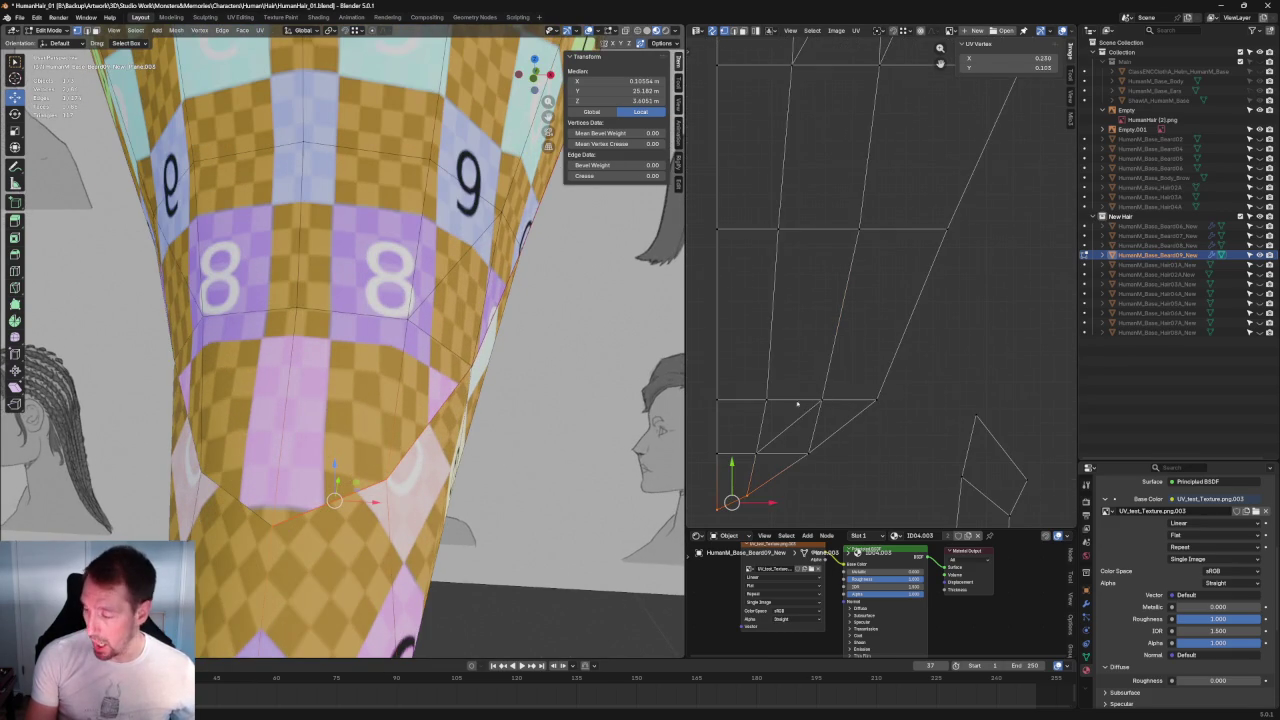
pyautogui.moveTo(789, 477); pyautogui.dragTo(811, 430, button='middle')
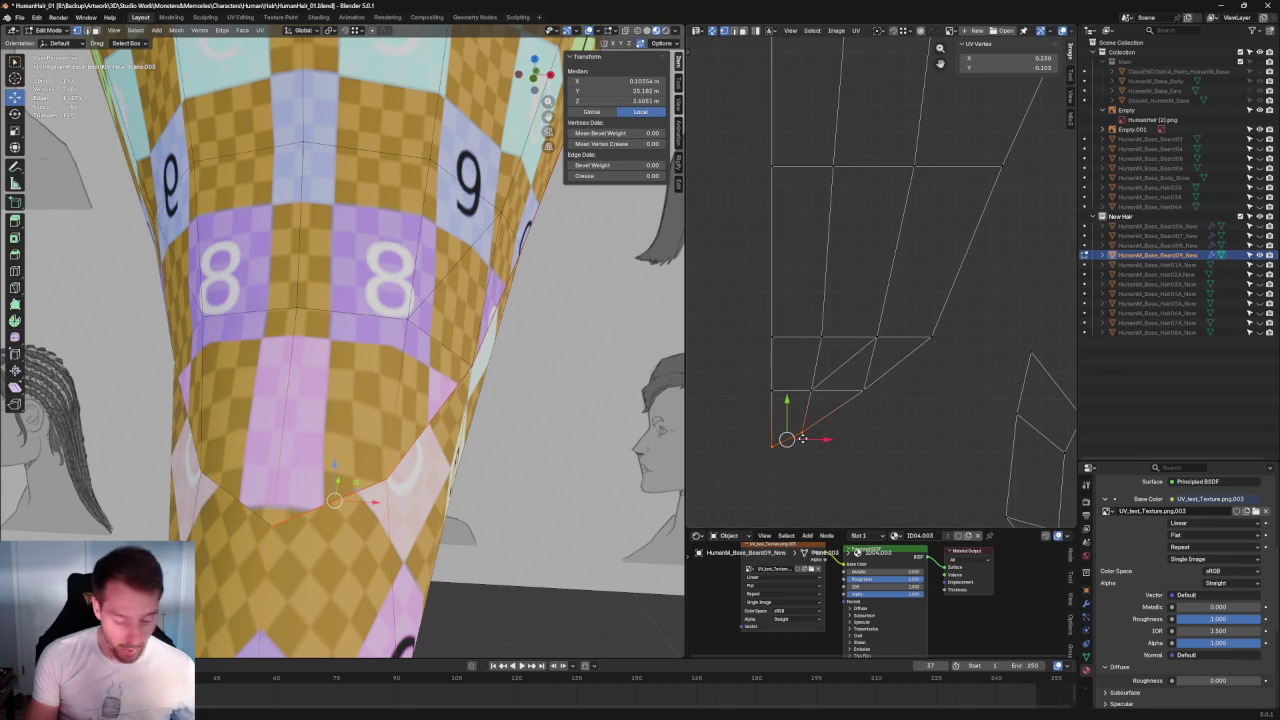
pyautogui.hotkey('shift', 'w')
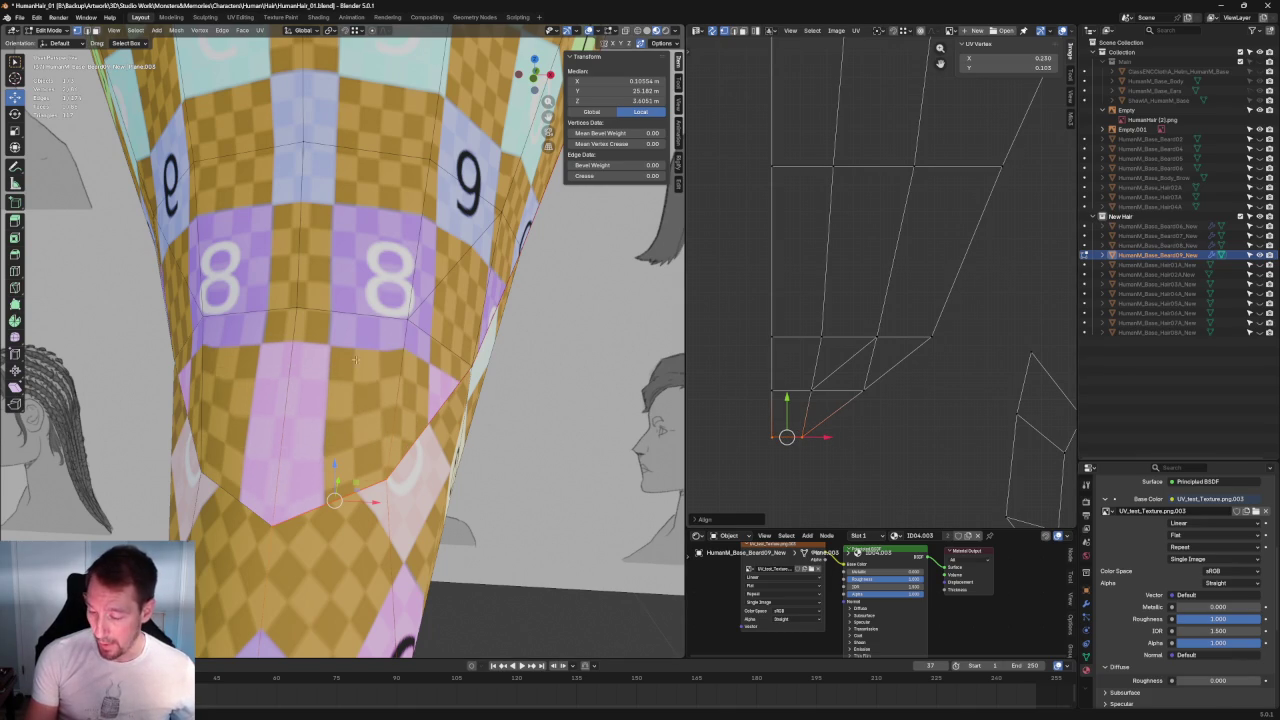
pyautogui.scroll(2, 885, 365)
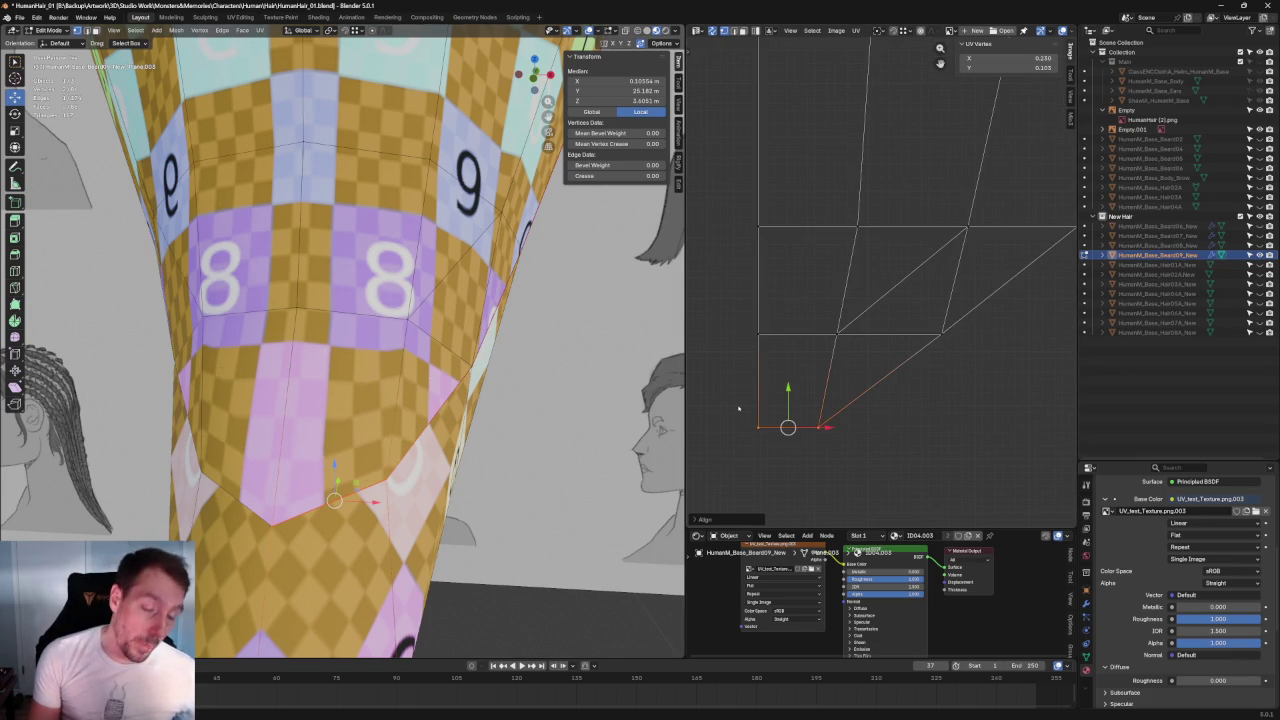
pyautogui.hotkey('ctrl', 'z')
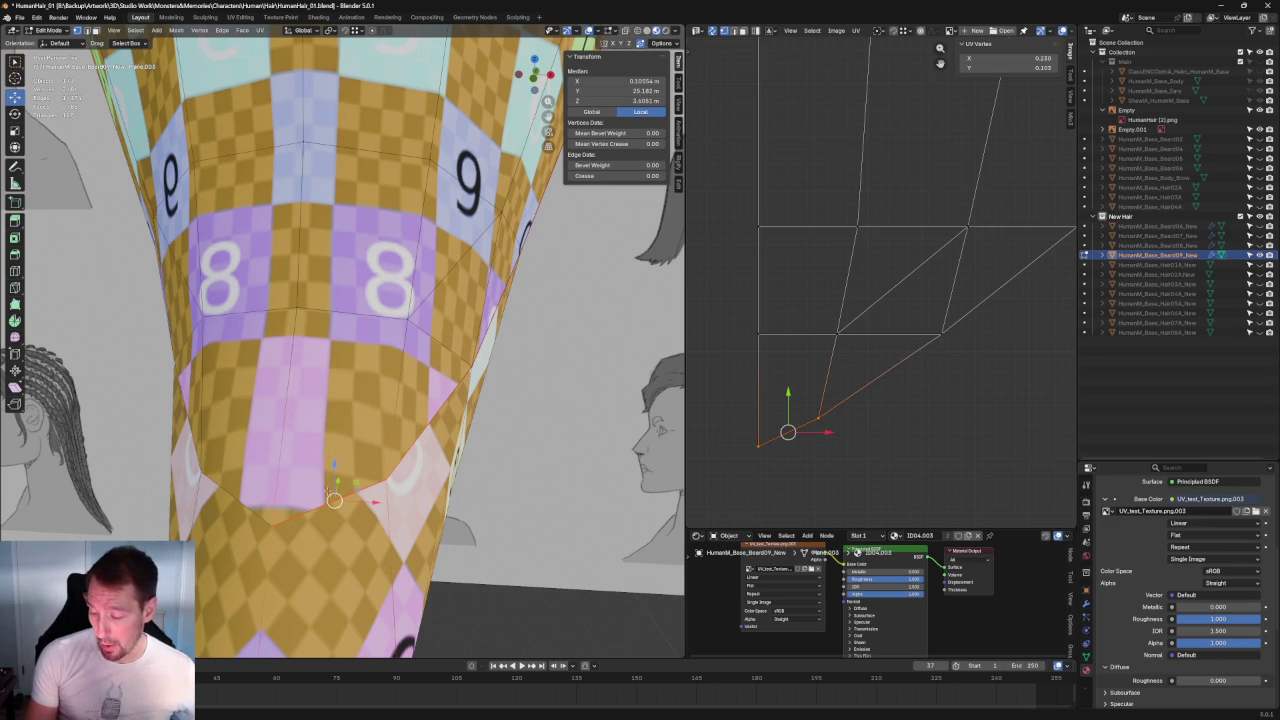
# Step: Switch to face select and select a face near the beard's bottom ring
pyautogui.scroll(-5, 438, 421)
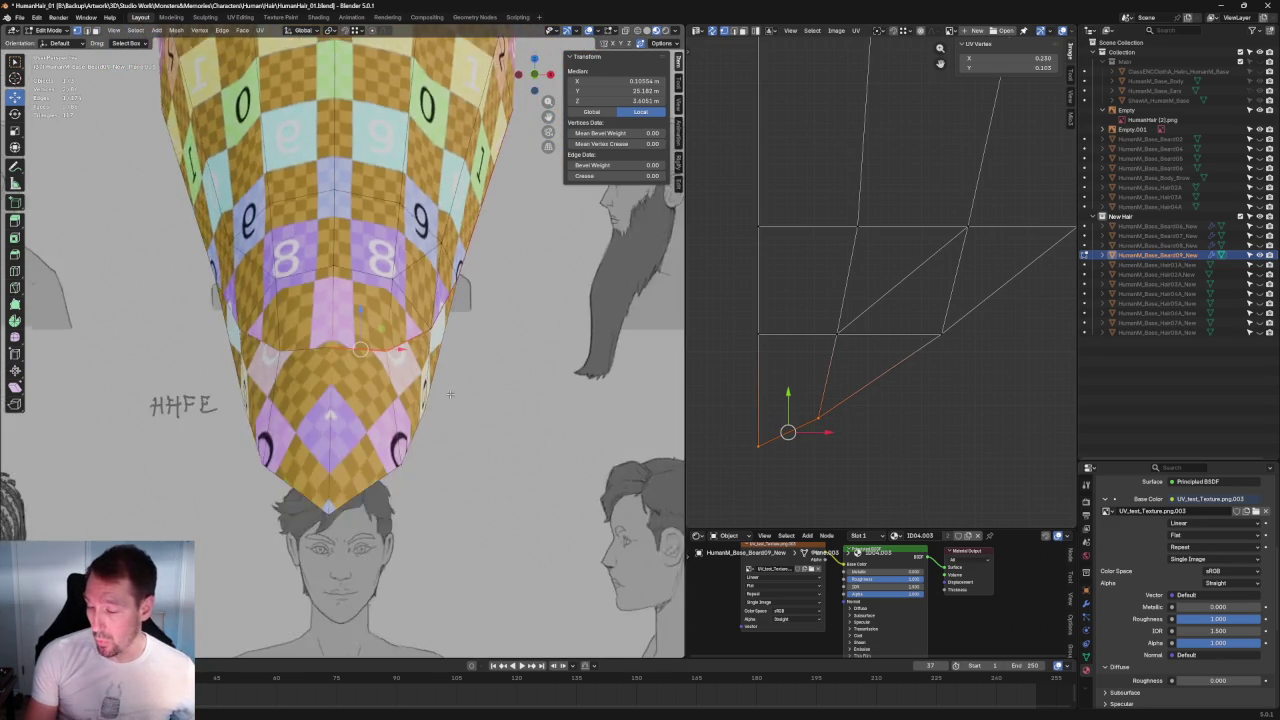
pyautogui.scroll(3, 447, 410)
pyautogui.scroll(2, 455, 371)
pyautogui.scroll(2, 349, 358)
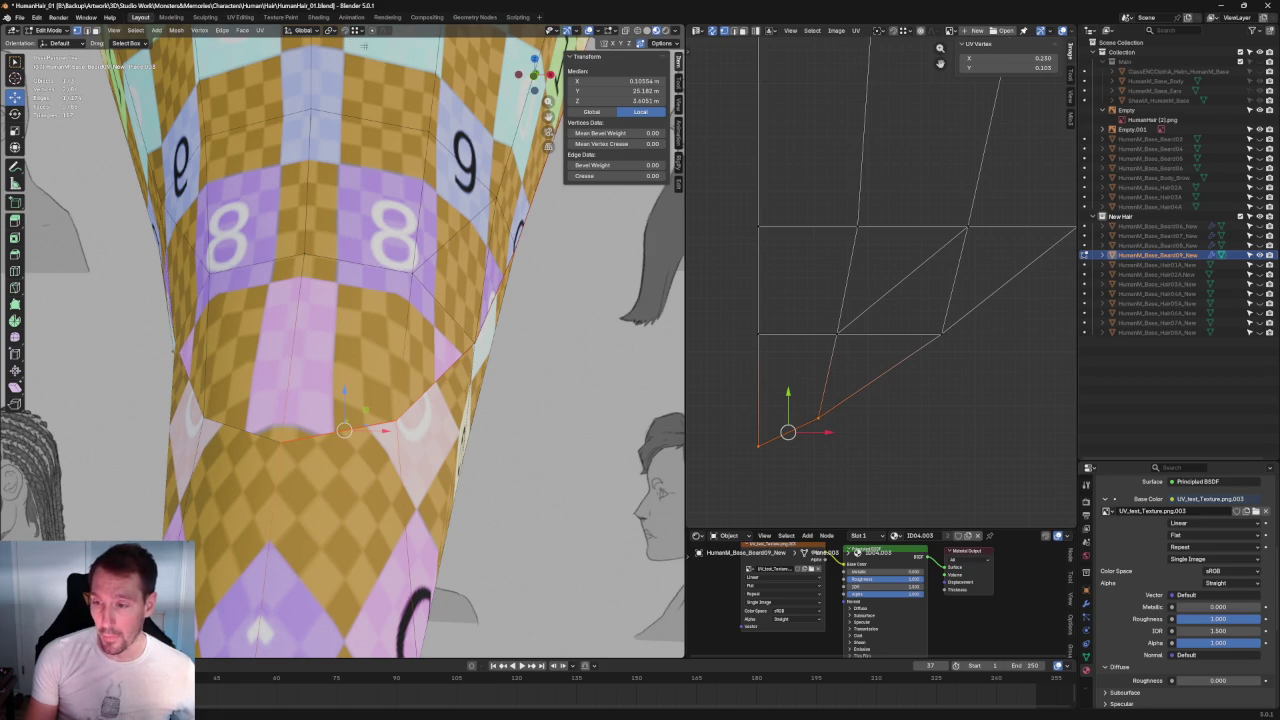
pyautogui.press('3')
pyautogui.click(349, 354)
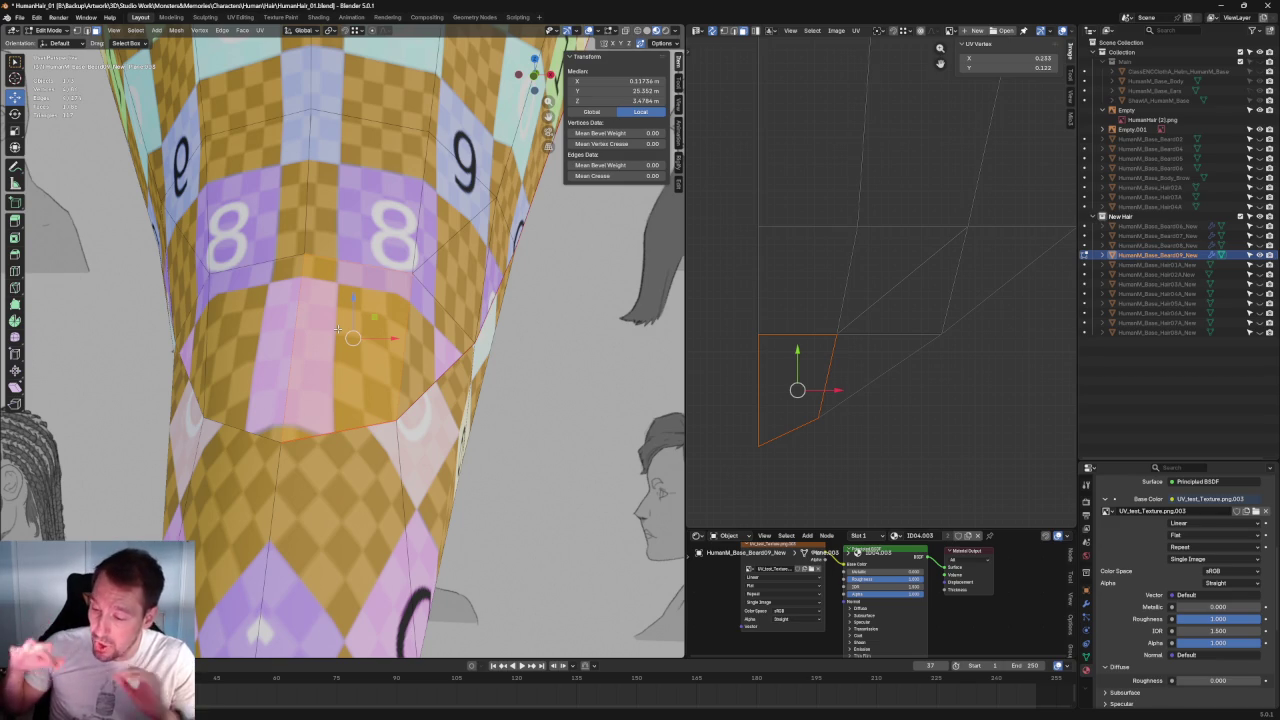
# Step: Add the bottom ring to the selection and re-unwrap the bottom corner UVs
pyautogui.keyDown('alt'); pyautogui.click(457, 407); pyautogui.keyUp('alt')
pyautogui.click(857, 360)
pyautogui.moveTo(862, 304); pyautogui.dragTo(822, 476)
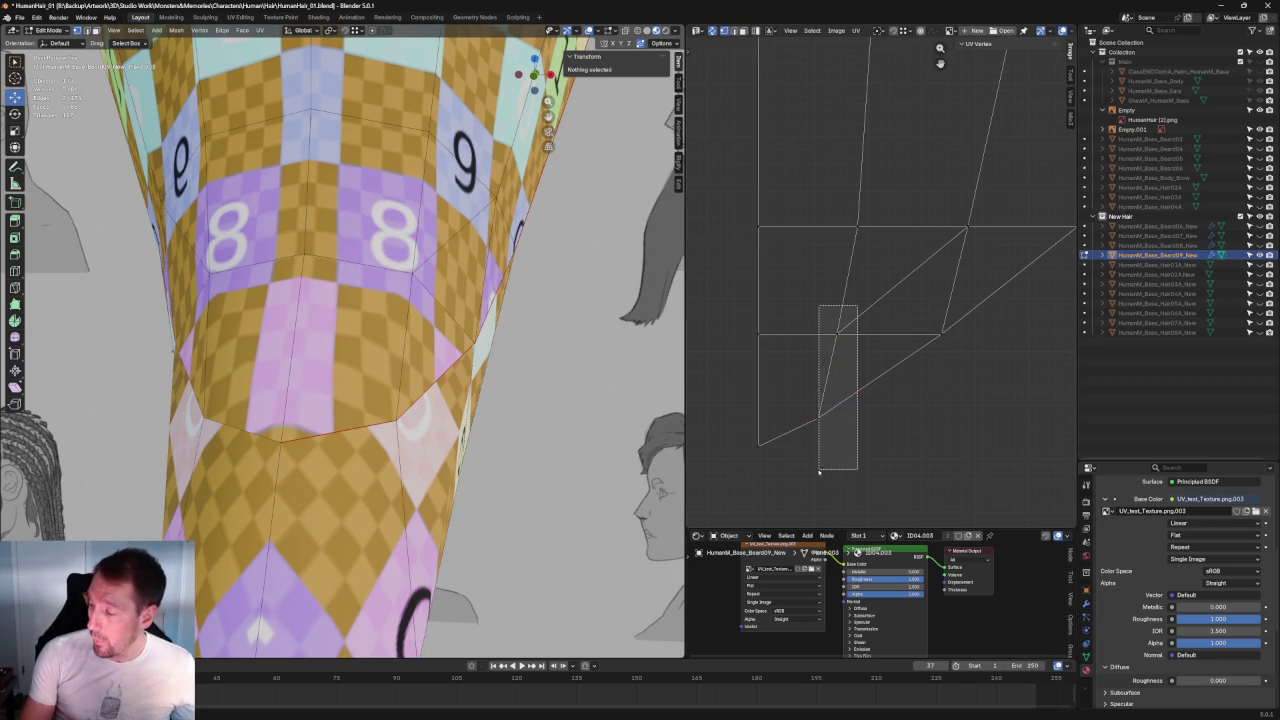
pyautogui.press('u')
pyautogui.click(778, 397)
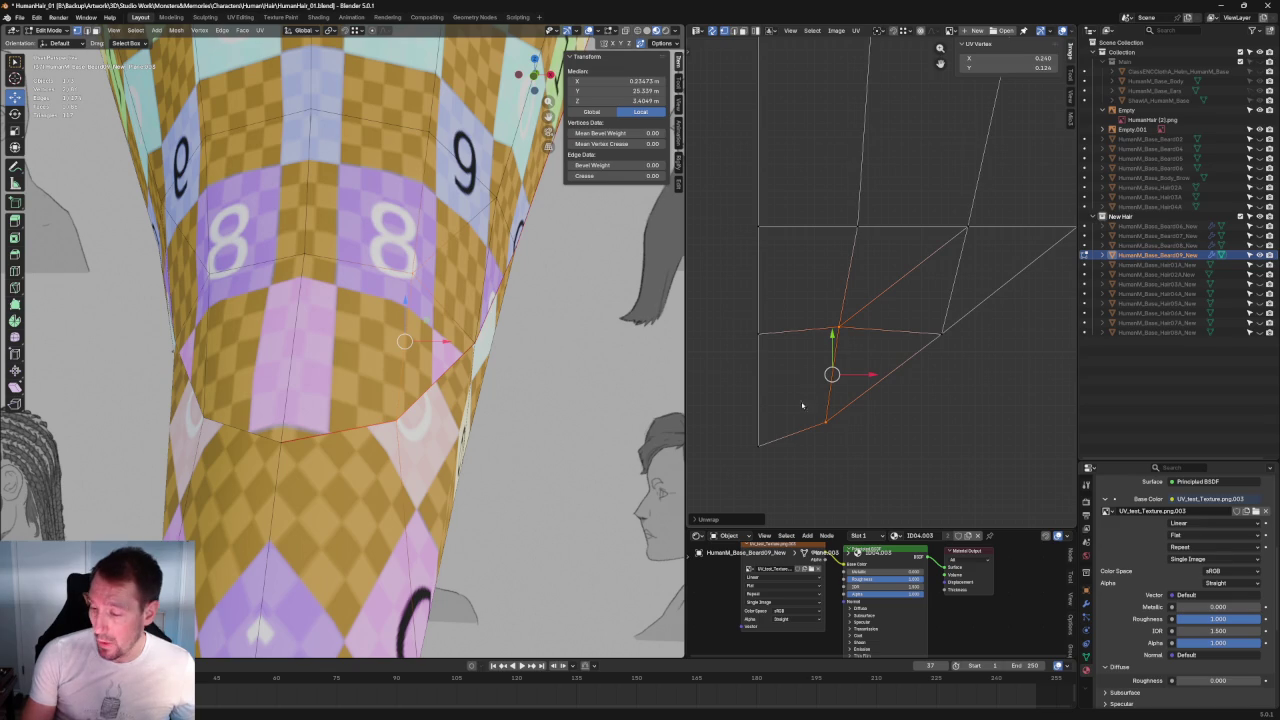
pyautogui.hotkey('ctrl', 'z')
pyautogui.press('u')
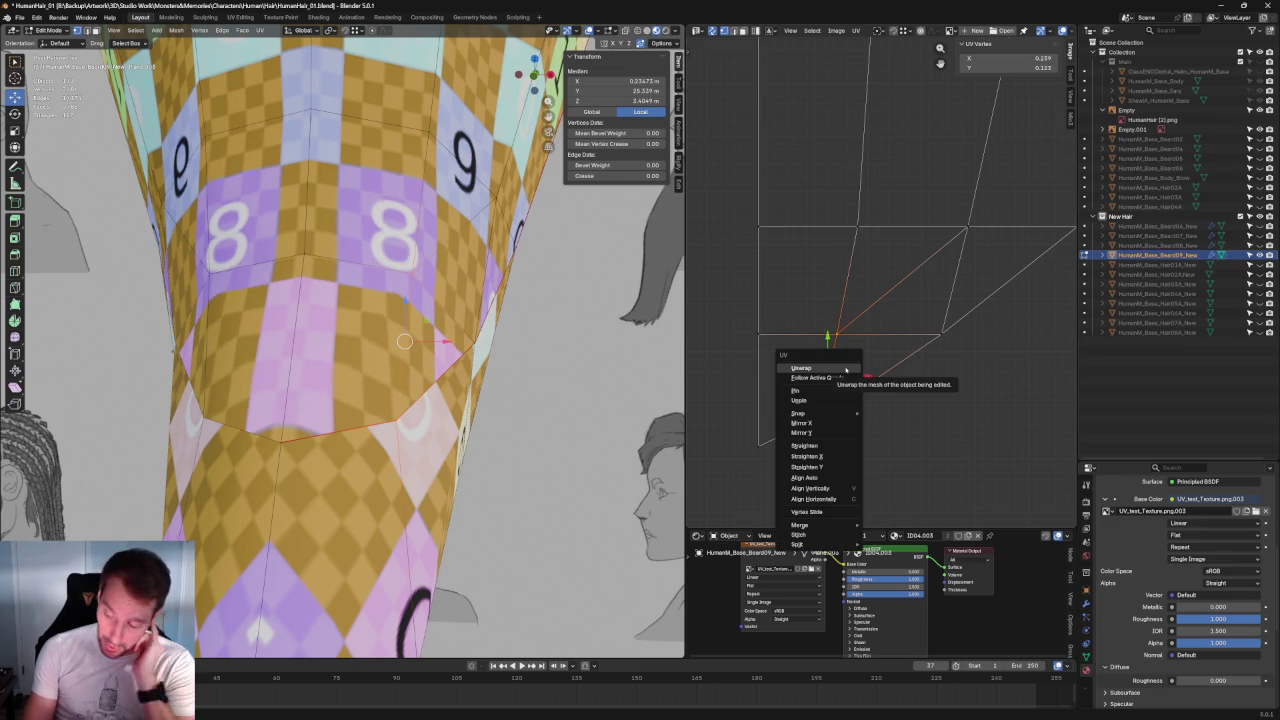
pyautogui.click(841, 369)
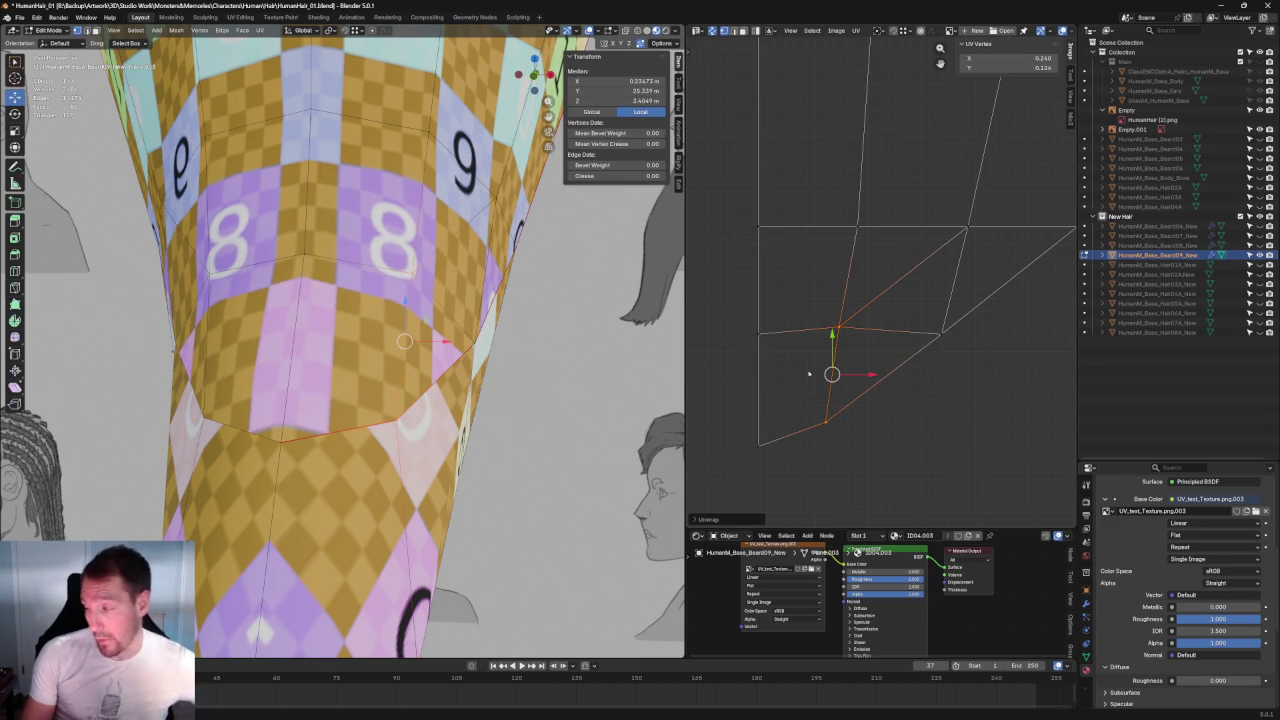
# Step: Orbit around the beard cone and trial-select the lower-section UV vertices, then deselect
pyautogui.scroll(2, 767, 193)
pyautogui.scroll(1, 767, 193)
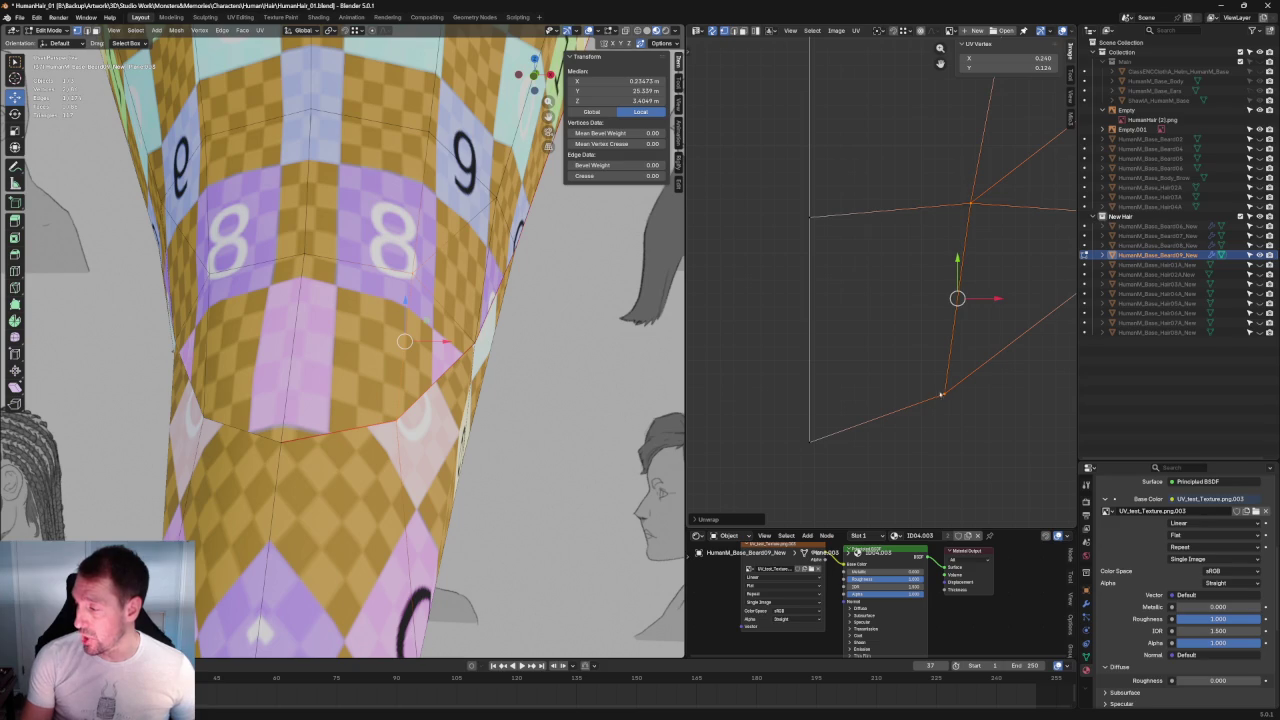
pyautogui.moveTo(327, 332); pyautogui.dragTo(354, 316, button='middle')
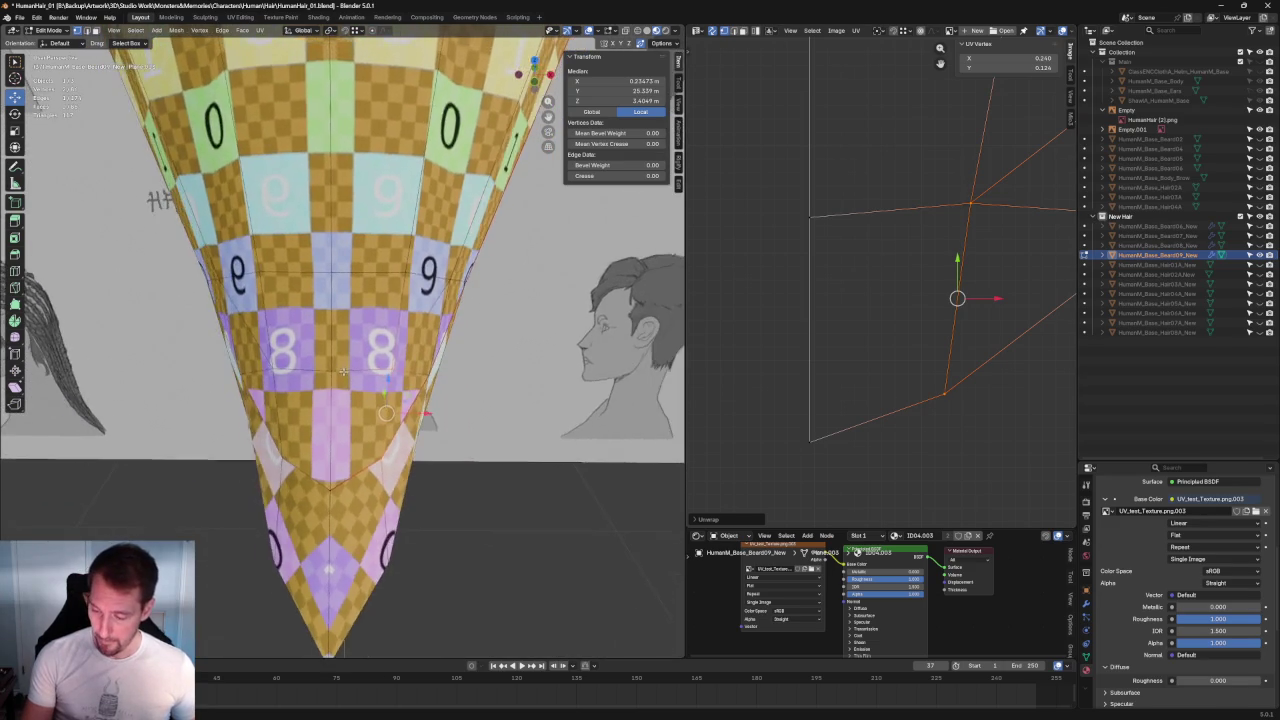
pyautogui.moveTo(379, 392); pyautogui.dragTo(251, 328, button='middle')
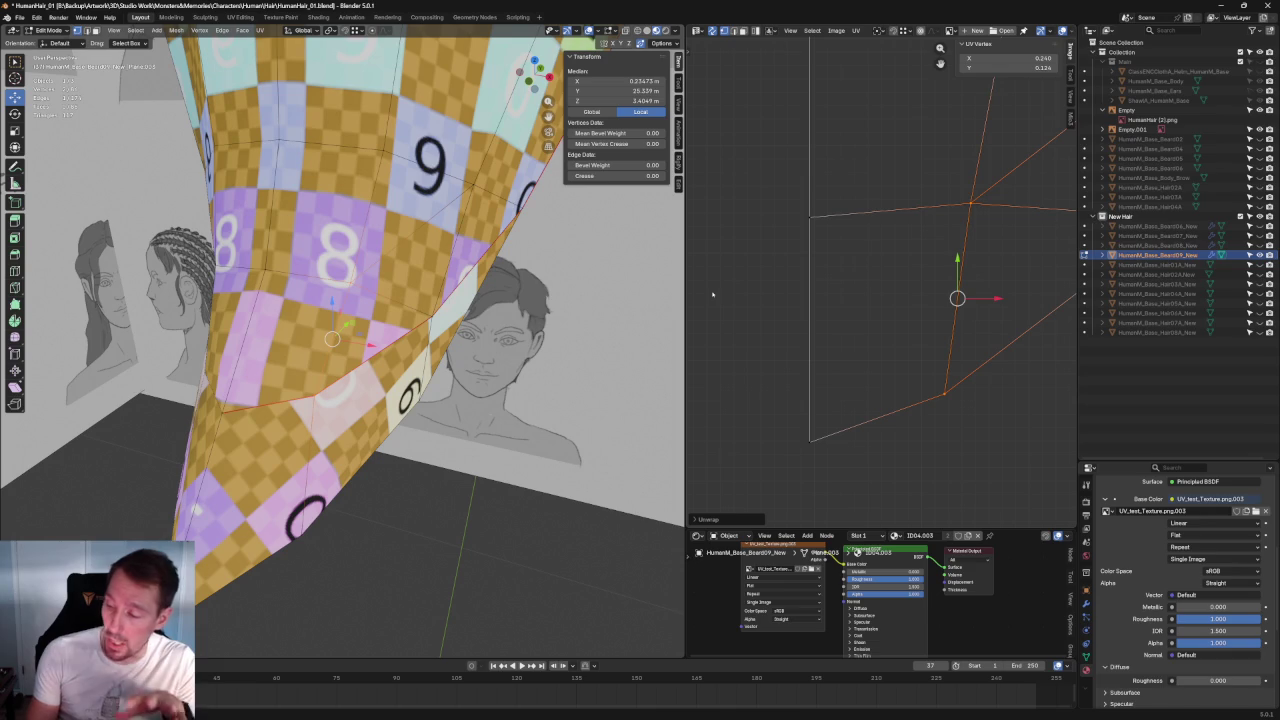
pyautogui.scroll(-2, 712, 293)
pyautogui.moveTo(900, 230); pyautogui.dragTo(745, 264, button='middle')
pyautogui.moveTo(951, 224); pyautogui.dragTo(765, 423)
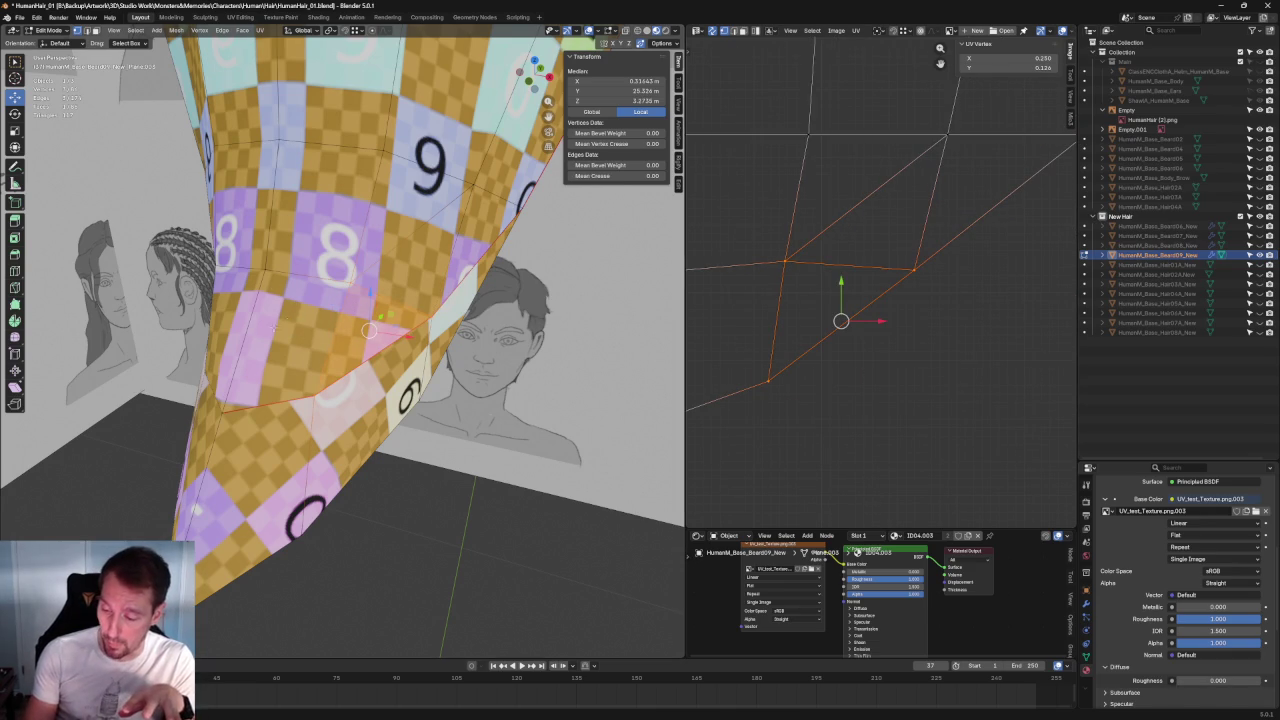
pyautogui.hotkey('alt', 'a')
# Step: Re-unwrap two groups of UV vertices and align the top edge horizontally
pyautogui.moveTo(744, 218); pyautogui.dragTo(960, 406)
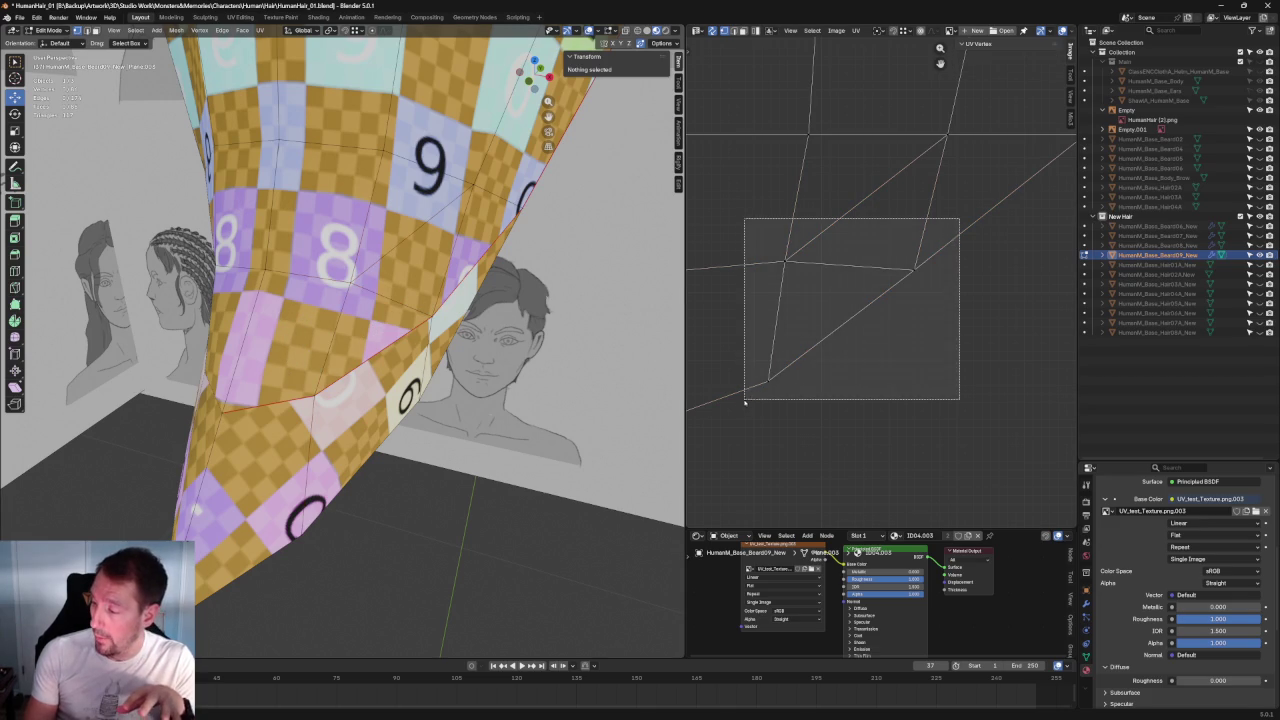
pyautogui.rightClick(858, 279)
pyautogui.click(847, 281)
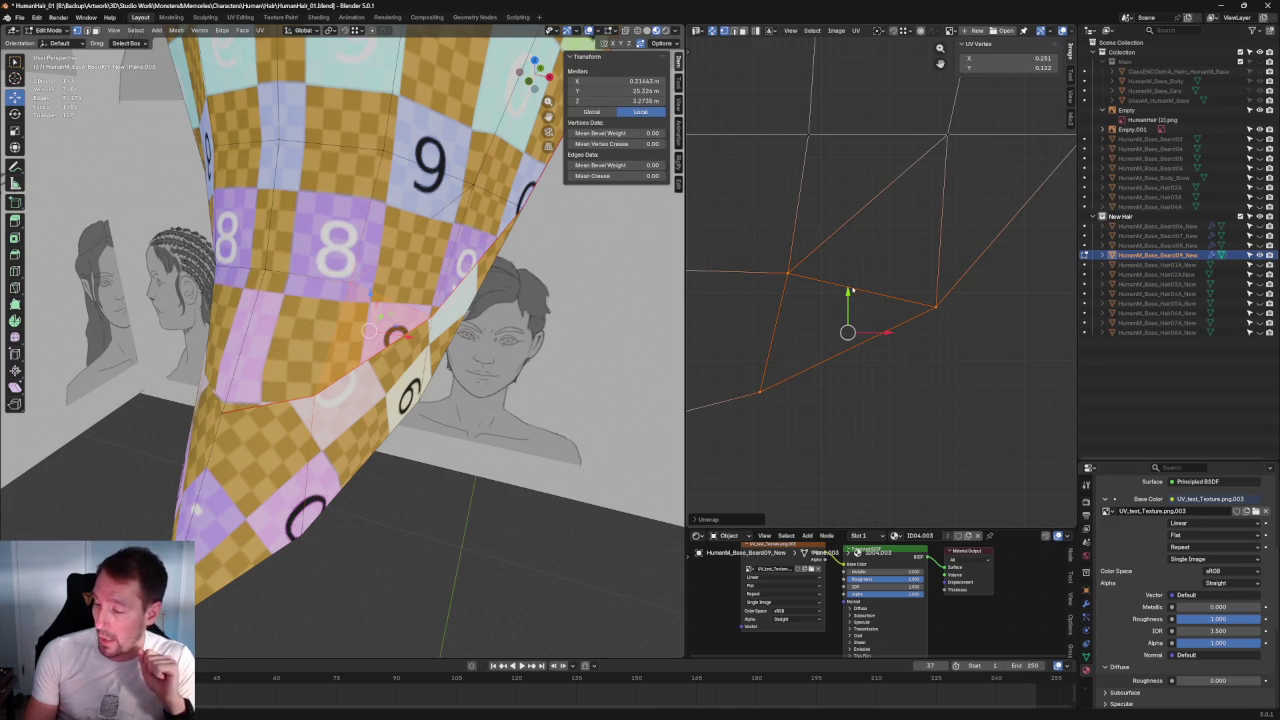
pyautogui.moveTo(990, 186); pyautogui.dragTo(850, 236)
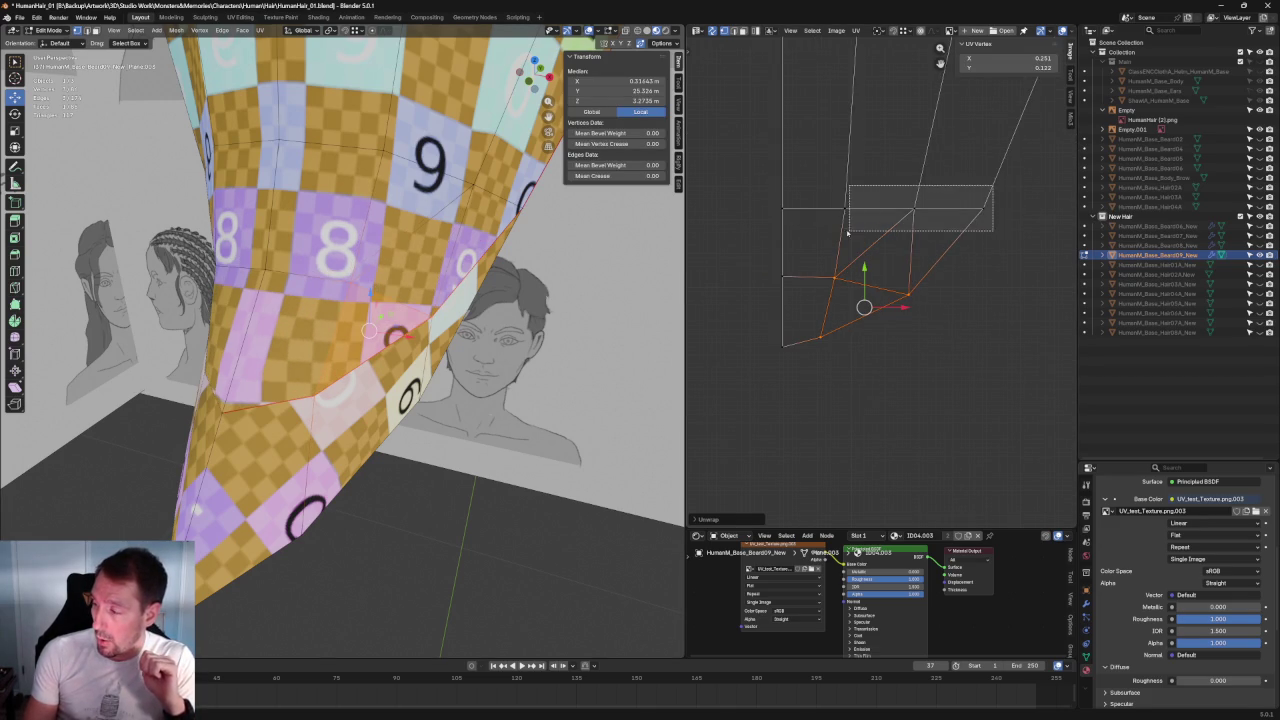
pyautogui.rightClick(869, 223)
pyautogui.click(867, 225)
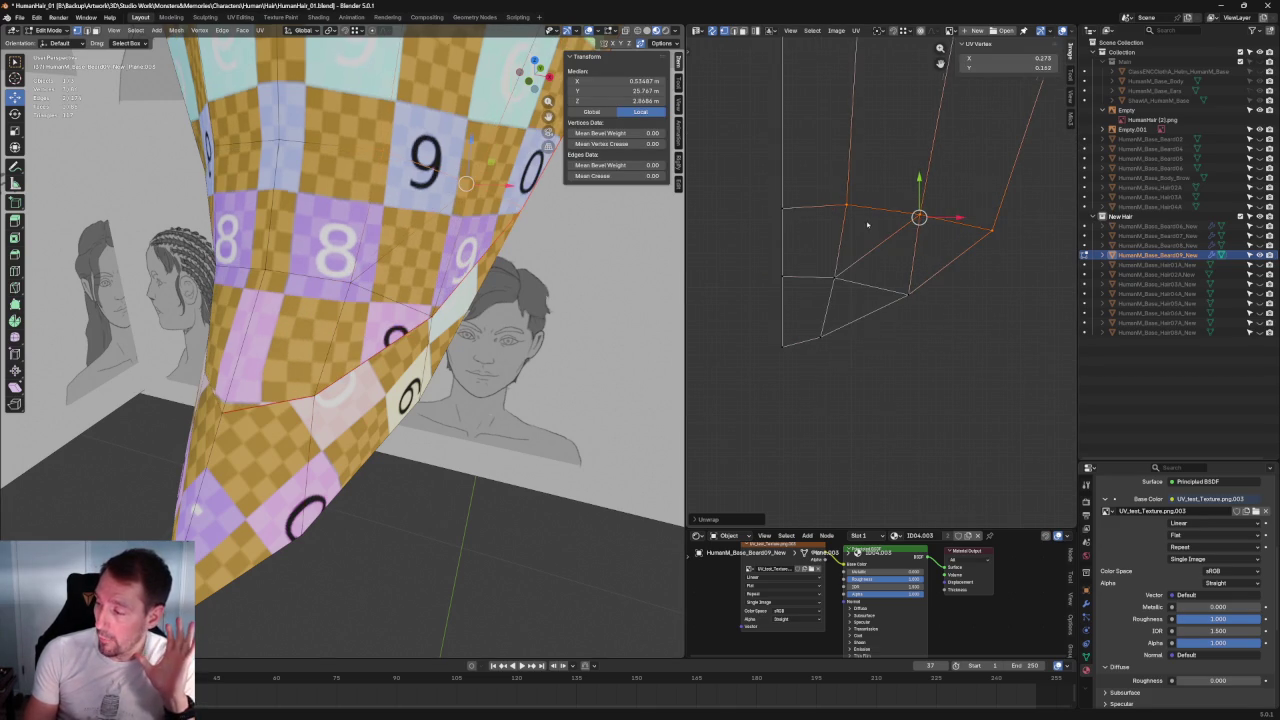
pyautogui.hotkey('shift', 'w')
pyautogui.click(943, 259)
pyautogui.click(942, 310)
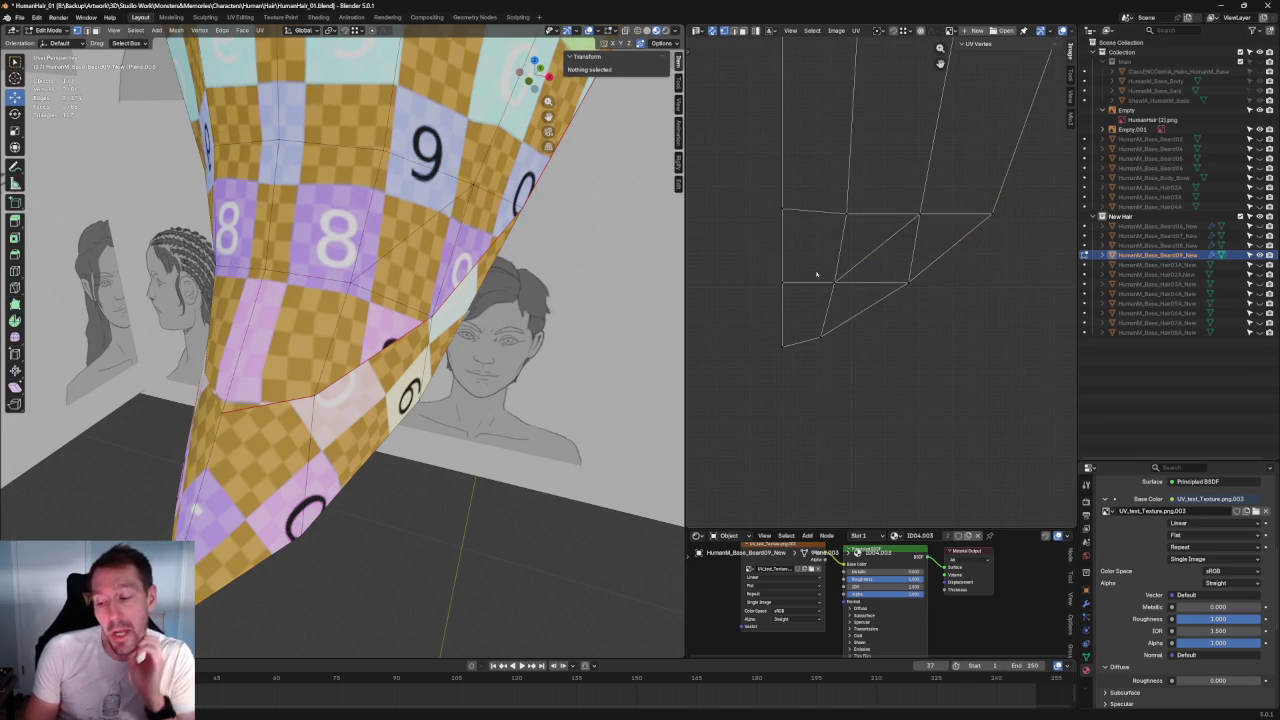
# Step: Flatten the top two UV vertex rows to zero vertical height with S, Y, 0
pyautogui.moveTo(400, 280); pyautogui.dragTo(305, 277, button='middle')
pyautogui.scroll(1, 305, 277)
pyautogui.scroll(1, 371, 281)
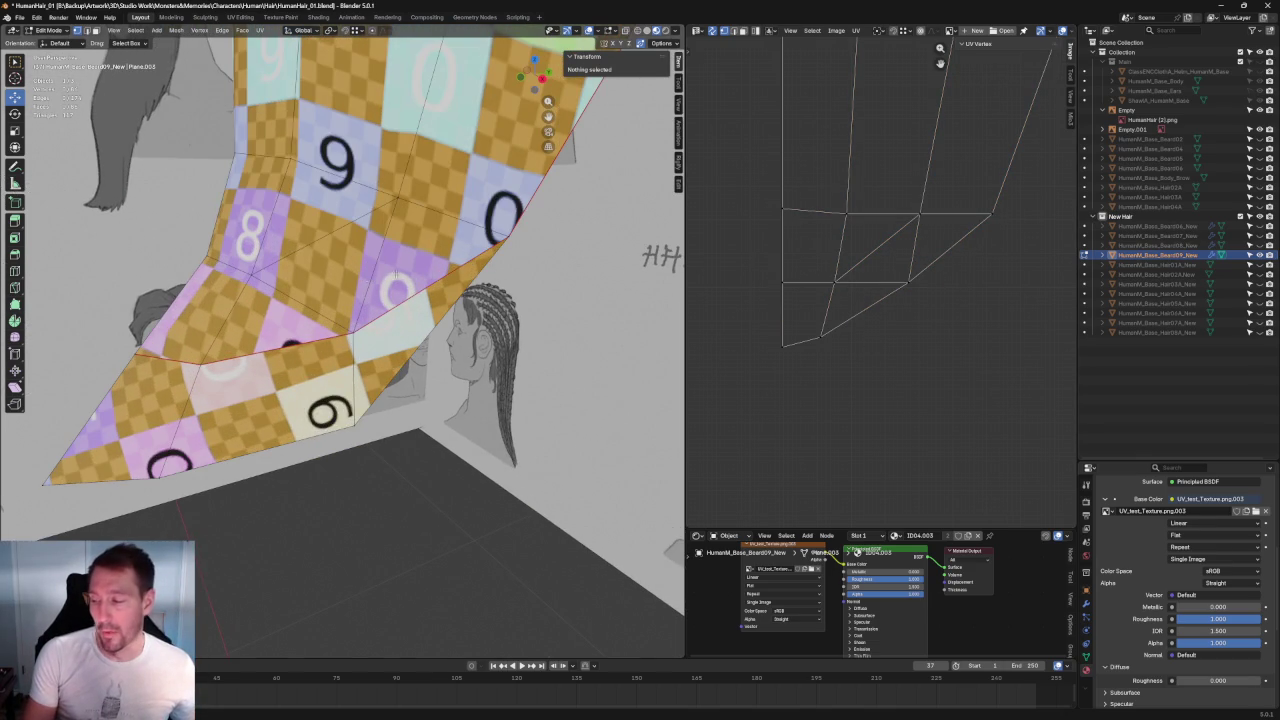
pyautogui.moveTo(996, 182); pyautogui.dragTo(710, 246)
pyautogui.press('s')
pyautogui.press('y')
pyautogui.press('0')
pyautogui.press('Return')
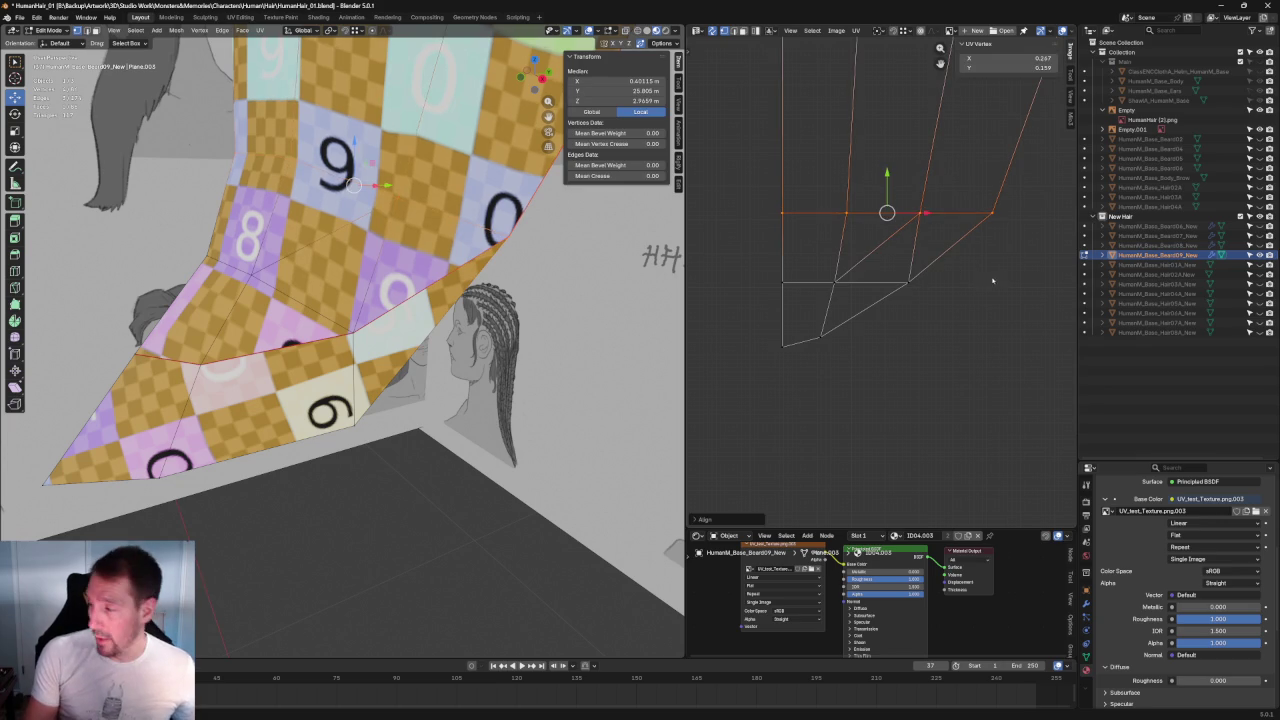
pyautogui.click(991, 270)
pyautogui.moveTo(986, 250); pyautogui.dragTo(749, 300)
pyautogui.press('s')
pyautogui.press('y')
pyautogui.press('0')
pyautogui.press('Return')
pyautogui.click(990, 330)
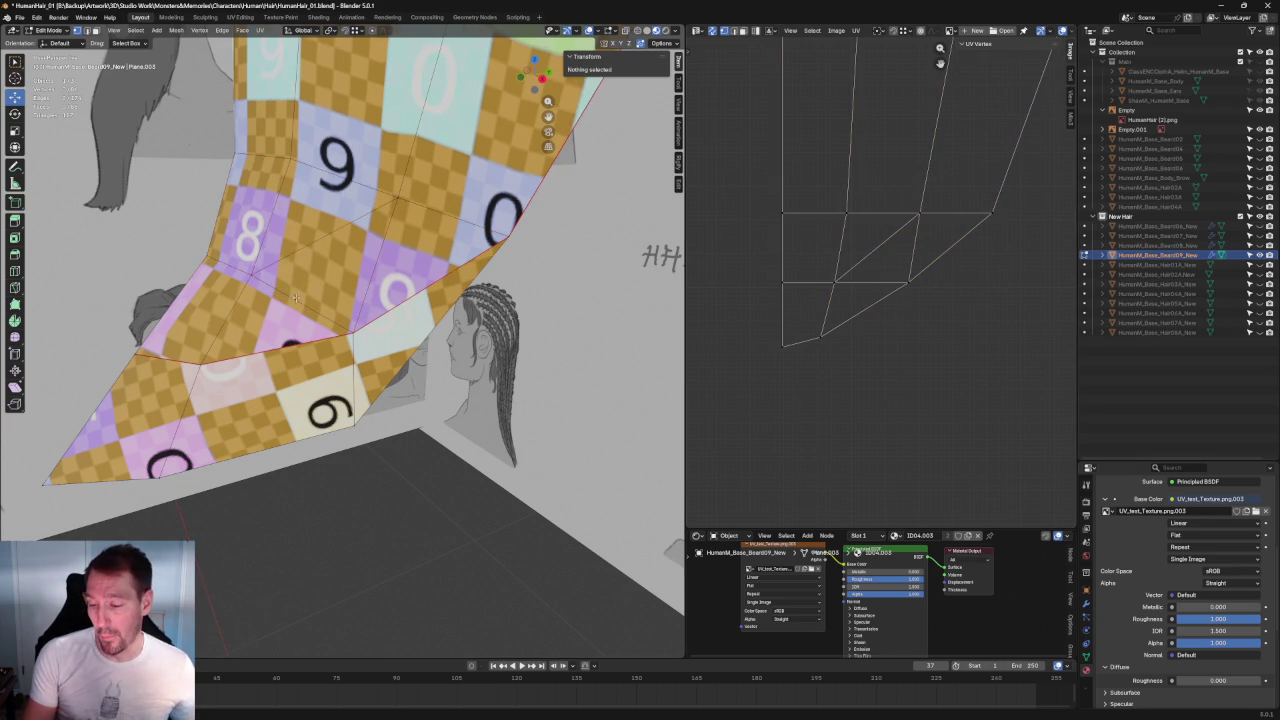
pyautogui.scroll(-2, 380, 279)
pyautogui.moveTo(380, 279); pyautogui.dragTo(355, 281, button='middle')
# Step: Re-unwrap the upper block of the beard card's UV vertices
pyautogui.scroll(2, 351, 281)
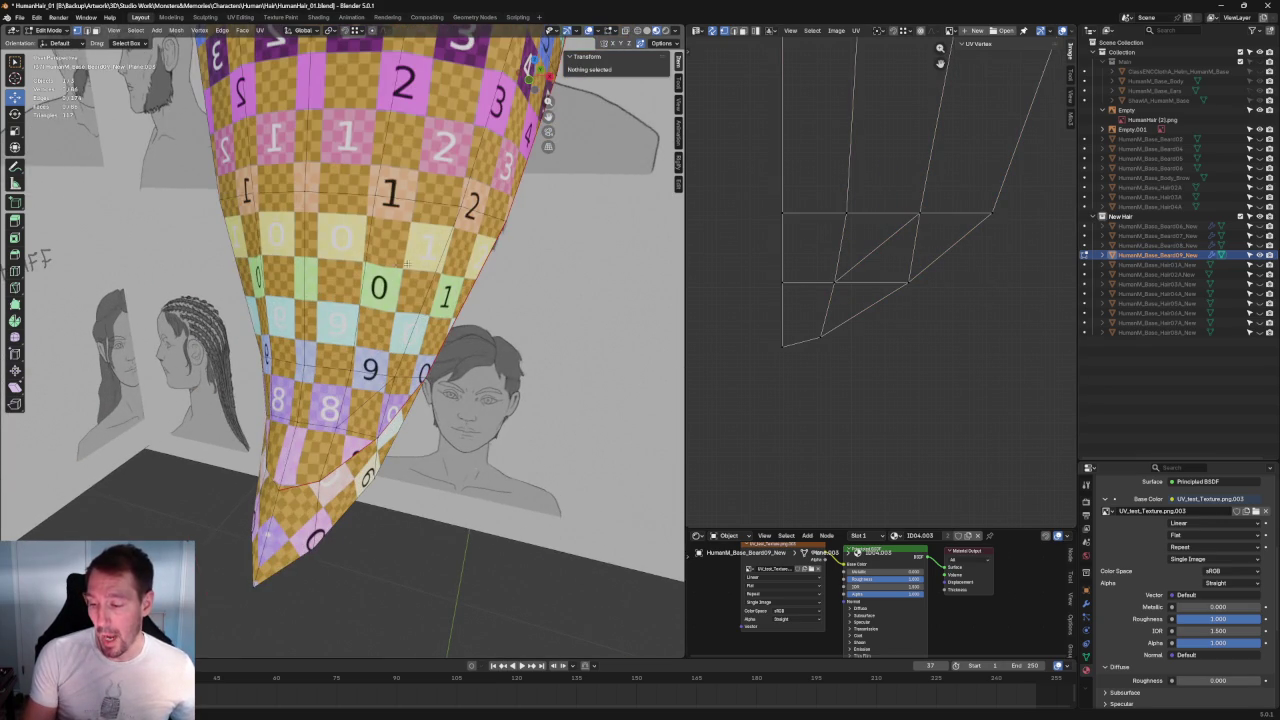
pyautogui.scroll(2, 414, 263)
pyautogui.scroll(1, 393, 218)
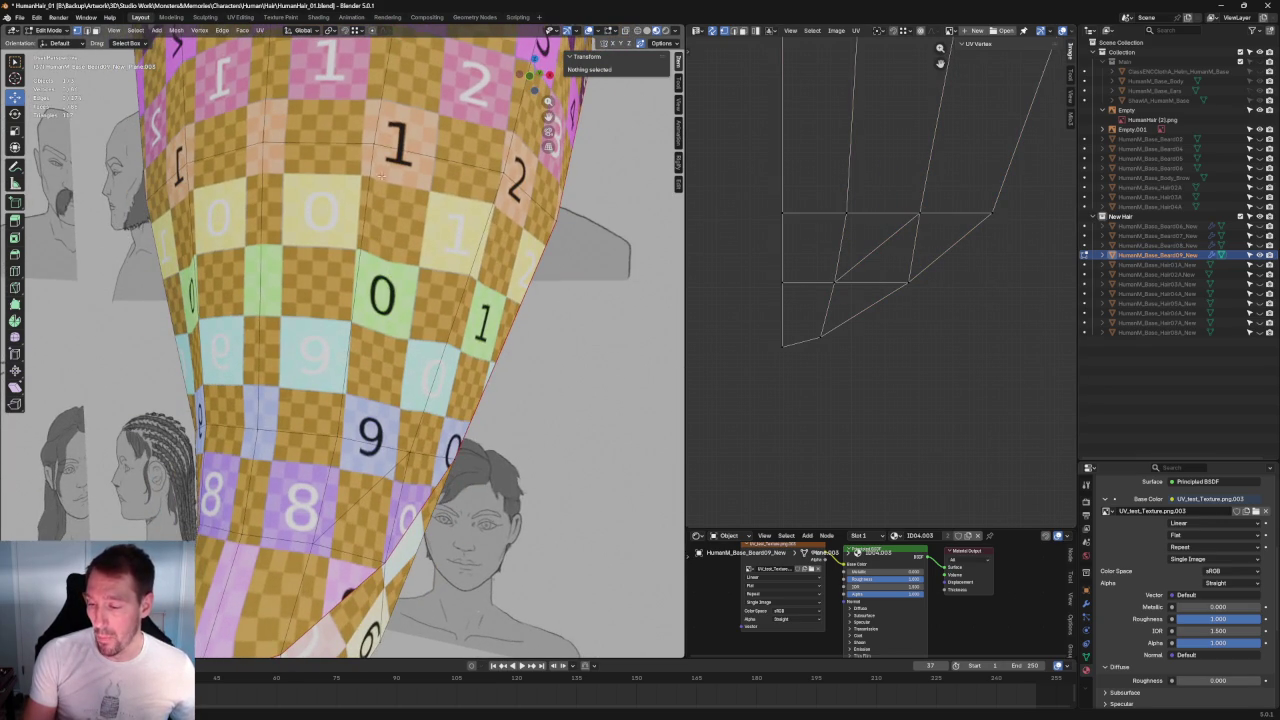
pyautogui.scroll(3, 766, 277)
pyautogui.moveTo(909, 323); pyautogui.dragTo(957, 186, button='middle')
pyautogui.moveTo(979, 158); pyautogui.dragTo(772, 436)
pyautogui.click(926, 197)
pyautogui.moveTo(893, 347); pyautogui.dragTo(724, 464)
pyautogui.press('u')
pyautogui.click(765, 392)
# Step: Re-unwrap the next block of UV vertices and clear the selection
pyautogui.moveTo(853, 305); pyautogui.dragTo(948, 306, button='middle')
pyautogui.moveTo(957, 157); pyautogui.dragTo(806, 257)
pyautogui.moveTo(928, 365); pyautogui.dragTo(812, 425)
pyautogui.press('u')
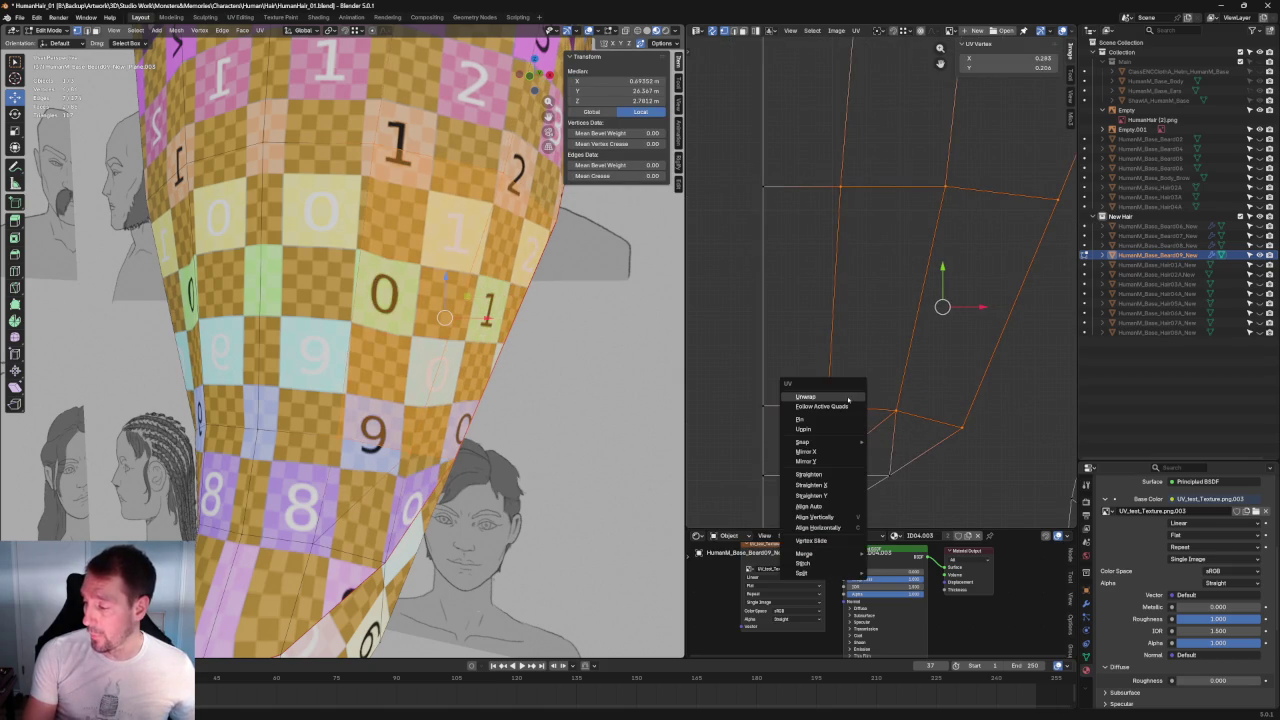
pyautogui.click(847, 397)
pyautogui.click(914, 302)
# Step: Straighten the island's bottom UV edge row horizontally, then orbit to review the mesh
pyautogui.scroll(2, 918, 290)
pyautogui.moveTo(1028, 196)
pyautogui.mouseDown()
pyautogui.moveTo(833, 229)
pyautogui.moveTo(730, 270)
pyautogui.mouseUp()
pyautogui.moveTo(957, 348)
pyautogui.mouseDown()
pyautogui.moveTo(724, 409)
pyautogui.moveTo(718, 424)
pyautogui.mouseUp()
pyautogui.hotkey('shift', 'r')
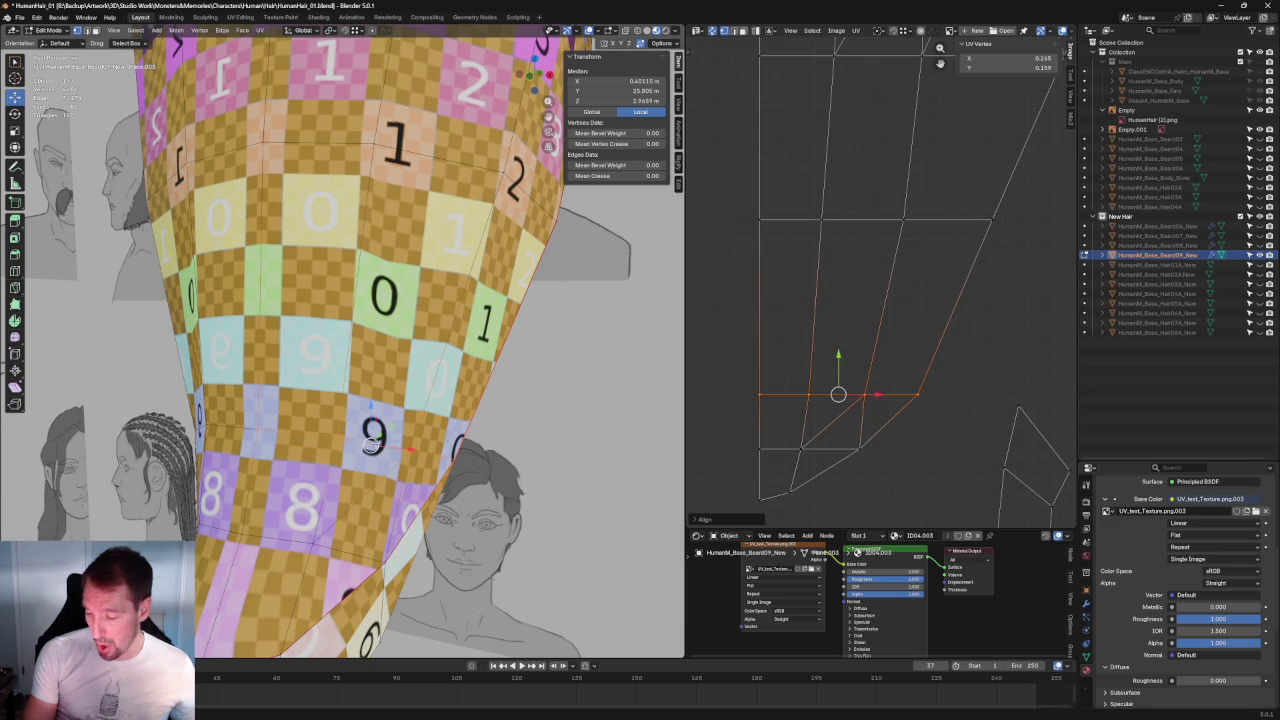
pyautogui.scroll(3, 831, 428)
pyautogui.moveTo(430, 430); pyautogui.dragTo(330, 377, button='middle')
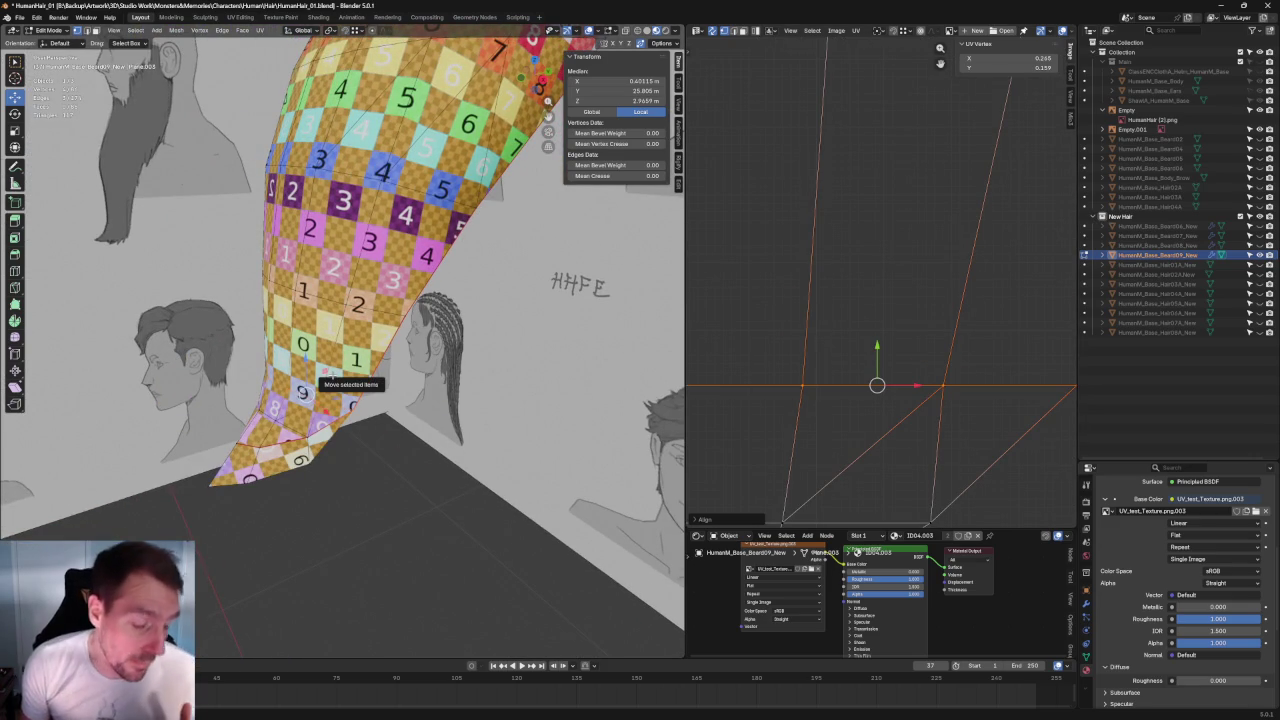
pyautogui.scroll(-3, 822, 305)
pyautogui.scroll(-2, 822, 305)
pyautogui.scroll(3, 822, 305)
pyautogui.scroll(-1, 844, 338)
pyautogui.moveTo(372, 247); pyautogui.dragTo(385, 252, button='middle')
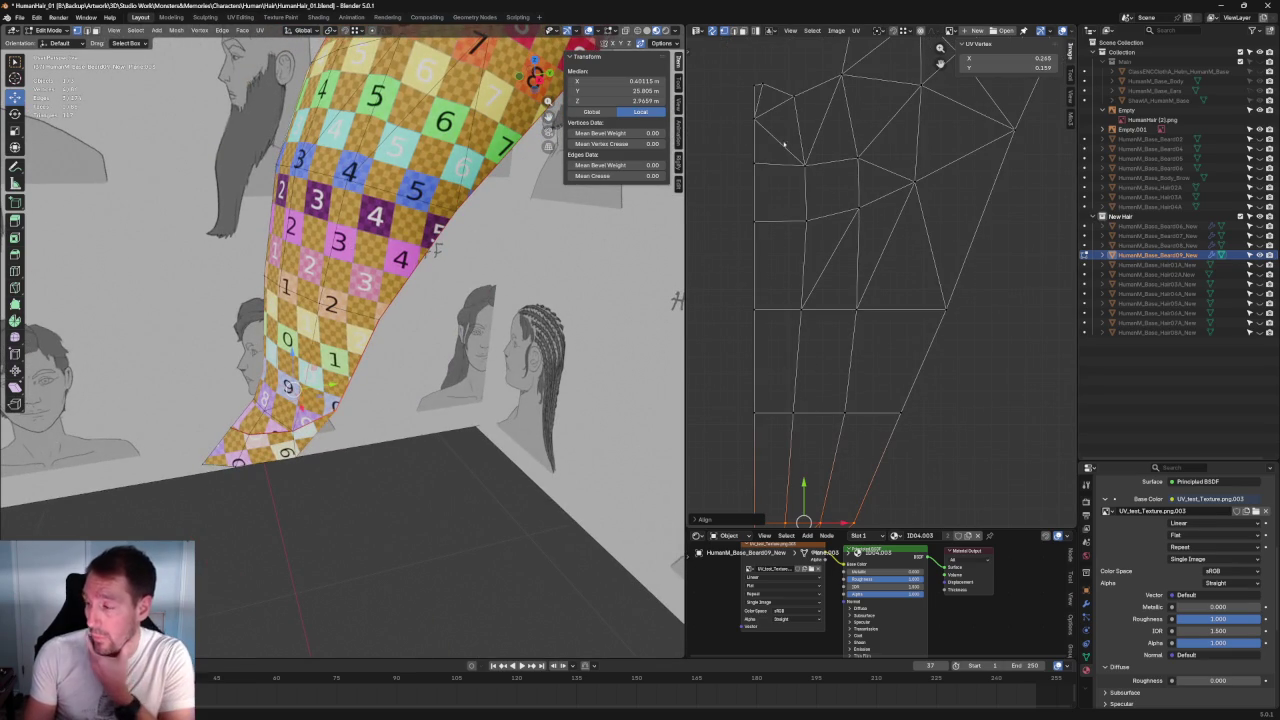
# Step: Split the UVs into a straight left strip and a second island, then select the right island's top vertices
pyautogui.moveTo(819, 149); pyautogui.dragTo(776, 399)
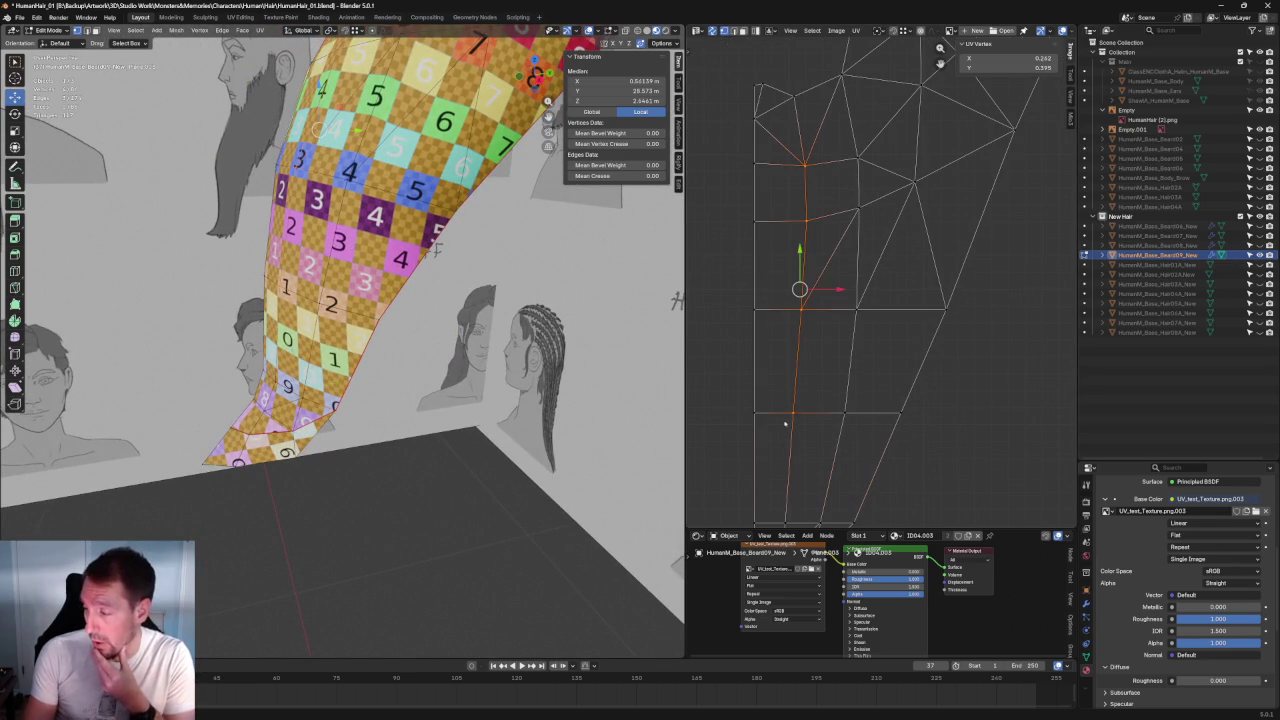
pyautogui.press('u')
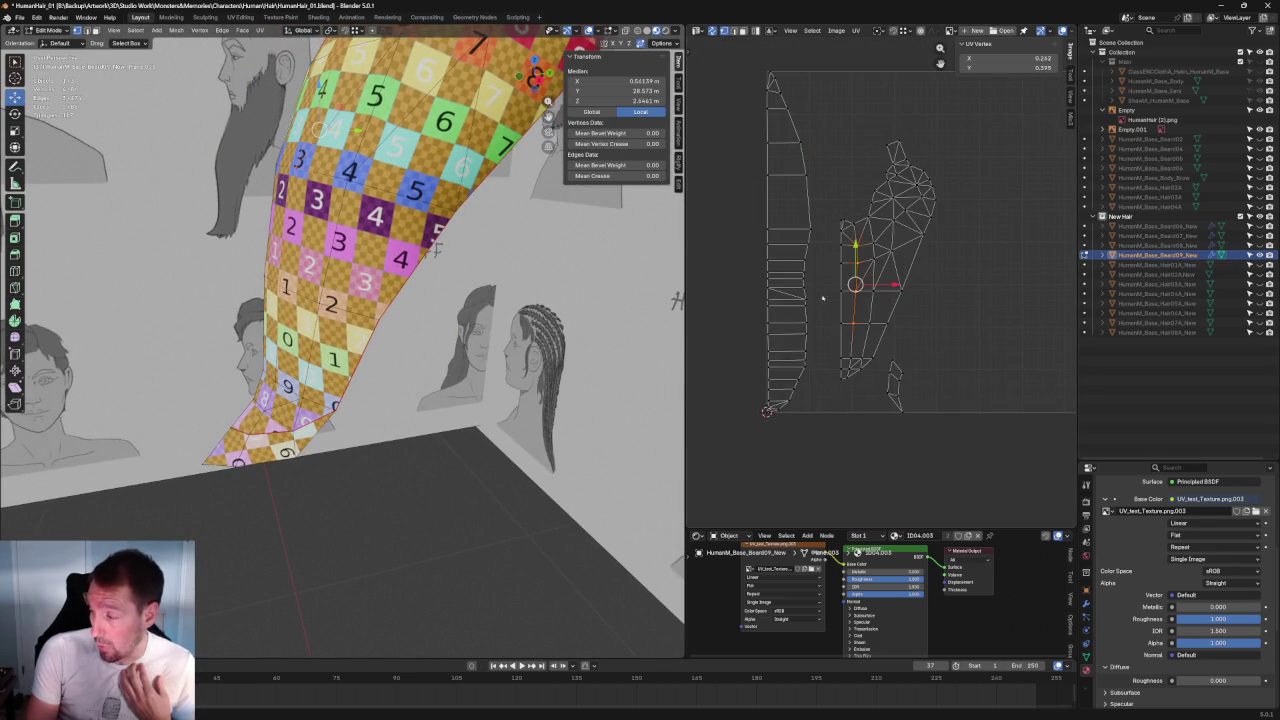
pyautogui.press('l')
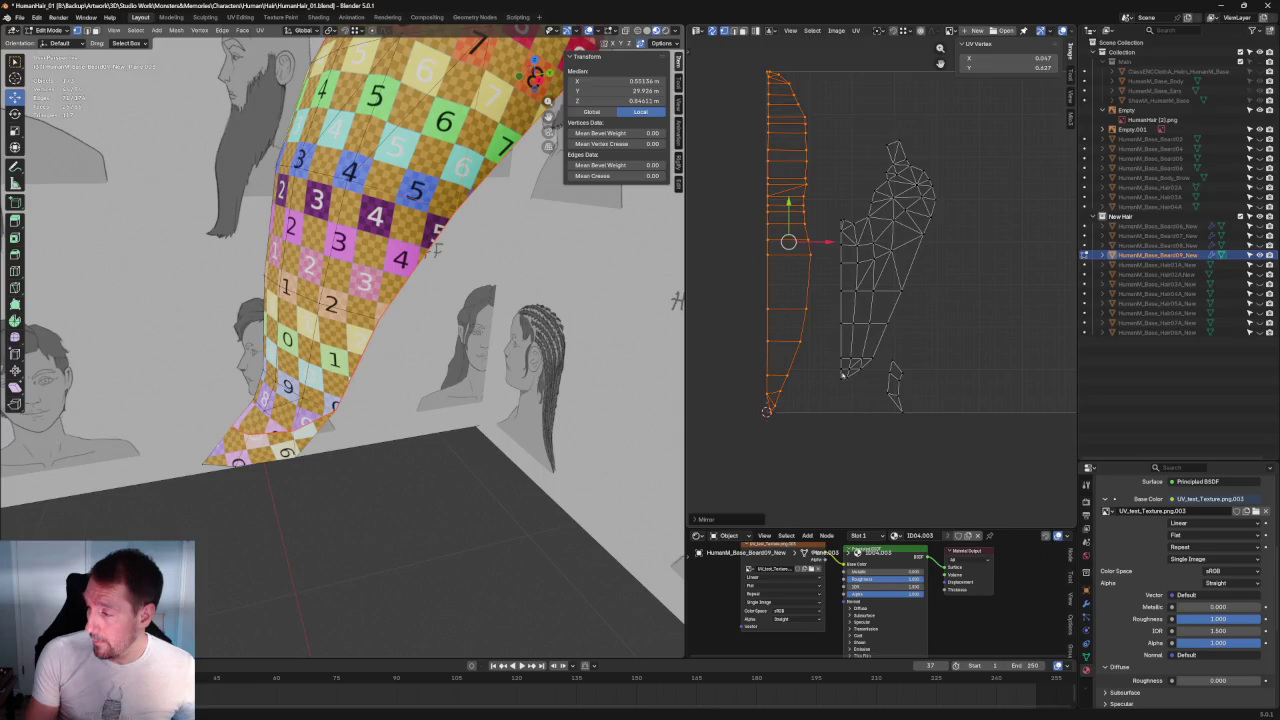
pyautogui.click(821, 340)
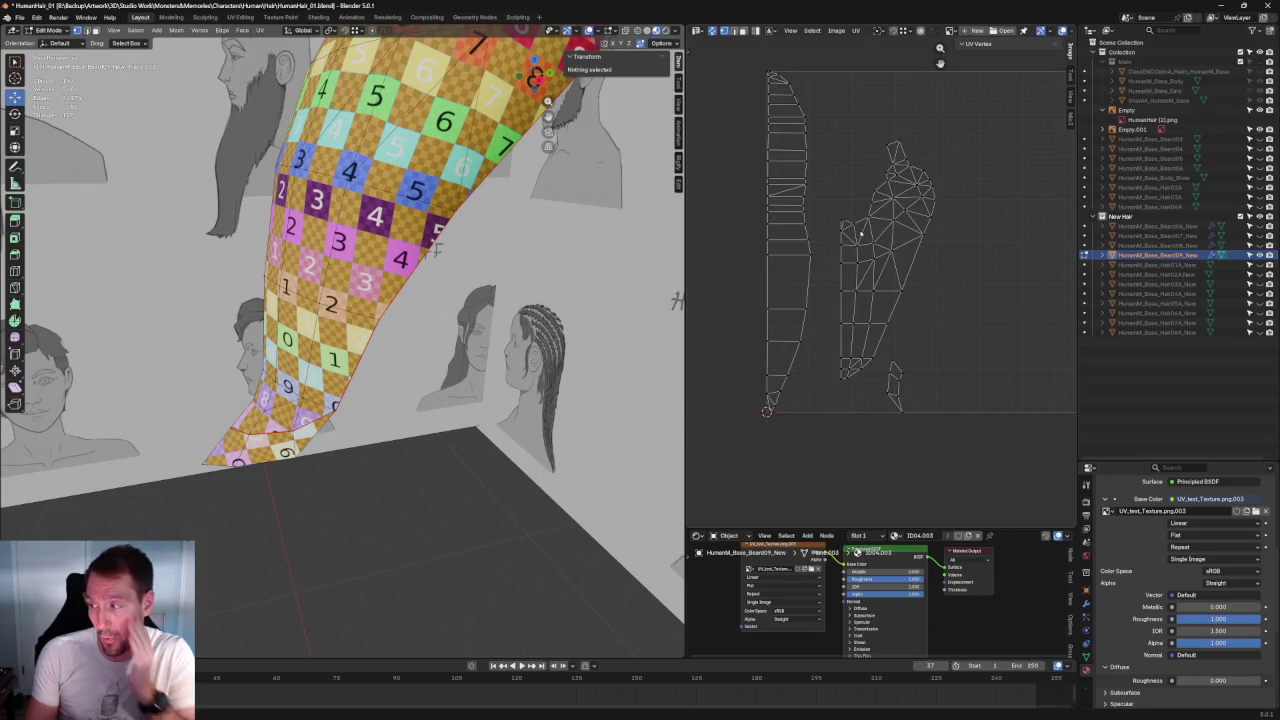
pyautogui.scroll(1, 944, 154)
pyautogui.scroll(1, 944, 154)
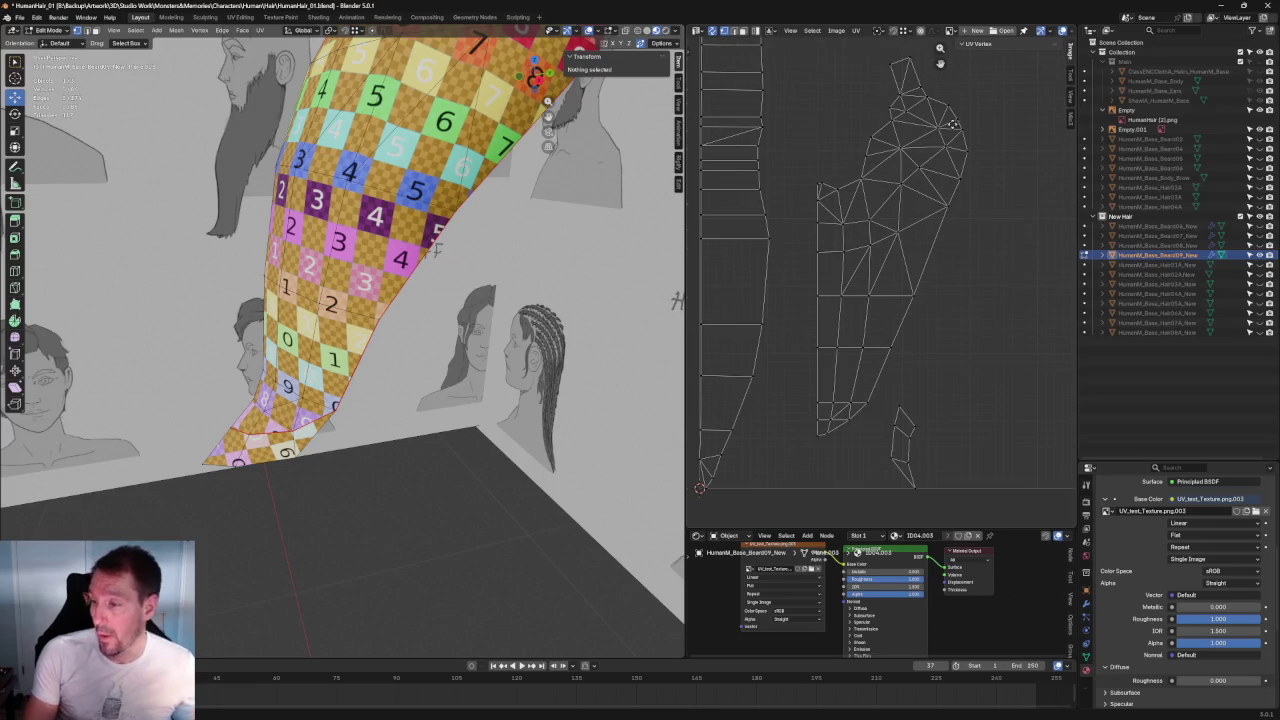
pyautogui.scroll(5, 943, 153)
pyautogui.moveTo(884, 187); pyautogui.dragTo(766, 258)
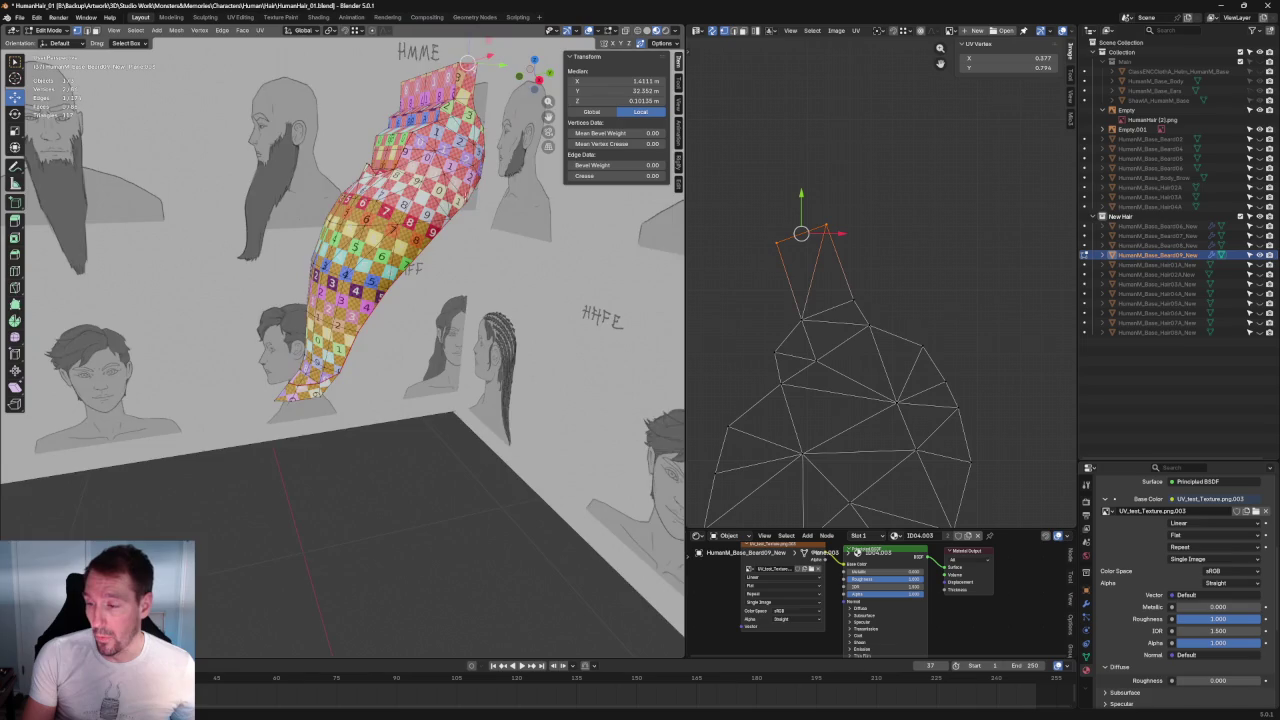
# Step: Straighten the island's top vertices into a horizontal line
pyautogui.moveTo(652, 261); pyautogui.dragTo(372, 404, button='middle')
pyautogui.scroll(3, 372, 404)
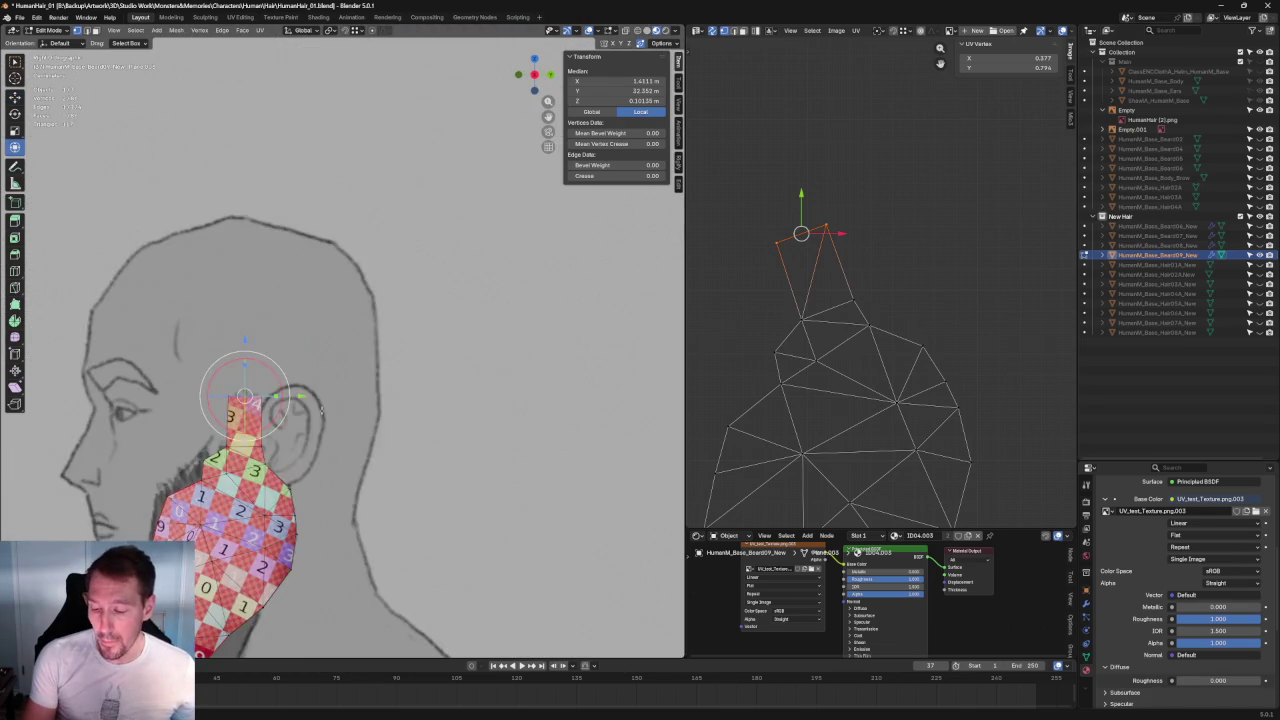
pyautogui.scroll(3, 402, 342)
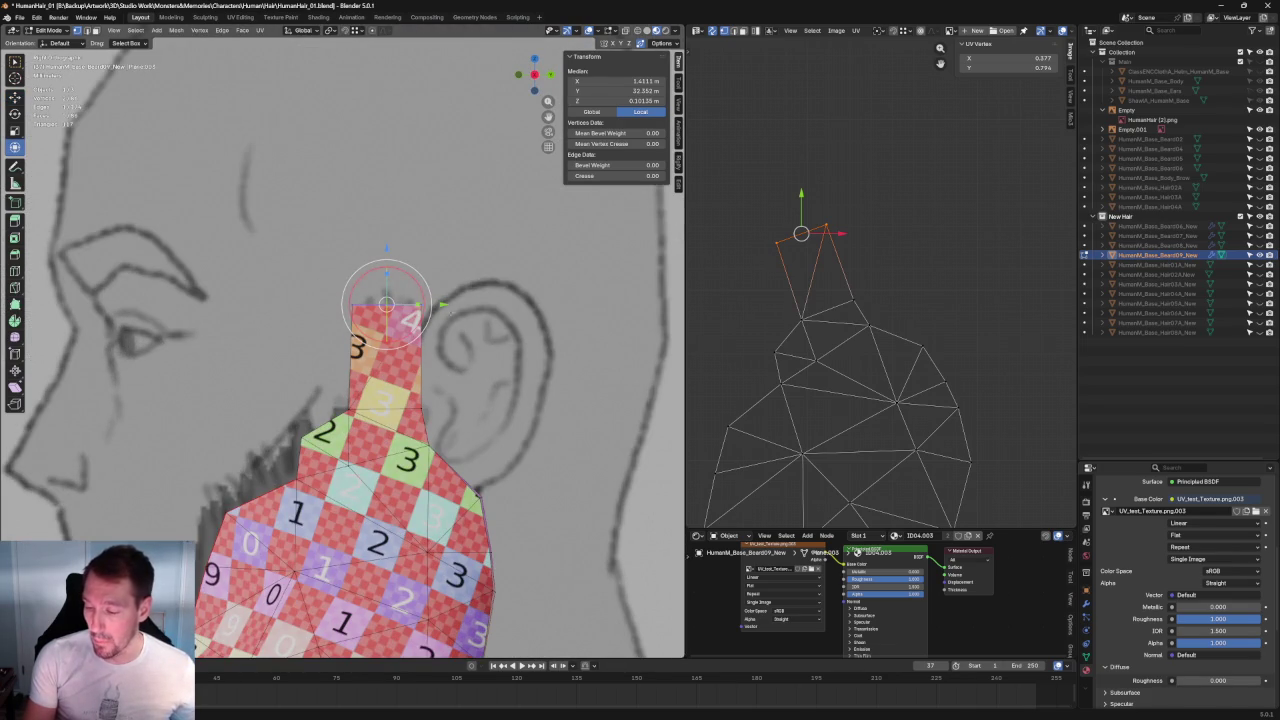
pyautogui.scroll(-2, 465, 313)
pyautogui.scroll(-2, 465, 313)
pyautogui.scroll(1, 465, 313)
pyautogui.scroll(-2, 712, 387)
pyautogui.scroll(2, 828, 263)
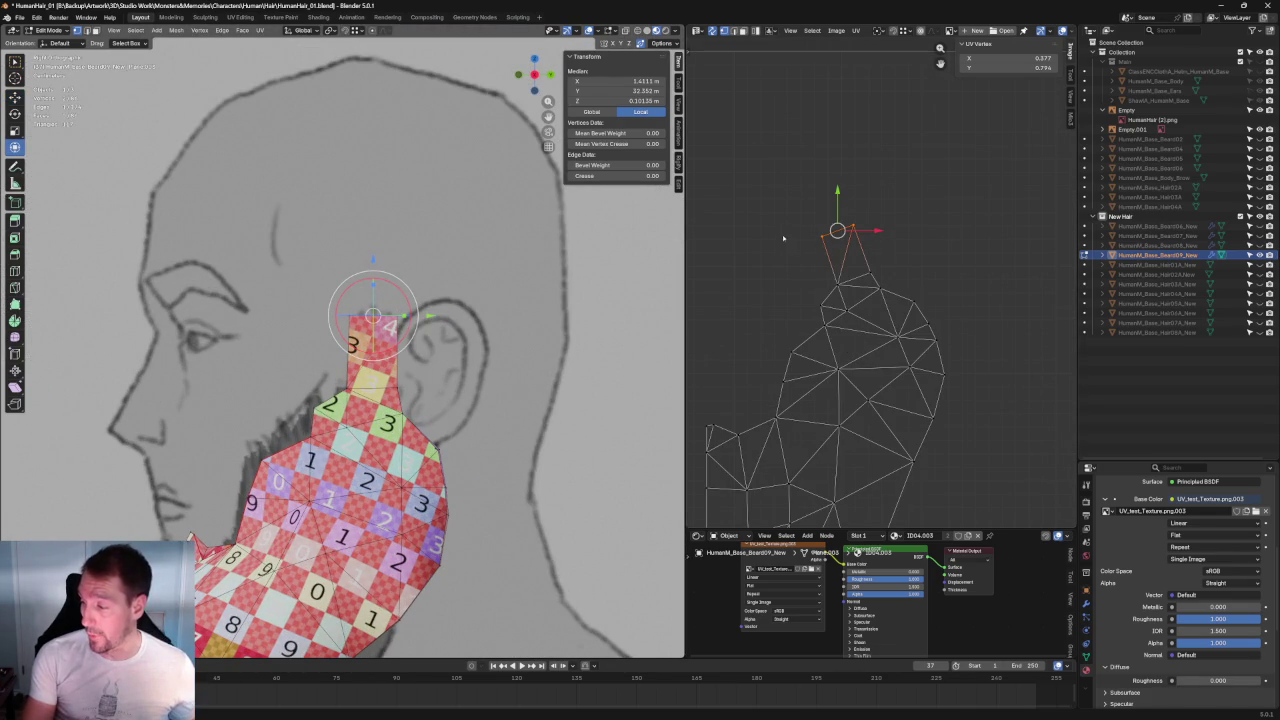
pyautogui.hotkey('shift', 'w')
pyautogui.click(888, 258)
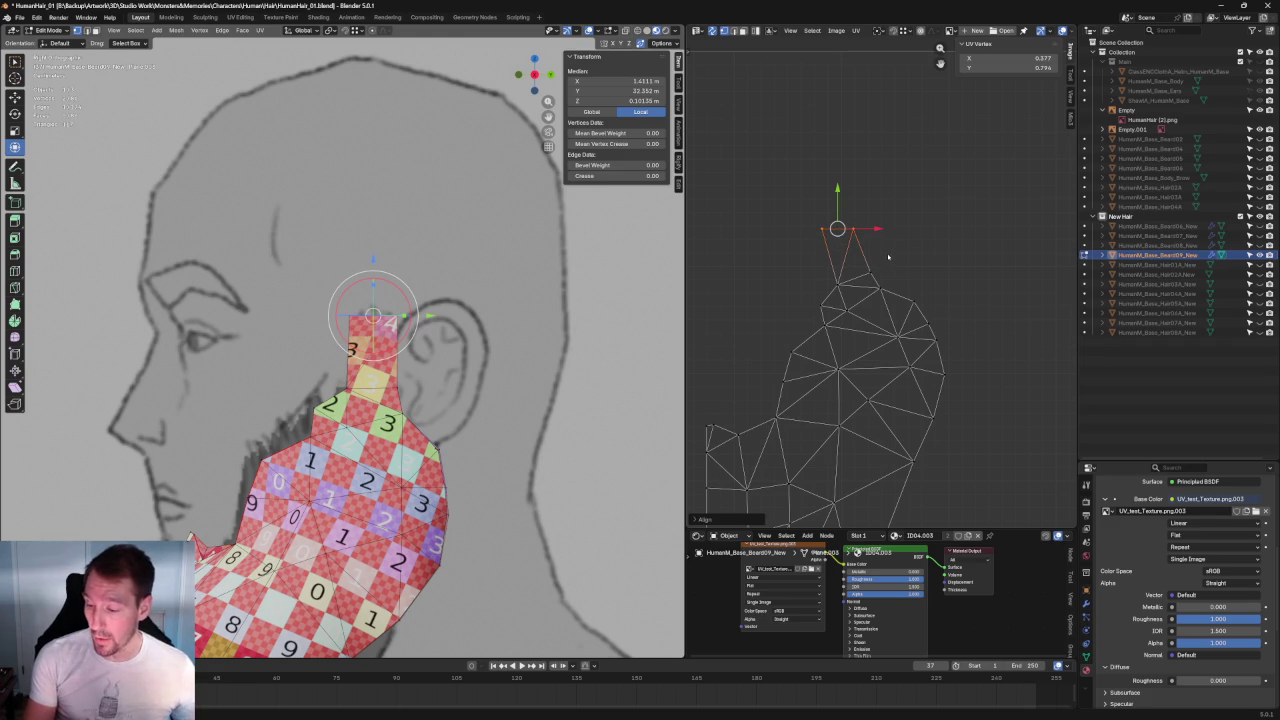
# Step: Reposition the top vertices and re-unwrap the island's faces below them
pyautogui.scroll(2, 873, 224)
pyautogui.press('g')
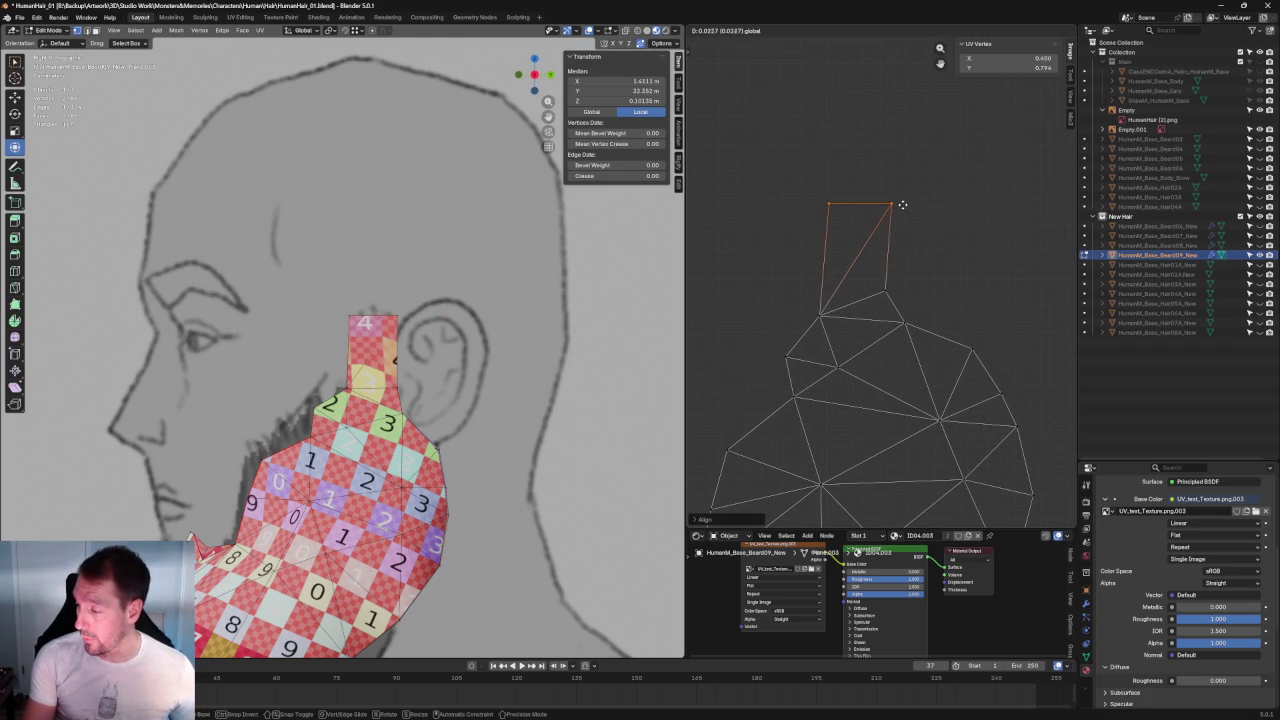
pyautogui.click(901, 205)
pyautogui.scroll(-2, 901, 205)
pyautogui.moveTo(997, 202)
pyautogui.mouseDown()
pyautogui.moveTo(745, 465)
pyautogui.moveTo(745, 448)
pyautogui.mouseUp()
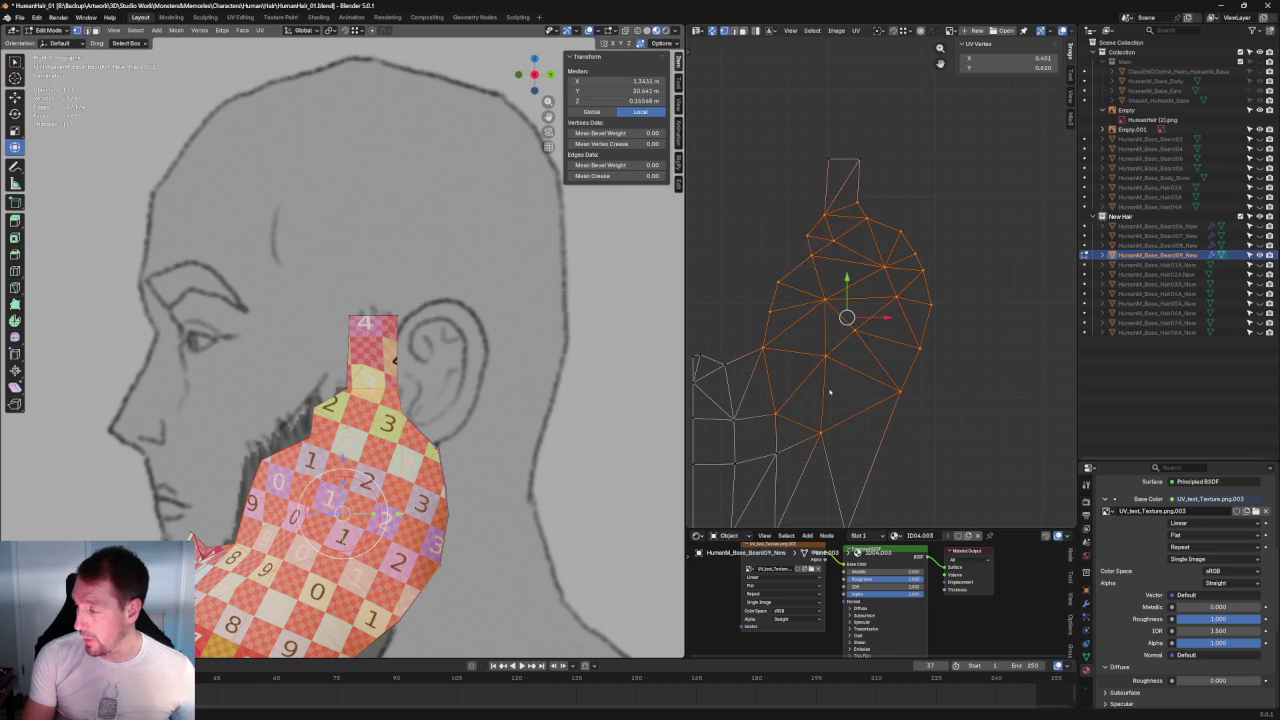
pyautogui.press('u')
pyautogui.click(829, 246)
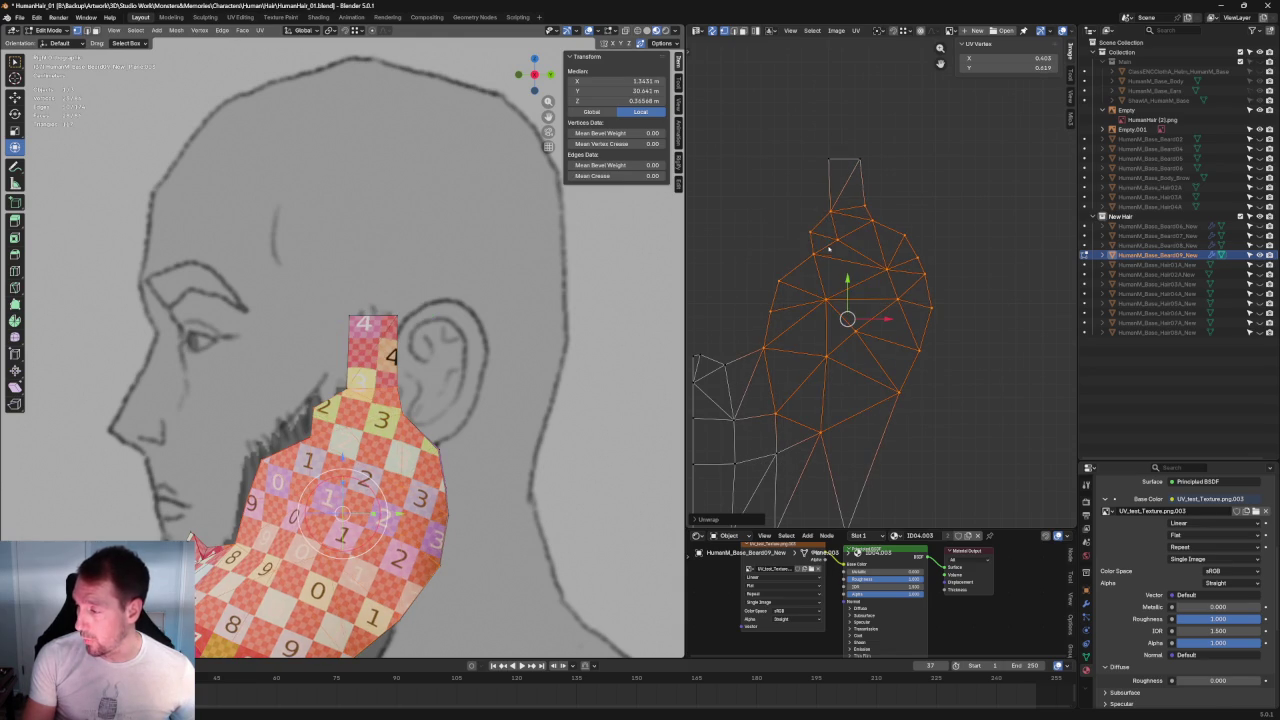
pyautogui.press('u')
pyautogui.press('Escape')
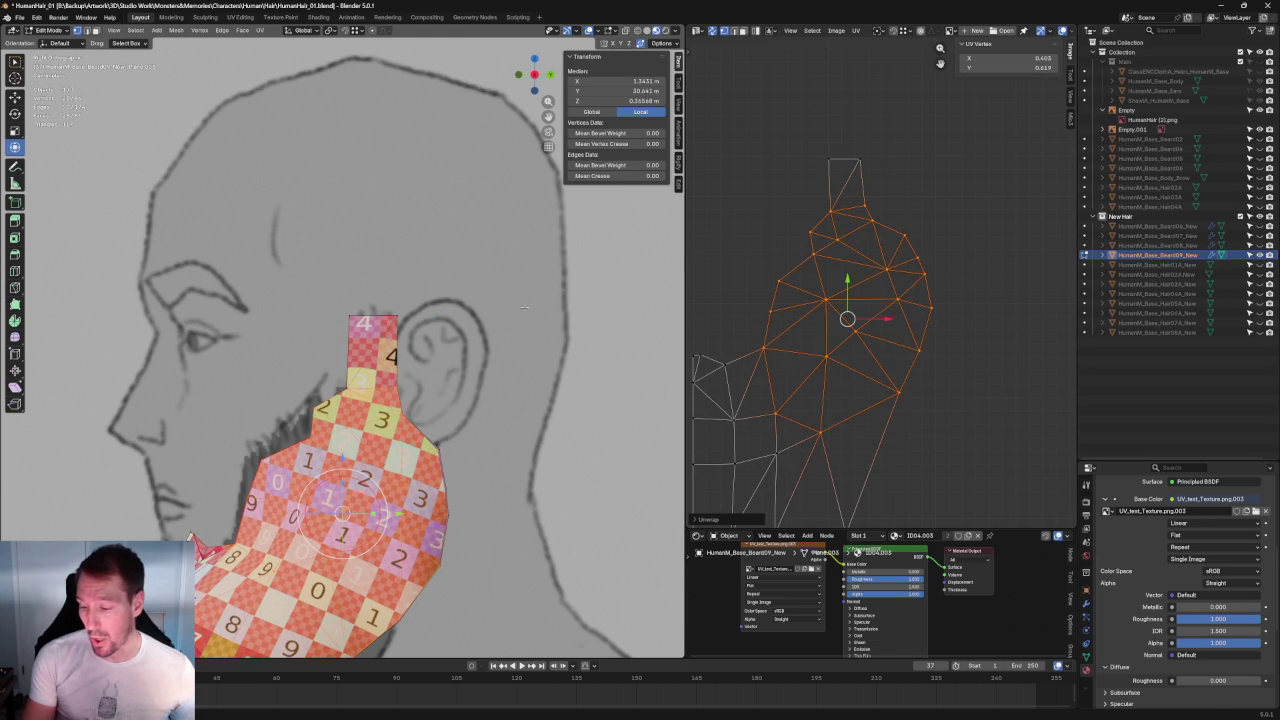
# Step: Rotate the UV island slightly, then circle-select and move its top vertices
pyautogui.press('g')
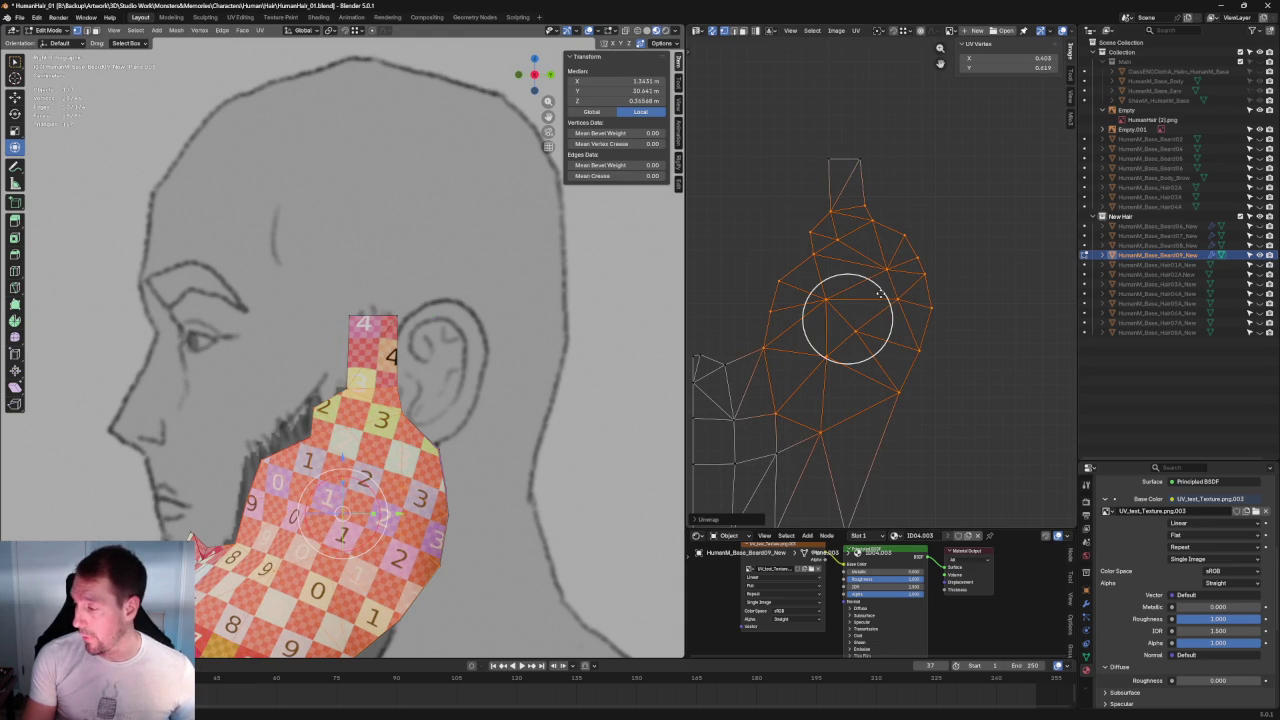
pyautogui.press('r')
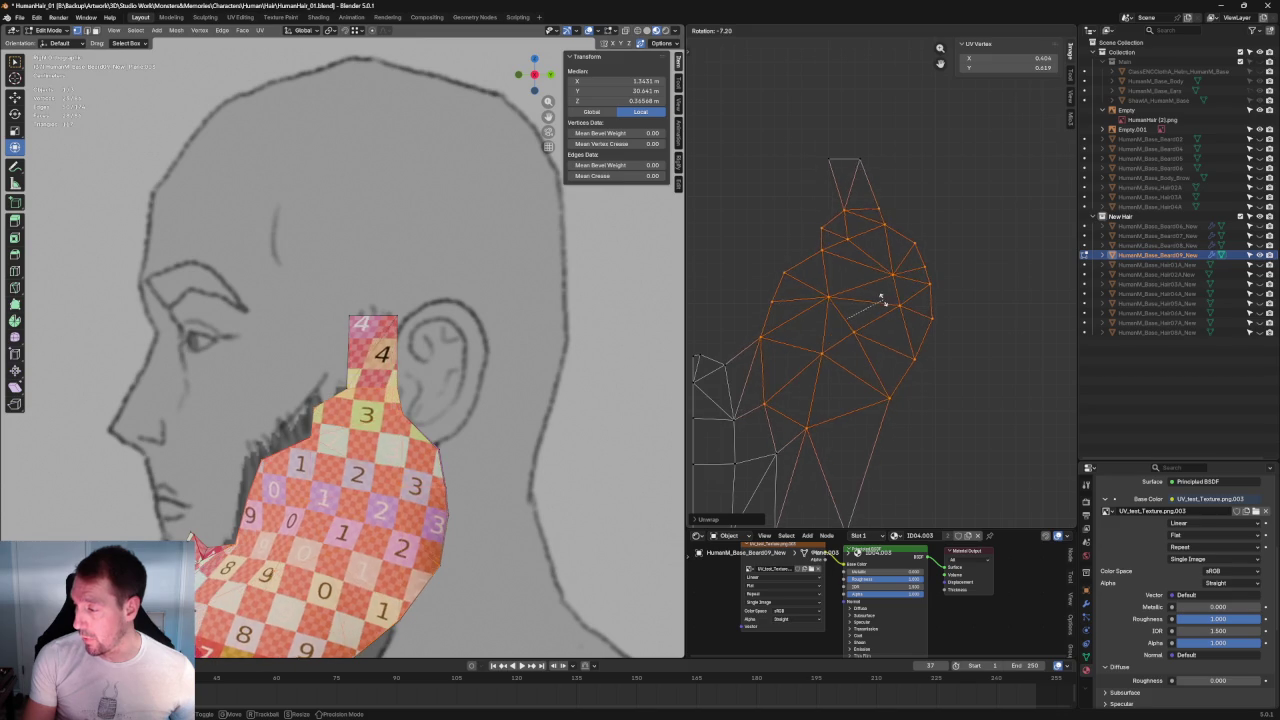
pyautogui.click(881, 297)
pyautogui.press('c')
pyautogui.scroll(4, 961, 153)
pyautogui.scroll(-2, 829, 414)
pyautogui.moveTo(766, 191); pyautogui.dragTo(937, 248)
pyautogui.press('g')
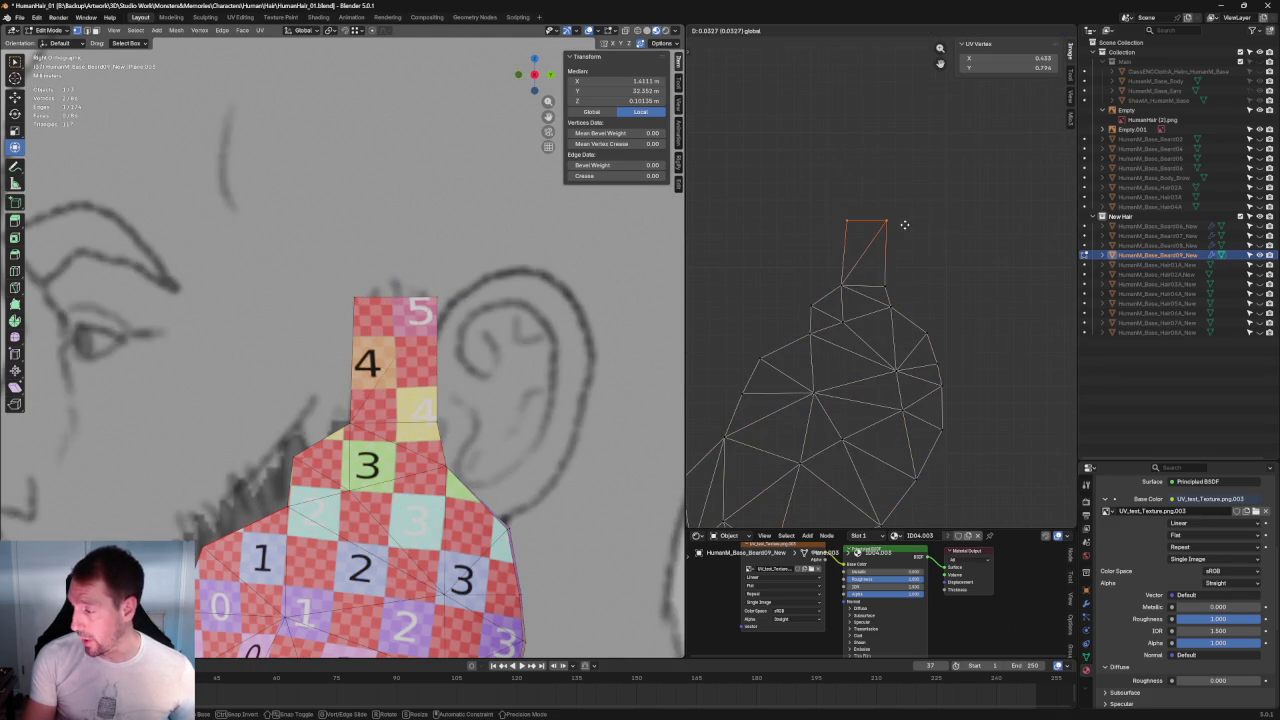
pyautogui.click(904, 225)
# Step: Re-unwrap two blocks of the island below the top and inspect the beard's checker texture
pyautogui.moveTo(929, 380); pyautogui.dragTo(929, 280, button='middle')
pyautogui.moveTo(1005, 196); pyautogui.dragTo(810, 380)
pyautogui.press('u')
pyautogui.click(806, 347)
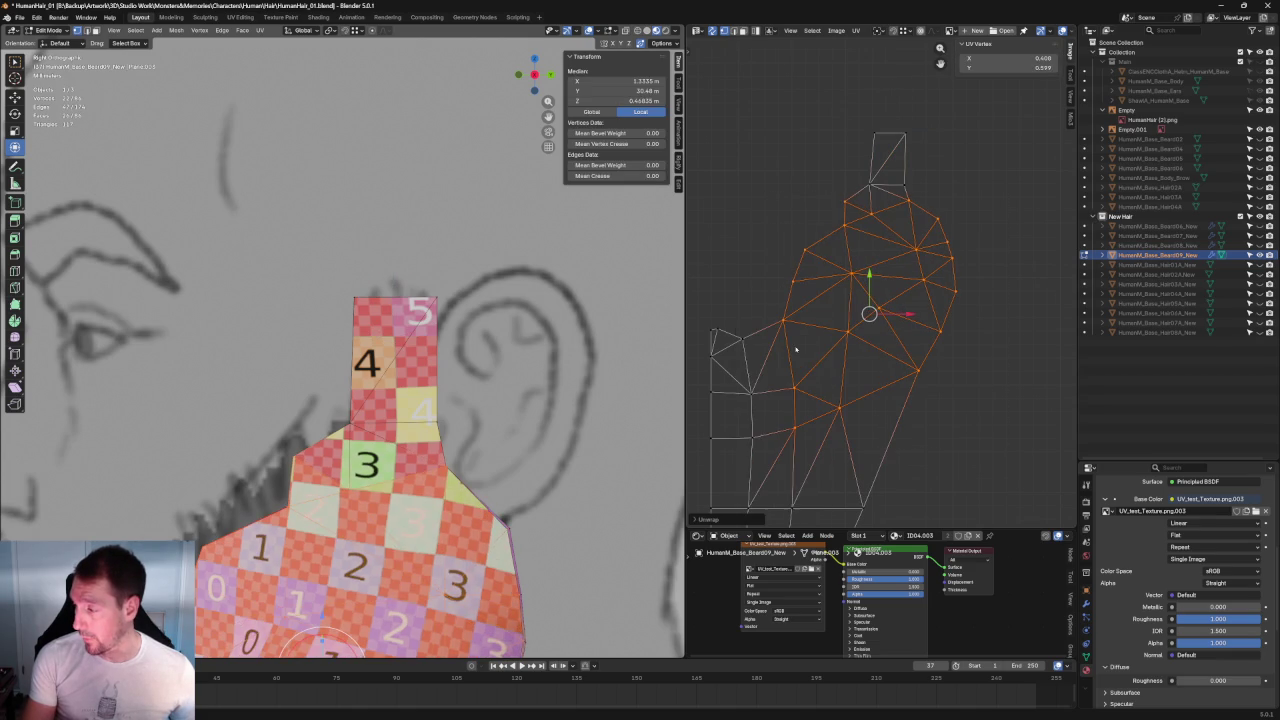
pyautogui.scroll(3, 799, 349)
pyautogui.click(848, 411)
pyautogui.press('u')
pyautogui.press('Escape')
pyautogui.moveTo(971, 225); pyautogui.dragTo(788, 370)
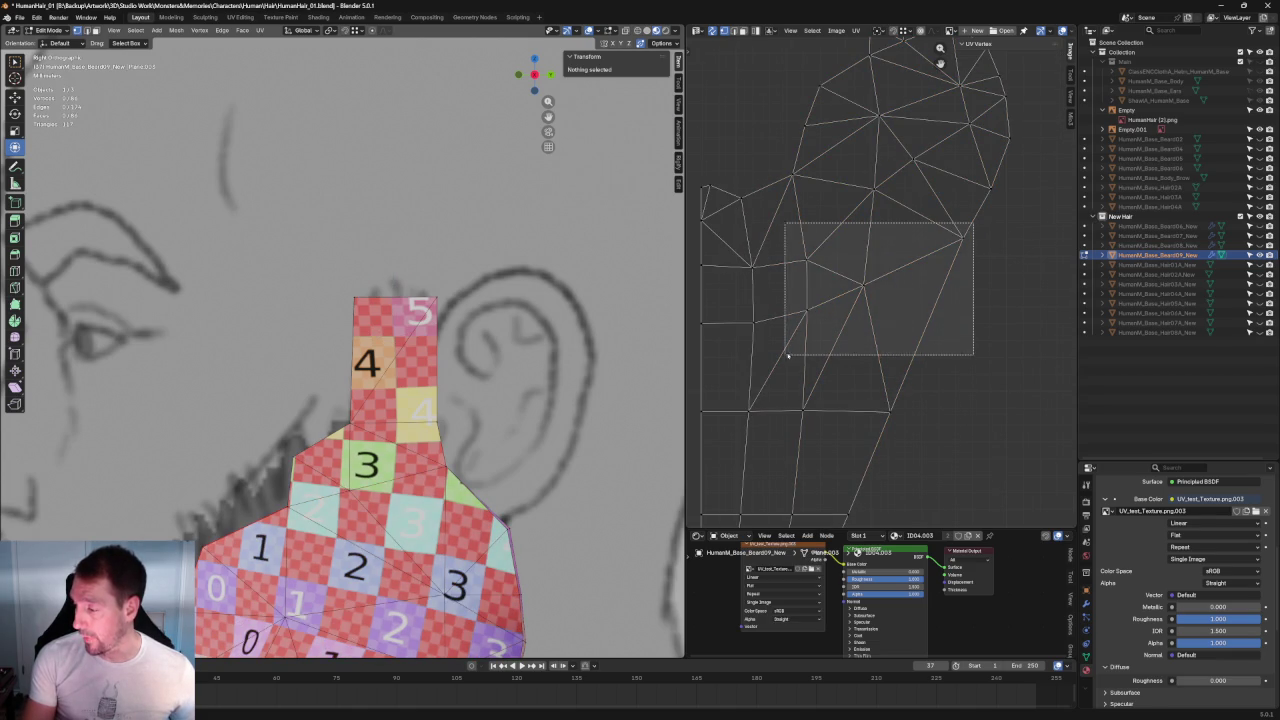
pyautogui.press('u')
pyautogui.click(796, 318)
pyautogui.moveTo(560, 380)
pyautogui.mouseDown(button='middle')
pyautogui.moveTo(428, 362)
pyautogui.moveTo(408, 257)
pyautogui.mouseUp(button='middle')
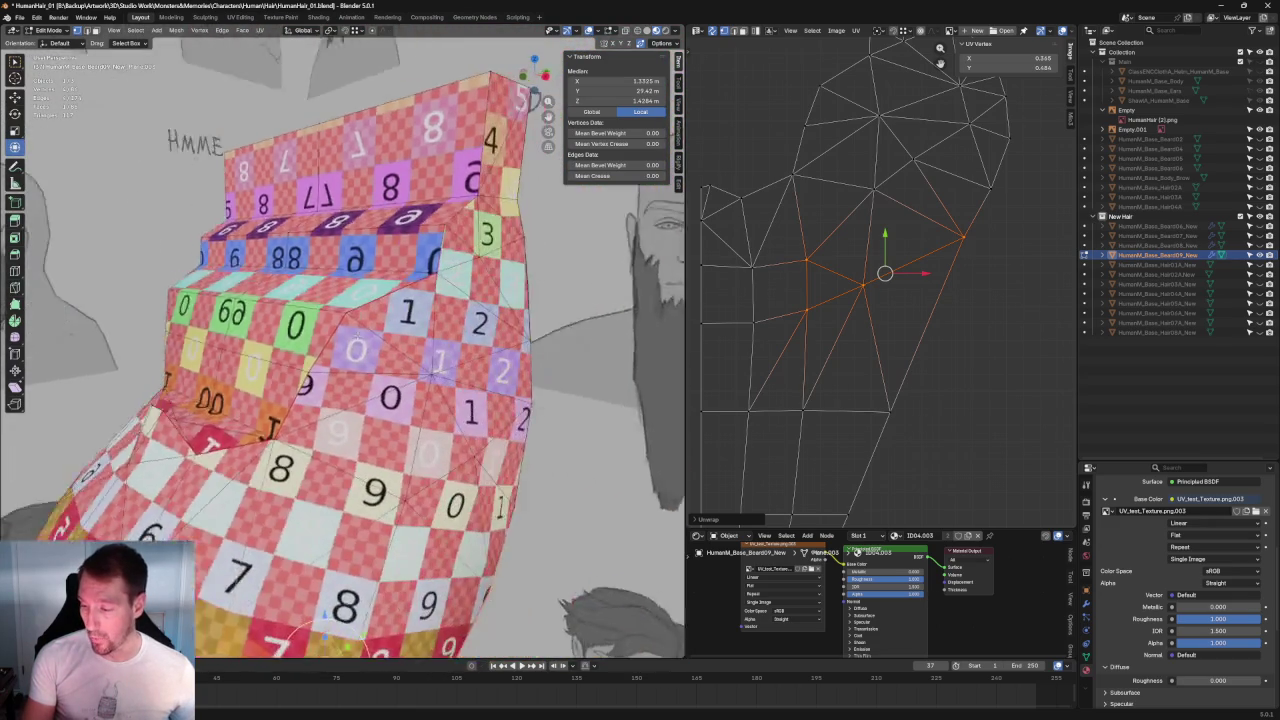
# Step: Widen the UV editor and straighten a selected UV edge
pyautogui.scroll(2, 806, 265)
pyautogui.moveTo(806, 265); pyautogui.dragTo(862, 255, button='middle')
pyautogui.moveTo(430, 420)
pyautogui.mouseDown(button='middle')
pyautogui.moveTo(312, 432)
pyautogui.moveTo(326, 430)
pyautogui.mouseUp(button='middle')
pyautogui.moveTo(897, 242); pyautogui.dragTo(729, 329)
pyautogui.moveTo(400, 360)
pyautogui.mouseDown(button='middle')
pyautogui.moveTo(320, 363)
pyautogui.moveTo(417, 387)
pyautogui.mouseUp(button='middle')
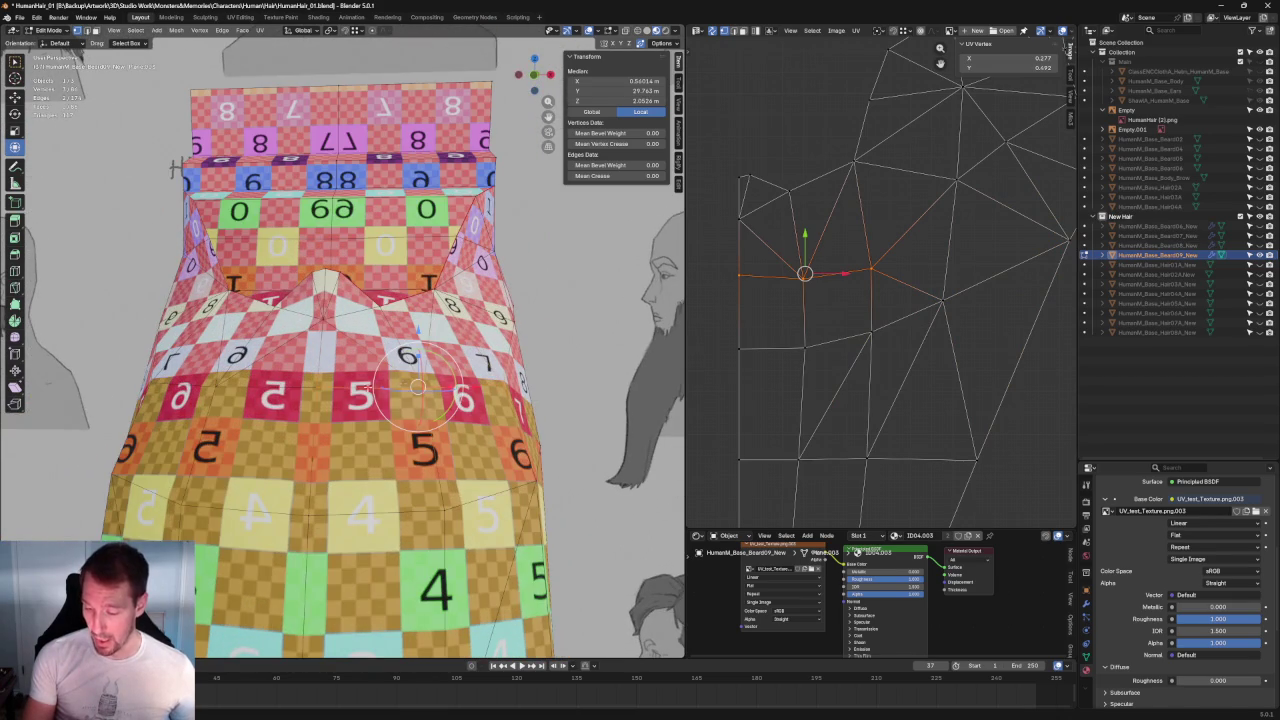
pyautogui.moveTo(687, 300); pyautogui.dragTo(739, 269)
pyautogui.moveTo(691, 295); pyautogui.dragTo(587, 282)
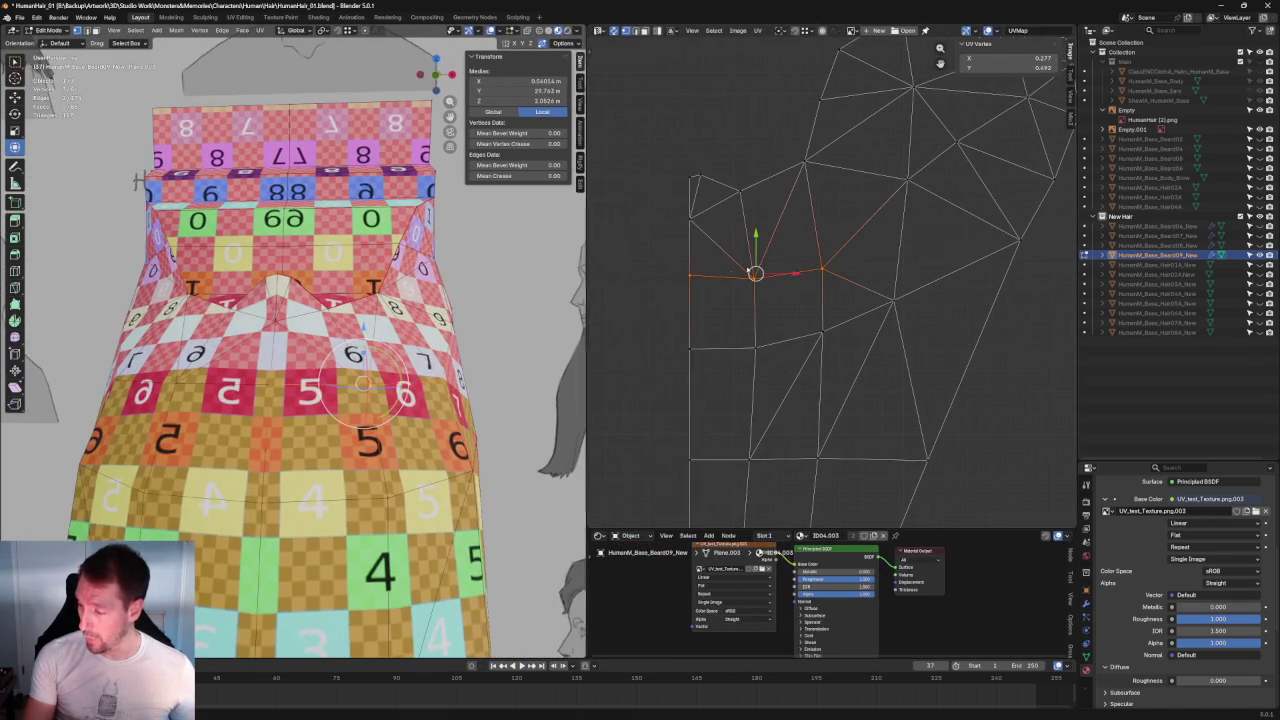
pyautogui.keyDown('shift'); pyautogui.click(651, 272); pyautogui.keyUp('shift')
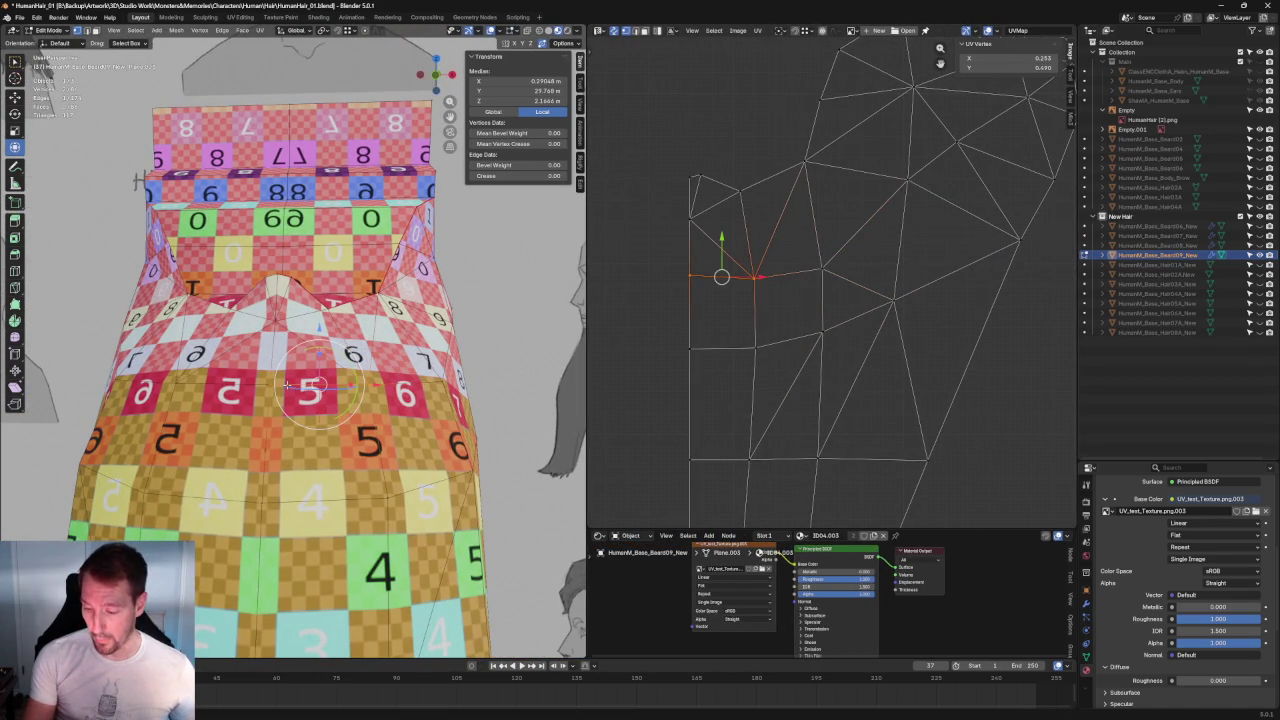
pyautogui.hotkey('shift', 'w')
pyautogui.click(771, 287)
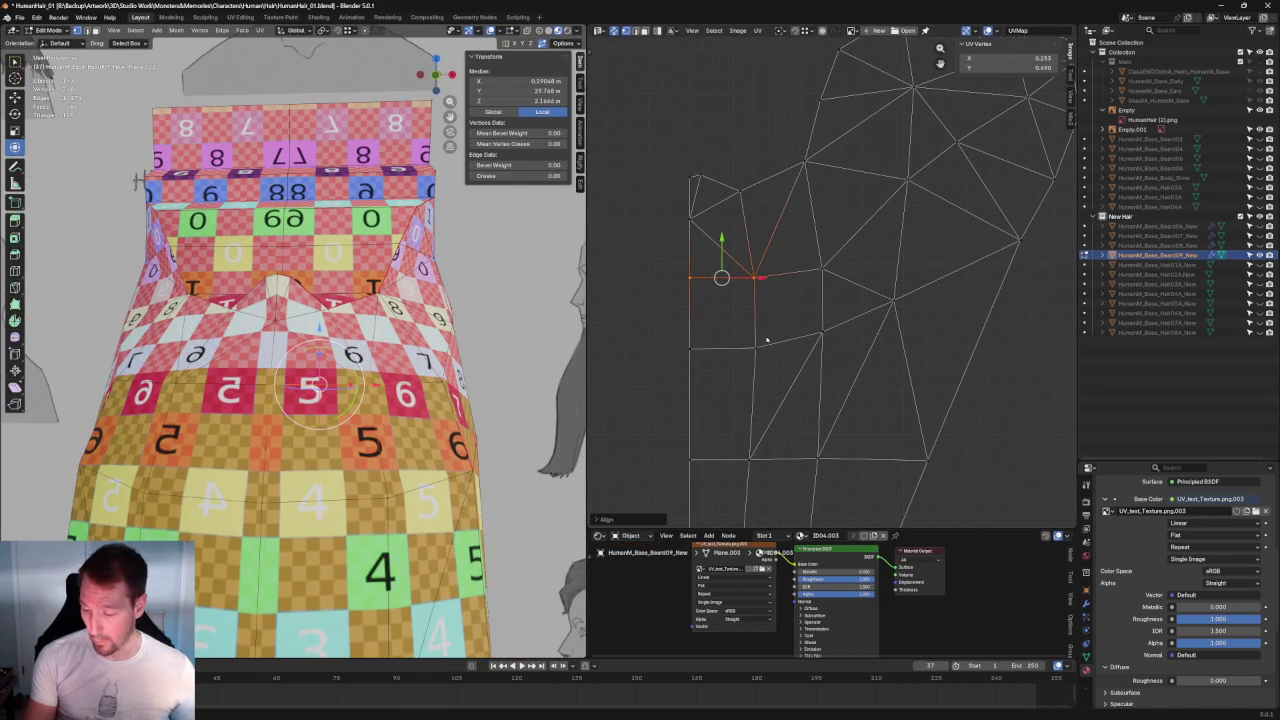
# Step: Re-unwrap around a single vertex and select the right and lower vertices
pyautogui.moveTo(656, 339); pyautogui.dragTo(795, 378)
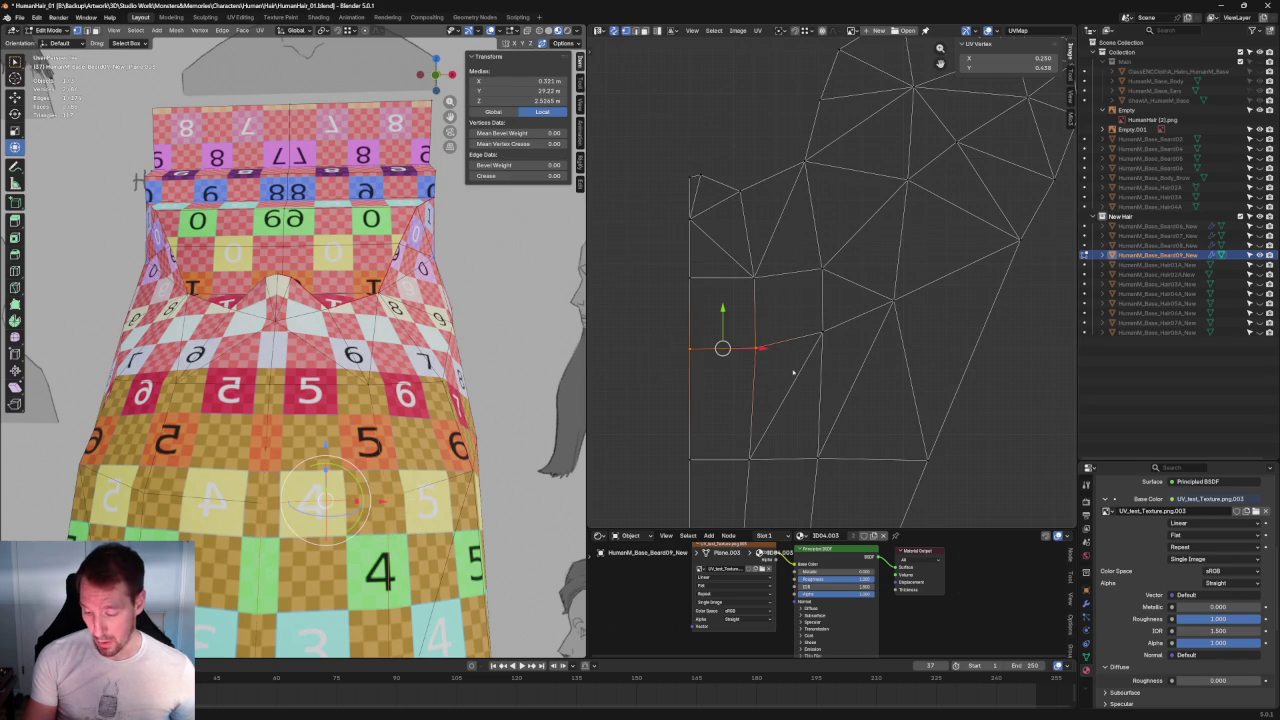
pyautogui.click(893, 300)
pyautogui.press('u')
pyautogui.click(820, 329)
pyautogui.moveTo(1040, 222); pyautogui.dragTo(961, 383)
pyautogui.keyDown('shift'); pyautogui.click(927, 458); pyautogui.keyUp('shift')
pyautogui.rightClick(926, 445)
# Step: Unwrap the island's right-side vertices and clear the selection
pyautogui.moveTo(1026, 250); pyautogui.dragTo(853, 256, button='middle')
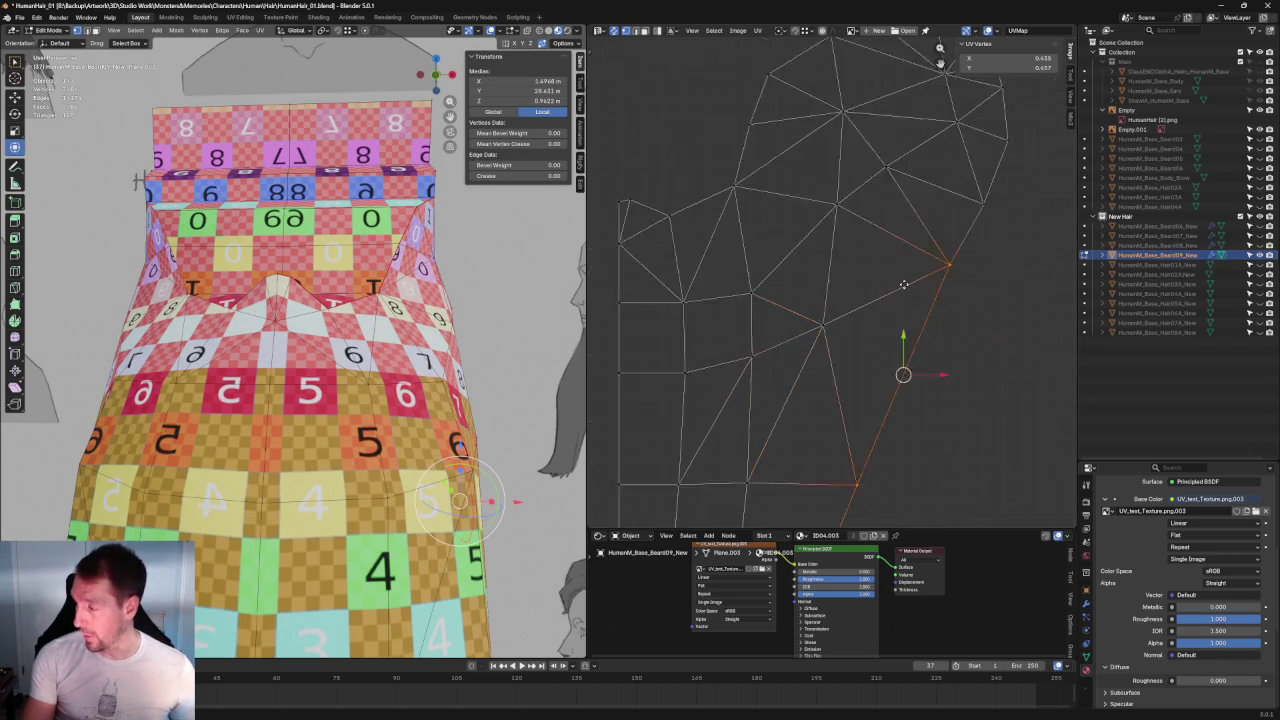
pyautogui.moveTo(914, 164); pyautogui.dragTo(737, 286)
pyautogui.rightClick(716, 232)
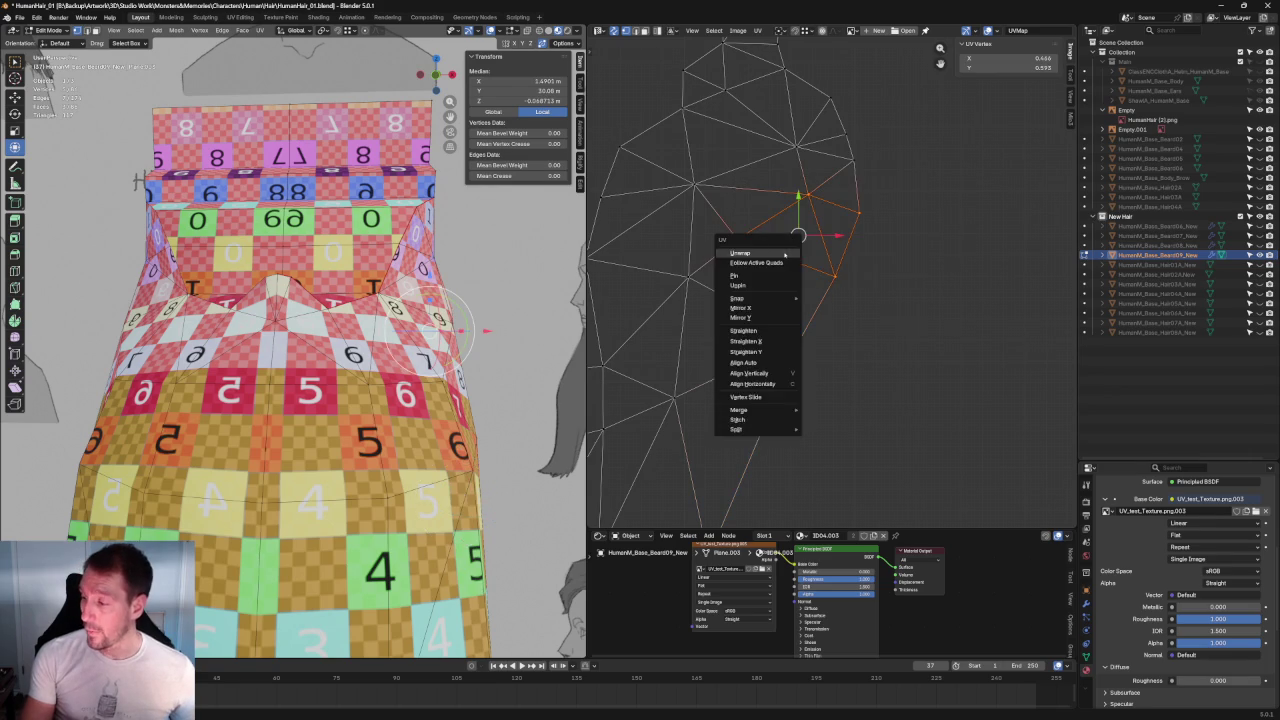
pyautogui.hotkey('alt', 'a')
pyautogui.moveTo(800, 150); pyautogui.dragTo(800, 320, button='middle')
pyautogui.moveTo(723, 189); pyautogui.dragTo(931, 451)
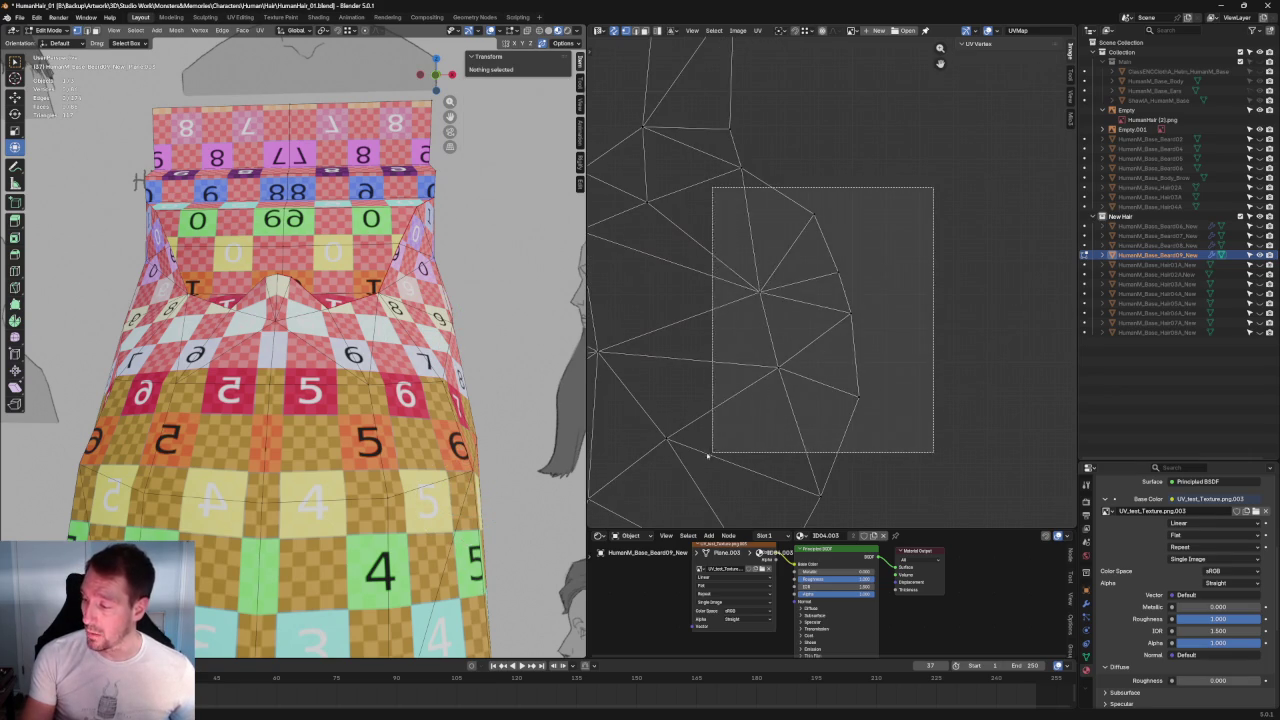
pyautogui.rightClick(783, 326)
pyautogui.click(777, 316)
pyautogui.hotkey('alt', 'a')
pyautogui.moveTo(923, 260); pyautogui.dragTo(838, 243, button='middle')
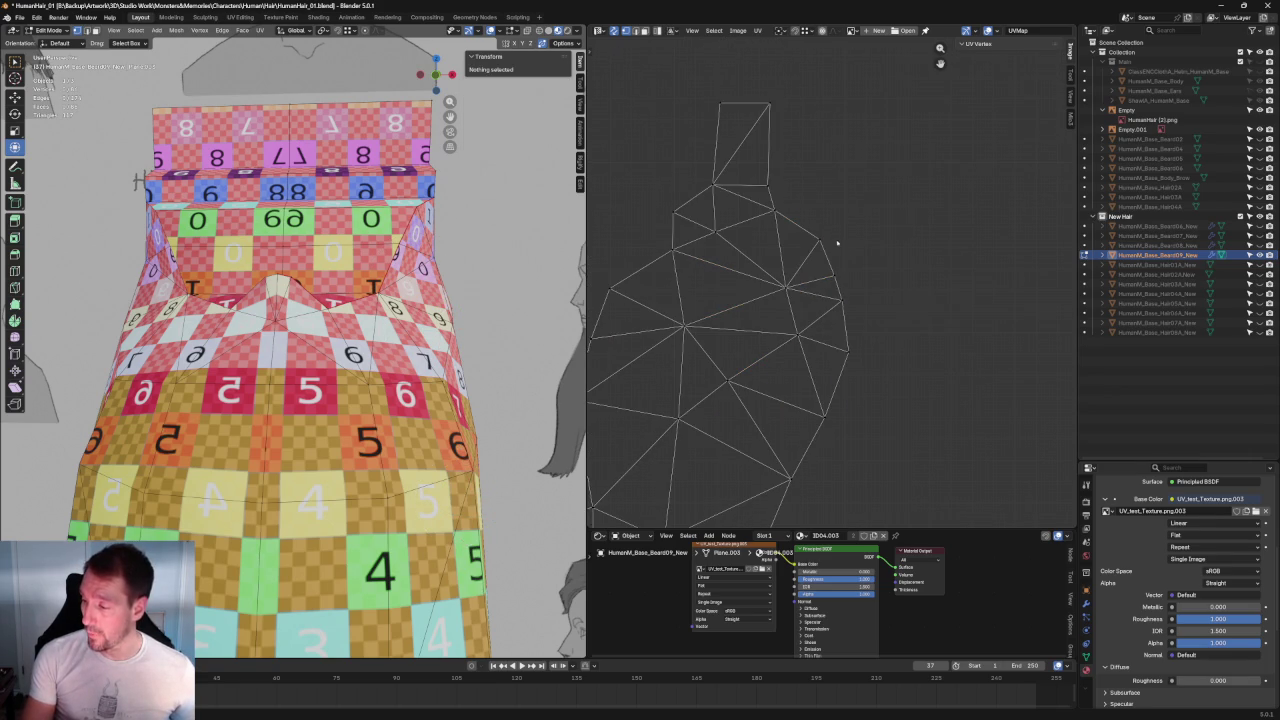
pyautogui.moveTo(343, 333); pyautogui.dragTo(250, 300, button='middle')
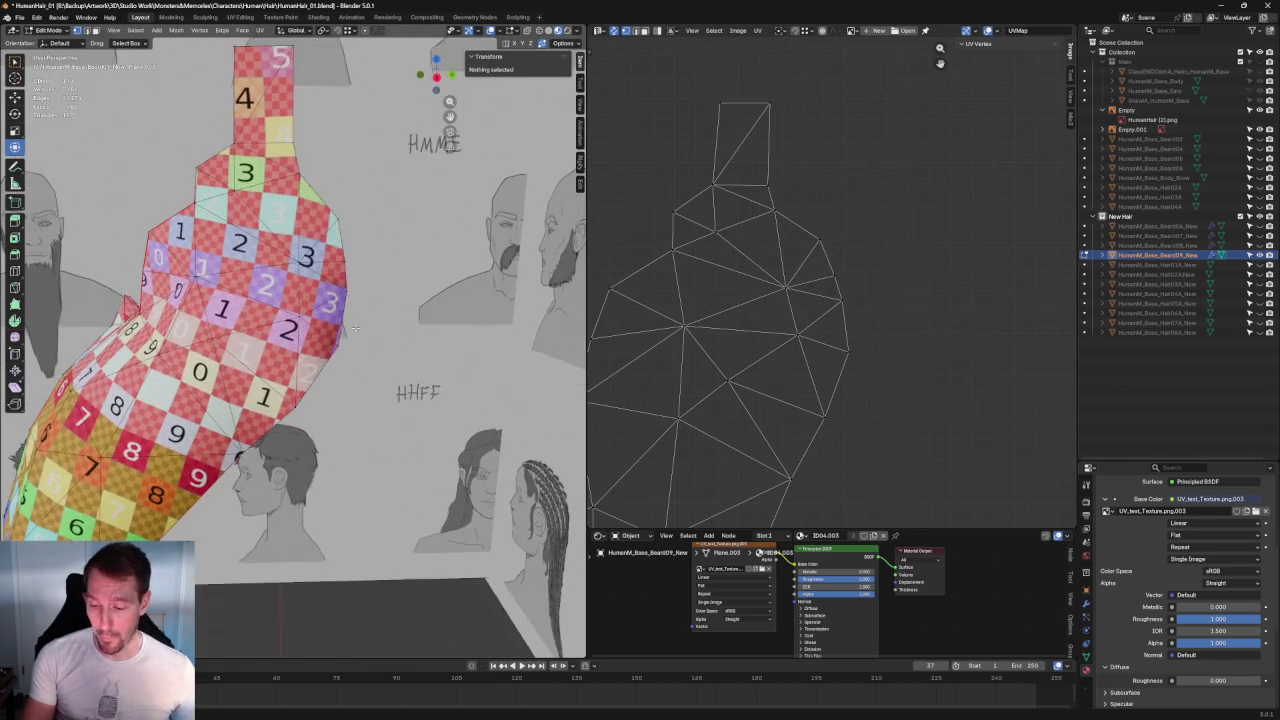
# Step: Straighten a row of UV edges horizontally and re-unwrap around one vertex
pyautogui.moveTo(977, 308); pyautogui.dragTo(690, 366)
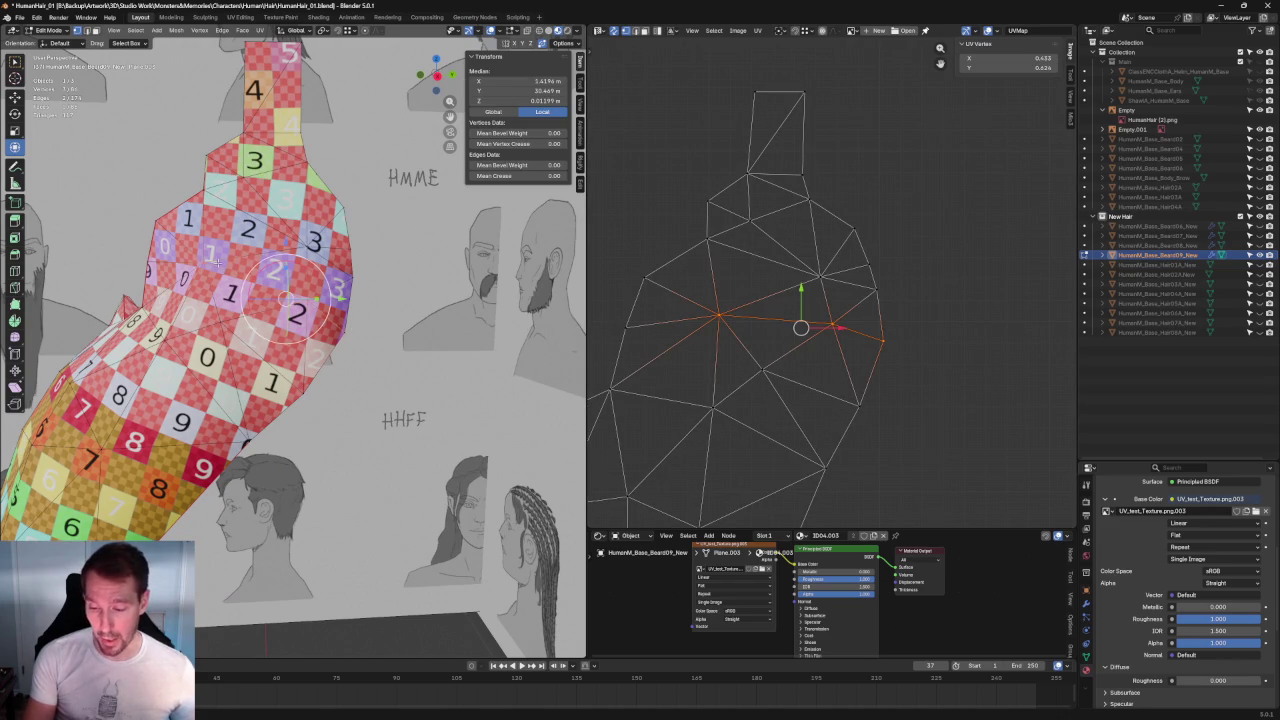
pyautogui.moveTo(217, 262); pyautogui.dragTo(218, 291, button='middle')
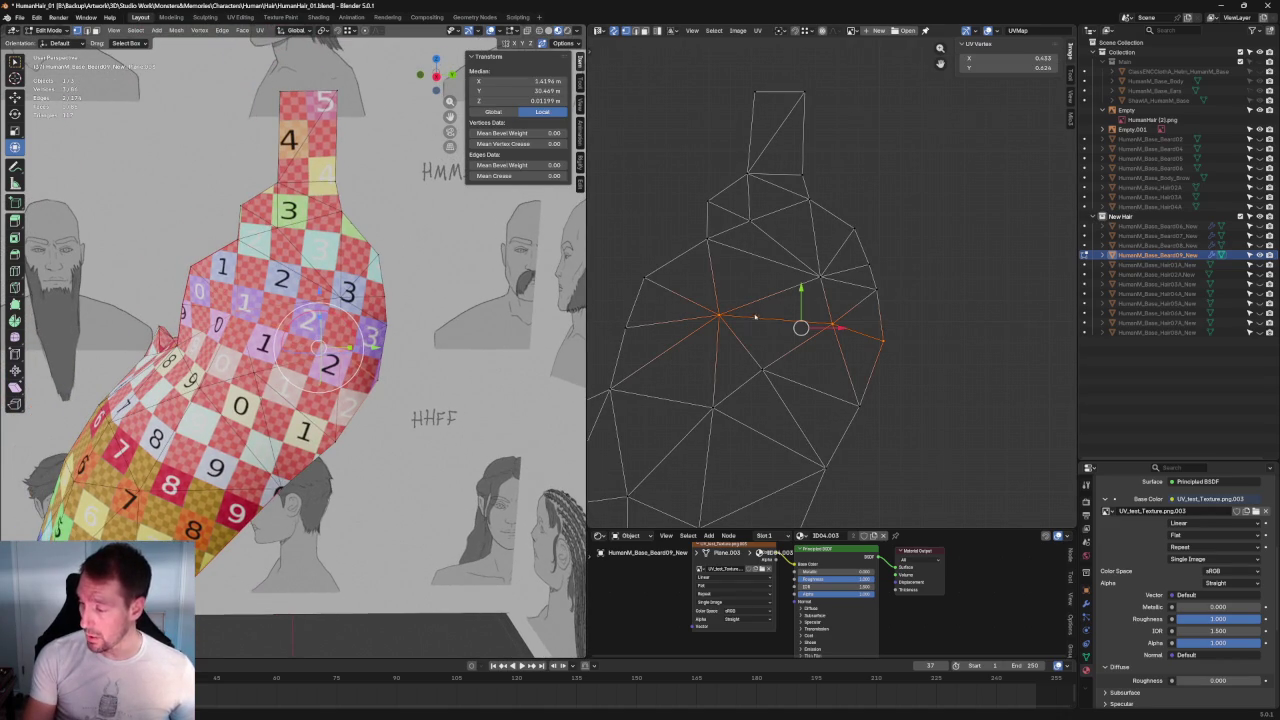
pyautogui.moveTo(752, 302); pyautogui.dragTo(608, 368)
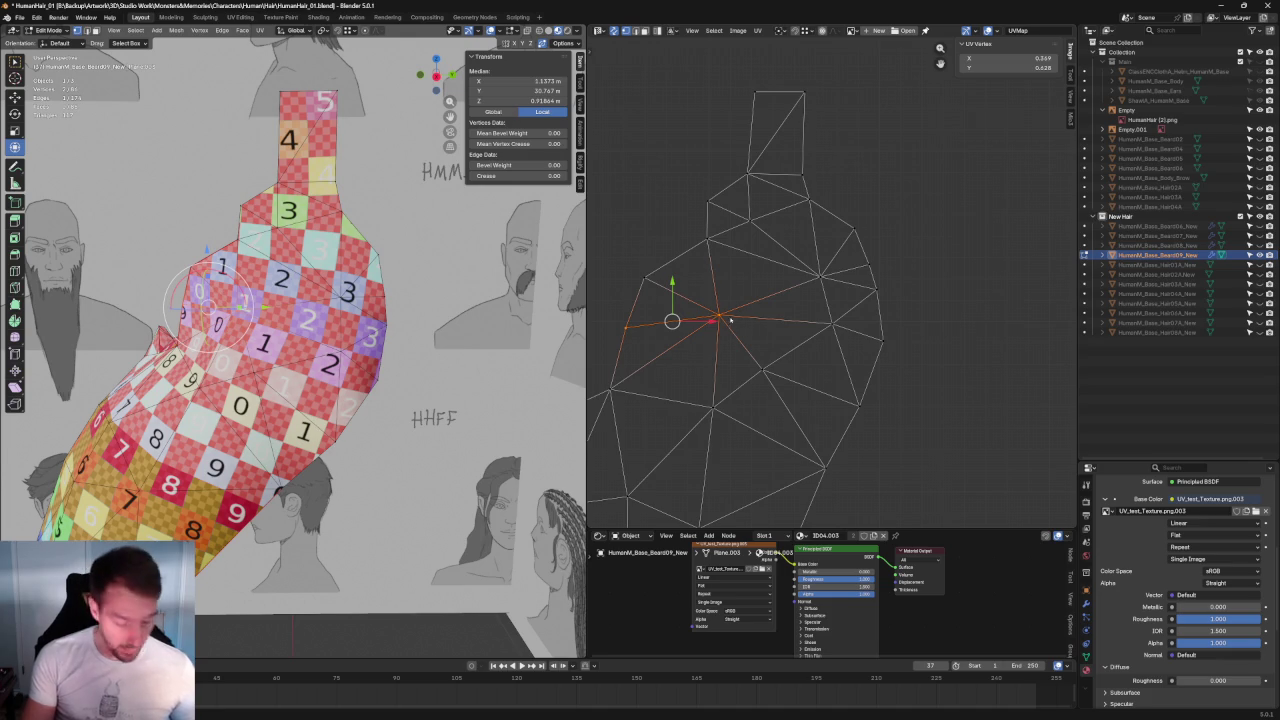
pyautogui.hotkey('shift', 'w')
pyautogui.click(717, 287)
pyautogui.click(646, 274)
pyautogui.press('u')
pyautogui.click(640, 268)
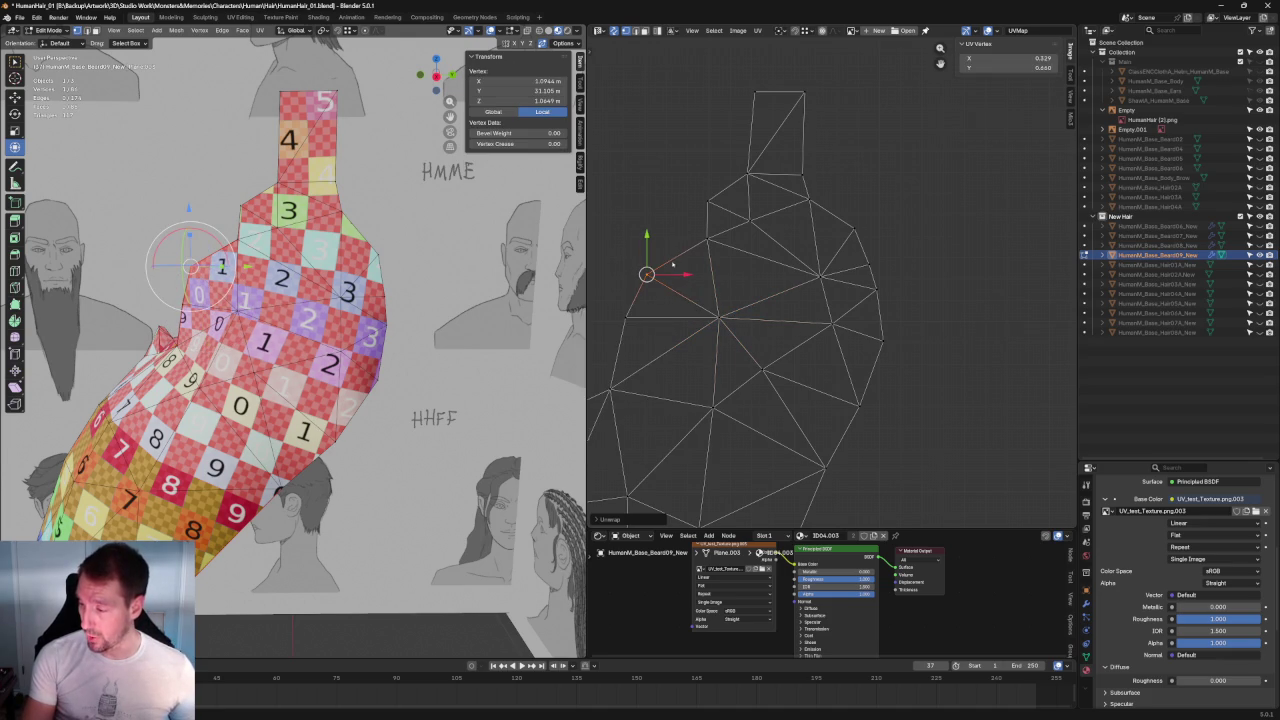
# Step: Rotate the island's right-side vertices and shift them slightly right
pyautogui.moveTo(687, 258); pyautogui.dragTo(697, 254)
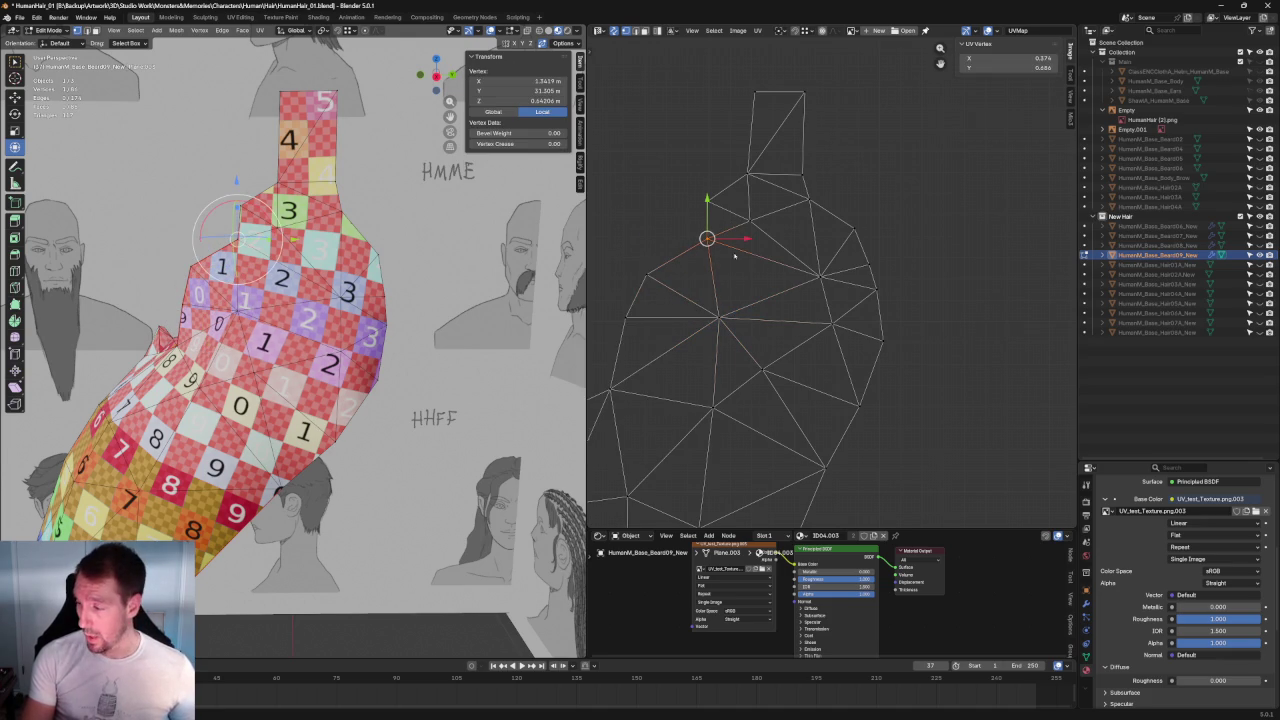
pyautogui.moveTo(986, 241); pyautogui.dragTo(865, 343)
pyautogui.moveTo(973, 219); pyautogui.dragTo(800, 366)
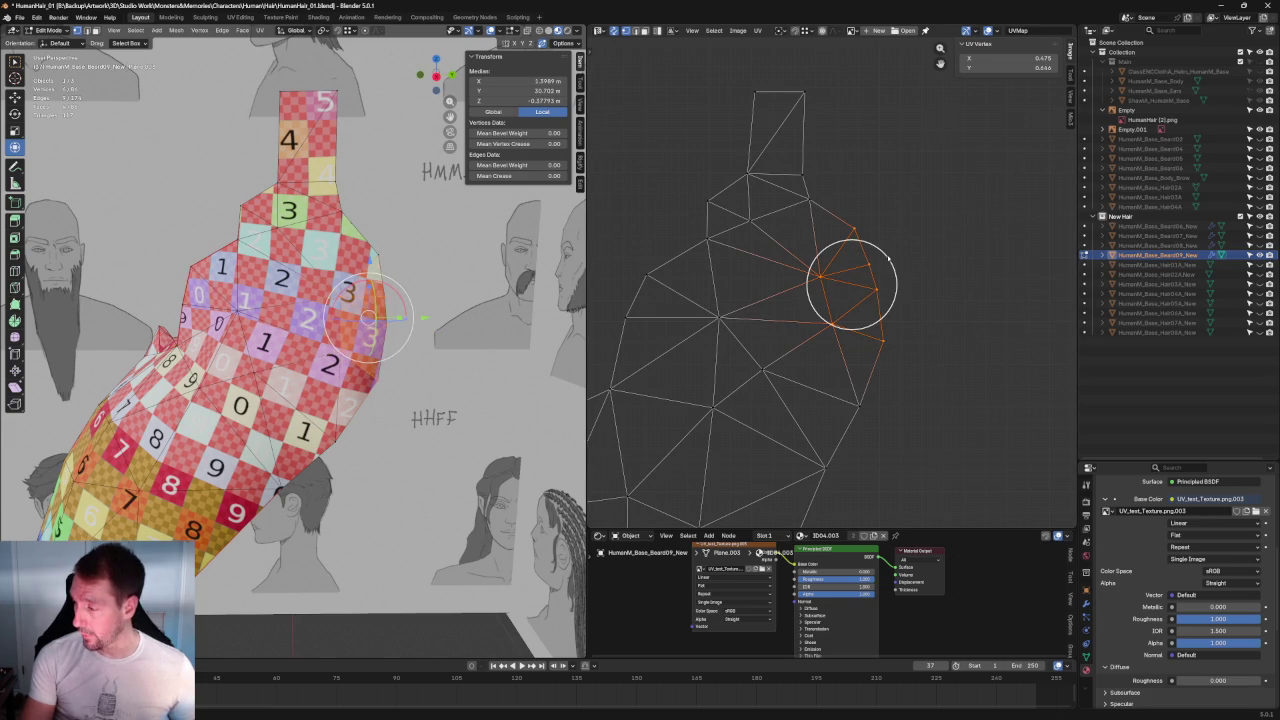
pyautogui.press('r')
pyautogui.click(885, 273)
pyautogui.press('c')
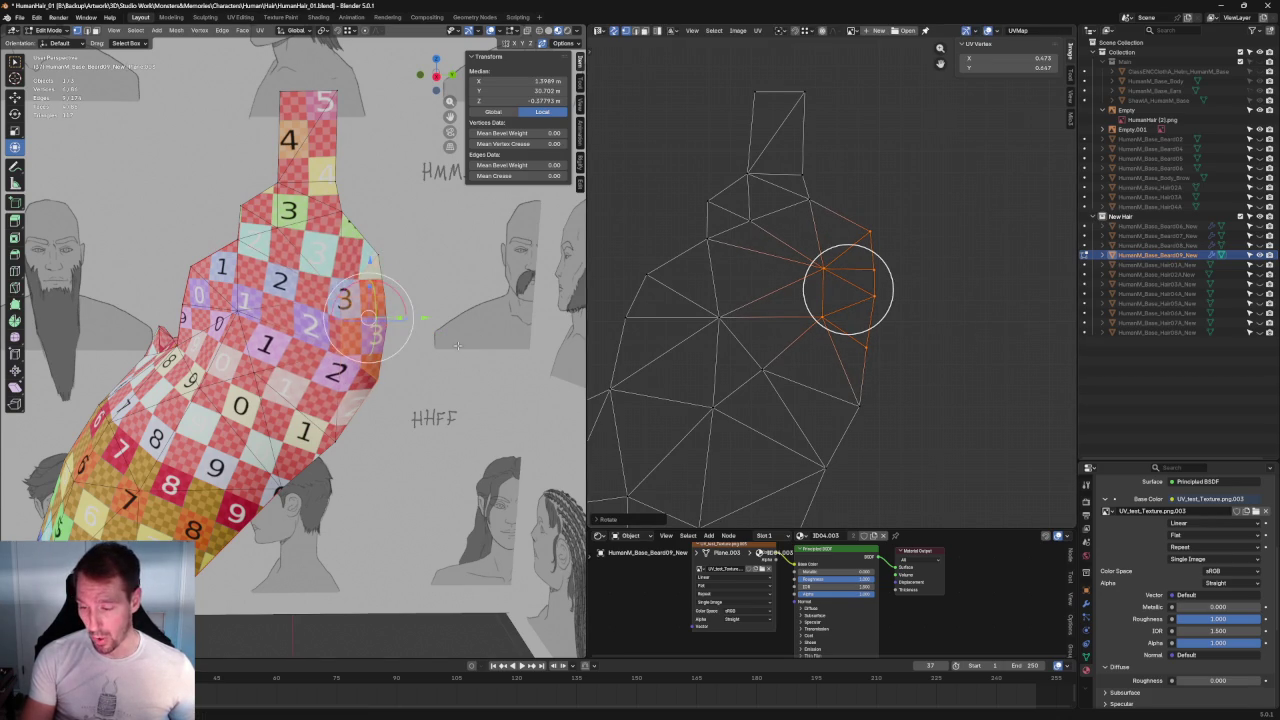
pyautogui.moveTo(357, 294); pyautogui.dragTo(447, 236, button='middle')
pyautogui.moveTo(363, 335); pyautogui.dragTo(373, 158, button='middle')
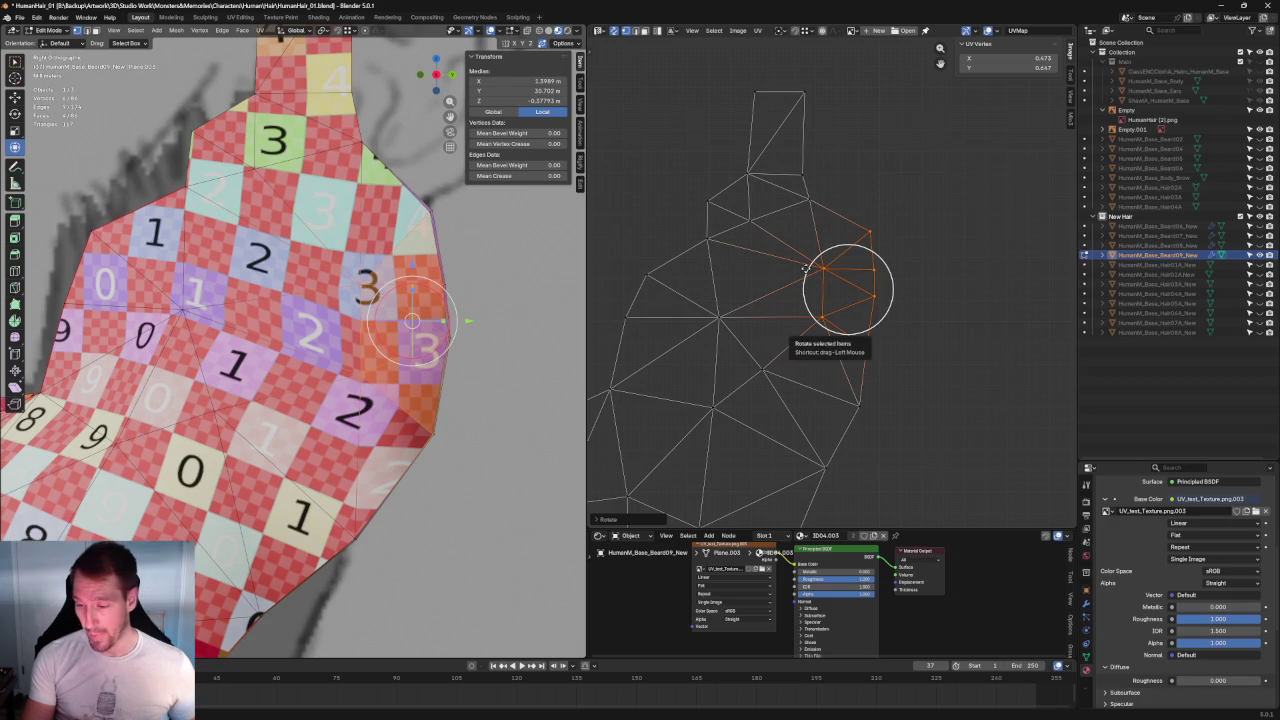
pyautogui.moveTo(890, 291); pyautogui.dragTo(903, 297)
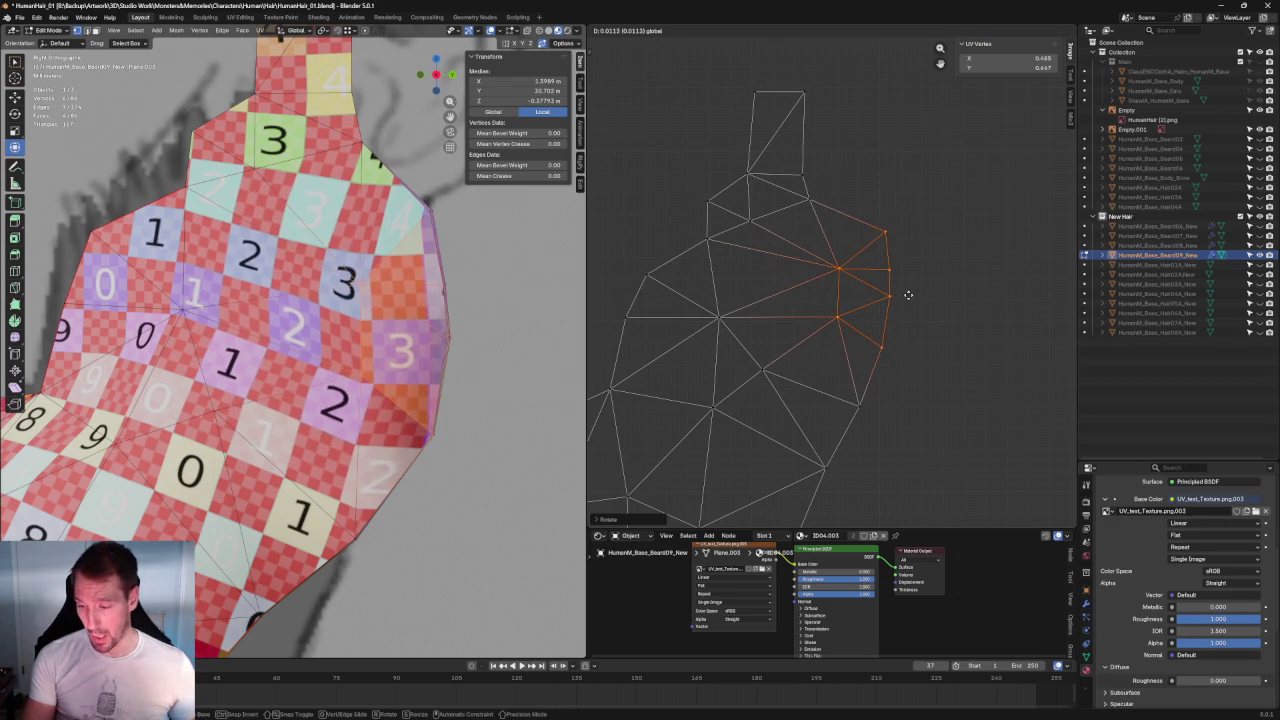
# Step: Re-unwrap several small groups of UV vertices on the island
pyautogui.click(951, 191)
pyautogui.moveTo(940, 190); pyautogui.dragTo(774, 272)
pyautogui.press('u')
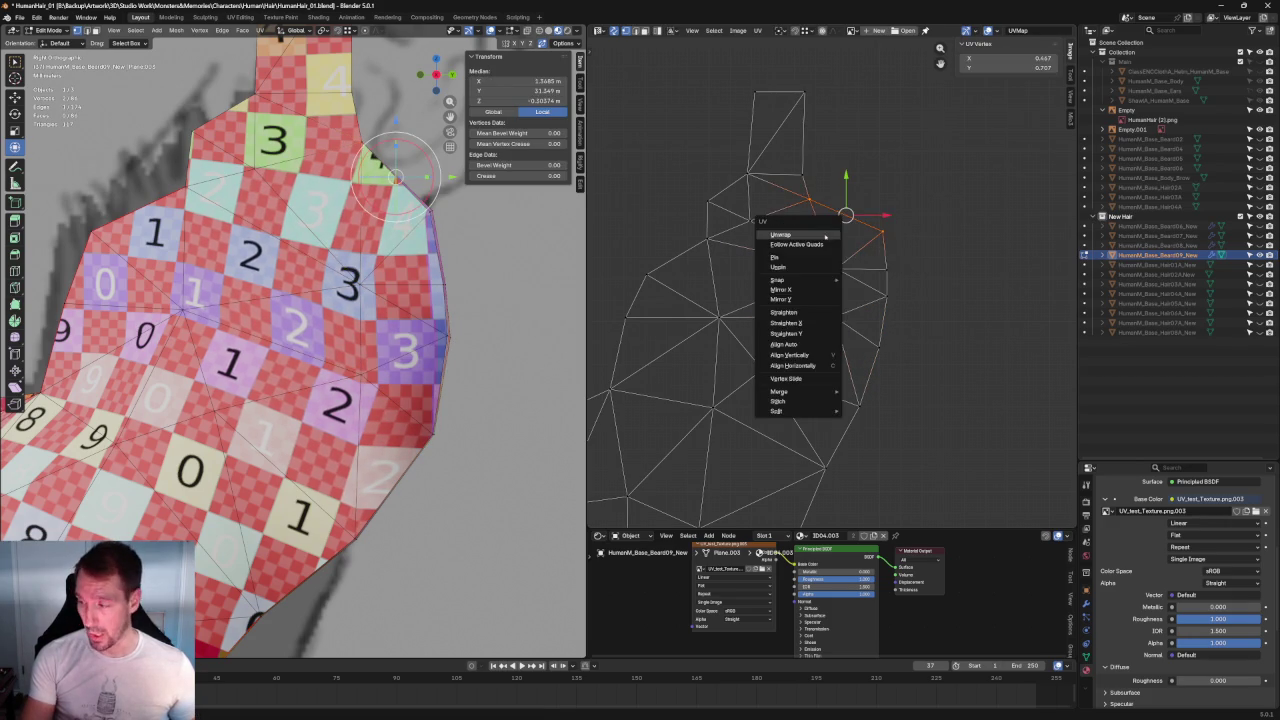
pyautogui.click(803, 237)
pyautogui.moveTo(914, 309); pyautogui.dragTo(816, 365)
pyautogui.press('u')
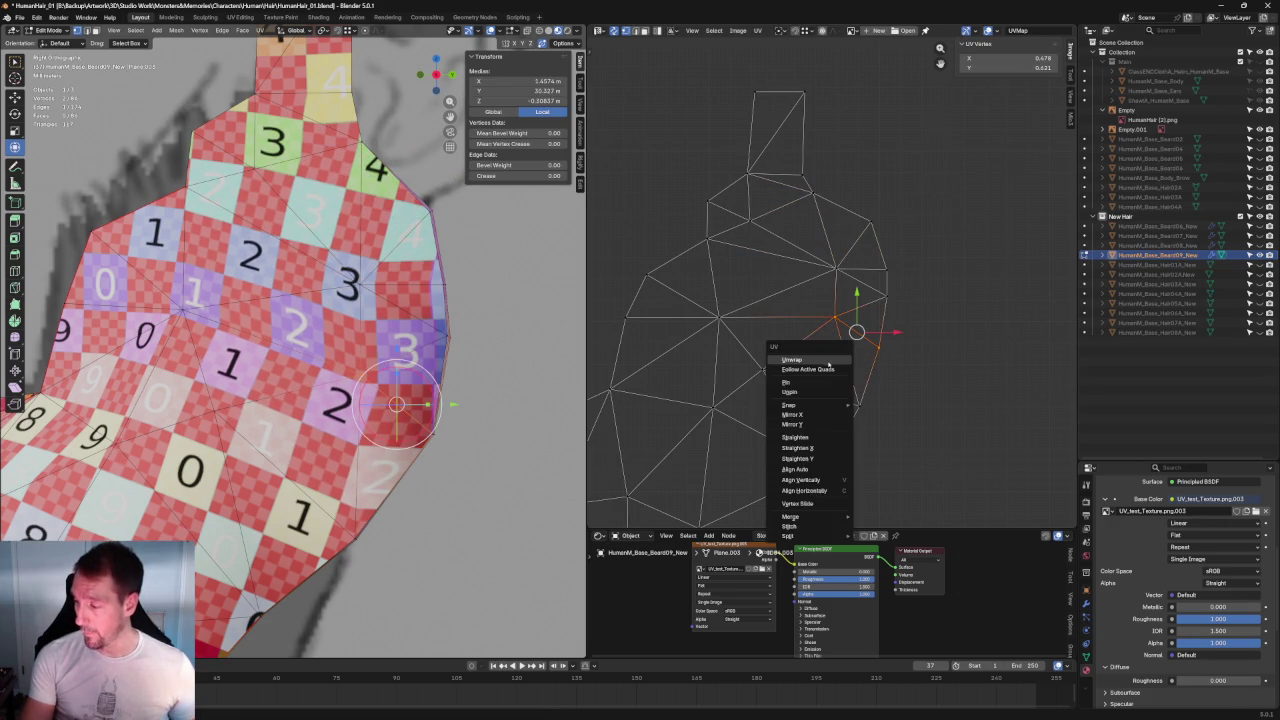
pyautogui.moveTo(825, 355); pyautogui.dragTo(823, 313, button='middle')
pyautogui.moveTo(880, 300); pyautogui.dragTo(745, 380)
pyautogui.press('u')
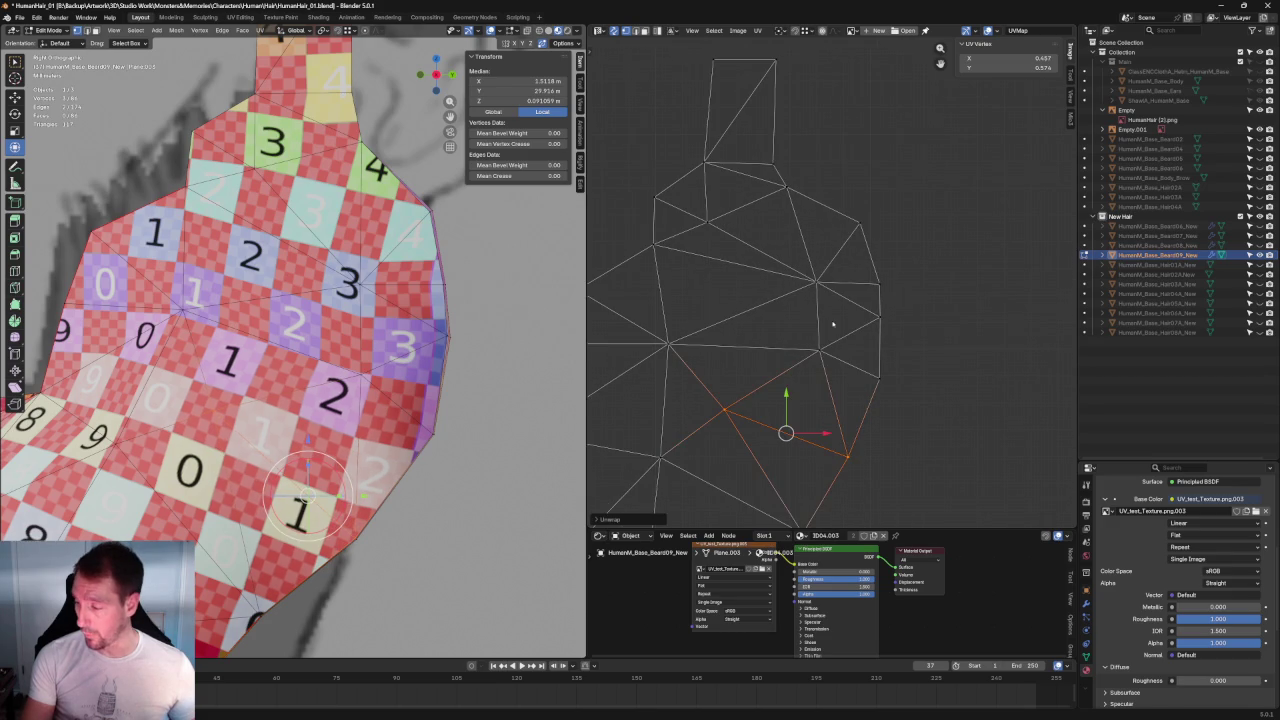
pyautogui.click(818, 345)
pyautogui.press('u')
pyautogui.click(812, 345)
# Step: Select three stretched UV vertices and nudge them into a new position
pyautogui.moveTo(789, 240); pyautogui.dragTo(834, 286)
pyautogui.press('u')
pyautogui.moveTo(943, 263); pyautogui.dragTo(800, 326)
pyautogui.press('u')
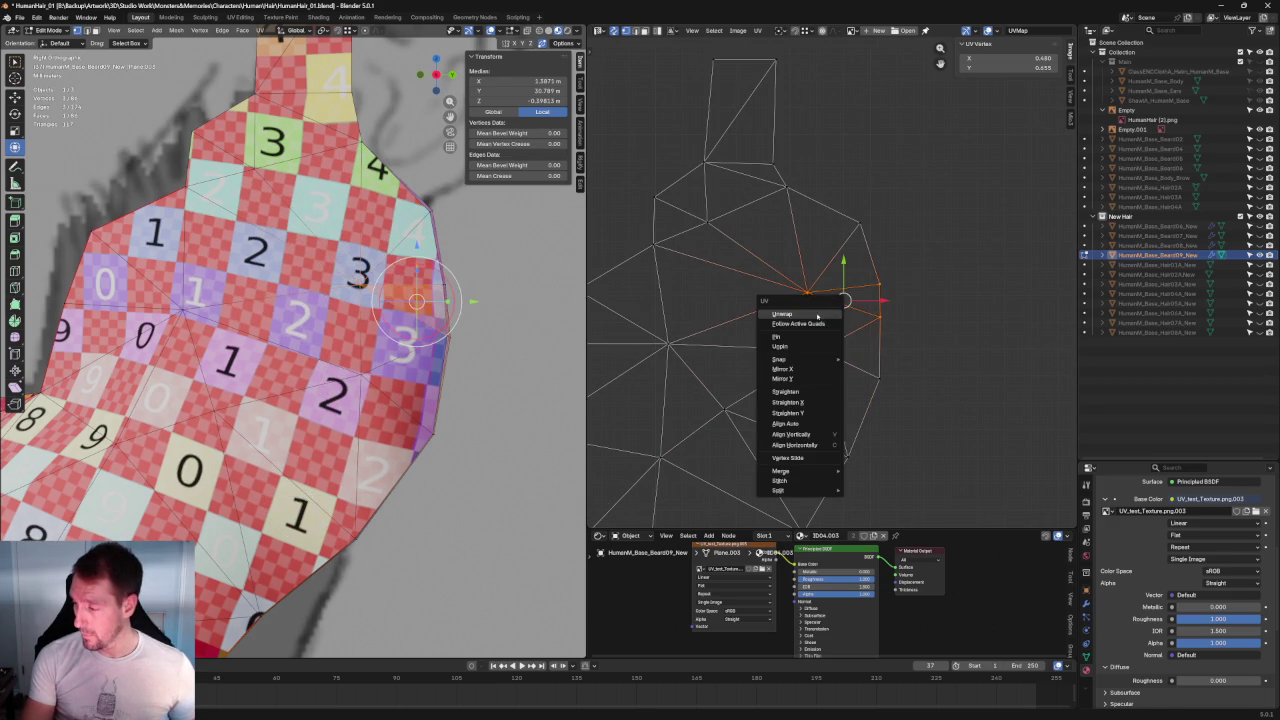
pyautogui.click(912, 275)
pyautogui.moveTo(949, 251); pyautogui.dragTo(780, 334)
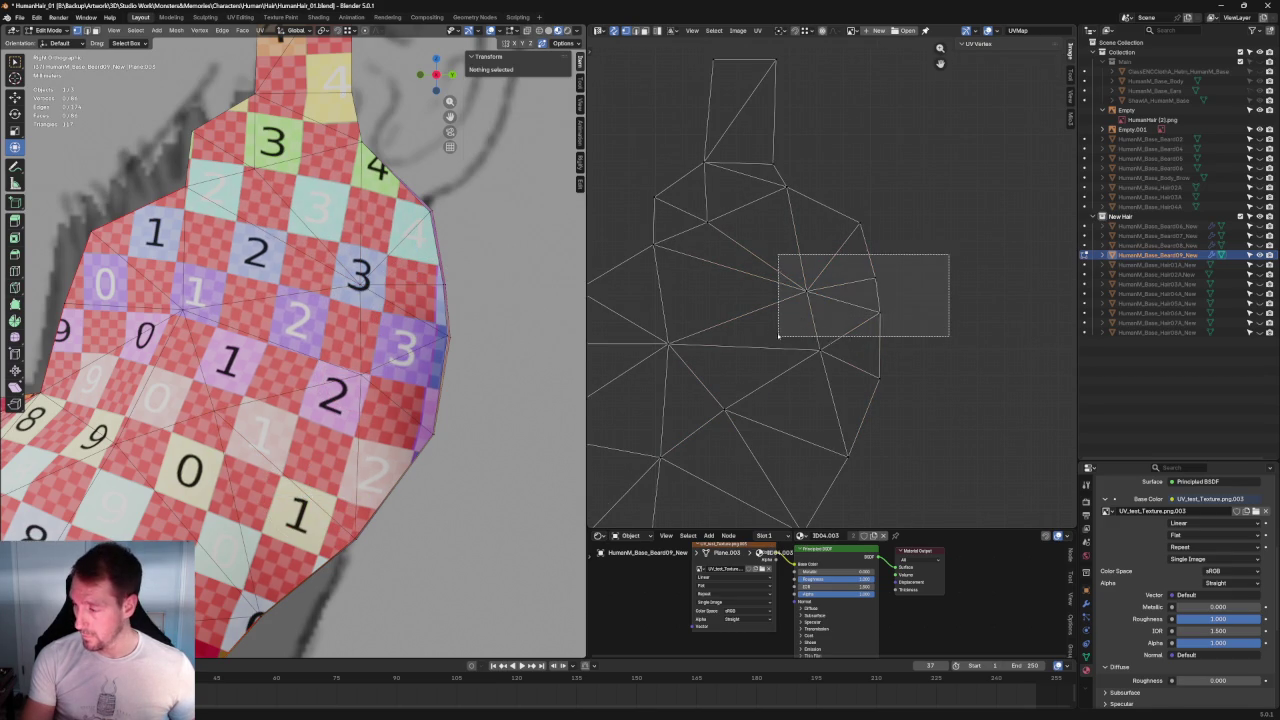
pyautogui.press('g')
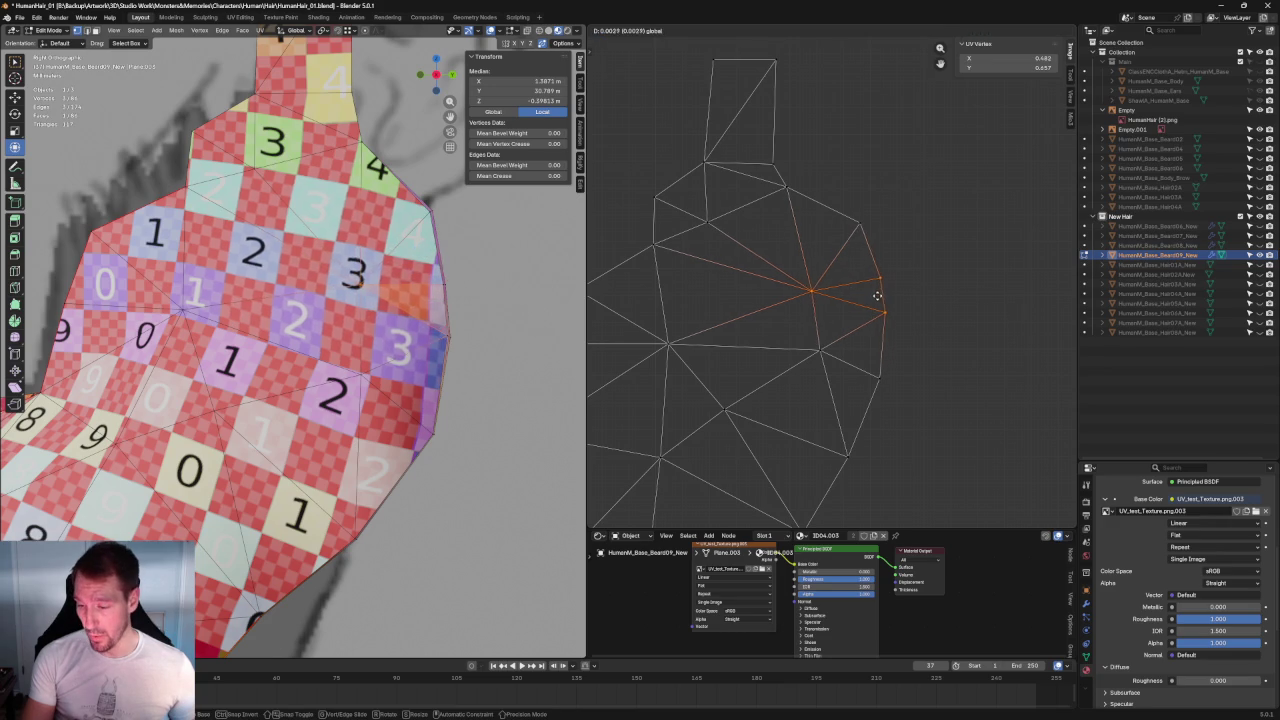
pyautogui.click(875, 296)
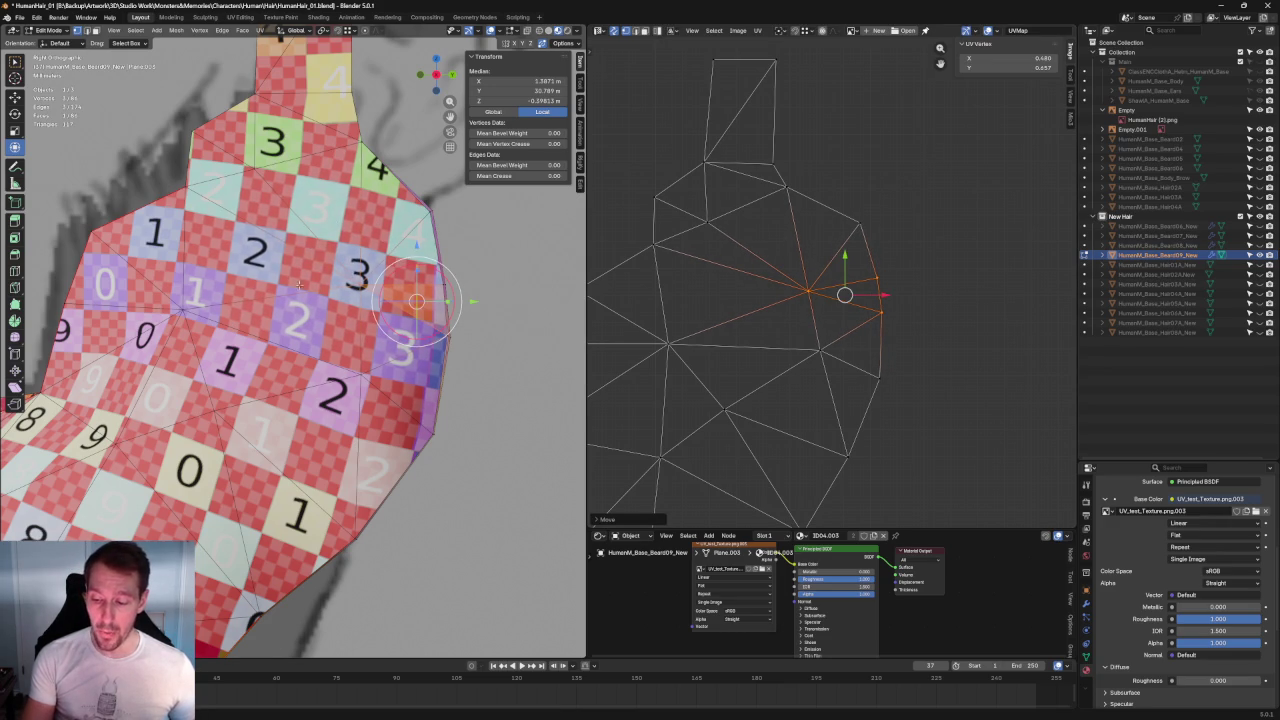
# Step: Select another vertex group and open the UV options, closing them without changes
pyautogui.click(810, 322)
pyautogui.scroll(-3, 906, 363)
pyautogui.scroll(2, 908, 346)
pyautogui.moveTo(900, 310); pyautogui.dragTo(806, 358)
pyautogui.rightClick(806, 345)
pyautogui.click(639, 378)
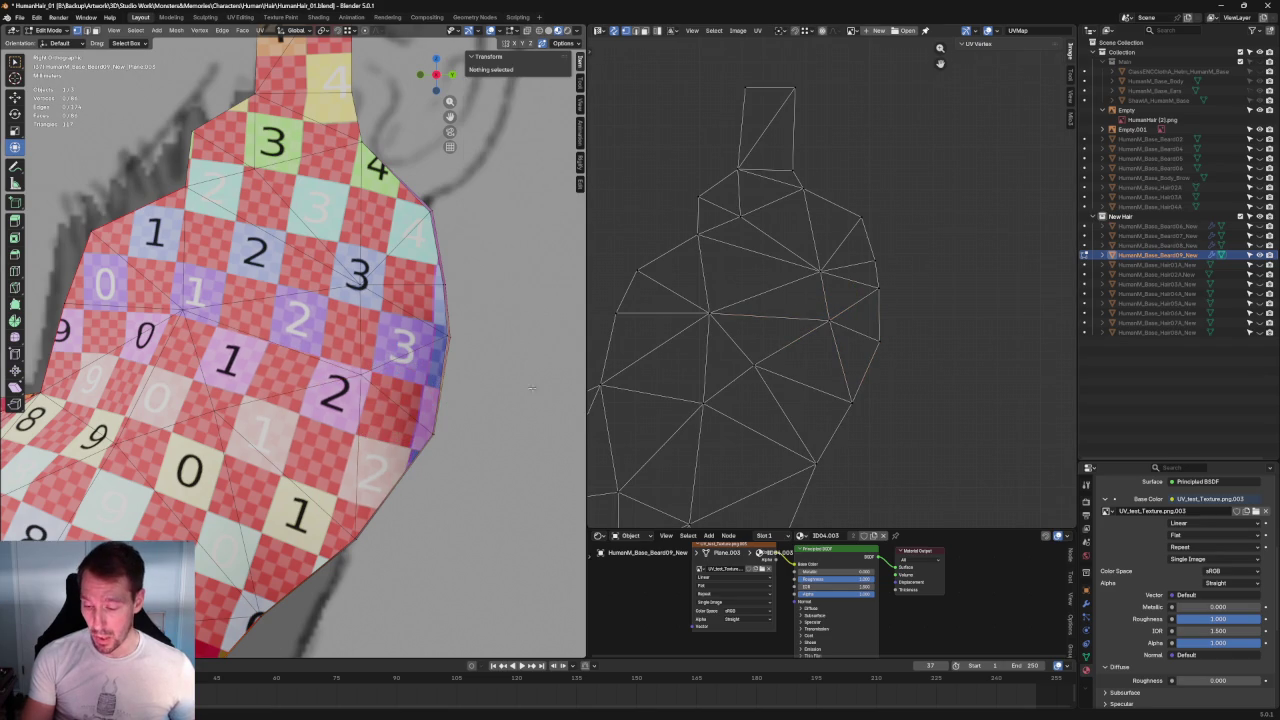
pyautogui.scroll(2, 800, 300)
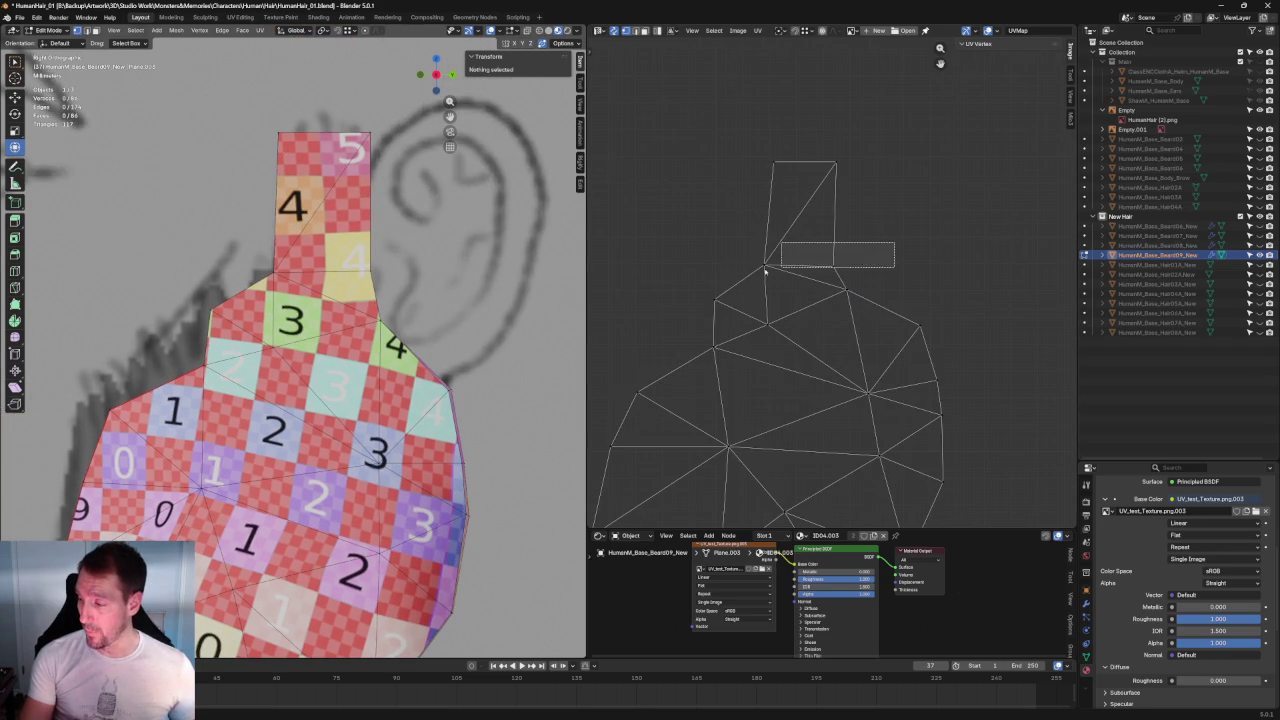
# Step: Select an edge on the beard's neck part and re-unwrap it
pyautogui.click(798, 262)
pyautogui.rightClick(770, 267)
pyautogui.click(770, 267)
pyautogui.click(802, 160)
pyautogui.rightClick(760, 170)
pyautogui.press('Escape')
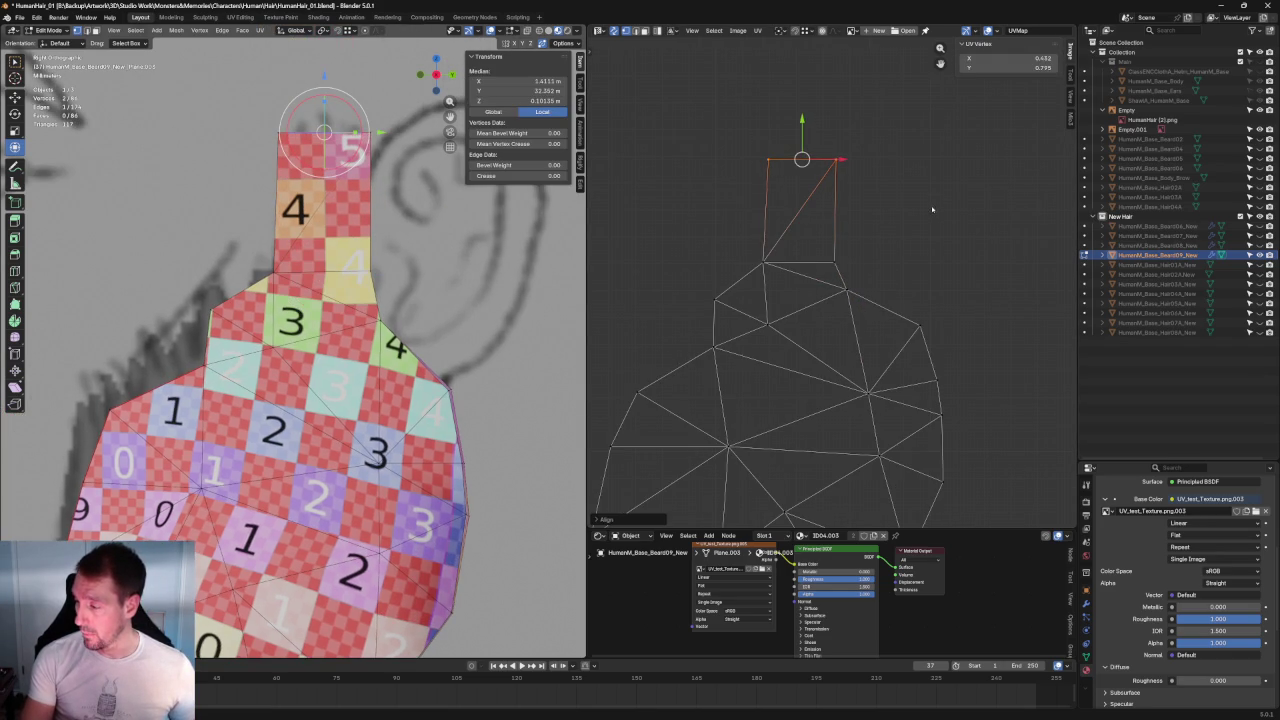
# Step: Align the neck strip's left edge so it runs vertical
pyautogui.moveTo(738, 118); pyautogui.dragTo(800, 292)
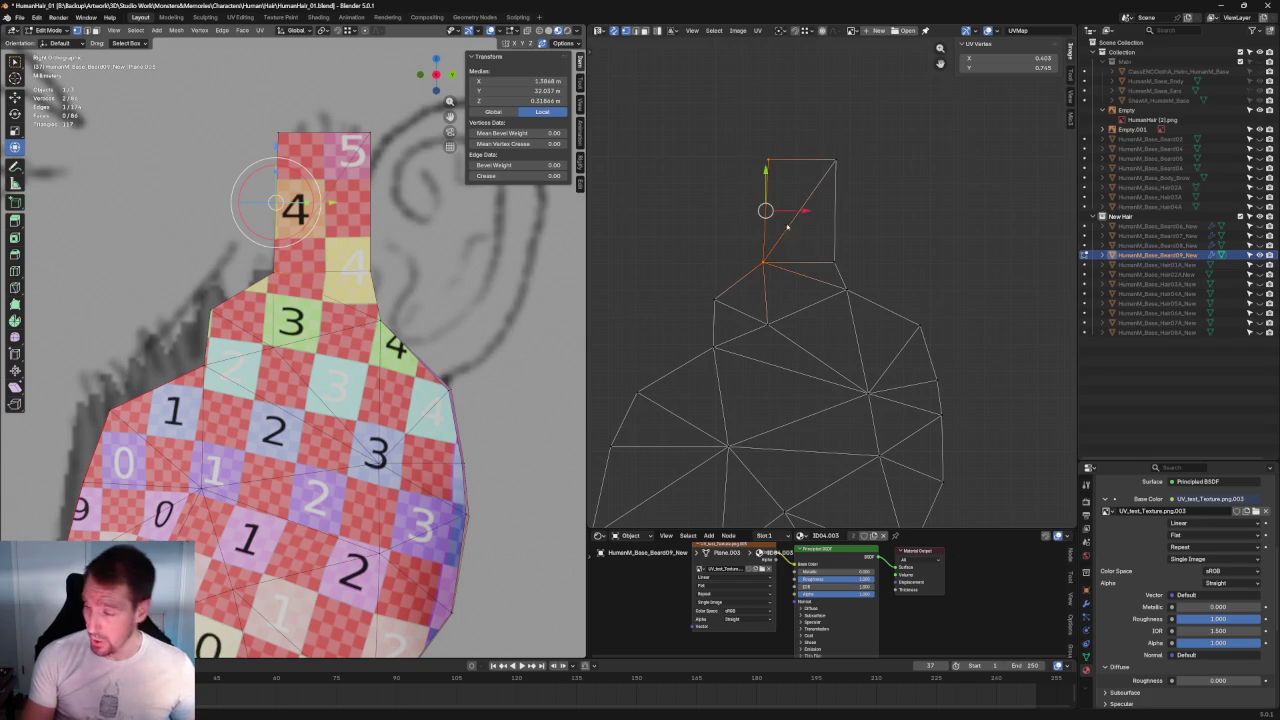
pyautogui.hotkey('shift', 'w')
pyautogui.moveTo(739, 118); pyautogui.dragTo(818, 372)
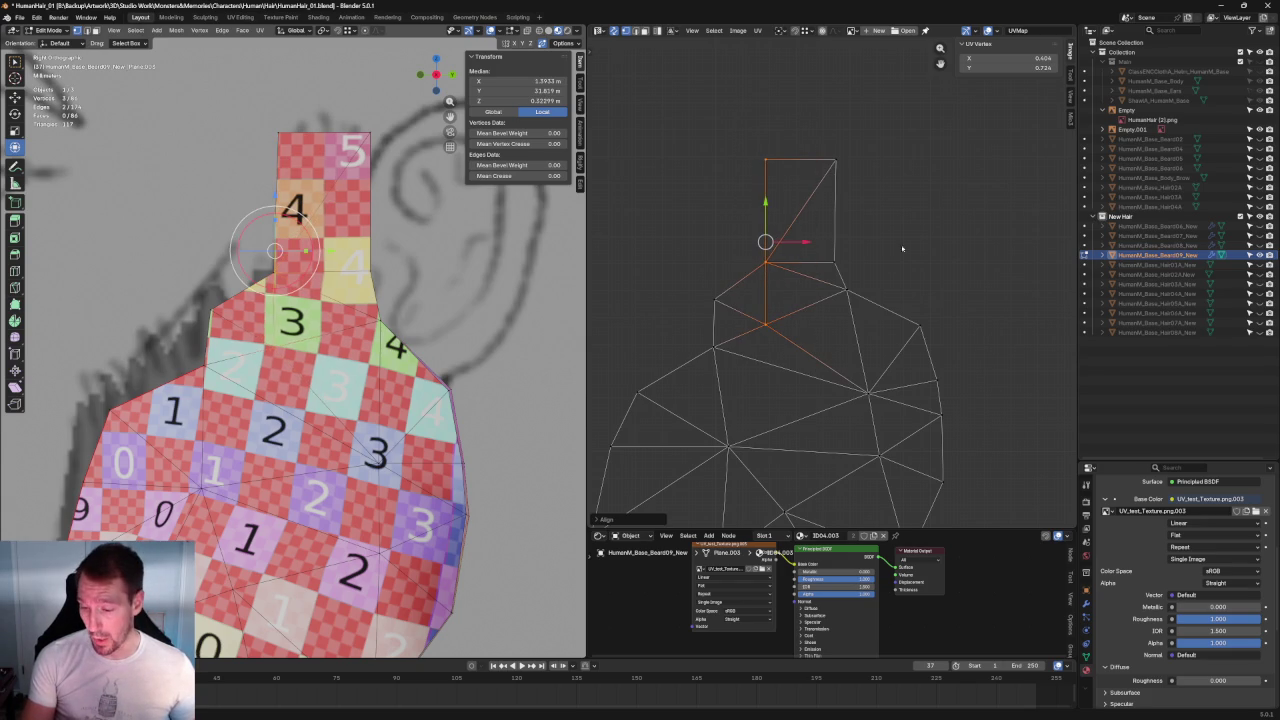
pyautogui.moveTo(895, 127); pyautogui.dragTo(806, 281)
pyautogui.hotkey('alt', 'a')
pyautogui.scroll(-7, 781, 343)
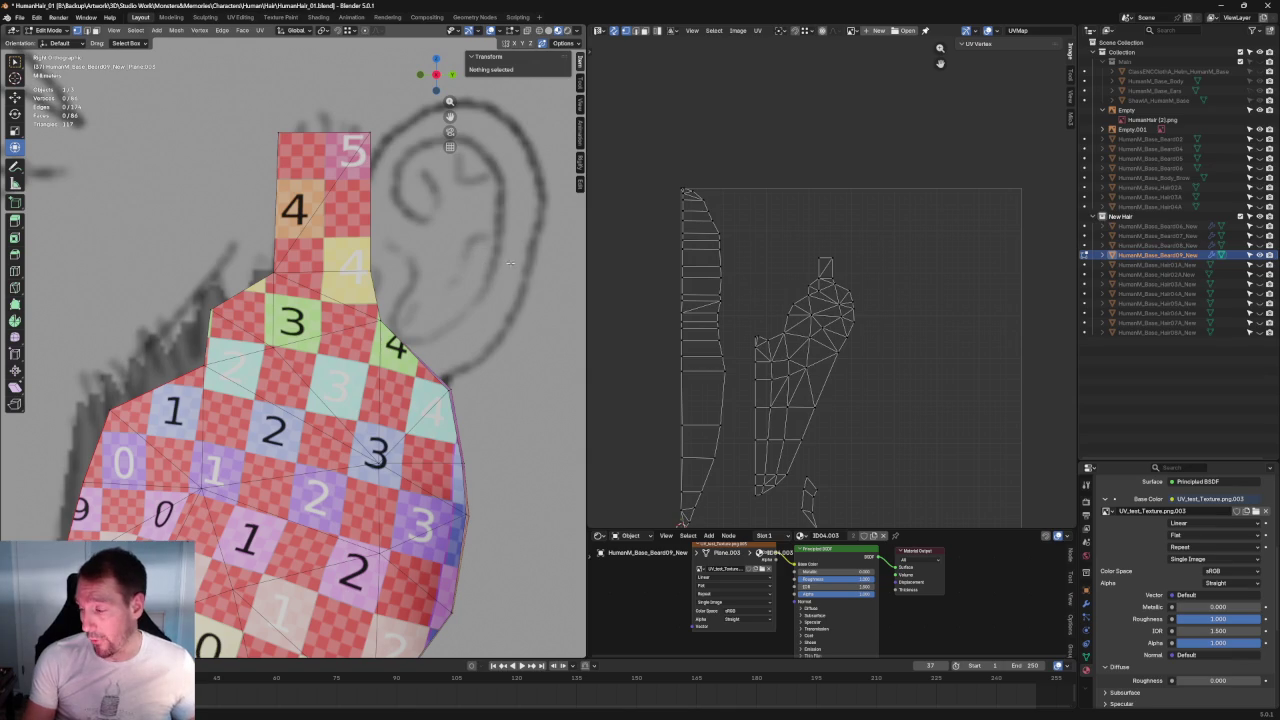
# Step: Select the whole upper UV island and move it down and to the left
pyautogui.moveTo(908, 210); pyautogui.dragTo(738, 416)
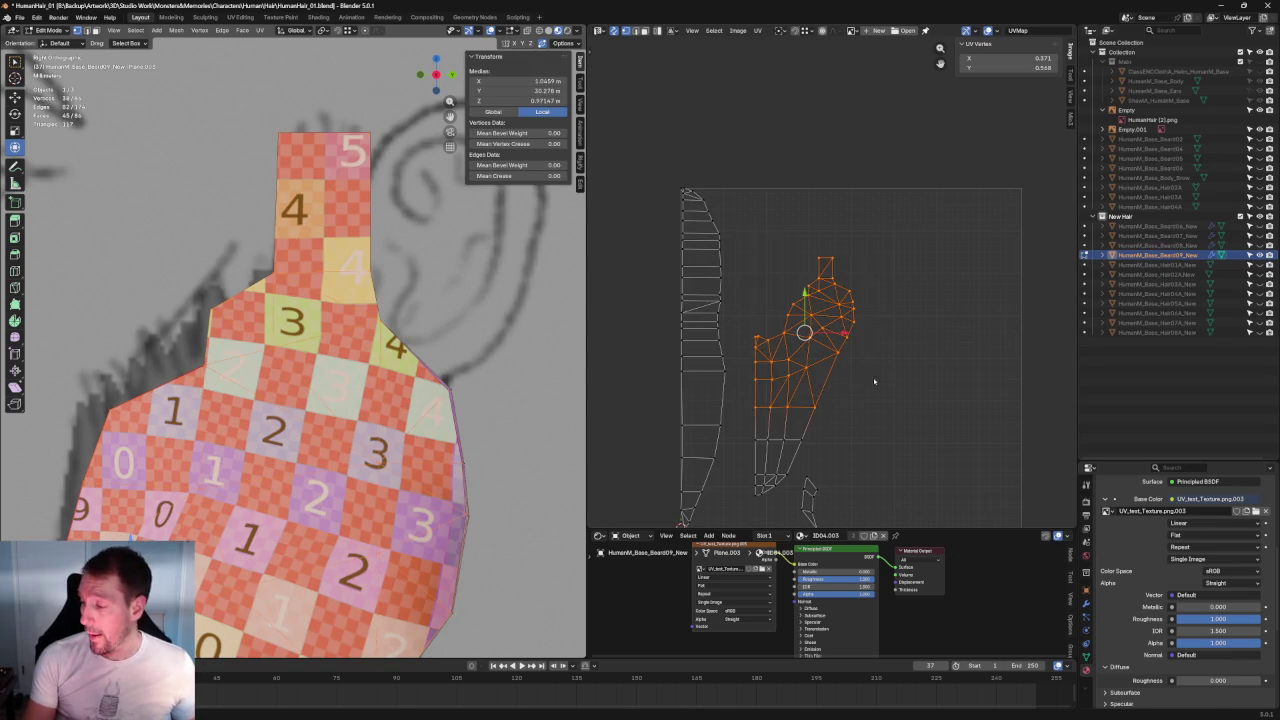
pyautogui.press('KP_Decimal')
pyautogui.moveTo(852, 283)
pyautogui.mouseDown()
pyautogui.moveTo(766, 308)
pyautogui.moveTo(825, 381)
pyautogui.moveTo(813, 371)
pyautogui.mouseUp()
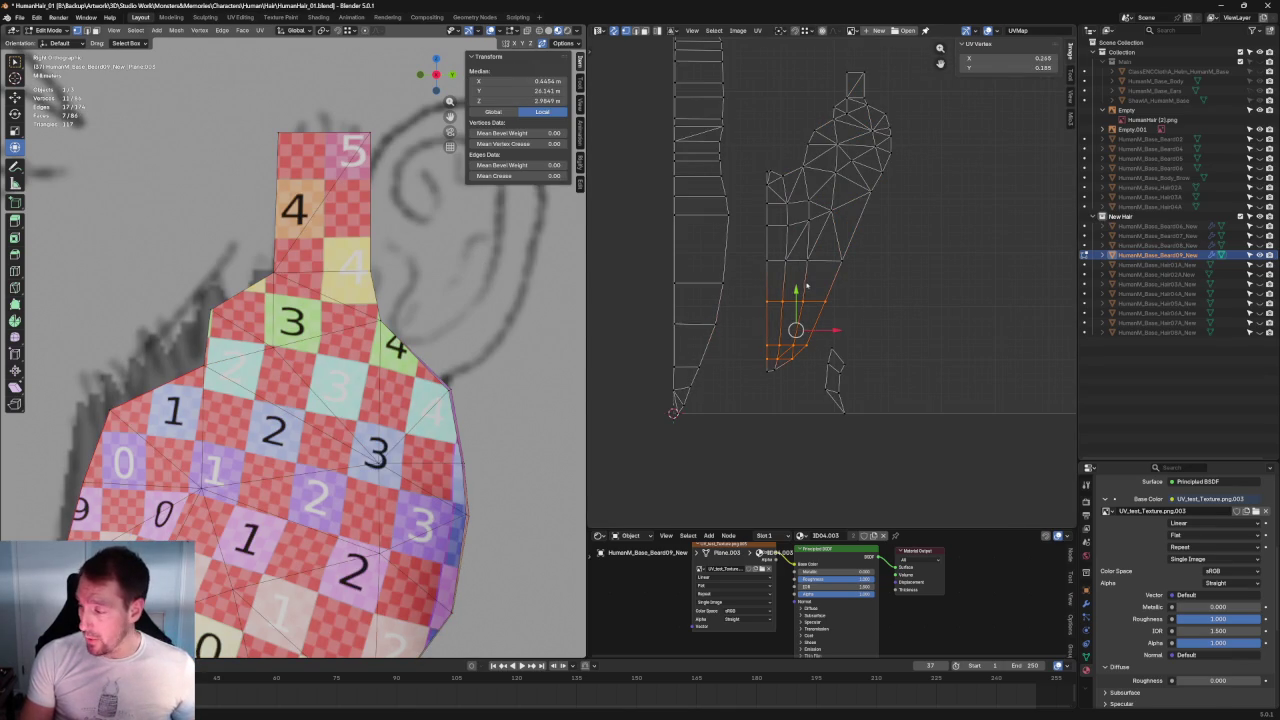
pyautogui.keyDown('shift'); pyautogui.moveTo(918, 62); pyautogui.dragTo(762, 300); pyautogui.keyUp('shift')
pyautogui.hotkey('alt', 'a')
pyautogui.press('a')
pyautogui.press('g')
pyautogui.click(791, 260)
# Step: Check the checker pattern, undo the island move, then place the island in a new spot
pyautogui.moveTo(150, 485)
pyautogui.mouseDown(button='middle')
pyautogui.moveTo(168, 298)
pyautogui.moveTo(314, 294)
pyautogui.mouseUp(button='middle')
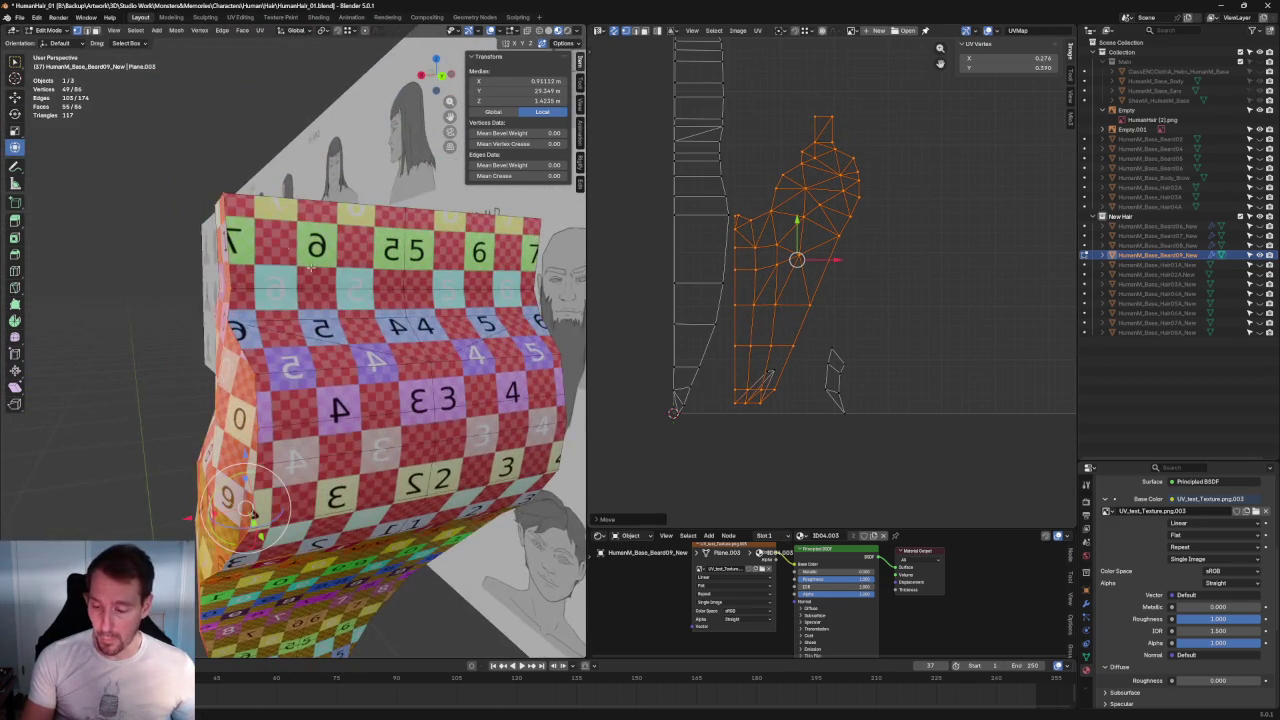
pyautogui.moveTo(300, 337); pyautogui.dragTo(382, 341, button='middle')
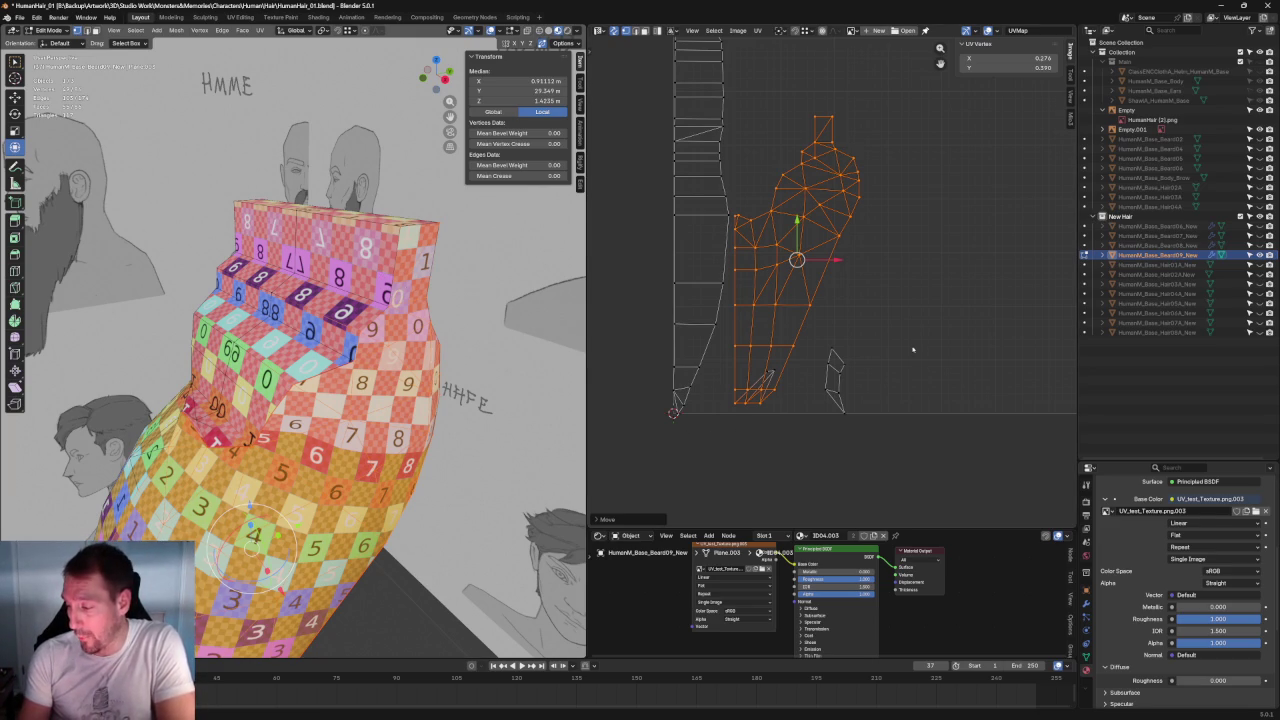
pyautogui.scroll(2, 795, 372)
pyautogui.hotkey('ctrl', 'z')
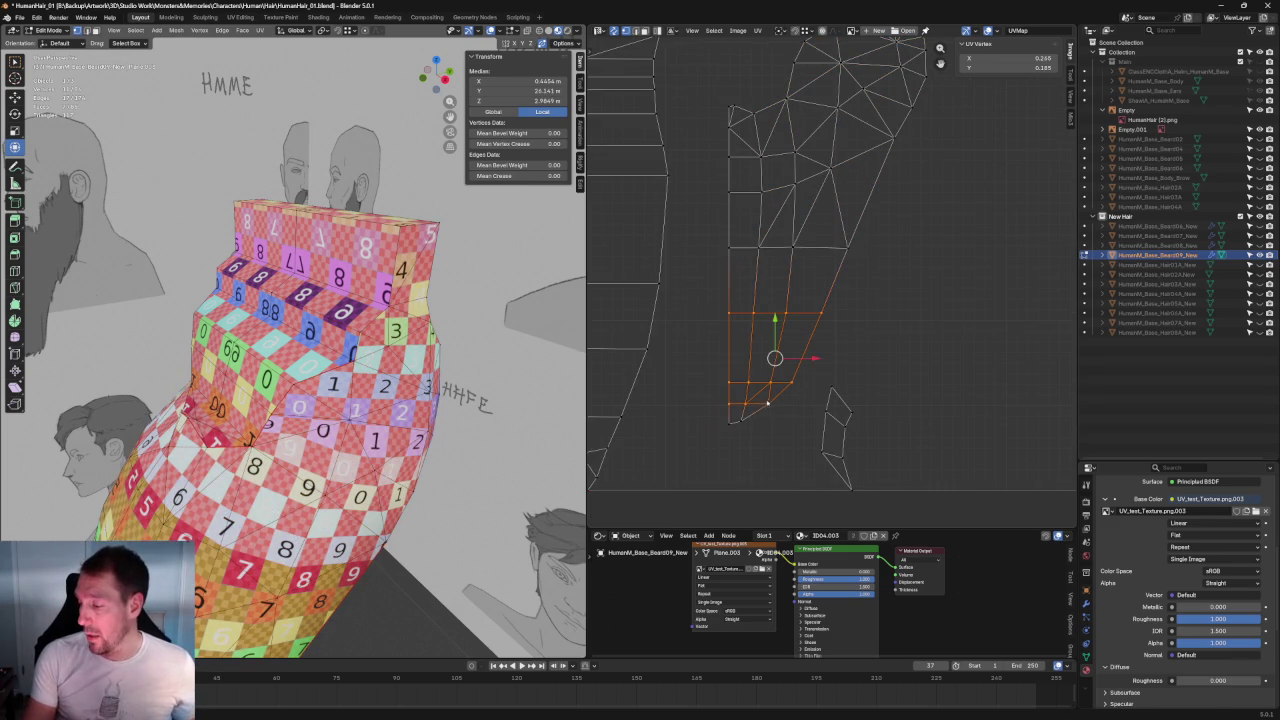
pyautogui.press('Home')
pyautogui.hotkey('ctrl', 'l')
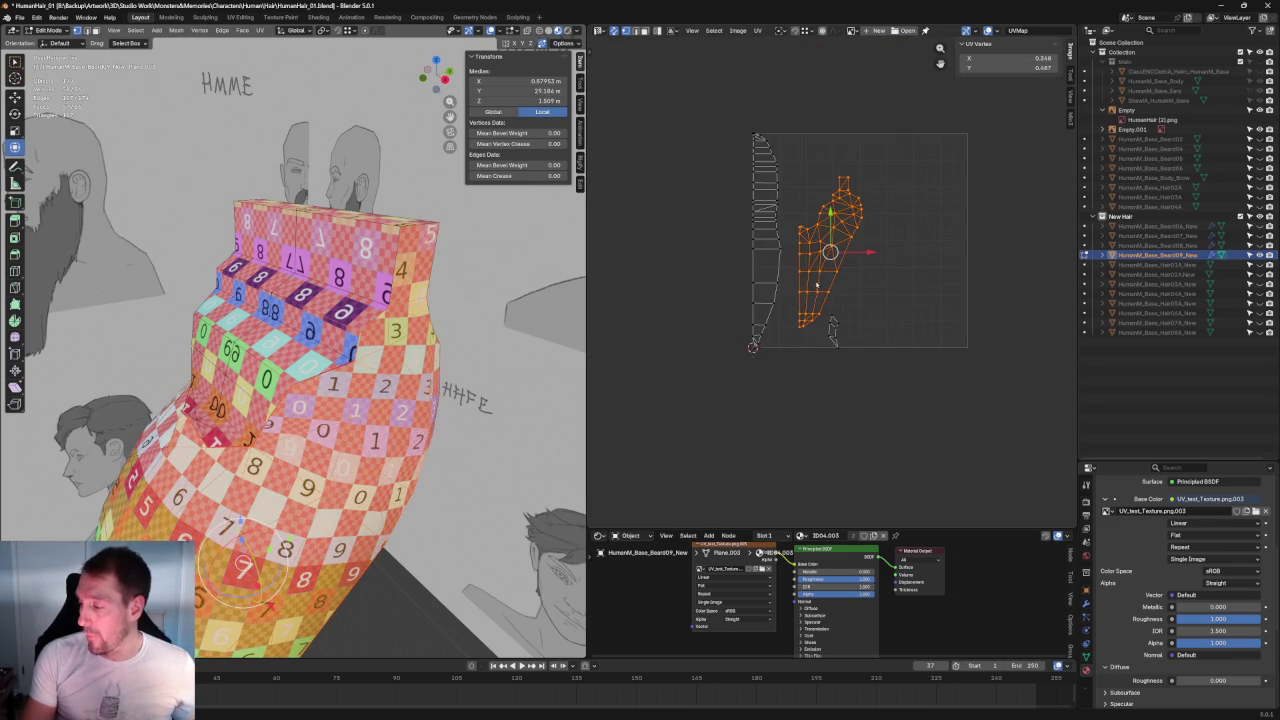
pyautogui.moveTo(830, 254); pyautogui.dragTo(848, 232)
pyautogui.scroll(3, 935, 262)
pyautogui.click(863, 296)
pyautogui.moveTo(330, 400); pyautogui.dragTo(121, 415, button='middle')
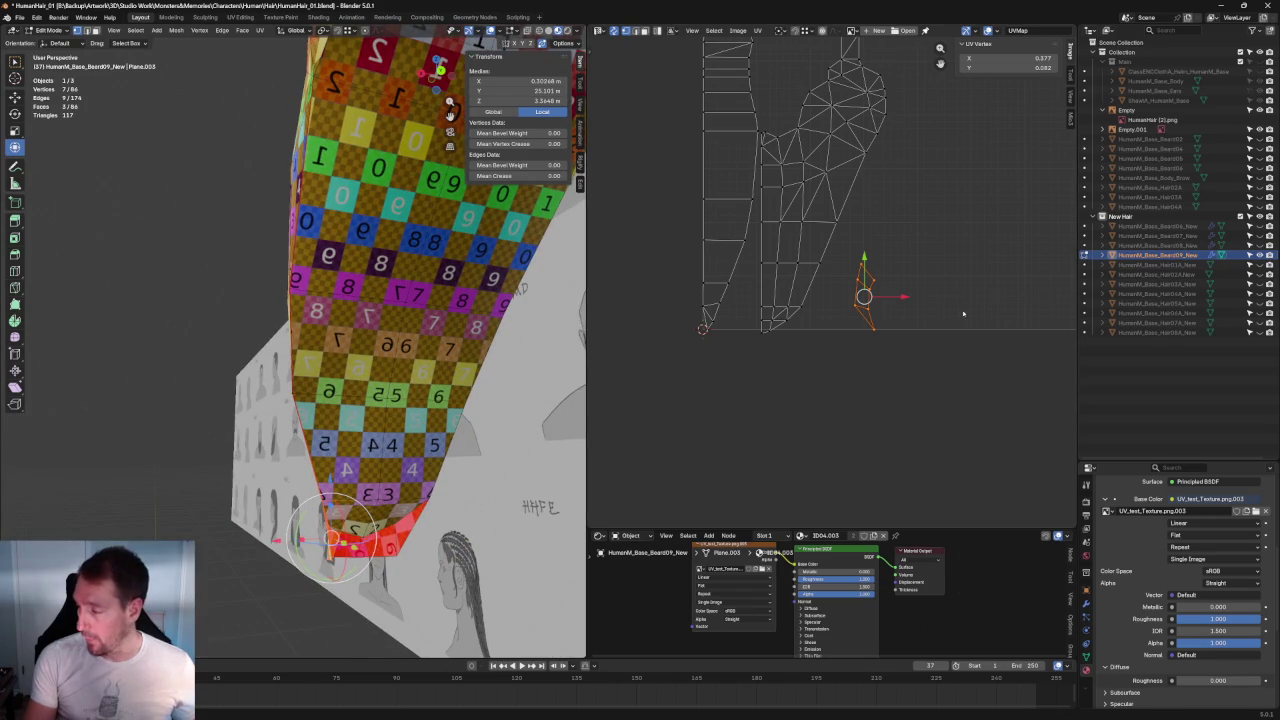
# Step: Rotate the beard-tip island about 130 degrees and move it up beside the main island
pyautogui.press('r')
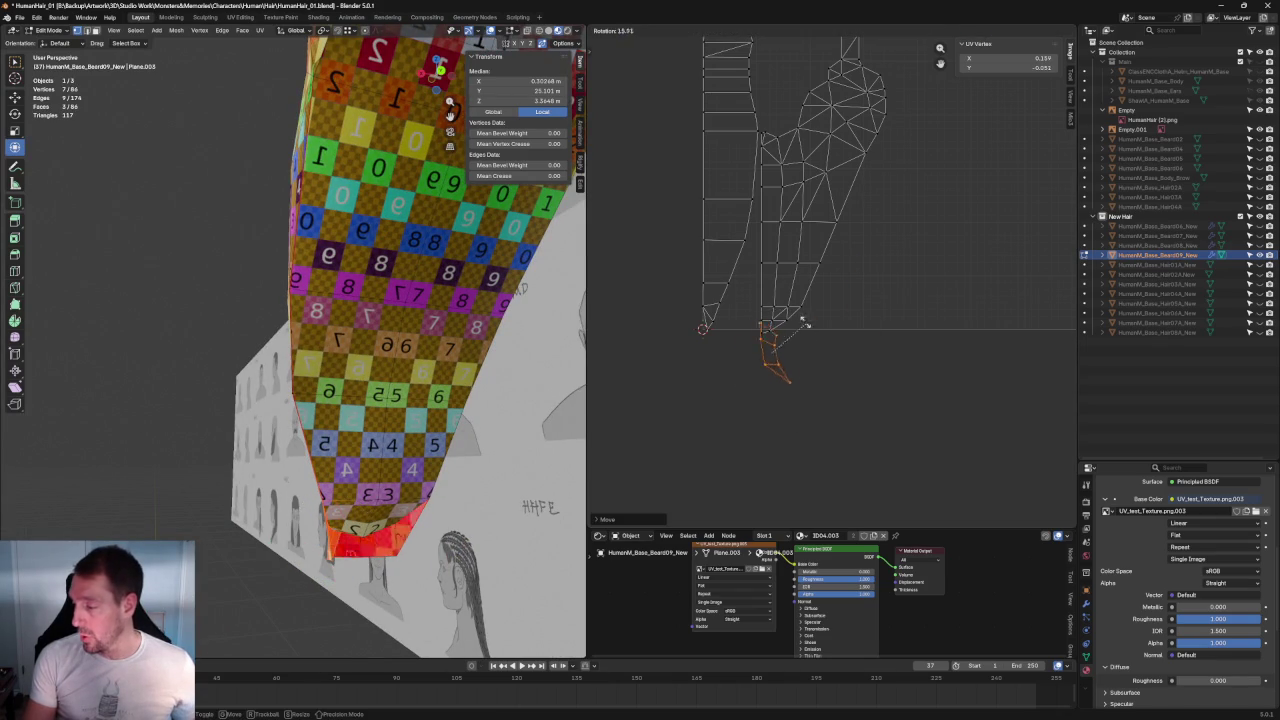
pyautogui.click(735, 328)
pyautogui.scroll(5, 766, 430)
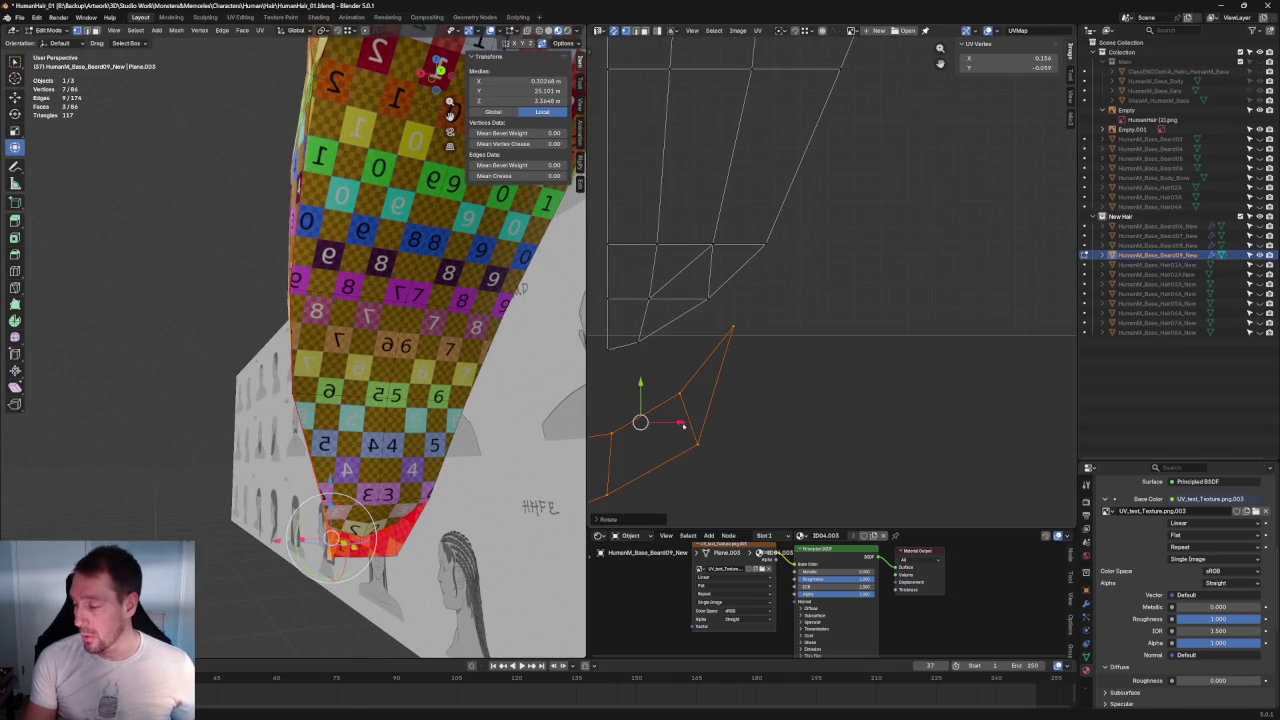
pyautogui.press('g')
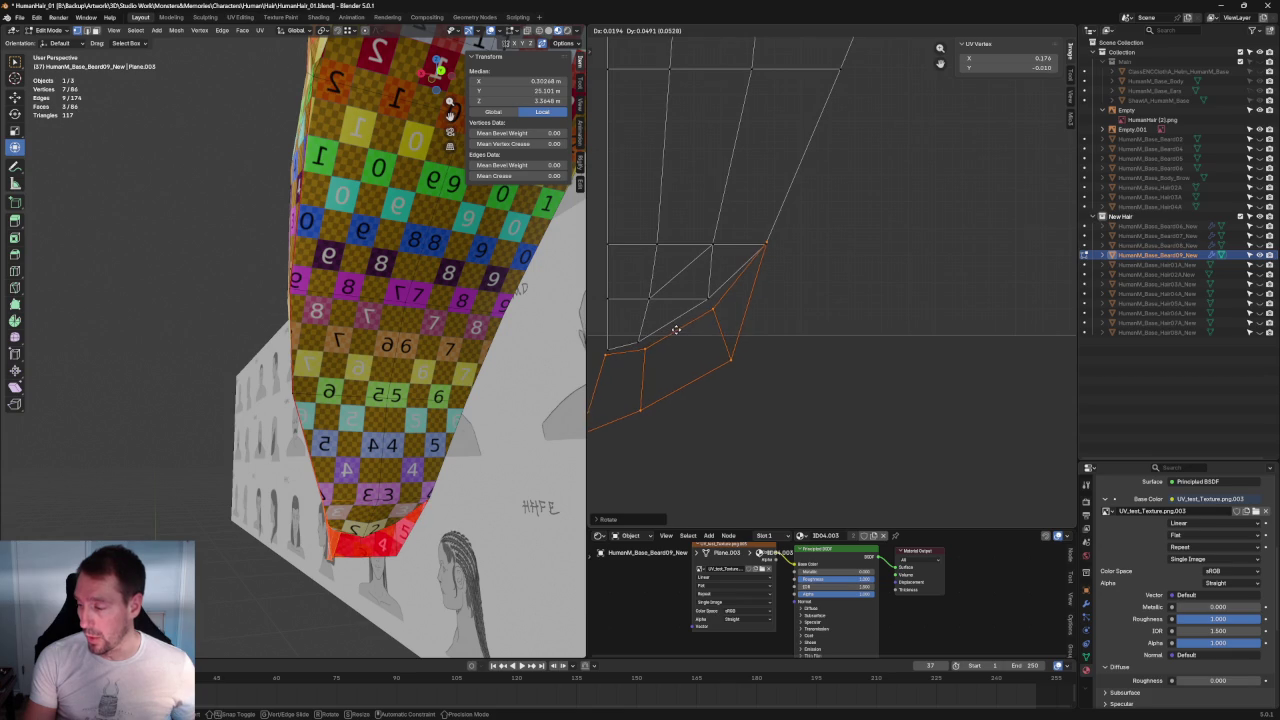
pyautogui.click(676, 329)
pyautogui.scroll(1, 760, 330)
pyautogui.moveTo(780, 355); pyautogui.dragTo(856, 337, button='middle')
# Step: Move the tip island's lower-left edge up and to the left
pyautogui.moveTo(916, 420); pyautogui.dragTo(799, 297)
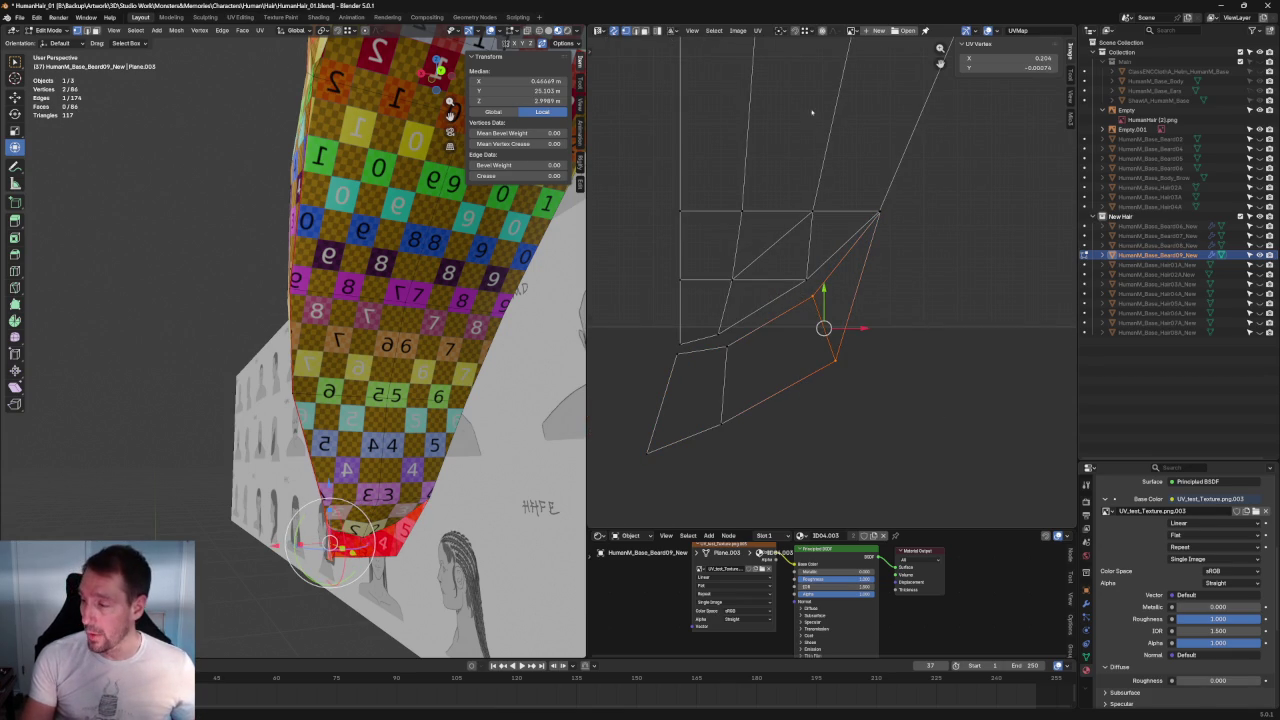
pyautogui.moveTo(824, 327)
pyautogui.mouseDown()
pyautogui.moveTo(812, 312)
pyautogui.moveTo(704, 462)
pyautogui.mouseUp()
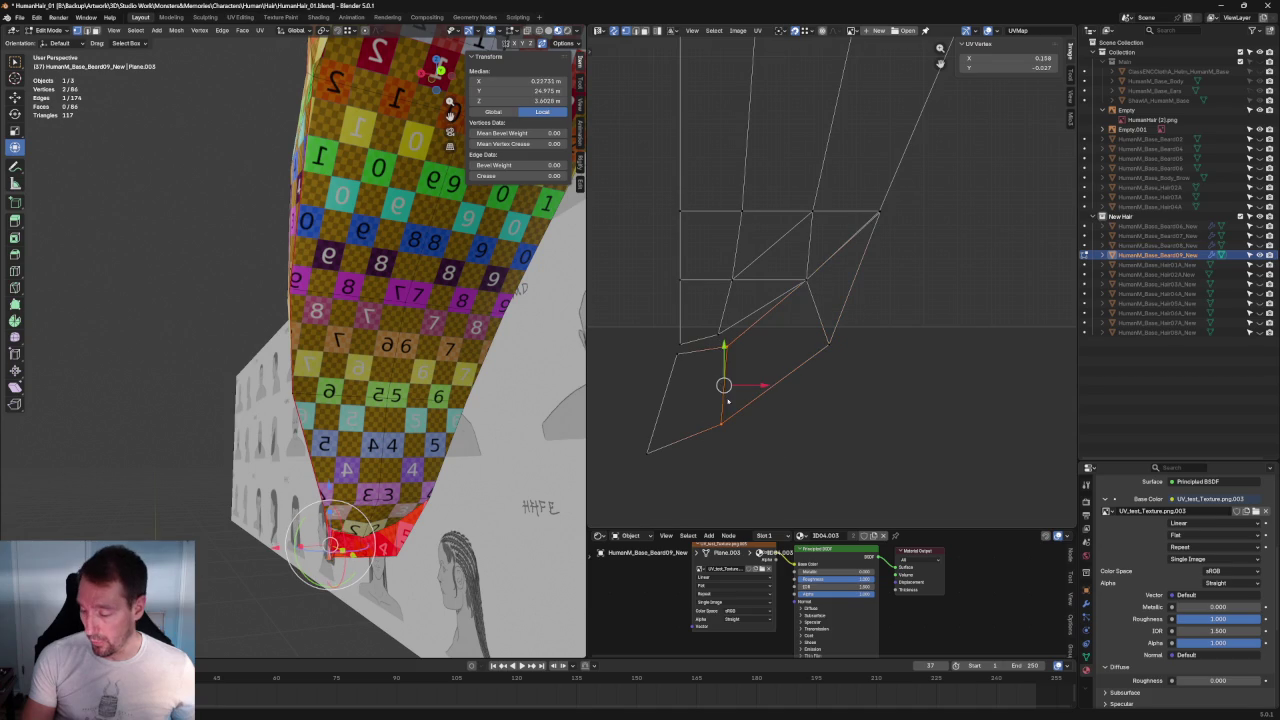
pyautogui.press('g')
pyautogui.click(722, 342)
pyautogui.press('g')
pyautogui.click(716, 332)
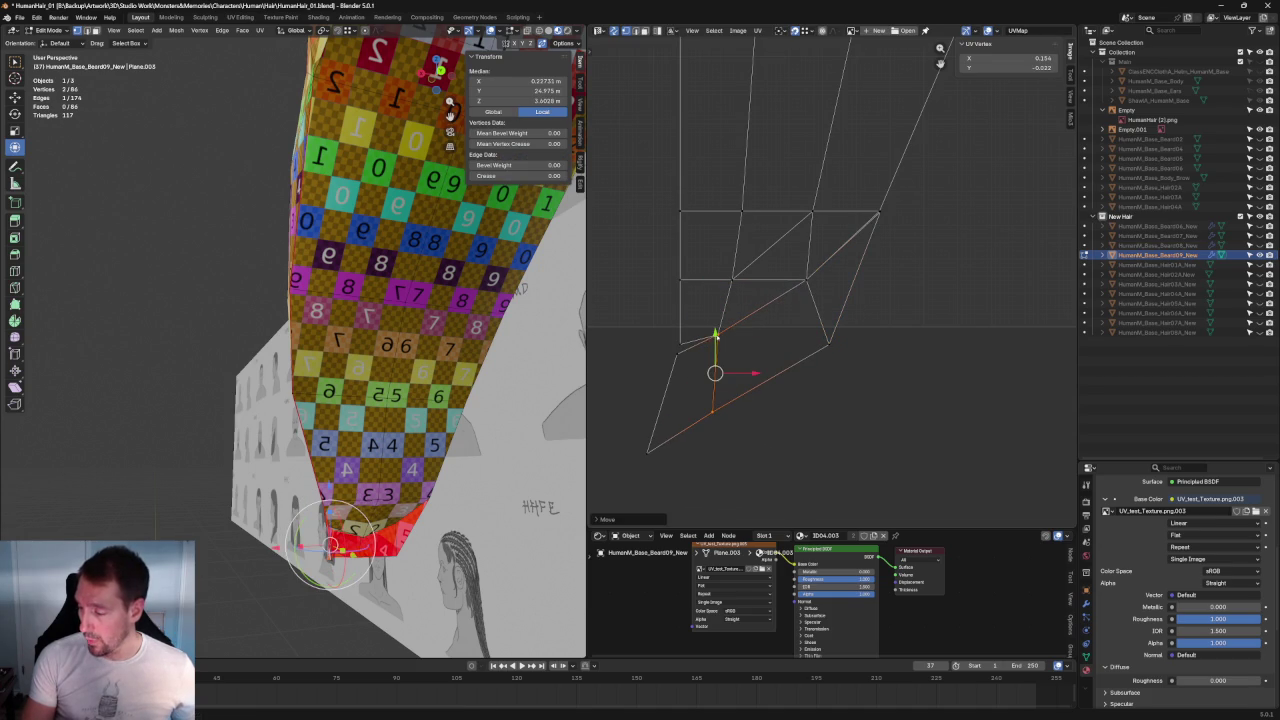
# Step: Align the tip island's left edge vertically and shift it right
pyautogui.moveTo(690, 498); pyautogui.dragTo(626, 346)
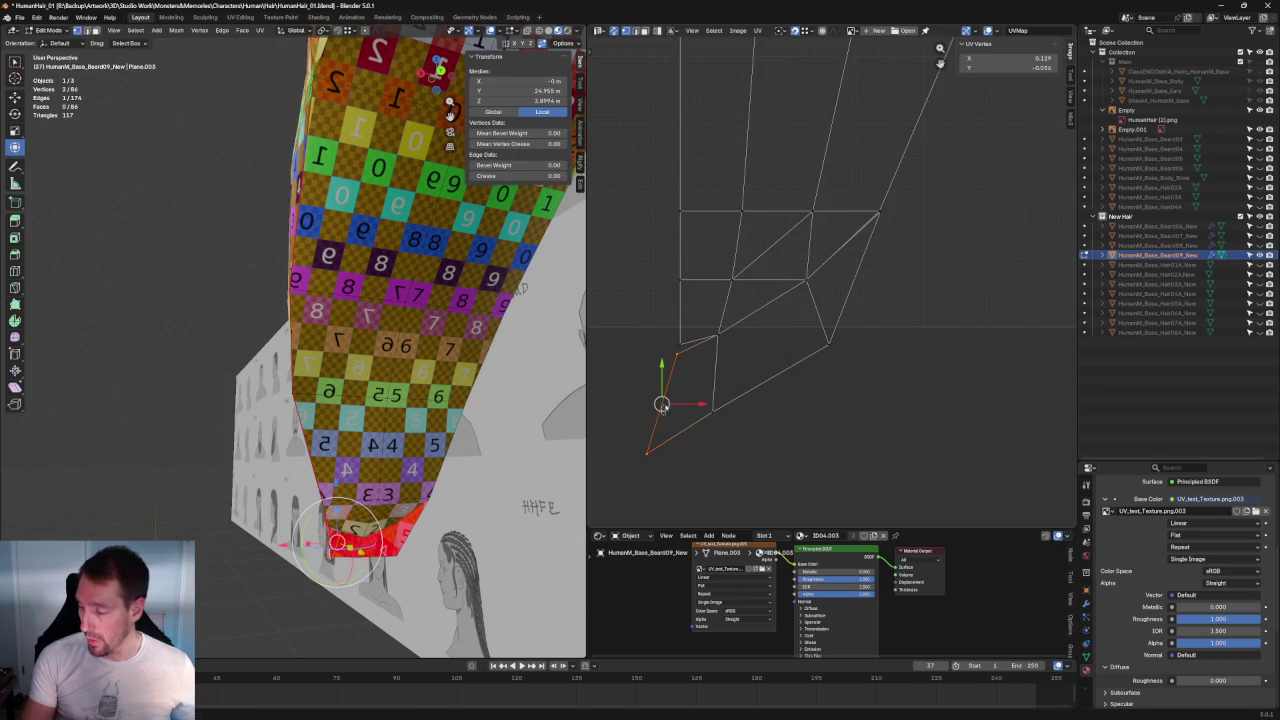
pyautogui.hotkey('shift', 'w')
pyautogui.click(668, 404)
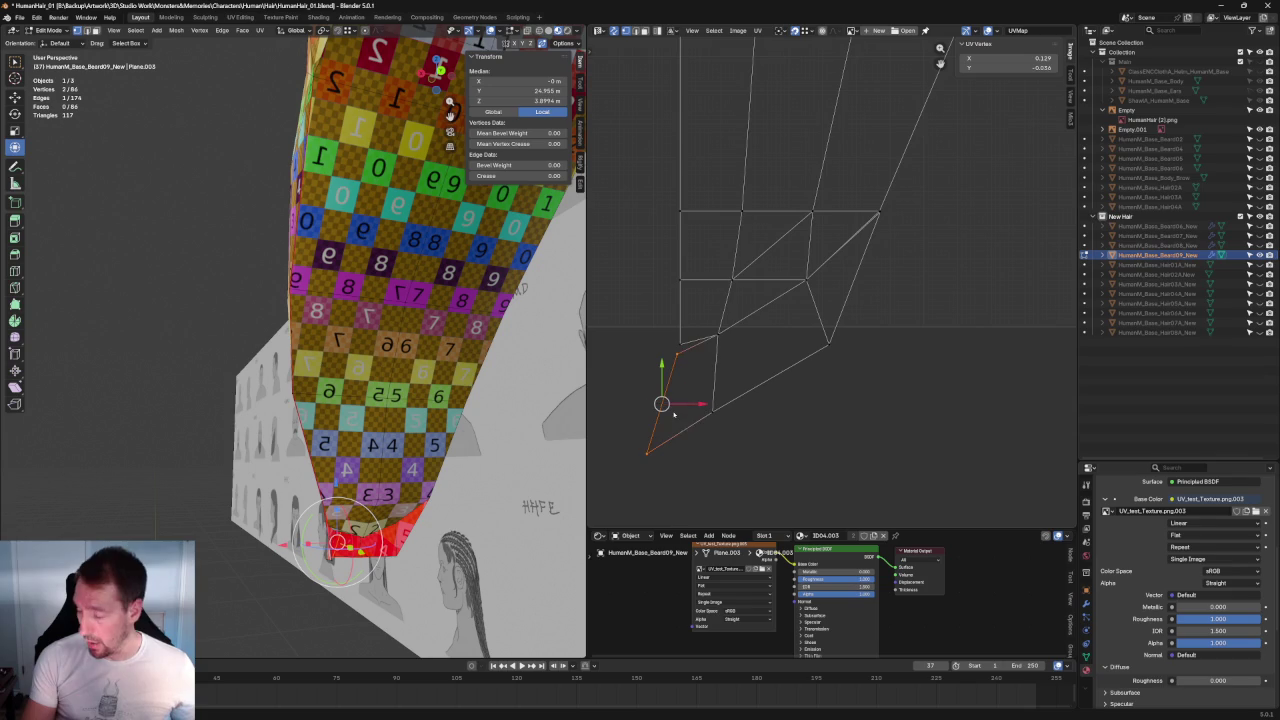
pyautogui.press('g')
pyautogui.click(784, 347)
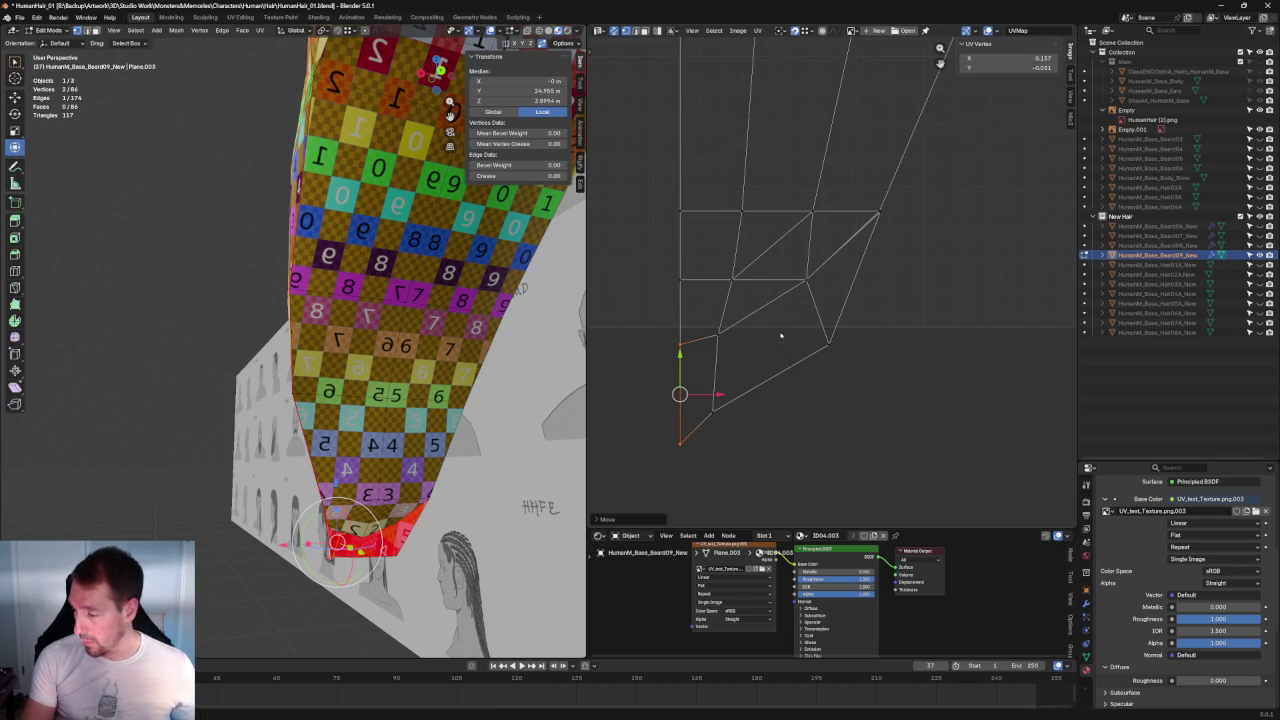
# Step: Slide a corner vertex of the tip island to the right along X
pyautogui.click(733, 409)
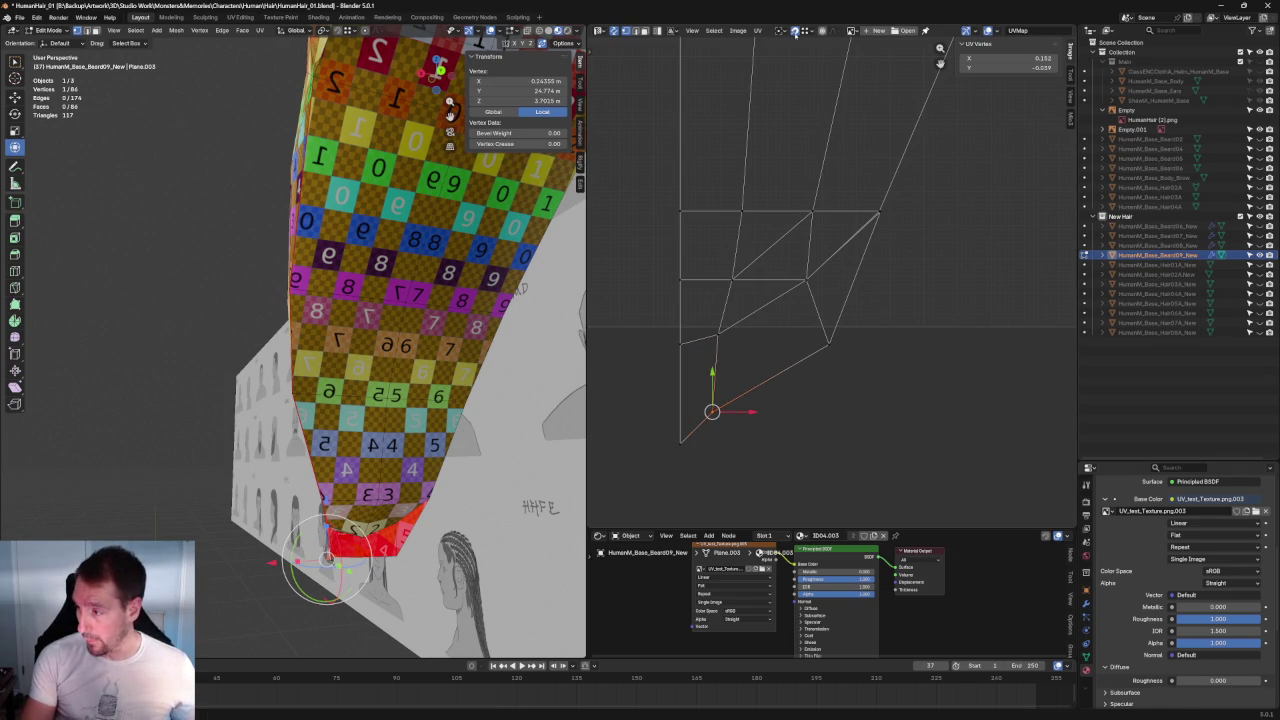
pyautogui.press('g')
pyautogui.press('x')
pyautogui.click(769, 409)
pyautogui.moveTo(420, 400)
pyautogui.mouseDown(button='middle')
pyautogui.moveTo(447, 464)
pyautogui.moveTo(380, 472)
pyautogui.mouseUp(button='middle')
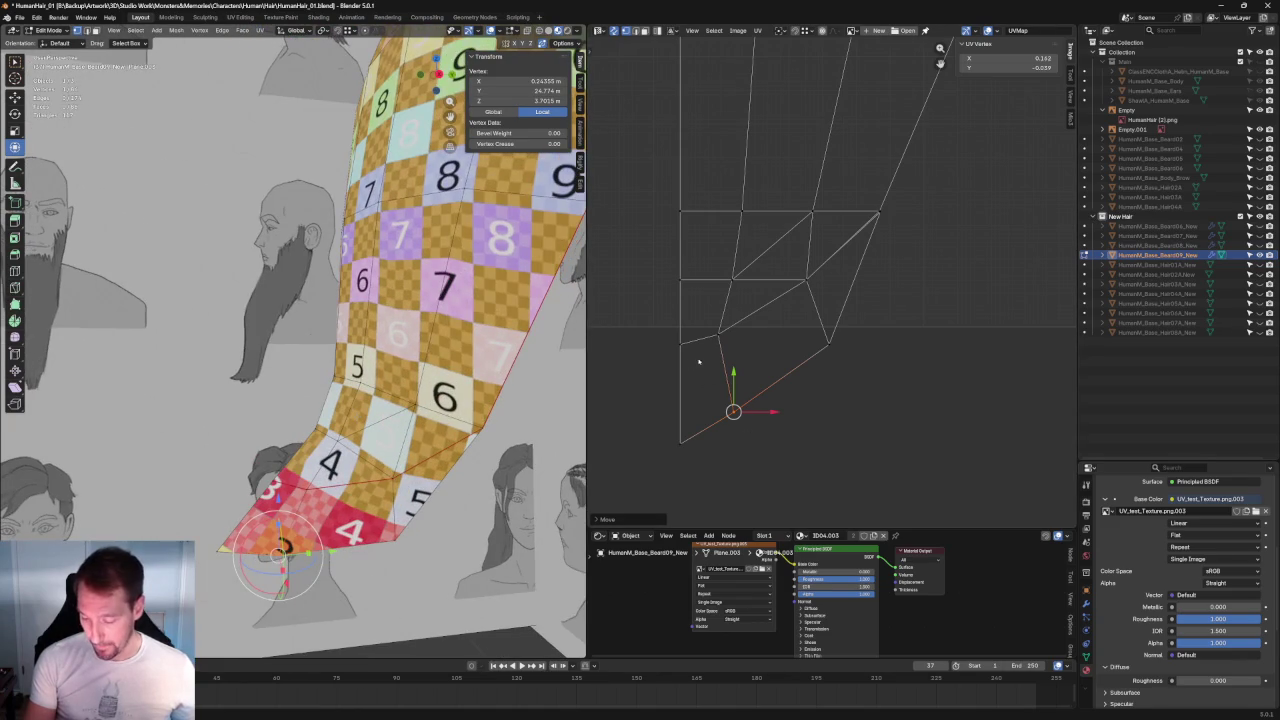
pyautogui.moveTo(478, 390); pyautogui.dragTo(549, 367, button='middle')
# Step: Nudge the remaining tip-island corner vertices slightly down and right
pyautogui.moveTo(728, 378); pyautogui.dragTo(781, 418)
pyautogui.click(828, 346)
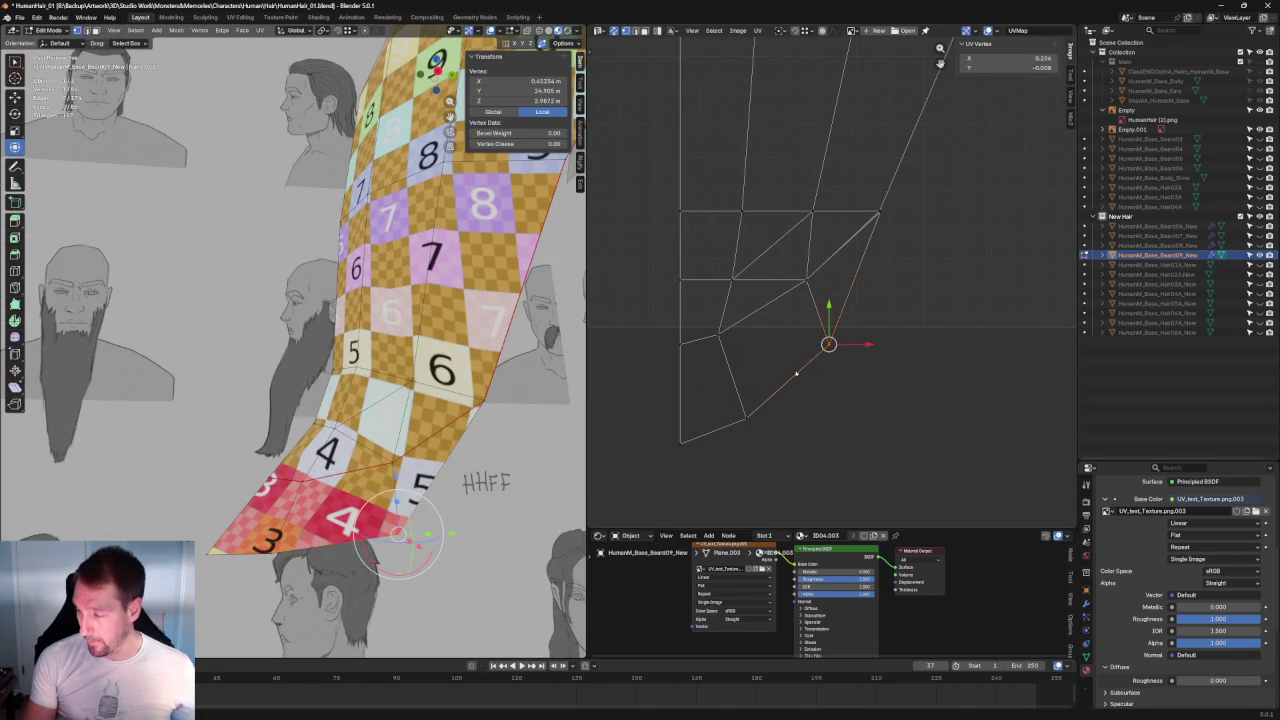
pyautogui.moveTo(858, 348); pyautogui.dragTo(871, 346)
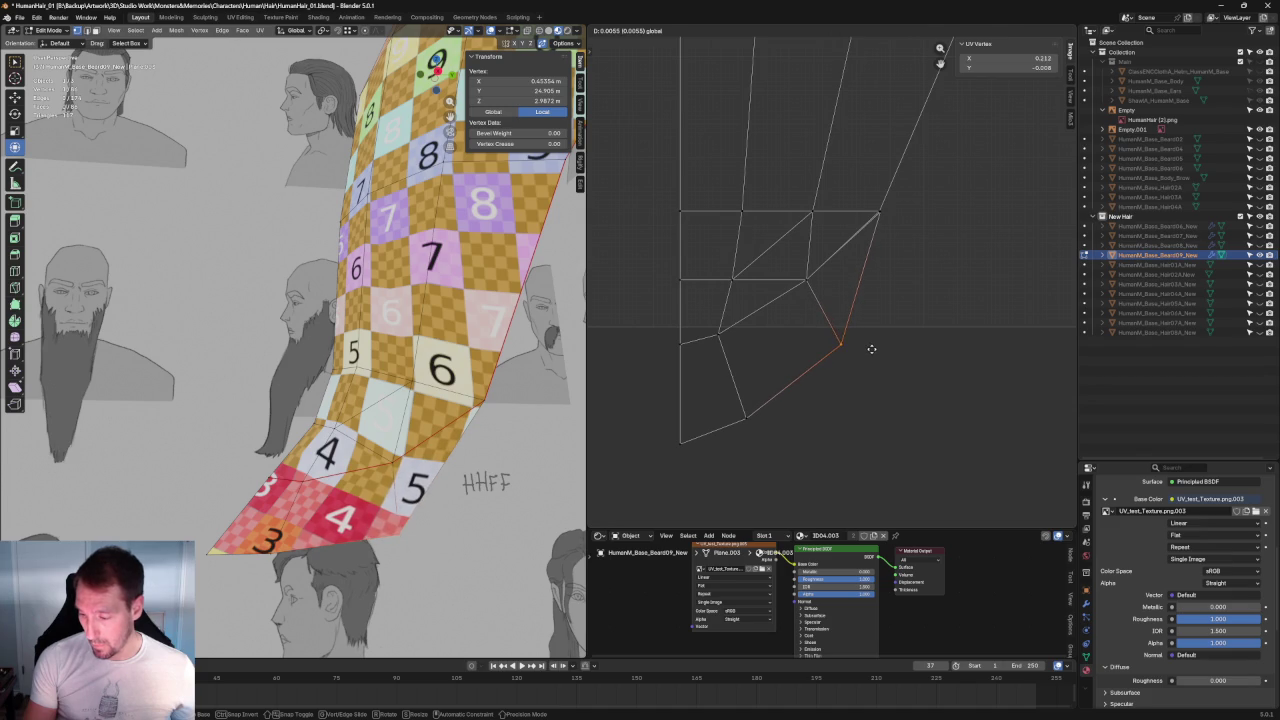
pyautogui.click(843, 446)
pyautogui.scroll(-2, 835, 430)
pyautogui.scroll(3, 823, 328)
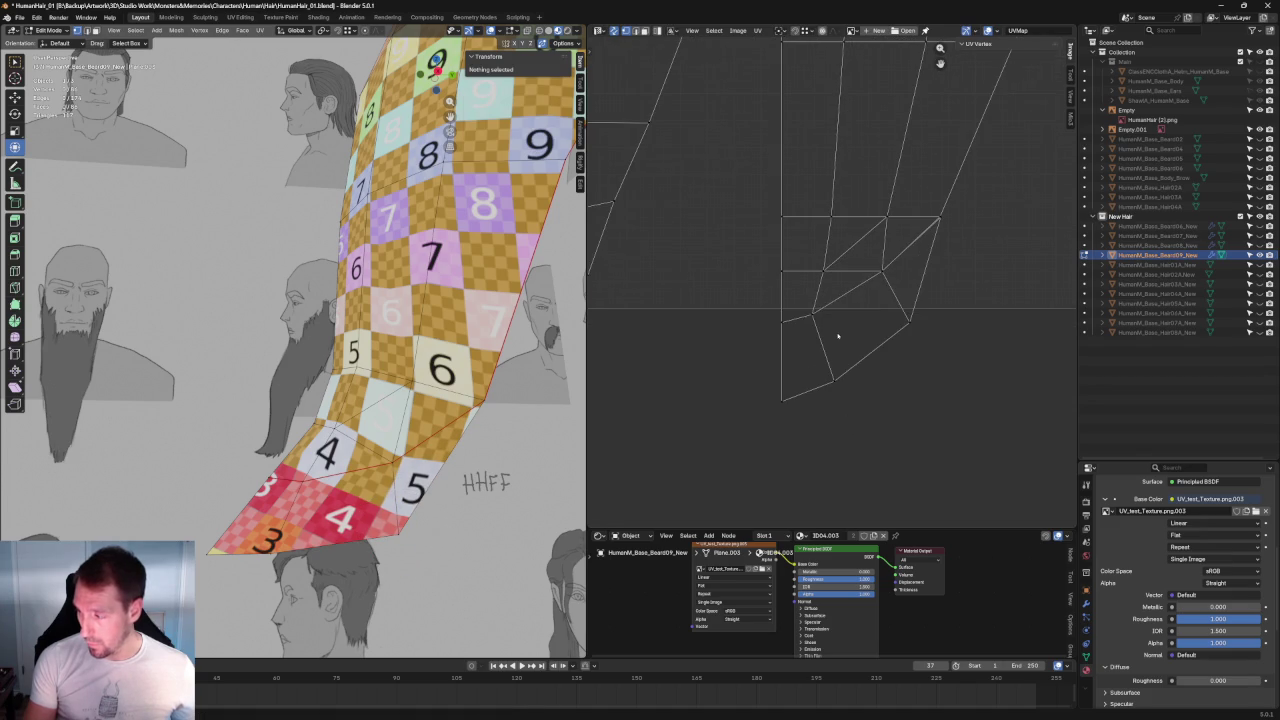
pyautogui.moveTo(799, 330); pyautogui.dragTo(800, 328)
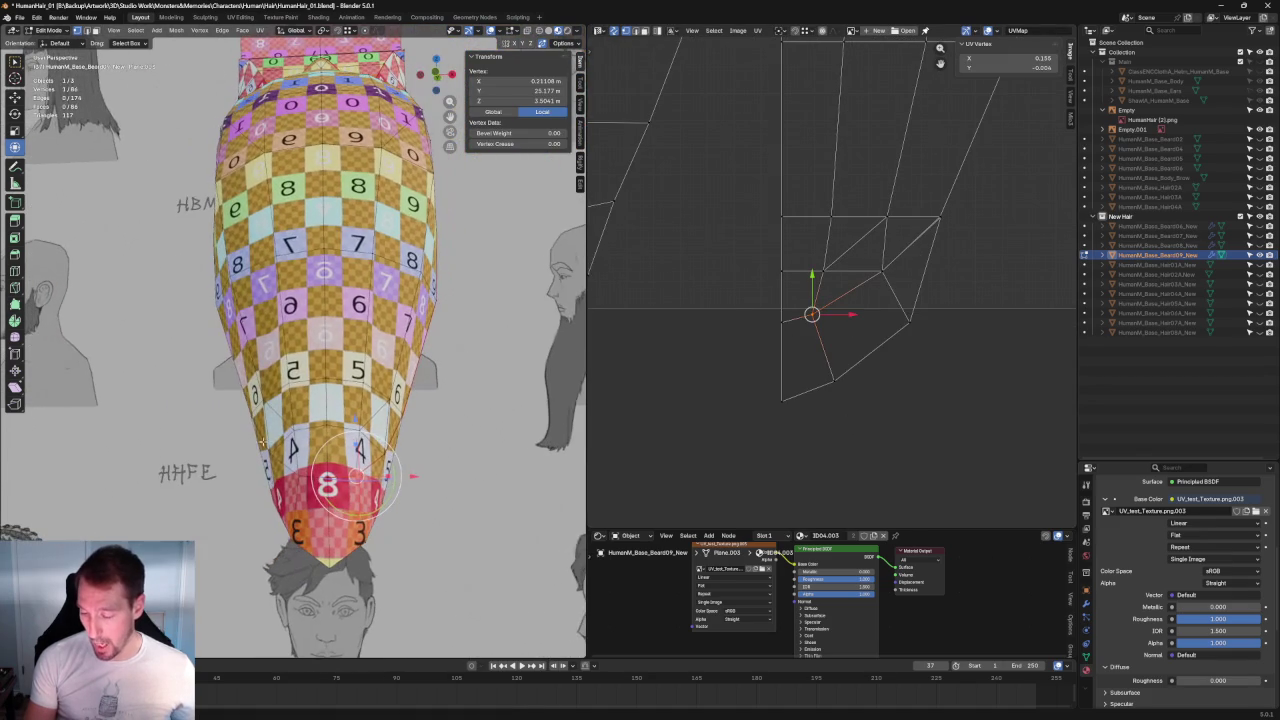
# Step: Nudge the tip island's corner vertex slightly to the right
pyautogui.press('g')
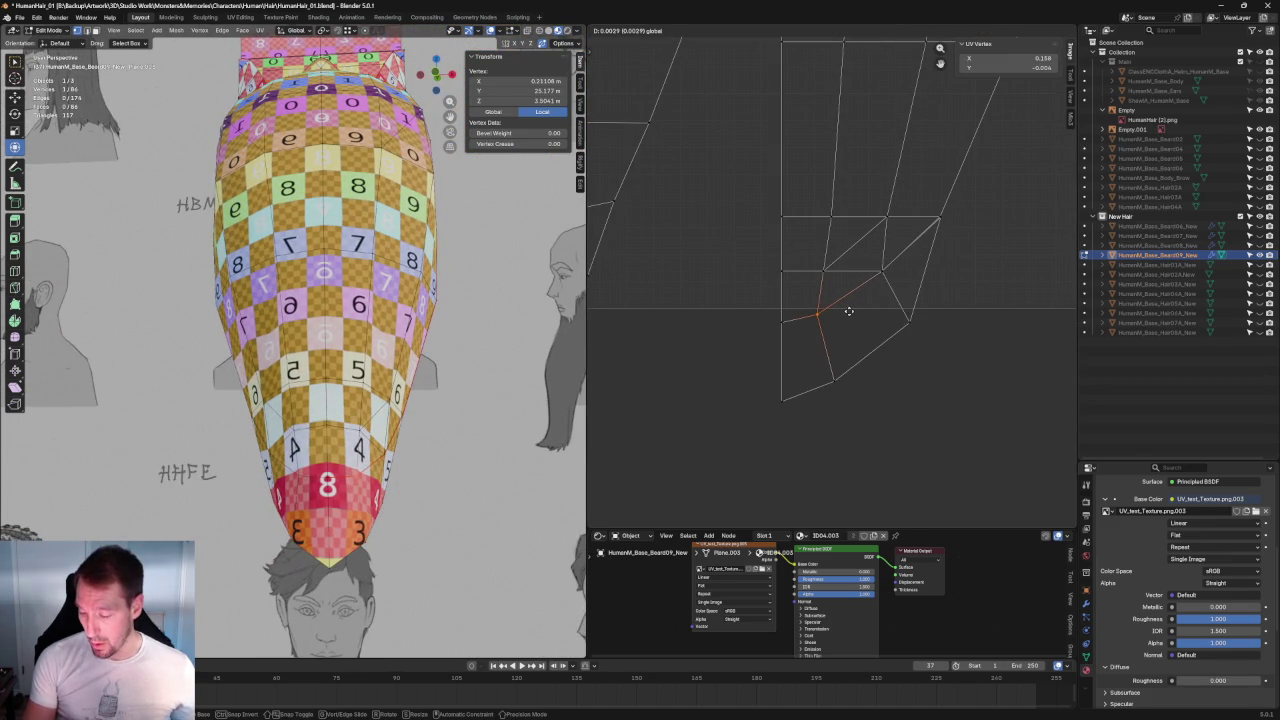
pyautogui.click(855, 323)
pyautogui.click(855, 323)
pyautogui.scroll(-2, 845, 350)
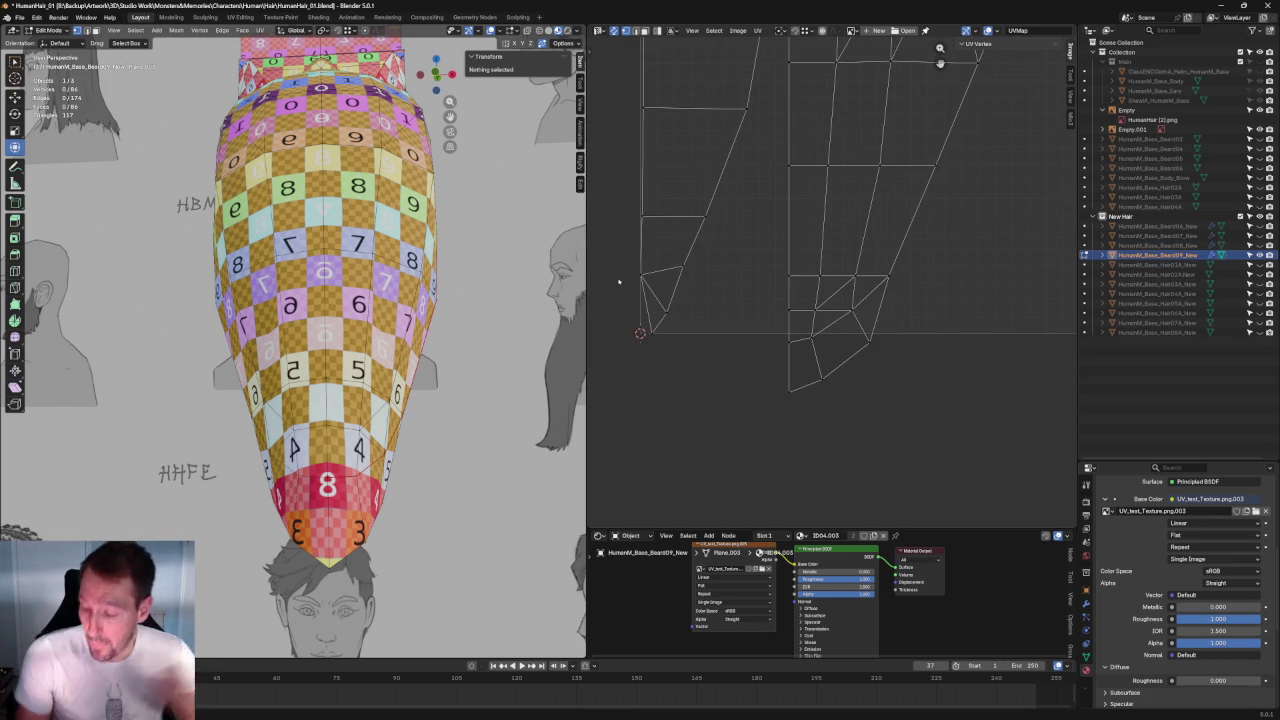
# Step: Move the long strip's bottom-left vertices into place
pyautogui.moveTo(729, 245); pyautogui.dragTo(640, 285)
pyautogui.moveTo(640, 285); pyautogui.dragTo(647, 345, button='middle')
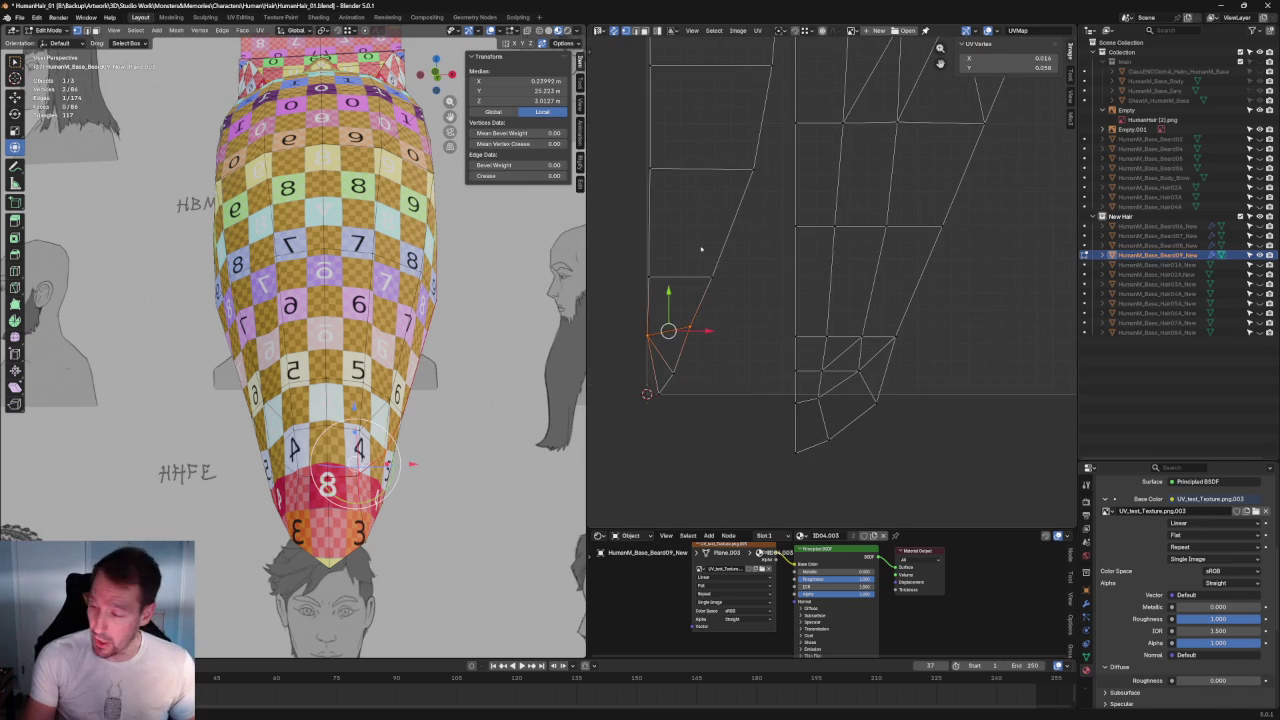
pyautogui.moveTo(730, 244); pyautogui.dragTo(639, 286)
pyautogui.moveTo(770, 124); pyautogui.dragTo(594, 215)
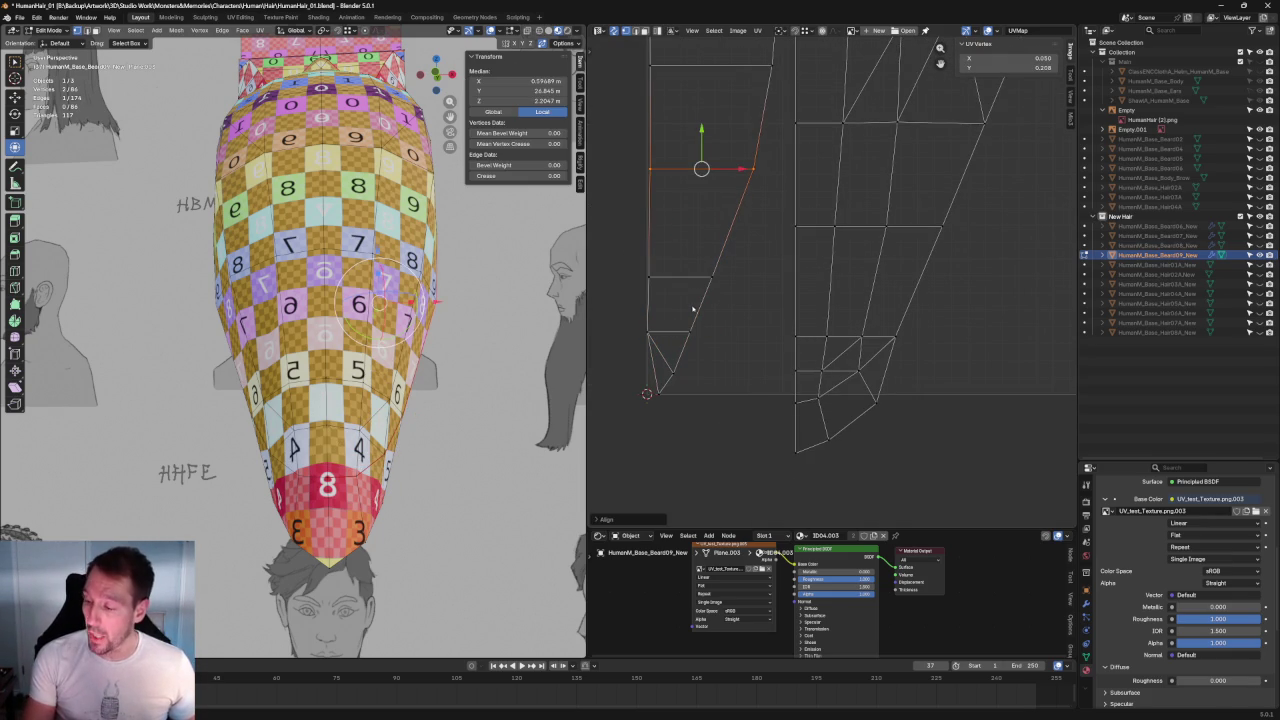
pyautogui.moveTo(705, 360); pyautogui.dragTo(641, 405)
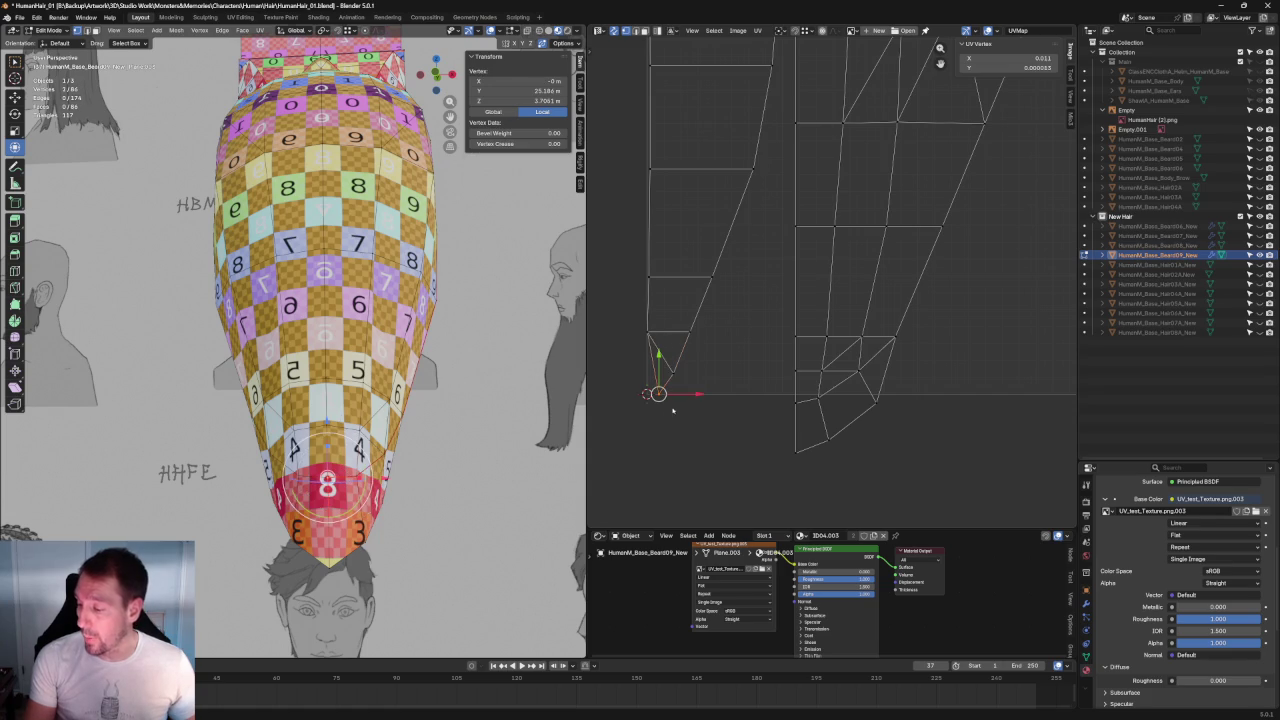
pyautogui.scroll(2, 668, 412)
pyautogui.moveTo(700, 390); pyautogui.dragTo(855, 335, button='middle')
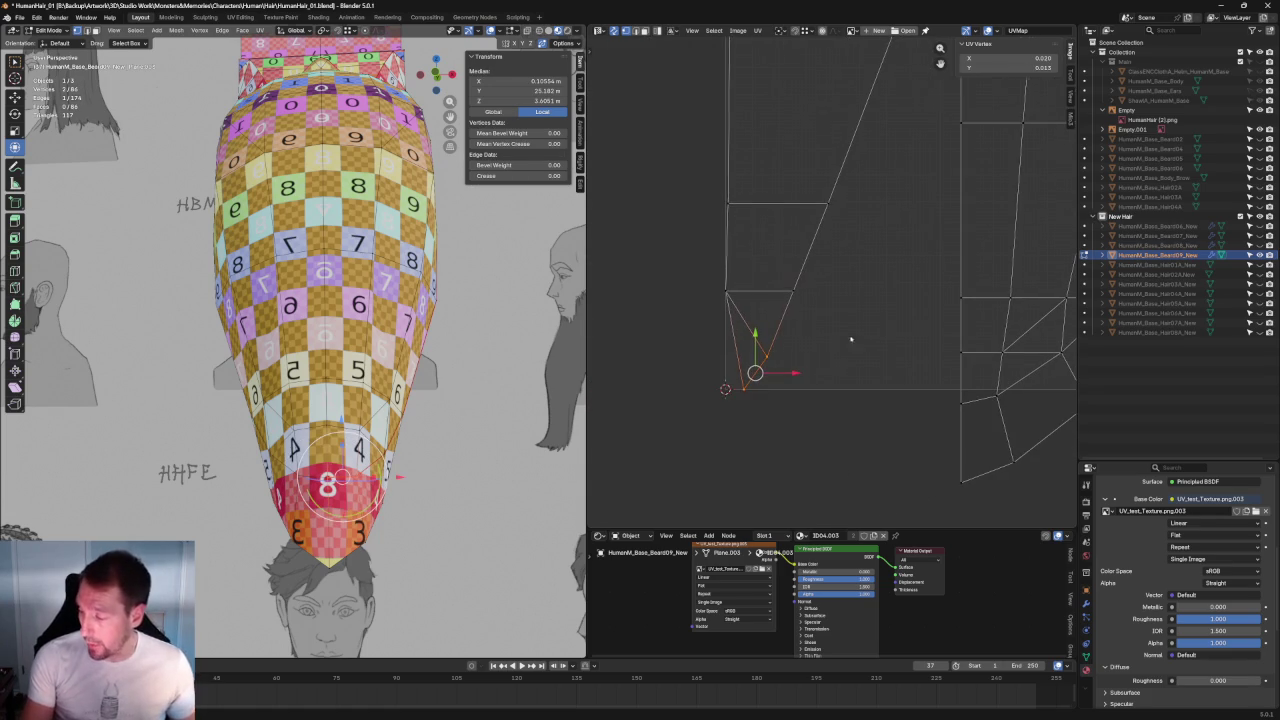
pyautogui.press('g')
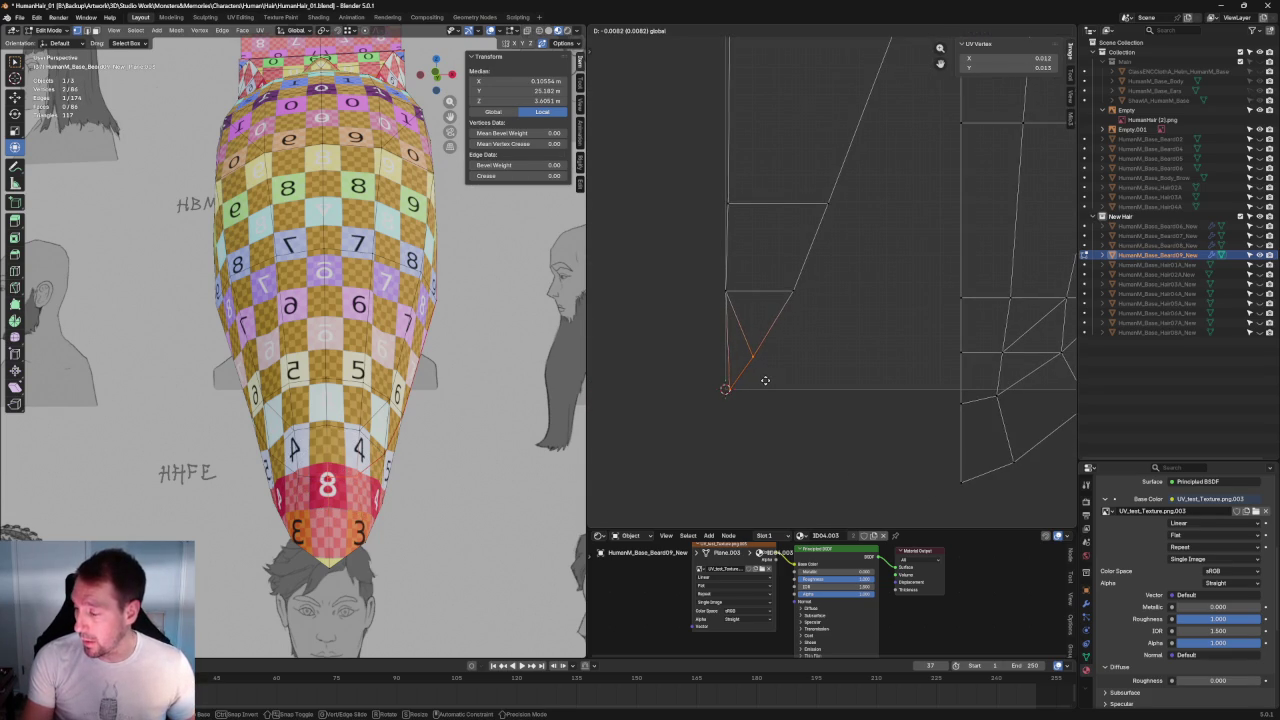
pyautogui.click(762, 378)
pyautogui.scroll(-2, 780, 300)
pyautogui.scroll(-2, 774, 209)
pyautogui.scroll(-2, 750, 180)
pyautogui.scroll(1, 741, 167)
# Step: Box-select the entire left UV strip of the beard
pyautogui.moveTo(725, 75); pyautogui.dragTo(774, 480)
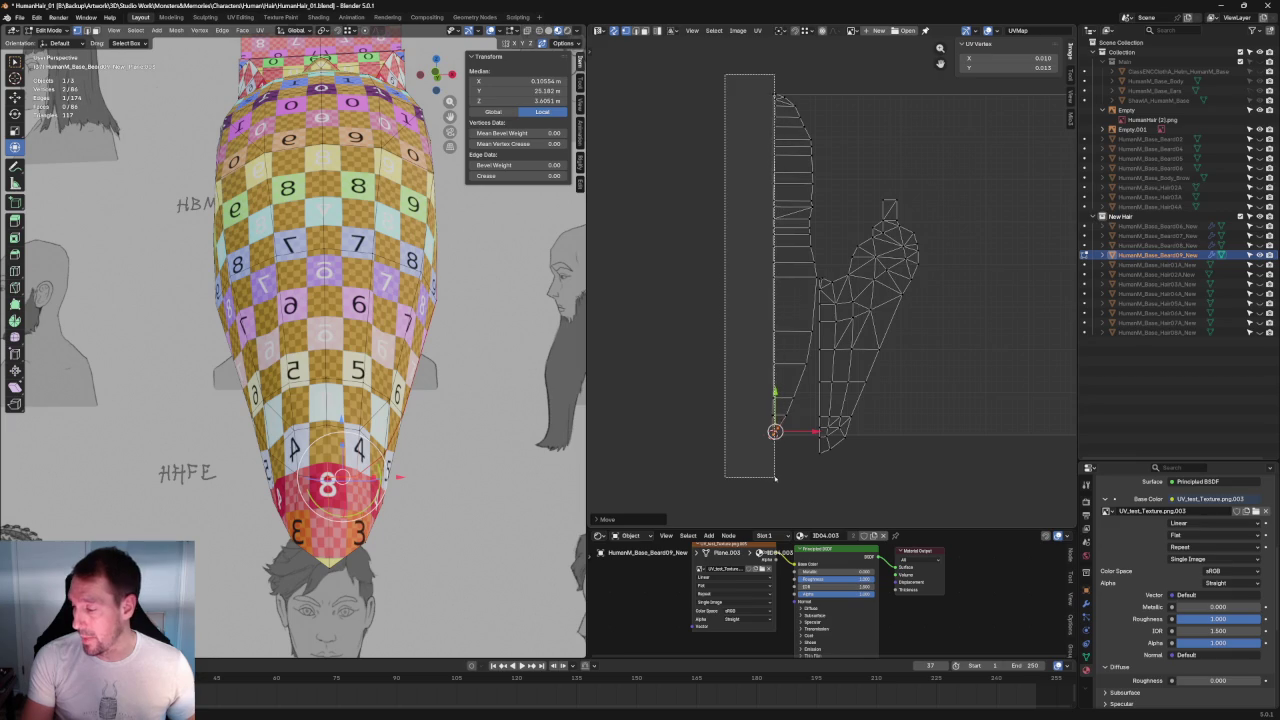
pyautogui.scroll(3, 766, 286)
pyautogui.scroll(2, 803, 274)
pyautogui.scroll(-1, 690, 270)
pyautogui.scroll(-2, 771, 351)
pyautogui.scroll(-1, 766, 300)
pyautogui.scroll(-1, 755, 422)
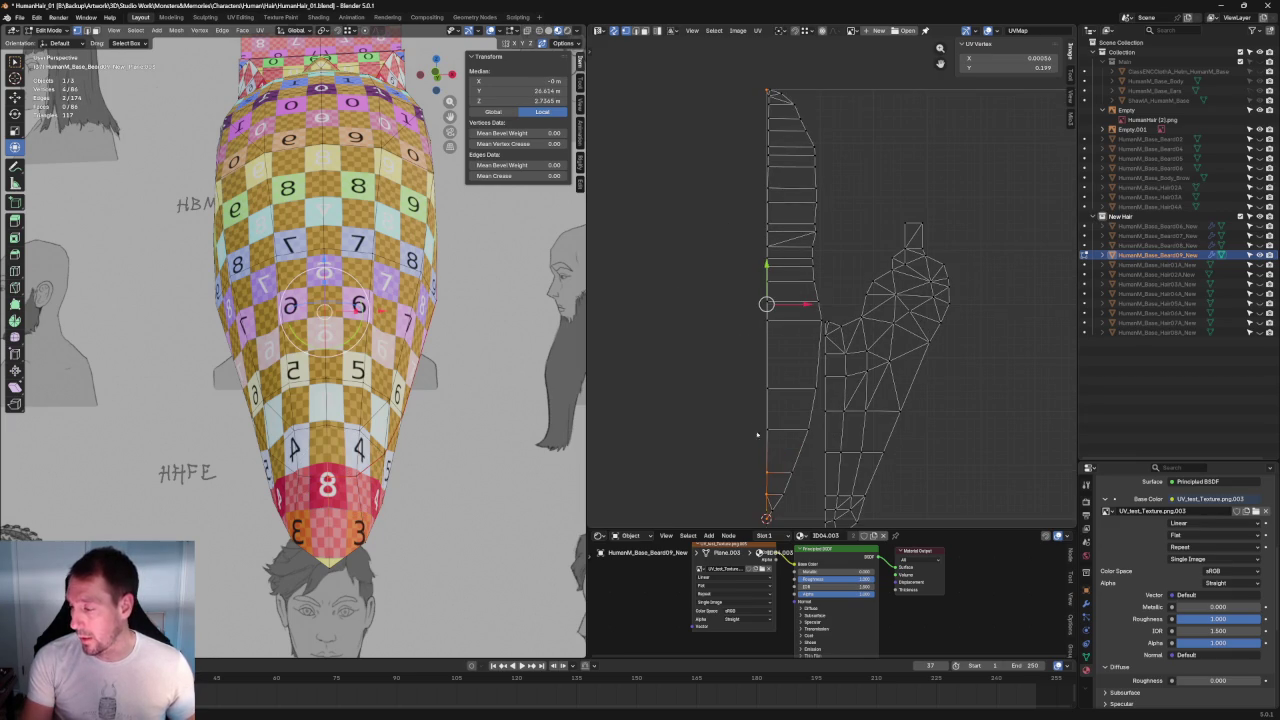
pyautogui.moveTo(776, 460); pyautogui.dragTo(696, 88)
pyautogui.moveTo(817, 263)
pyautogui.mouseDown(button='middle')
pyautogui.moveTo(825, 130)
pyautogui.moveTo(825, 146)
pyautogui.mouseUp(button='middle')
pyautogui.moveTo(720, 302); pyautogui.dragTo(770, 405)
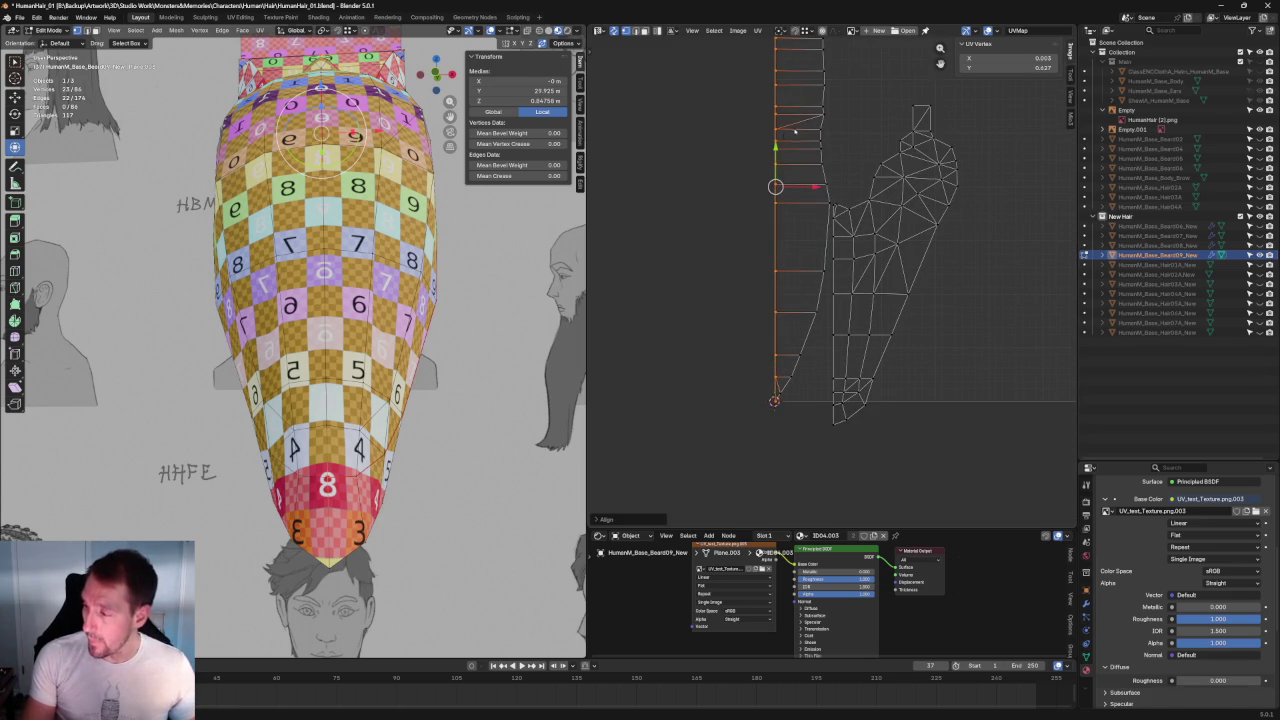
pyautogui.scroll(2, 720, 220)
pyautogui.scroll(2, 725, 240)
pyautogui.scroll(3, 731, 256)
pyautogui.scroll(-3, 731, 256)
# Step: Re-unwrap the strip's top vertices
pyautogui.moveTo(922, 196); pyautogui.dragTo(794, 338)
pyautogui.rightClick(820, 313)
pyautogui.click(808, 312)
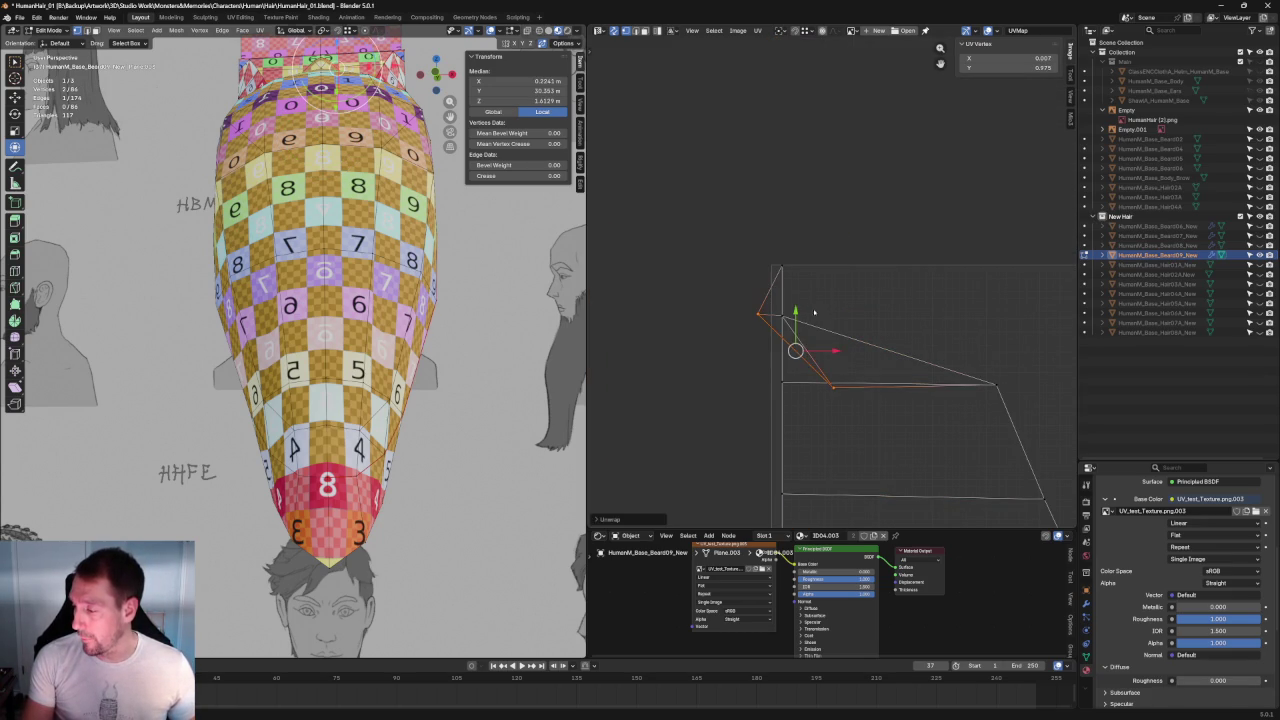
pyautogui.scroll(-2, 875, 276)
pyautogui.scroll(3, 875, 276)
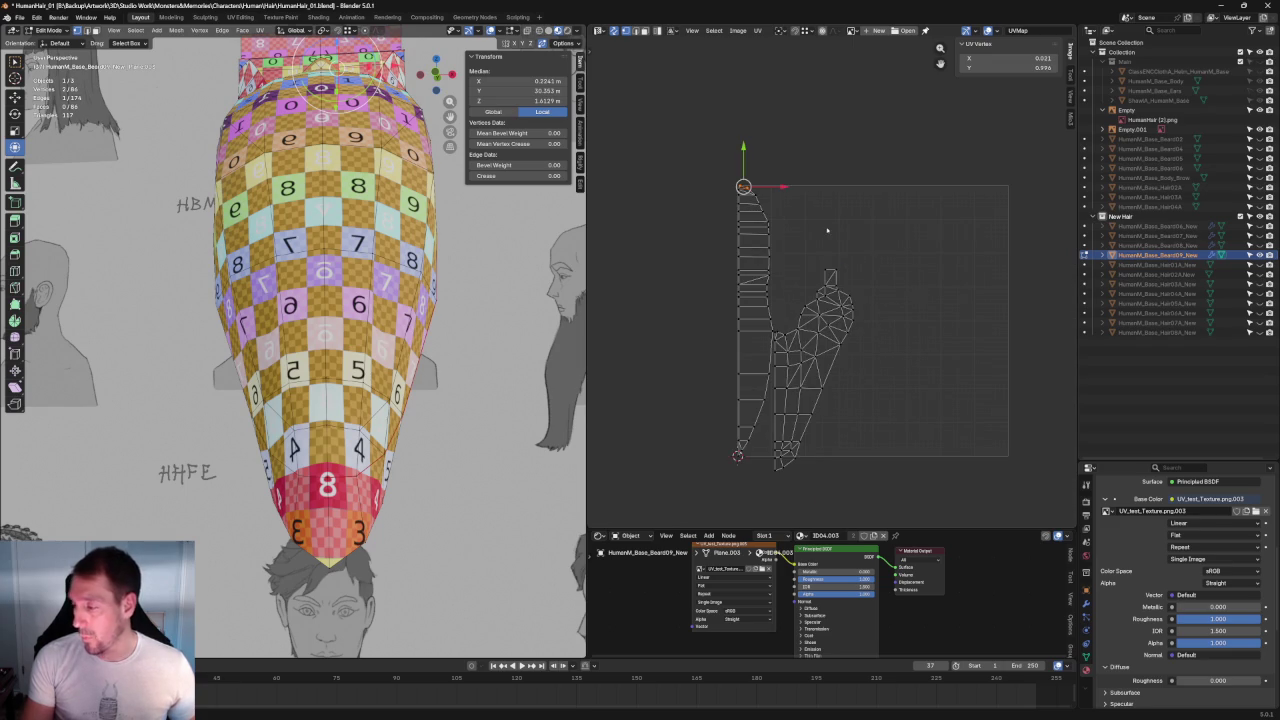
# Step: Straighten the strip into a vertical column with Follow Active Quads
pyautogui.rightClick(769, 217)
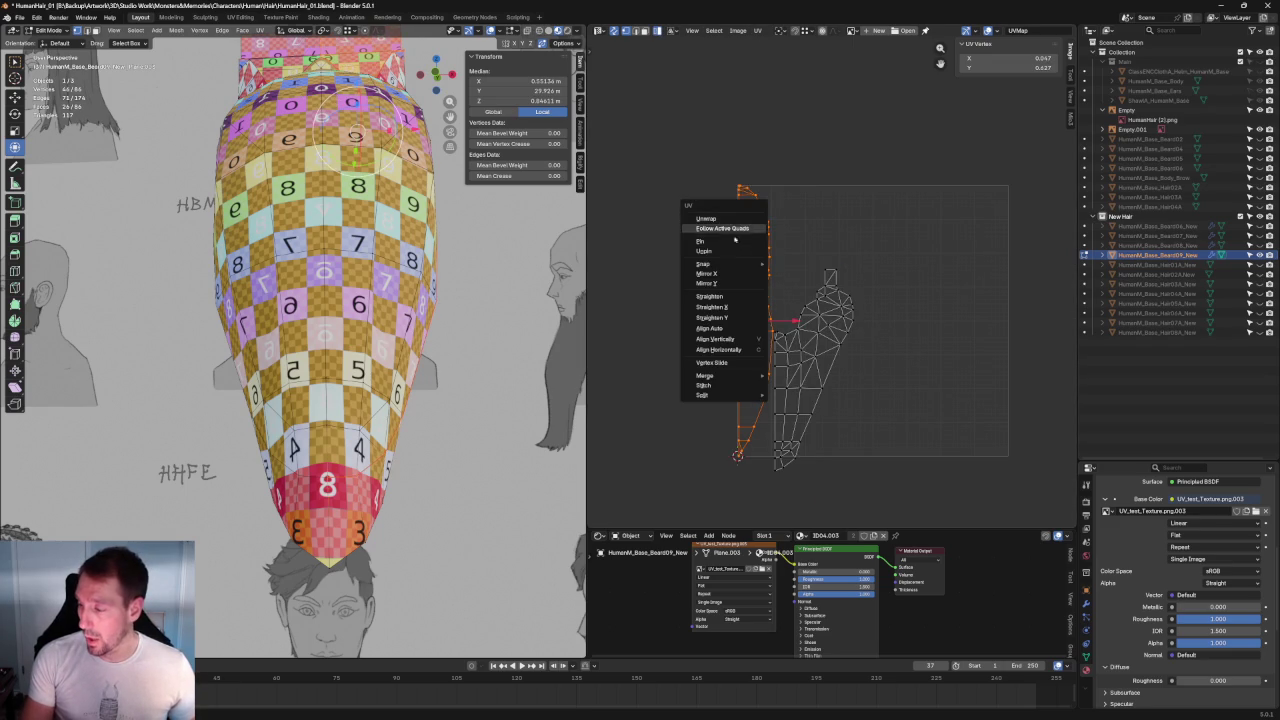
pyautogui.click(720, 274)
pyautogui.click(703, 147)
pyautogui.scroll(3, 703, 147)
pyautogui.scroll(3, 834, 429)
pyautogui.scroll(2, 823, 274)
pyautogui.scroll(1, 777, 257)
# Step: Re-unwrap the strip's pointed top triangle
pyautogui.moveTo(765, 228); pyautogui.dragTo(590, 307)
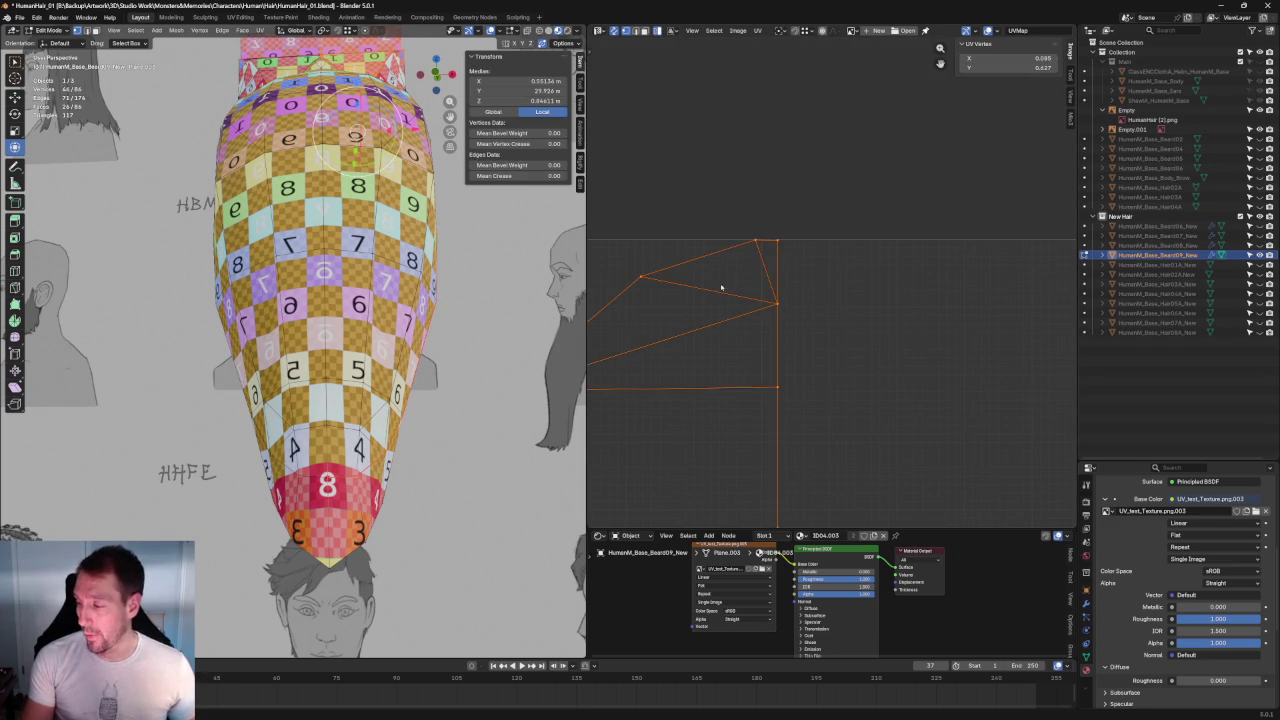
pyautogui.click(739, 109)
pyautogui.moveTo(768, 220); pyautogui.dragTo(622, 288)
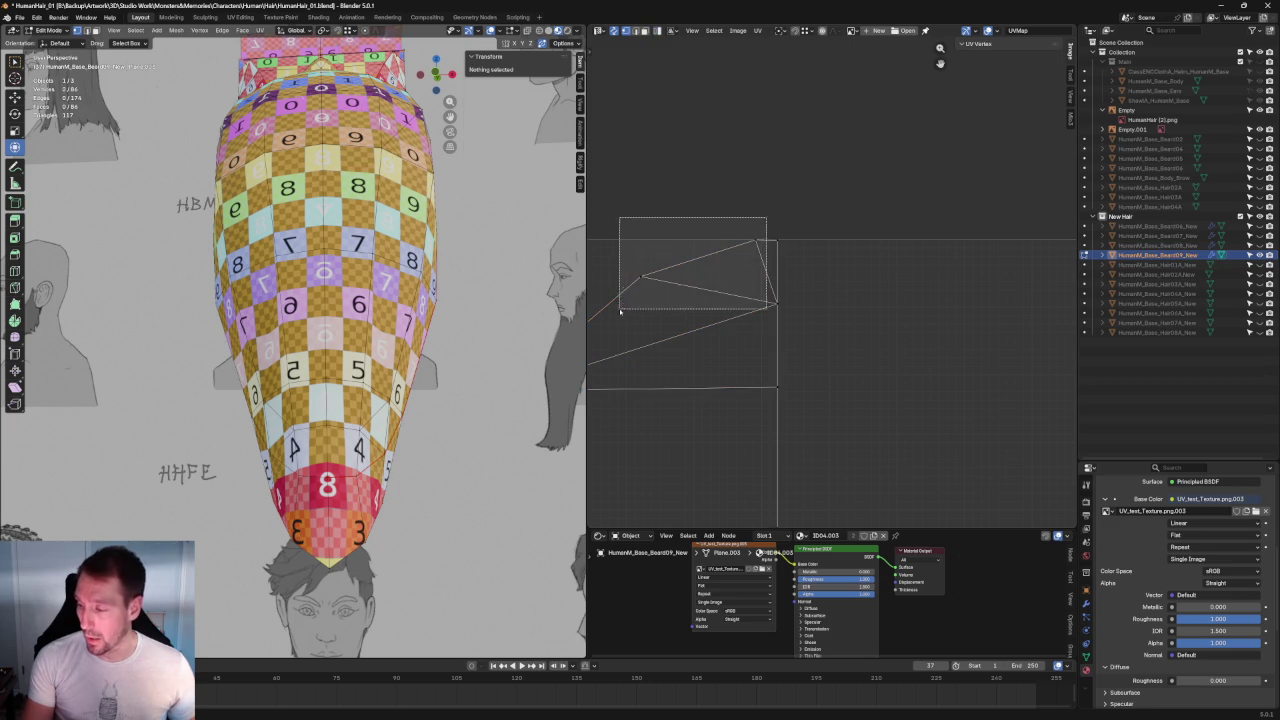
pyautogui.rightClick(622, 288)
pyautogui.click(634, 225)
pyautogui.scroll(-3, 803, 352)
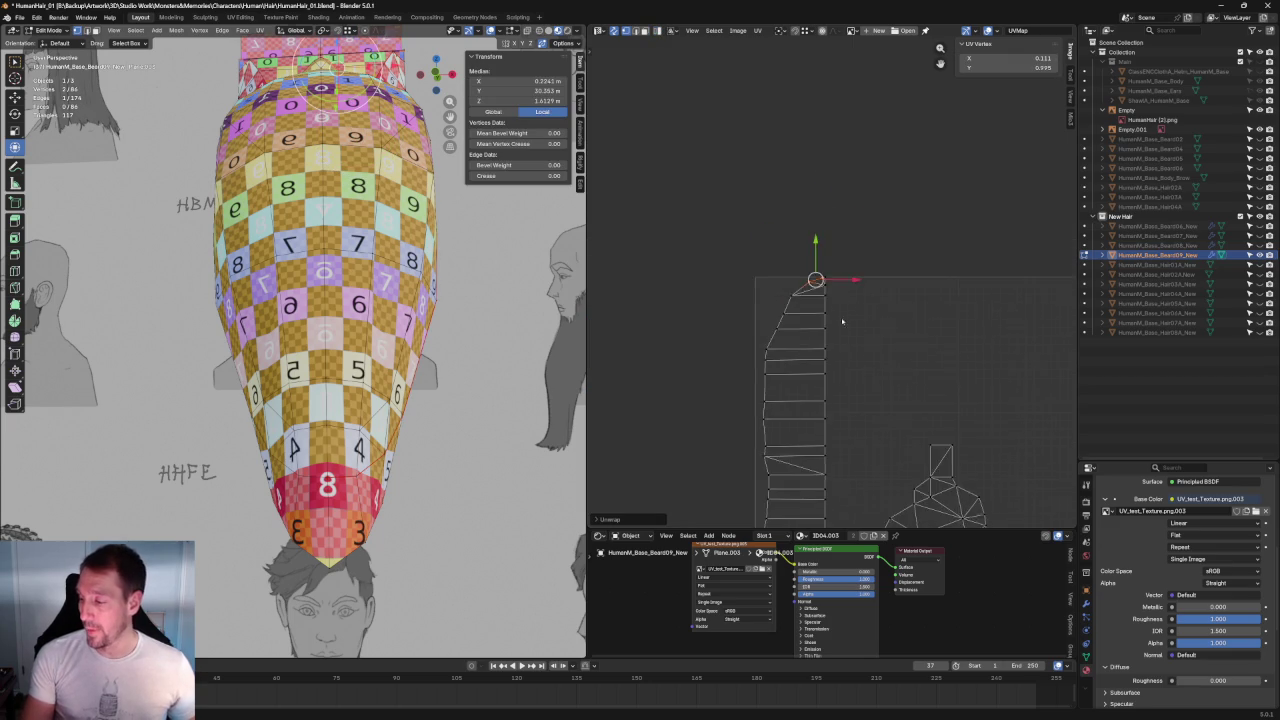
pyautogui.moveTo(803, 352); pyautogui.dragTo(780, 172, button='middle')
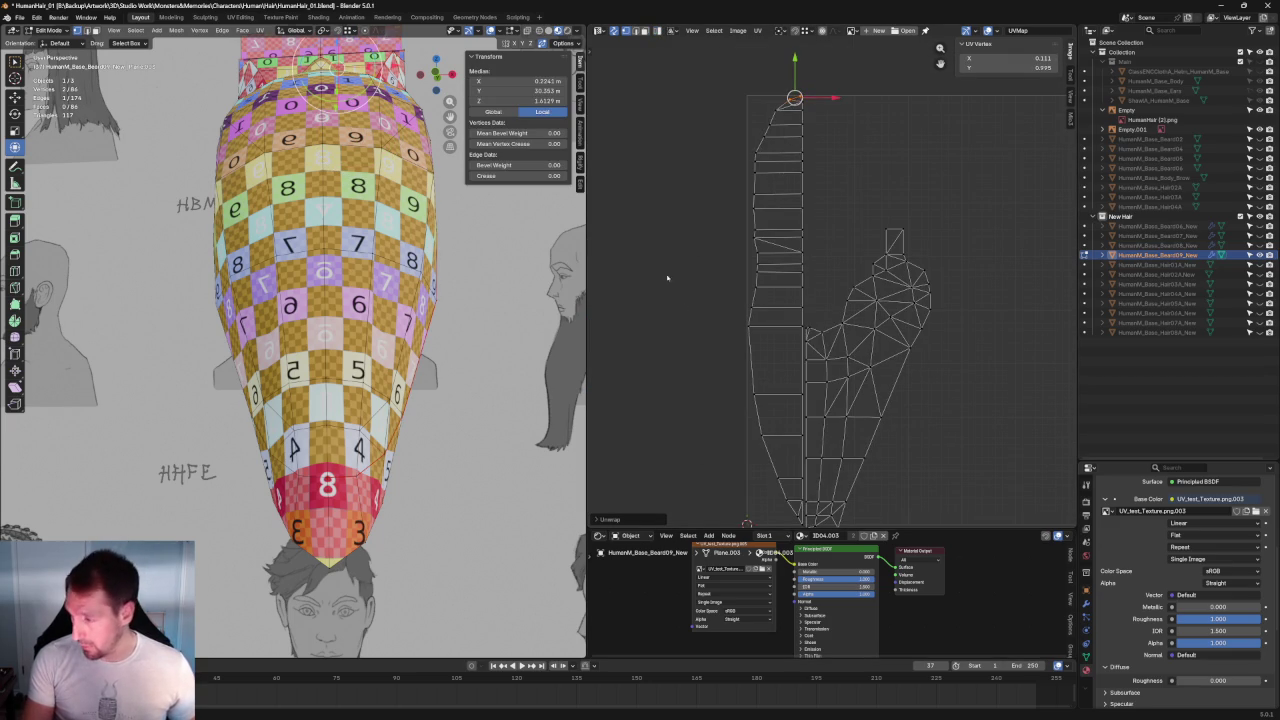
# Step: Select the upper strip and inspect the neck's checker squares on the beard
pyautogui.click(857, 114)
pyautogui.moveTo(823, 76); pyautogui.dragTo(727, 239)
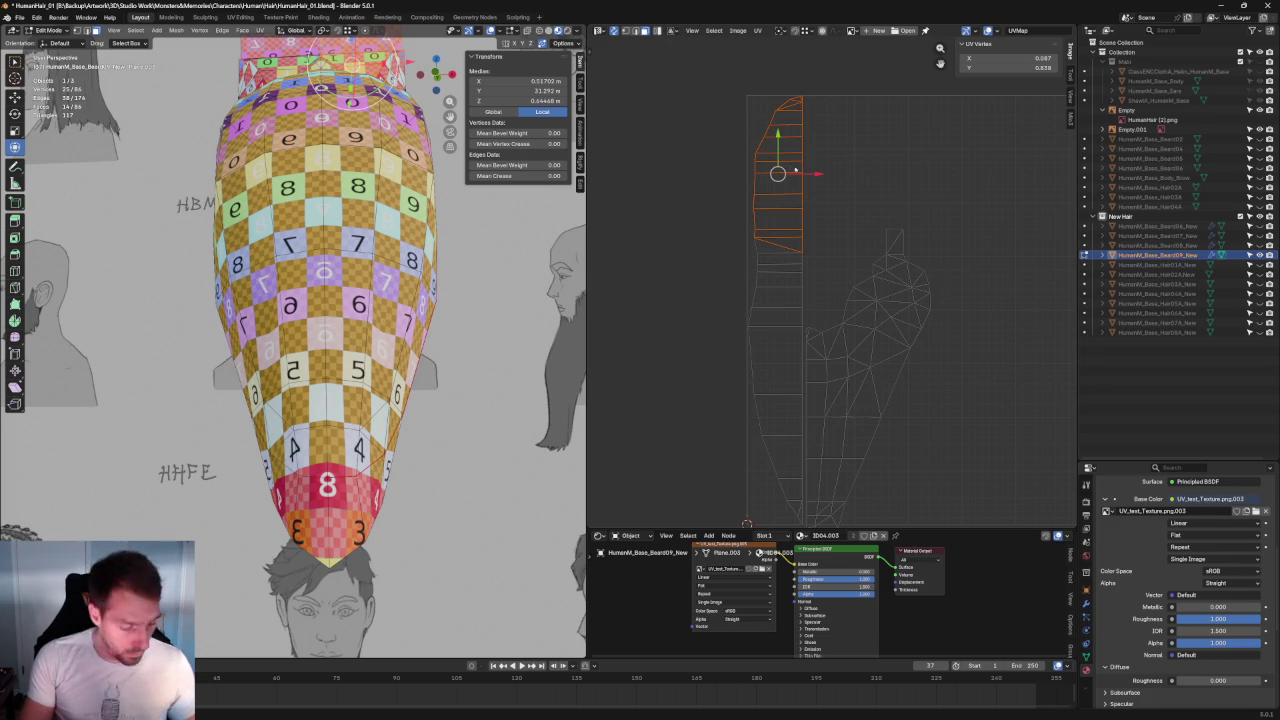
pyautogui.moveTo(830, 78); pyautogui.dragTo(745, 246)
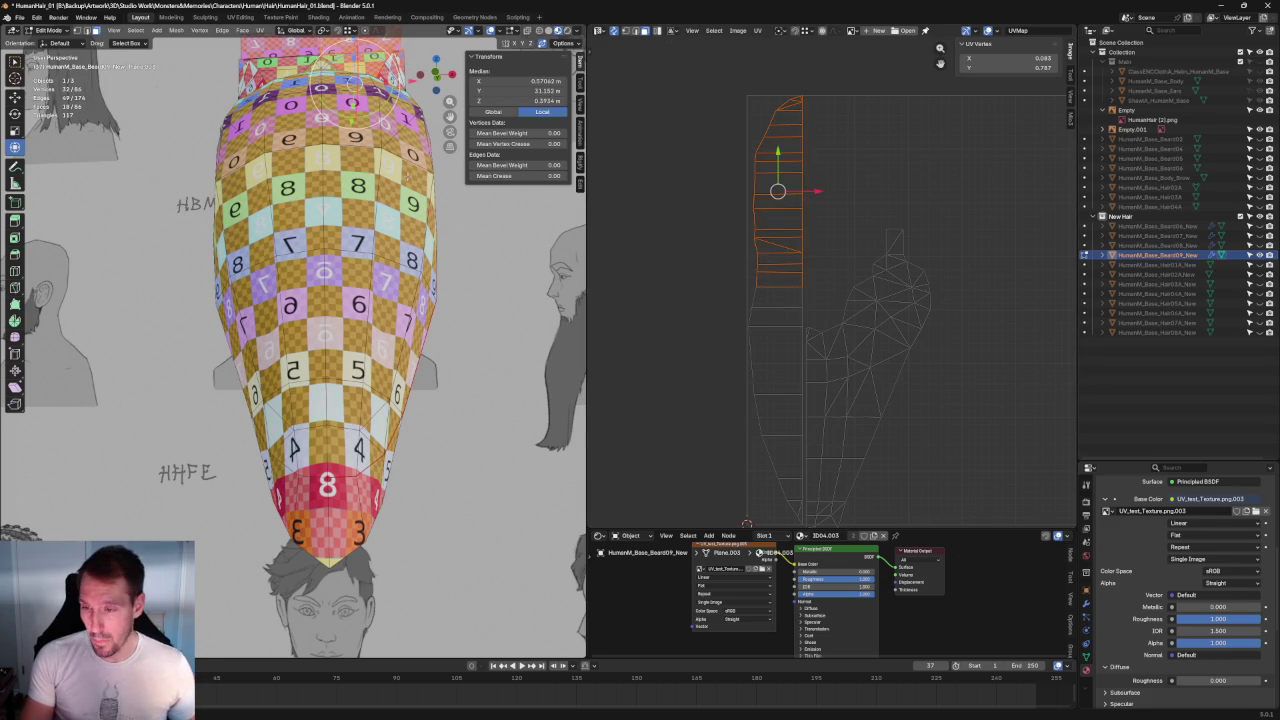
pyautogui.moveTo(438, 179); pyautogui.dragTo(360, 300, button='middle')
pyautogui.moveTo(318, 222)
pyautogui.mouseDown(button='middle')
pyautogui.moveTo(311, 289)
pyautogui.moveTo(253, 171)
pyautogui.mouseUp(button='middle')
# Step: Circle-select edges on the beard mesh and mark them as a seam
pyautogui.click(332, 612)
pyautogui.moveTo(332, 612); pyautogui.dragTo(301, 314, button='middle')
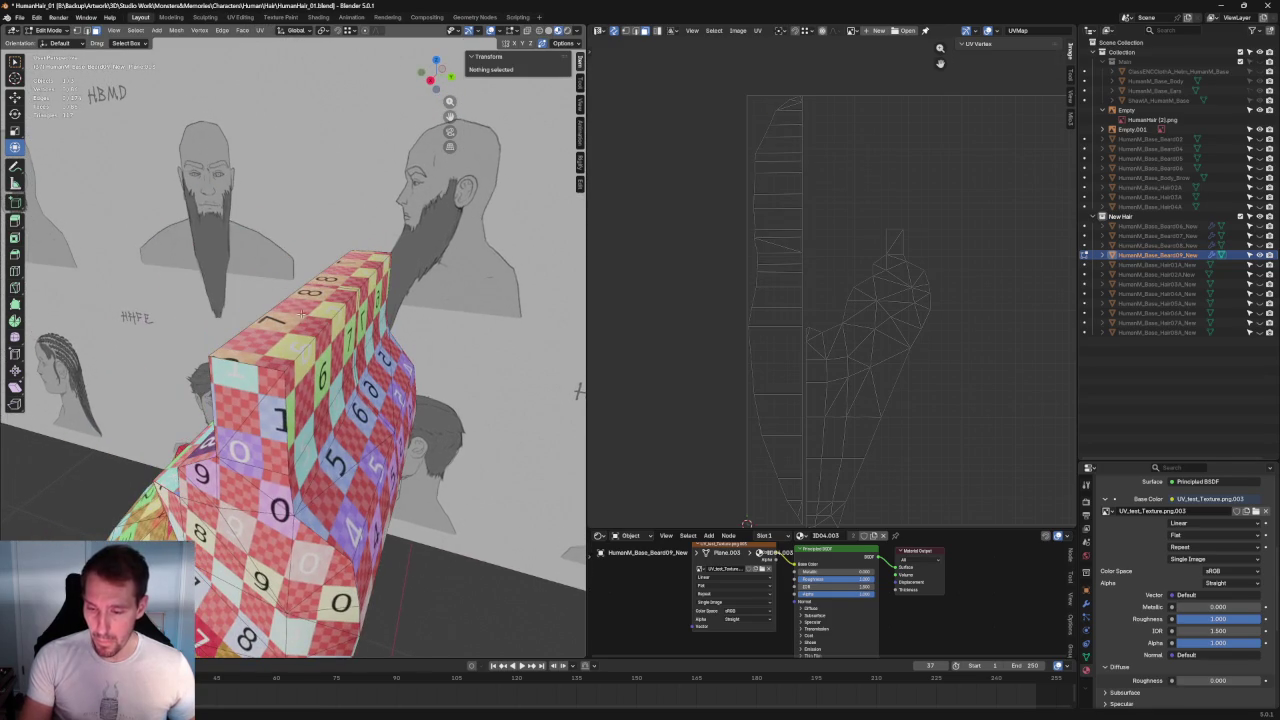
pyautogui.press('c')
pyautogui.click(328, 320)
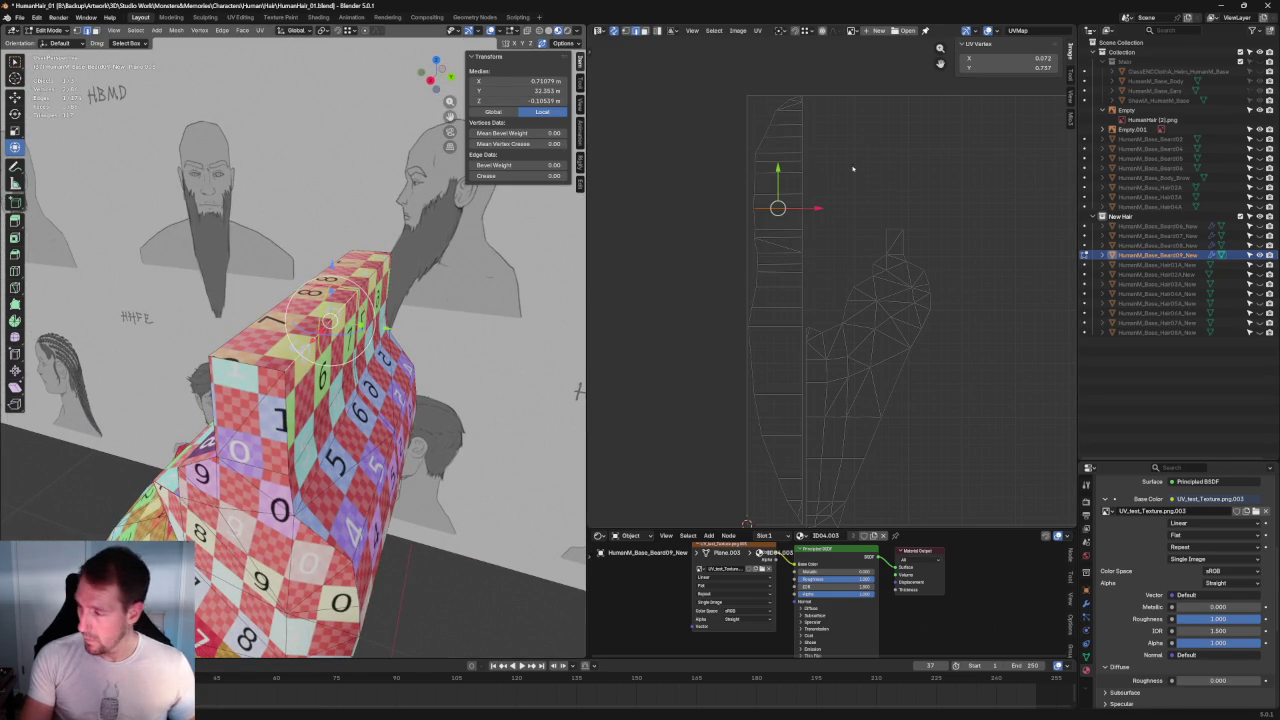
pyautogui.rightClick(778, 208)
pyautogui.rightClick(334, 320)
pyautogui.click(334, 320)
# Step: Box-select the upper part of the beard's UV strip in the UV editor
pyautogui.click(848, 142)
pyautogui.moveTo(852, 90); pyautogui.dragTo(706, 246)
pyautogui.press('c')
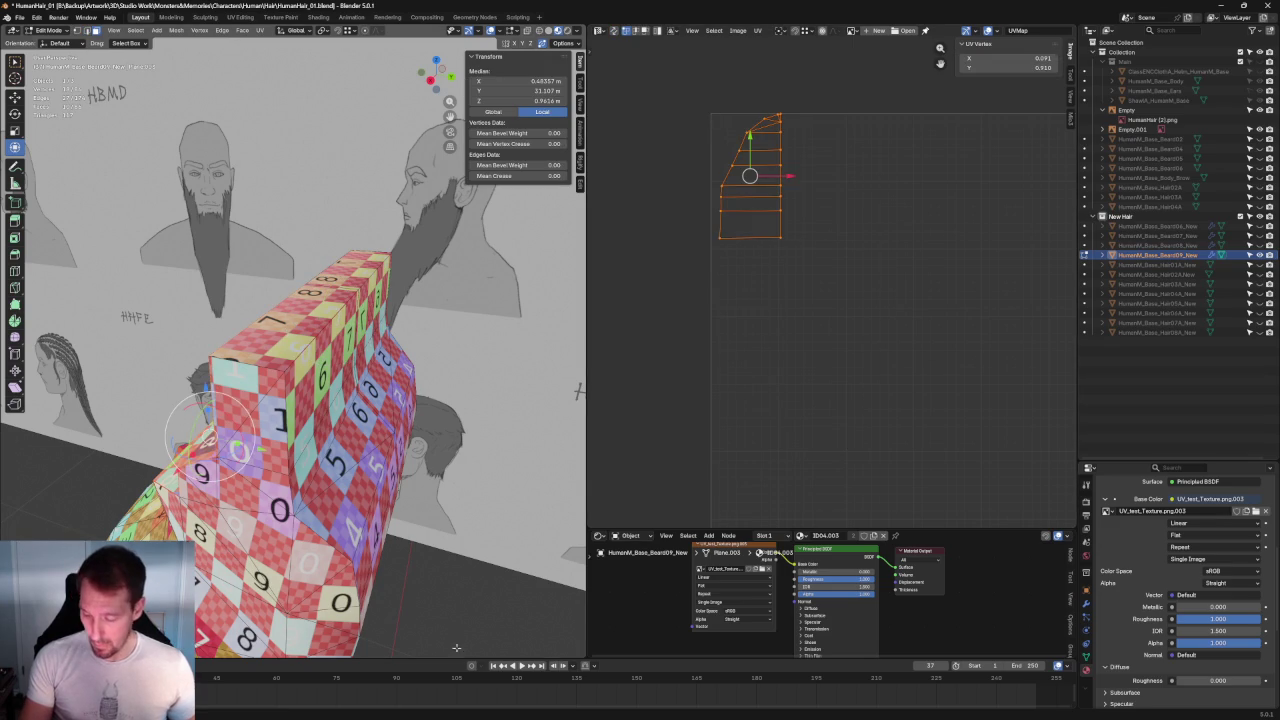
pyautogui.hotkey('alt', 'a')
pyautogui.press('a')
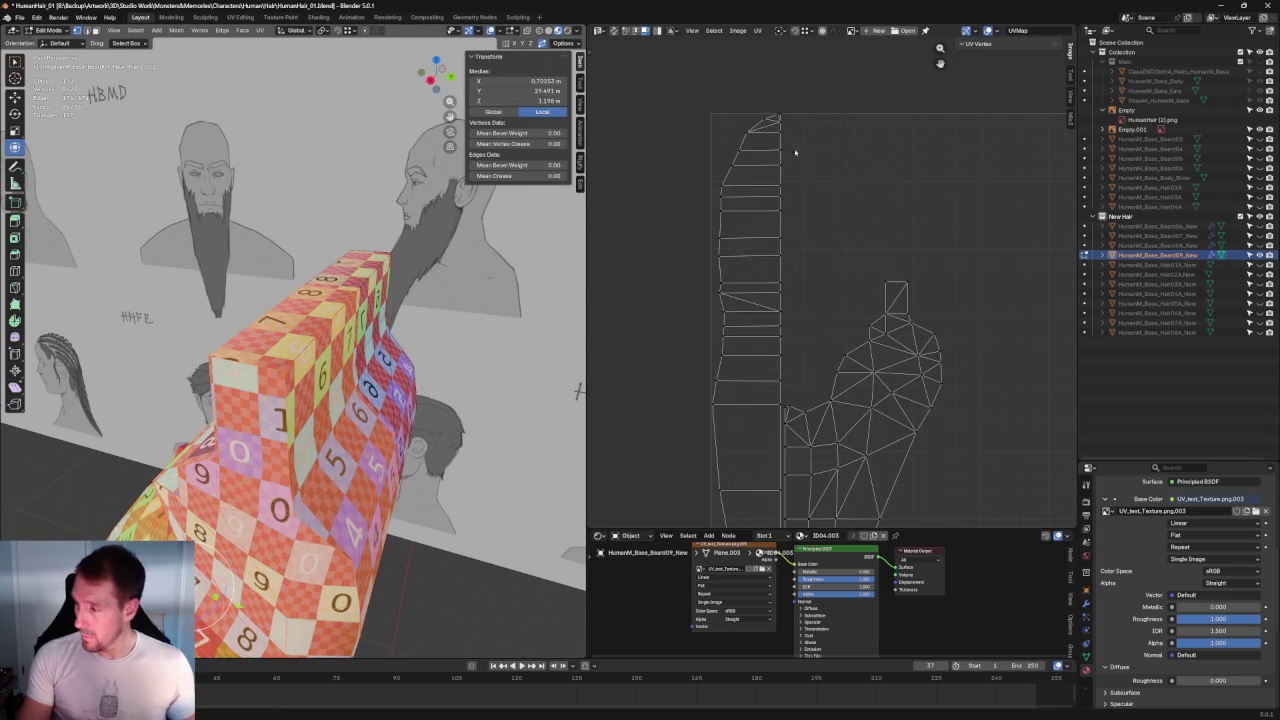
pyautogui.hotkey('alt', 'a')
pyautogui.moveTo(824, 82); pyautogui.dragTo(680, 285)
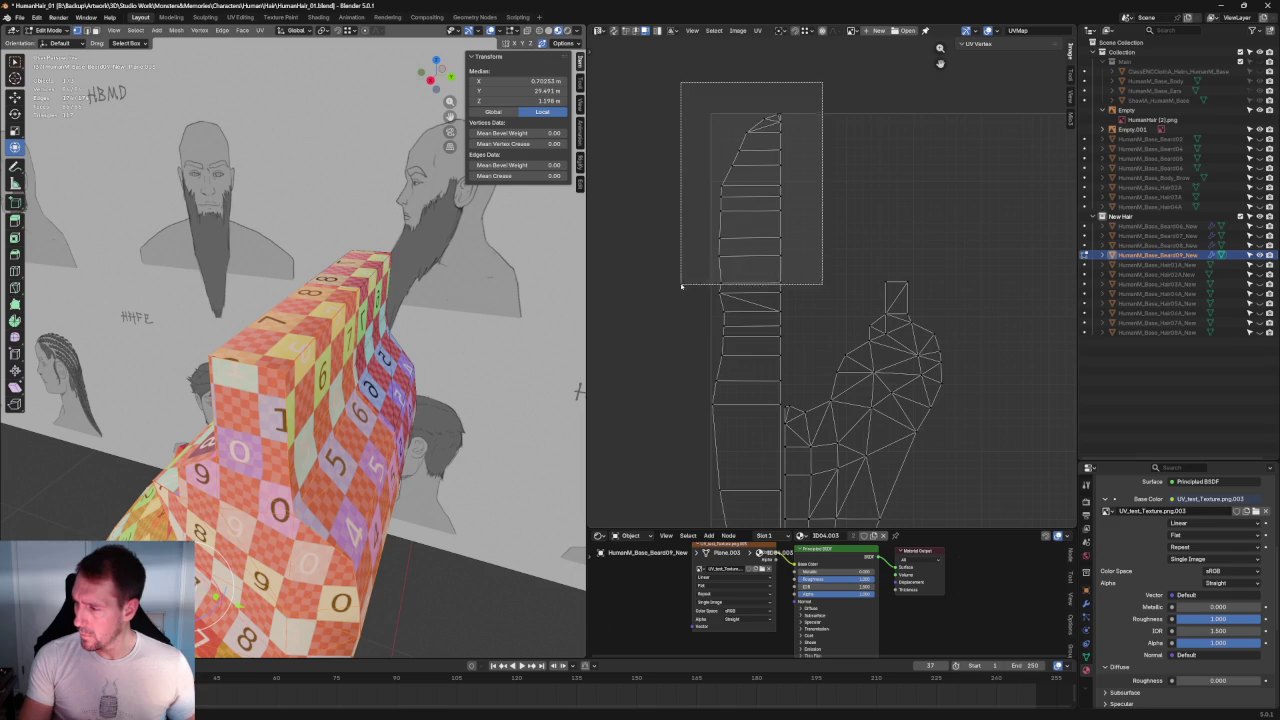
# Step: Clear and redo the selection of the upper UV strip island
pyautogui.click(655, 66)
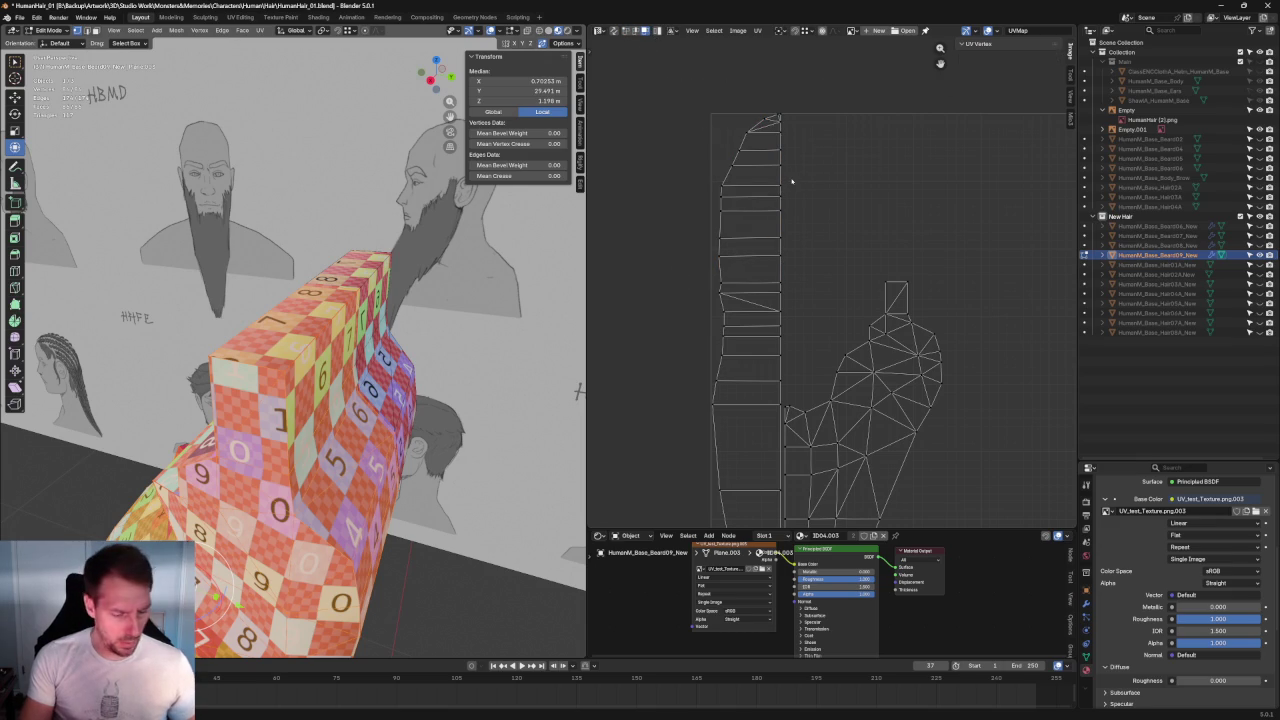
pyautogui.click(727, 250)
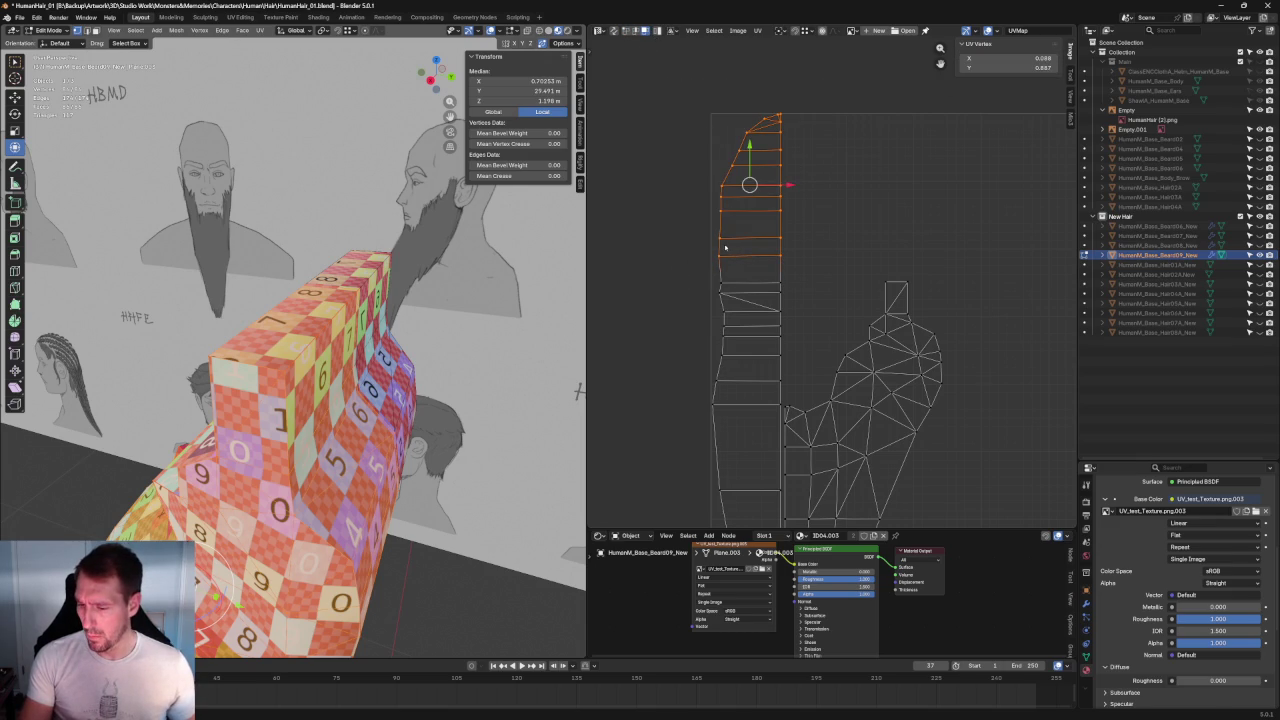
pyautogui.scroll(-4, 530, 461)
pyautogui.click(690, 297)
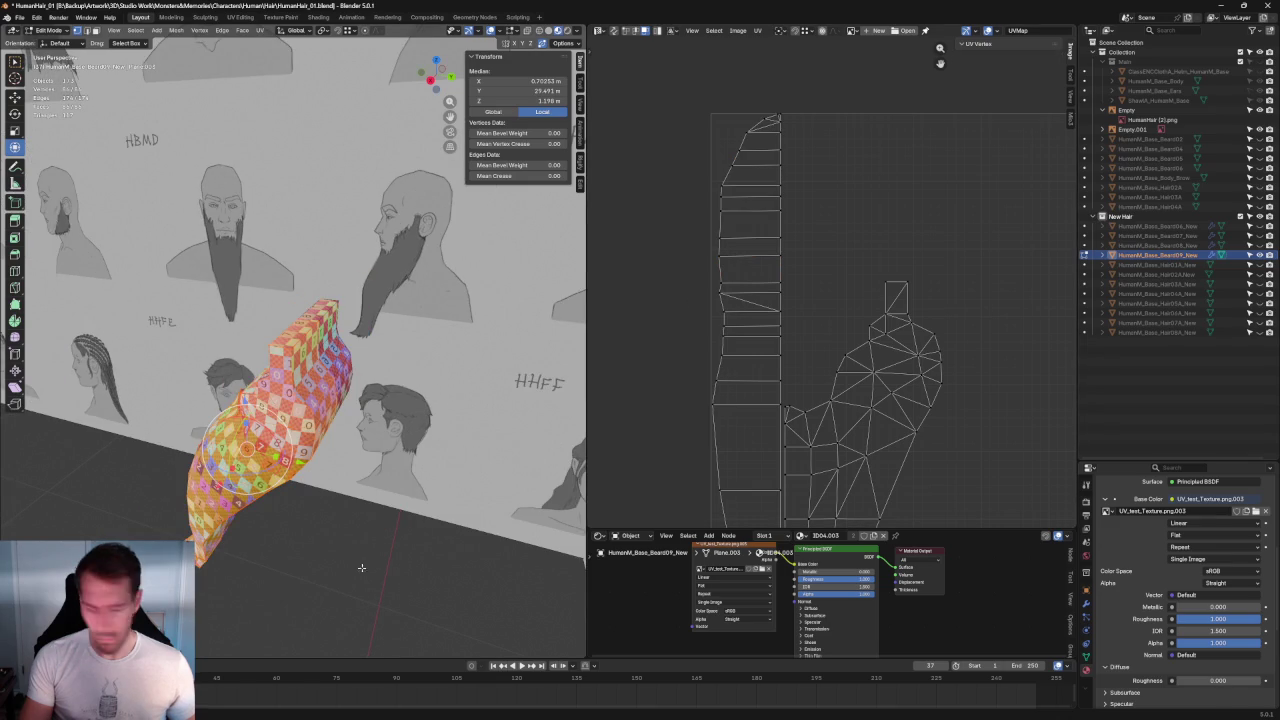
pyautogui.click(789, 257)
pyautogui.moveTo(683, 107); pyautogui.dragTo(871, 264)
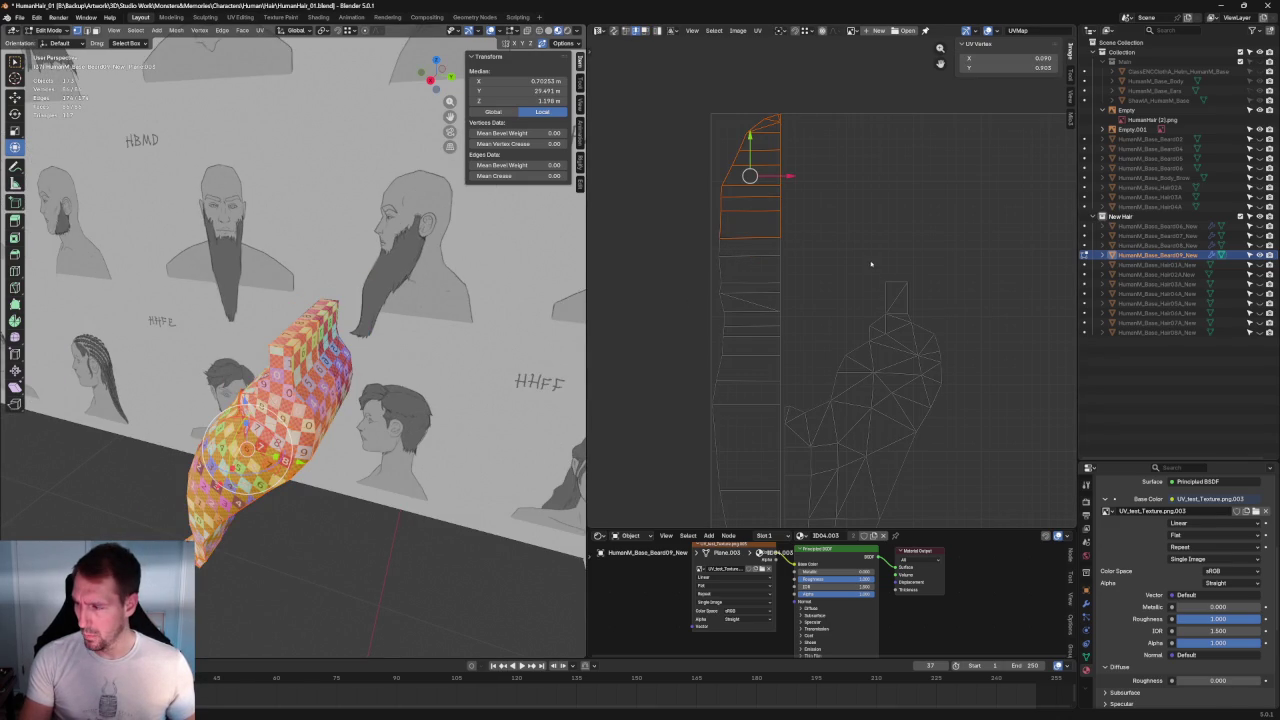
# Step: Change the UV selection mode, turn on UV sync selection, and box-select the strip's top rows
pyautogui.click(645, 31)
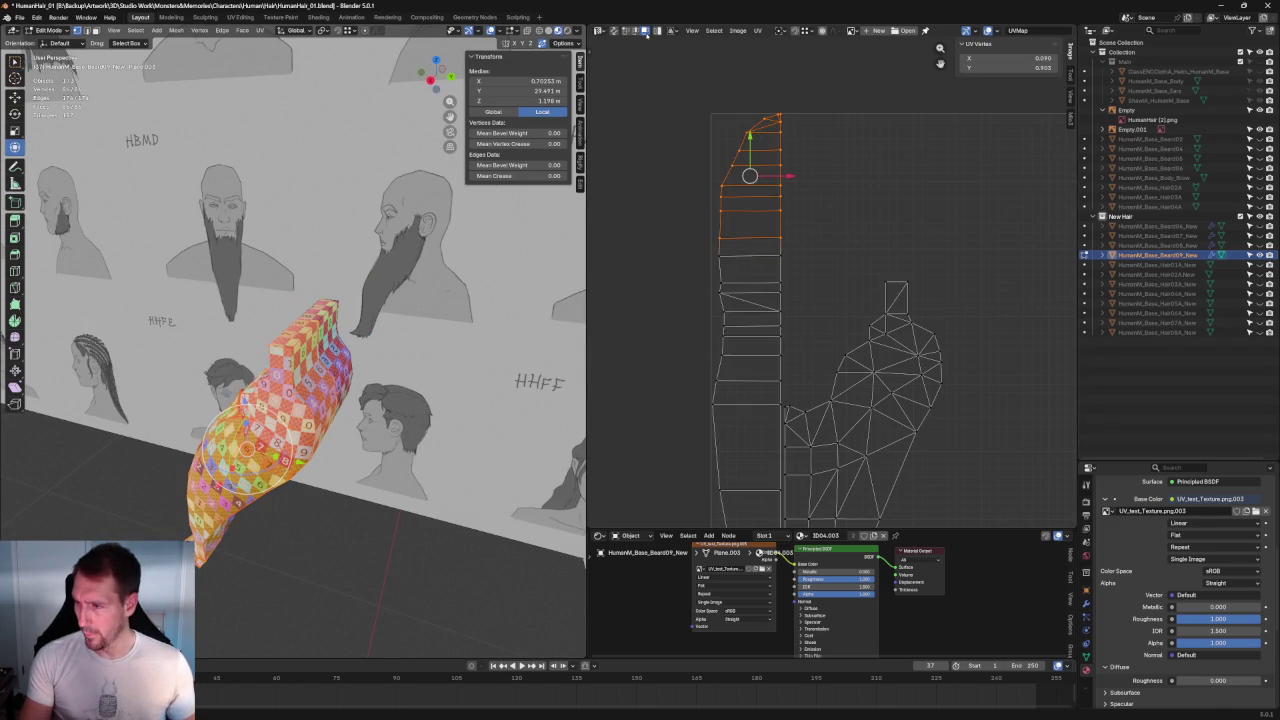
pyautogui.click(844, 155)
pyautogui.click(847, 359)
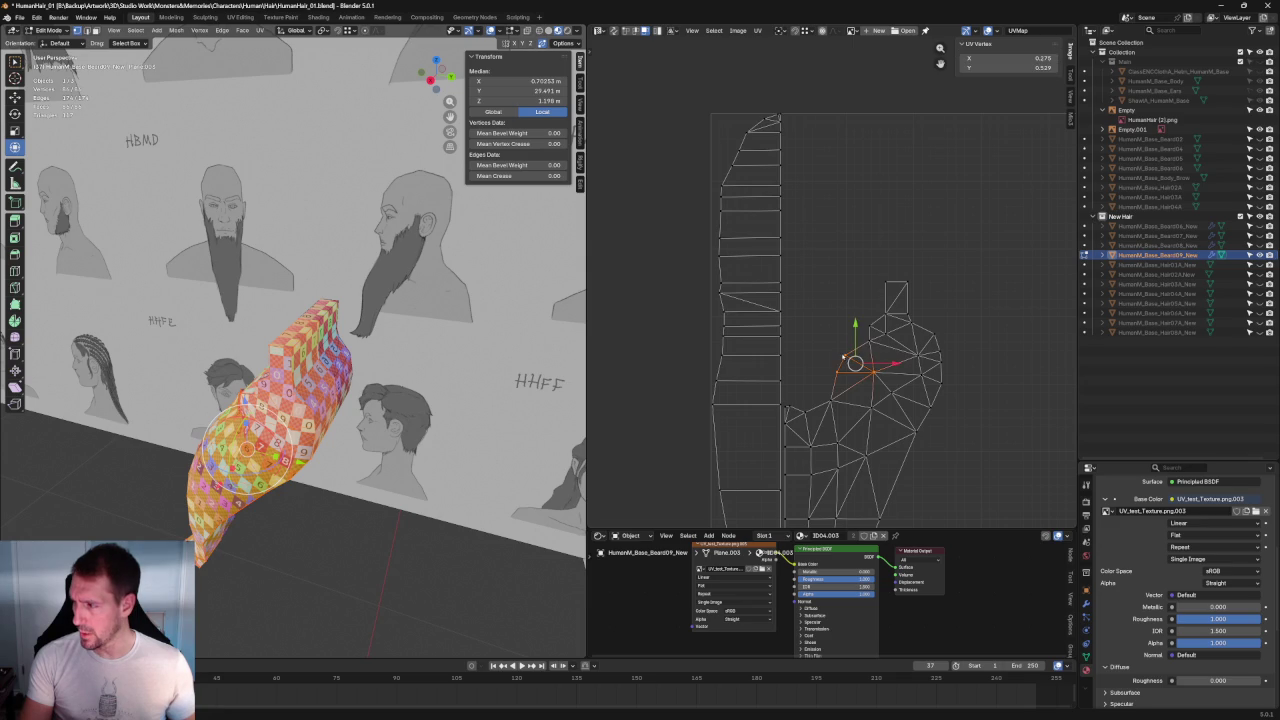
pyautogui.click(727, 87)
pyautogui.click(616, 31)
pyautogui.click(817, 163)
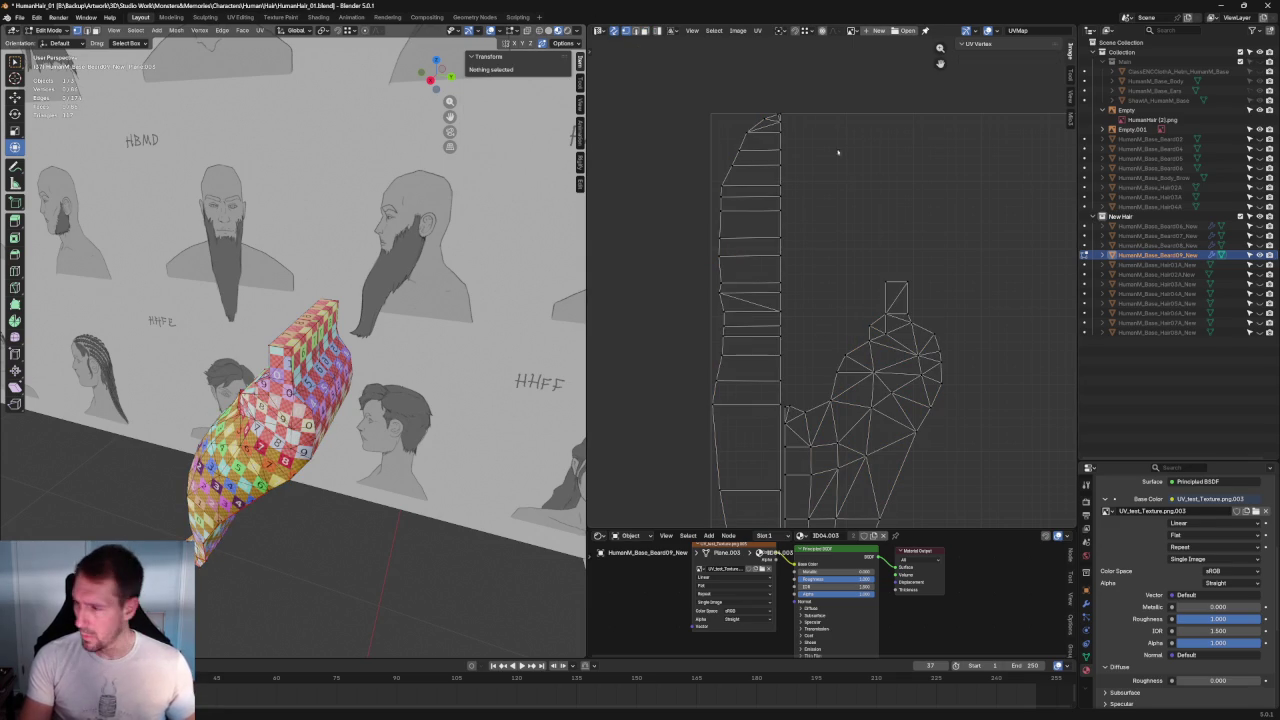
pyautogui.moveTo(845, 93); pyautogui.dragTo(733, 219)
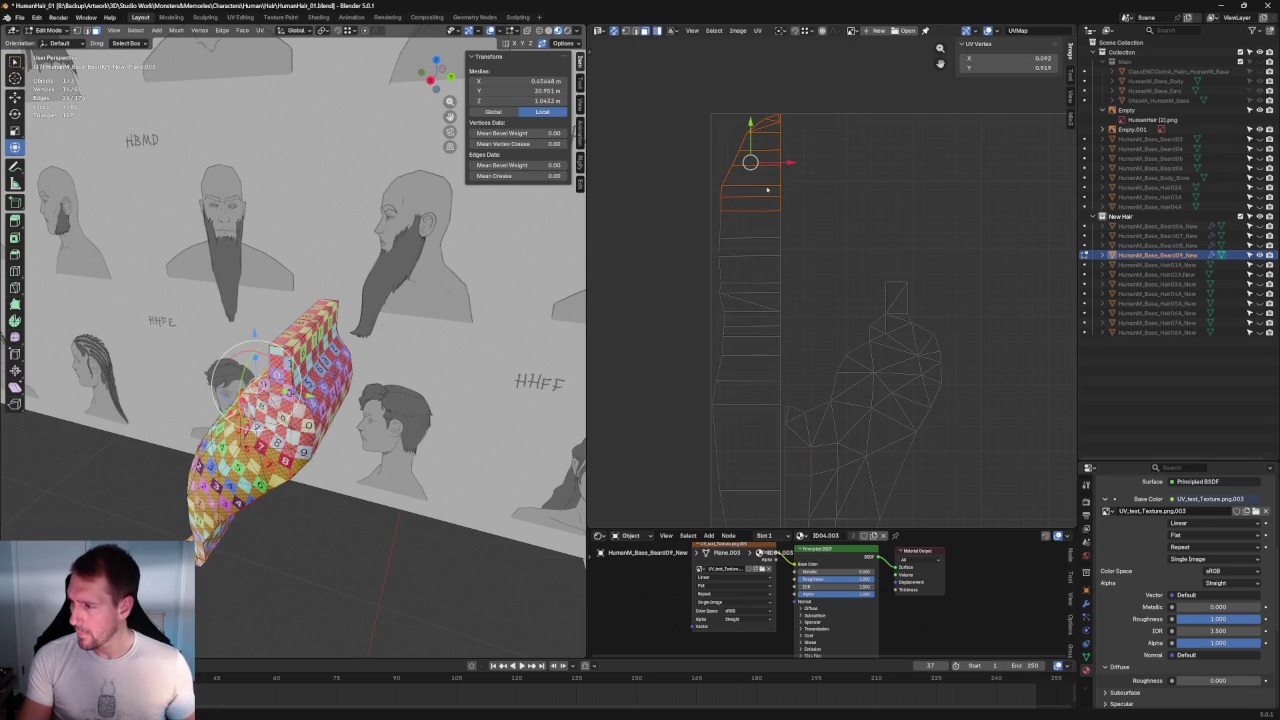
pyautogui.click(832, 114)
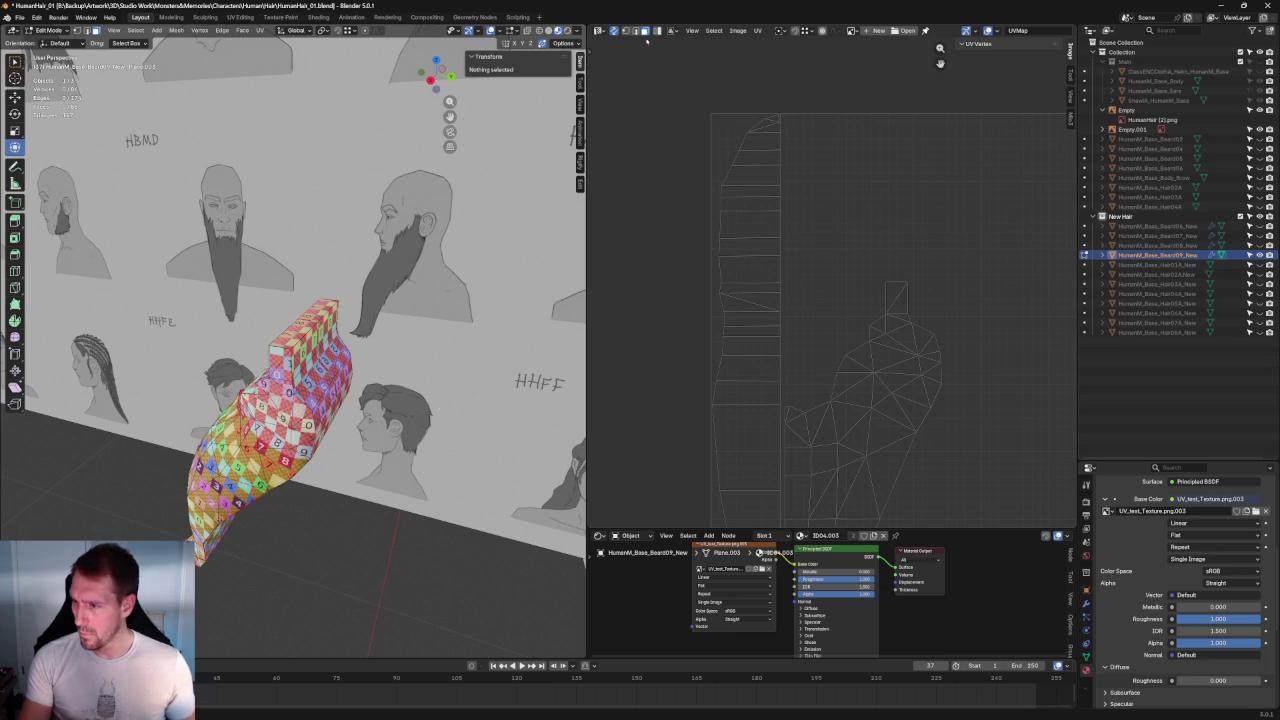
# Step: Select the strip's top rows in the 3D view, plus an upper beard edge
pyautogui.moveTo(787, 87); pyautogui.dragTo(888, 121)
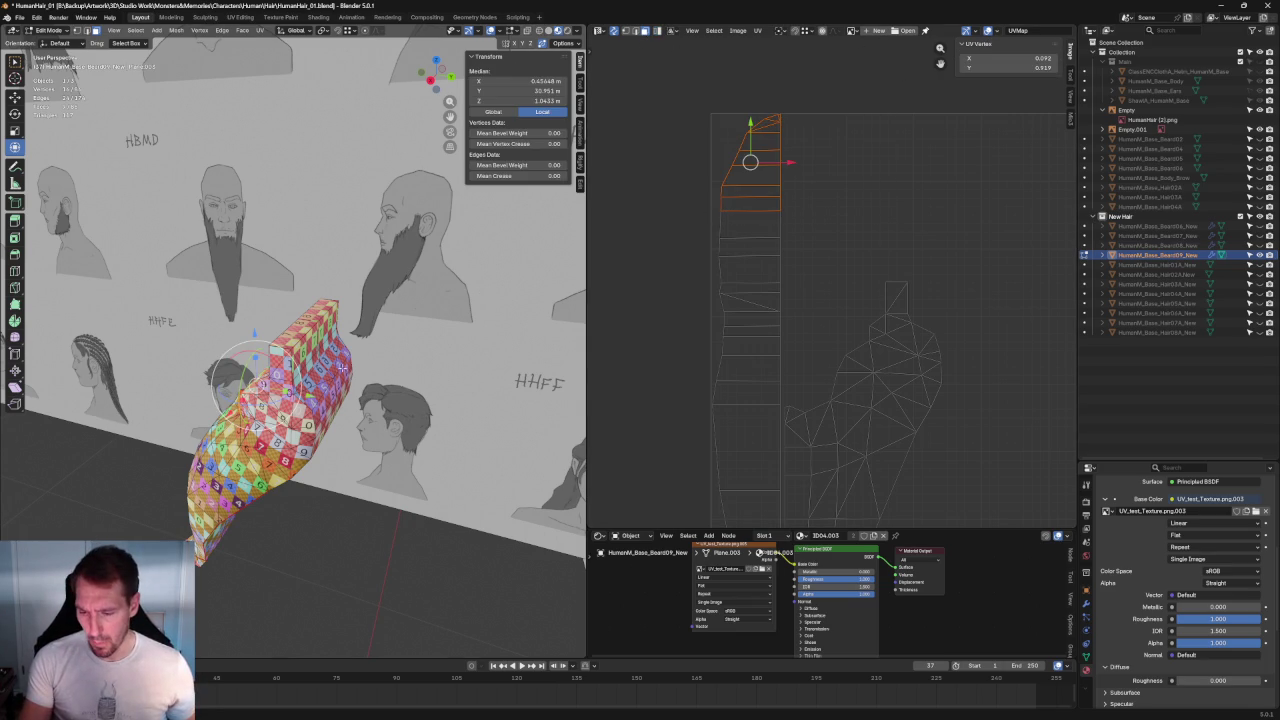
pyautogui.moveTo(343, 368); pyautogui.dragTo(415, 370, button='middle')
pyautogui.scroll(2, 416, 370)
pyautogui.scroll(2, 381, 348)
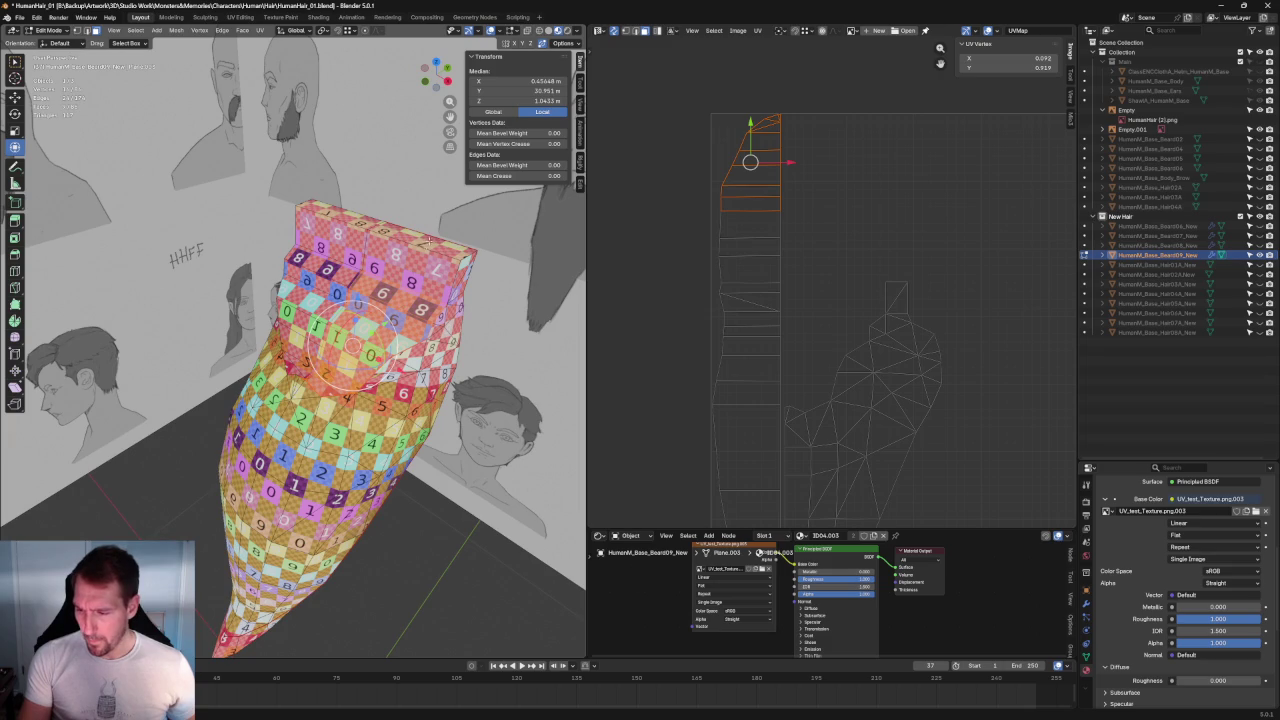
pyautogui.click(410, 262)
pyautogui.moveTo(420, 245); pyautogui.dragTo(381, 310)
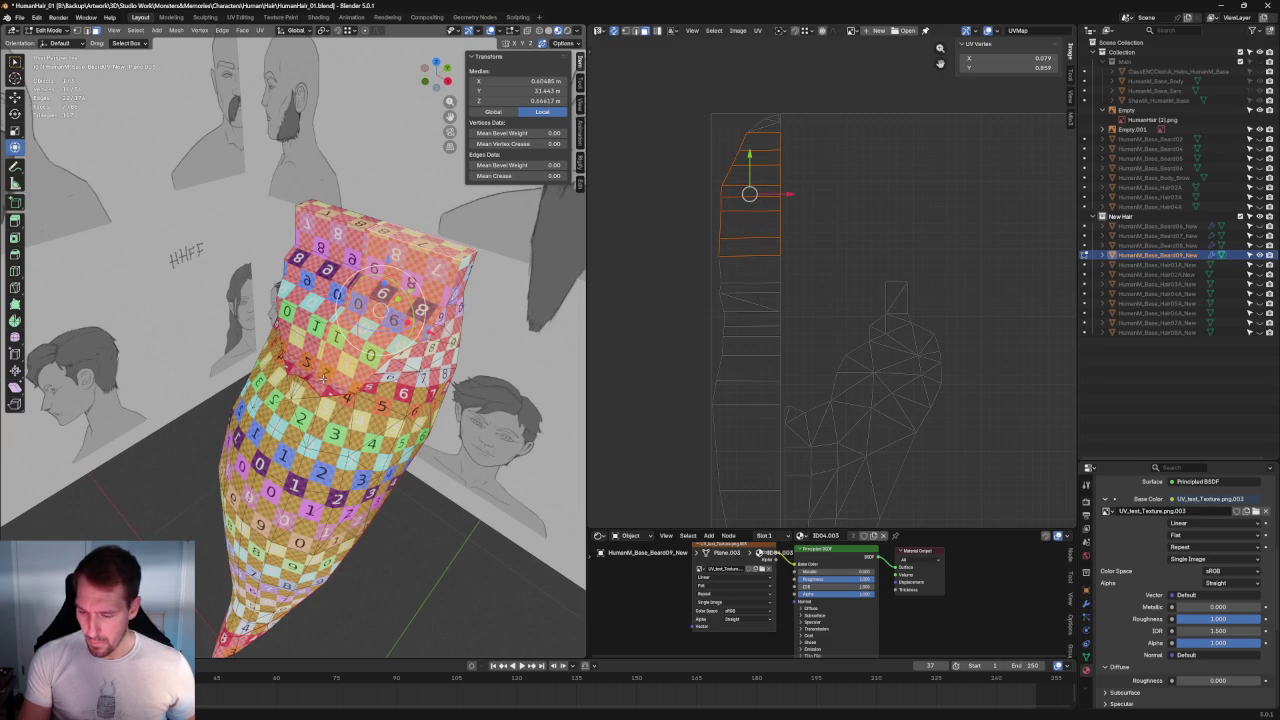
pyautogui.moveTo(323, 381); pyautogui.dragTo(250, 420, button='middle')
pyautogui.scroll(3, 230, 430)
pyautogui.keyDown('shift'); pyautogui.click(230, 437); pyautogui.keyUp('shift')
pyautogui.press('u')
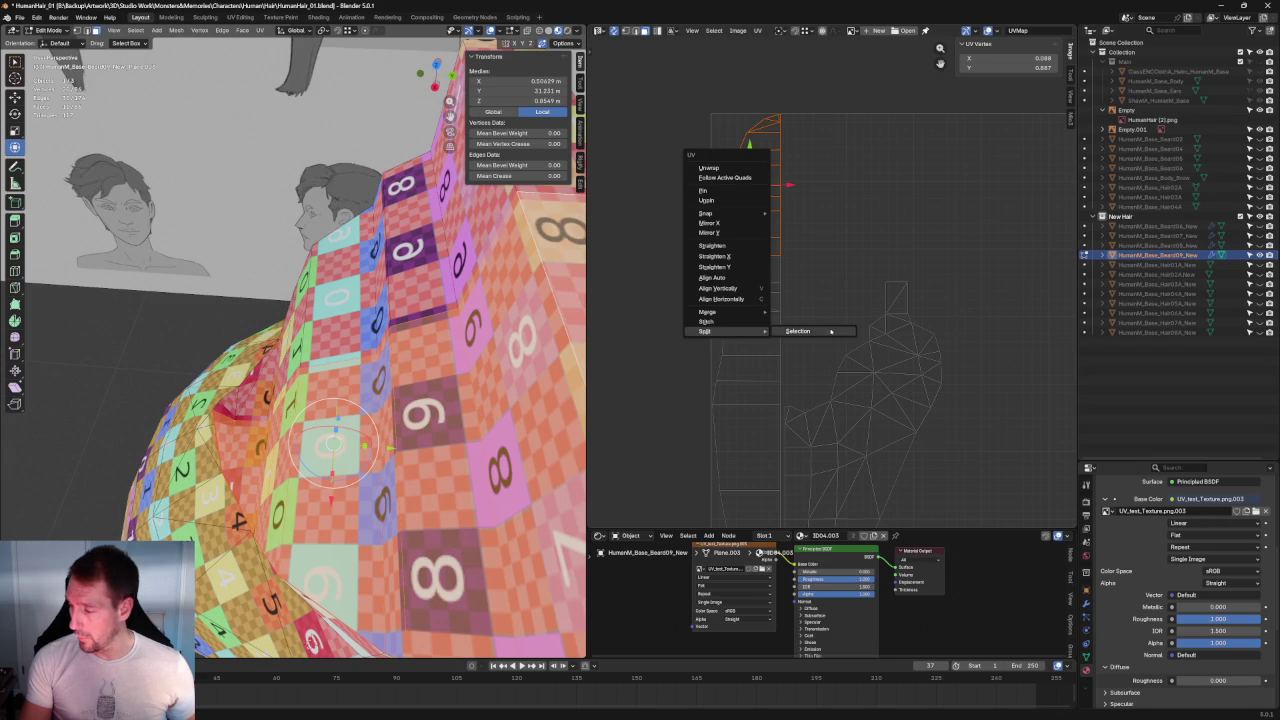
# Step: Split the selected rows into their own UV island and move it beside the strip
pyautogui.click(800, 331)
pyautogui.press('g')
pyautogui.click(686, 277)
pyautogui.scroll(4, 775, 224)
pyautogui.moveTo(654, 190); pyautogui.dragTo(686, 195)
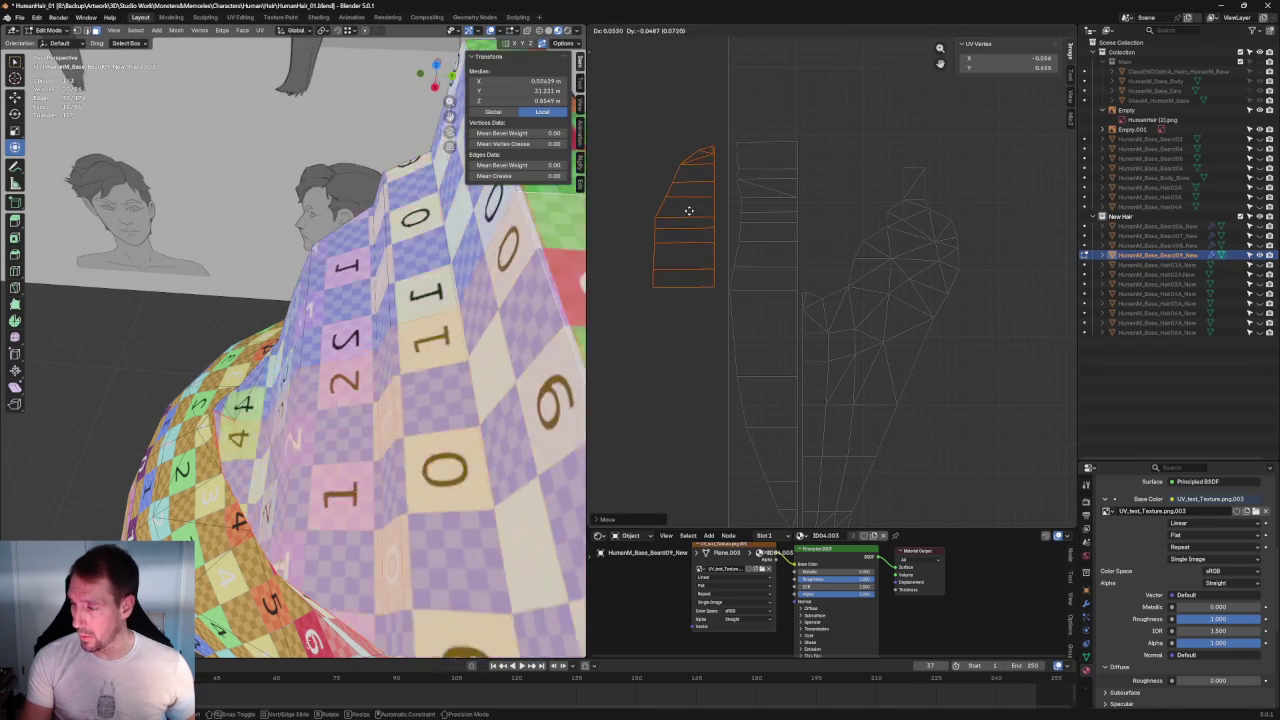
pyautogui.scroll(-3, 686, 195)
pyautogui.scroll(-4, 474, 280)
pyautogui.moveTo(474, 280); pyautogui.dragTo(400, 310, button='middle')
pyautogui.scroll(2, 704, 97)
pyautogui.scroll(2, 704, 97)
# Step: Select the strip and lower islands and move them right into the 0–1 UV square
pyautogui.click(704, 97)
pyautogui.moveTo(672, 340); pyautogui.dragTo(714, 494)
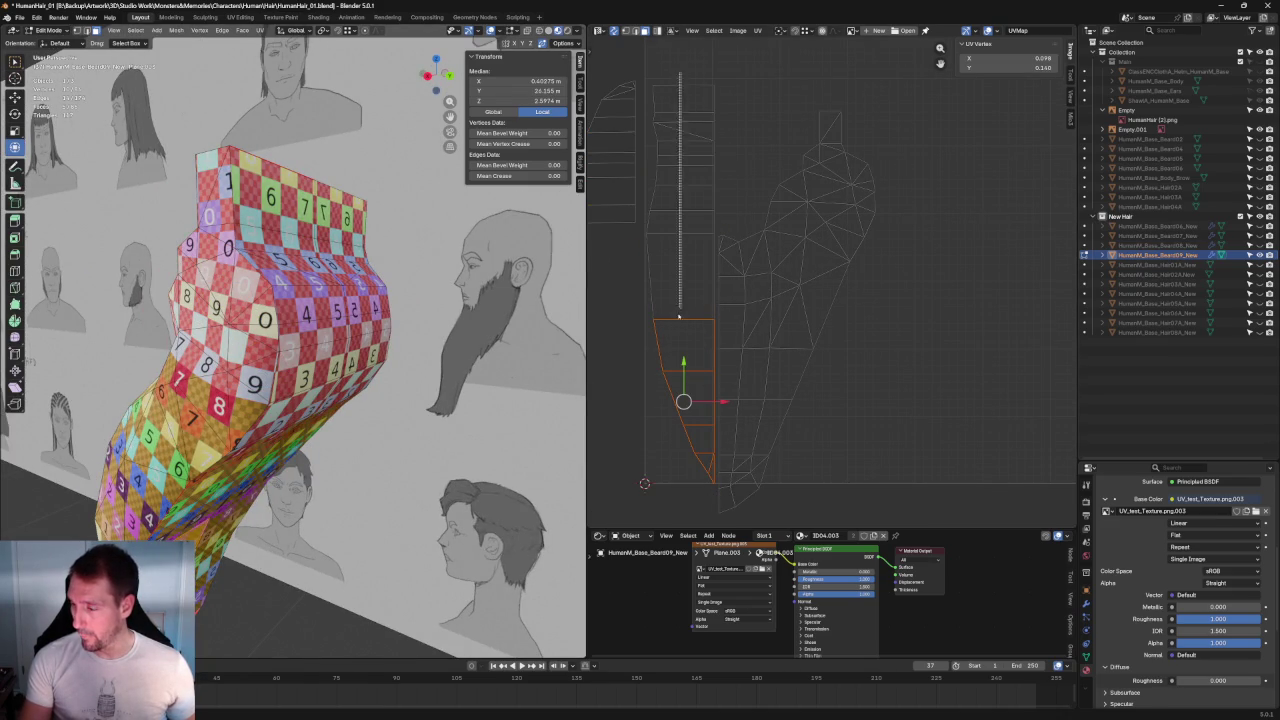
pyautogui.keyDown('shift'); pyautogui.moveTo(730, 56); pyautogui.dragTo(657, 225); pyautogui.keyUp('shift')
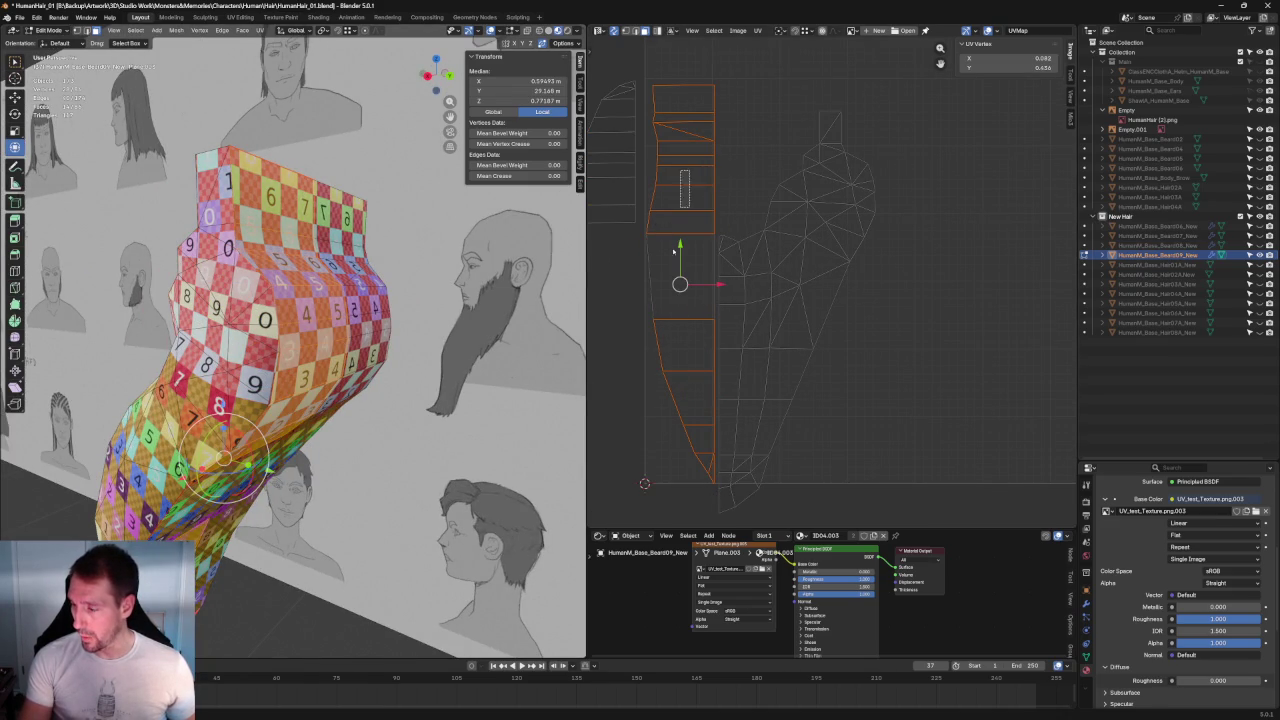
pyautogui.moveTo(680, 284); pyautogui.dragTo(911, 277)
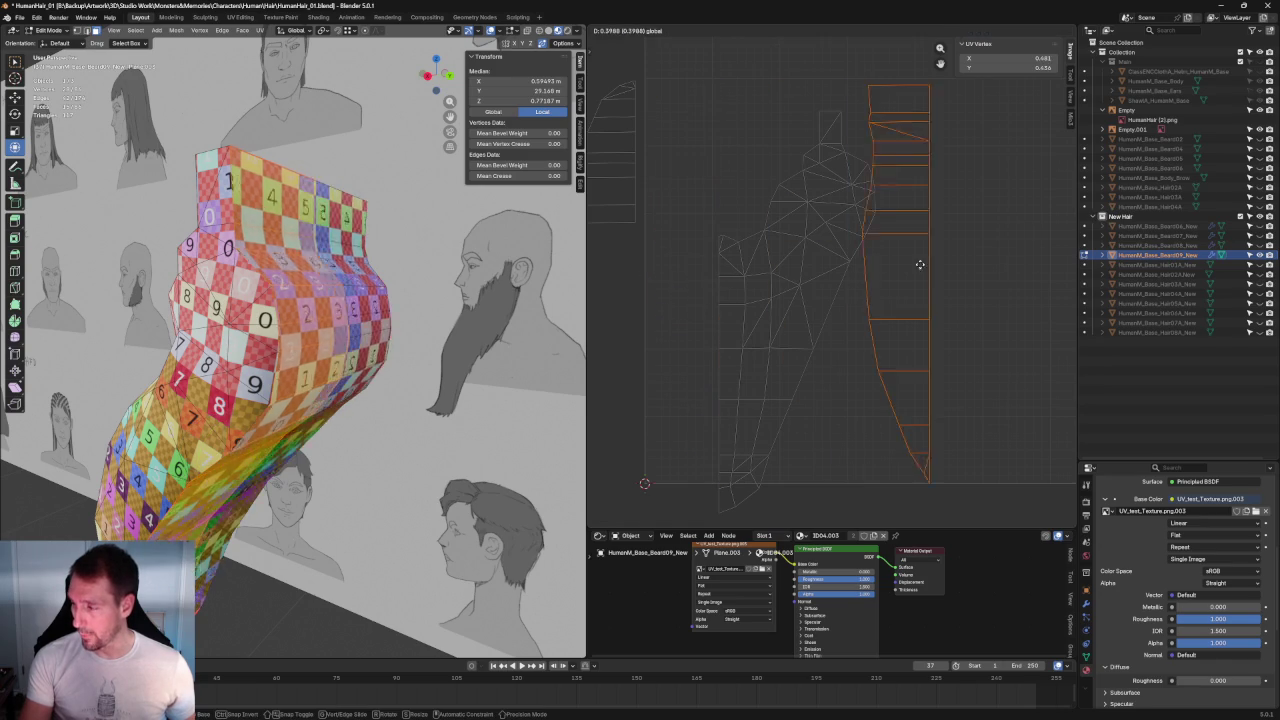
pyautogui.moveTo(911, 277); pyautogui.dragTo(858, 262, button='middle')
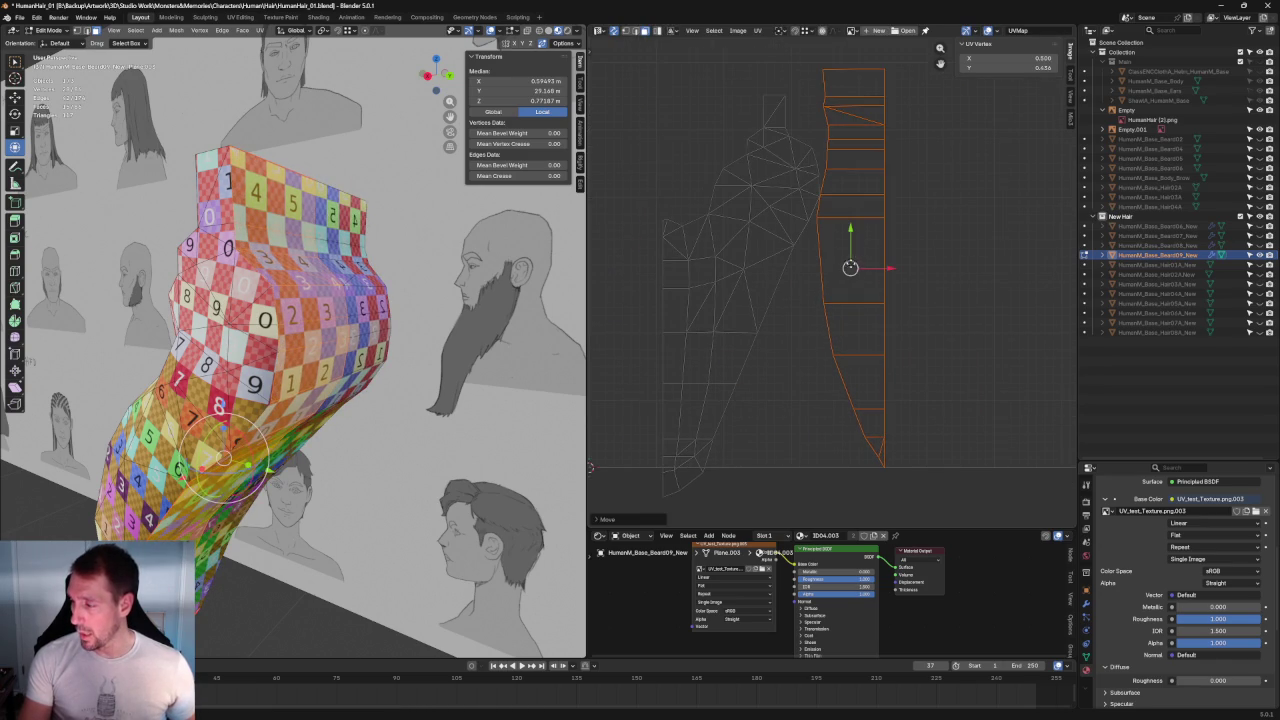
pyautogui.press('g')
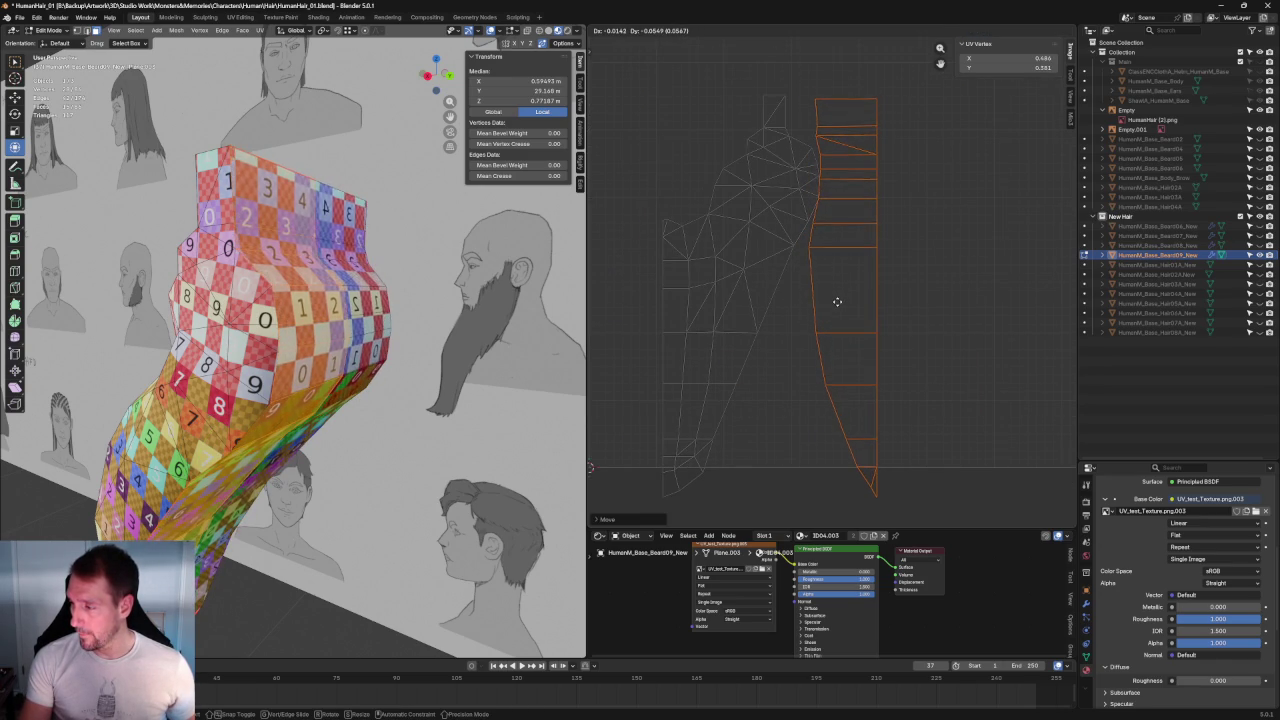
pyautogui.click(837, 301)
pyautogui.scroll(-3, 951, 174)
pyautogui.moveTo(951, 174); pyautogui.dragTo(720, 444)
# Step: Move the selected islands into the UV square and drop the small split-off island inside it
pyautogui.press('g')
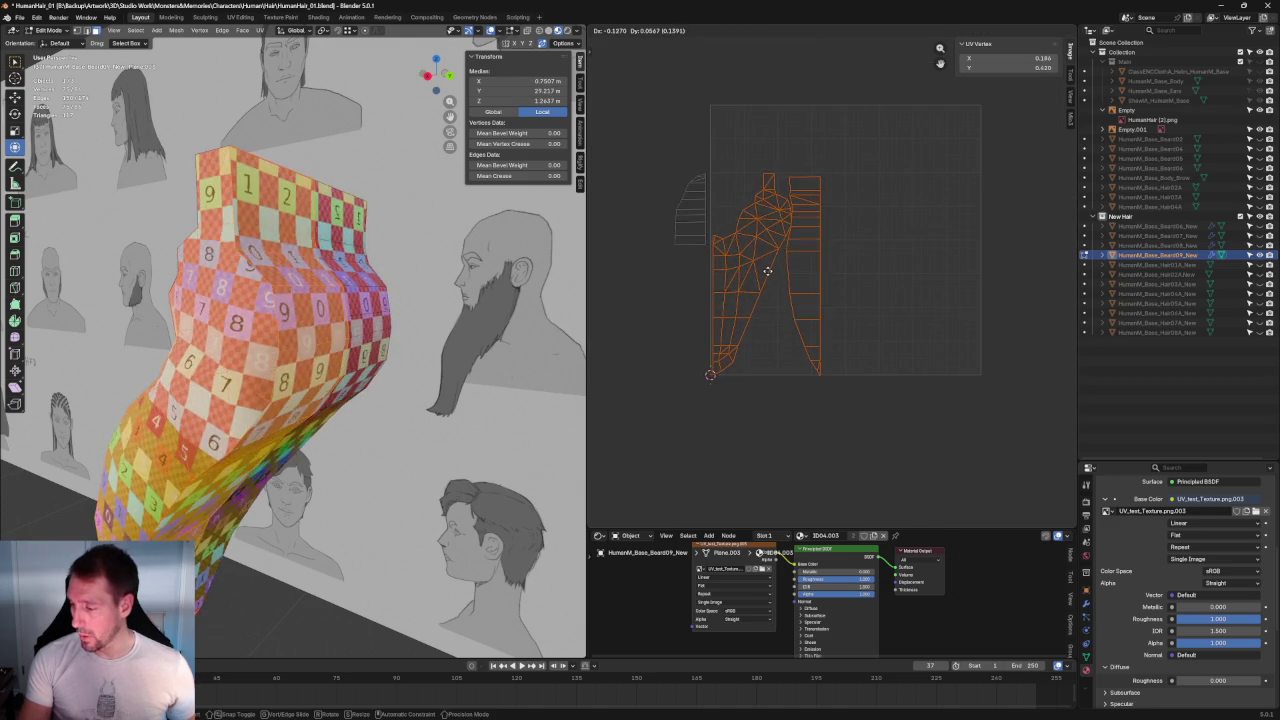
pyautogui.click(772, 168)
pyautogui.hotkey('alt', 'a')
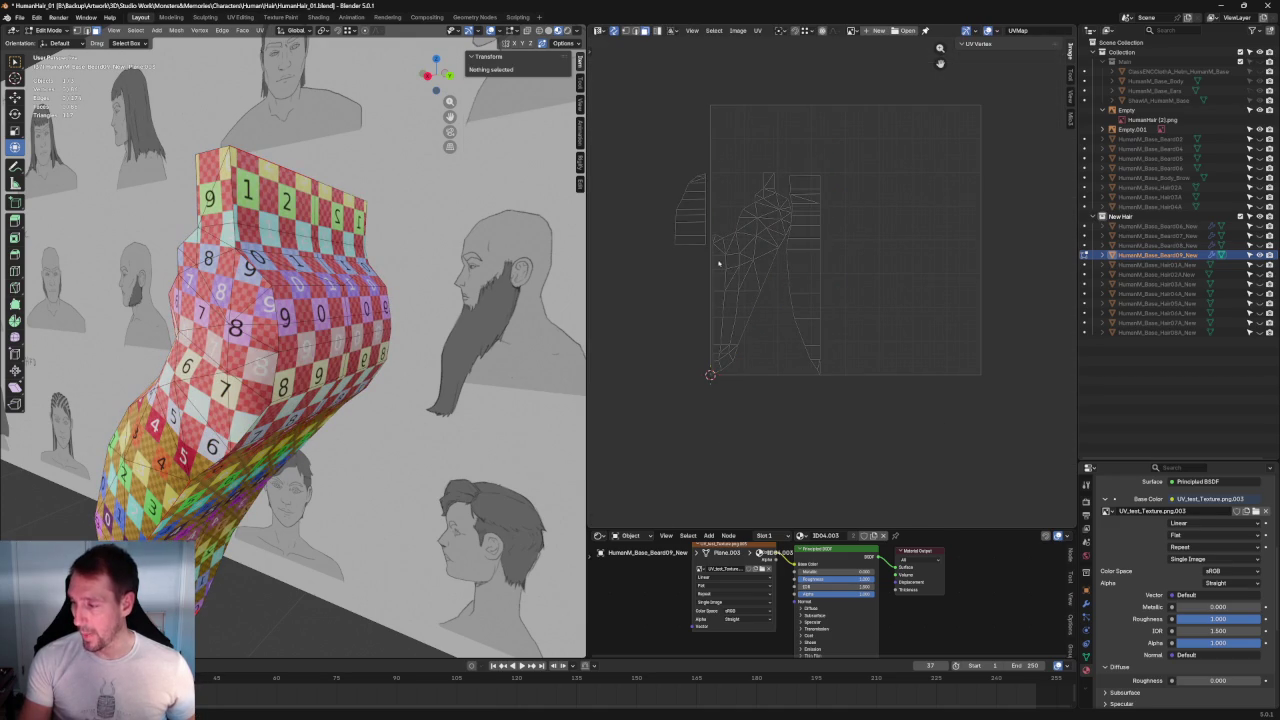
pyautogui.moveTo(640, 142); pyautogui.dragTo(712, 256)
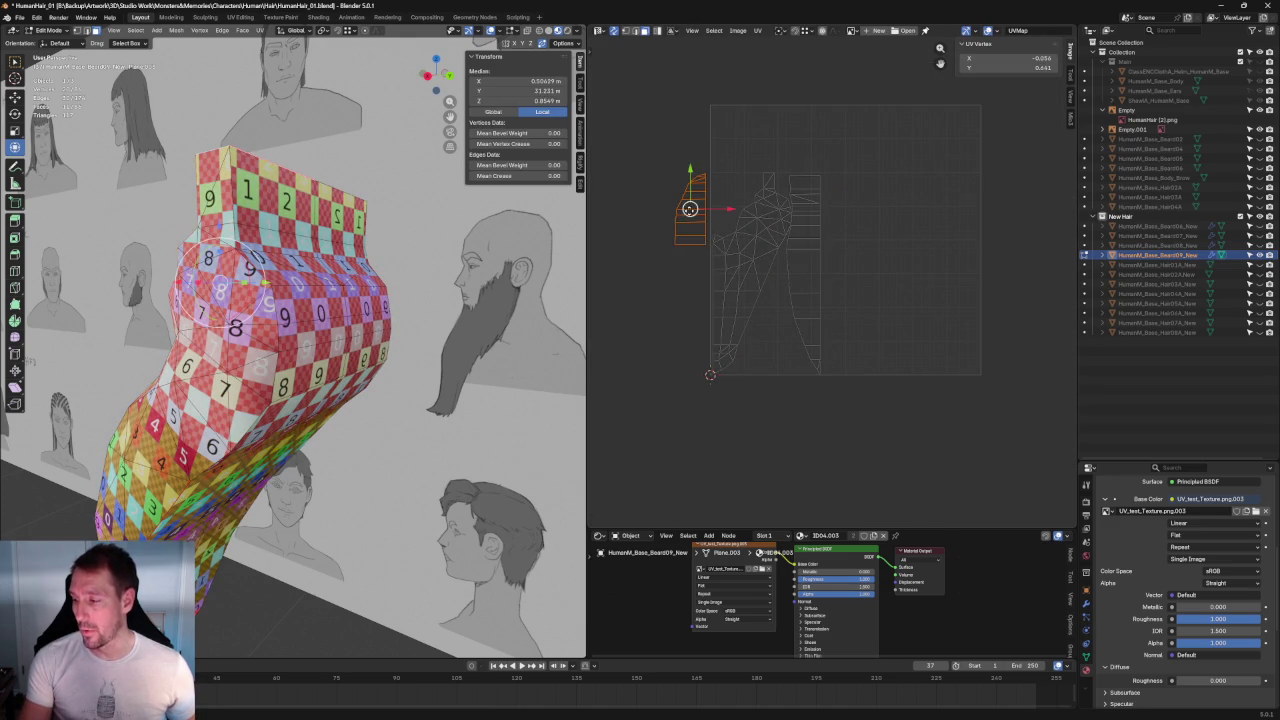
pyautogui.press('g')
pyautogui.click(722, 308)
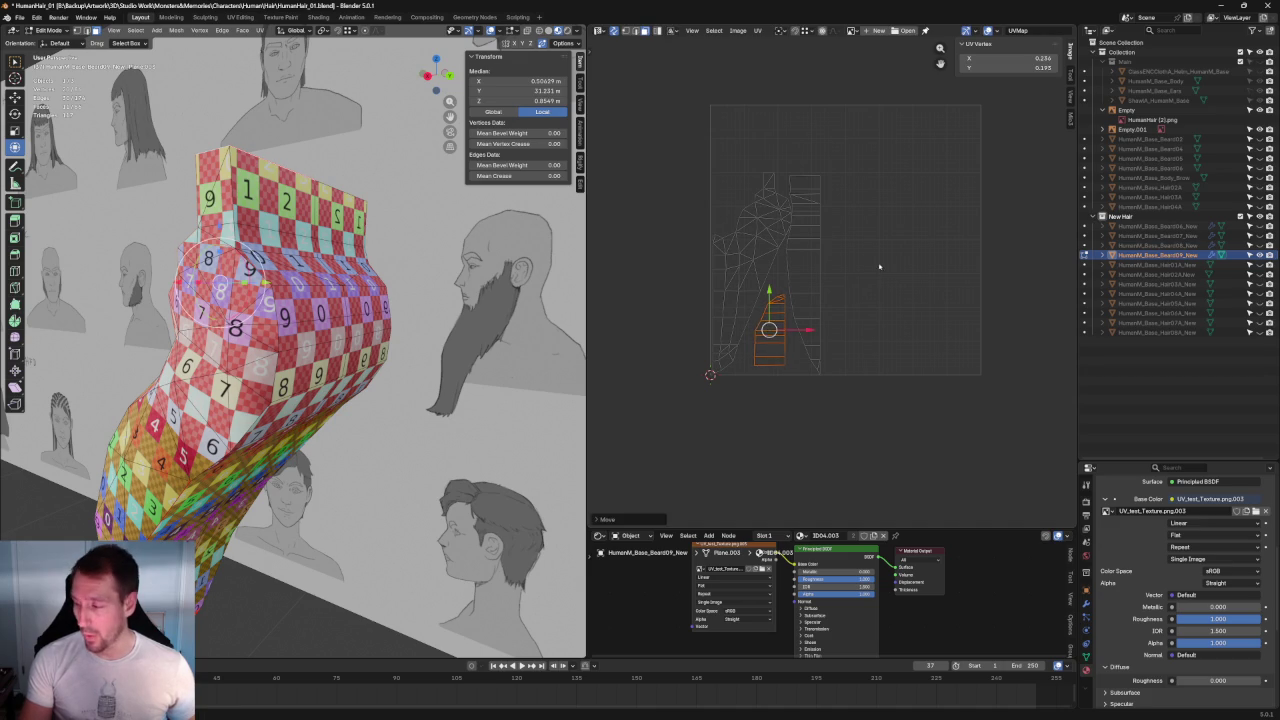
pyautogui.hotkey('alt', 'a')
# Step: Place the small island at the top of the UV square and save HumanHair_01.blend
pyautogui.click(784, 330)
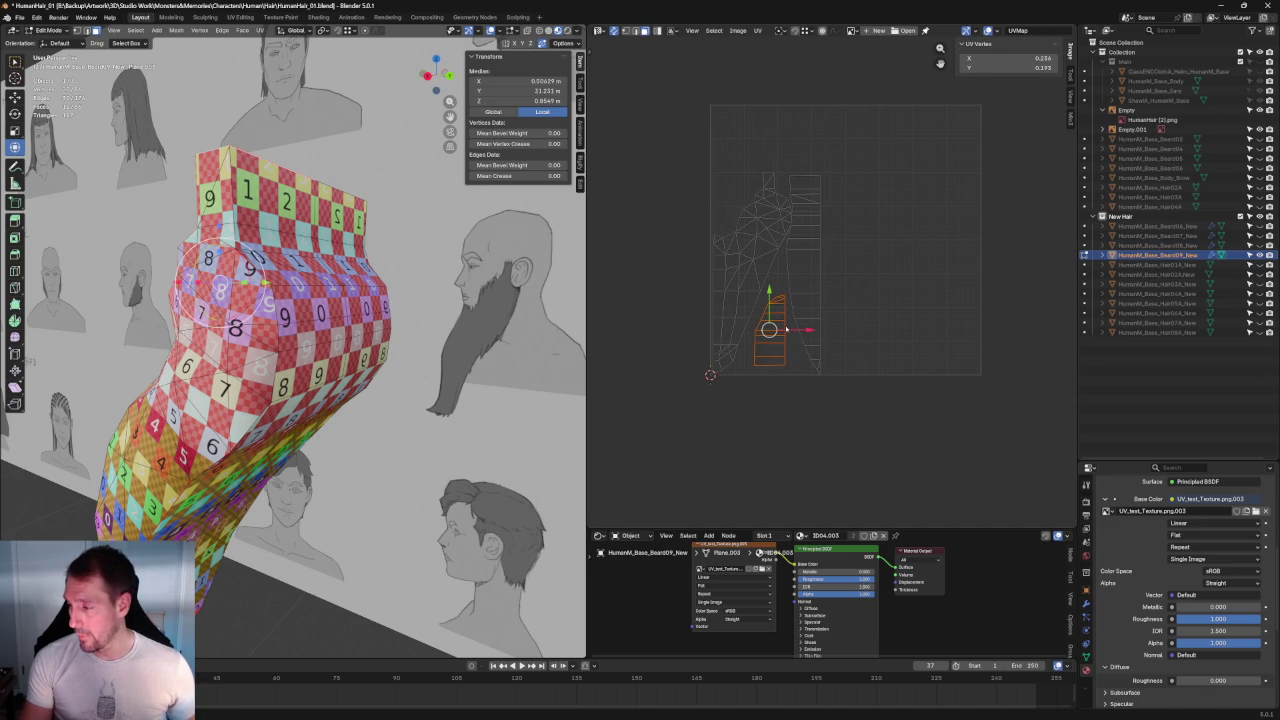
pyautogui.press('g')
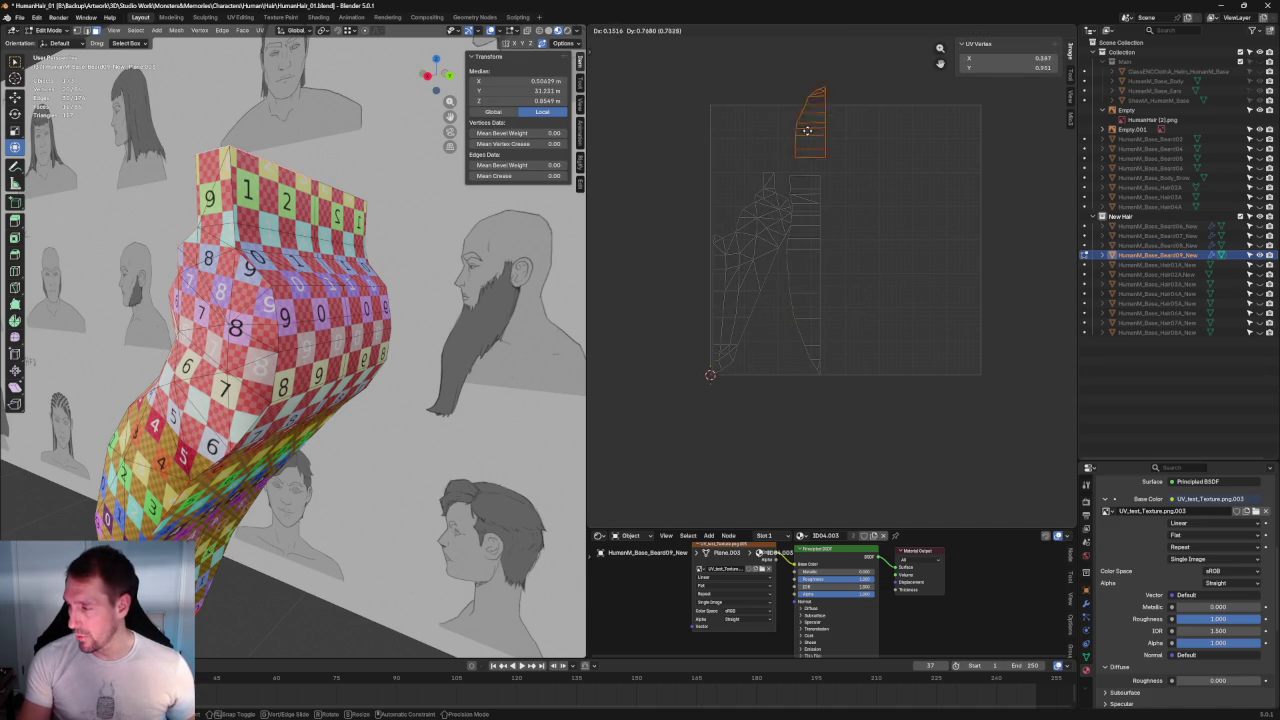
pyautogui.click(803, 137)
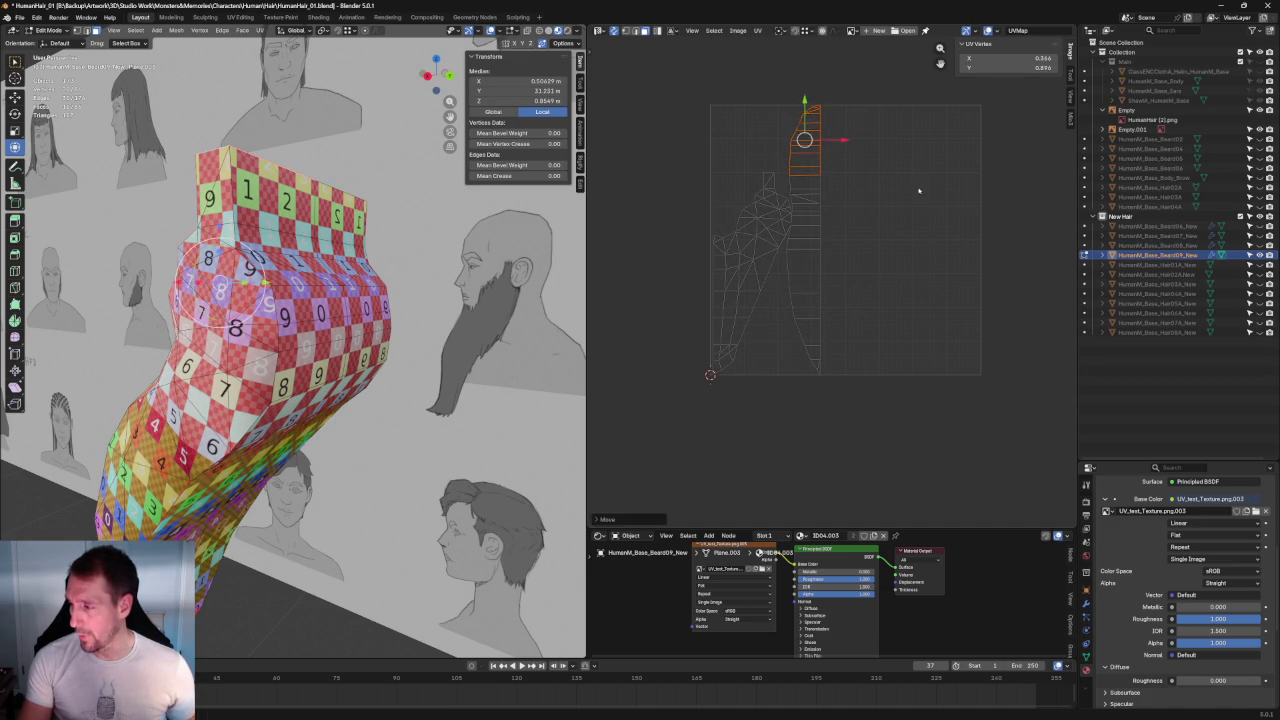
pyautogui.hotkey('alt', 'a')
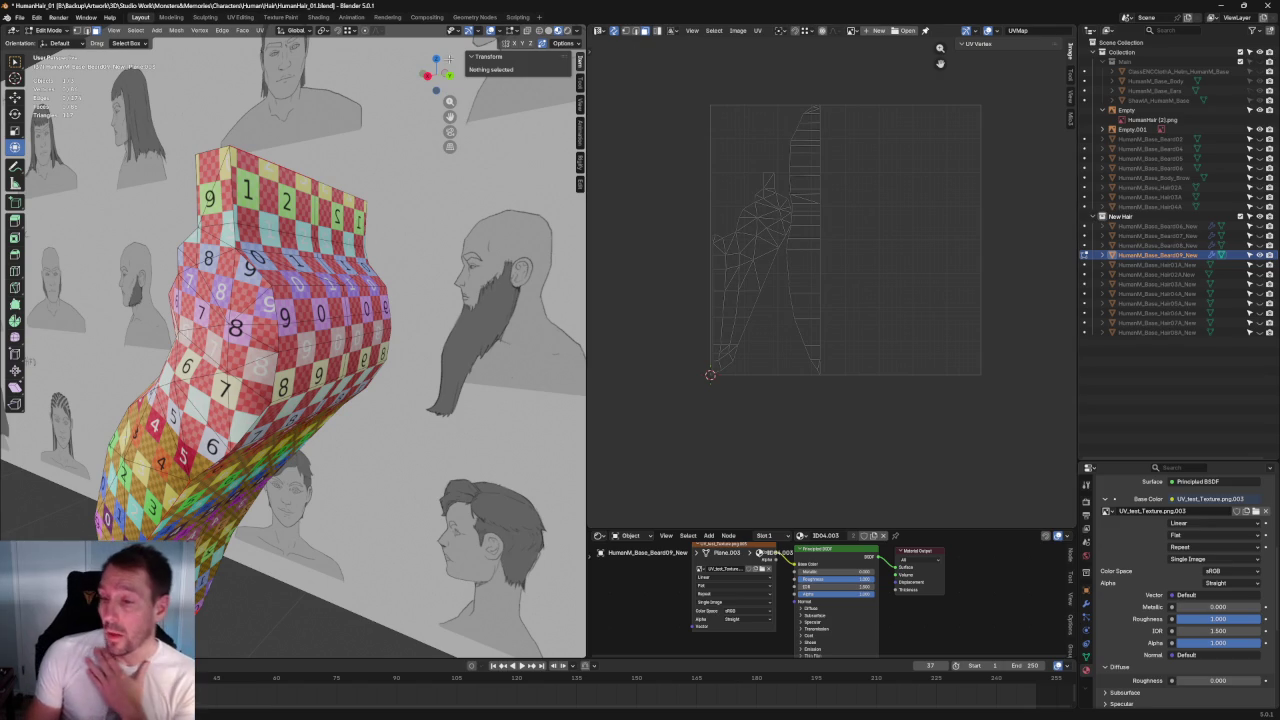
pyautogui.click(19, 18)
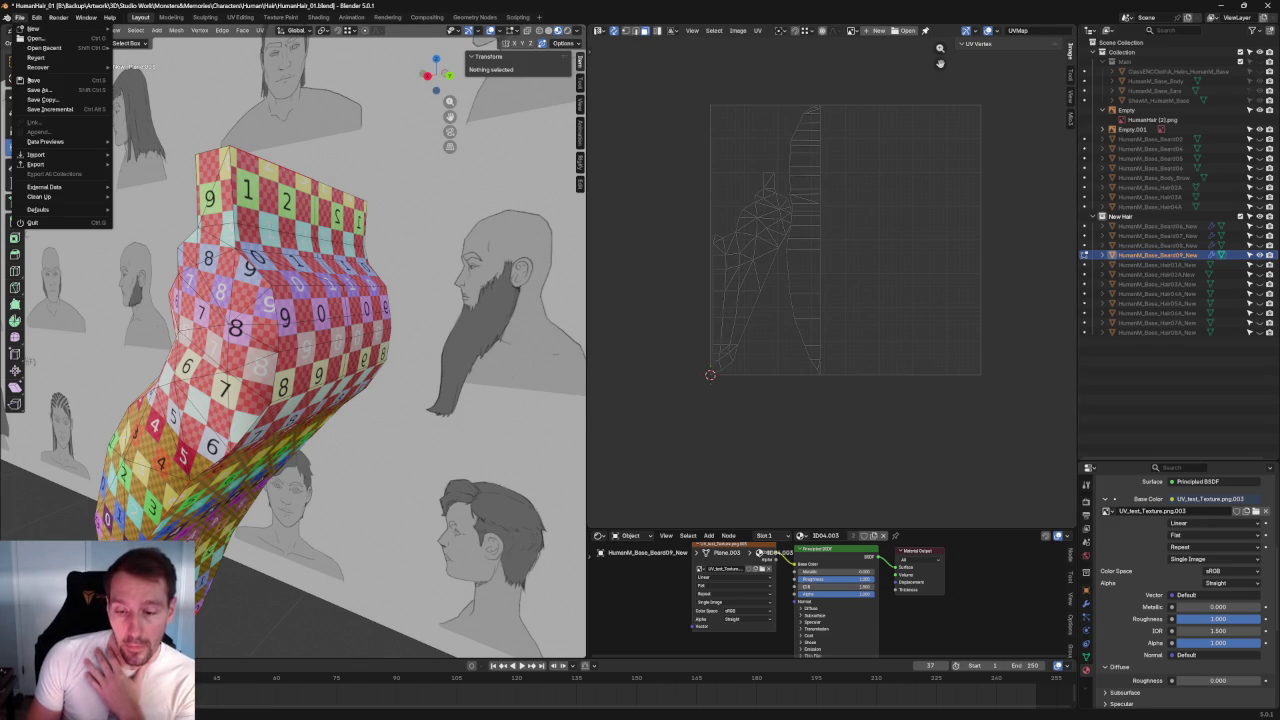
pyautogui.click(38, 82)
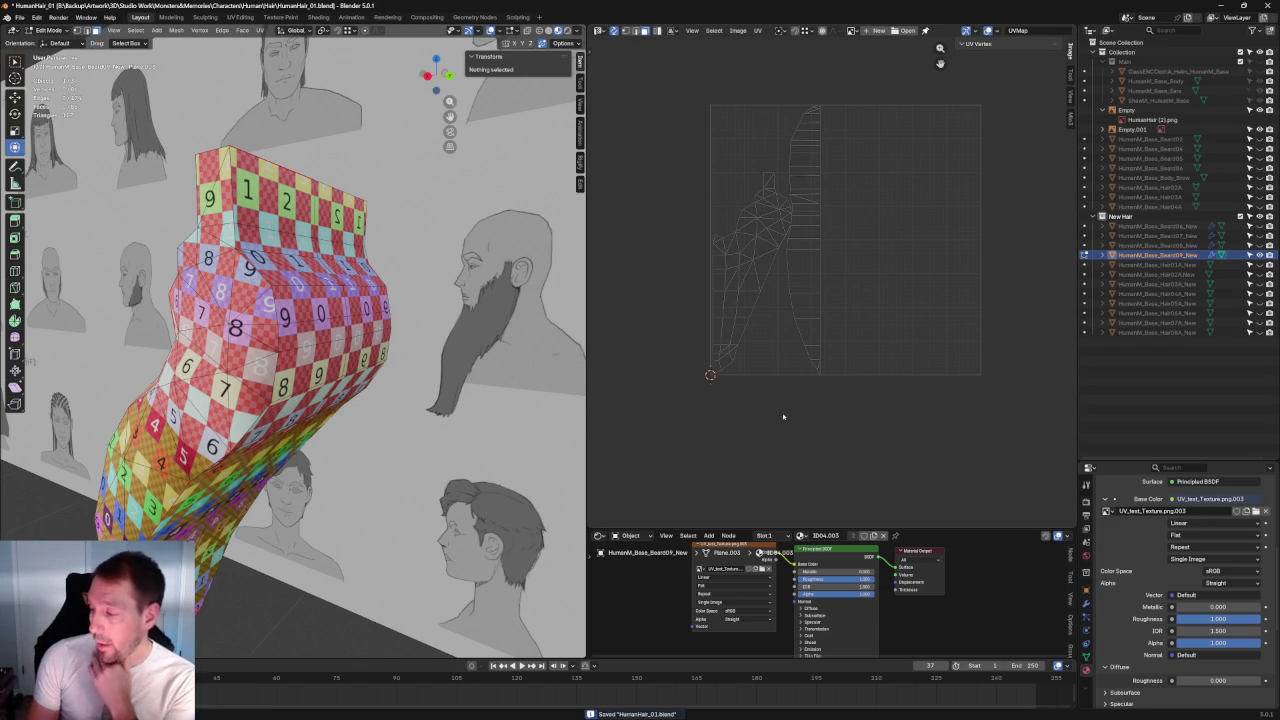
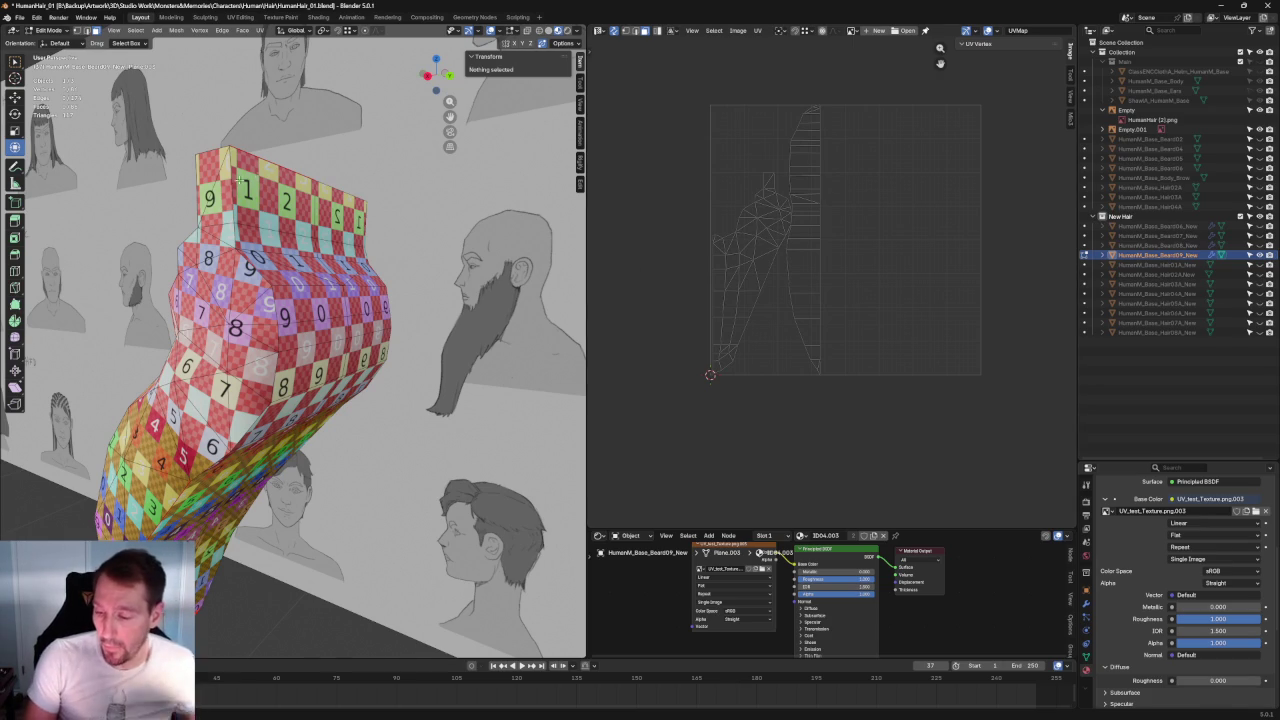
# Step: Select an edge on the beard's upper band in the 3D mesh
pyautogui.click(268, 300)
pyautogui.rightClick(268, 300)
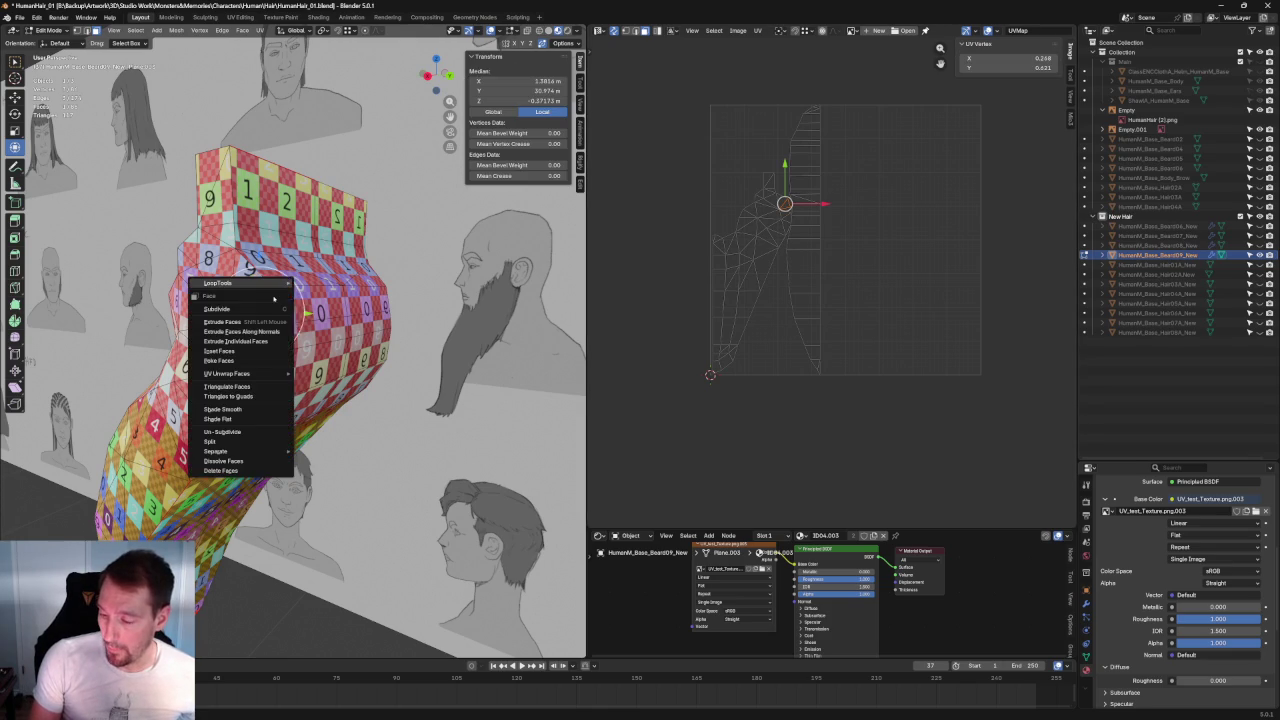
pyautogui.click(240, 461)
pyautogui.click(283, 318)
pyautogui.hotkey('ctrl', 'e')
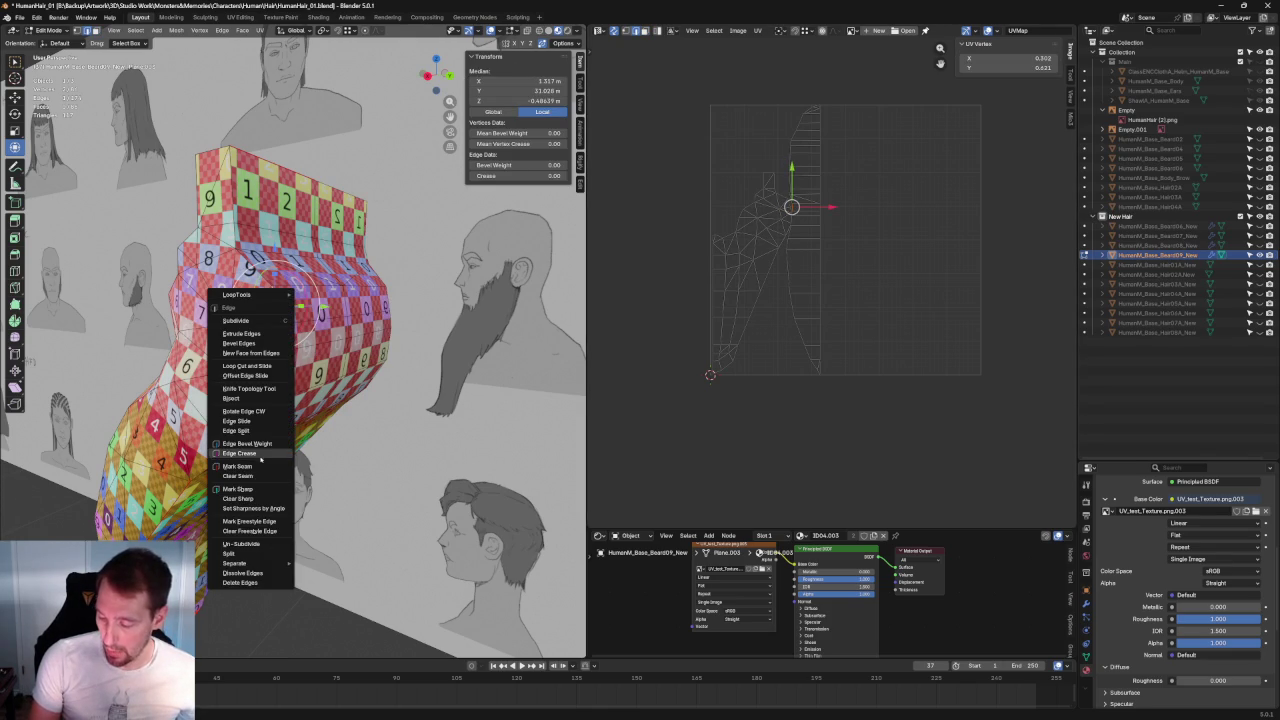
# Step: Box-select the top part of the beard's UV strip and browse the UV menu
pyautogui.scroll(5, 805, 200)
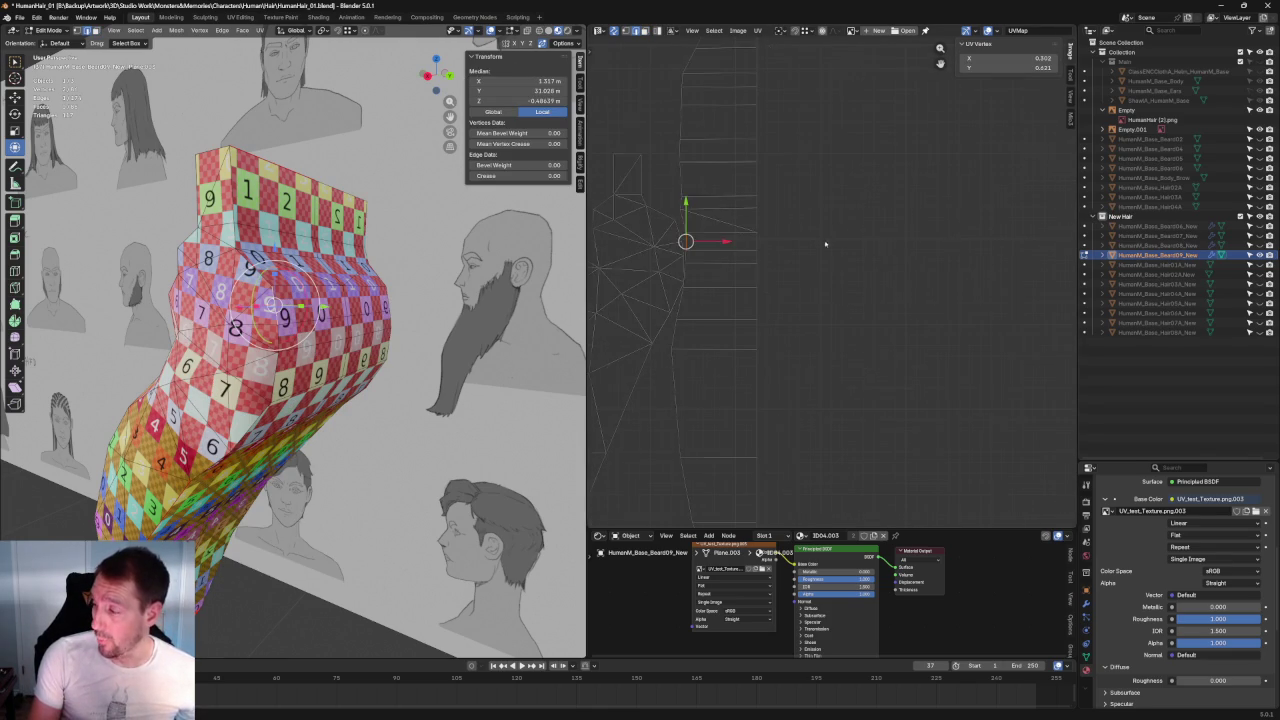
pyautogui.moveTo(767, 74); pyautogui.dragTo(780, 157, button='middle')
pyautogui.hotkey('alt', 'a')
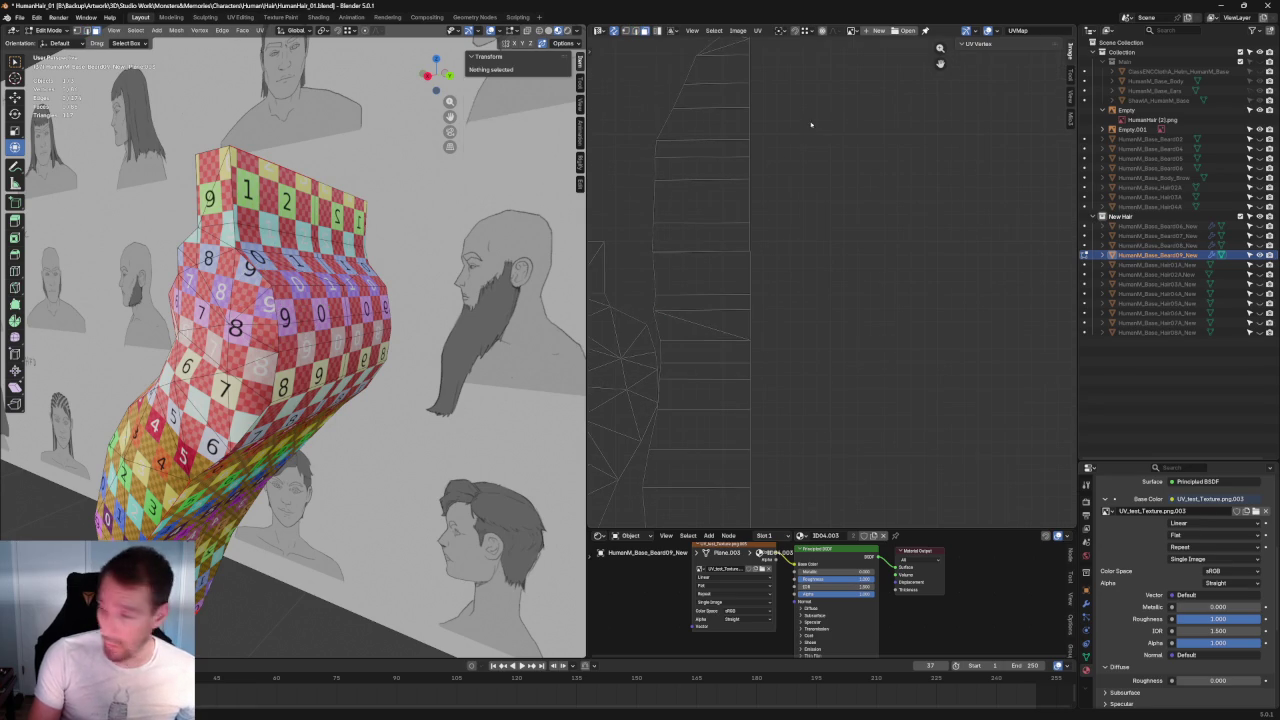
pyautogui.moveTo(831, 103); pyautogui.dragTo(840, 110, button='middle')
pyautogui.moveTo(841, 110); pyautogui.dragTo(663, 272)
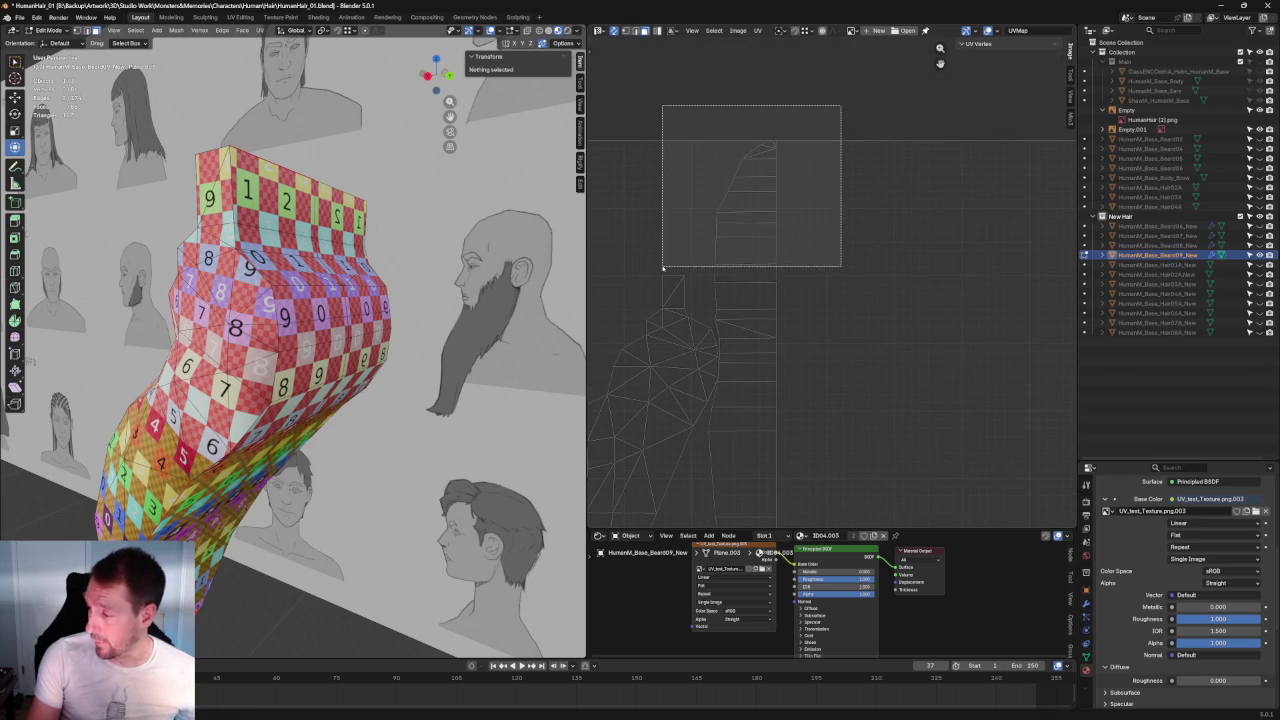
pyautogui.click(757, 30)
pyautogui.rightClick(718, 223)
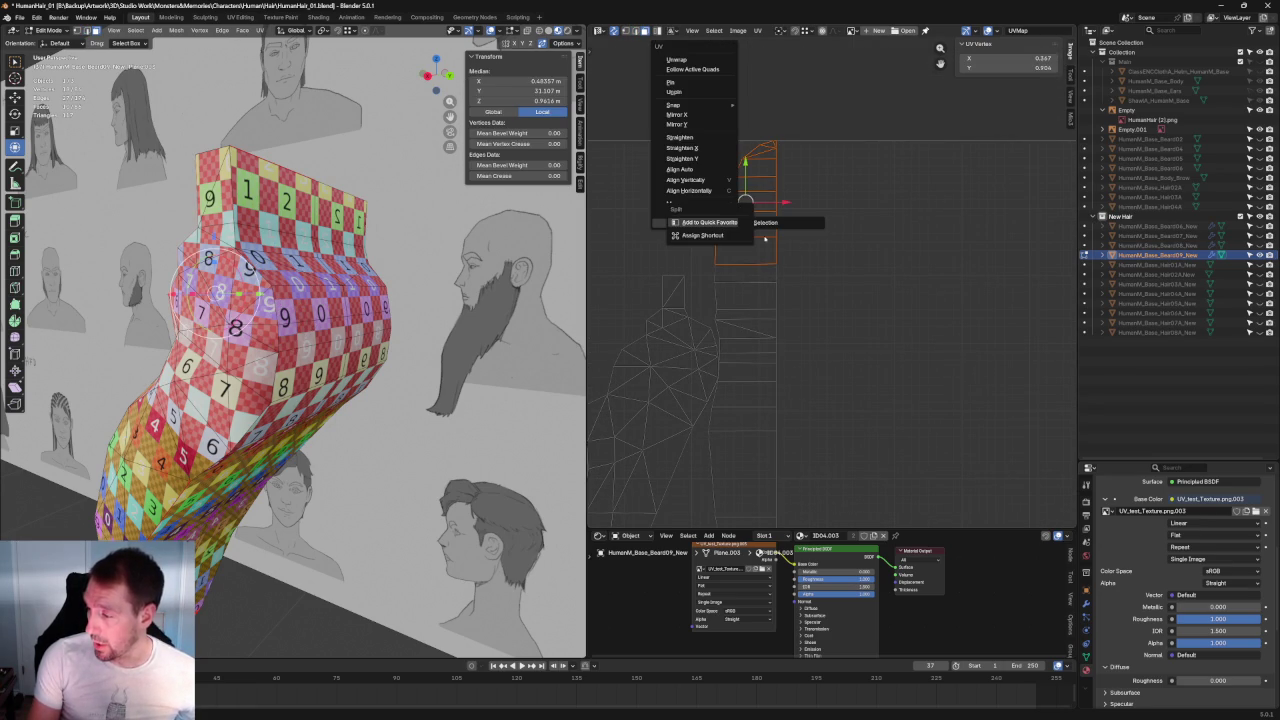
pyautogui.press('Escape')
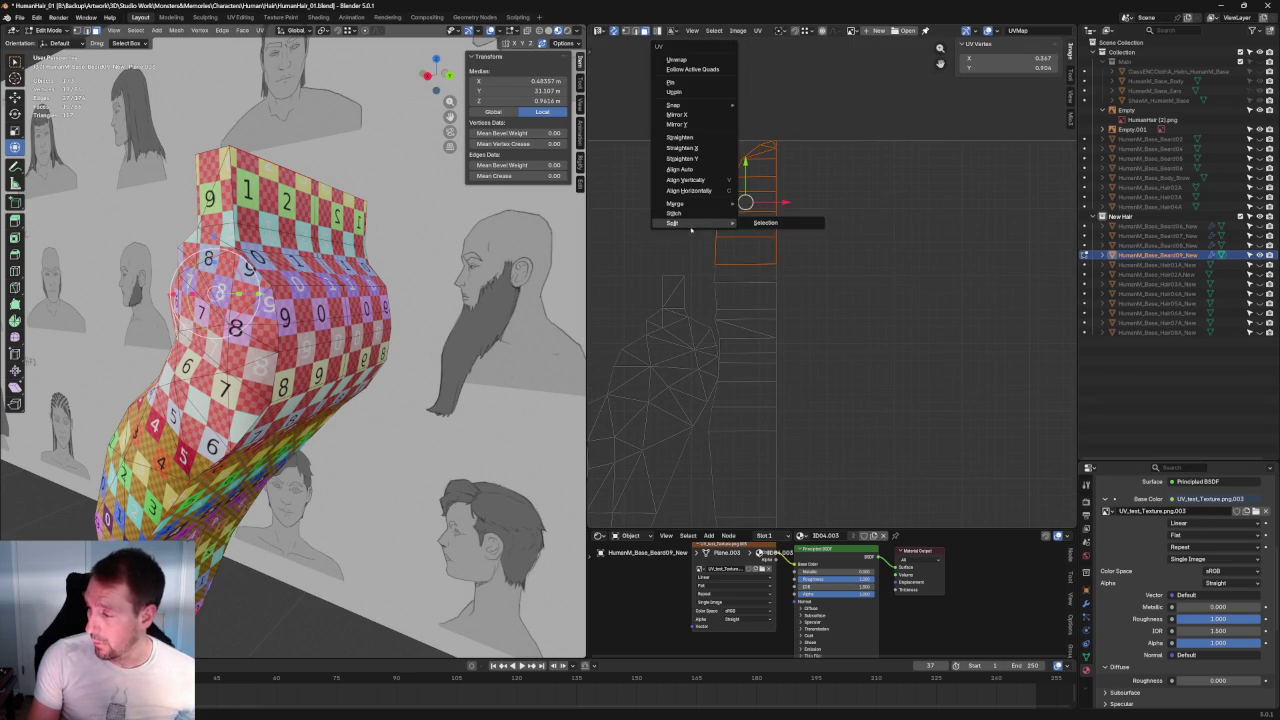
pyautogui.press('Escape')
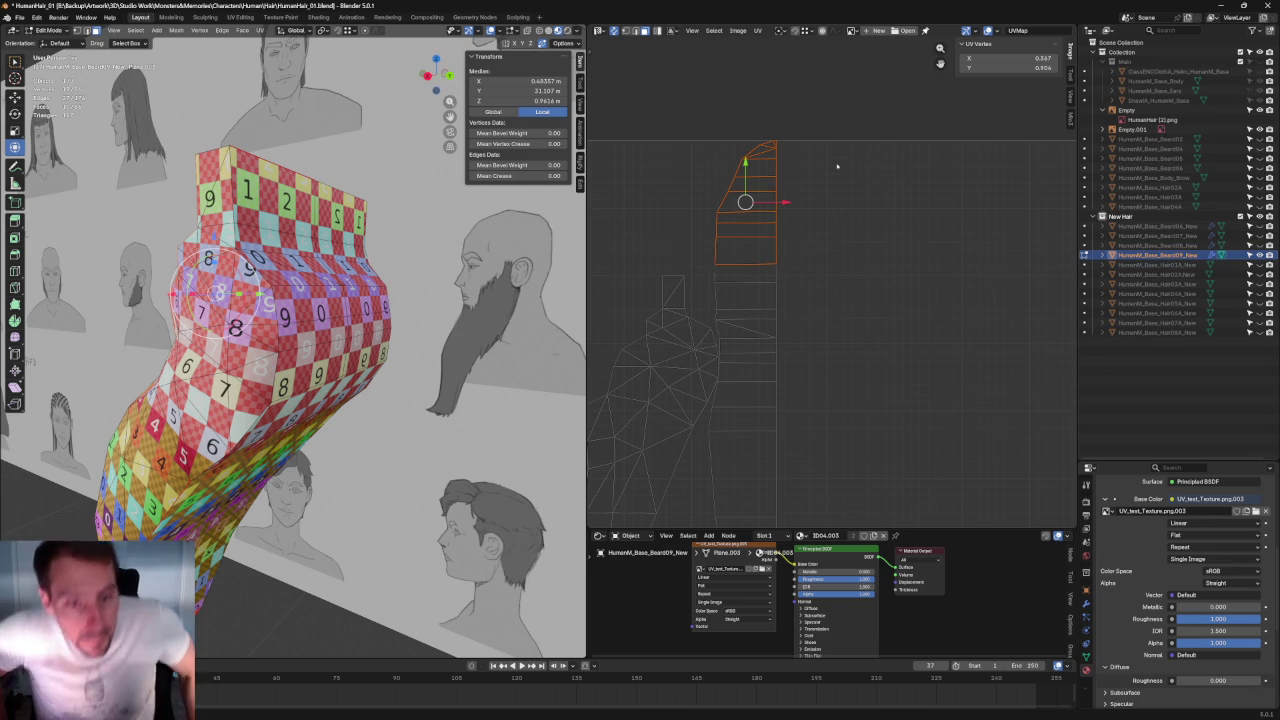
# Step: Select all the beard's UV islands, test a rotate, then pick the left island
pyautogui.scroll(-1, 865, 192)
pyautogui.scroll(-2, 765, 290)
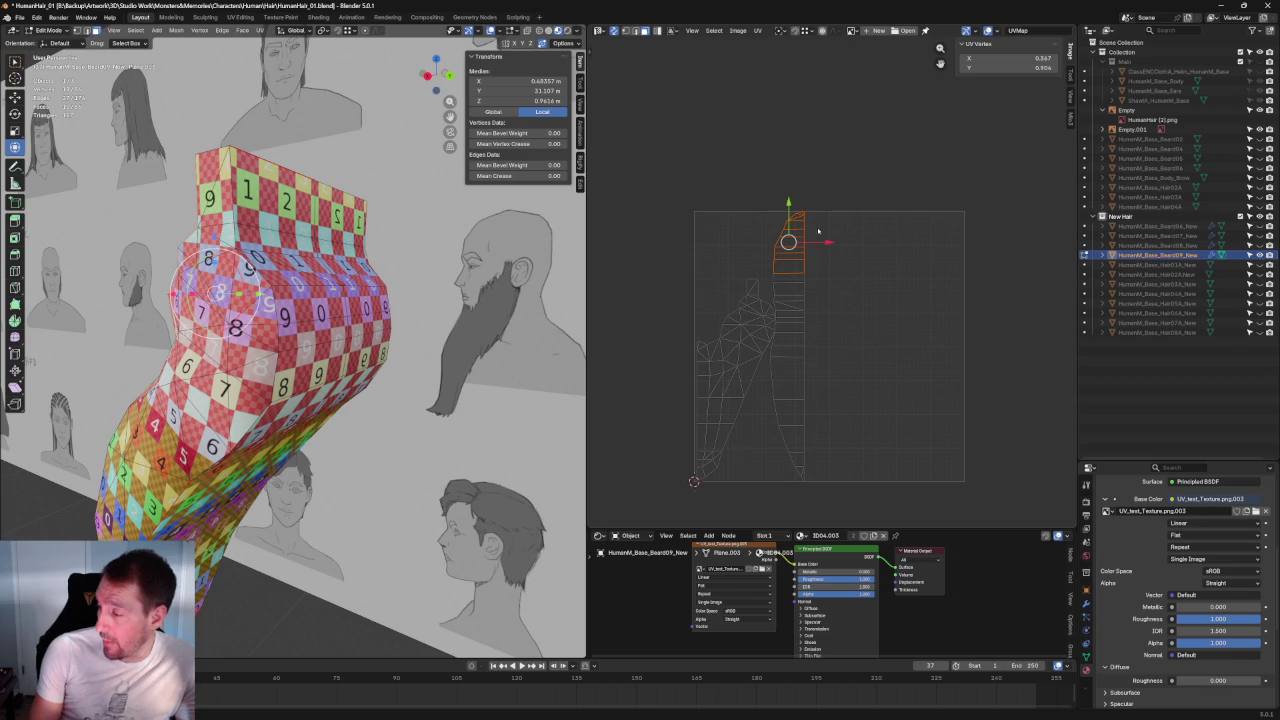
pyautogui.moveTo(644, 176); pyautogui.dragTo(870, 522)
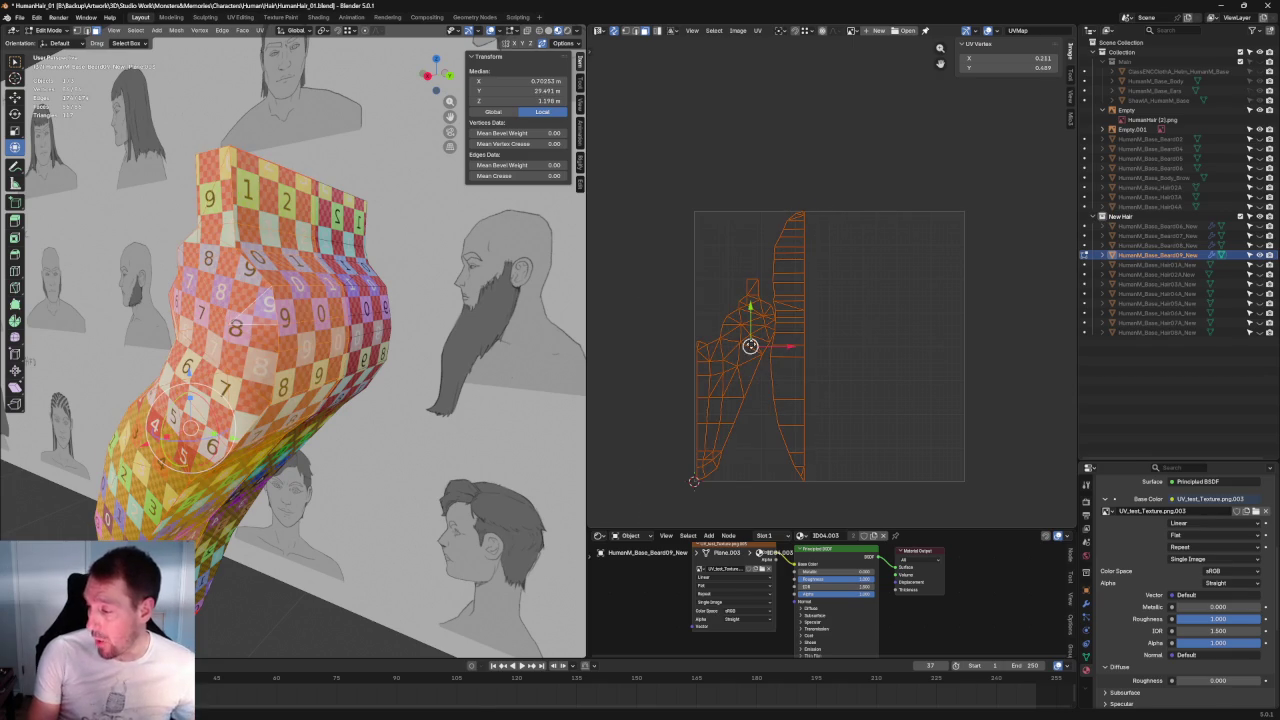
pyautogui.press('r')
pyautogui.press('Escape')
pyautogui.click(870, 298)
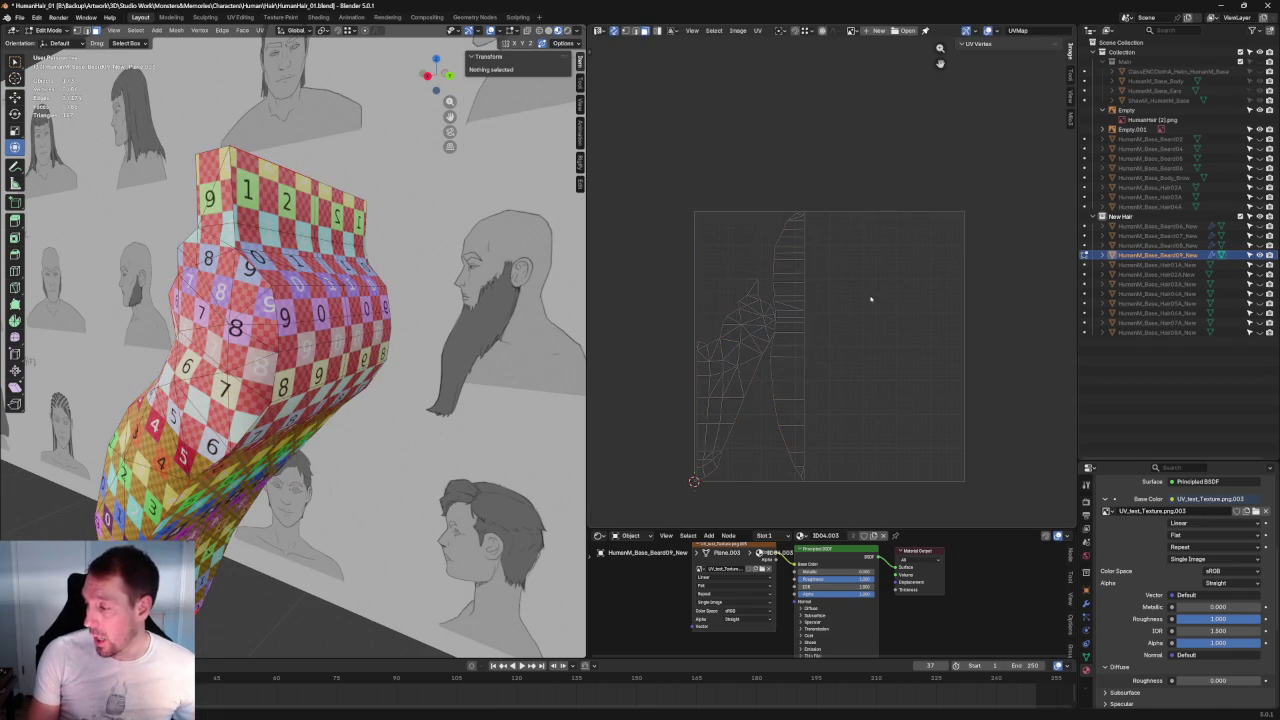
pyautogui.click(738, 403)
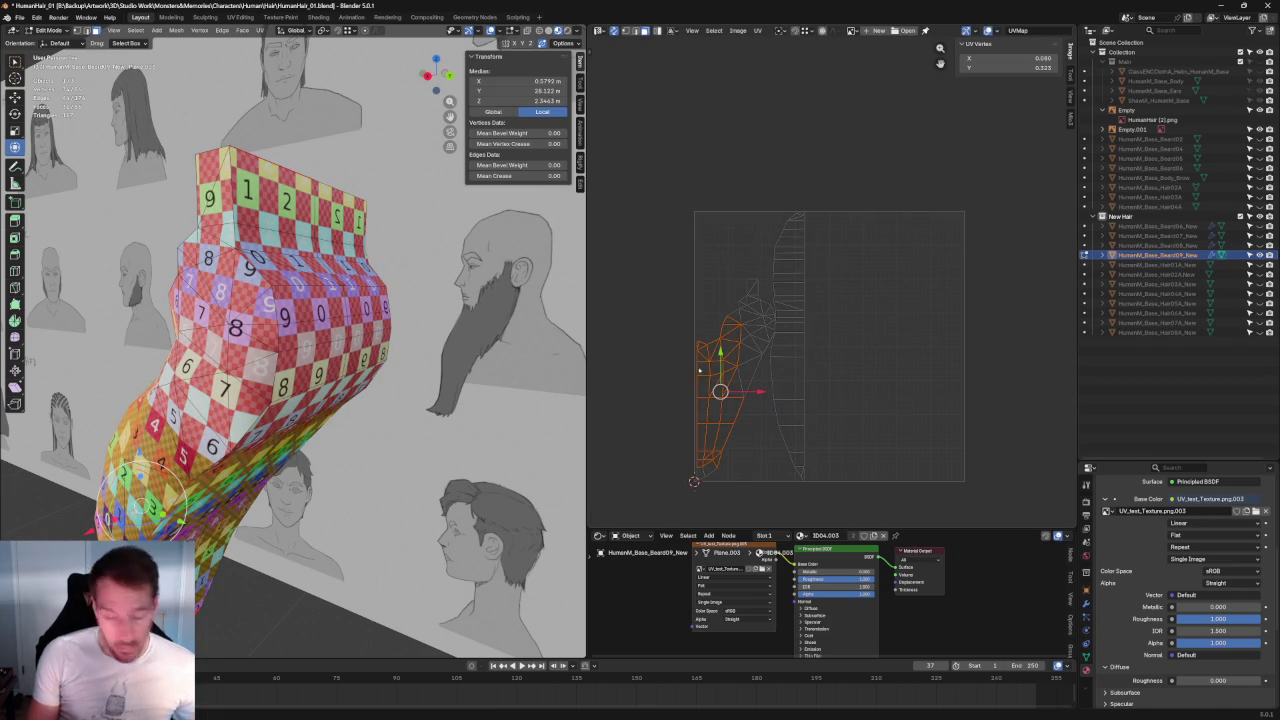
# Step: With UV sync selection on, move the larger beard island right and back left
pyautogui.click(614, 31)
pyautogui.click(737, 397)
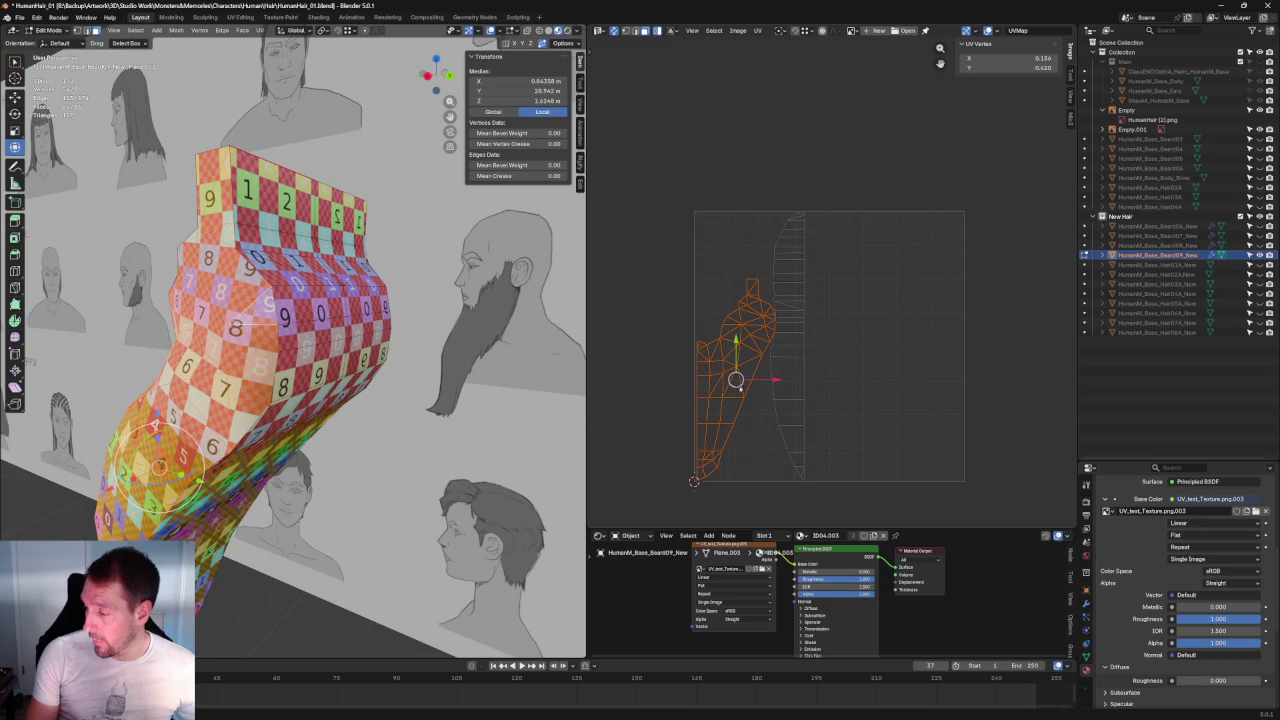
pyautogui.press('g')
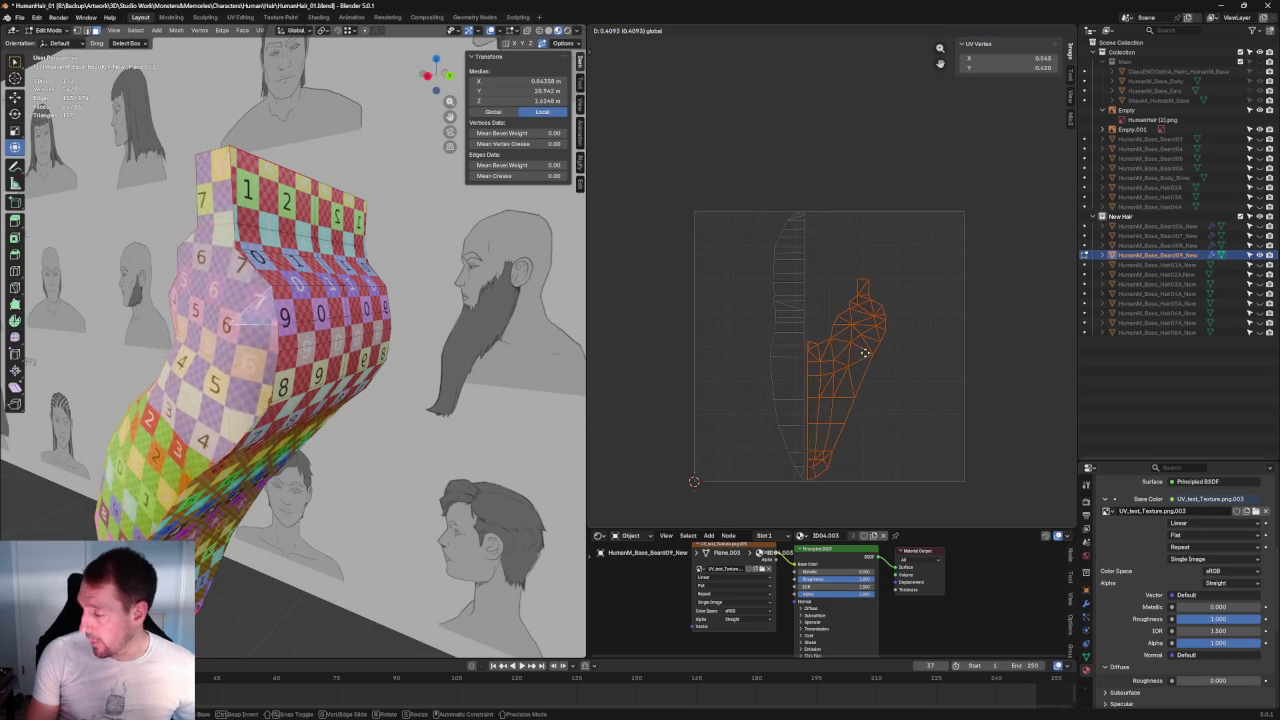
pyautogui.click(864, 352)
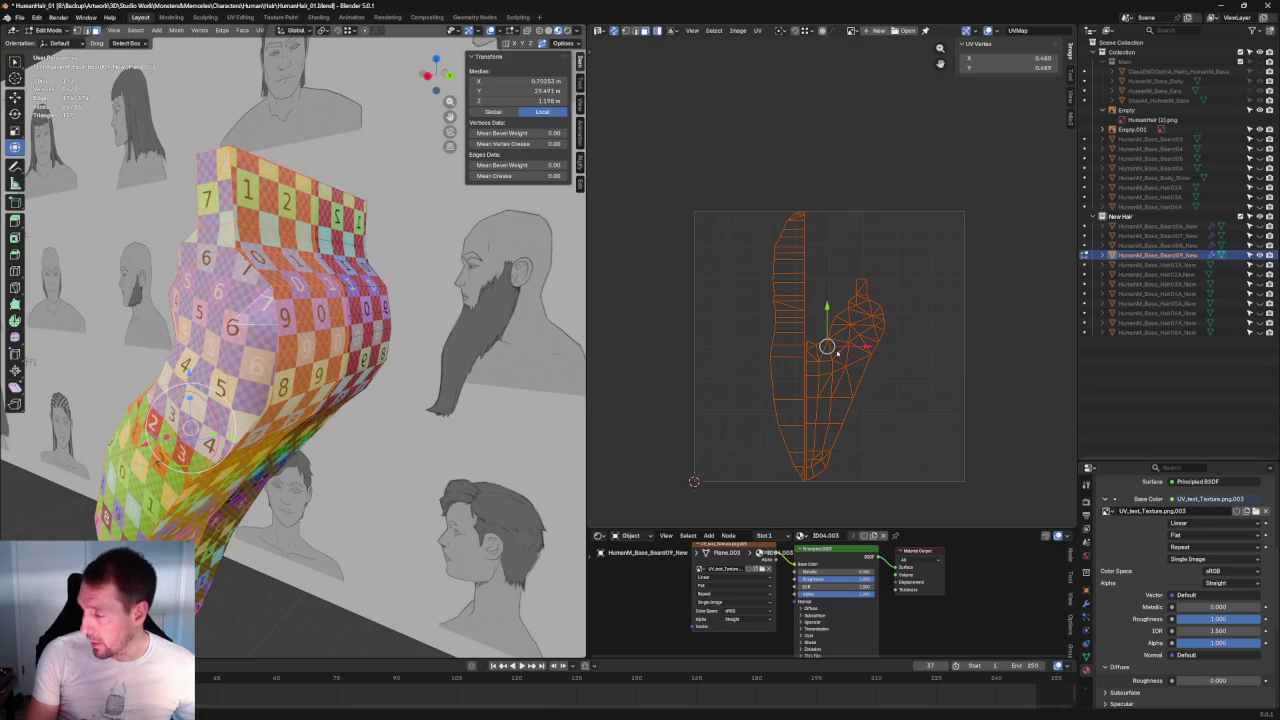
pyautogui.moveTo(849, 347); pyautogui.dragTo(773, 347)
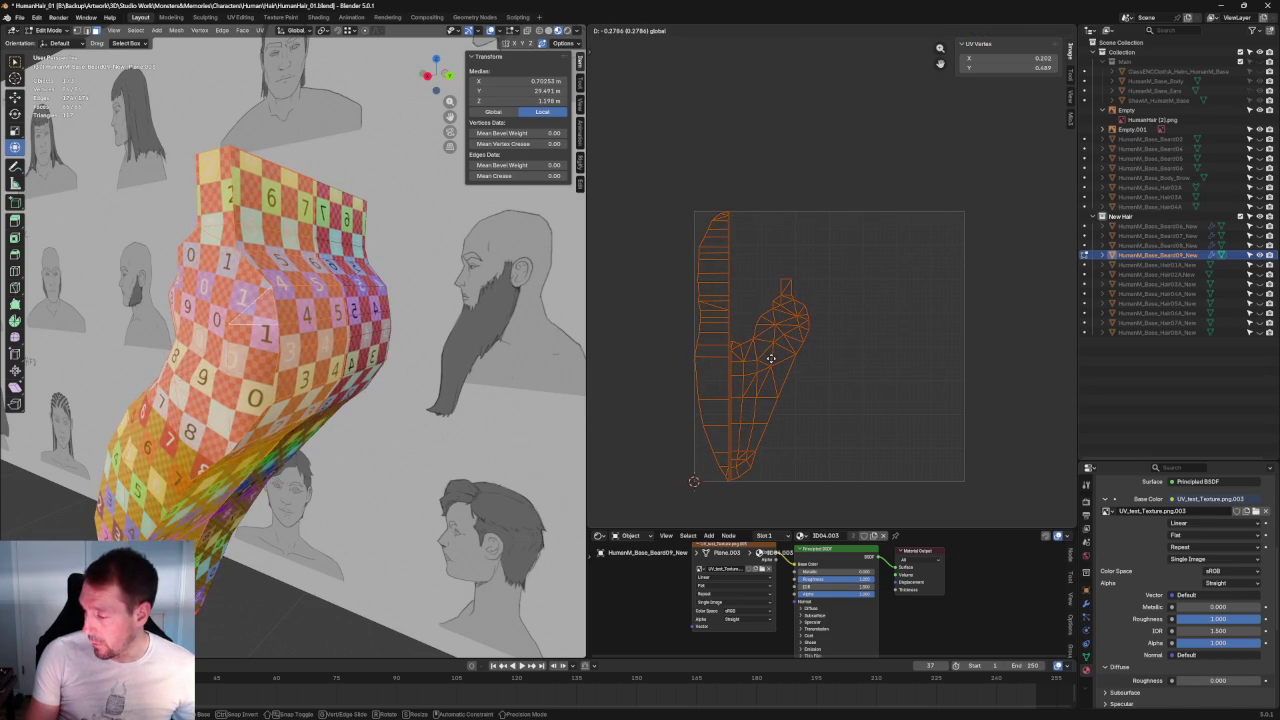
# Step: Mirror the larger beard island along X and move it up beside the narrow strip
pyautogui.moveTo(681, 197); pyautogui.dragTo(727, 497)
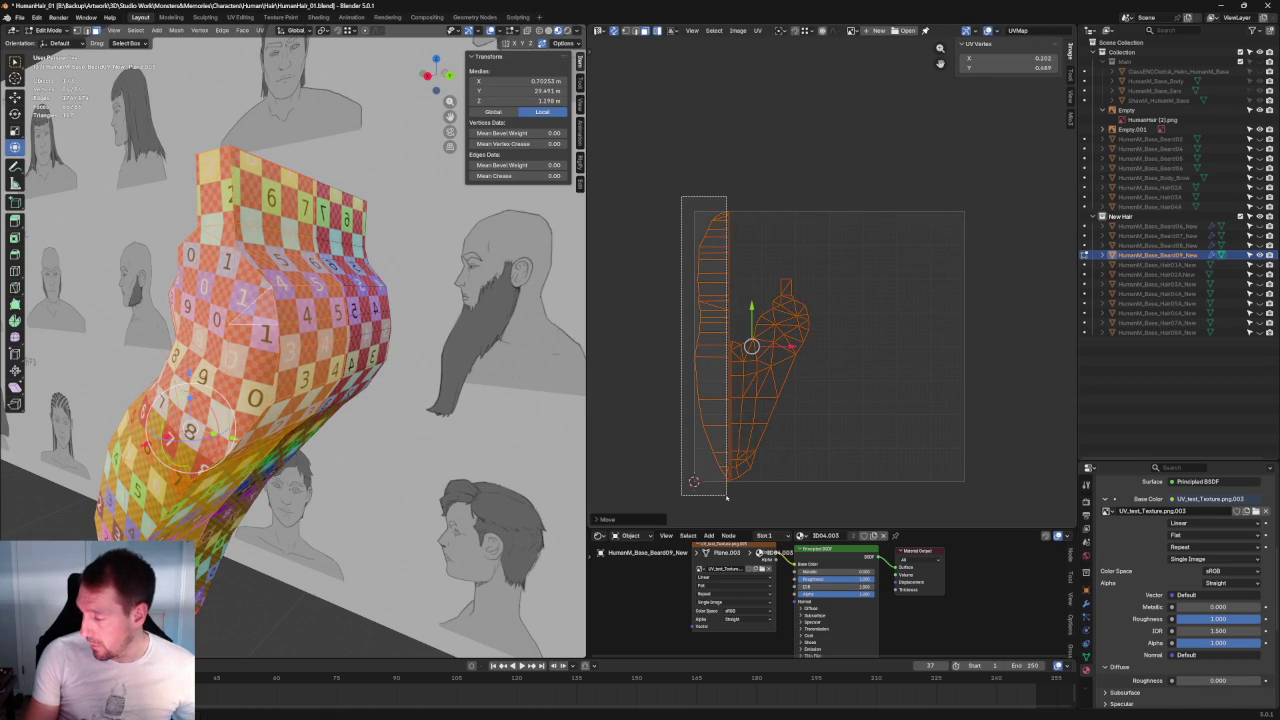
pyautogui.press('u')
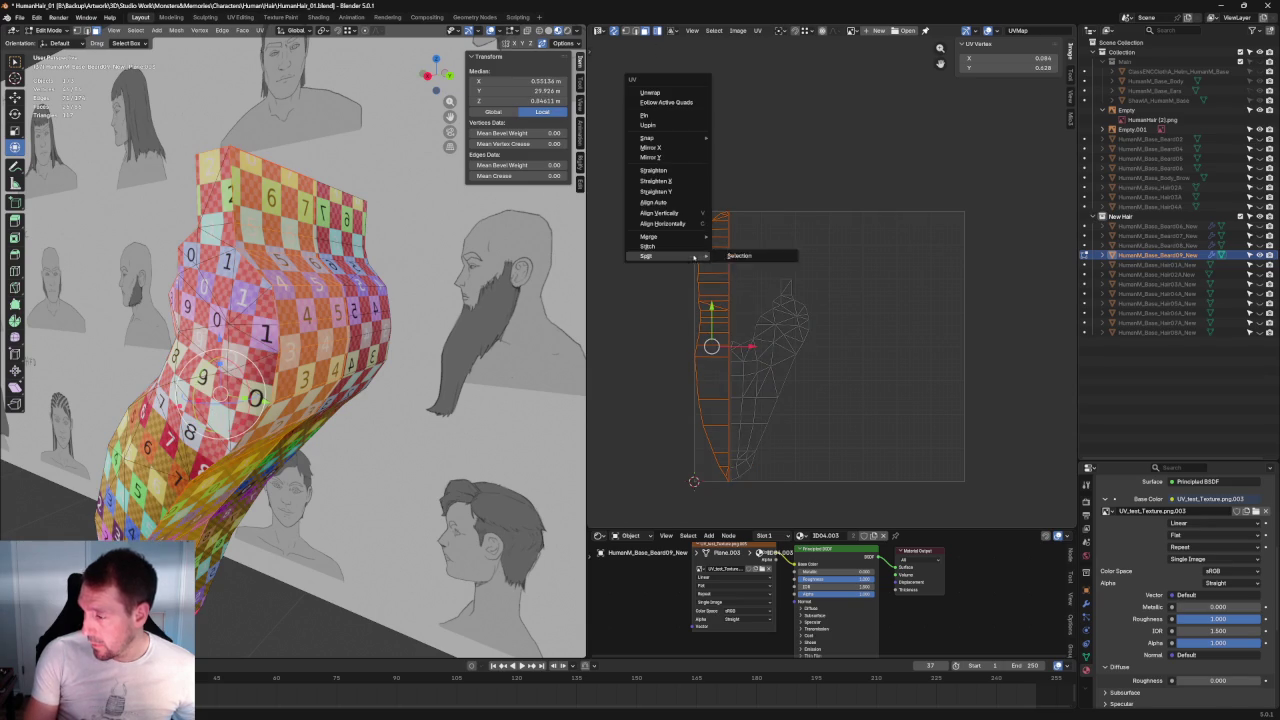
pyautogui.click(684, 170)
pyautogui.moveTo(850, 226); pyautogui.dragTo(735, 478)
pyautogui.press('u')
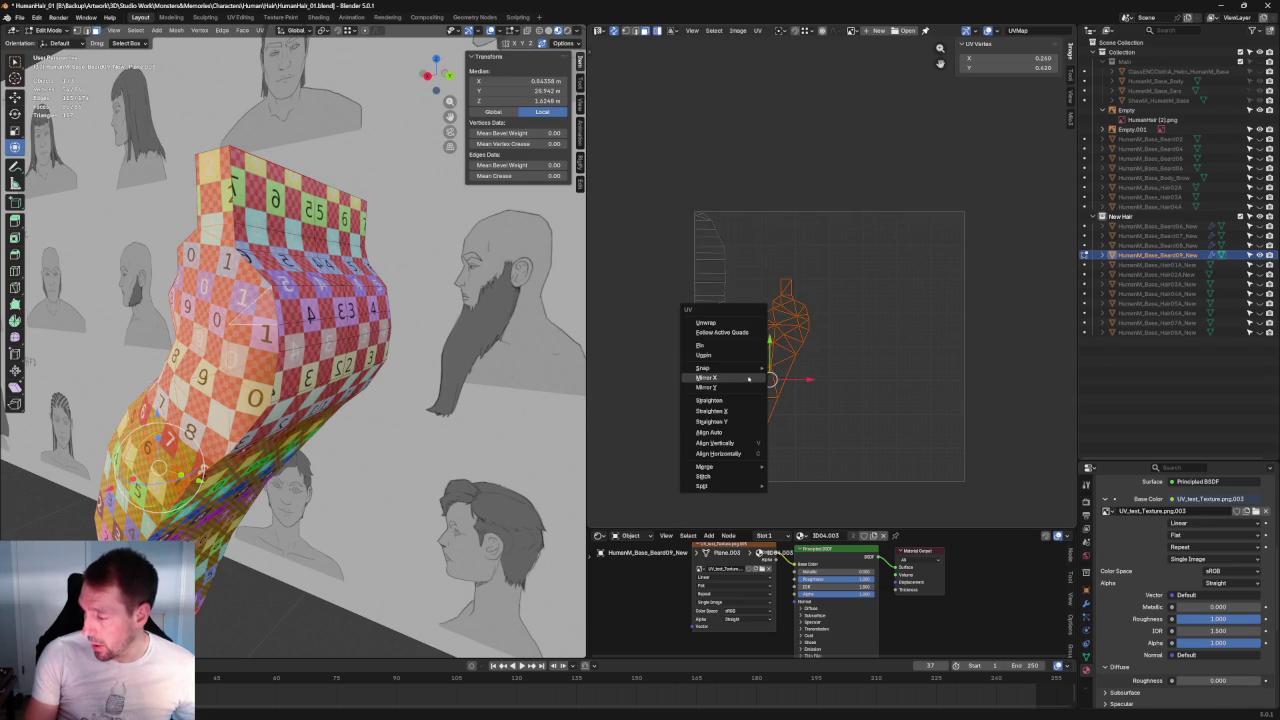
pyautogui.click(742, 380)
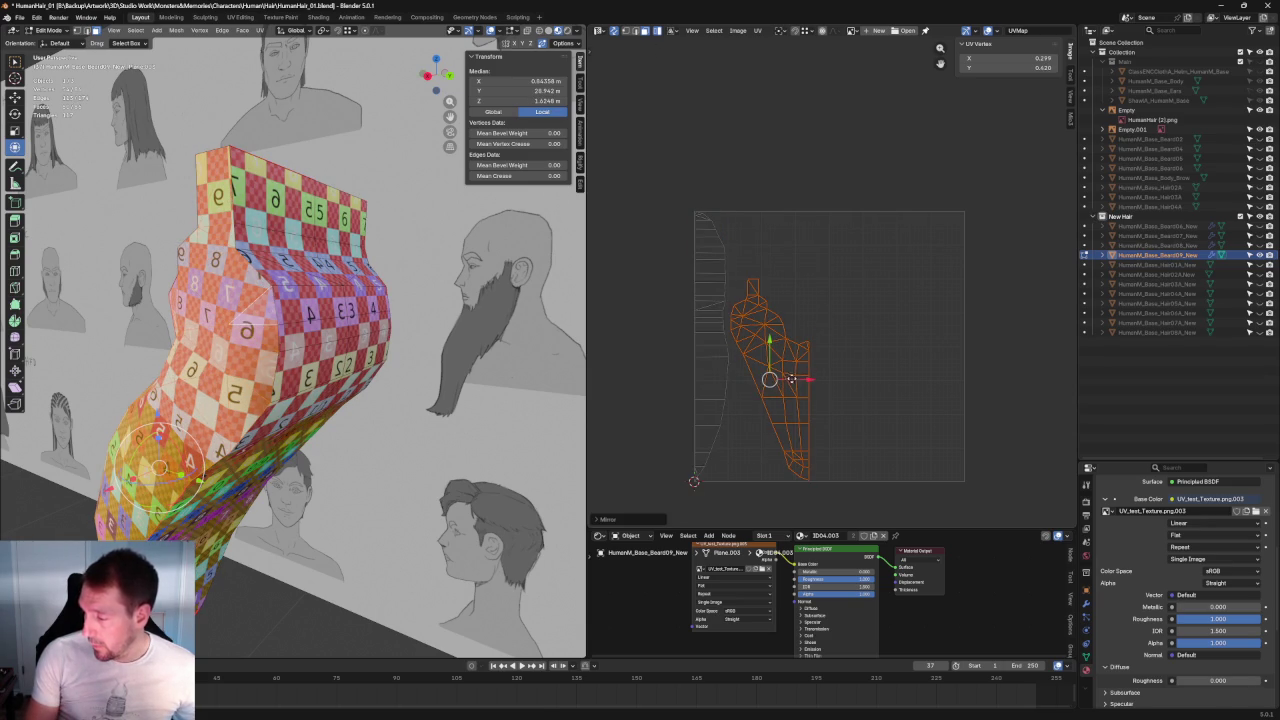
pyautogui.press('g')
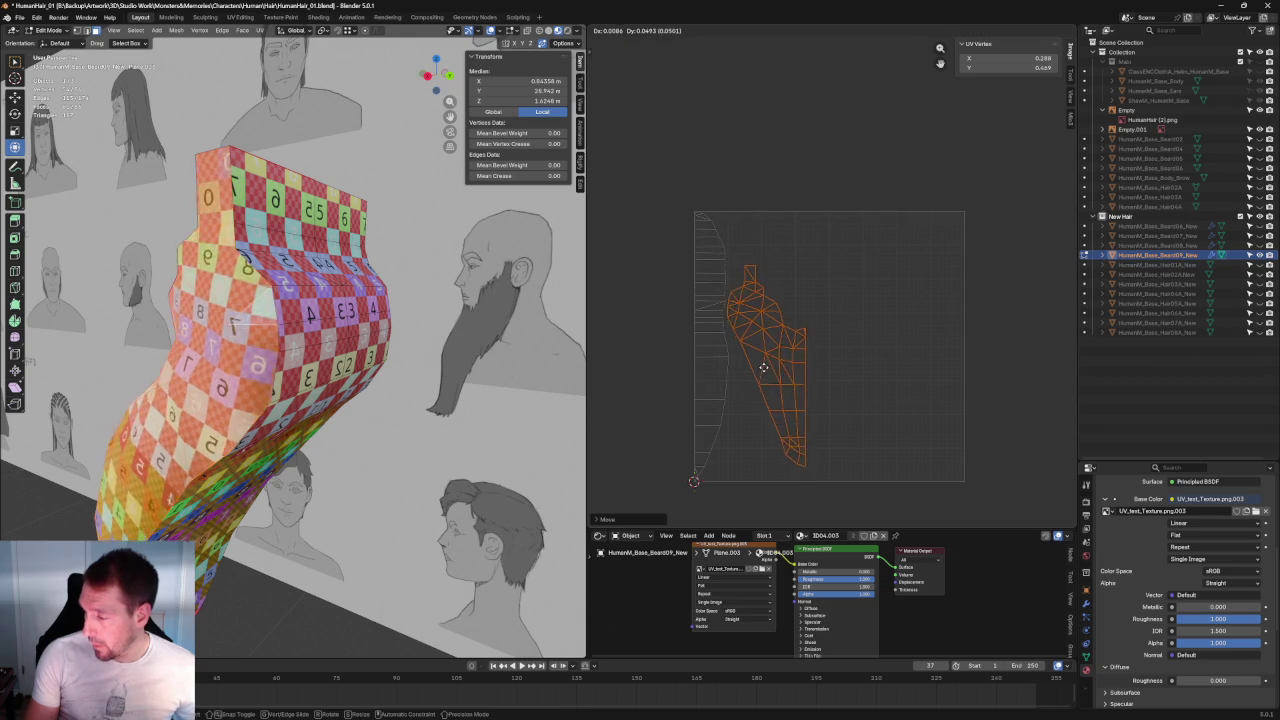
pyautogui.click(763, 368)
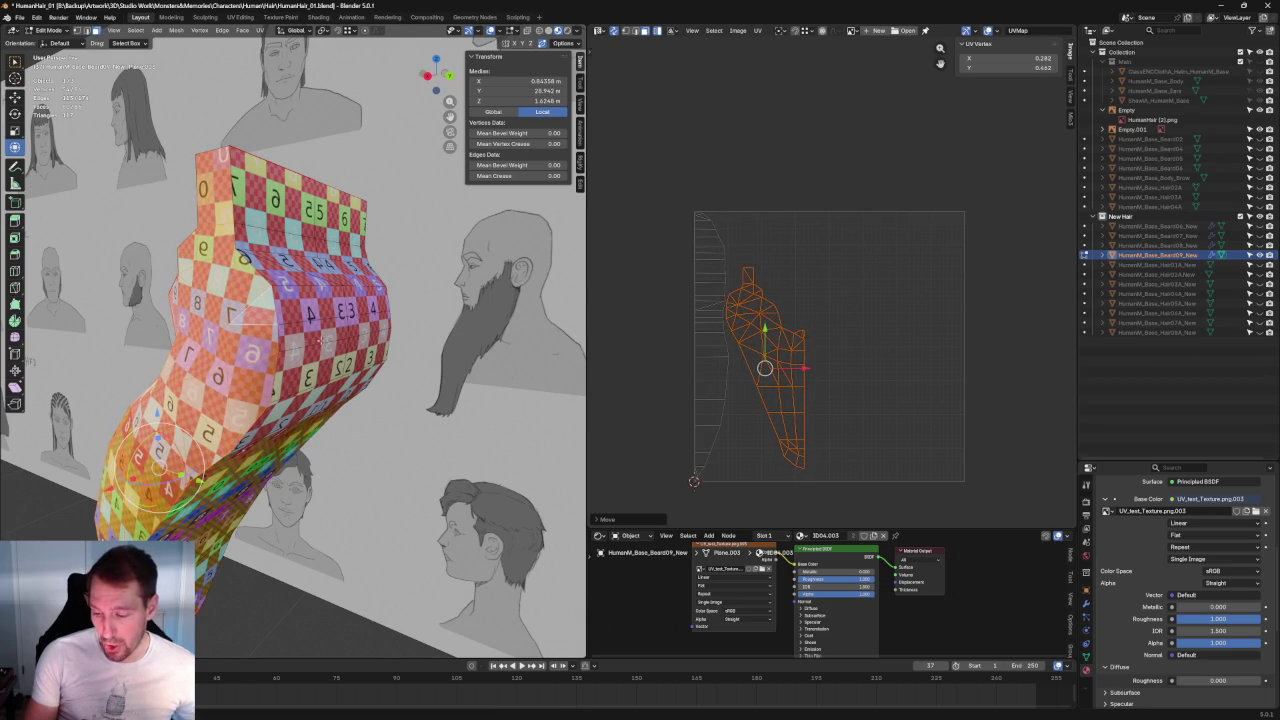
# Step: Select faces on the middle of the beard mesh
pyautogui.click(297, 331)
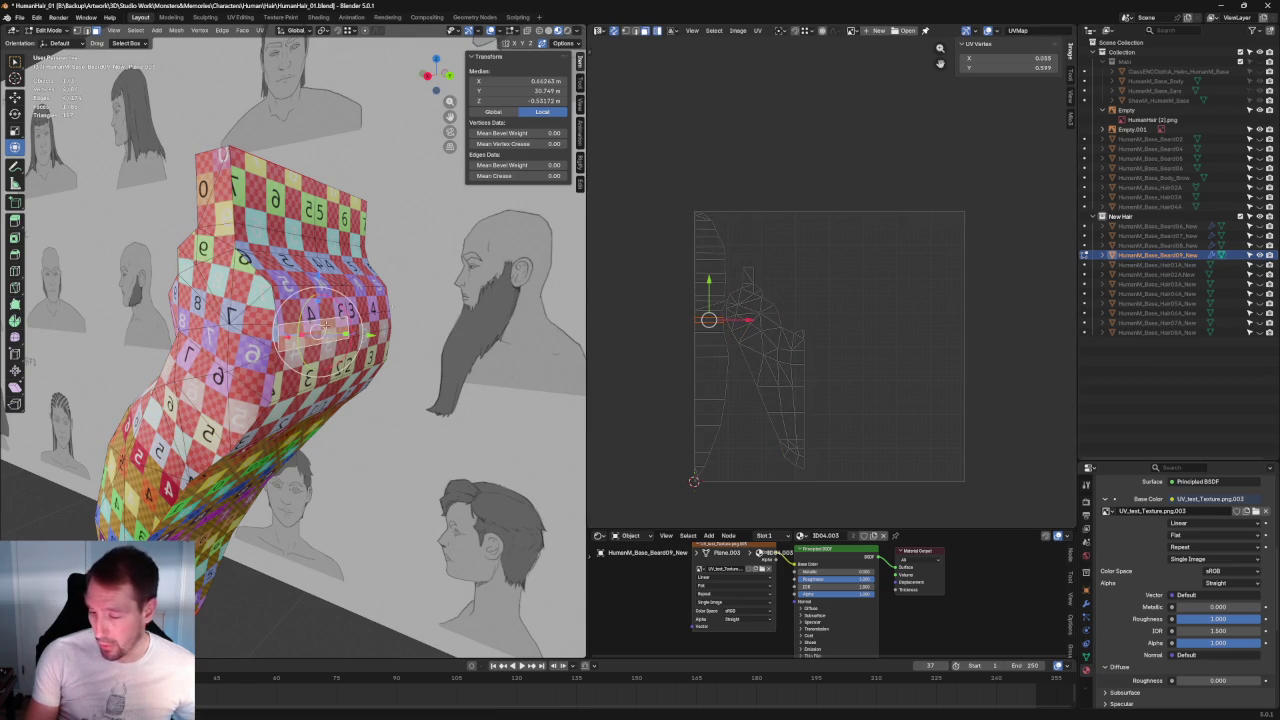
pyautogui.click(258, 335)
pyautogui.scroll(3, 910, 200)
pyautogui.scroll(-1, 905, 219)
pyautogui.keyDown('shift'); pyautogui.scroll(-2, 905, 219); pyautogui.keyUp('shift')
# Step: Nudge the whole larger island slightly down and left, then clear the selection
pyautogui.moveTo(730, 120); pyautogui.dragTo(958, 528)
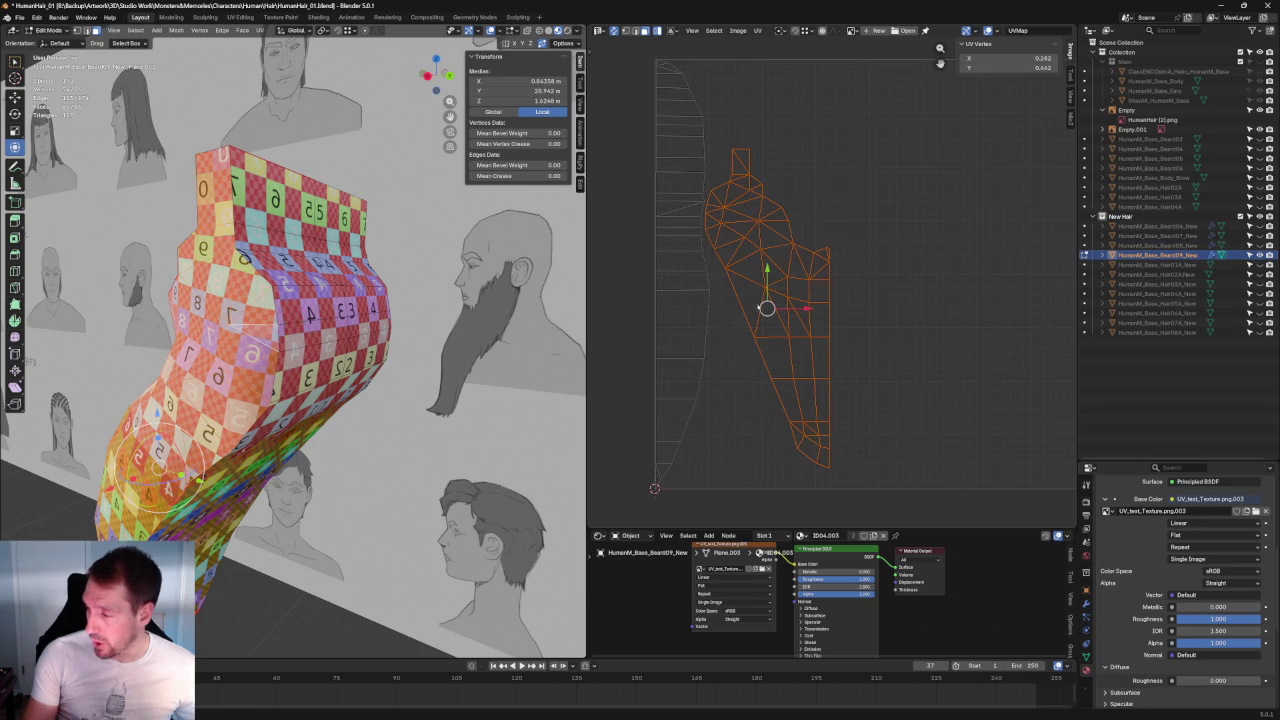
pyautogui.moveTo(776, 316); pyautogui.dragTo(764, 319)
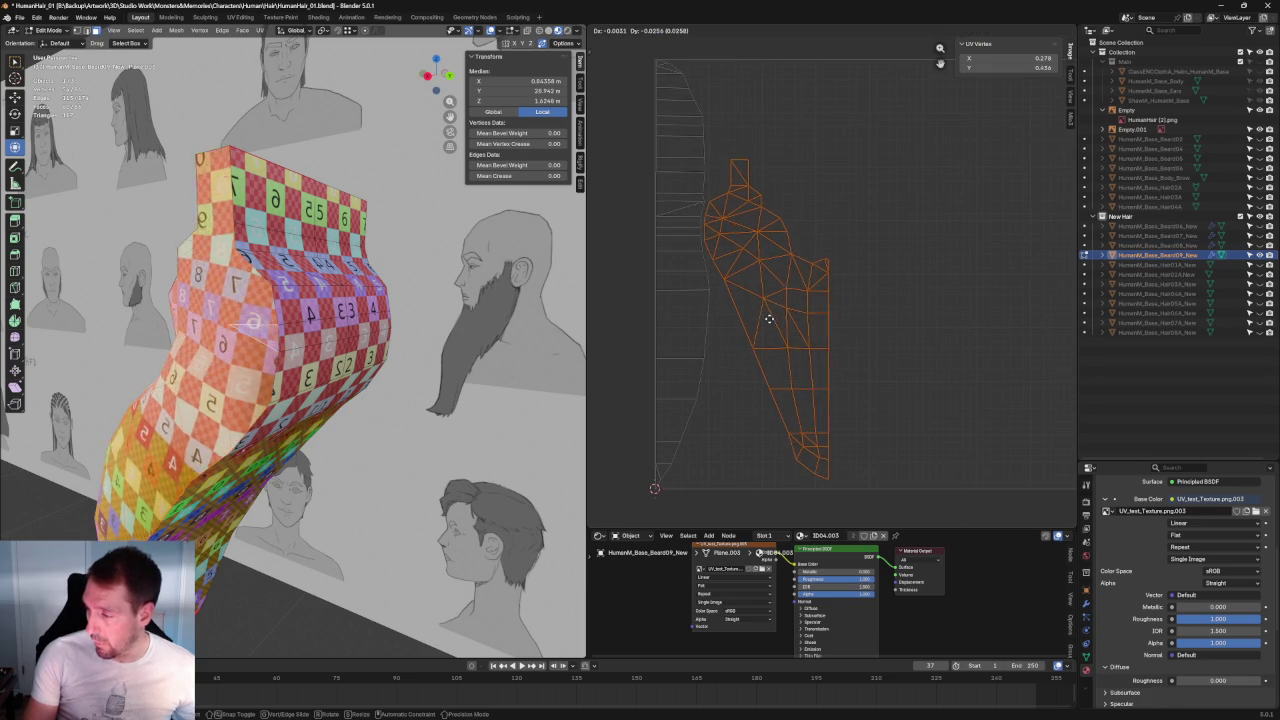
pyautogui.hotkey('alt', 'a')
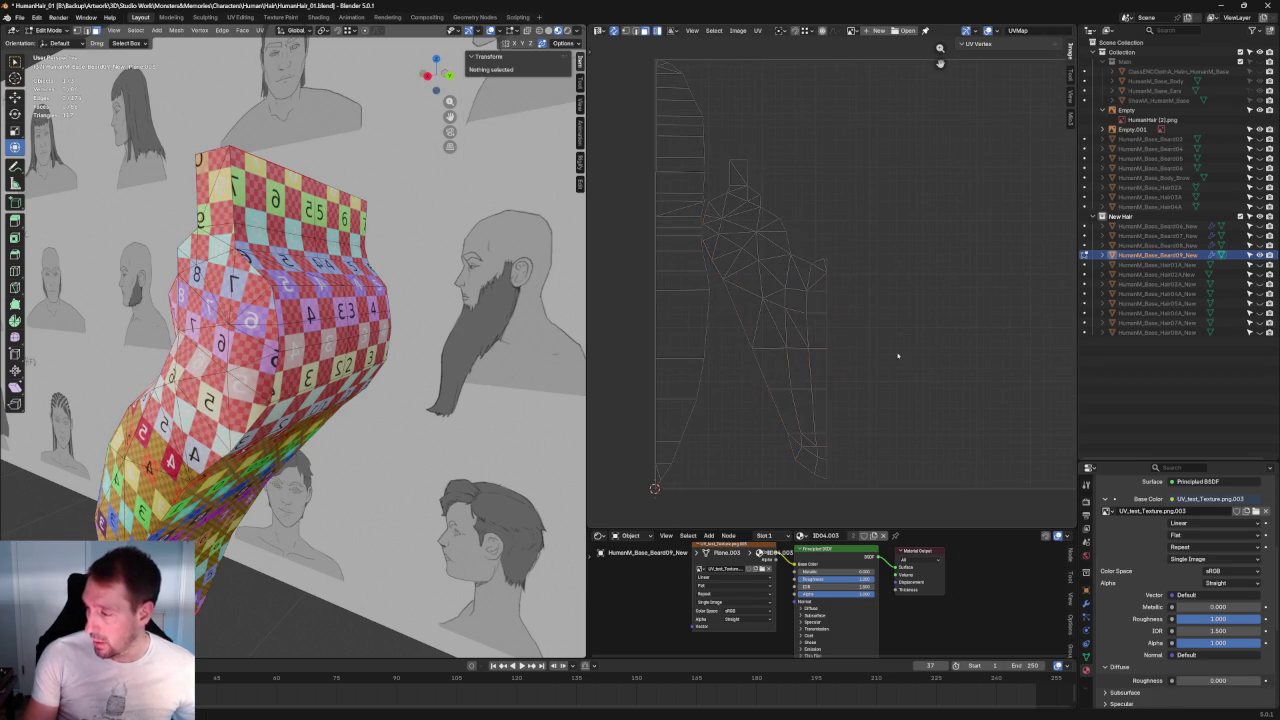
pyautogui.scroll(-2, 1042, 180)
pyautogui.scroll(-2, 1042, 180)
pyautogui.scroll(2, 1042, 180)
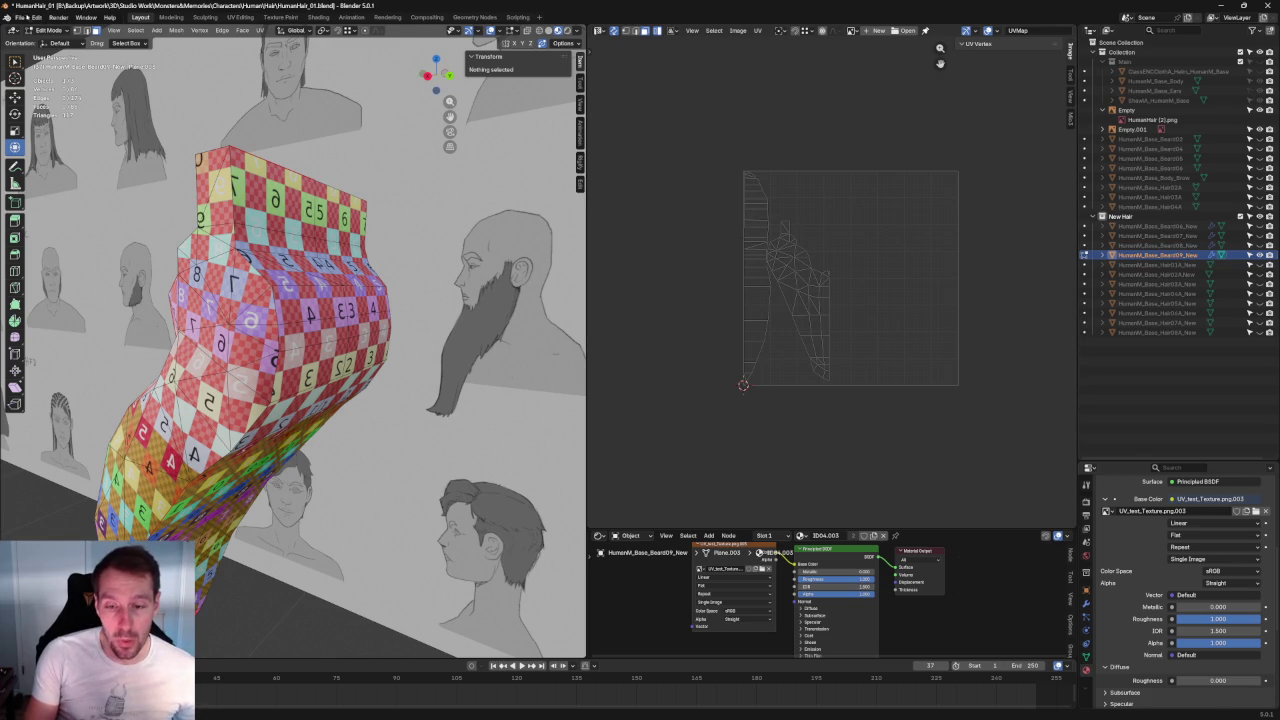
# Step: Save the hair scene from the File menu
pyautogui.click(19, 17)
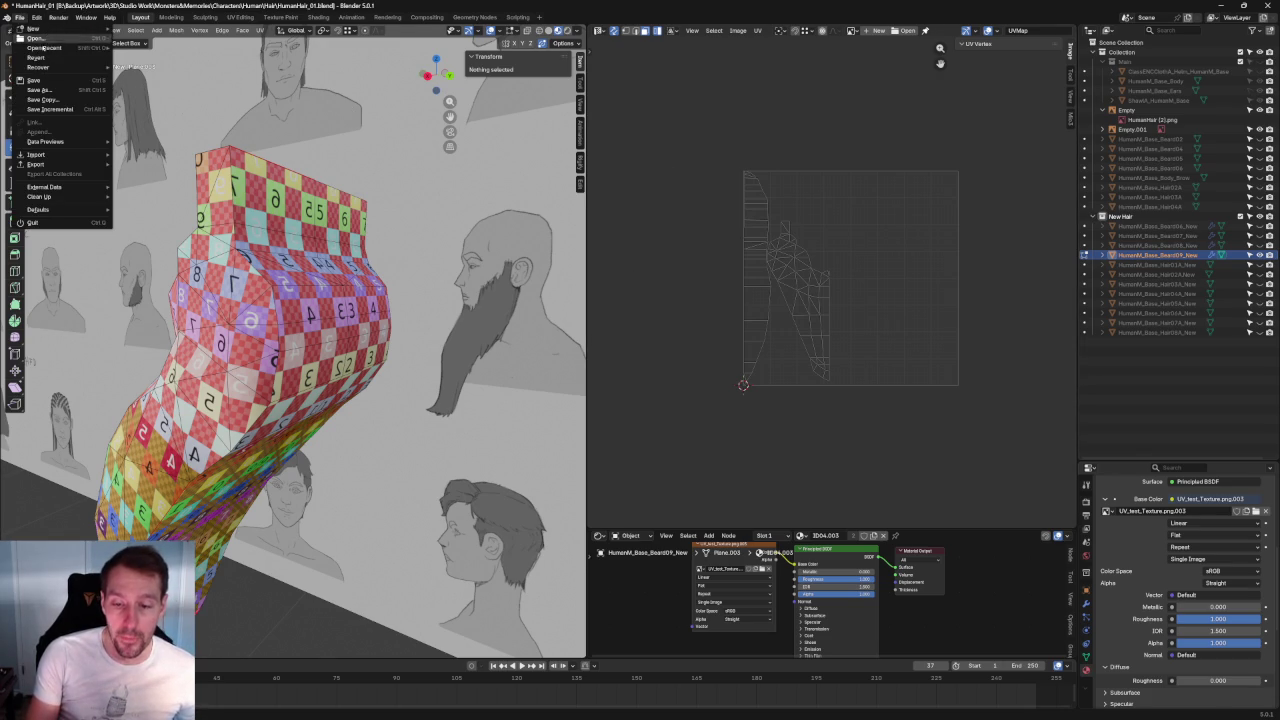
pyautogui.click(34, 80)
pyautogui.click(19, 18)
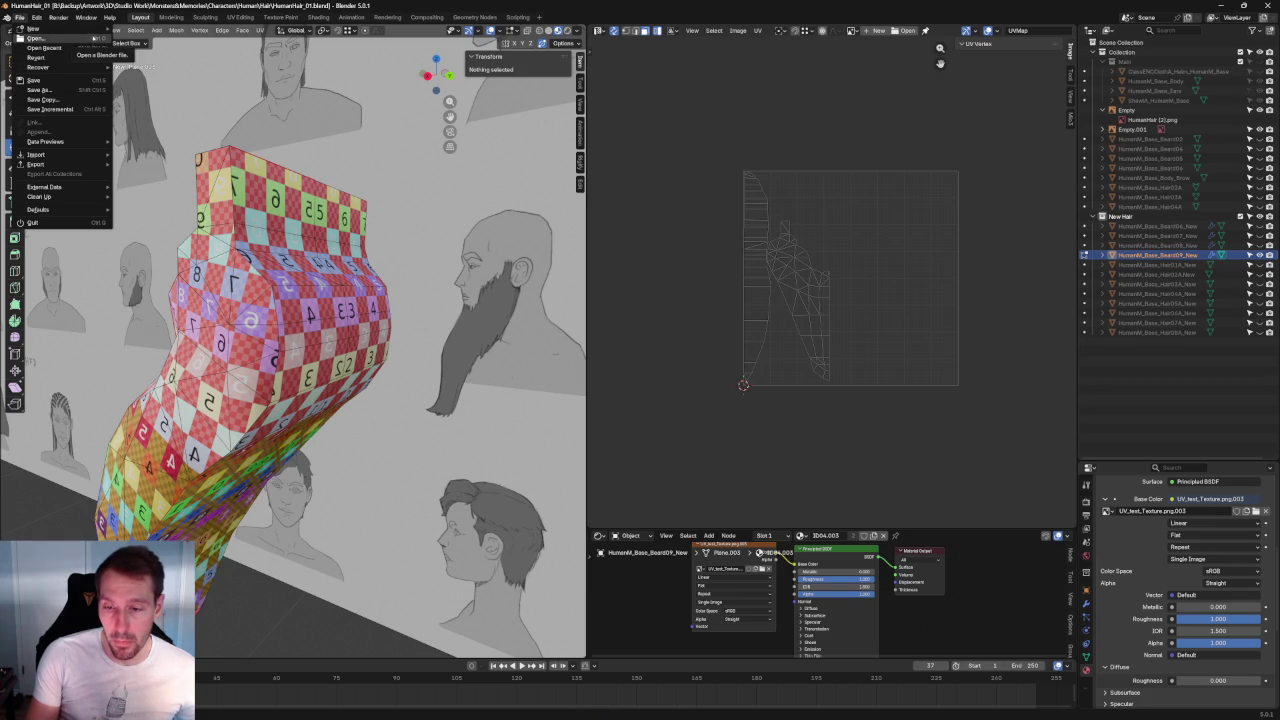
pyautogui.moveTo(40, 67)
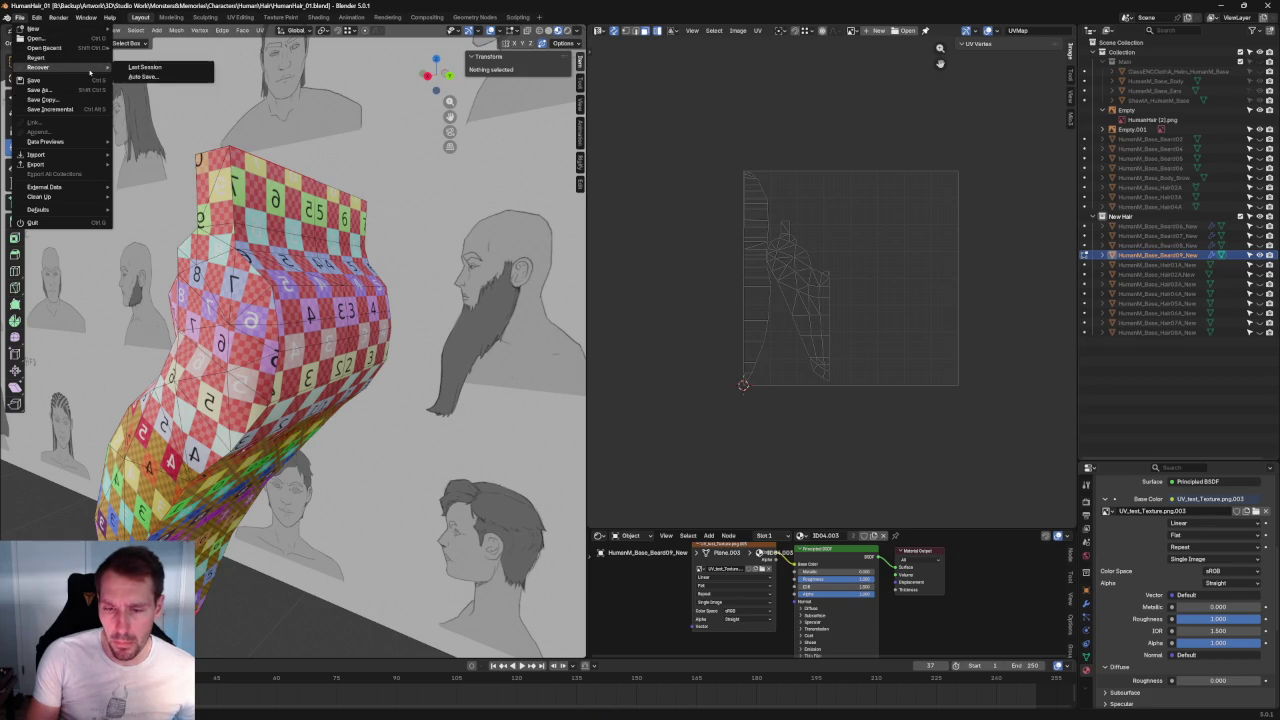
pyautogui.click(88, 30)
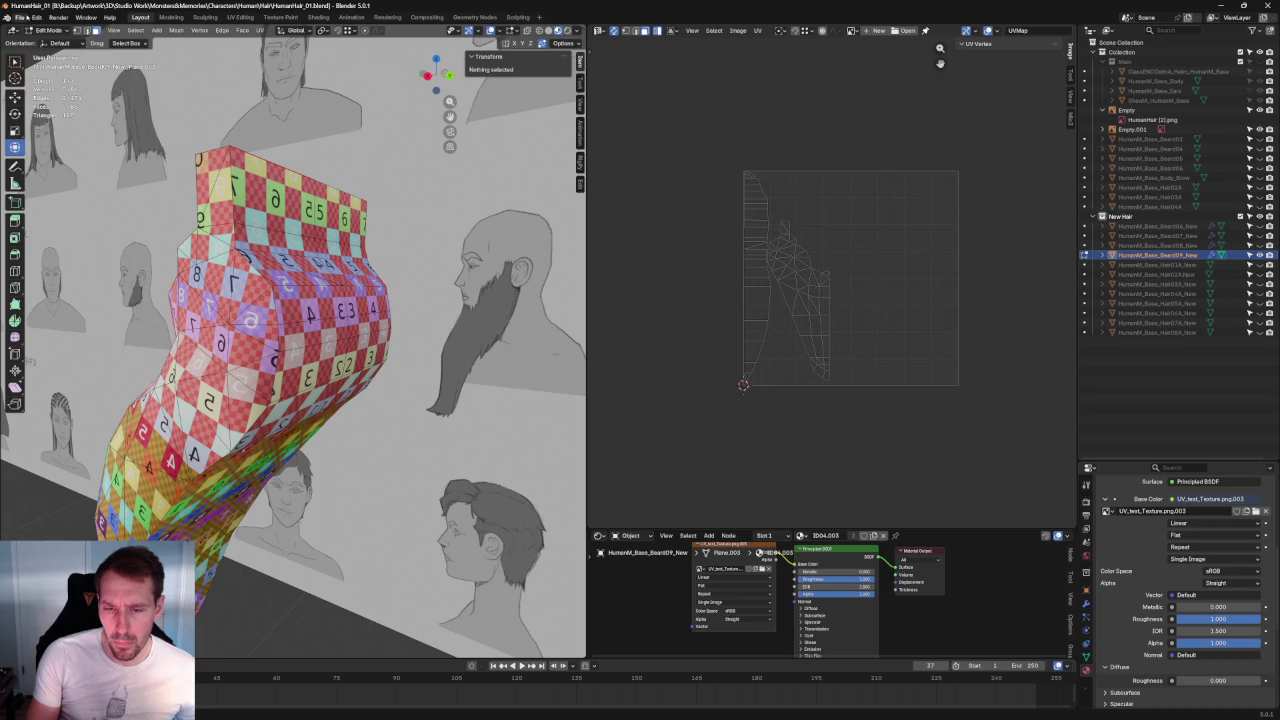
# Step: Open the recent dwarf project Omn.blend from File > Open Recent
pyautogui.click(20, 18)
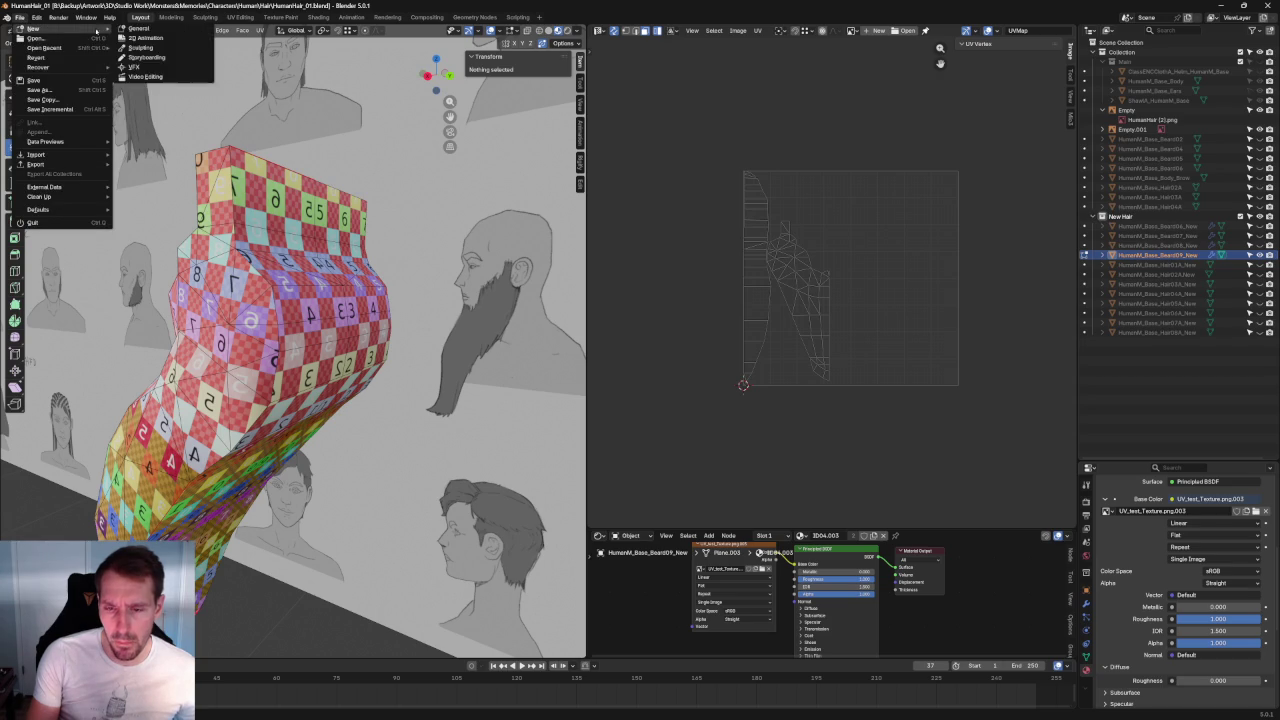
pyautogui.press('Escape')
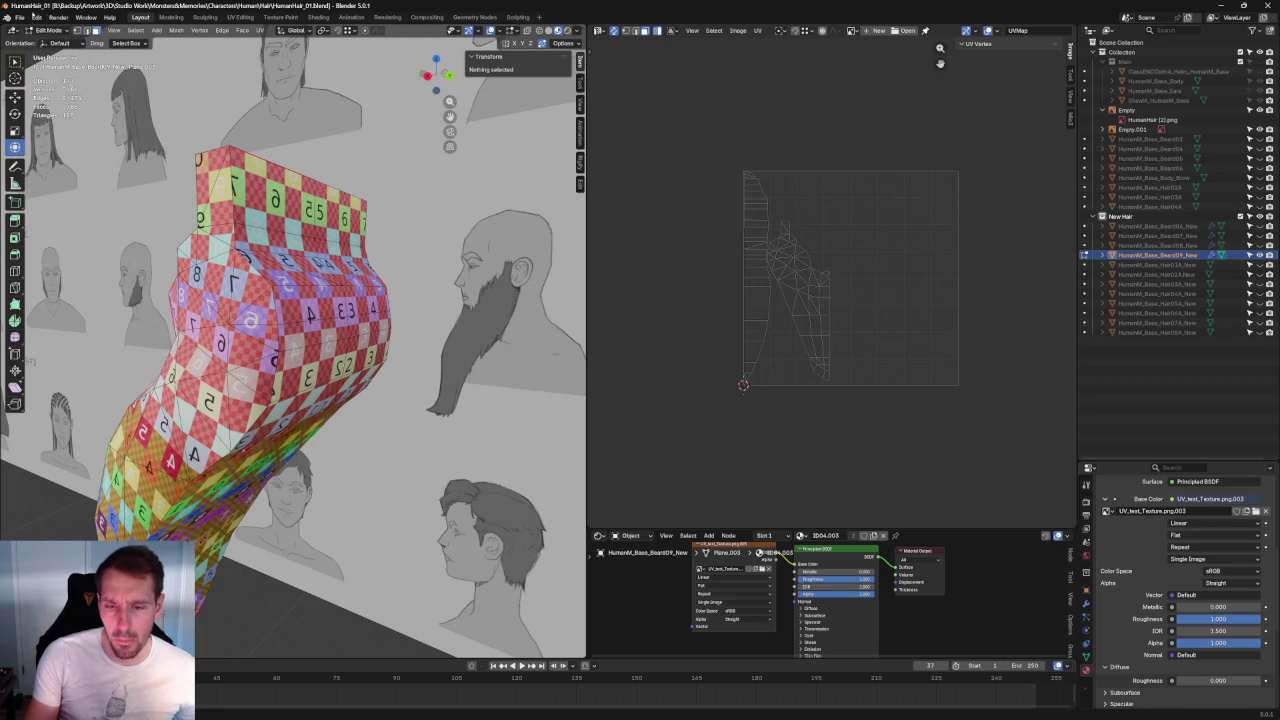
pyautogui.click(20, 17)
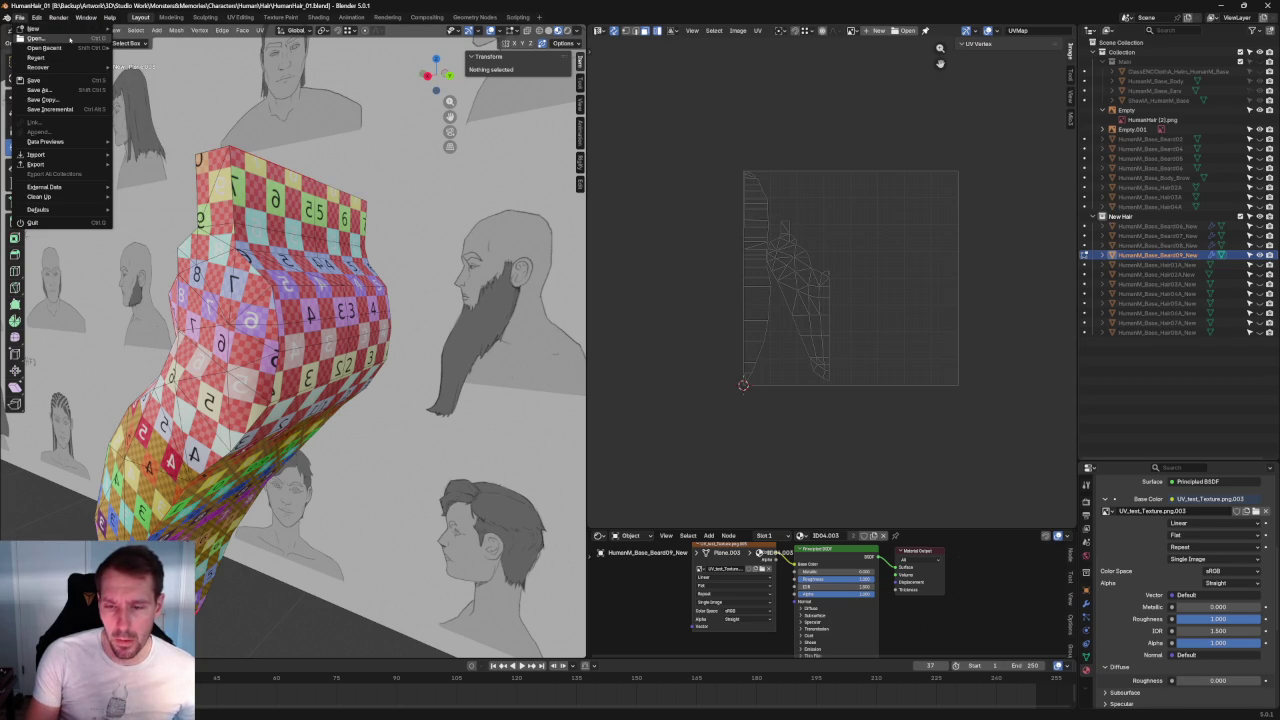
pyautogui.moveTo(44, 47)
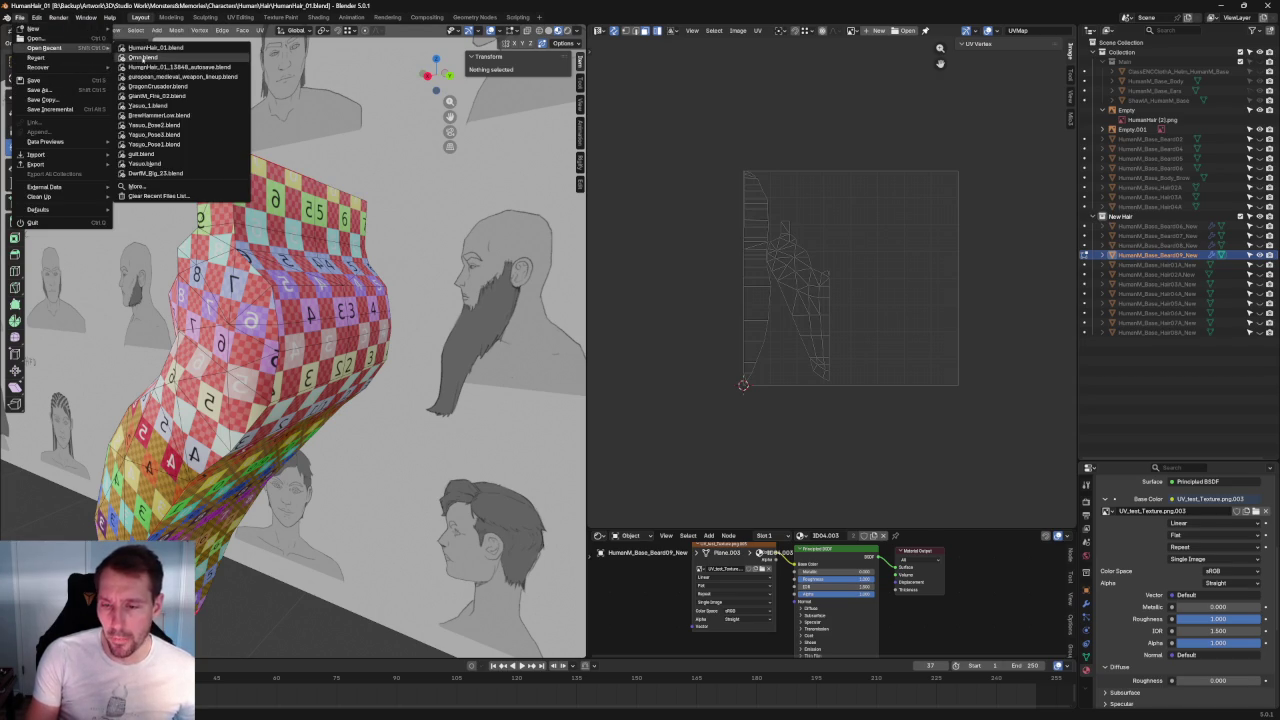
pyautogui.click(142, 57)
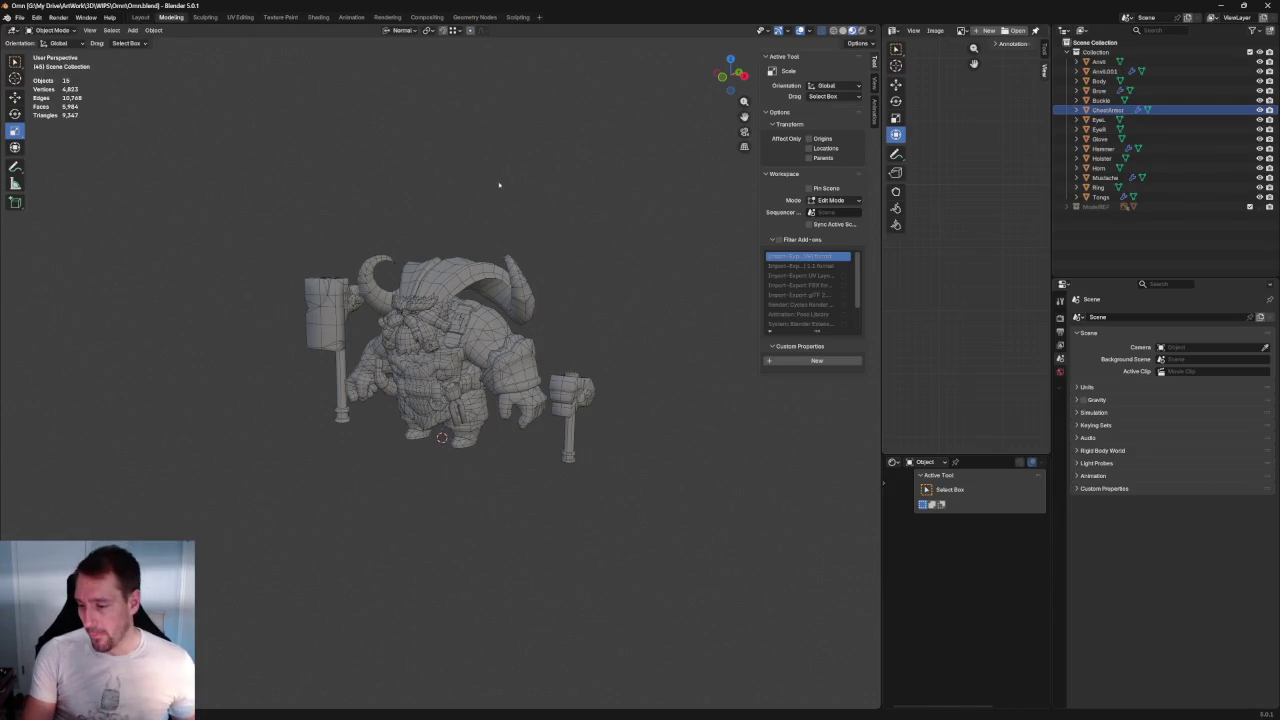
# Step: Select every part of the dwarf and enlarge and centre the UV layout view
pyautogui.scroll(2, 500, 186)
pyautogui.moveTo(486, 177); pyautogui.dragTo(477, 181, button='middle')
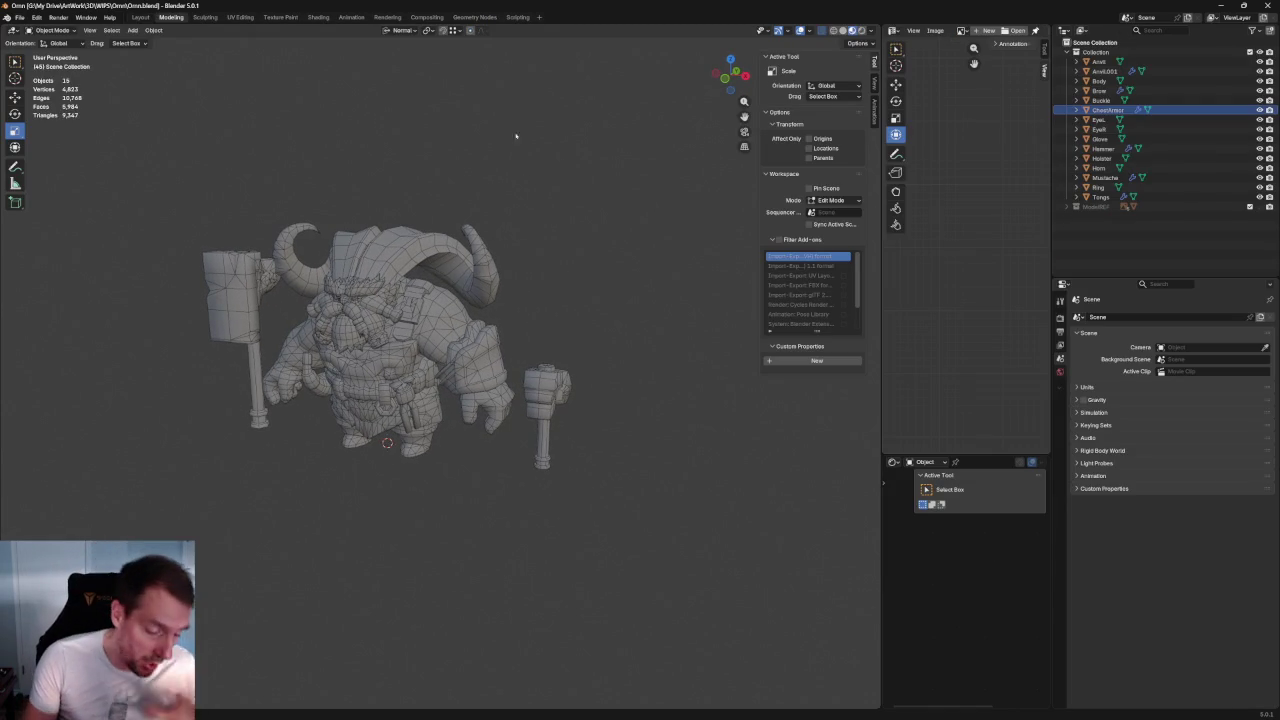
pyautogui.moveTo(646, 120); pyautogui.dragTo(128, 512)
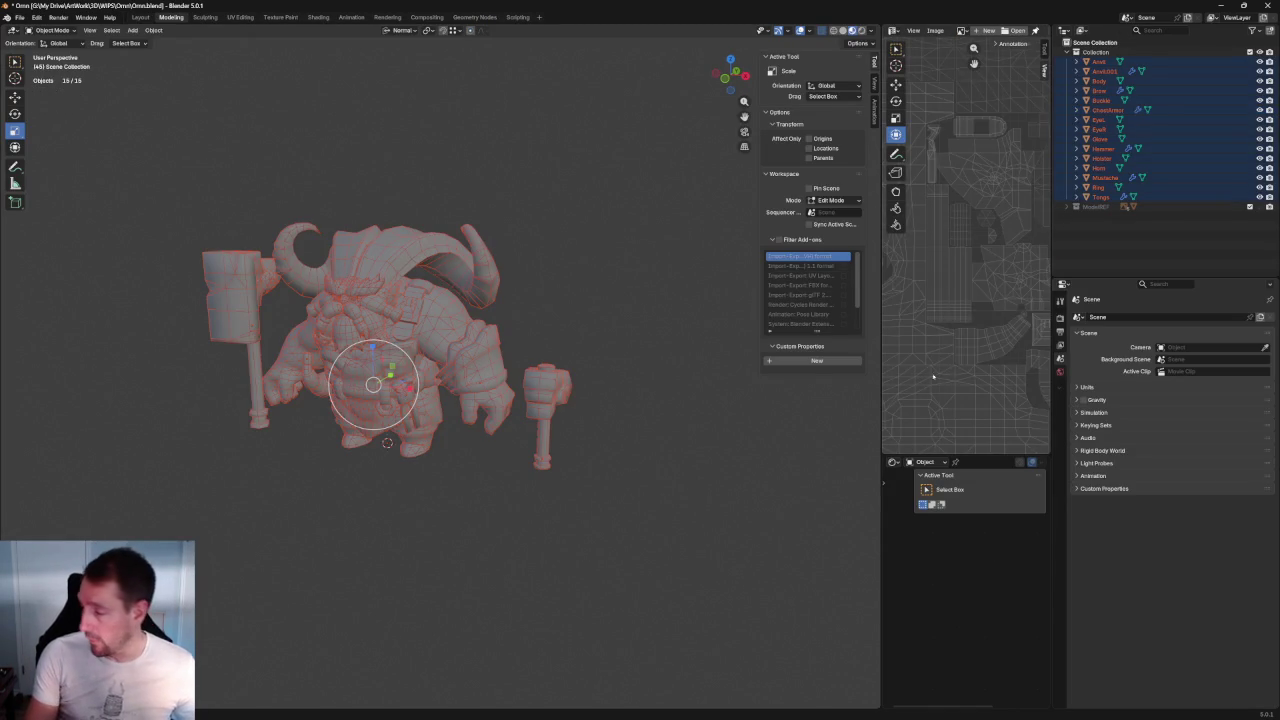
pyautogui.moveTo(882, 357); pyautogui.dragTo(306, 357)
pyautogui.scroll(-3, 650, 300)
pyautogui.moveTo(479, 455); pyautogui.dragTo(489, 600)
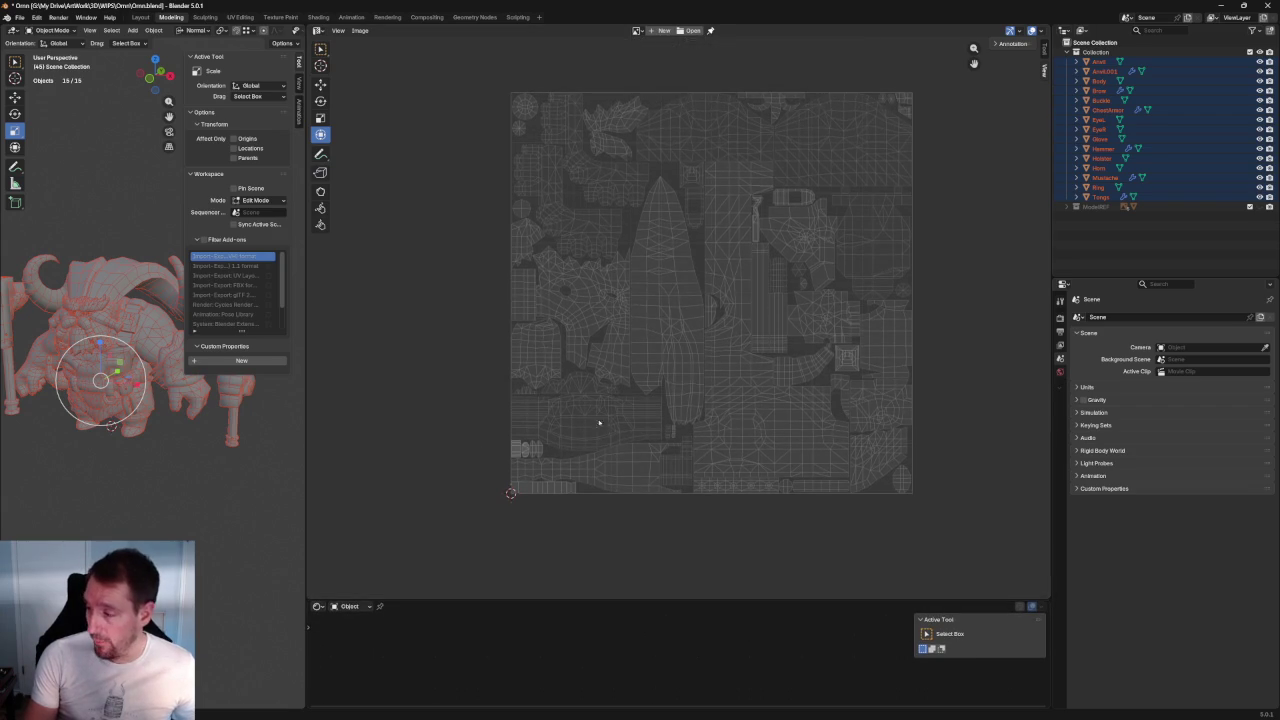
pyautogui.moveTo(670, 318); pyautogui.dragTo(556, 366, button='middle')
pyautogui.scroll(1, 563, 362)
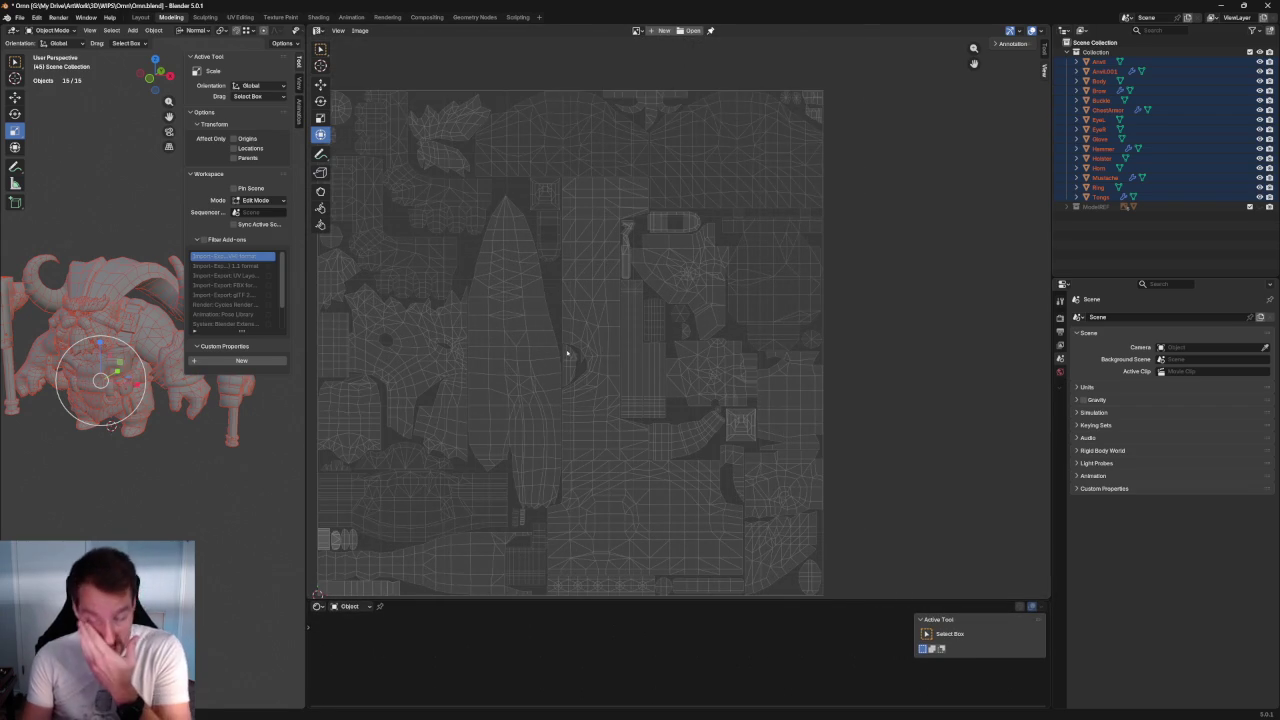
pyautogui.moveTo(551, 309); pyautogui.dragTo(663, 337, button='middle')
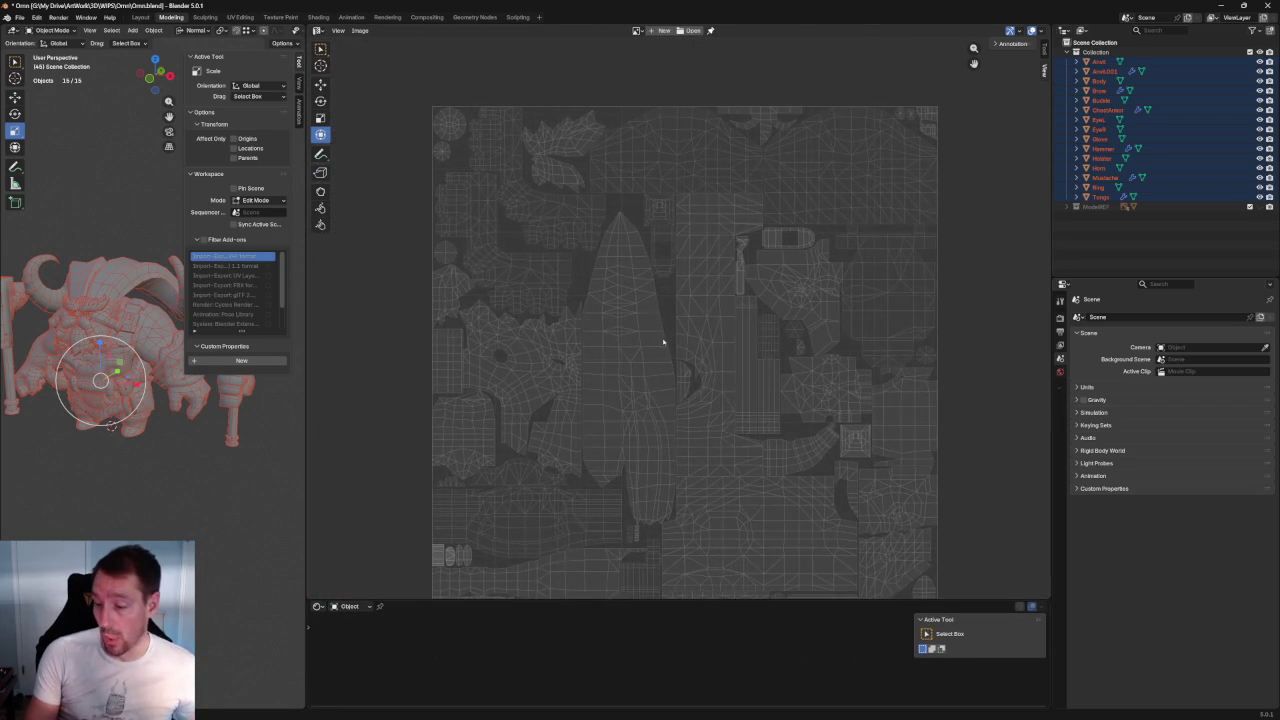
# Step: Zoom and pan through the combined UV layout, including the lower islands
pyautogui.scroll(1, 760, 263)
pyautogui.scroll(-1, 586, 357)
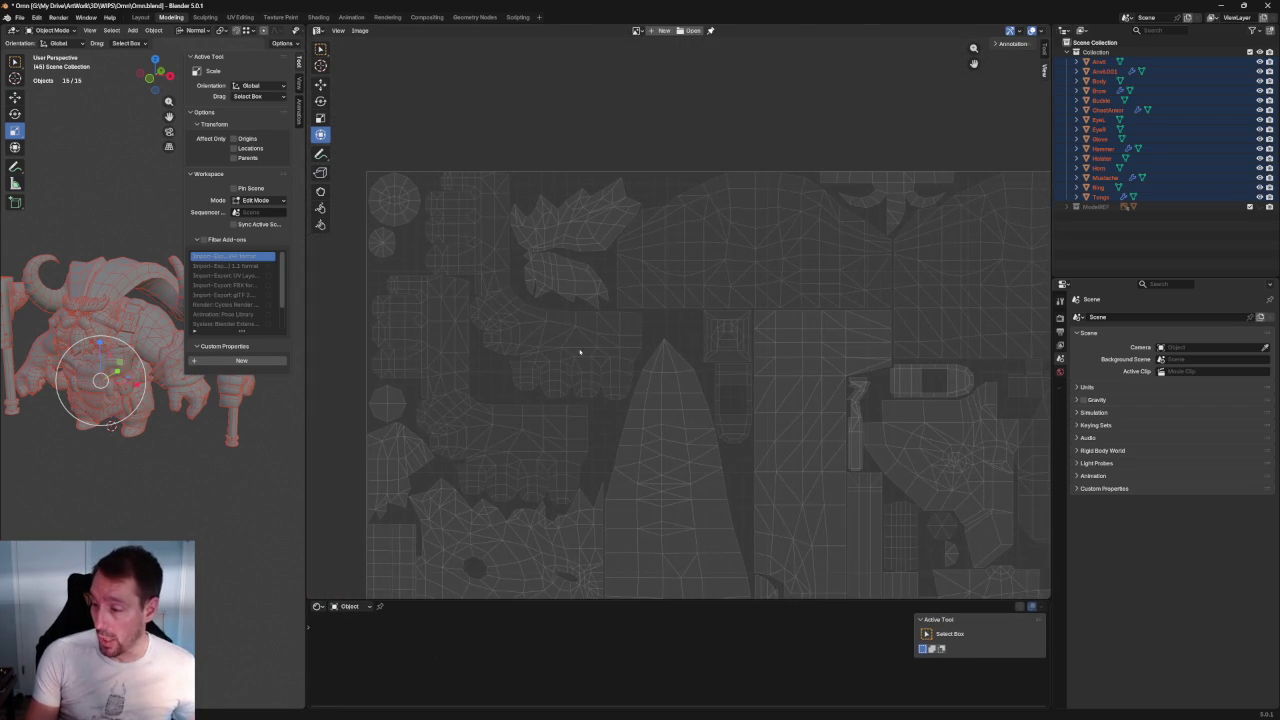
pyautogui.scroll(-1, 565, 351)
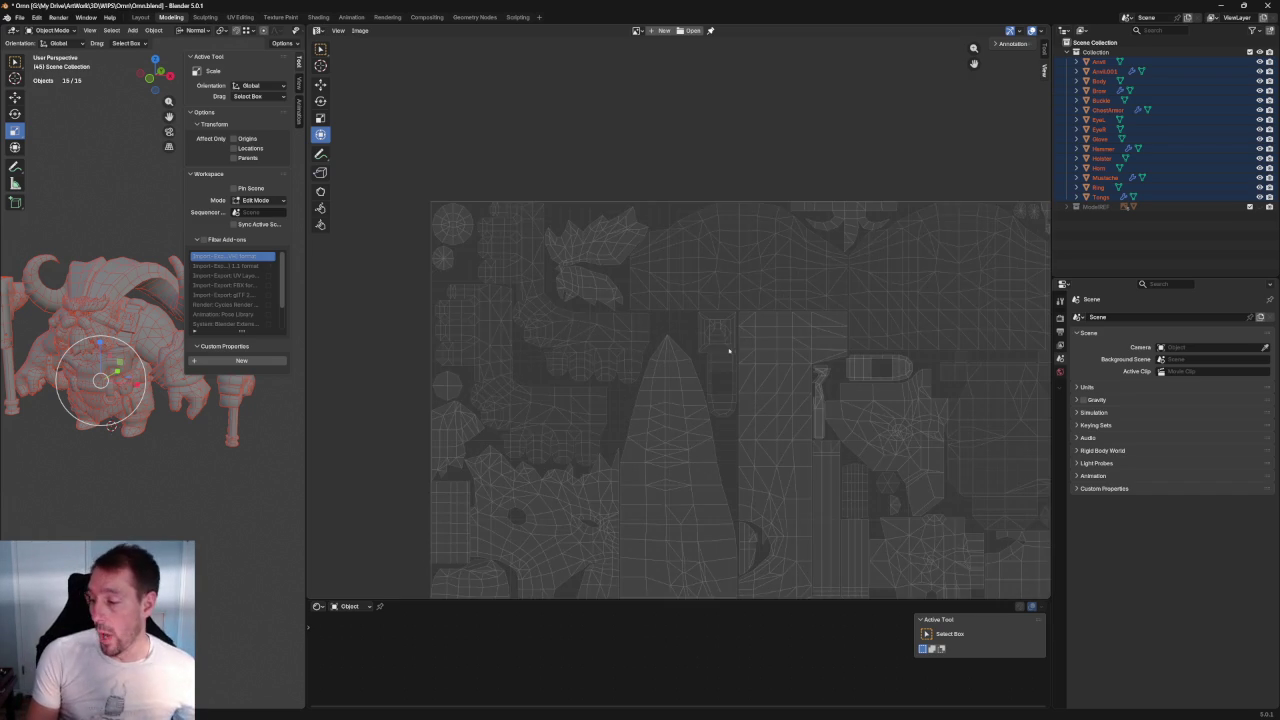
pyautogui.moveTo(738, 363); pyautogui.dragTo(653, 211, button='middle')
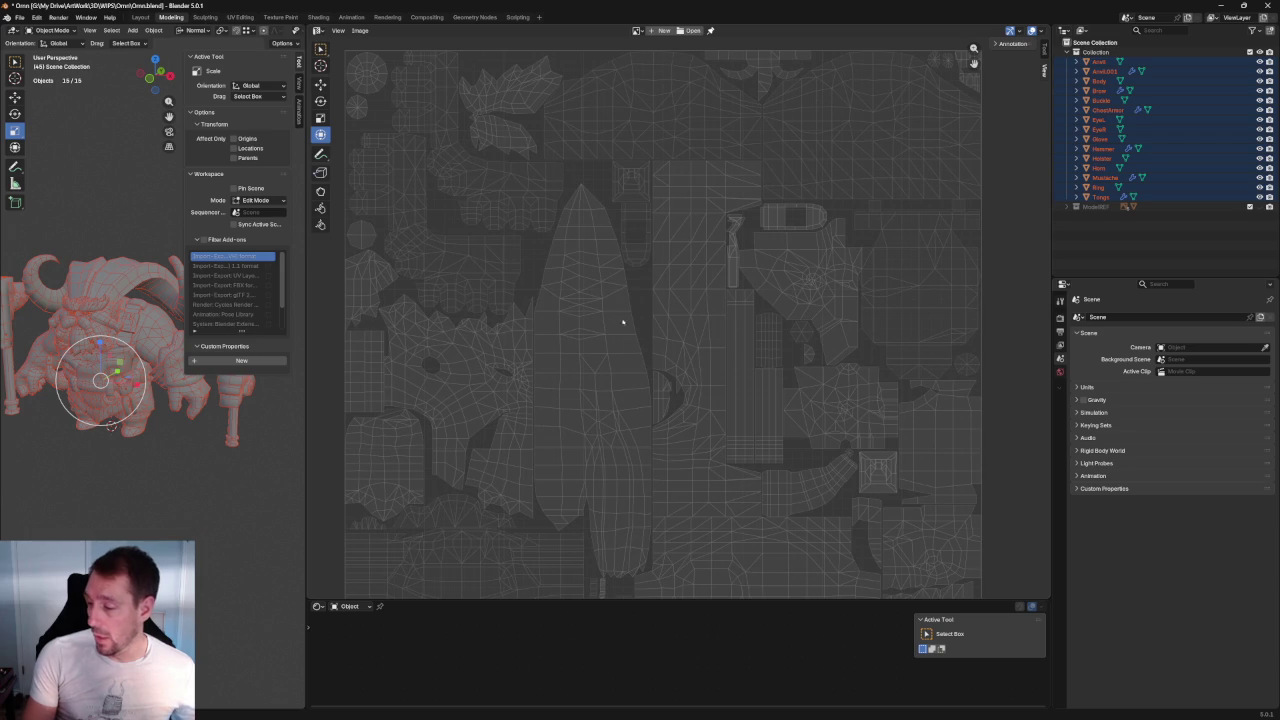
pyautogui.scroll(1, 585, 327)
pyautogui.moveTo(566, 195)
pyautogui.mouseDown(button='middle')
pyautogui.moveTo(585, 327)
pyautogui.moveTo(576, 305)
pyautogui.mouseUp(button='middle')
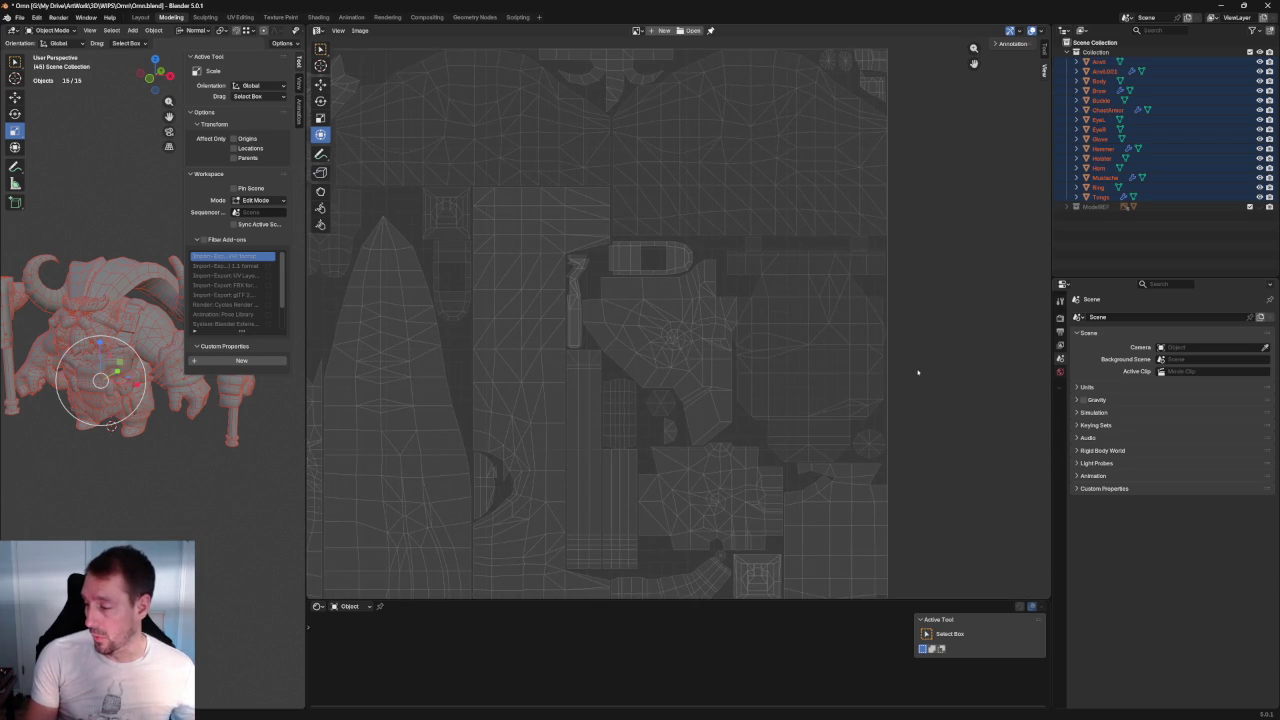
pyautogui.moveTo(734, 430); pyautogui.dragTo(727, 205, button='middle')
pyautogui.scroll(-2, 691, 268)
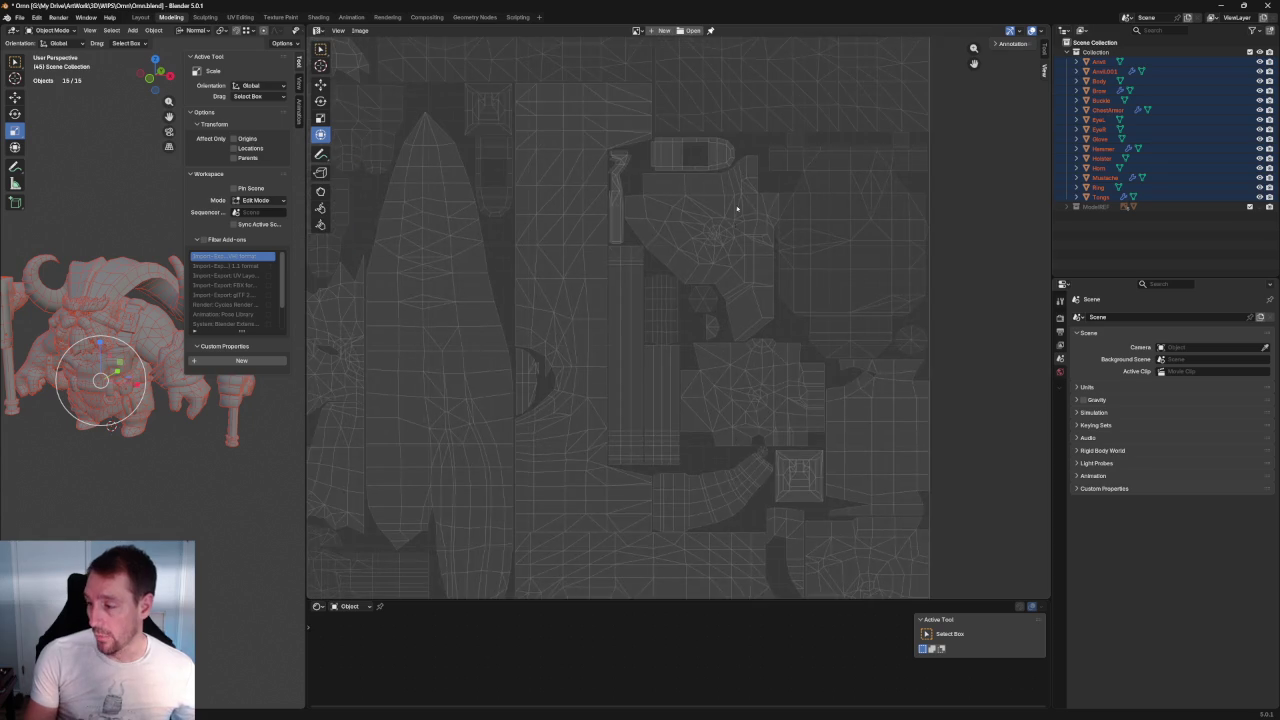
pyautogui.scroll(2, 760, 377)
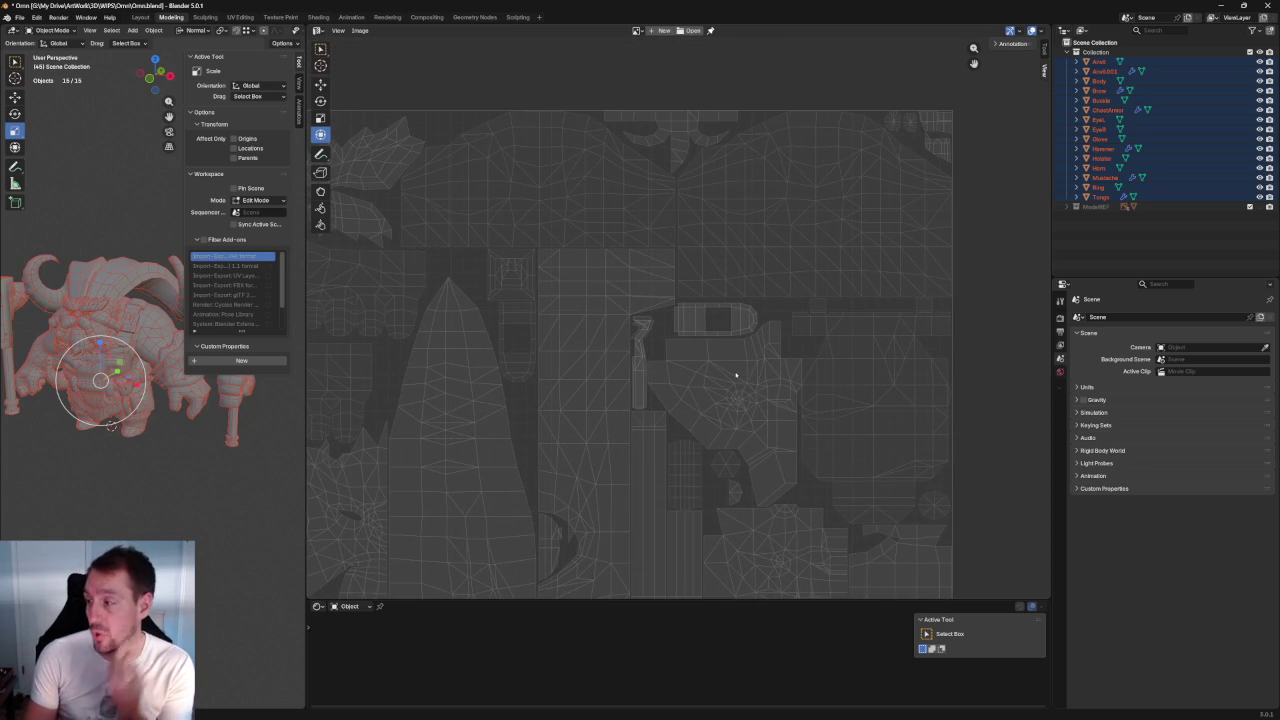
pyautogui.scroll(-6, 735, 375)
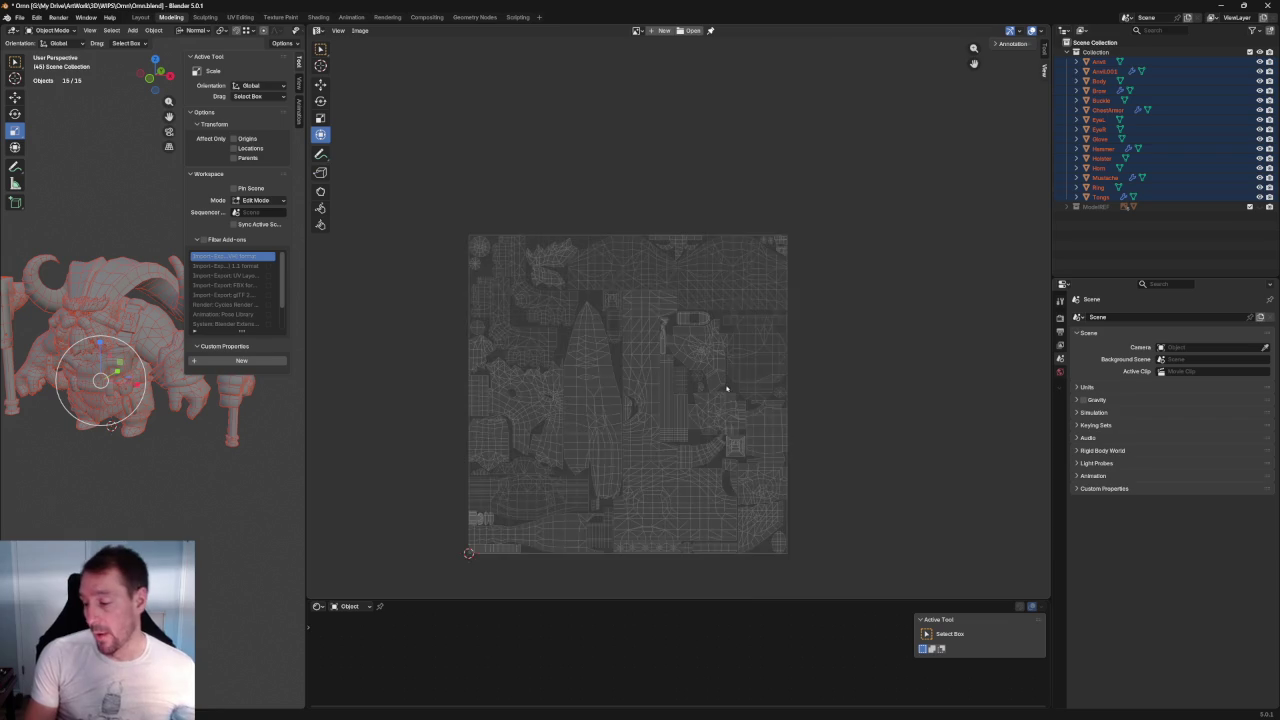
pyautogui.scroll(3, 727, 387)
pyautogui.scroll(3, 690, 360)
pyautogui.scroll(2, 655, 330)
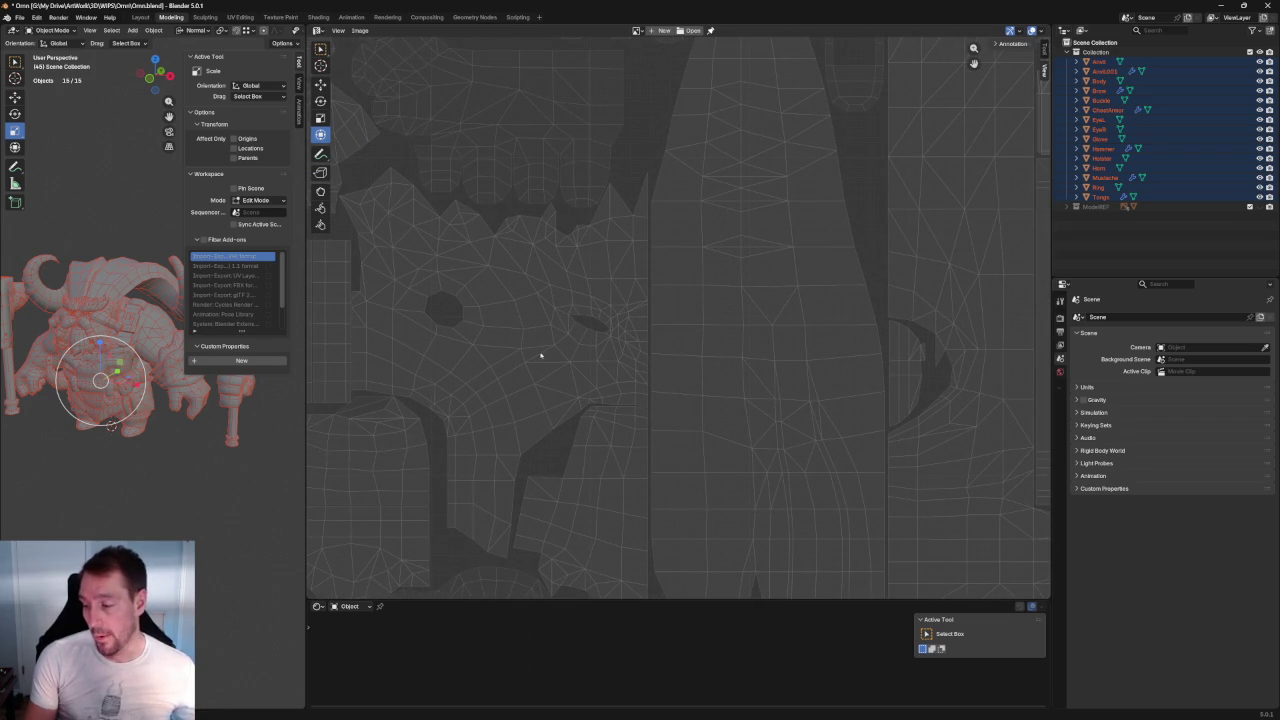
# Step: Orbit the dwarf to a front view and pan across the enlarged UV islands
pyautogui.moveTo(122, 302); pyautogui.dragTo(110, 275, button='middle')
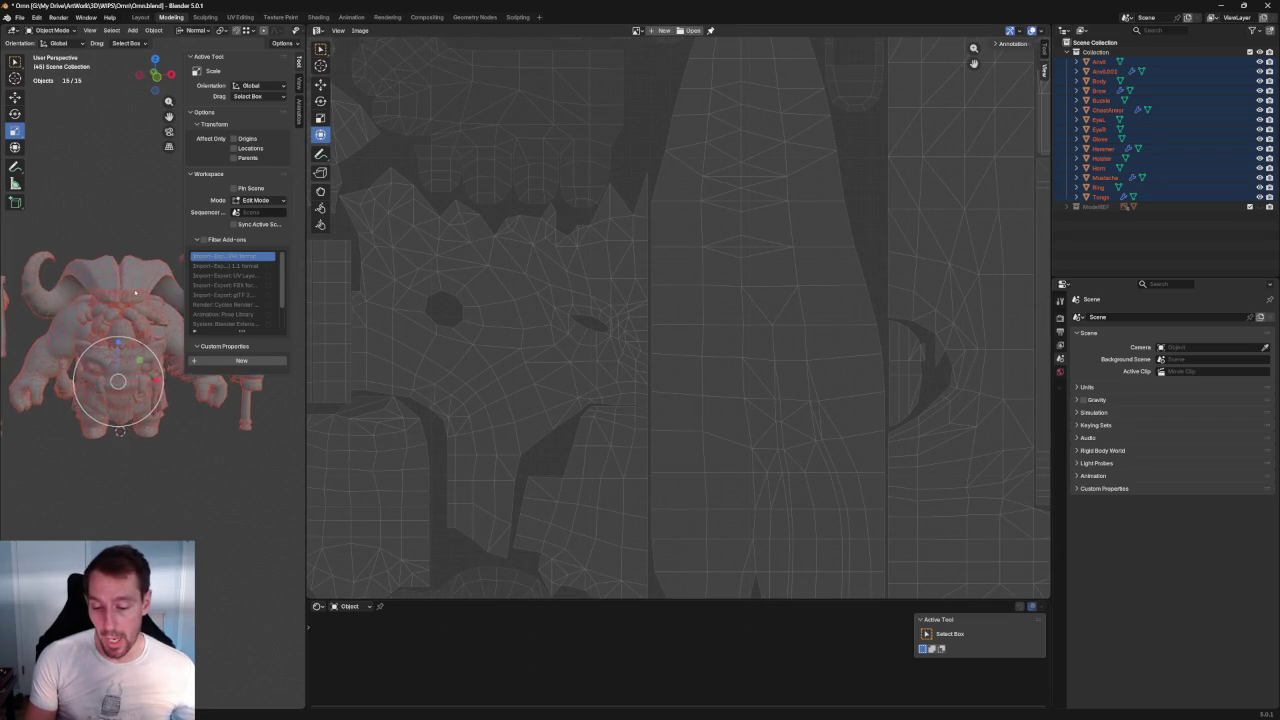
pyautogui.scroll(2, 108, 265)
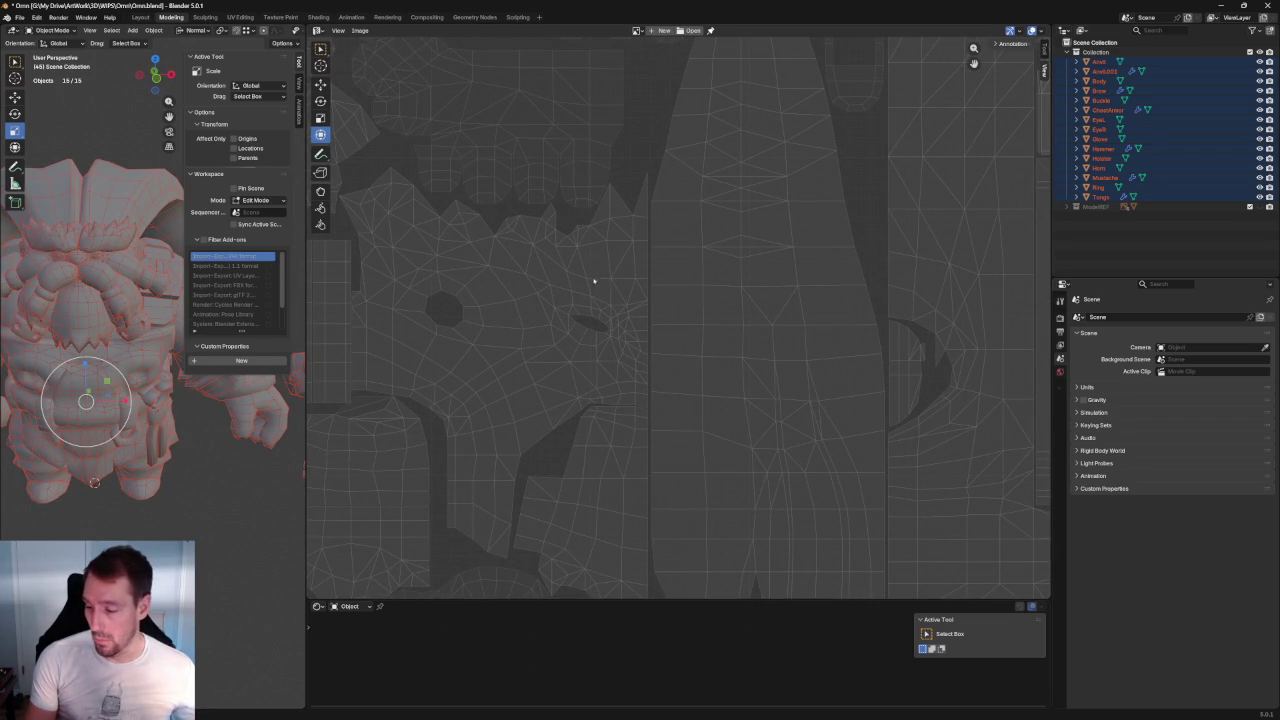
pyautogui.scroll(-2, 606, 290)
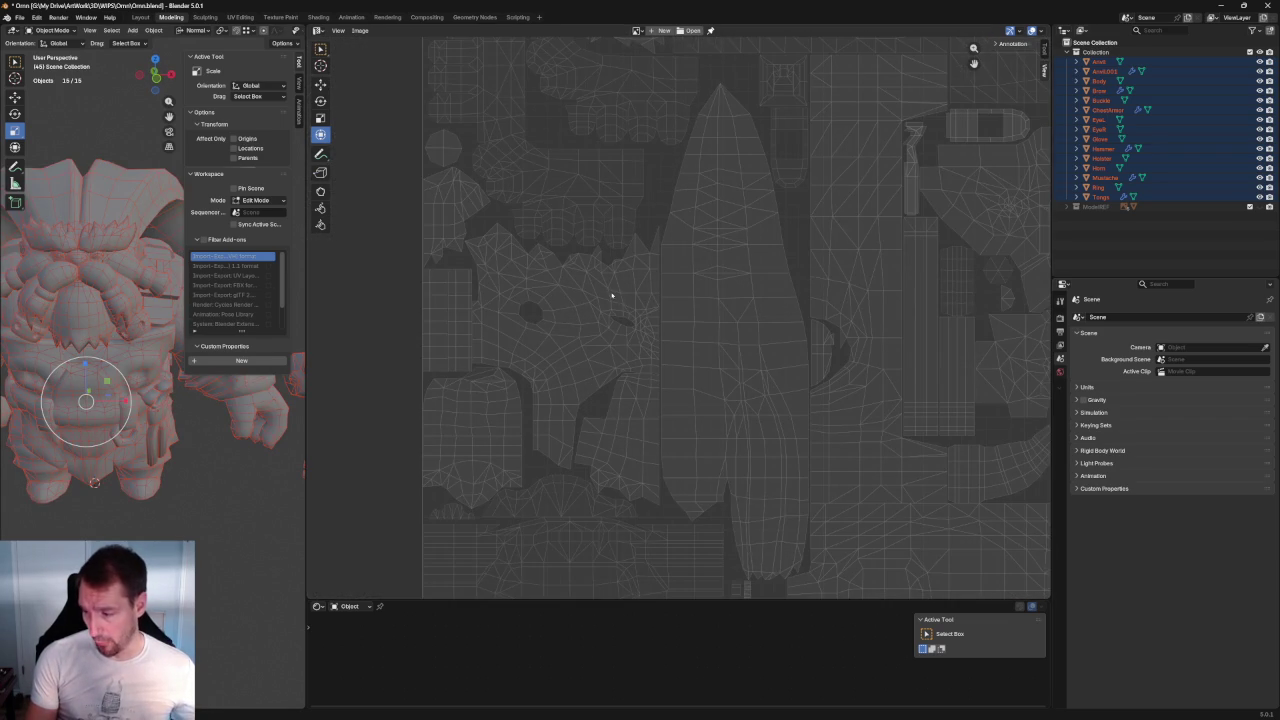
pyautogui.scroll(3, 680, 320)
pyautogui.scroll(1, 700, 415)
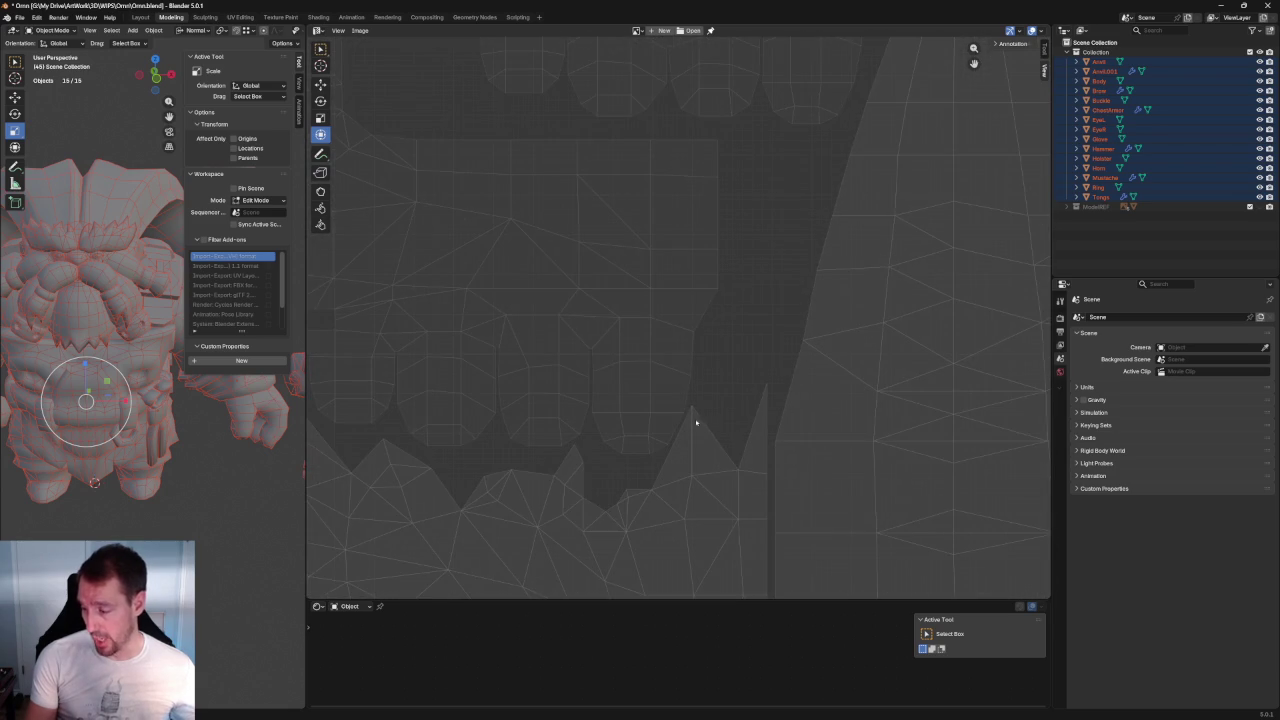
pyautogui.moveTo(697, 423); pyautogui.dragTo(546, 403, button='middle')
pyautogui.scroll(-1, 530, 390)
pyautogui.scroll(-2, 522, 377)
pyautogui.moveTo(537, 111); pyautogui.dragTo(494, 263, button='middle')
# Step: Zoom in and out on the UV layout and pan over to the other islands
pyautogui.scroll(-1, 494, 263)
pyautogui.scroll(2, 680, 309)
pyautogui.scroll(2, 700, 283)
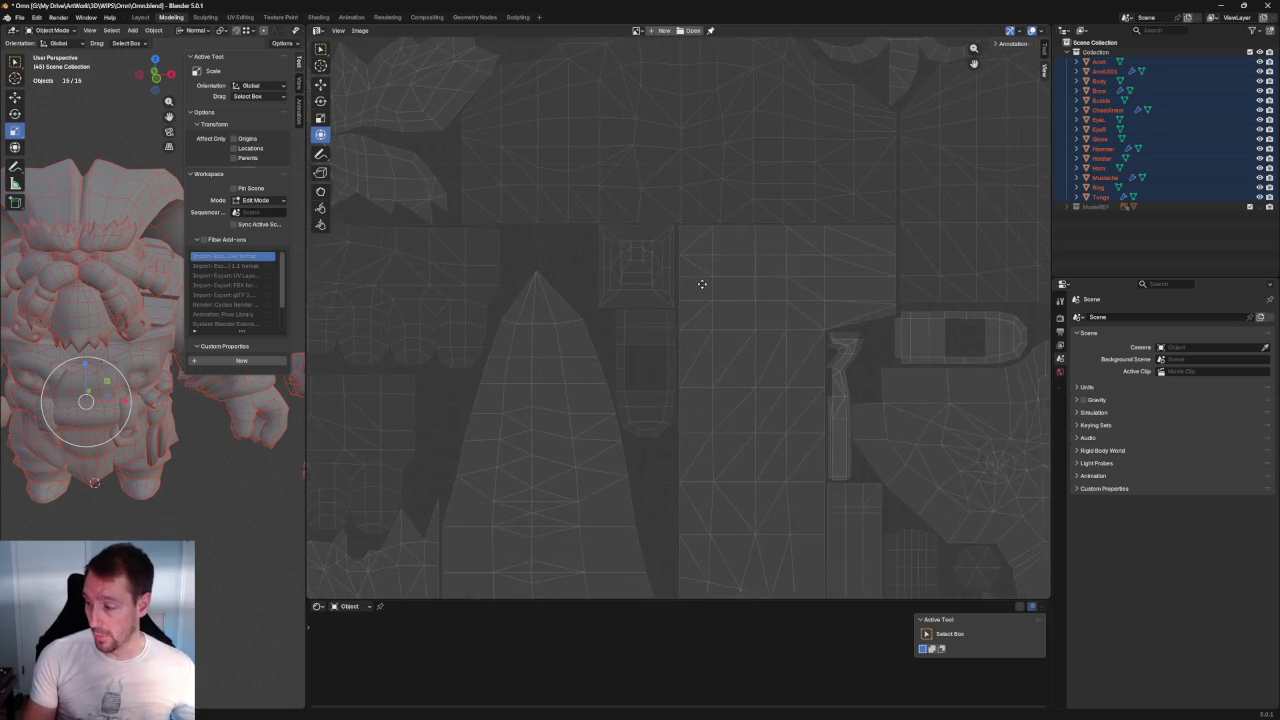
pyautogui.scroll(1, 723, 329)
pyautogui.scroll(1, 735, 249)
pyautogui.scroll(-1, 700, 215)
pyautogui.scroll(-1, 660, 200)
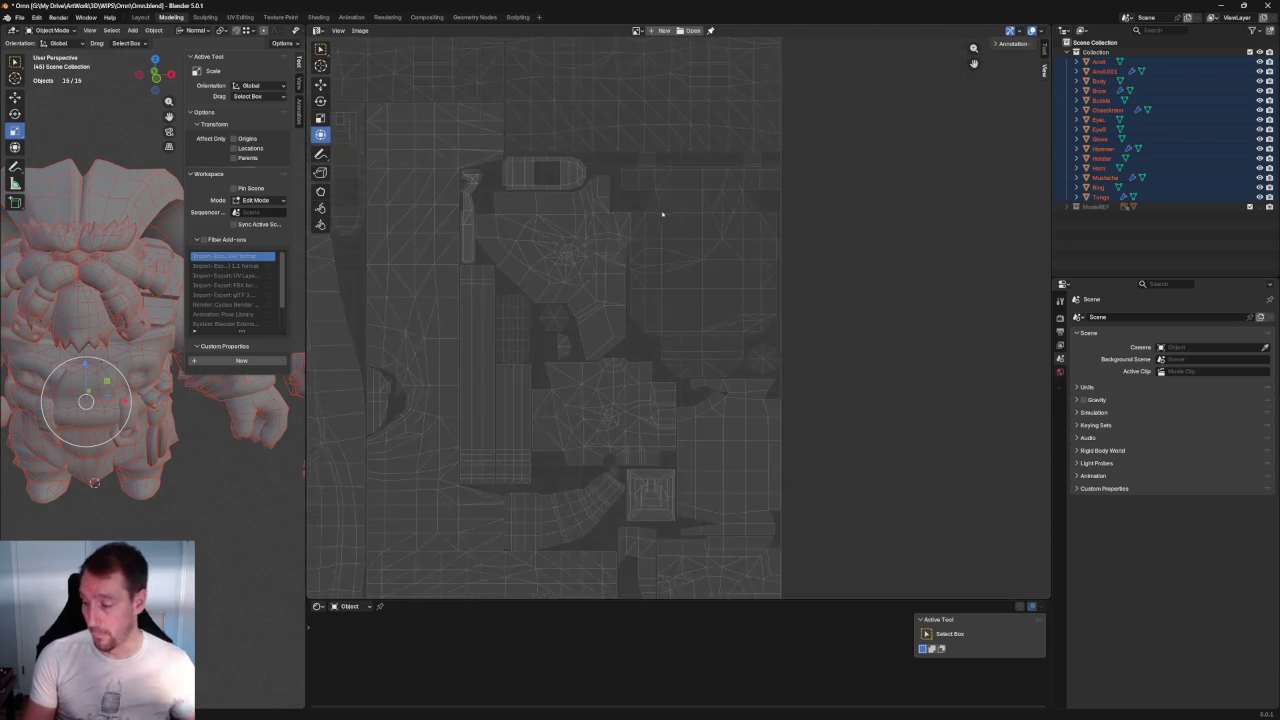
pyautogui.scroll(-1, 658, 213)
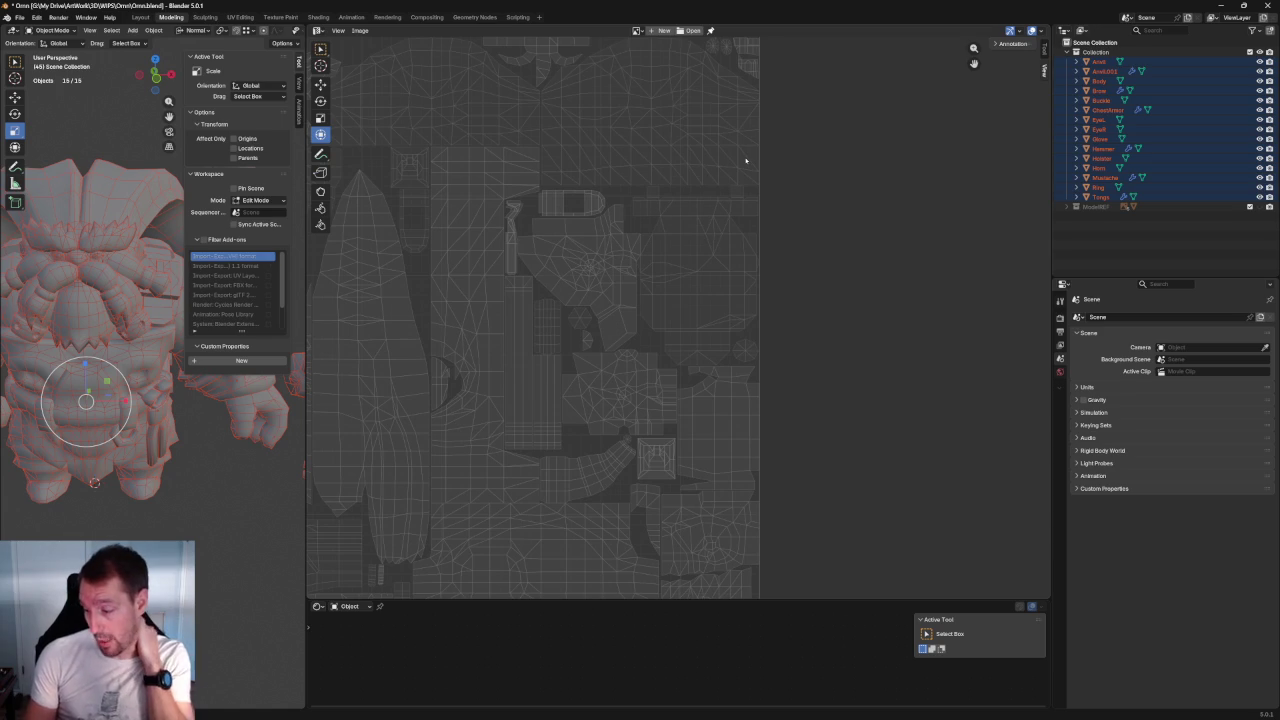
pyautogui.scroll(-2, 676, 365)
pyautogui.scroll(3, 676, 362)
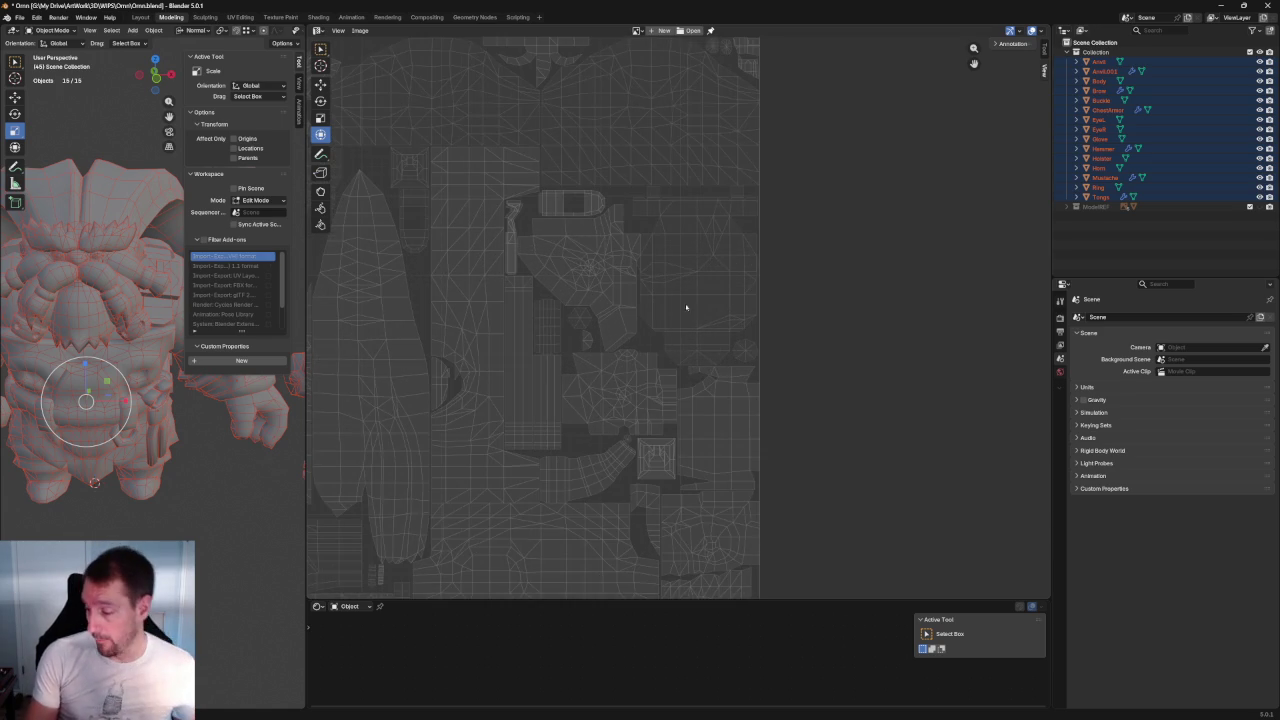
pyautogui.scroll(1, 690, 290)
pyautogui.scroll(2, 730, 230)
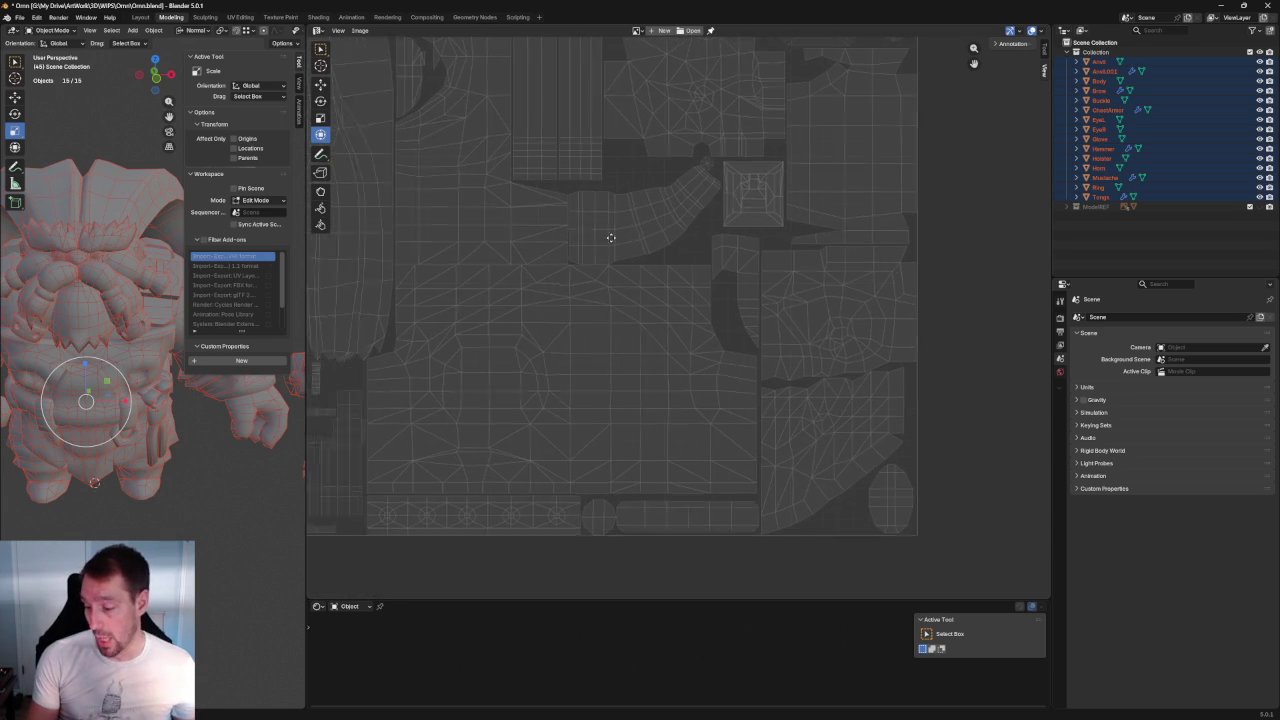
pyautogui.moveTo(503, 256); pyautogui.dragTo(720, 265, button='middle')
pyautogui.scroll(2, 640, 470)
pyautogui.scroll(2, 671, 343)
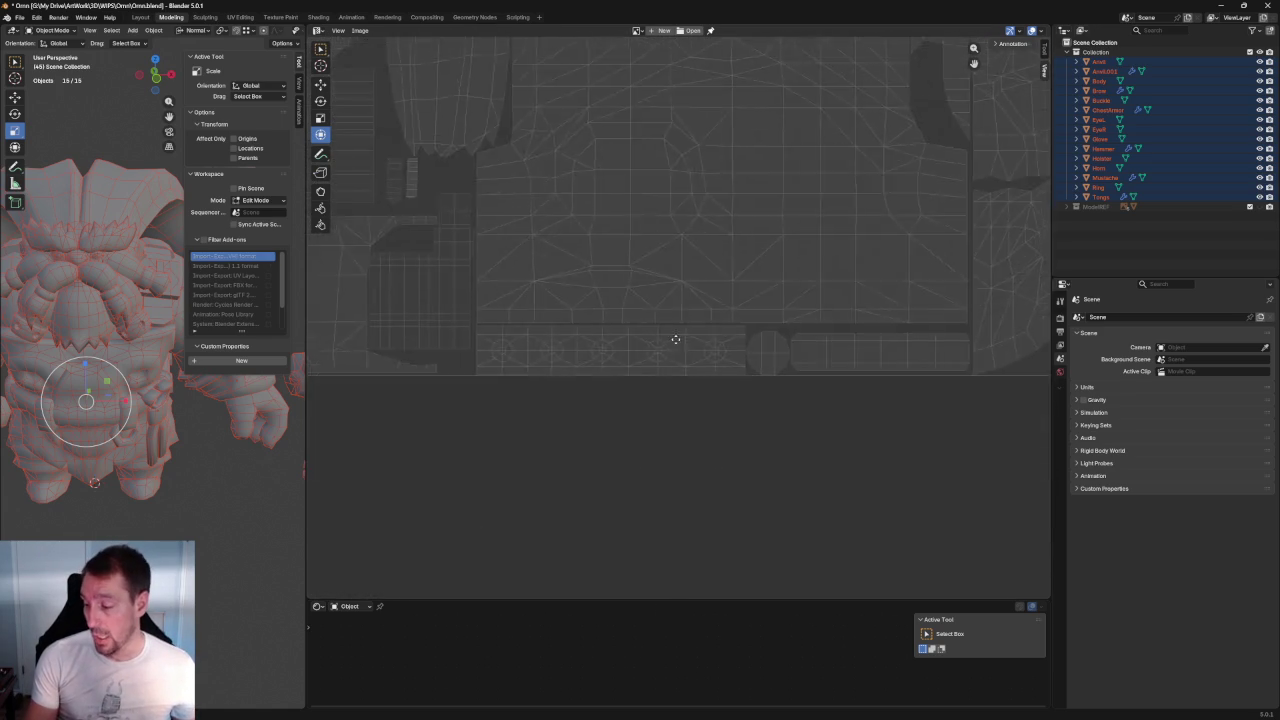
pyautogui.scroll(2, 530, 411)
# Step: Pan along the strip of circular UV islands and zoom back out
pyautogui.moveTo(482, 413); pyautogui.dragTo(530, 412, button='middle')
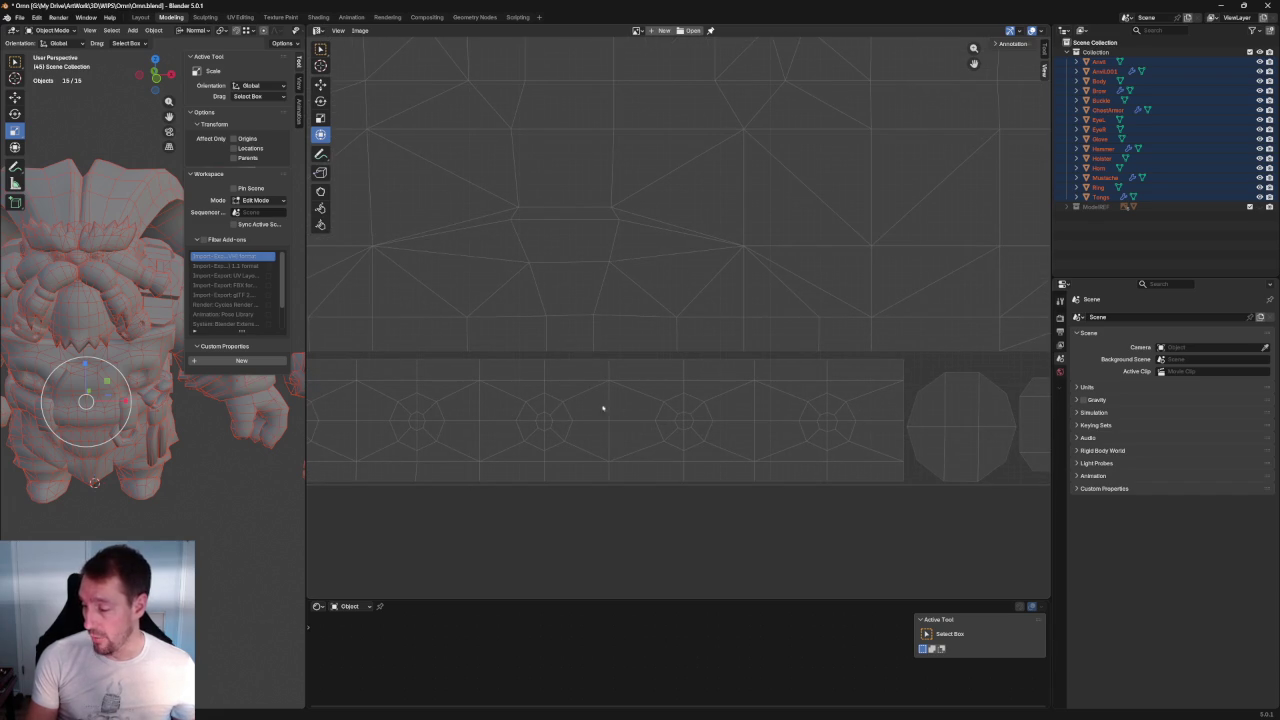
pyautogui.moveTo(587, 428); pyautogui.dragTo(270, 415, button='middle')
pyautogui.scroll(-1, 577, 371)
pyautogui.scroll(-1, 554, 391)
pyautogui.scroll(-1, 583, 283)
pyautogui.scroll(-1, 794, 440)
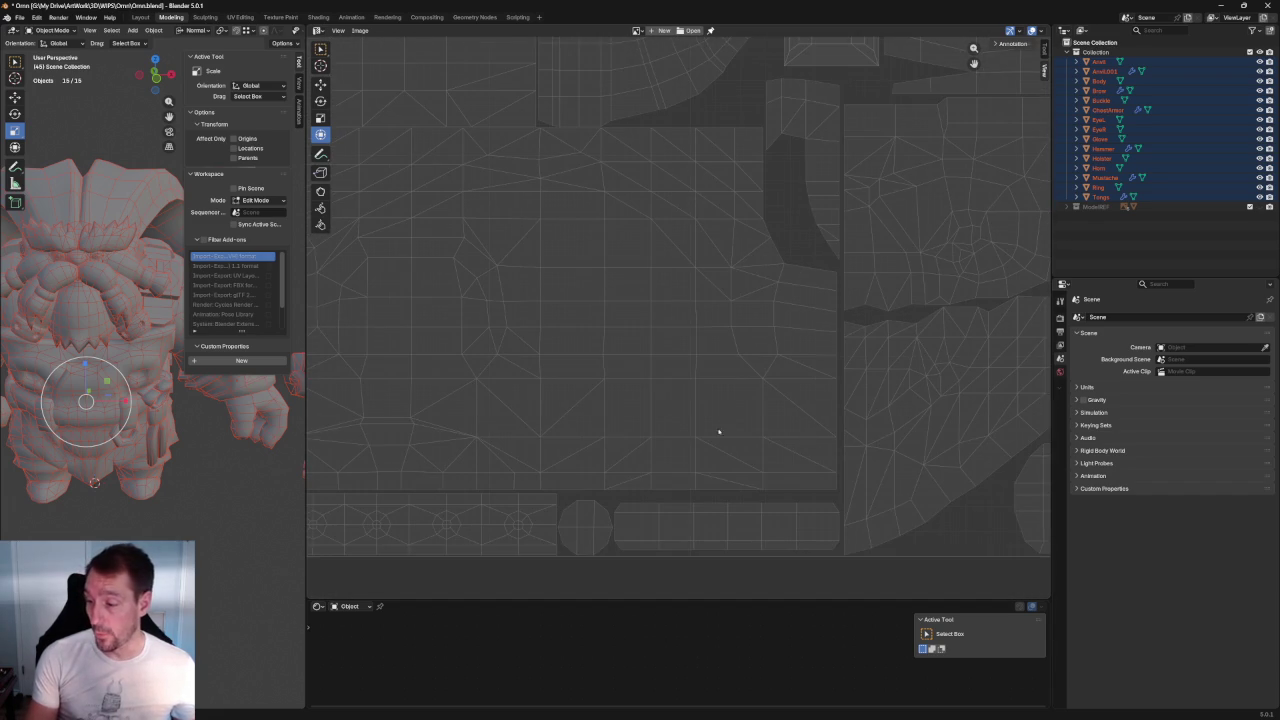
# Step: Enlarge the 3D Viewport to most of the screen, shrinking the UV Editor
pyautogui.moveTo(171, 462); pyautogui.dragTo(180, 465, button='middle')
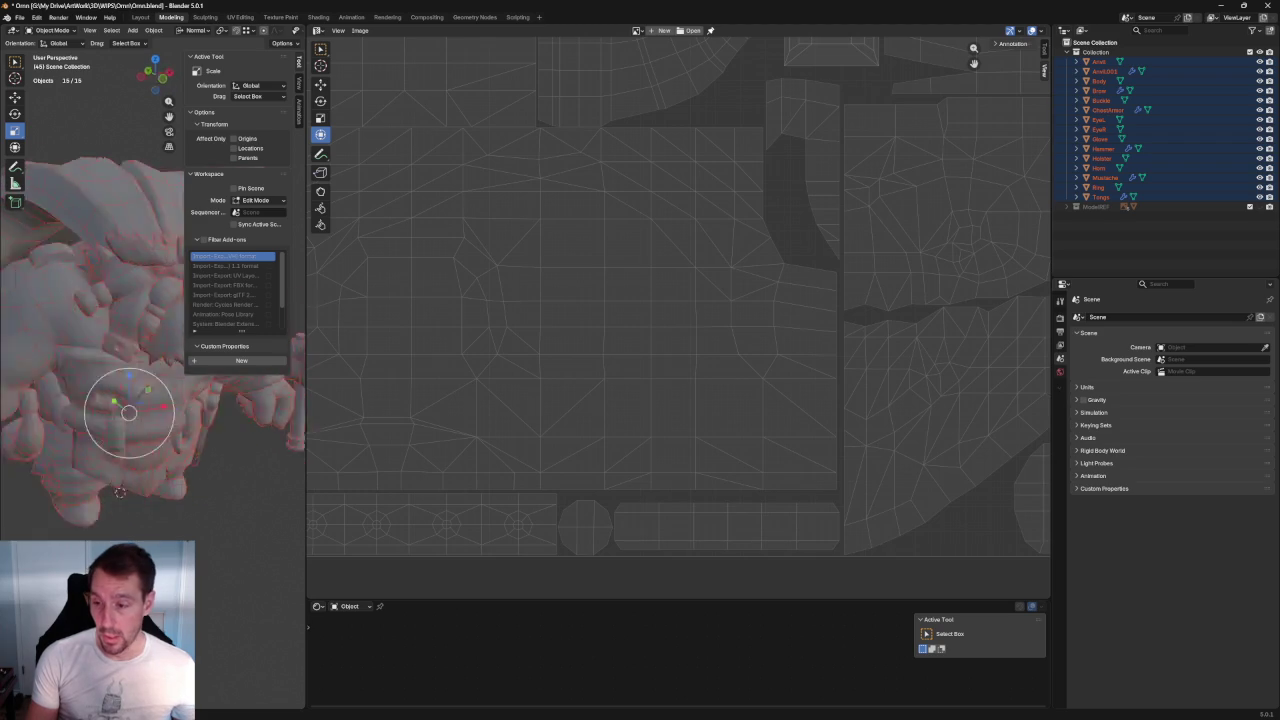
pyautogui.moveTo(303, 442); pyautogui.dragTo(824, 445)
pyautogui.moveTo(606, 543)
pyautogui.mouseDown(button='middle')
pyautogui.moveTo(500, 549)
pyautogui.moveTo(630, 520)
pyautogui.moveTo(700, 477)
pyautogui.moveTo(694, 463)
pyautogui.mouseUp(button='middle')
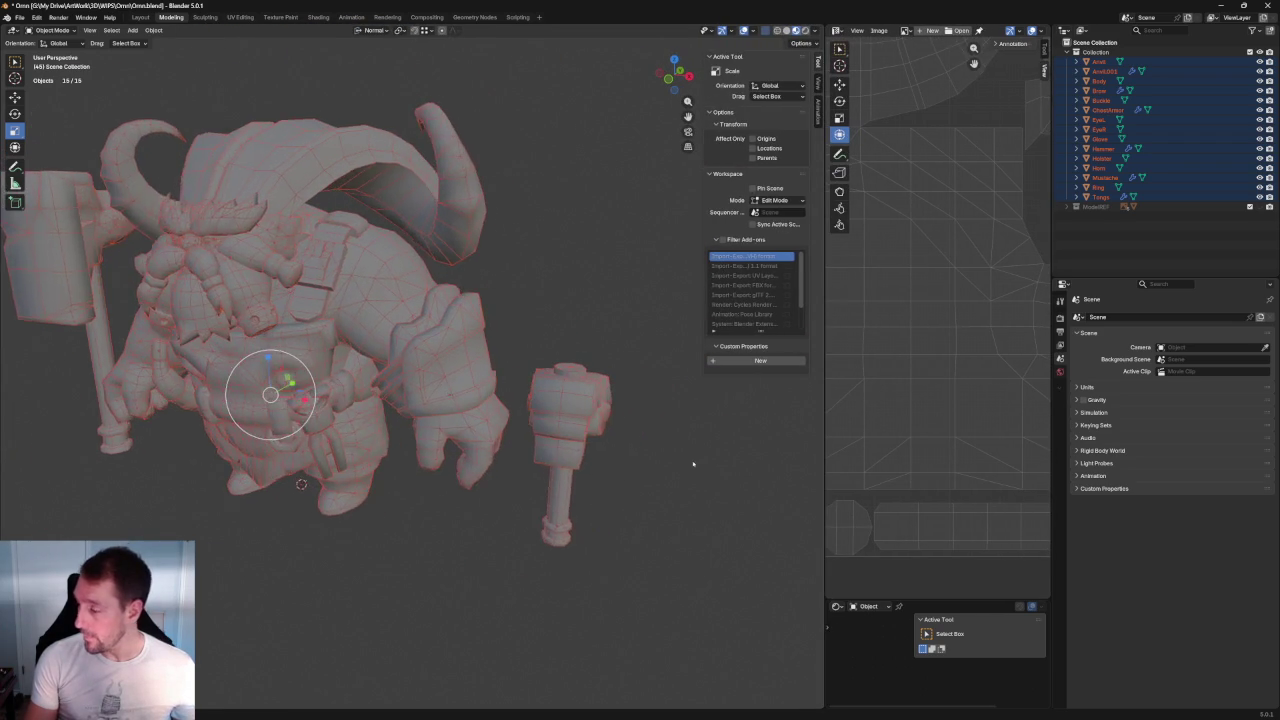
# Step: Look through the World settings and the property-tab visibility menu
pyautogui.scroll(2, 694, 463)
pyautogui.scroll(1, 694, 463)
pyautogui.click(1060, 371)
pyautogui.click(1078, 317)
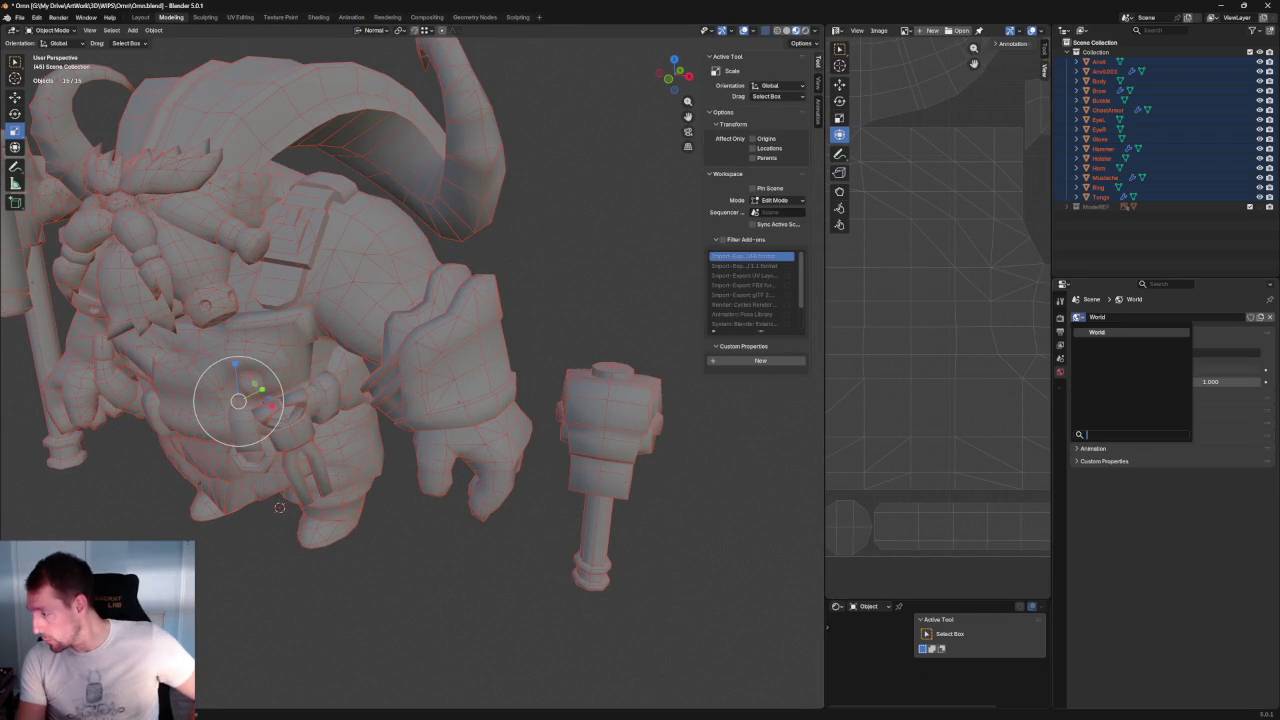
pyautogui.press('Escape')
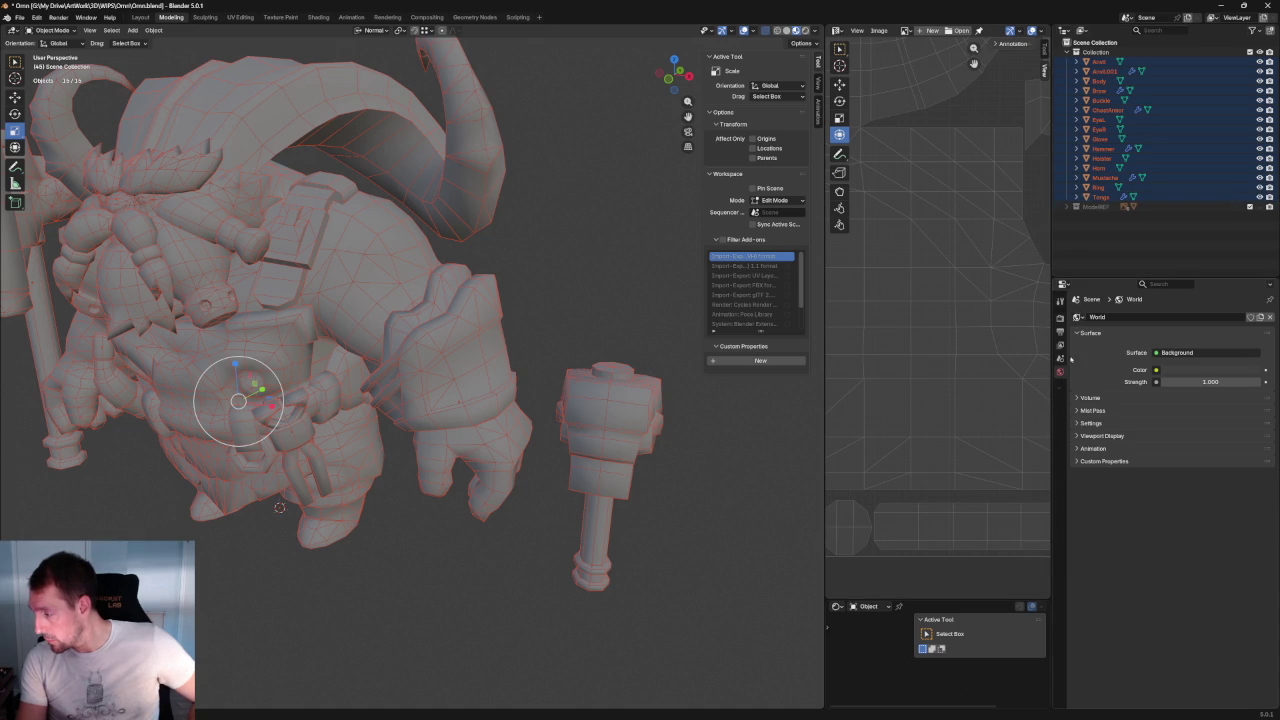
pyautogui.rightClick(1060, 392)
pyautogui.press('Escape')
pyautogui.rightClick(1061, 382)
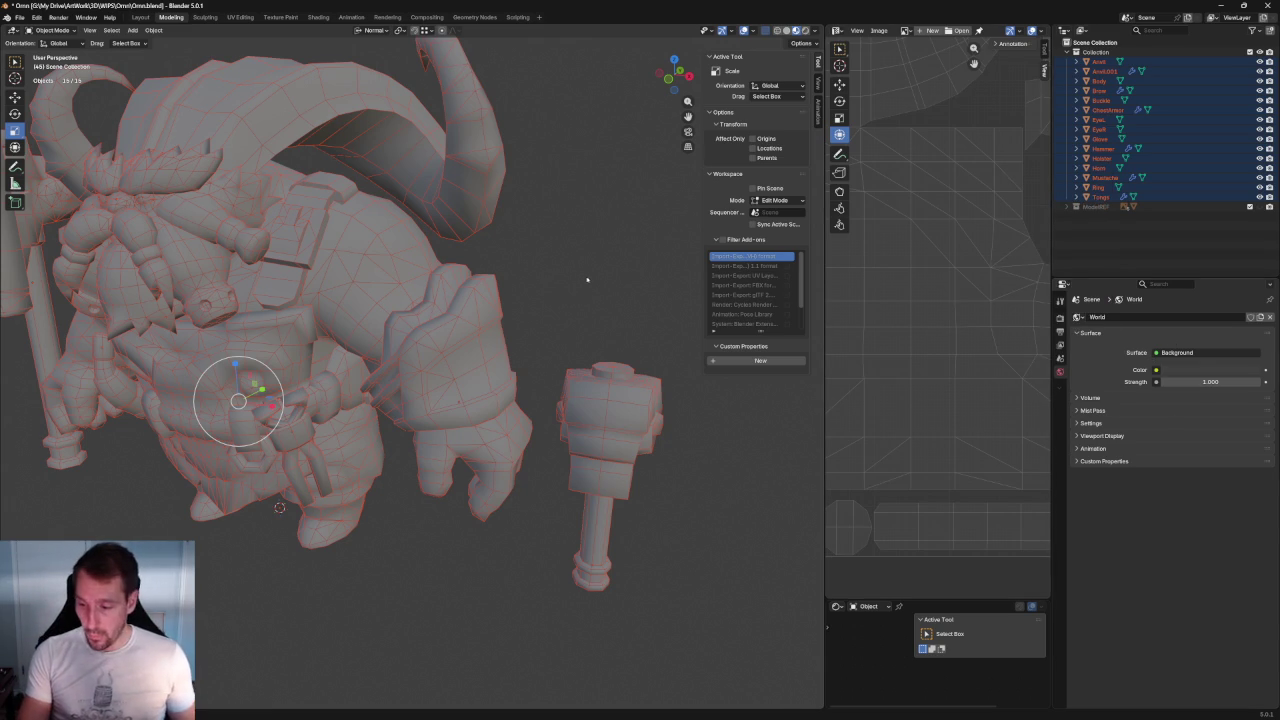
# Step: Select all in Edit Mode and feed an Image Texture into Omn_Base_Mat's Base Color
pyautogui.hotkey('alt', 'a')
pyautogui.press('a')
pyautogui.press('Tab')
pyautogui.click(1060, 469)
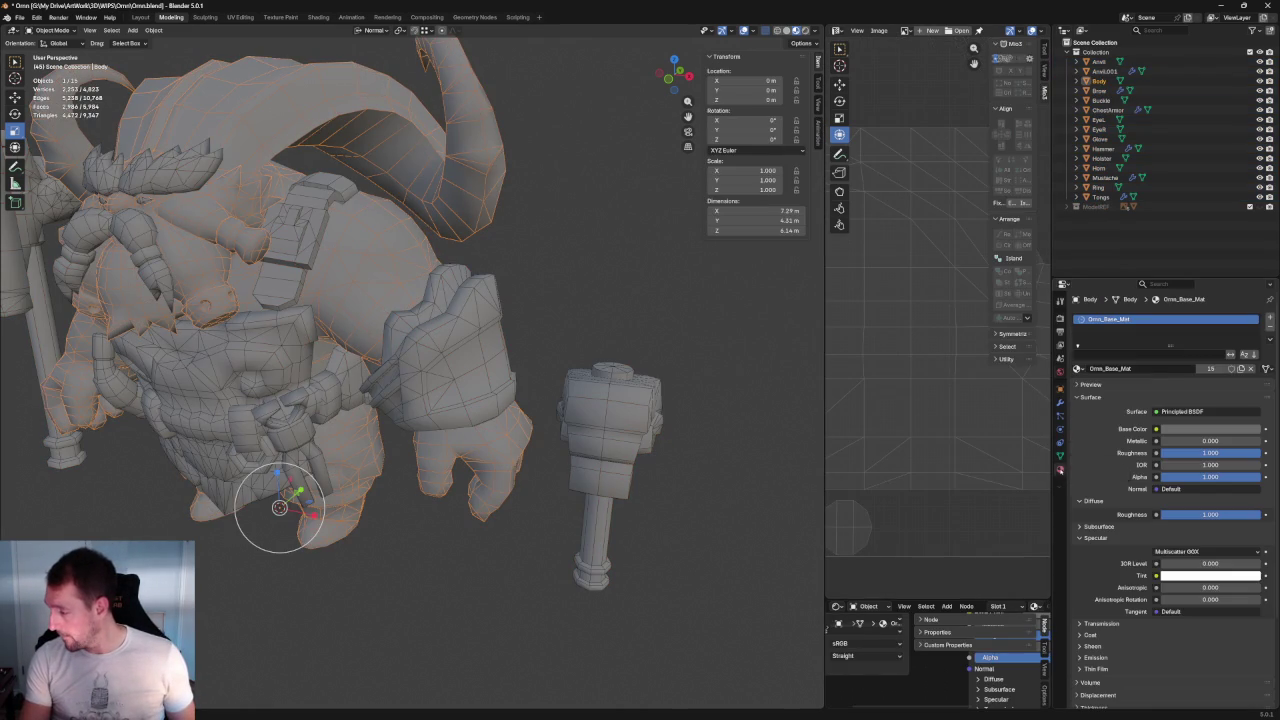
pyautogui.click(1078, 369)
pyautogui.click(1157, 429)
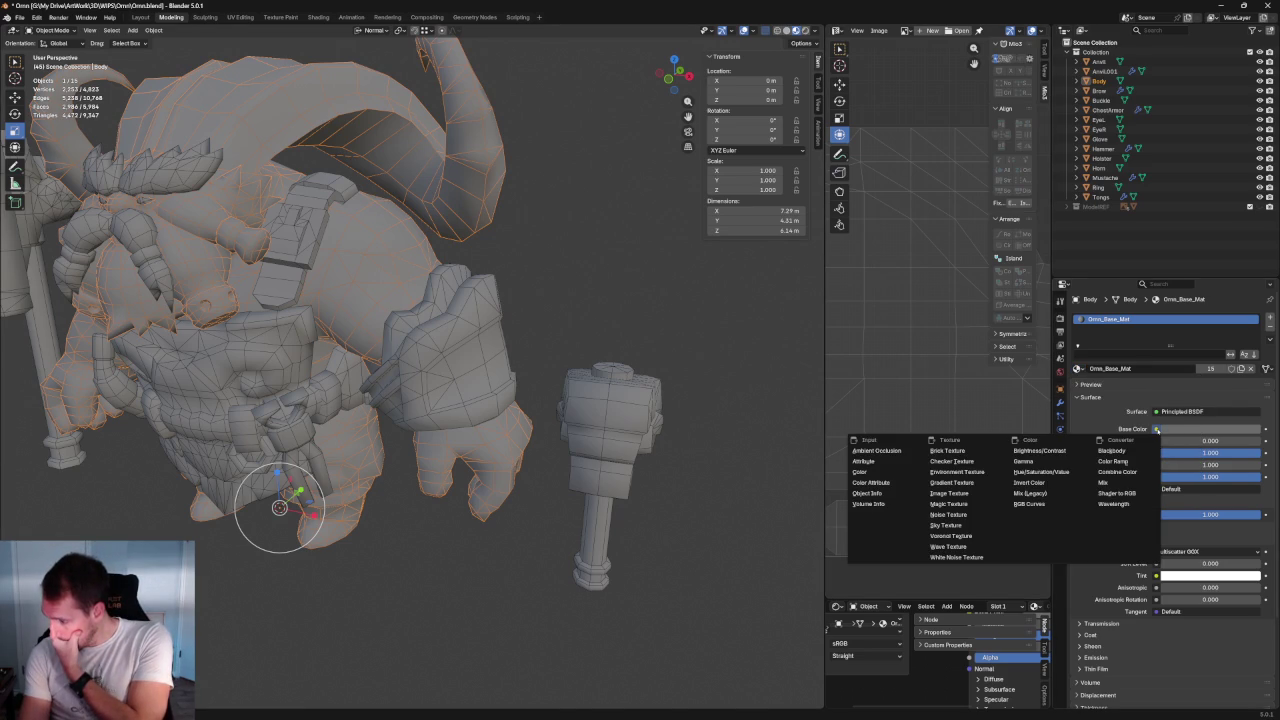
pyautogui.click(955, 493)
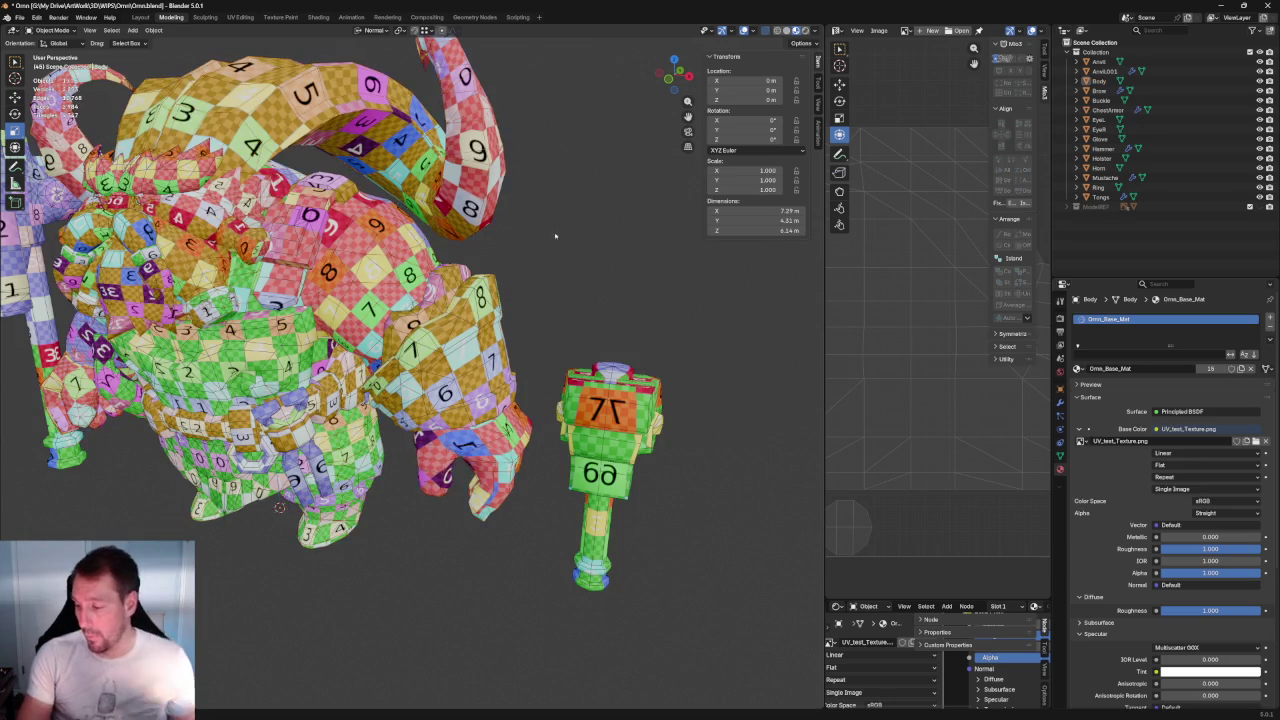
# Step: Load the UV test checker image onto the dwarf and widen the UV editor again
pyautogui.click(562, 320)
pyautogui.scroll(-2, 562, 320)
pyautogui.scroll(3, 562, 320)
pyautogui.moveTo(562, 320)
pyautogui.mouseDown(button='middle')
pyautogui.moveTo(600, 300)
pyautogui.moveTo(738, 314)
pyautogui.mouseUp(button='middle')
pyautogui.moveTo(824, 294); pyautogui.dragTo(567, 294)
pyautogui.moveTo(500, 330)
pyautogui.mouseDown(button='middle')
pyautogui.moveTo(449, 379)
pyautogui.moveTo(420, 360)
pyautogui.mouseUp(button='middle')
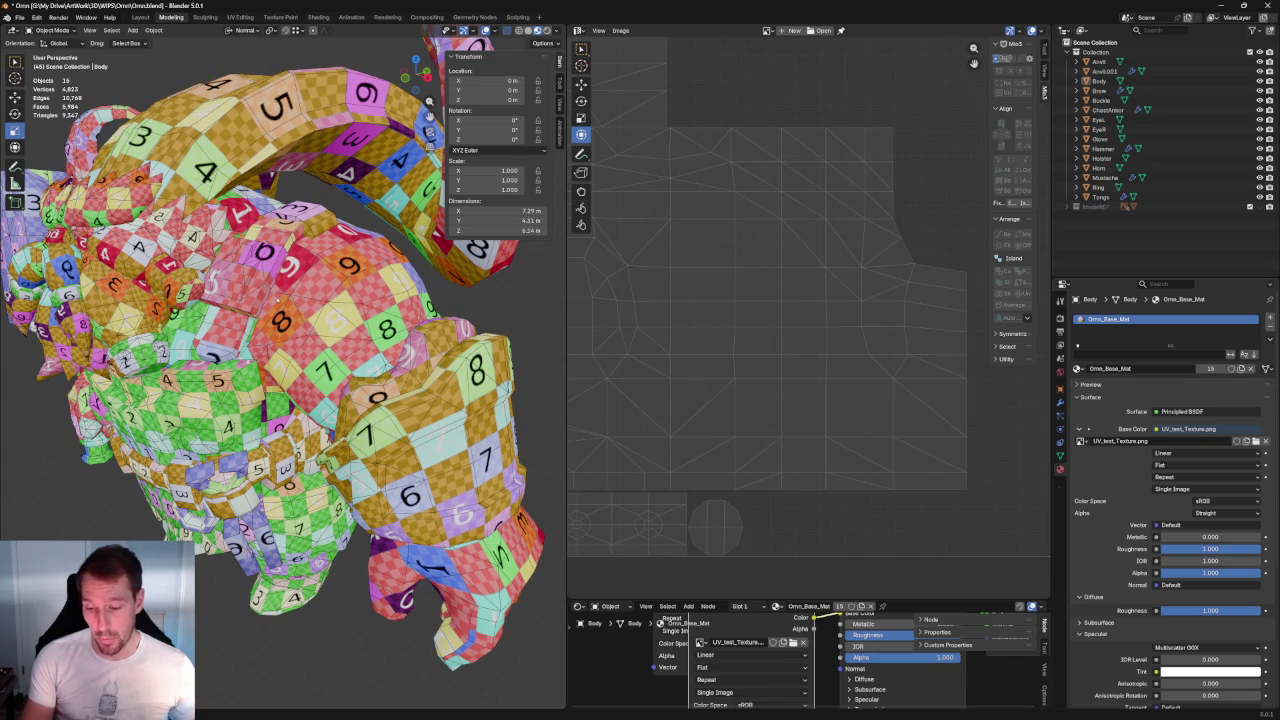
# Step: Orbit and zoom in close to inspect the checker on the torso and belt
pyautogui.moveTo(437, 470); pyautogui.dragTo(300, 400, button='middle')
pyautogui.scroll(4, 310, 400)
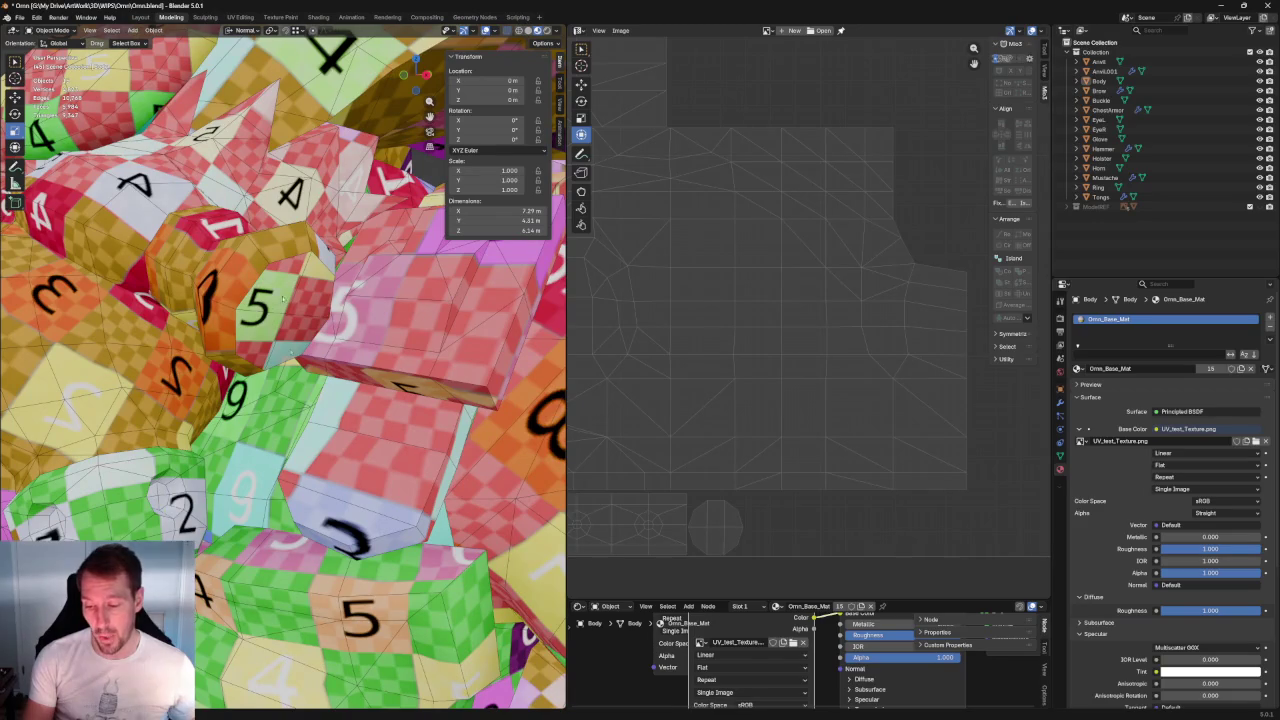
pyautogui.scroll(-4, 290, 286)
pyautogui.scroll(-3, 290, 286)
pyautogui.moveTo(290, 286)
pyautogui.mouseDown(button='middle')
pyautogui.moveTo(321, 612)
pyautogui.moveTo(238, 615)
pyautogui.moveTo(205, 655)
pyautogui.mouseUp(button='middle')
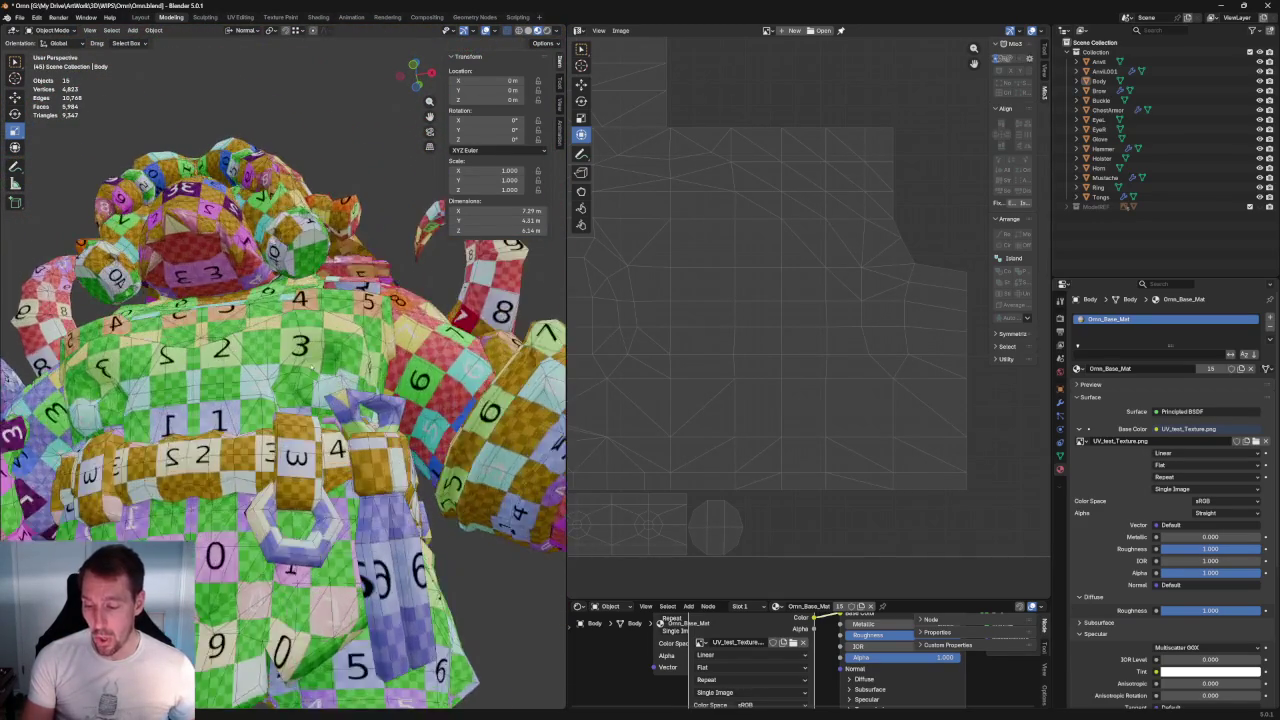
pyautogui.scroll(1, 313, 366)
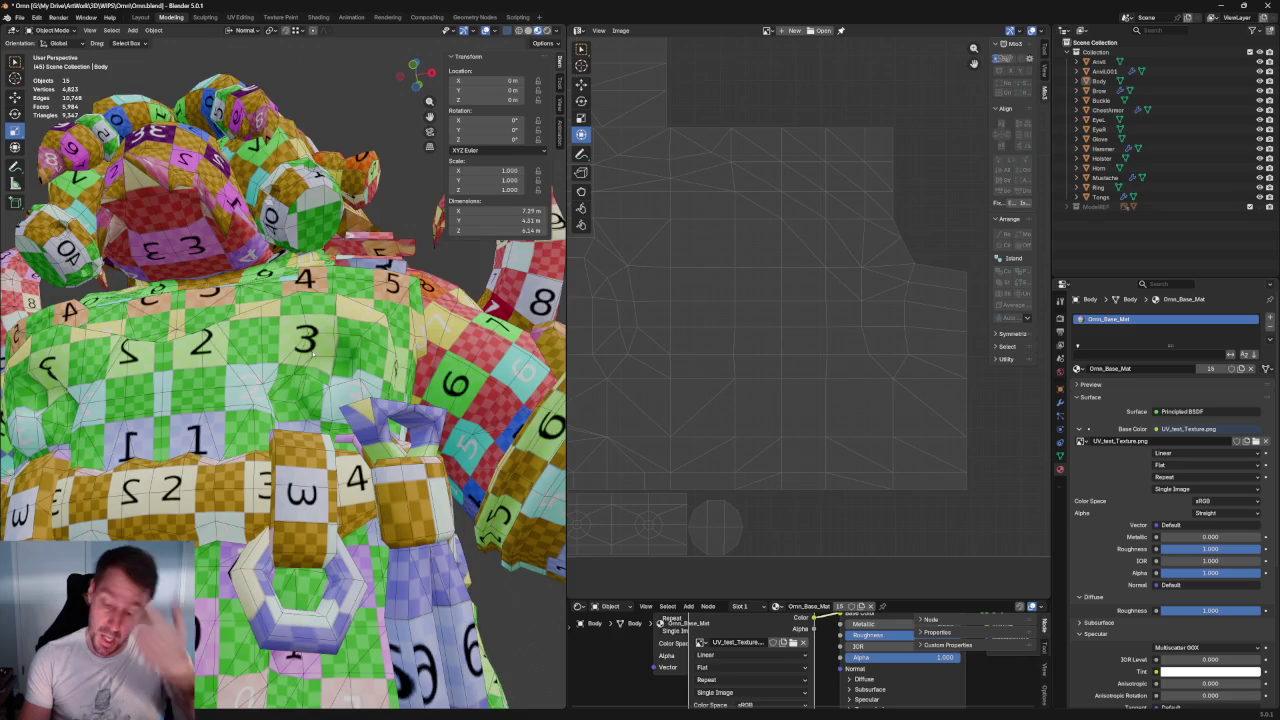
pyautogui.scroll(-5, 312, 353)
# Step: Orbit to view the whole character from the front, then select the anvil
pyautogui.moveTo(312, 353)
pyautogui.mouseDown(button='middle')
pyautogui.moveTo(227, 548)
pyautogui.moveTo(255, 548)
pyautogui.mouseUp(button='middle')
pyautogui.moveTo(300, 350); pyautogui.dragTo(360, 340, button='middle')
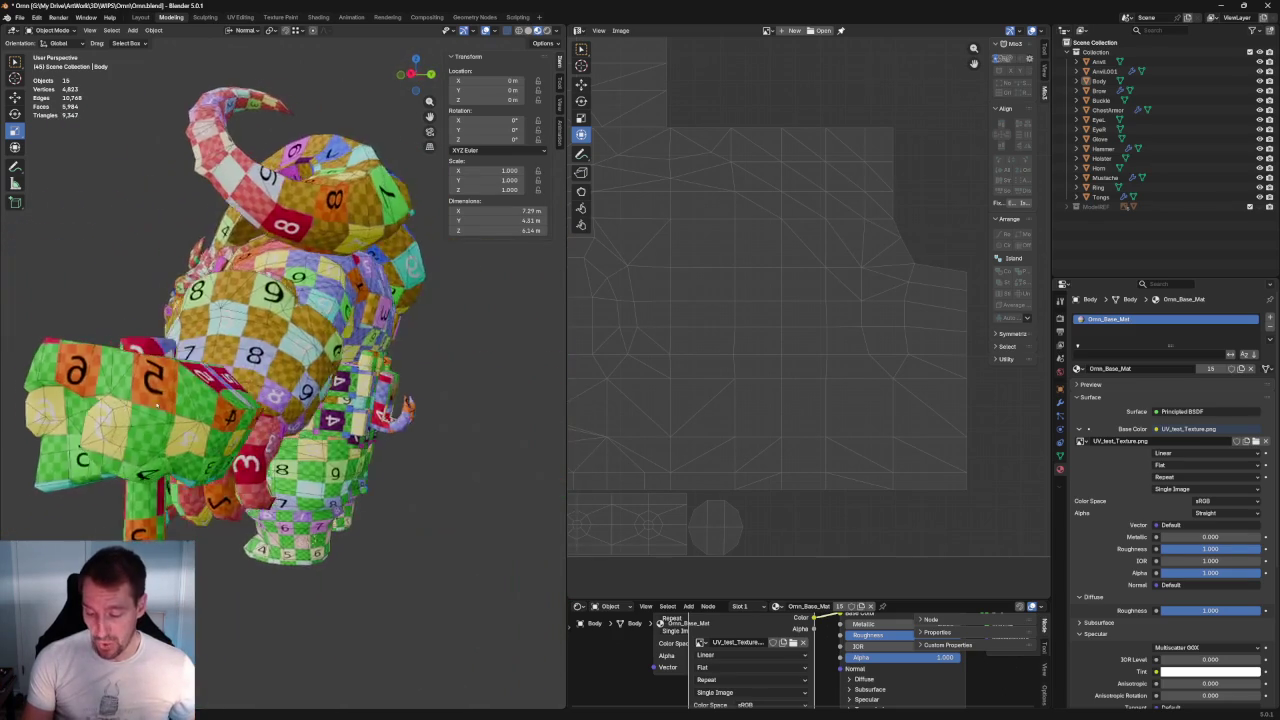
pyautogui.moveTo(376, 582)
pyautogui.mouseDown(button='middle')
pyautogui.moveTo(310, 679)
pyautogui.moveTo(330, 600)
pyautogui.moveTo(290, 600)
pyautogui.moveTo(330, 620)
pyautogui.moveTo(350, 600)
pyautogui.mouseUp(button='middle')
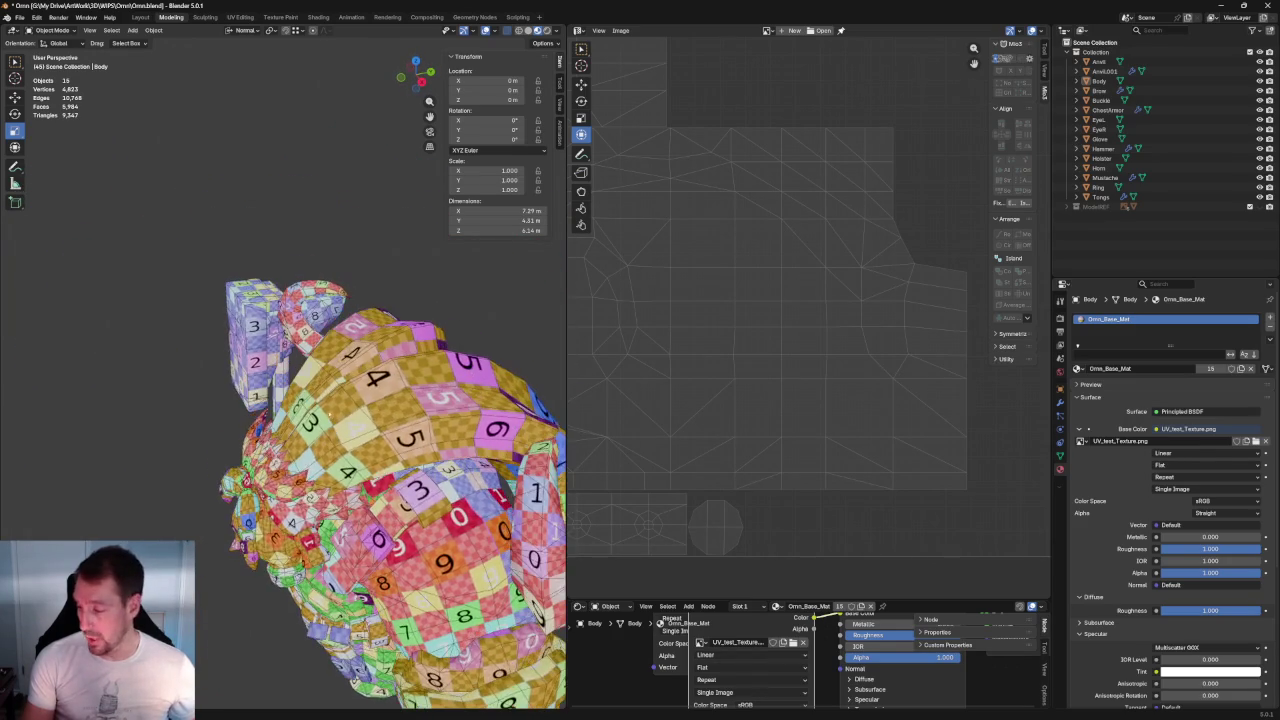
pyautogui.moveTo(350, 450); pyautogui.dragTo(400, 478, button='middle')
pyautogui.click(400, 478)
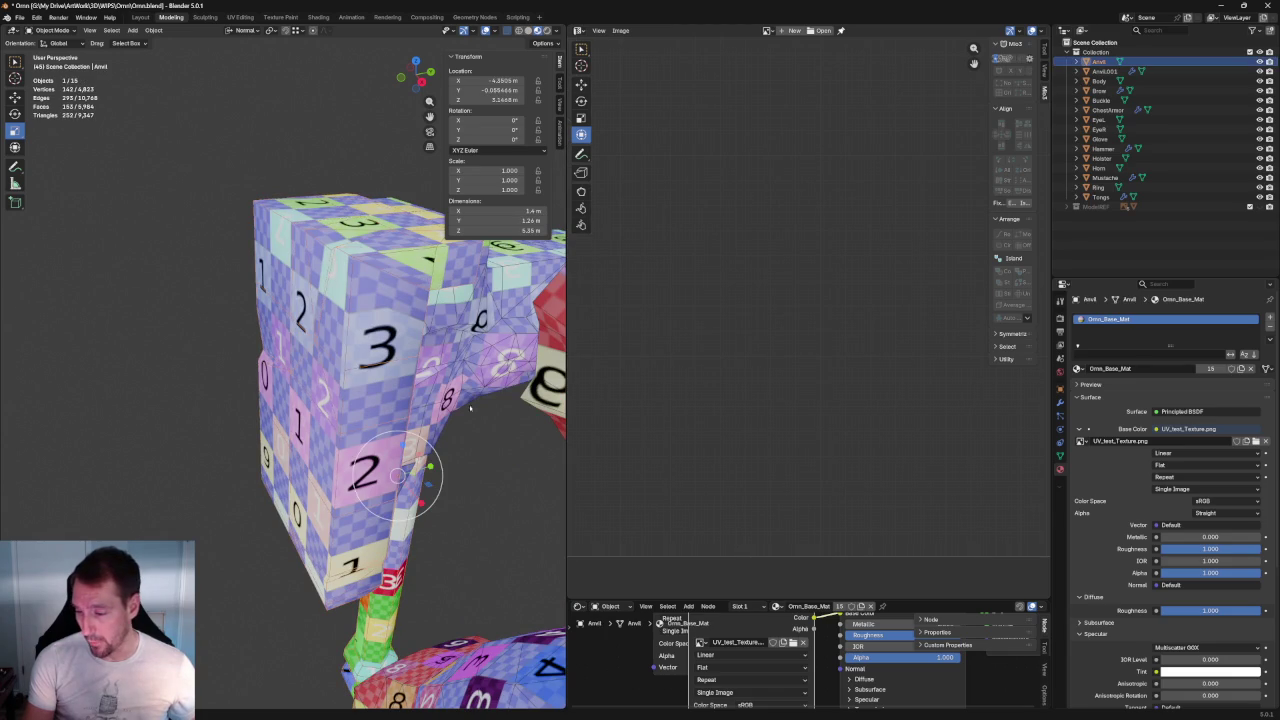
# Step: Enter Edit Mode on the anvil and clear the UV selection
pyautogui.click(474, 437)
pyautogui.press('Tab')
pyautogui.click(416, 266)
pyautogui.scroll(3, 823, 185)
pyautogui.scroll(1, 840, 260)
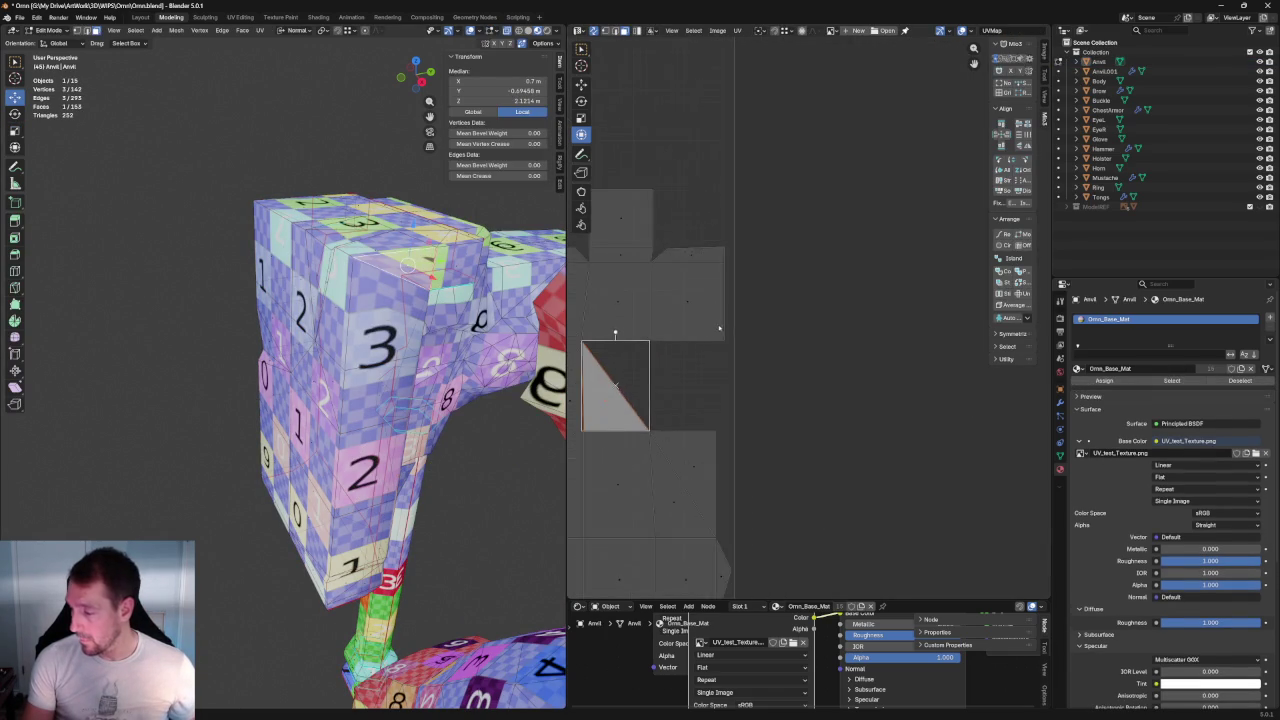
pyautogui.scroll(1, 855, 320)
pyautogui.scroll(1, 860, 339)
pyautogui.click(858, 339)
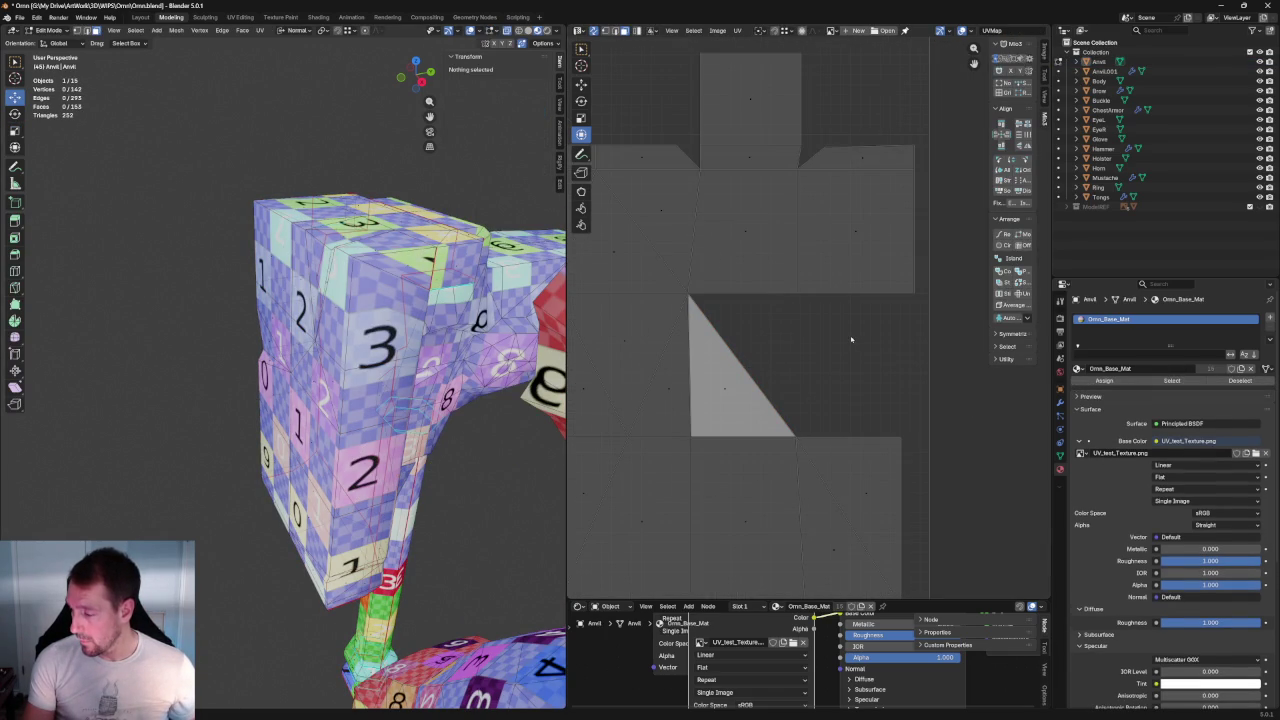
# Step: Try moving the stretched triangle's right-edge UV vertices, then undo the move
pyautogui.moveTo(851, 339); pyautogui.dragTo(814, 277, button='middle')
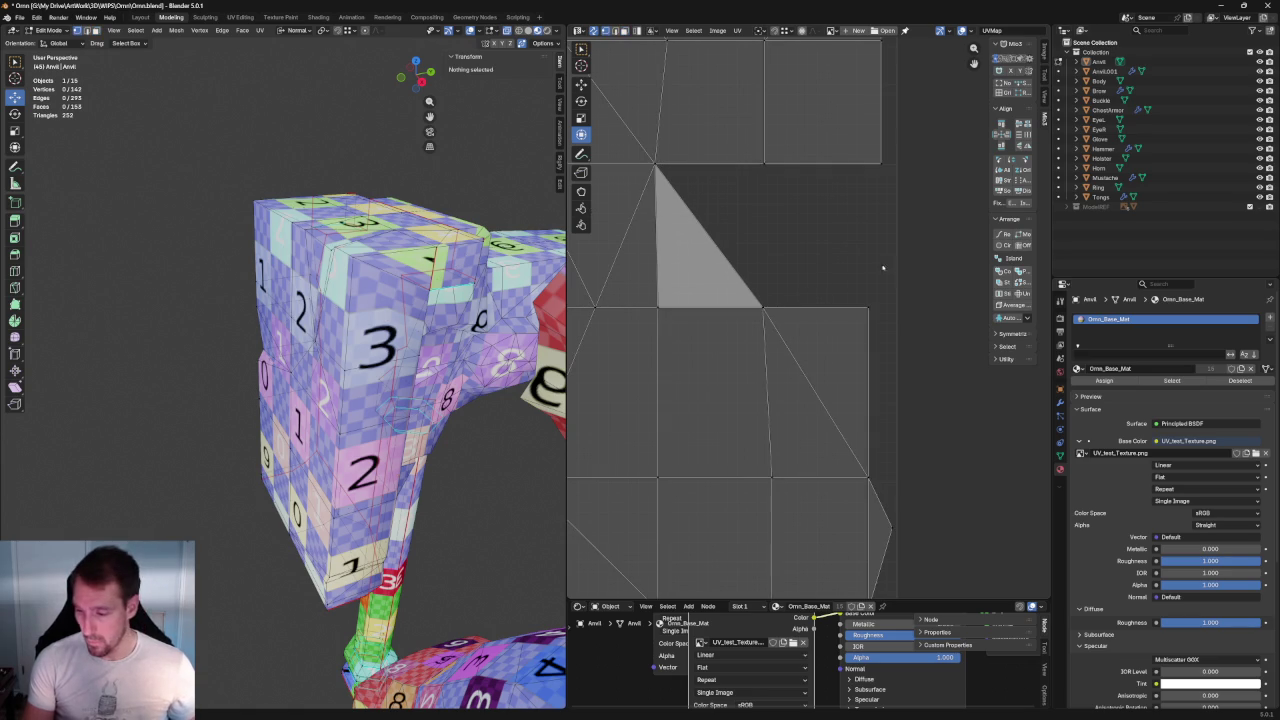
pyautogui.moveTo(954, 276); pyautogui.dragTo(708, 348)
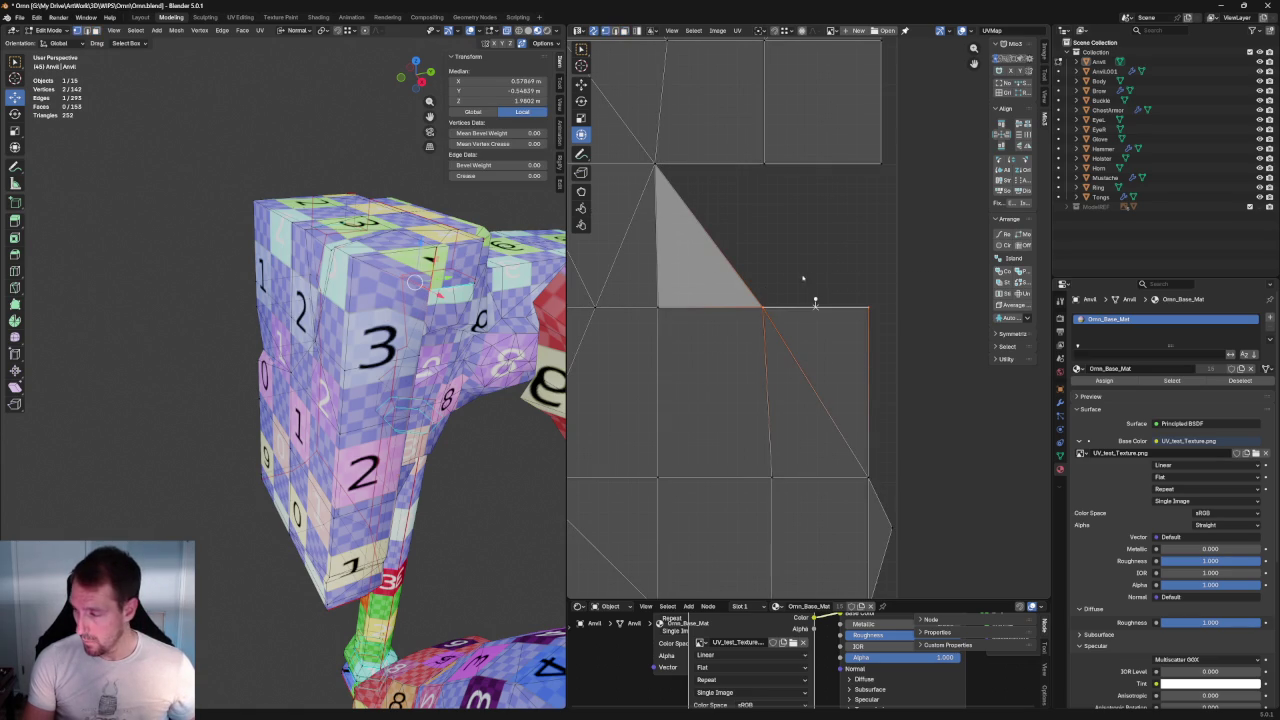
pyautogui.hotkey('shift', 'space')
pyautogui.press('g')
pyautogui.moveTo(818, 291); pyautogui.dragTo(800, 363)
pyautogui.hotkey('ctrl', 'z')
pyautogui.click(767, 230)
# Step: Select the anvil's small triangular face, then deselect it with Alt+A
pyautogui.moveTo(412, 311)
pyautogui.mouseDown(button='middle')
pyautogui.moveTo(362, 309)
pyautogui.moveTo(350, 330)
pyautogui.mouseUp(button='middle')
pyautogui.click(486, 352)
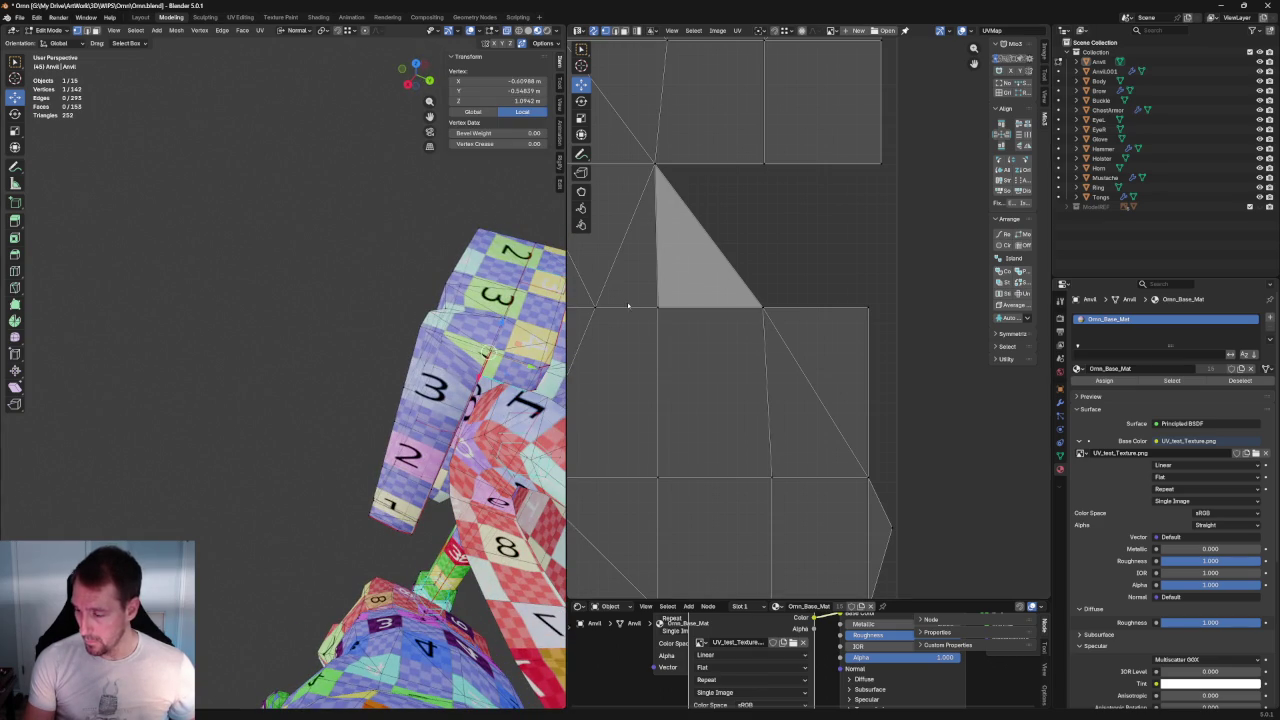
pyautogui.keyDown('shift'); pyautogui.click(478, 346); pyautogui.keyUp('shift')
pyautogui.keyDown('shift'); pyautogui.click(463, 350); pyautogui.keyUp('shift')
pyautogui.moveTo(277, 333); pyautogui.dragTo(324, 307, button='middle')
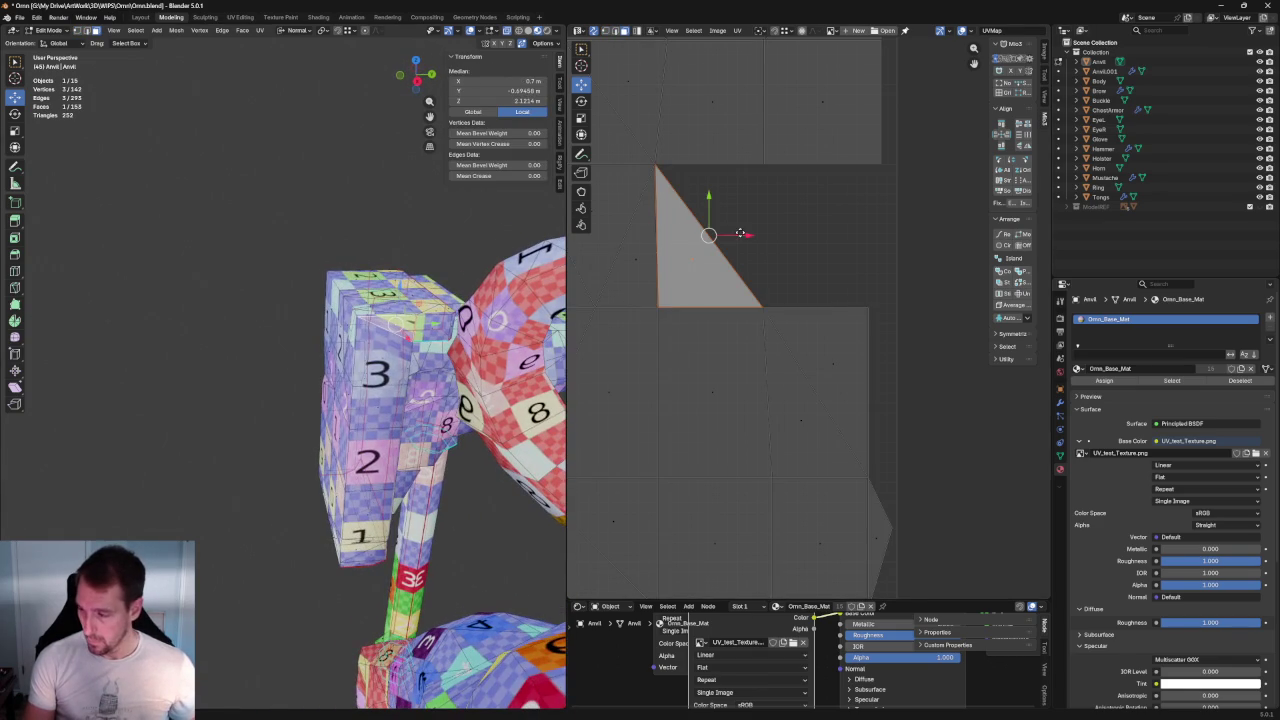
pyautogui.scroll(-8, 739, 233)
pyautogui.hotkey('alt', 'a')
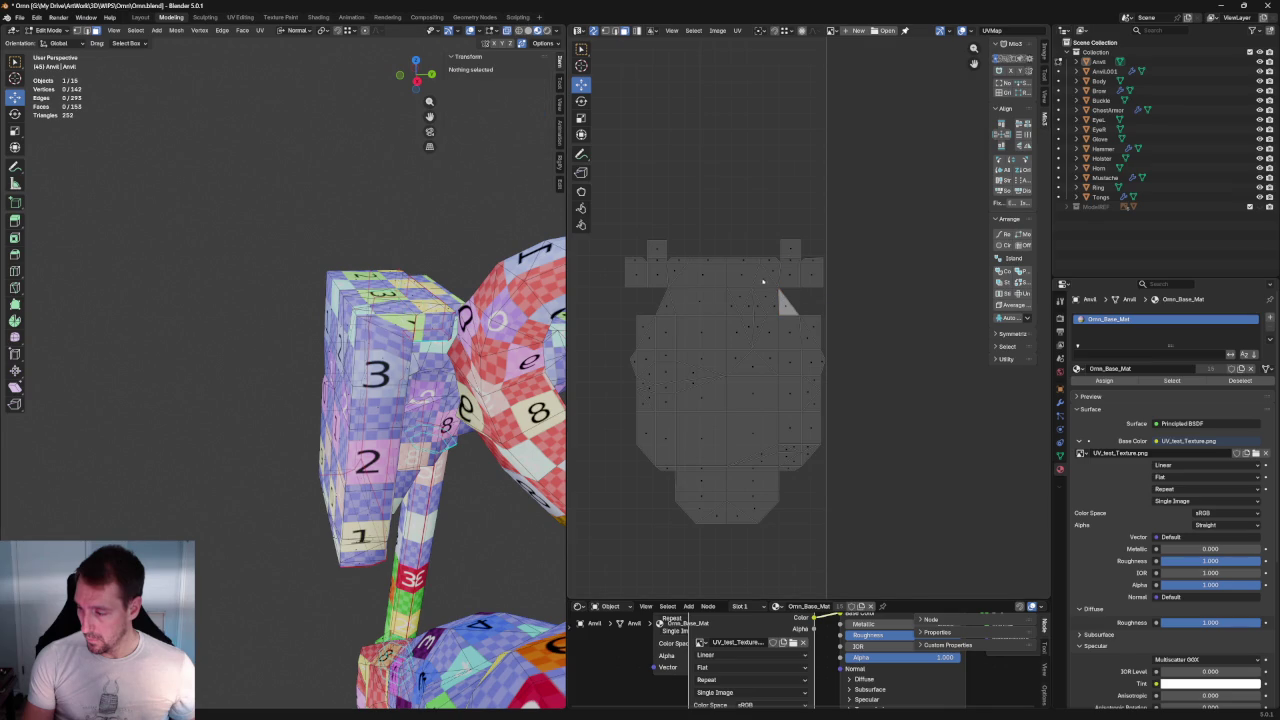
# Step: Select a square face on the anvil box together with the adjacent triangular face
pyautogui.moveTo(241, 289); pyautogui.dragTo(300, 245, button='middle')
pyautogui.click(308, 376)
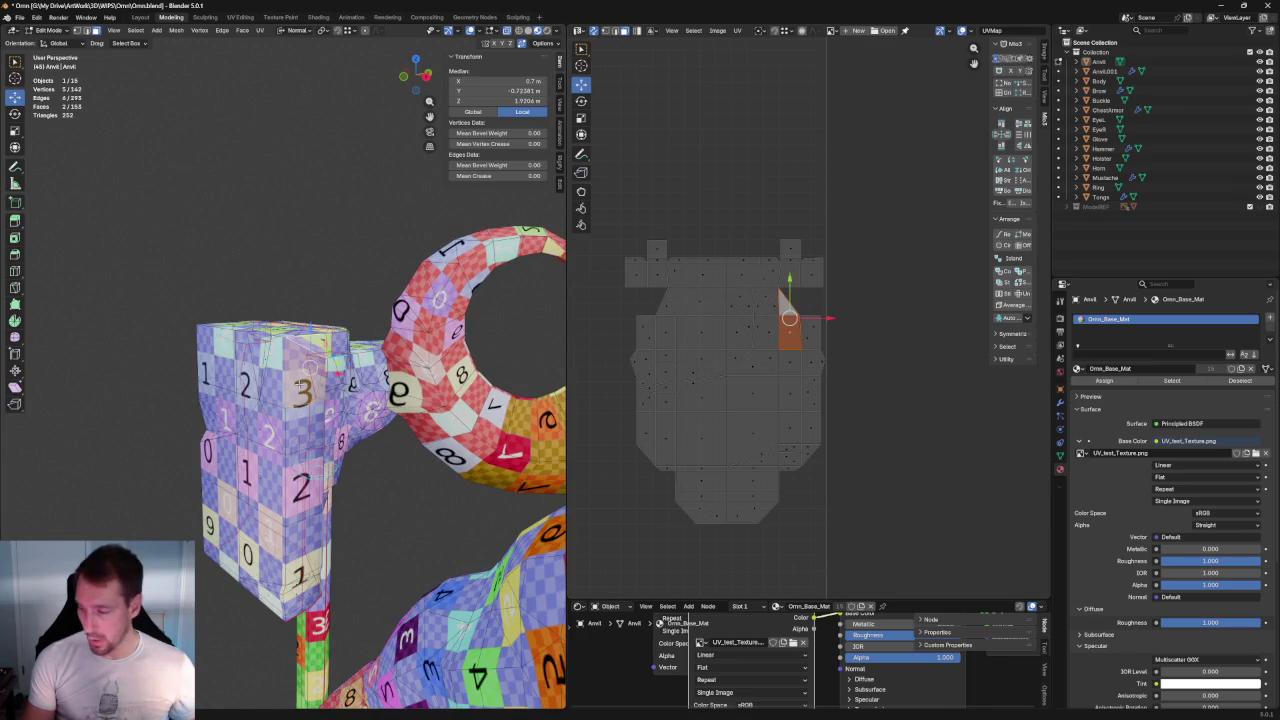
pyautogui.scroll(7, 880, 275)
pyautogui.scroll(2, 860, 280)
pyautogui.scroll(-3, 830, 287)
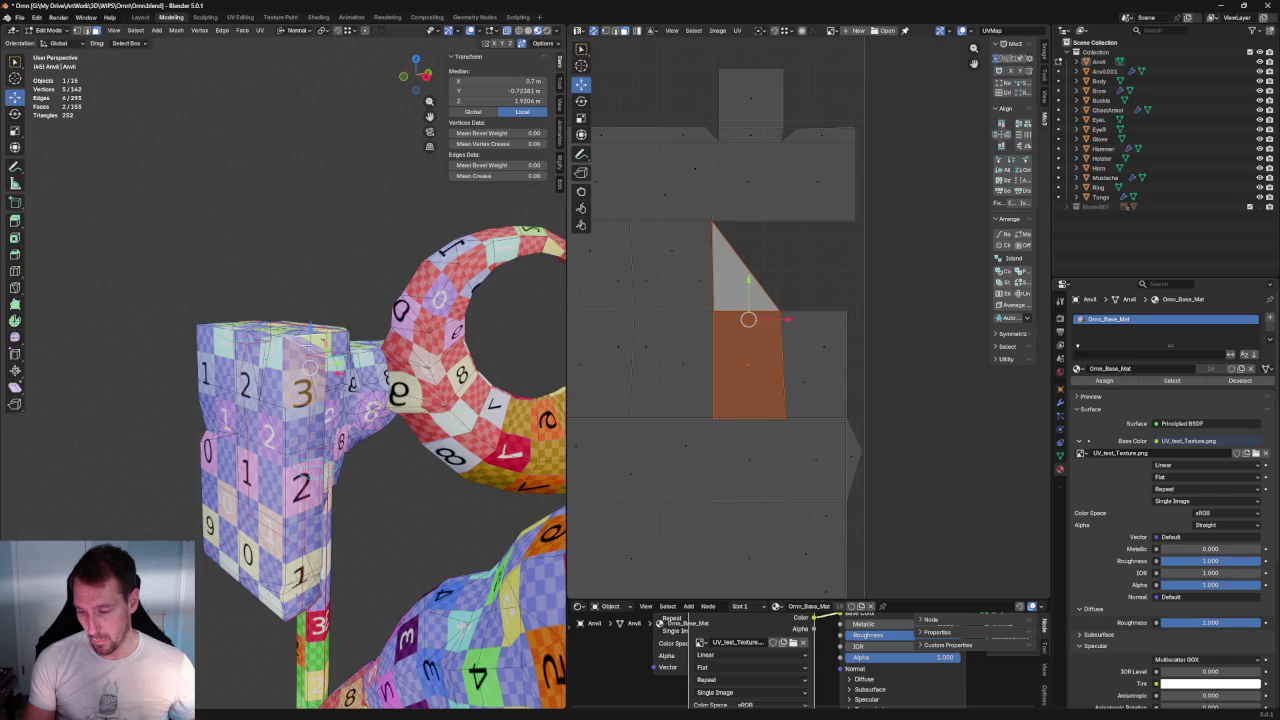
pyautogui.click(340, 340)
pyautogui.keyDown('shift'); pyautogui.click(310, 344); pyautogui.keyUp('shift')
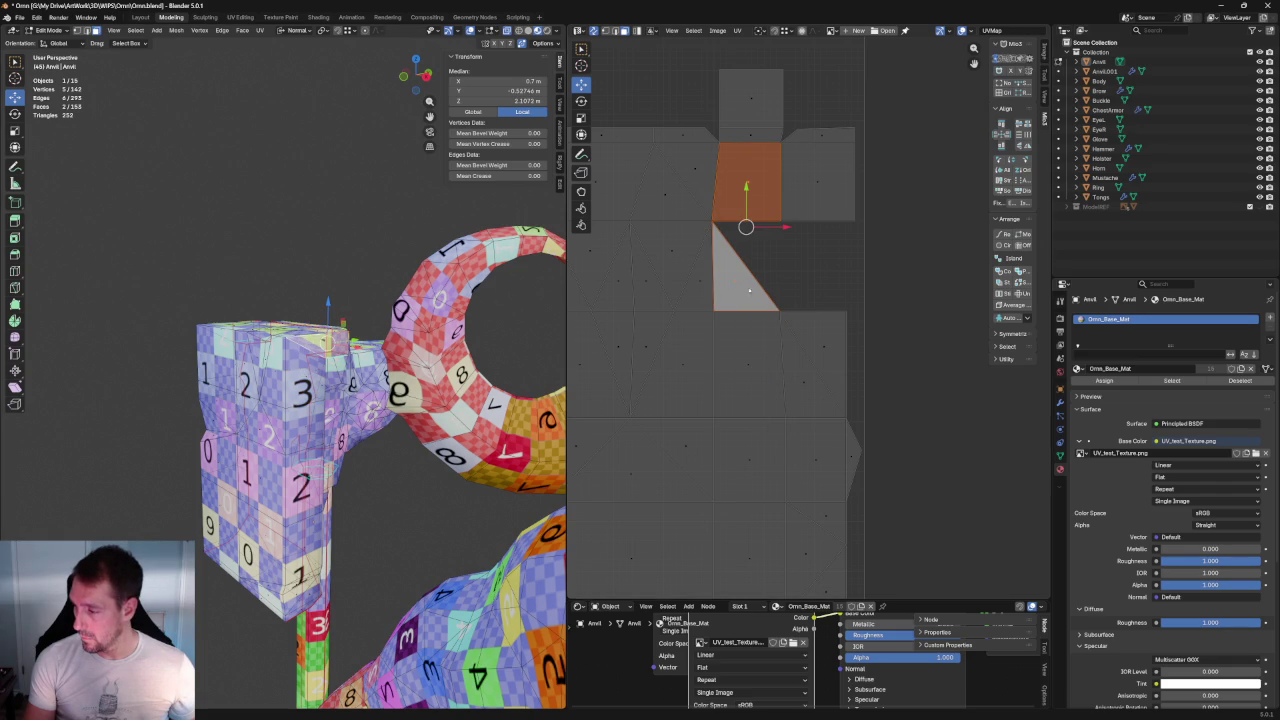
pyautogui.moveTo(705, 296); pyautogui.dragTo(780, 344, button='middle')
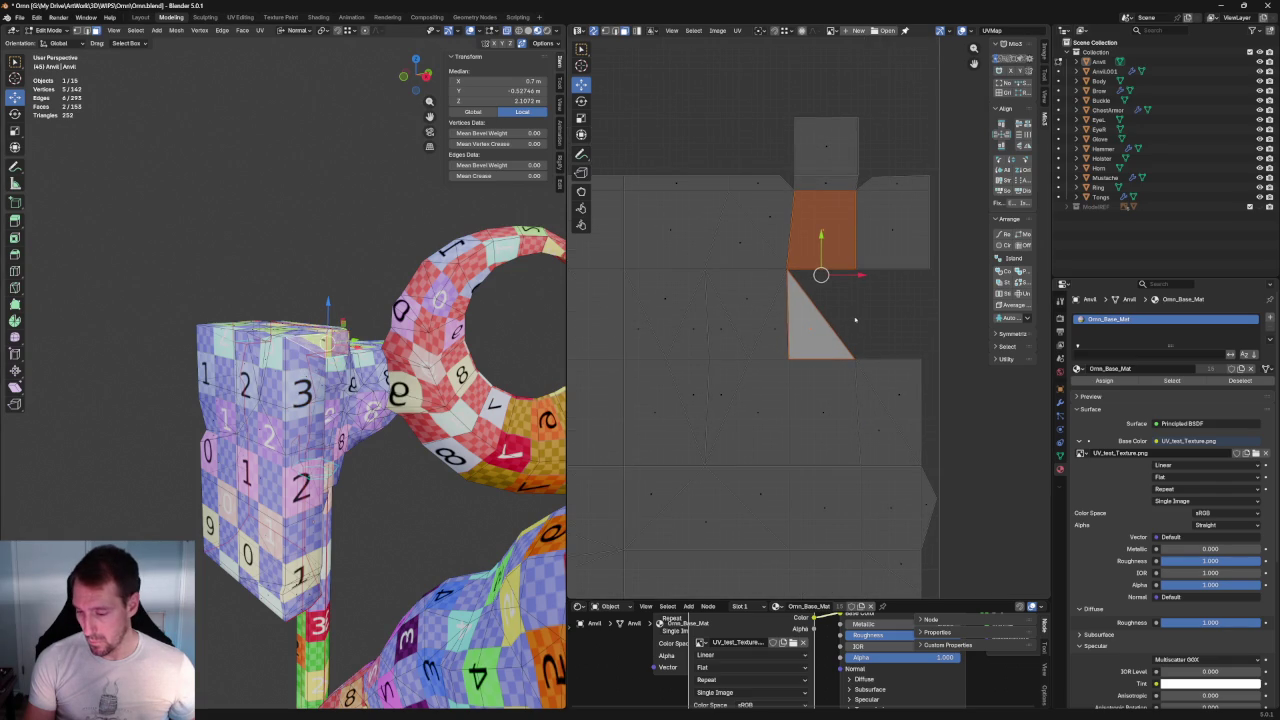
# Step: Re-unwrap the triangle and square faces via U > Unwrap, inspect, then select the whole anvil
pyautogui.press('u')
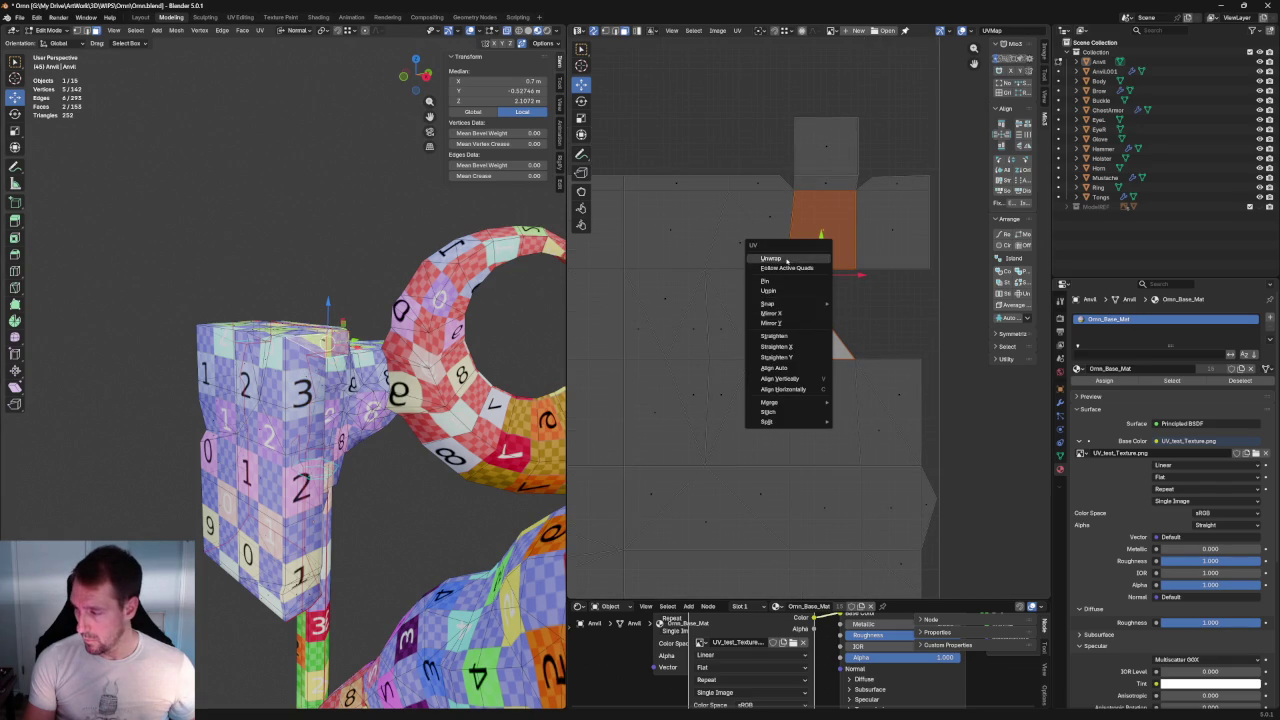
pyautogui.click(791, 260)
pyautogui.click(830, 295)
pyautogui.scroll(-5, 878, 291)
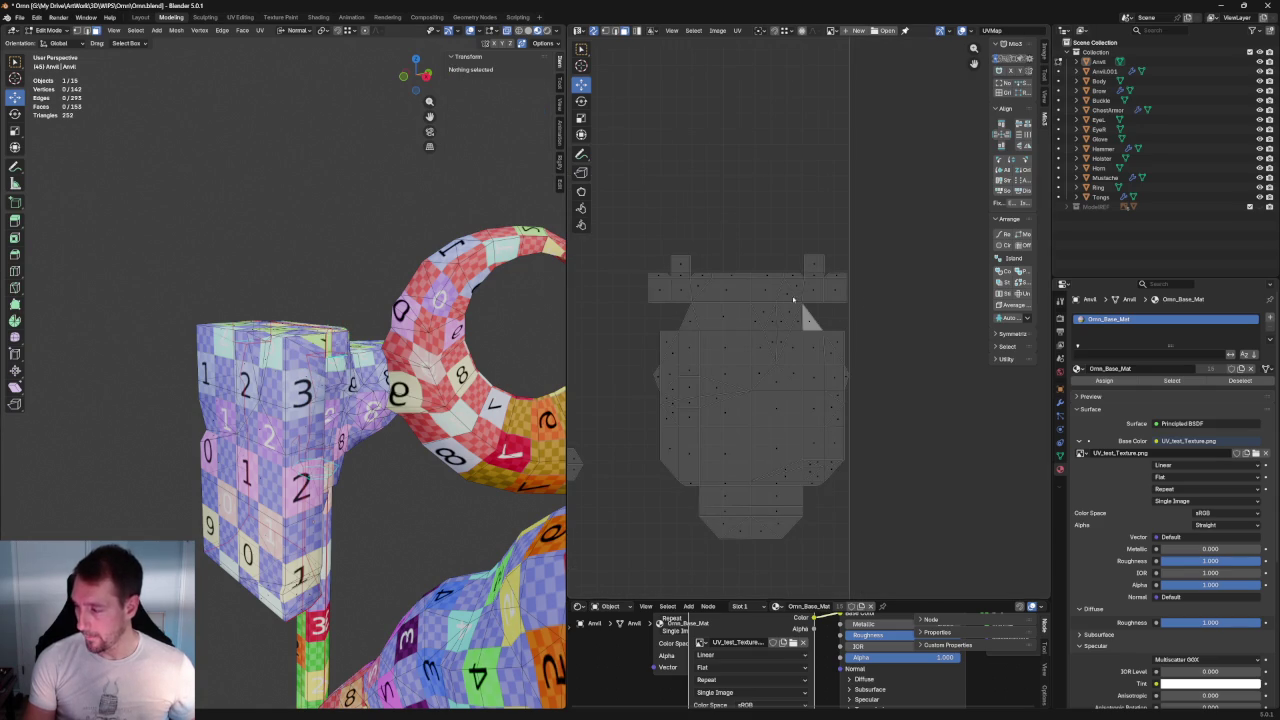
pyautogui.moveTo(268, 247)
pyautogui.mouseDown(button='middle')
pyautogui.moveTo(250, 300)
pyautogui.moveTo(268, 331)
pyautogui.moveTo(389, 316)
pyautogui.mouseUp(button='middle')
pyautogui.scroll(3, 250, 300)
pyautogui.scroll(-3, 268, 331)
pyautogui.scroll(3, 389, 316)
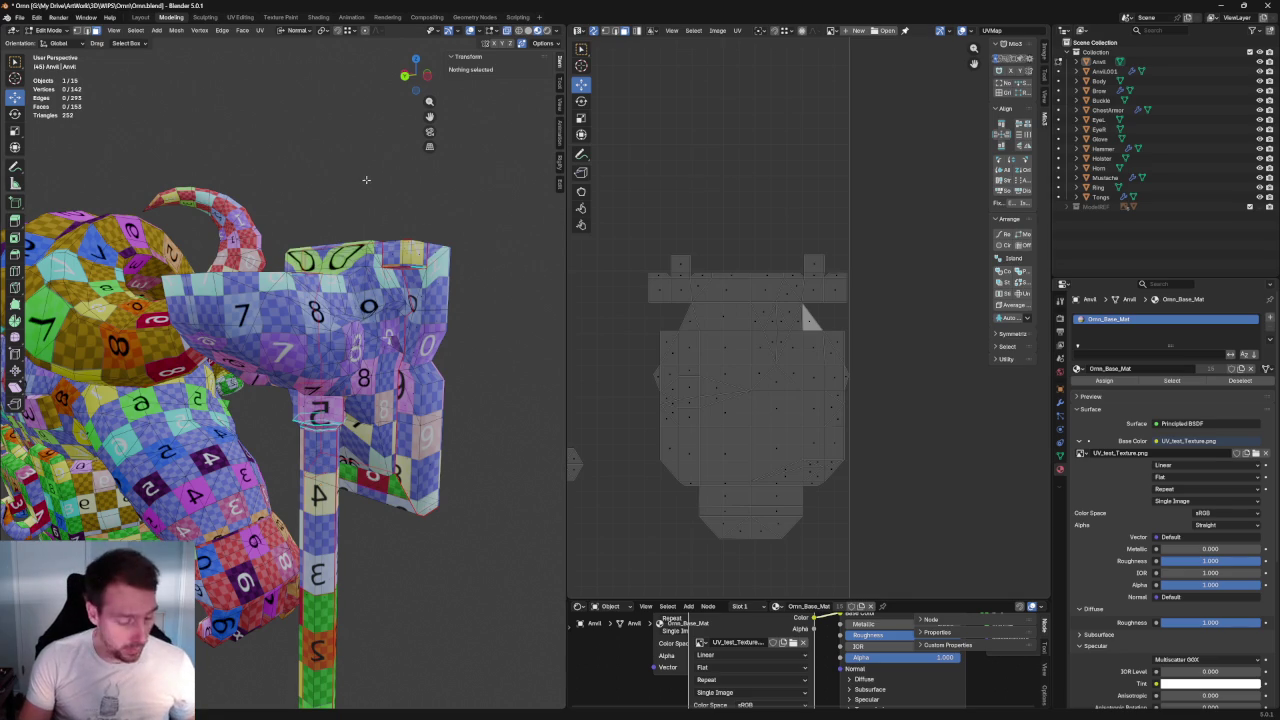
pyautogui.press('a')
pyautogui.scroll(-2, 800, 310)
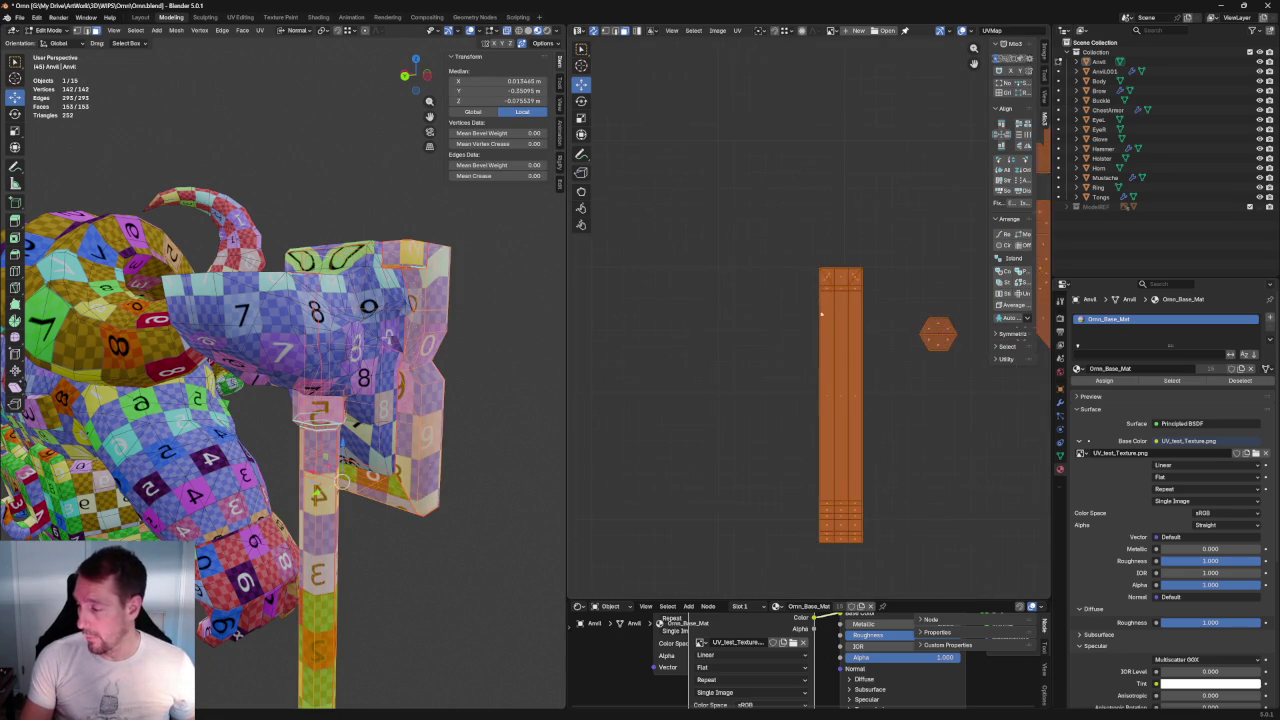
pyautogui.scroll(4, 805, 315)
pyautogui.moveTo(804, 314); pyautogui.dragTo(745, 157, button='middle')
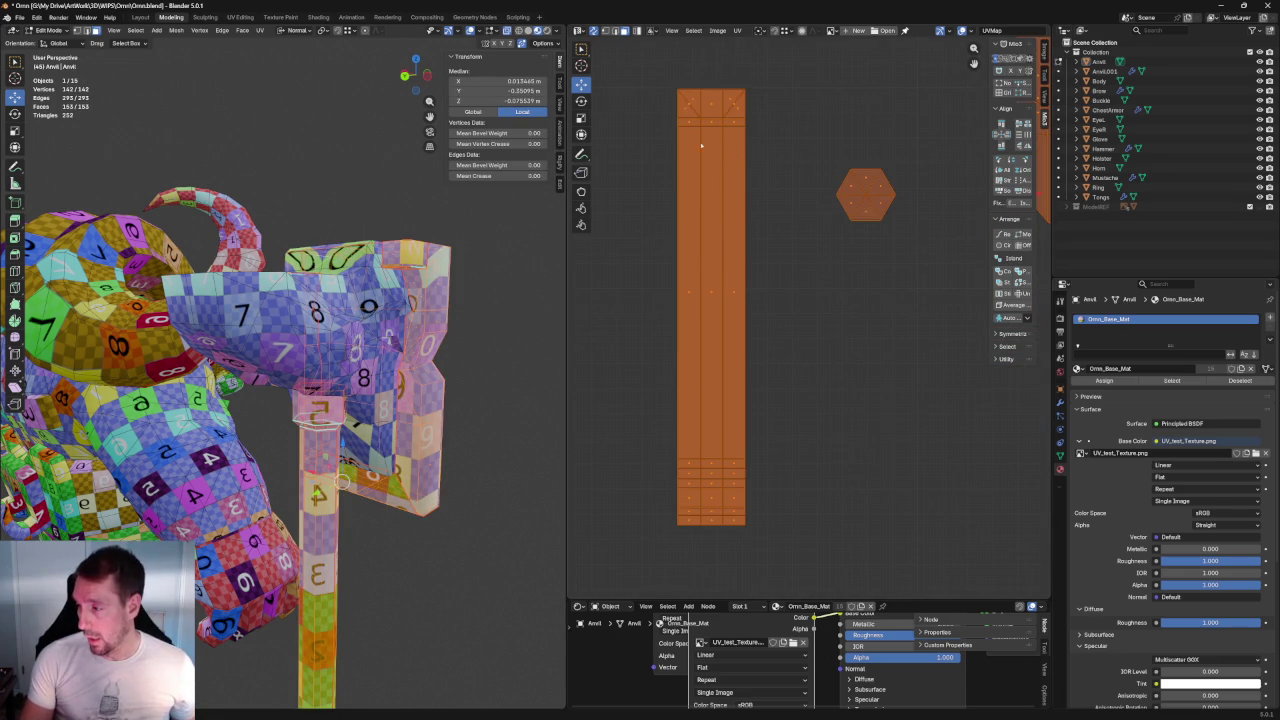
pyautogui.hotkey('alt', 'a')
pyautogui.moveTo(450, 434)
pyautogui.mouseDown(button='middle')
pyautogui.moveTo(394, 337)
pyautogui.moveTo(420, 260)
pyautogui.moveTo(397, 195)
pyautogui.moveTo(396, 213)
pyautogui.mouseUp(button='middle')
pyautogui.scroll(1, 443, 343)
pyautogui.scroll(2, 501, 380)
pyautogui.scroll(-2, 501, 380)
pyautogui.scroll(-1, 420, 260)
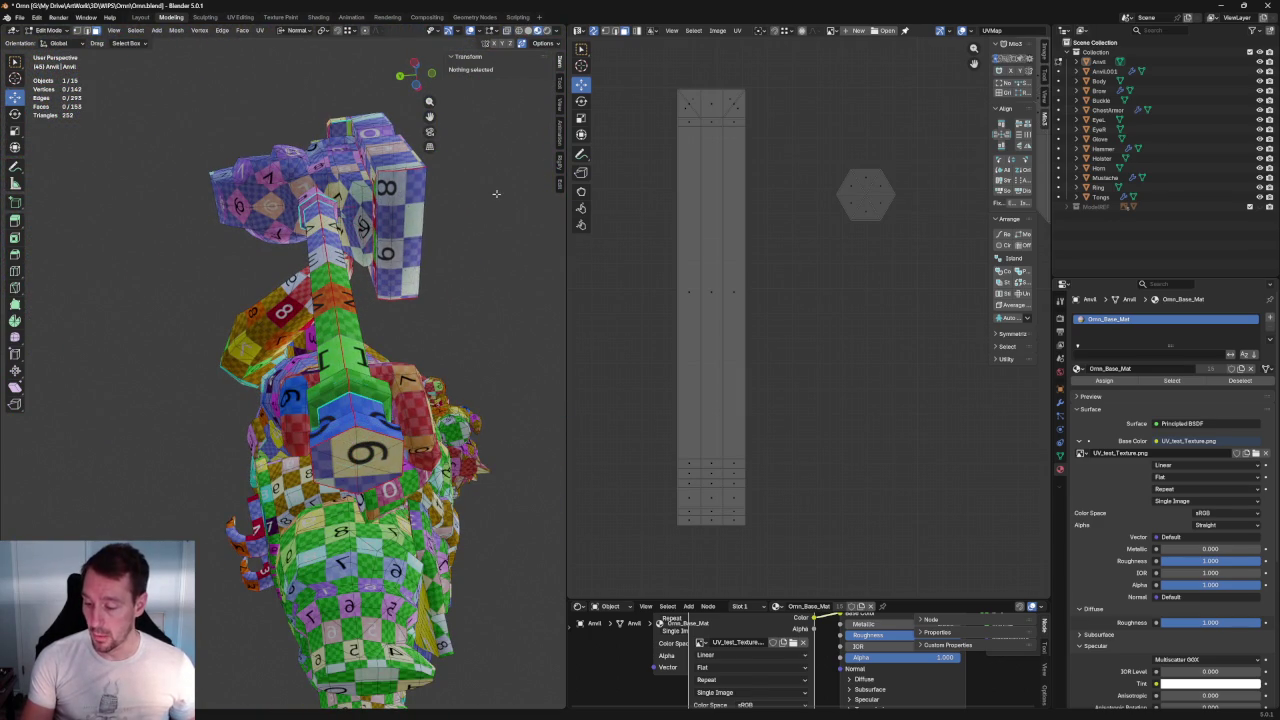
pyautogui.moveTo(500, 215); pyautogui.dragTo(500, 294, button='middle')
pyautogui.scroll(2, 503, 349)
pyautogui.moveTo(503, 349); pyautogui.dragTo(362, 327, button='middle')
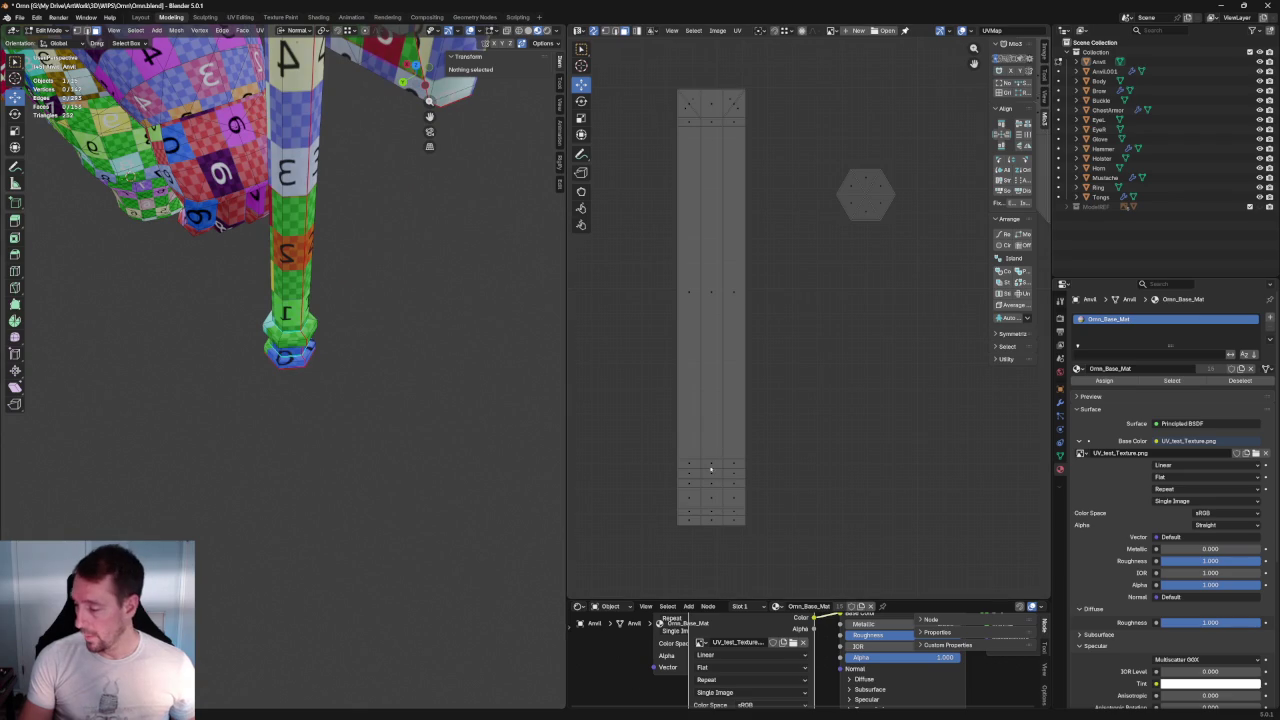
pyautogui.moveTo(500, 350)
pyautogui.mouseDown(button='middle')
pyautogui.moveTo(446, 314)
pyautogui.moveTo(457, 334)
pyautogui.moveTo(469, 317)
pyautogui.moveTo(480, 330)
pyautogui.mouseUp(button='middle')
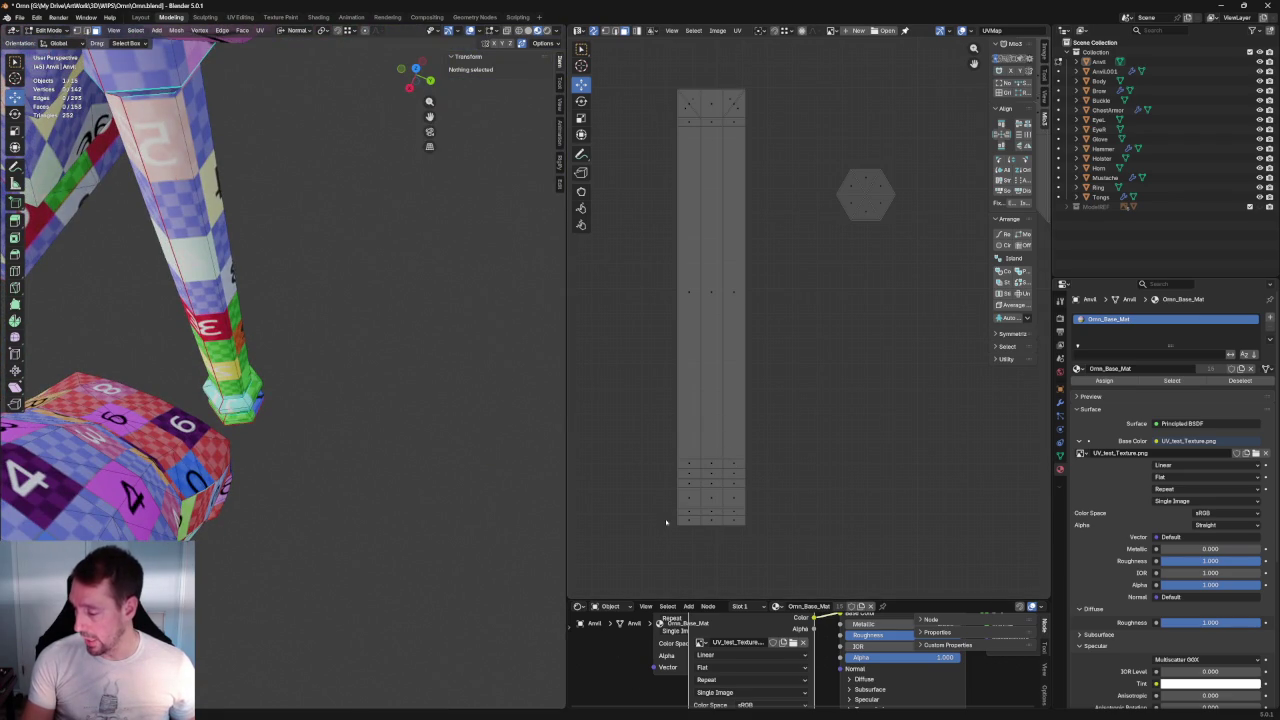
pyautogui.moveTo(265, 315)
pyautogui.mouseDown(button='middle')
pyautogui.moveTo(374, 233)
pyautogui.moveTo(326, 303)
pyautogui.moveTo(345, 212)
pyautogui.mouseUp(button='middle')
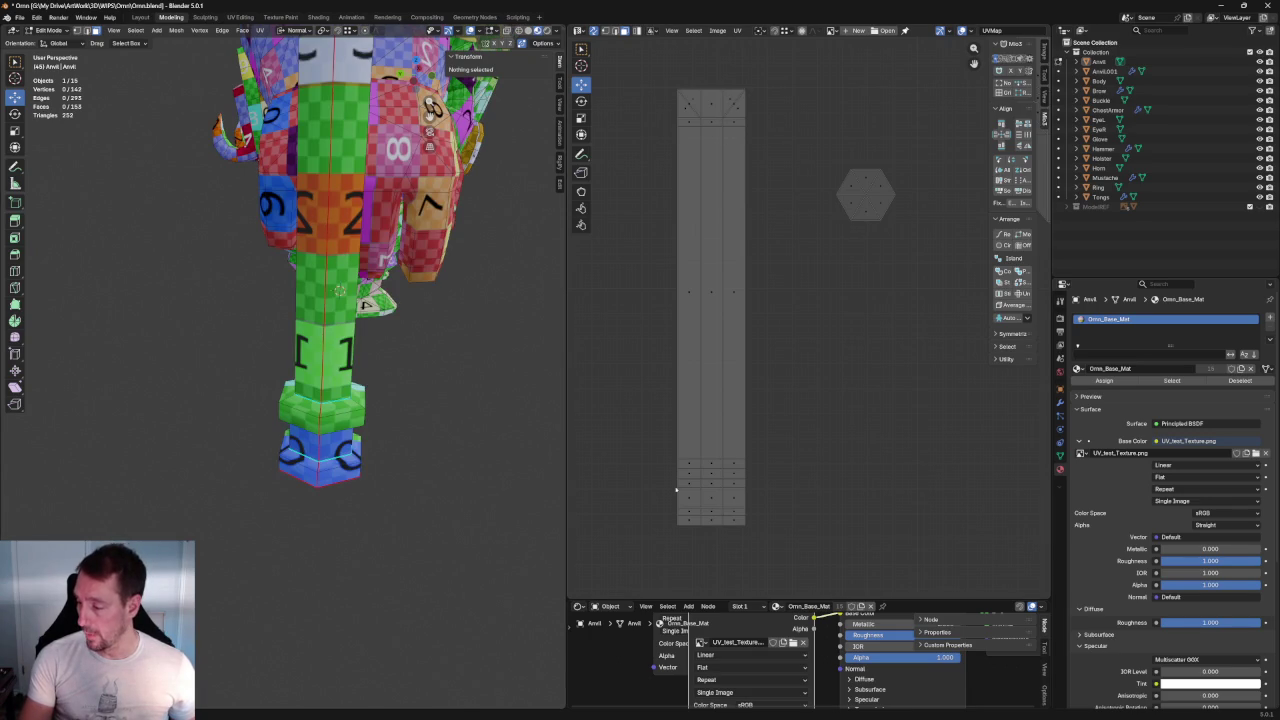
pyautogui.moveTo(276, 274)
pyautogui.mouseDown(button='middle')
pyautogui.moveTo(258, 310)
pyautogui.moveTo(225, 312)
pyautogui.mouseUp(button='middle')
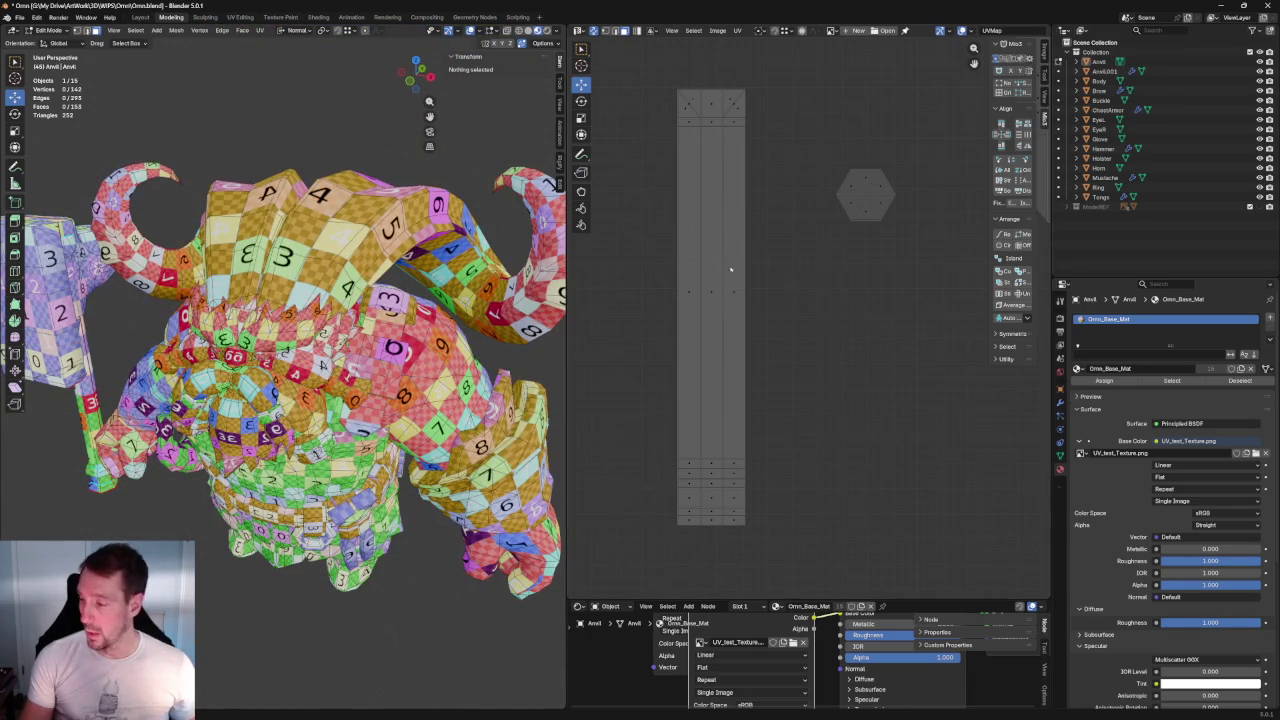
pyautogui.scroll(-5, 702, 270)
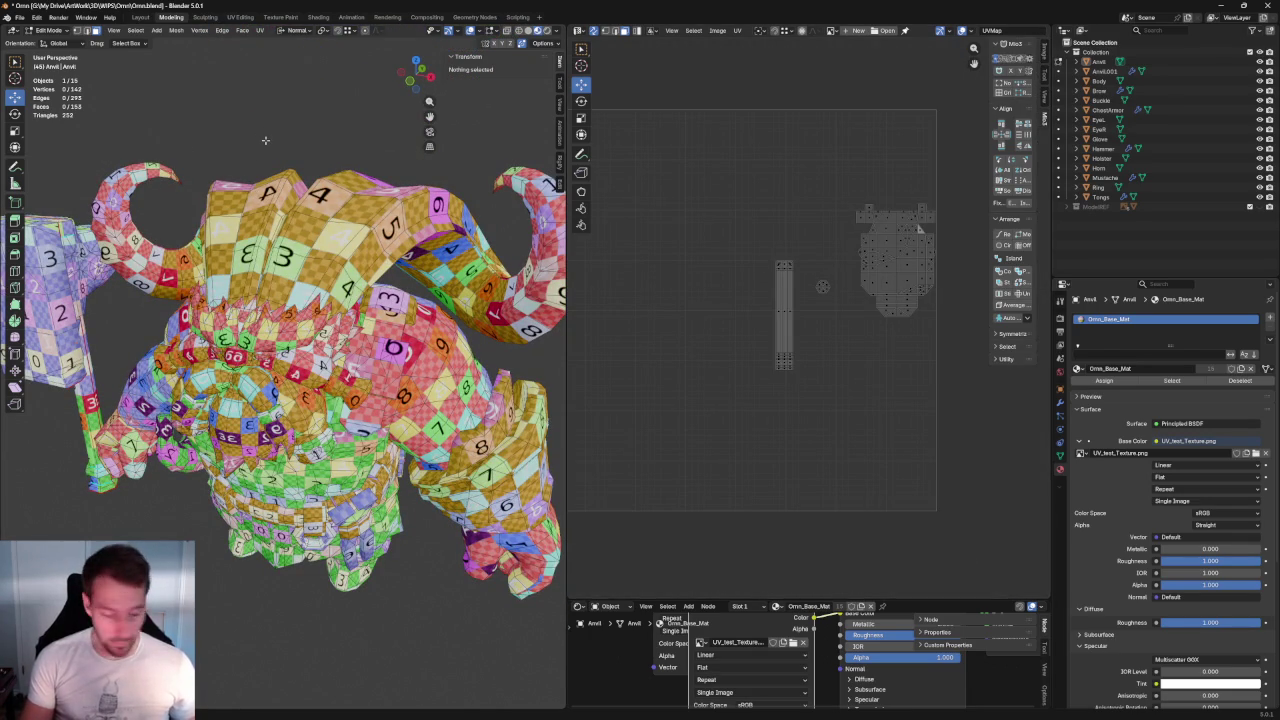
pyautogui.press('Tab')
pyautogui.press('a')
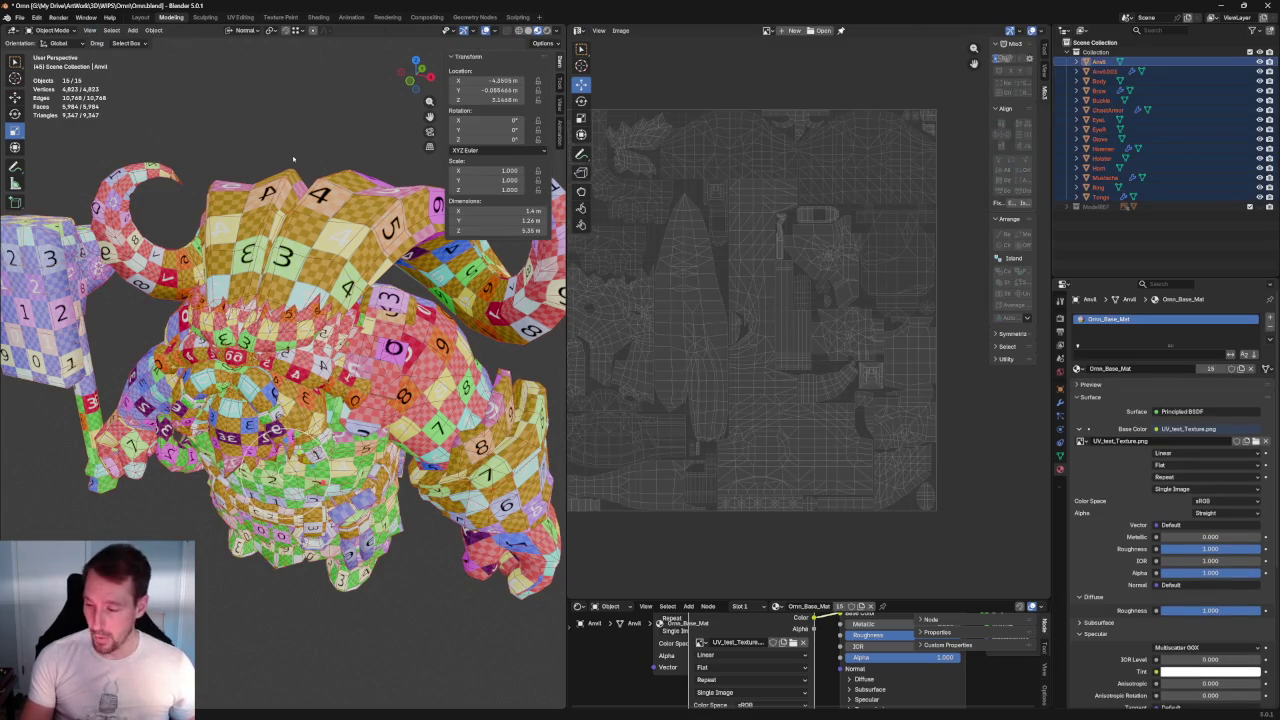
pyautogui.scroll(1, 805, 250)
pyautogui.scroll(2, 805, 255)
pyautogui.scroll(2, 806, 265)
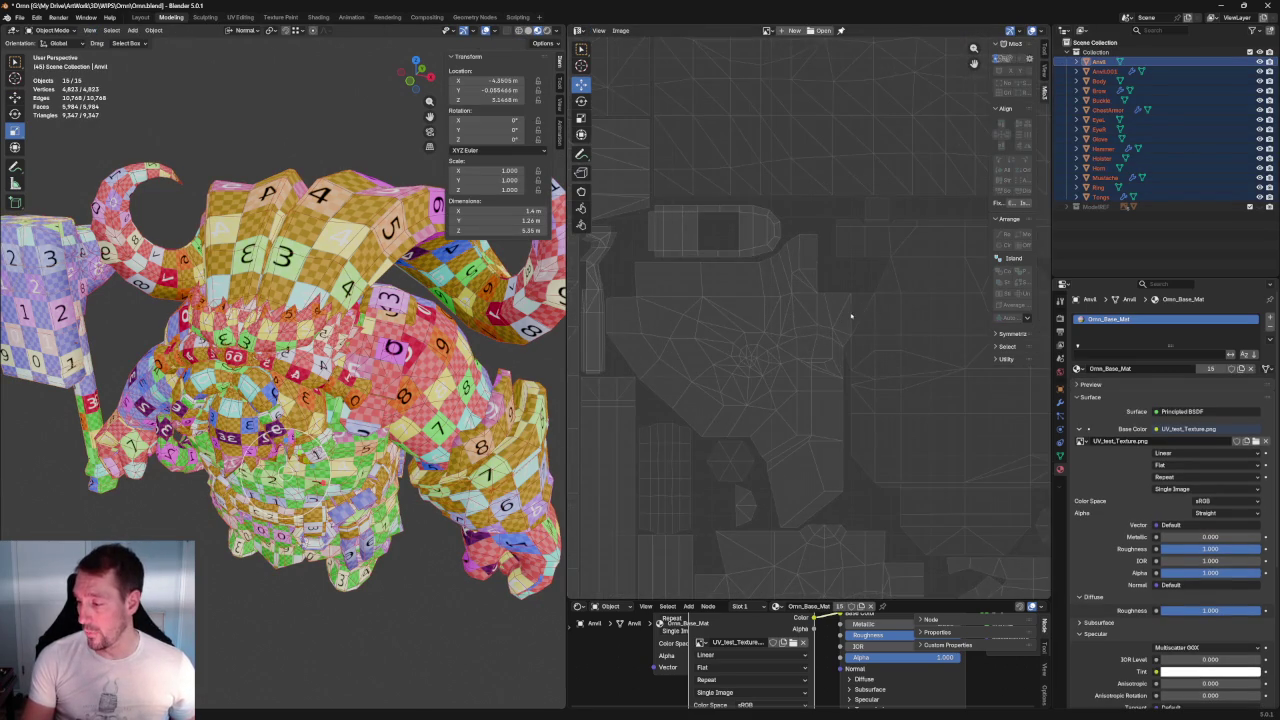
pyautogui.scroll(1, 807, 279)
pyautogui.scroll(2, 806, 279)
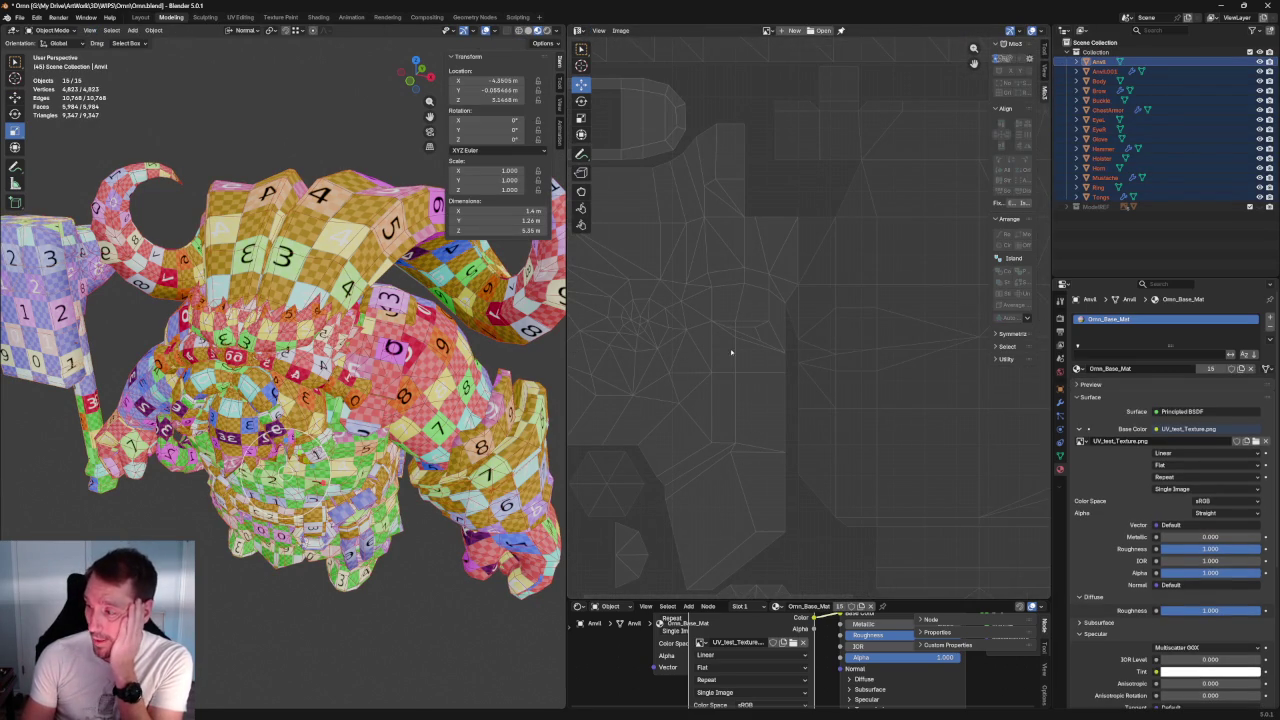
pyautogui.scroll(-5, 706, 186)
pyautogui.scroll(5, 881, 232)
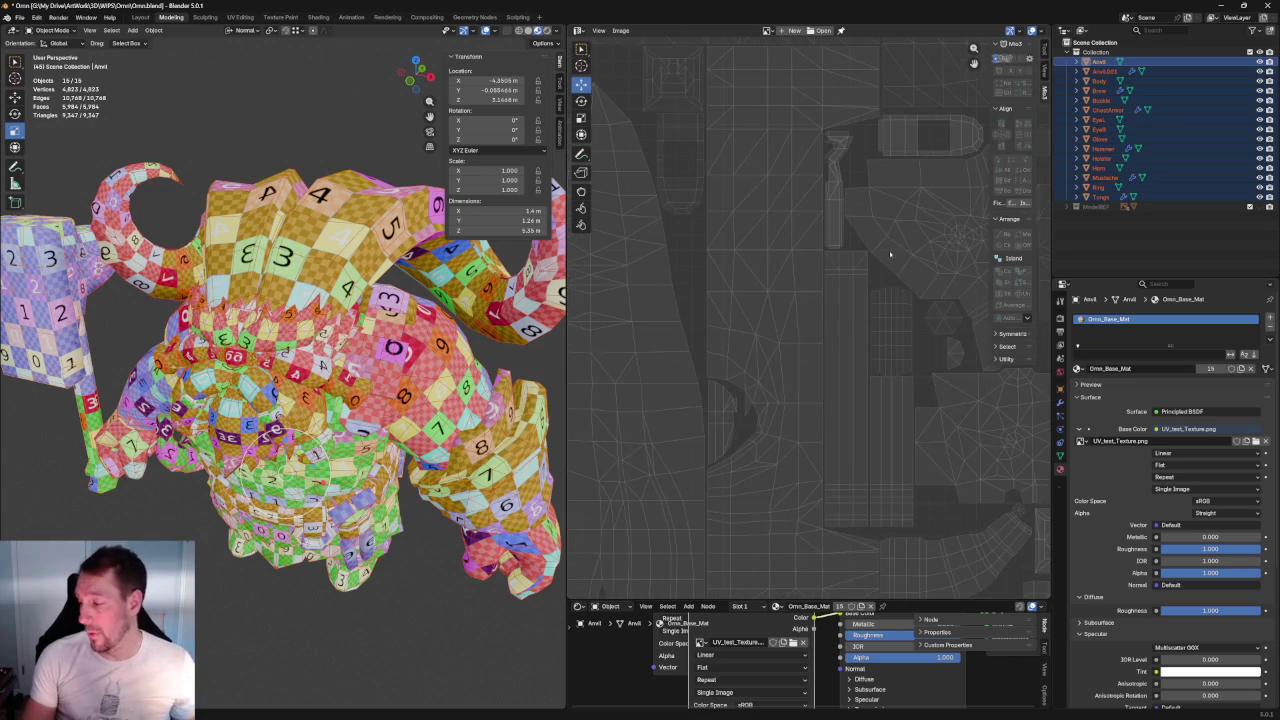
pyautogui.scroll(-3, 908, 287)
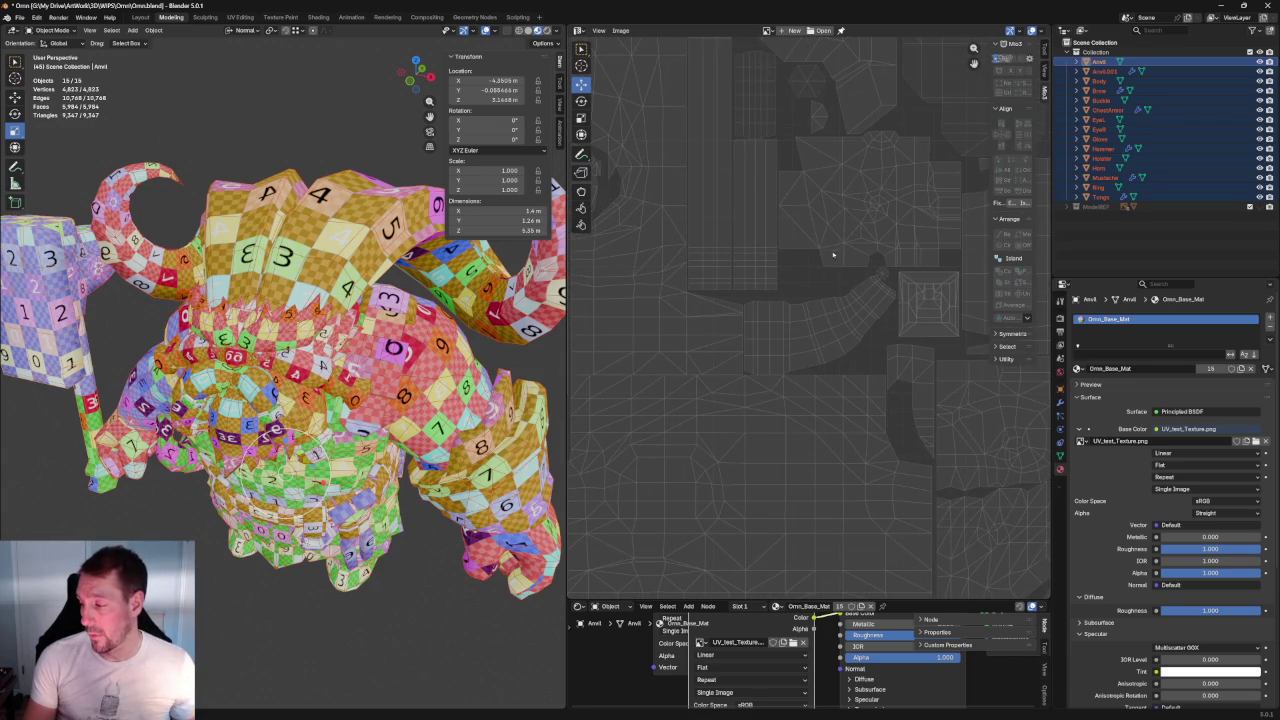
pyautogui.scroll(4, 786, 287)
pyautogui.scroll(2, 786, 287)
pyautogui.scroll(1, 832, 271)
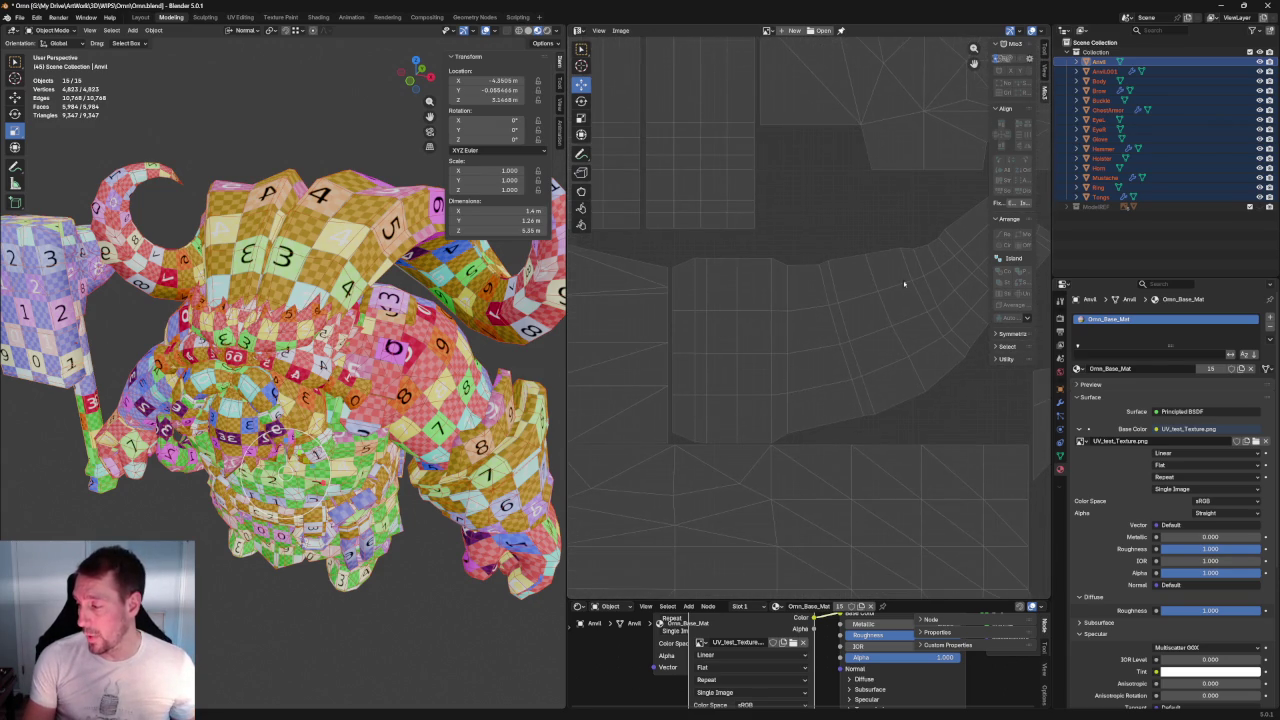
pyautogui.moveTo(920, 283); pyautogui.dragTo(686, 380, button='middle')
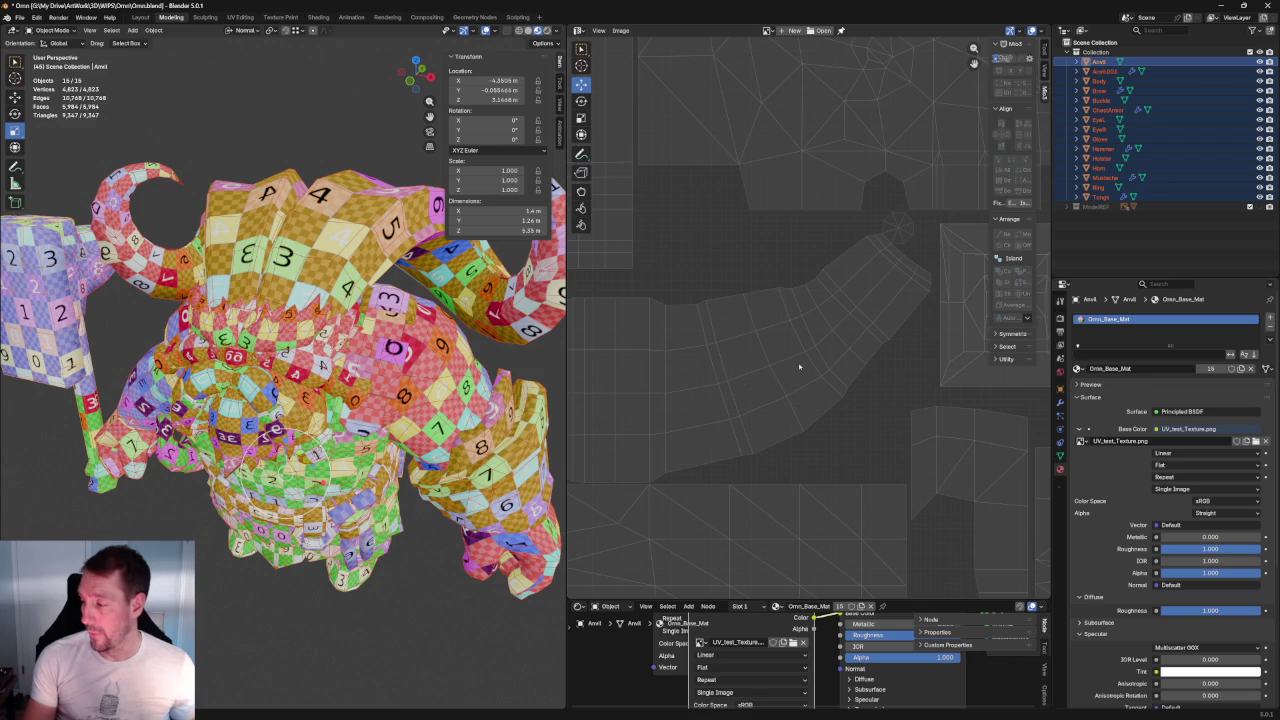
pyautogui.moveTo(765, 269); pyautogui.dragTo(851, 446, button='middle')
pyautogui.scroll(-2, 851, 446)
pyautogui.scroll(-3, 766, 345)
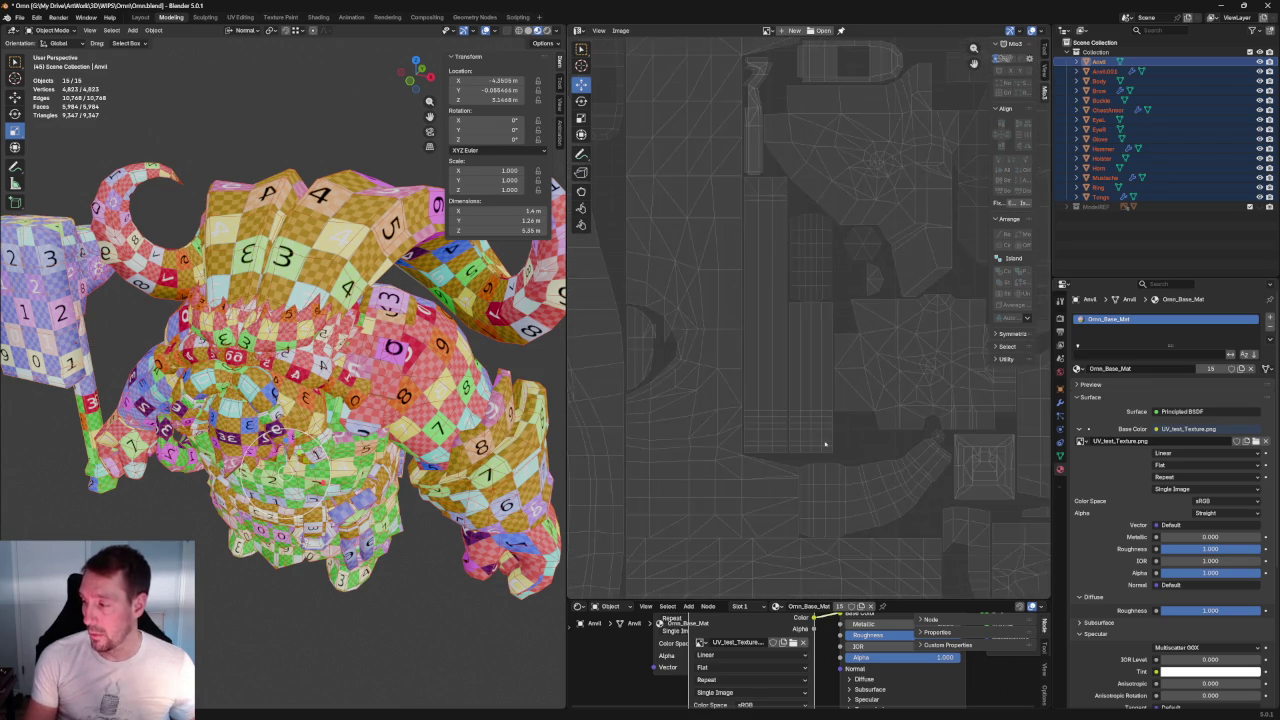
pyautogui.scroll(3, 881, 377)
pyautogui.scroll(2, 796, 359)
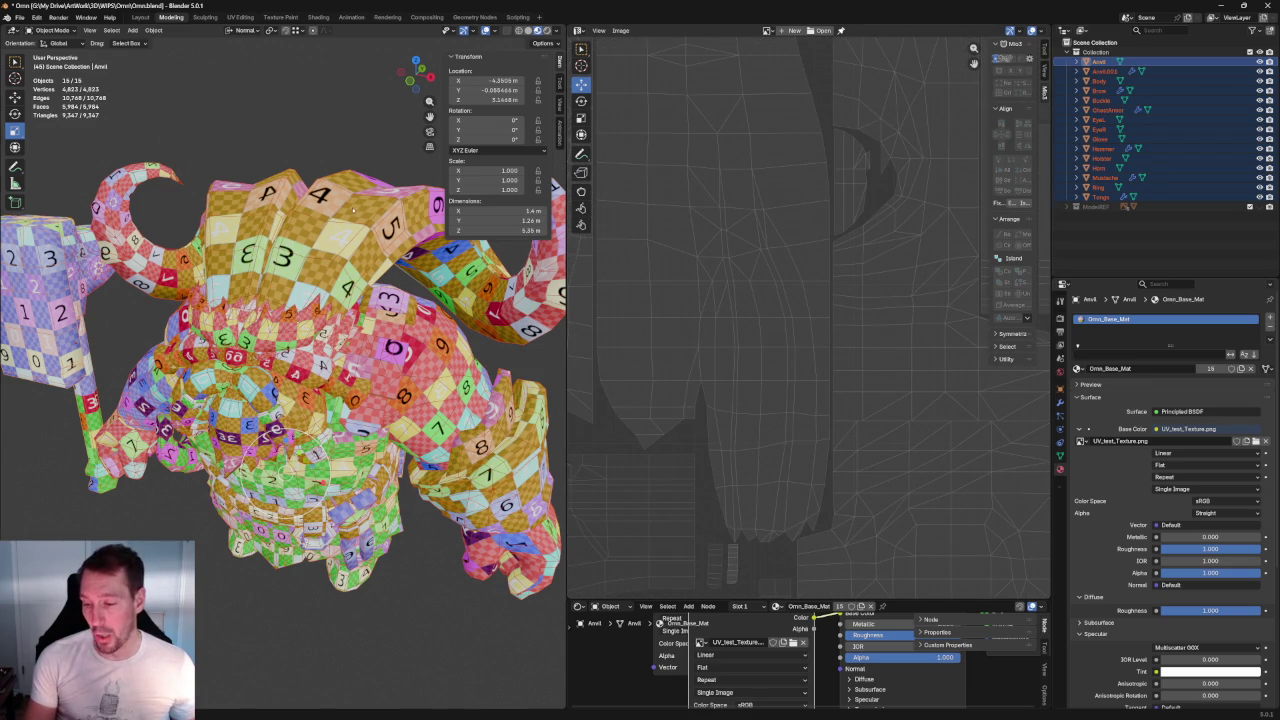
pyautogui.scroll(2, 353, 207)
pyautogui.scroll(2, 380, 250)
pyautogui.scroll(2, 411, 293)
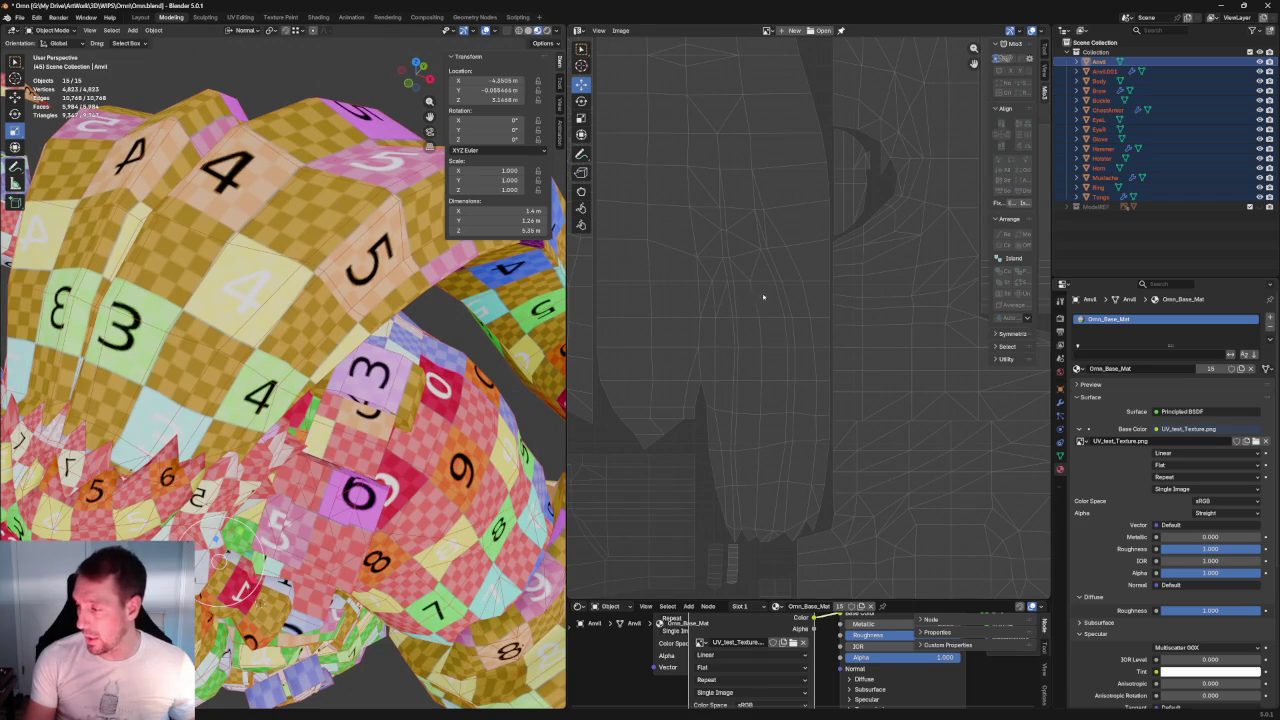
pyautogui.scroll(2, 752, 154)
pyautogui.scroll(2, 797, 292)
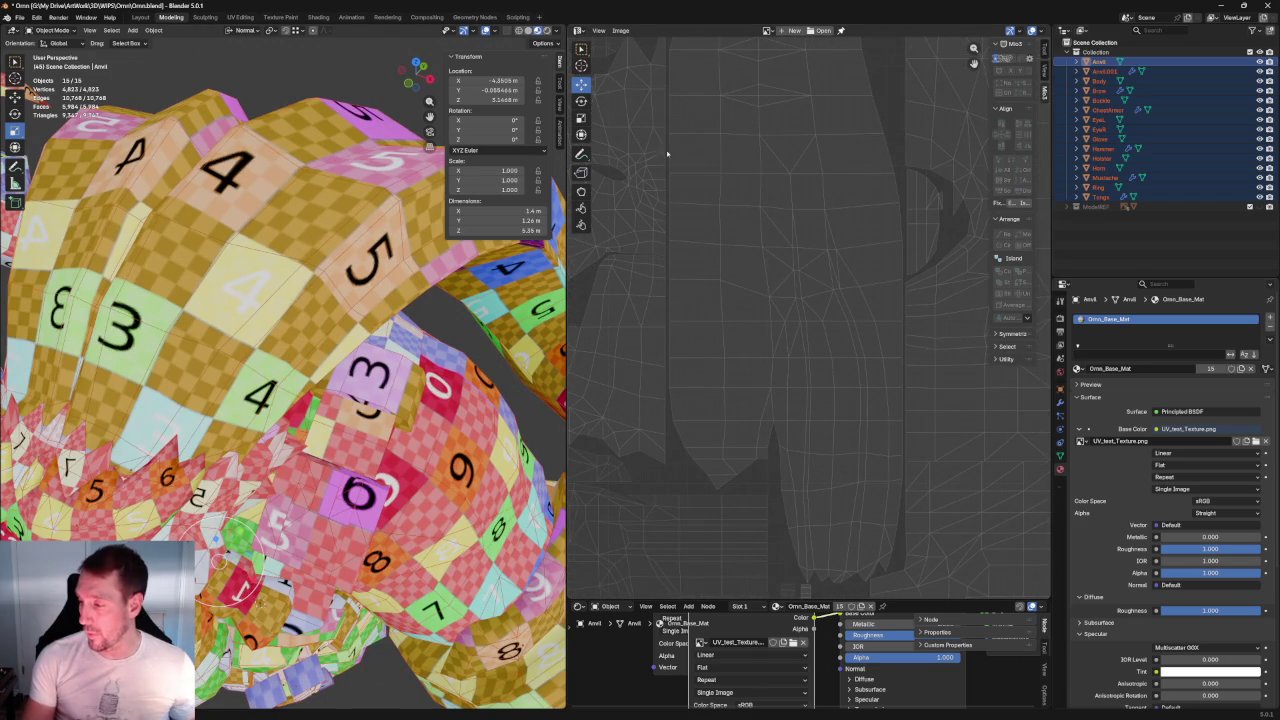
pyautogui.moveTo(735, 103); pyautogui.dragTo(684, 448, button='middle')
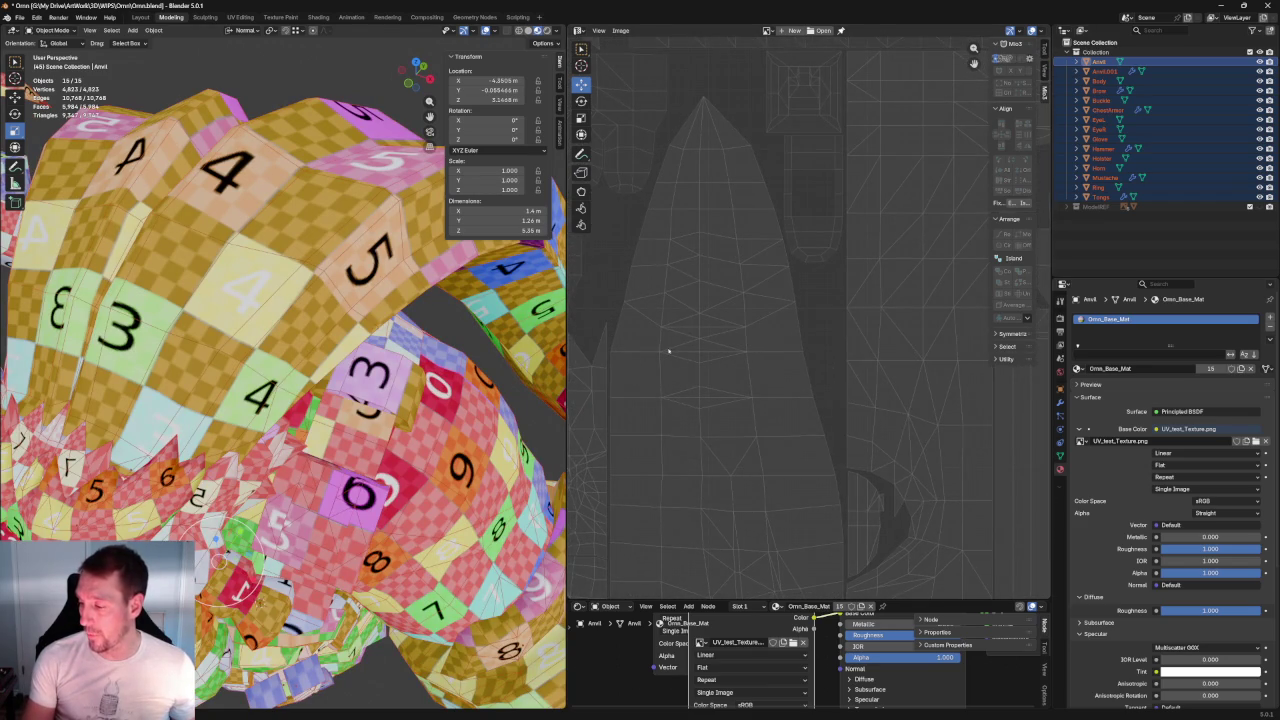
pyautogui.moveTo(669, 340); pyautogui.dragTo(680, 286, button='middle')
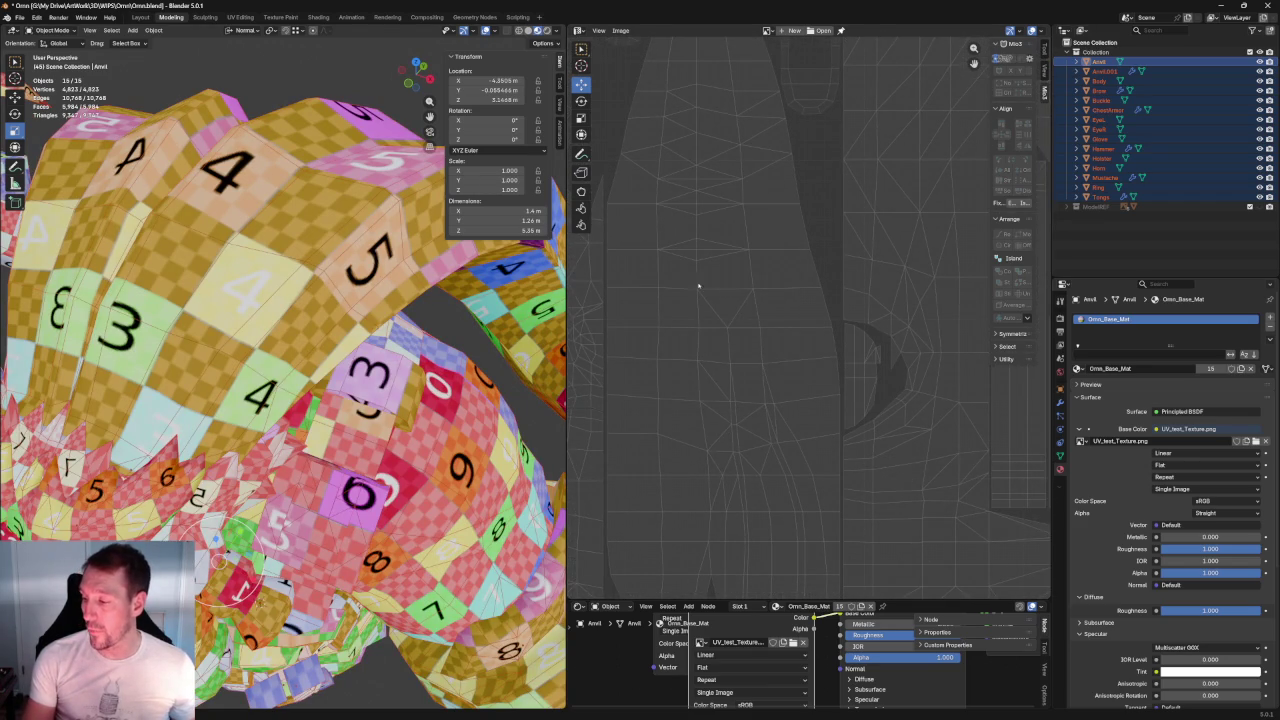
pyautogui.moveTo(807, 135); pyautogui.dragTo(797, 210, button='middle')
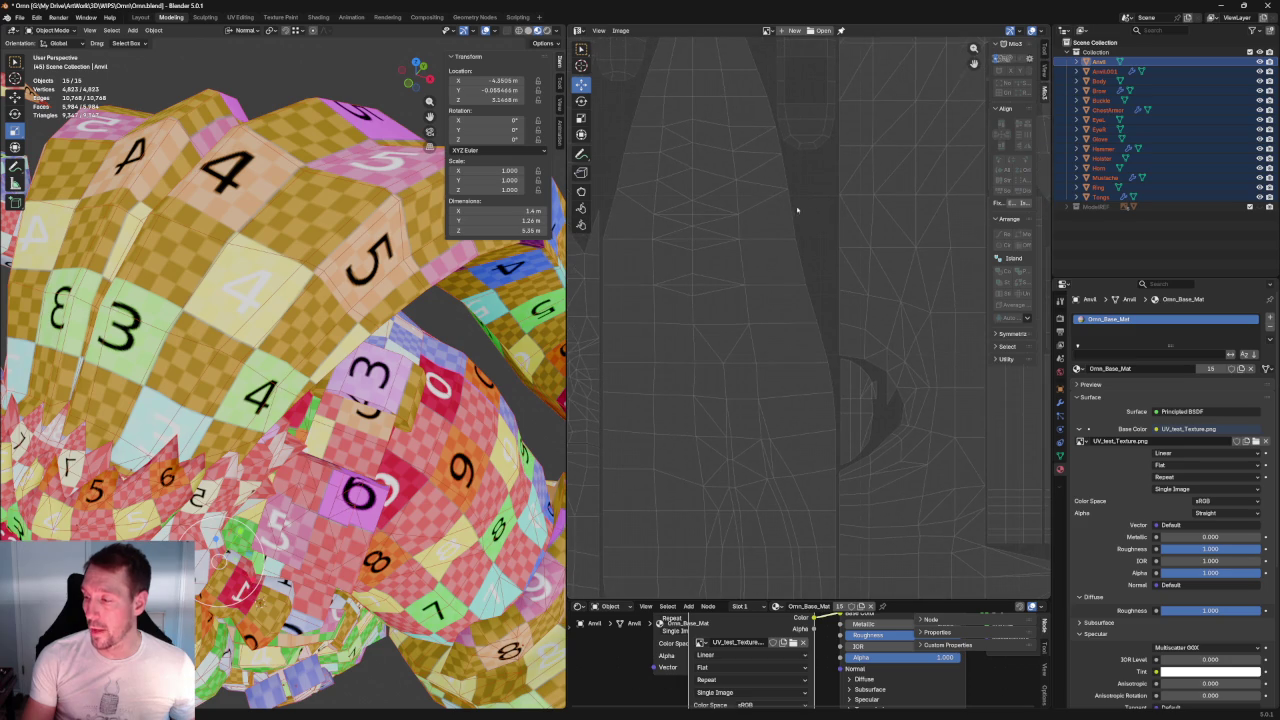
pyautogui.moveTo(700, 55); pyautogui.dragTo(860, 127, button='middle')
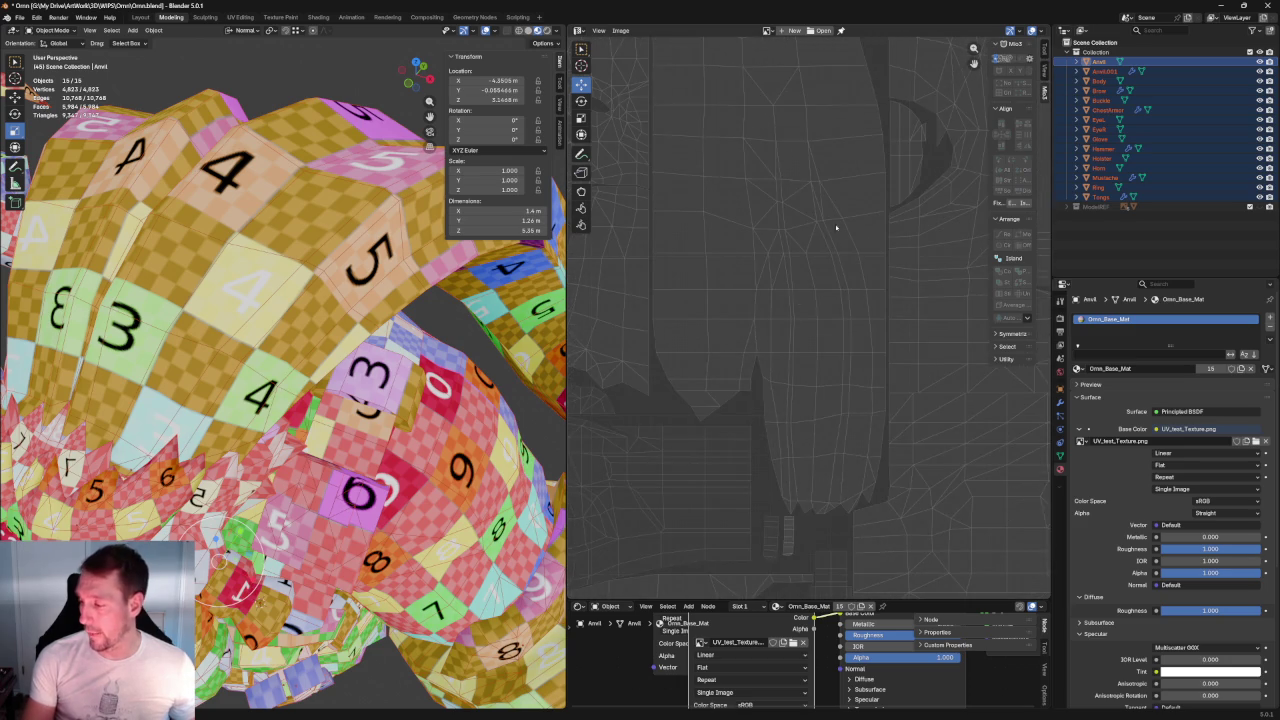
pyautogui.scroll(2, 824, 236)
pyautogui.scroll(1, 744, 307)
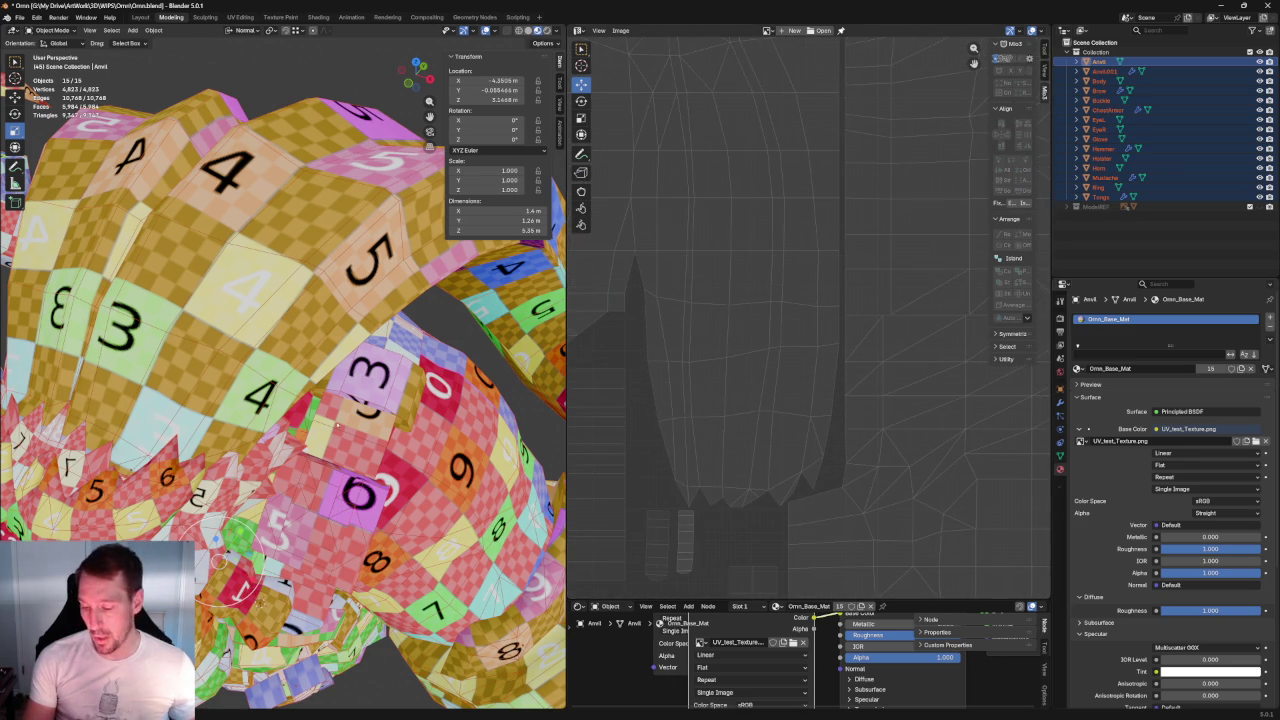
pyautogui.scroll(-3, 300, 350)
pyautogui.moveTo(300, 350); pyautogui.dragTo(381, 385, button='middle')
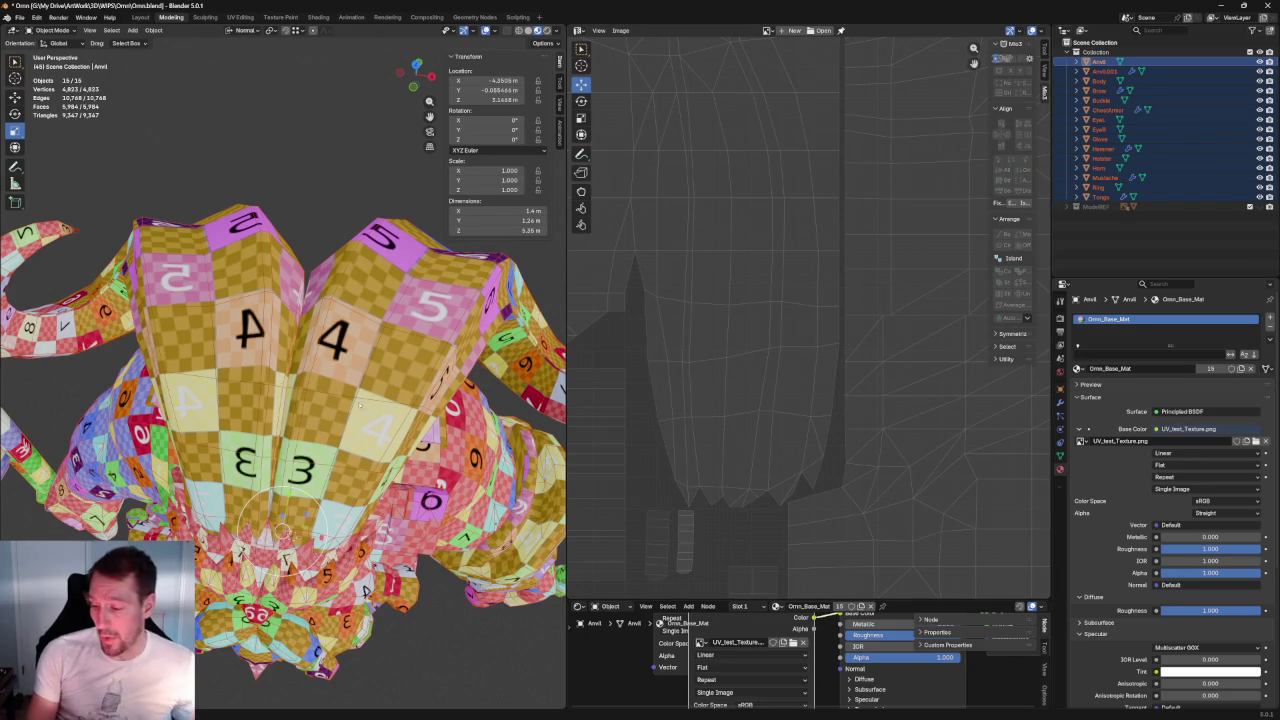
pyautogui.moveTo(285, 530)
pyautogui.mouseDown(button='middle')
pyautogui.moveTo(226, 258)
pyautogui.moveTo(290, 330)
pyautogui.moveTo(185, 315)
pyautogui.mouseUp(button='middle')
pyautogui.scroll(5, 290, 330)
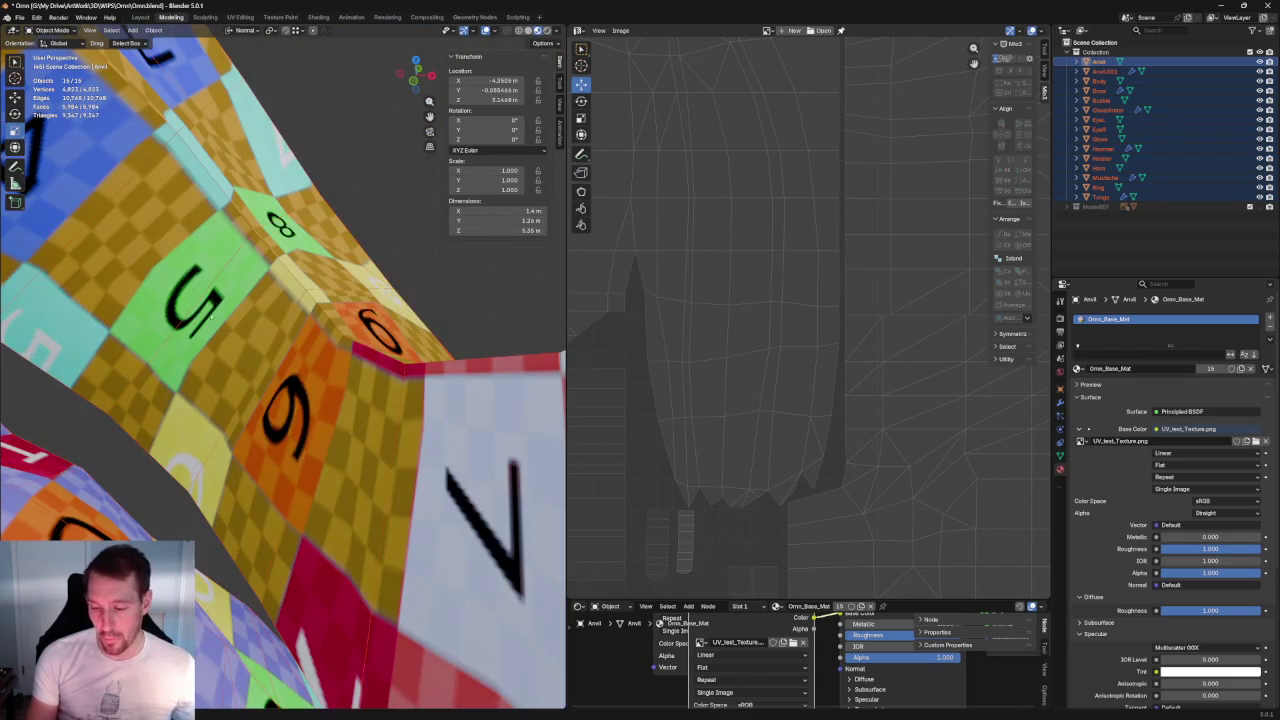
pyautogui.moveTo(252, 258)
pyautogui.mouseDown(button='middle')
pyautogui.moveTo(355, 348)
pyautogui.moveTo(320, 398)
pyautogui.moveTo(320, 433)
pyautogui.moveTo(436, 412)
pyautogui.moveTo(491, 443)
pyautogui.moveTo(509, 309)
pyautogui.moveTo(400, 305)
pyautogui.mouseUp(button='middle')
pyautogui.scroll(-3, 337, 411)
pyautogui.scroll(3, 302, 303)
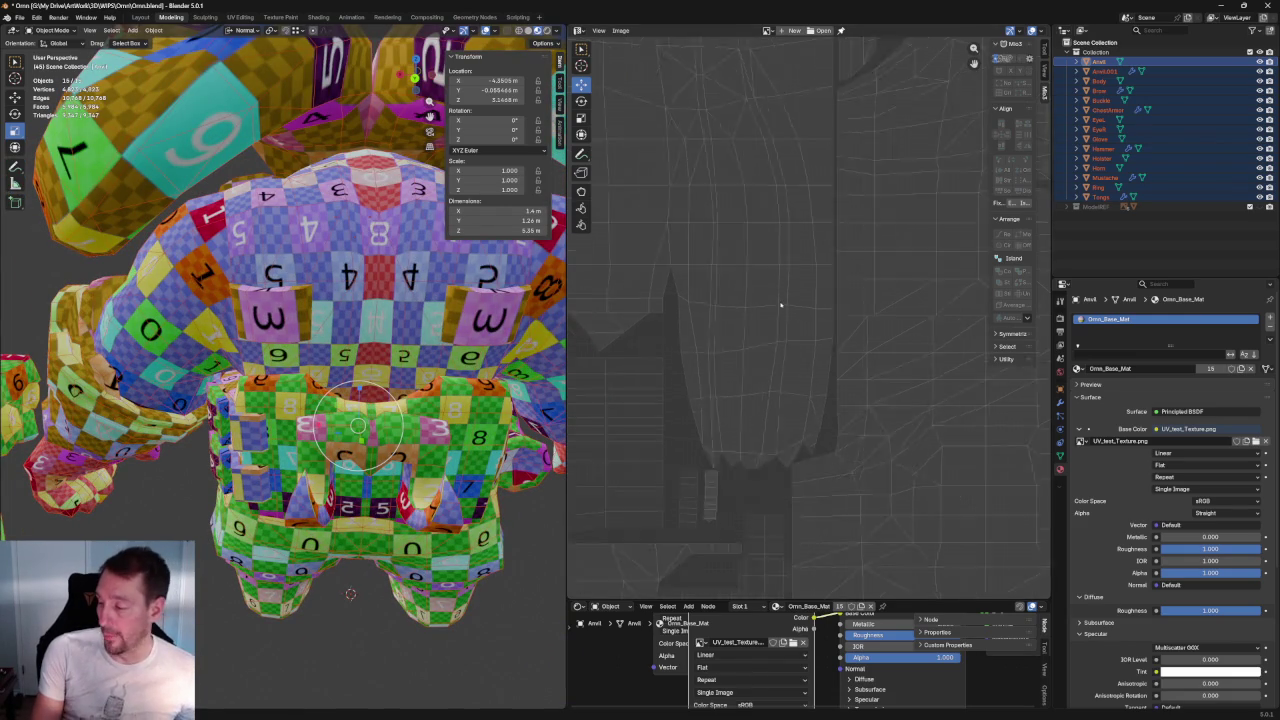
pyautogui.scroll(-3, 775, 295)
pyautogui.scroll(-2, 752, 277)
pyautogui.scroll(2, 752, 277)
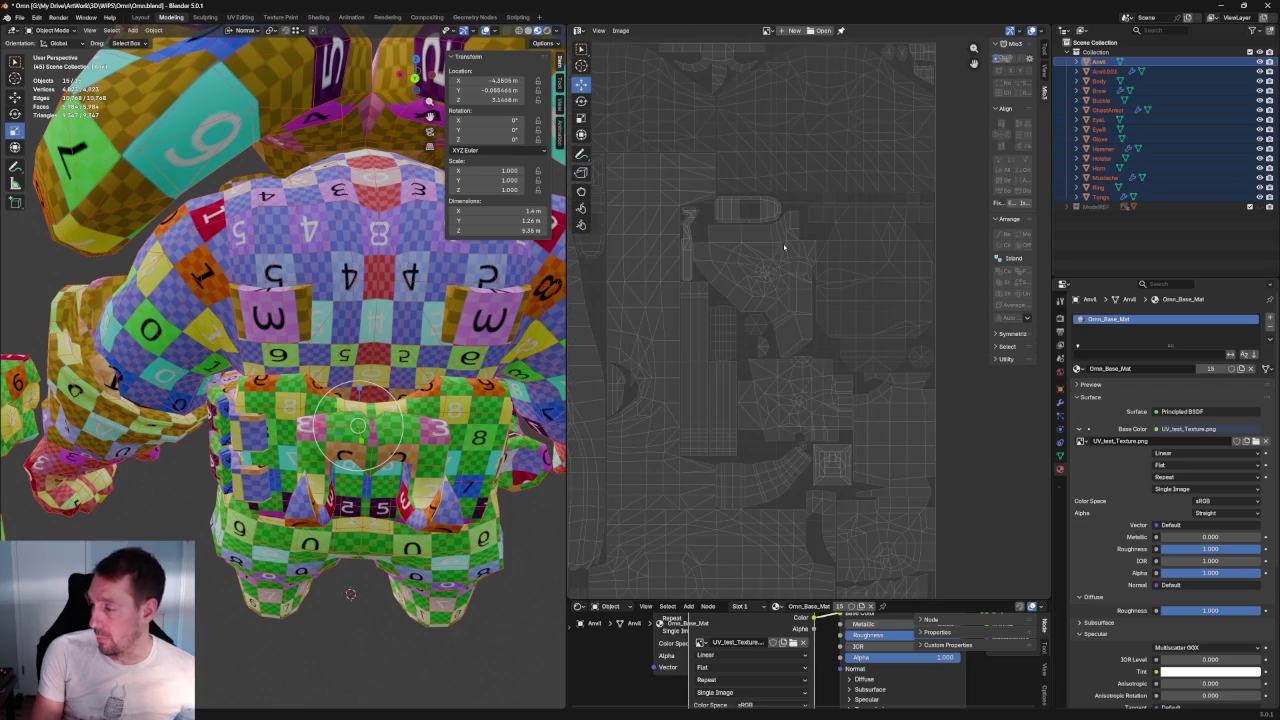
pyautogui.scroll(2, 779, 251)
pyautogui.scroll(-2, 822, 260)
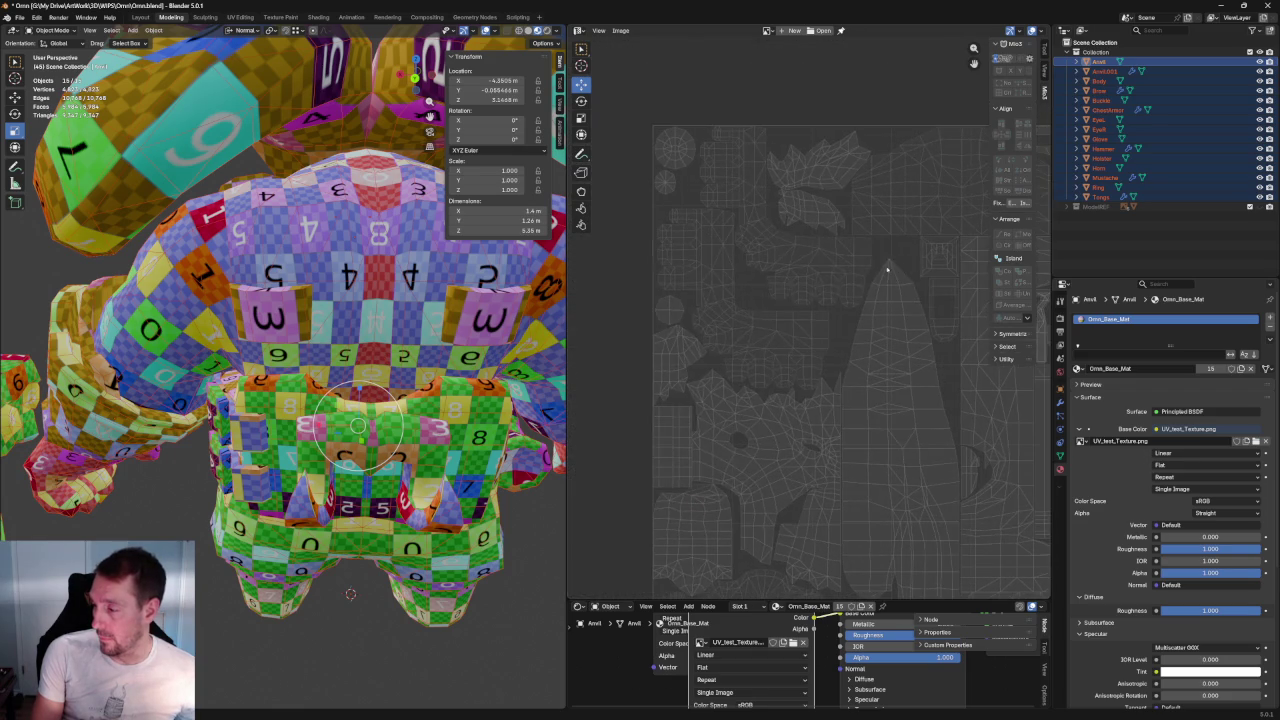
pyautogui.scroll(3, 761, 389)
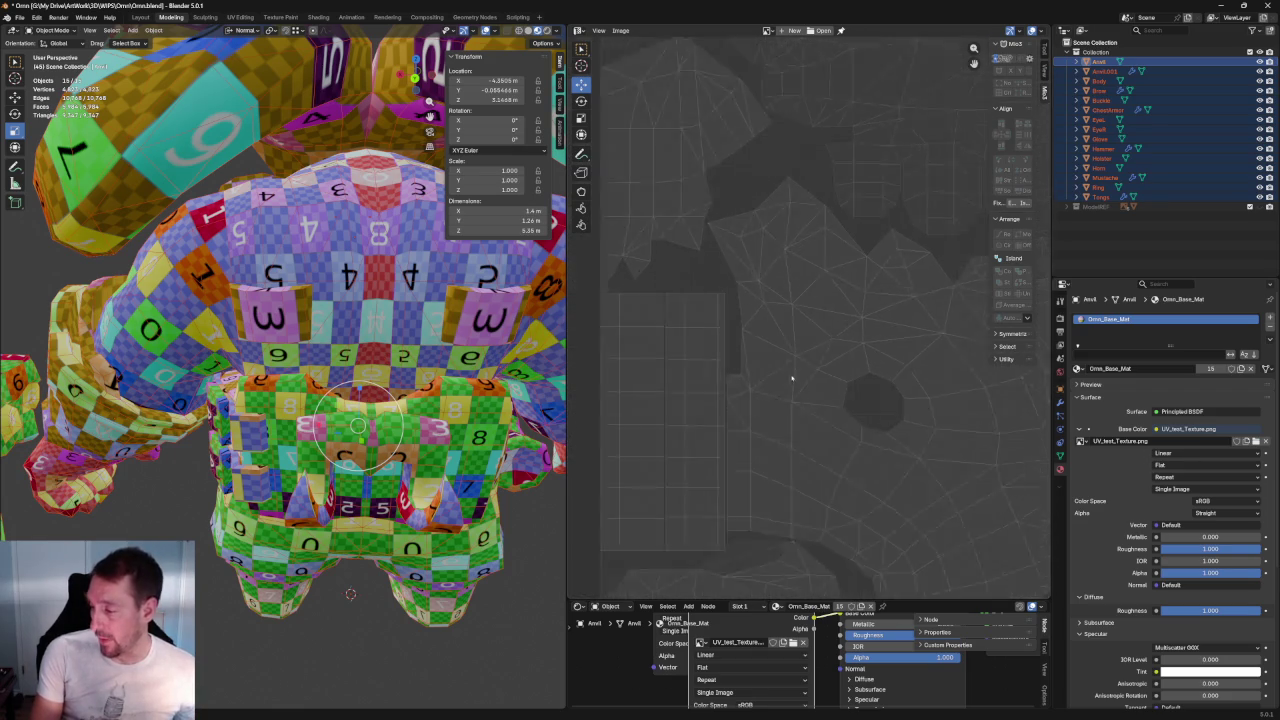
pyautogui.scroll(-1, 789, 360)
pyautogui.scroll(-1, 829, 246)
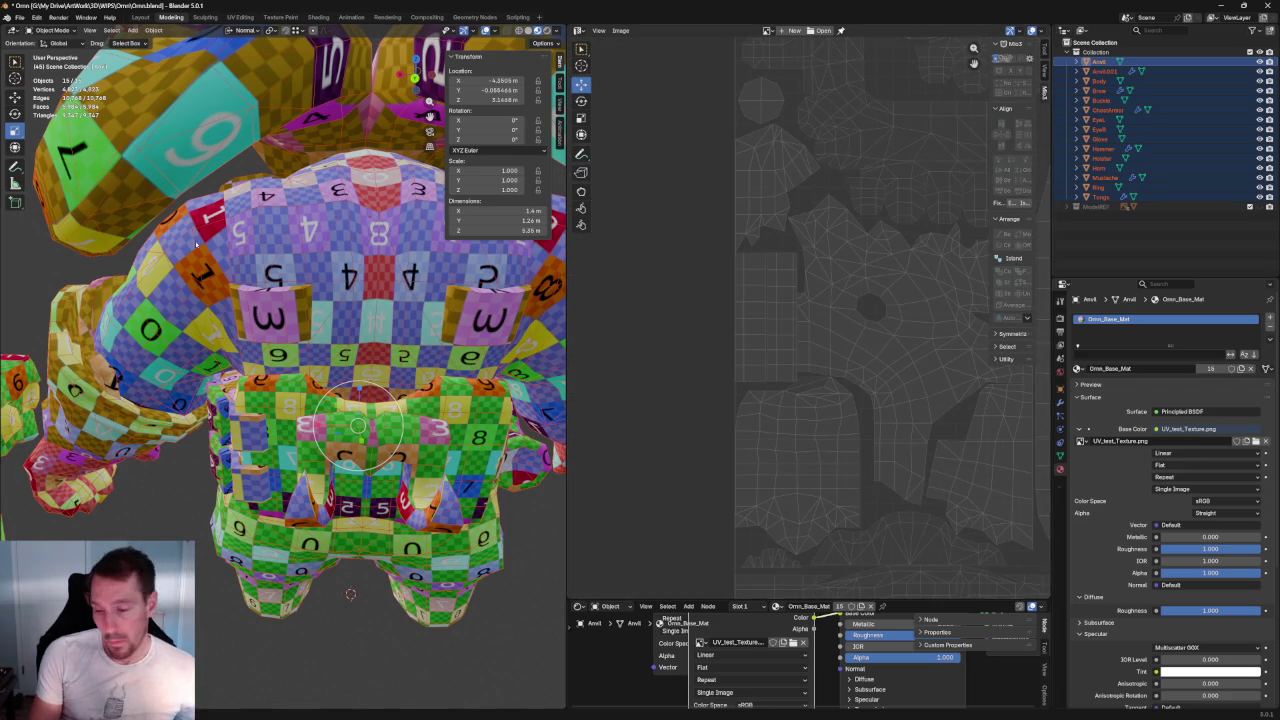
pyautogui.moveTo(350, 594); pyautogui.dragTo(300, 450, button='middle')
pyautogui.scroll(3, 300, 450)
pyautogui.moveTo(209, 539); pyautogui.dragTo(209, 541, button='middle')
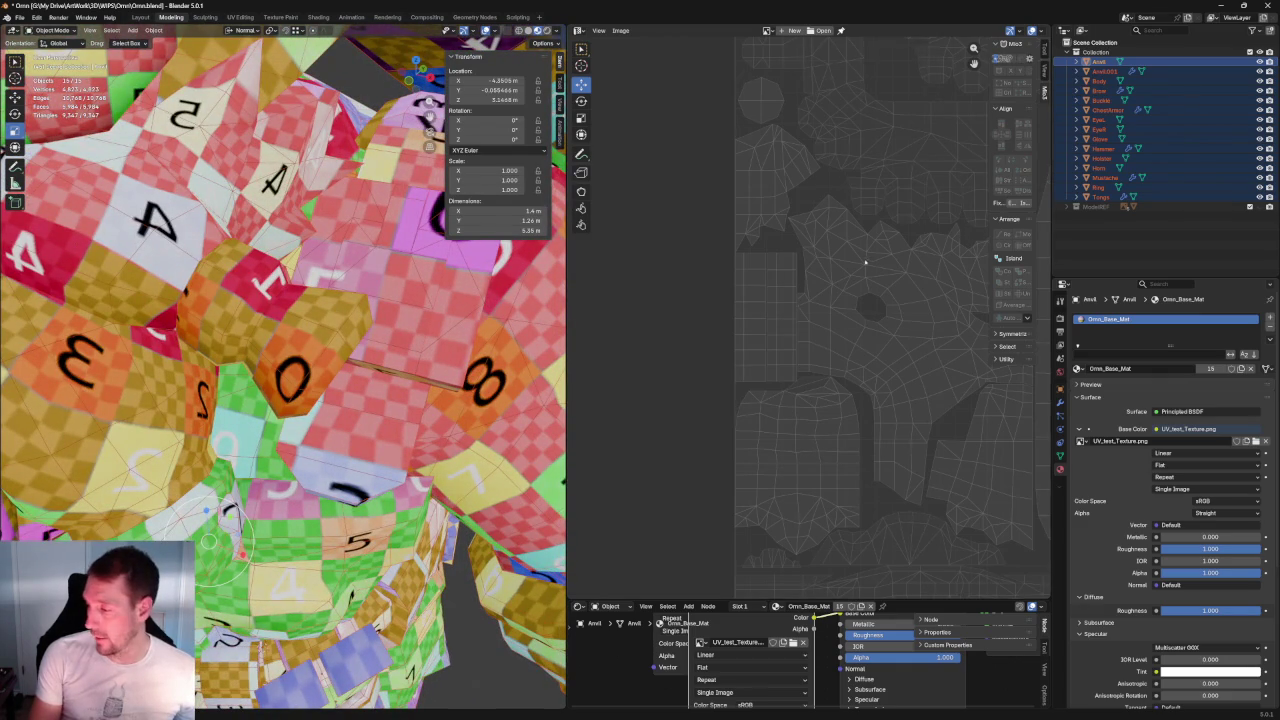
pyautogui.scroll(3, 856, 258)
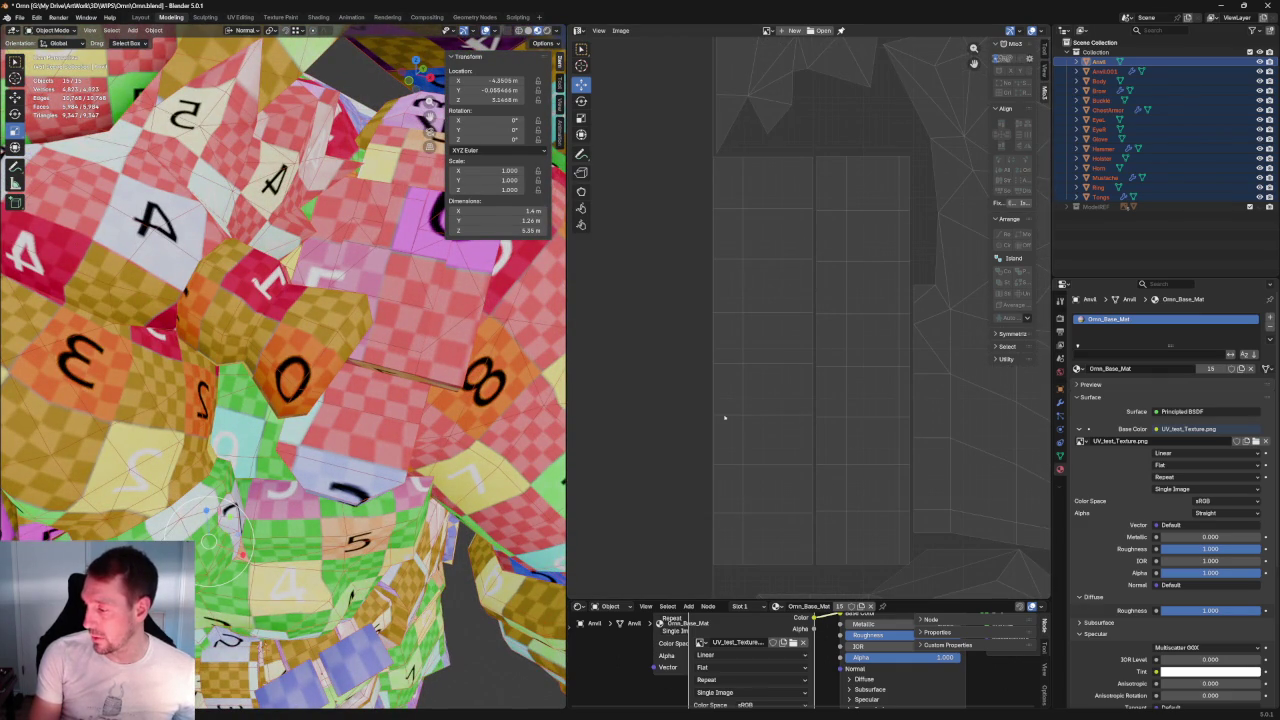
pyautogui.scroll(-5, 775, 154)
pyautogui.scroll(1, 800, 200)
pyautogui.scroll(2, 837, 260)
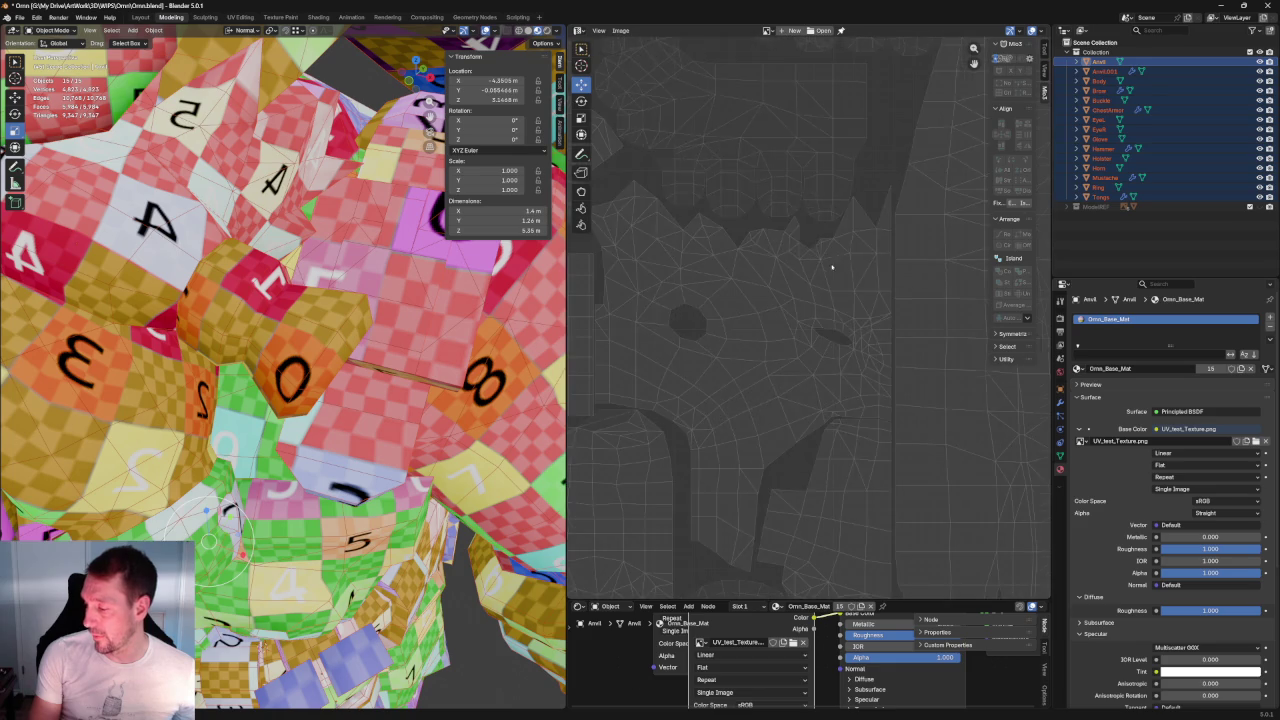
pyautogui.scroll(-1, 792, 232)
pyautogui.moveTo(792, 232); pyautogui.dragTo(772, 193, button='middle')
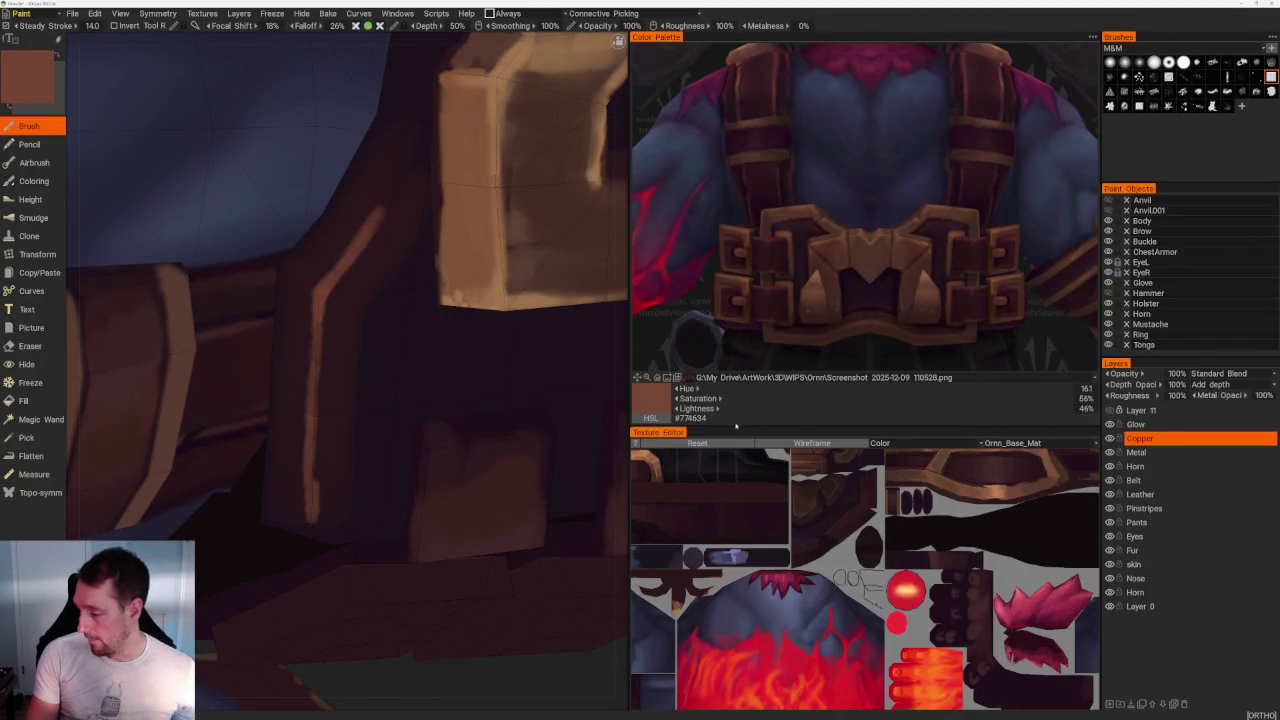
# Step: Enlarge the Texture Editor upward and sideways, and turn on the Wireframe overlay
pyautogui.moveTo(735, 426); pyautogui.dragTo(735, 135)
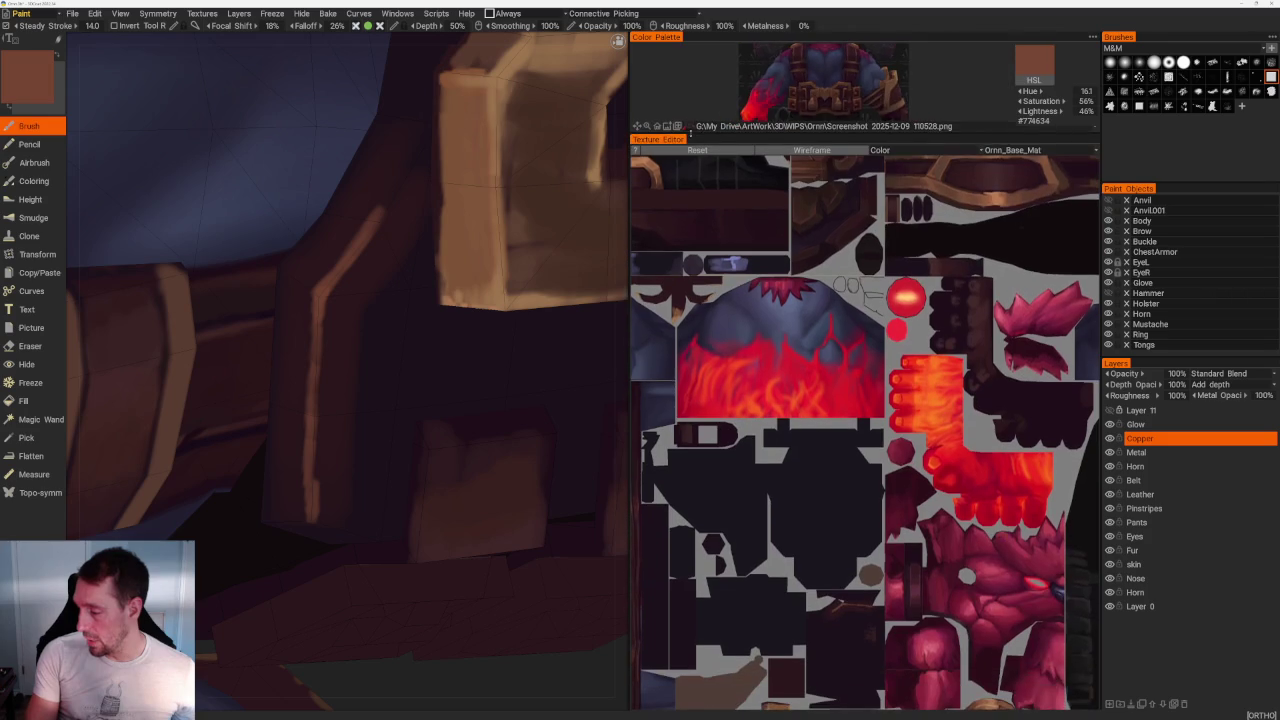
pyautogui.moveTo(630, 297); pyautogui.dragTo(336, 297)
pyautogui.scroll(-2, 670, 300)
pyautogui.scroll(-1, 670, 300)
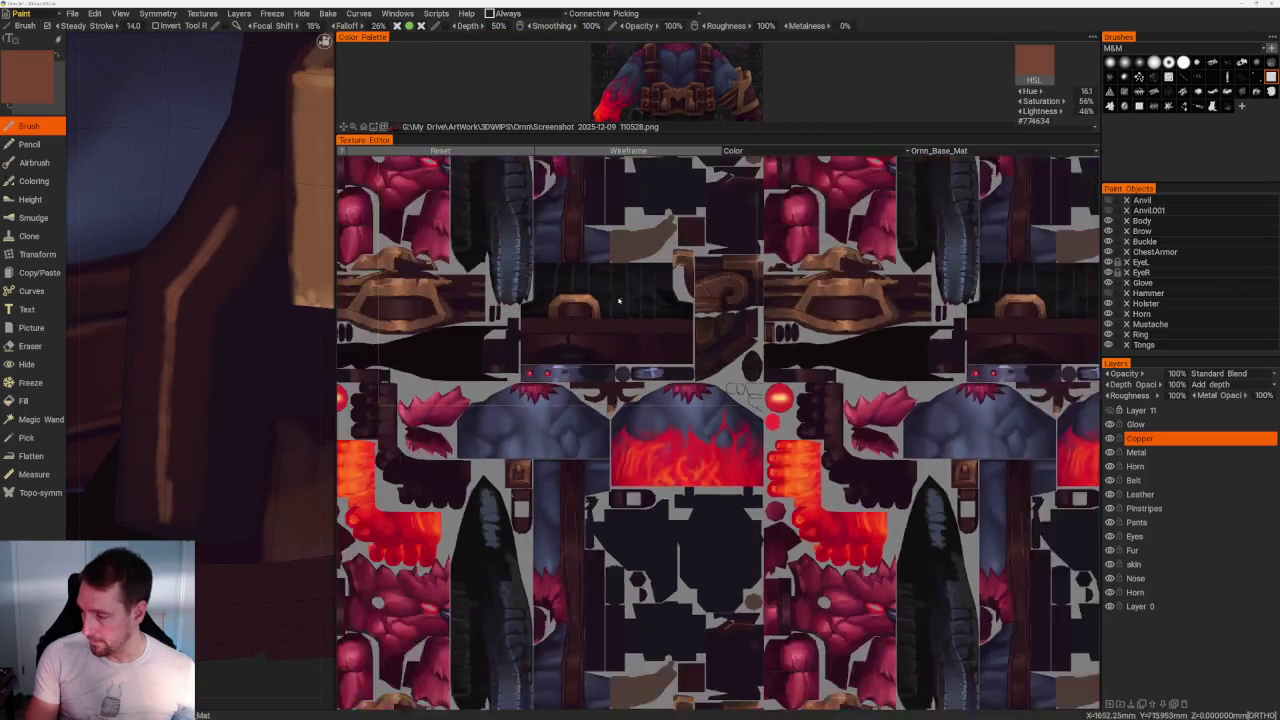
pyautogui.click(628, 150)
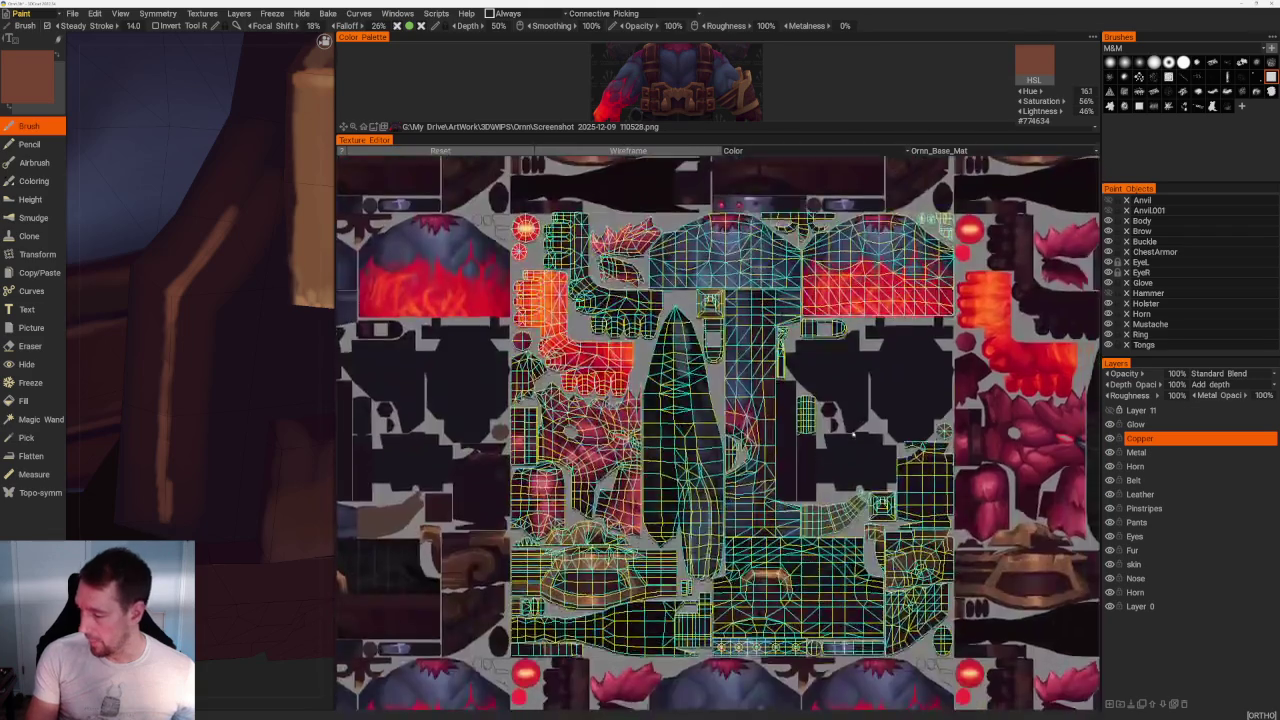
# Step: Zoom and pan across the painted texture to compare the UV islands, including the orange beard island
pyautogui.moveTo(673, 370); pyautogui.dragTo(817, 432, button='middle')
pyautogui.scroll(1, 817, 431)
pyautogui.scroll(1, 817, 431)
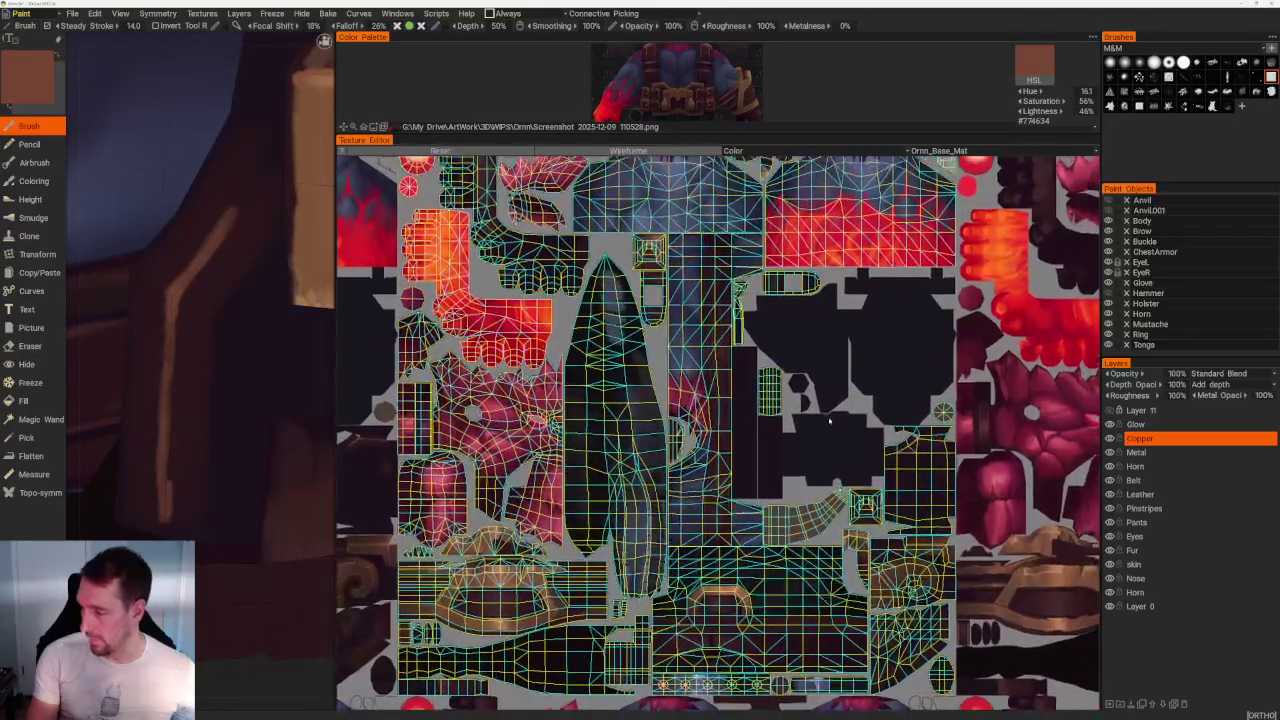
pyautogui.scroll(2, 744, 460)
pyautogui.scroll(1, 744, 460)
pyautogui.scroll(1, 744, 460)
pyautogui.scroll(1, 744, 460)
pyautogui.scroll(-1, 744, 461)
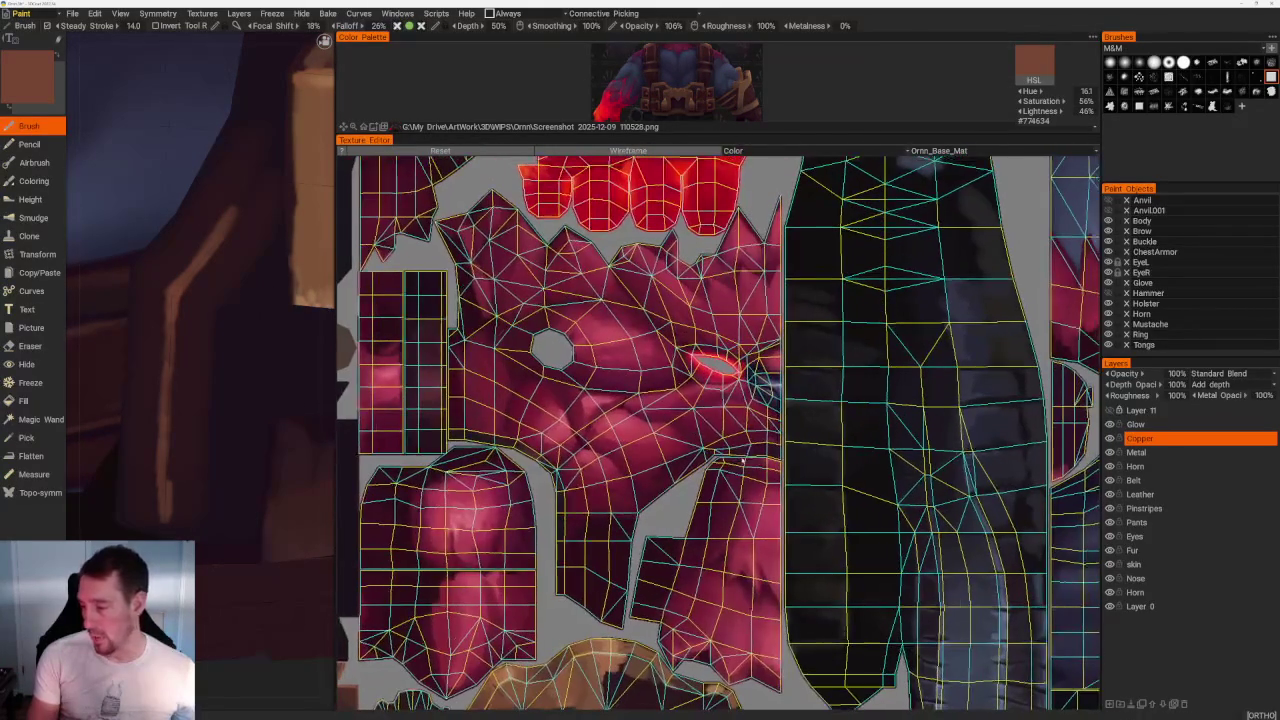
pyautogui.moveTo(548, 467)
pyautogui.mouseDown(button='middle')
pyautogui.moveTo(623, 477)
pyautogui.moveTo(595, 554)
pyautogui.mouseUp(button='middle')
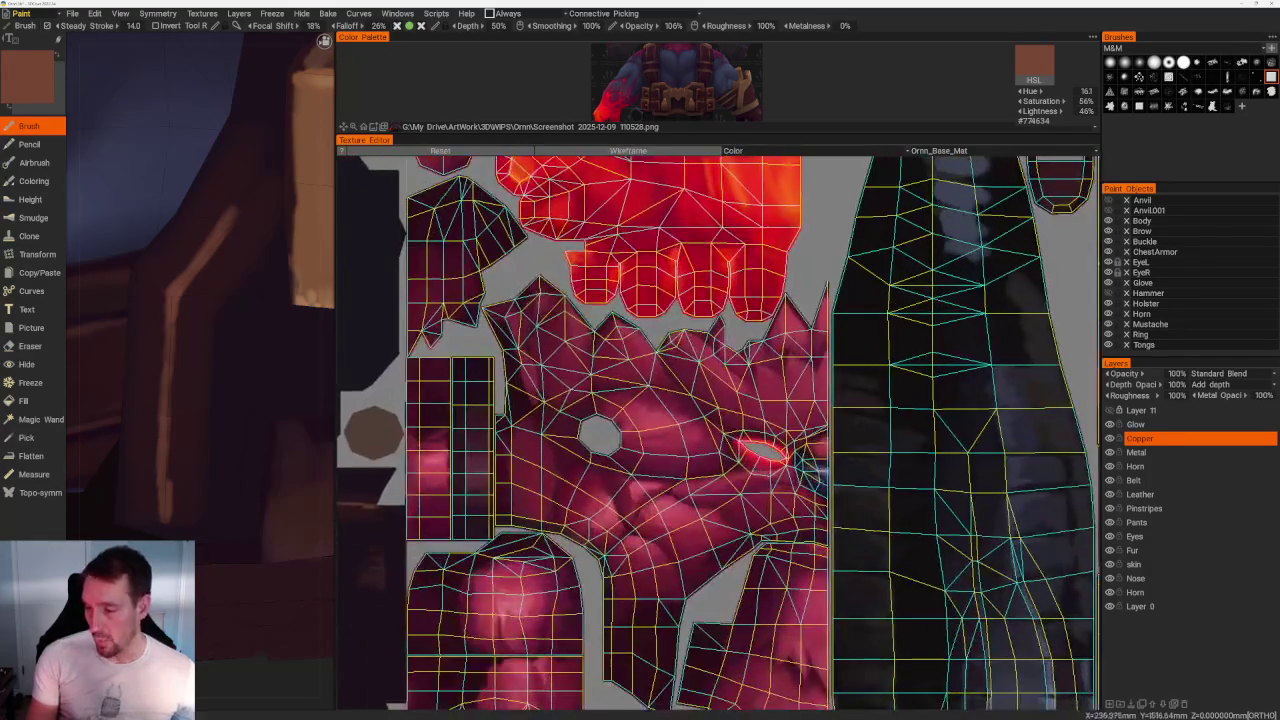
pyautogui.moveTo(579, 505); pyautogui.dragTo(575, 205, button='middle')
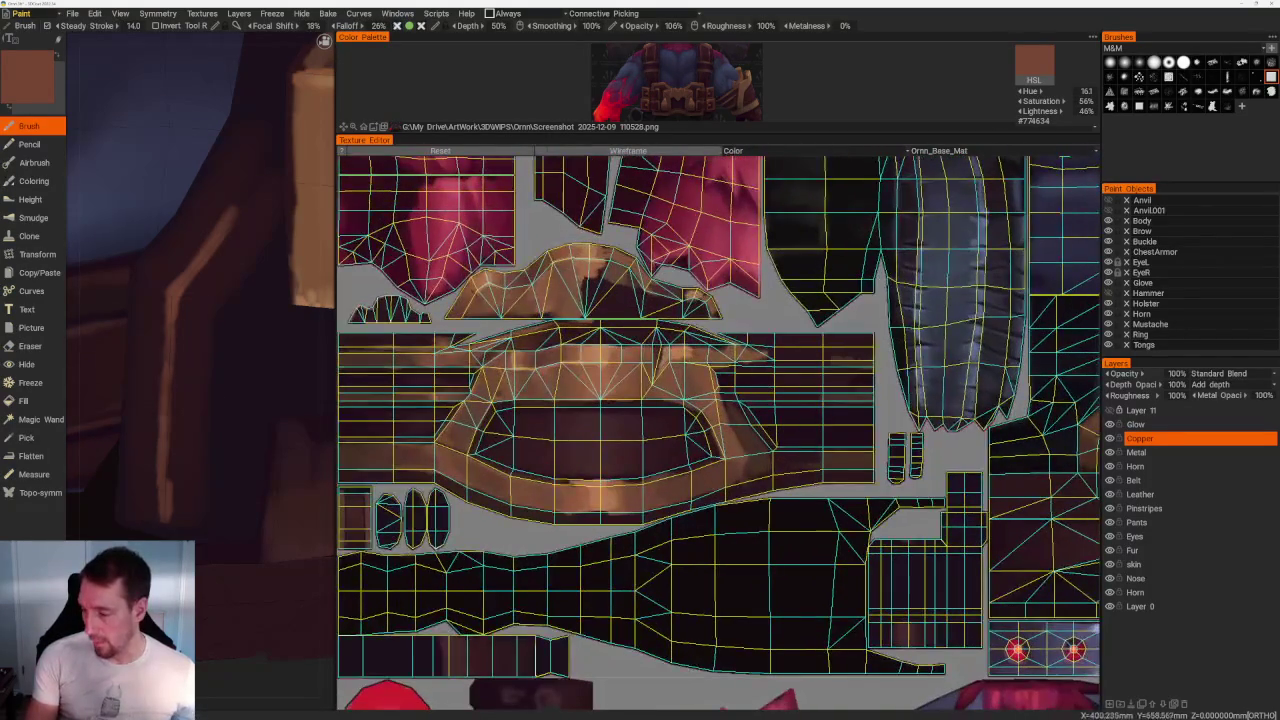